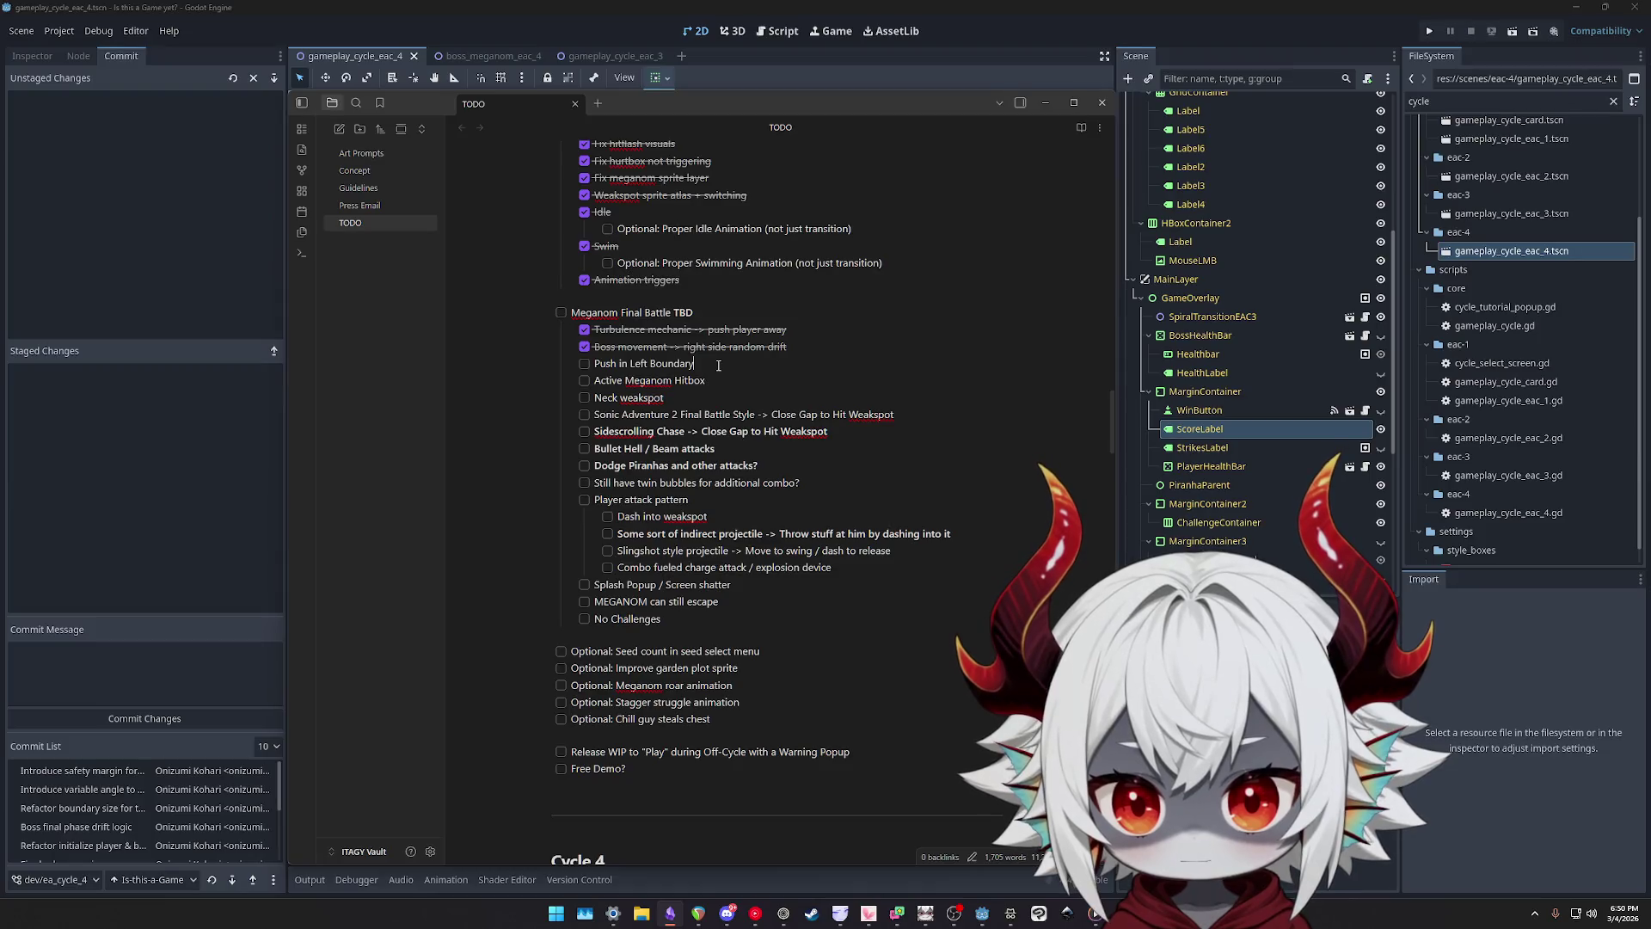
# - Rename 'Push in Left Boundary' to 'Turbulence safety margin' and tick it off
pyautogui.hotkey('ctrl', 'shift', 'Left')
pyautogui.hotkey('ctrl', 'shift', 'Left')
pyautogui.hotkey('ctrl', 'shift', 'Left')
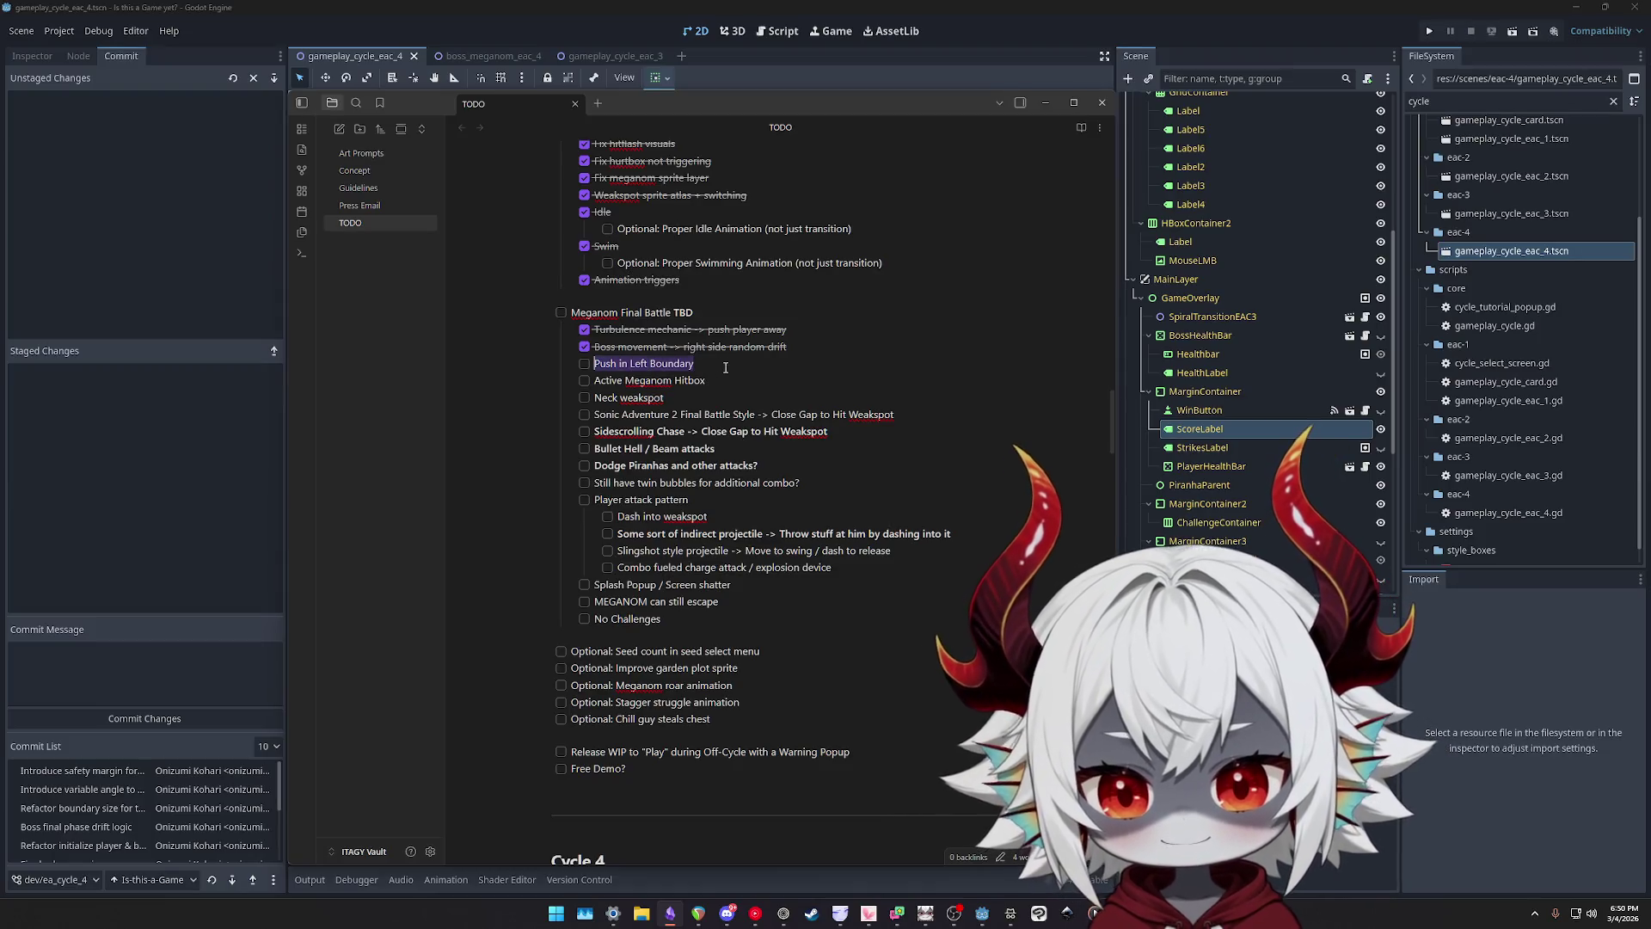
pyautogui.write('Safety margin')
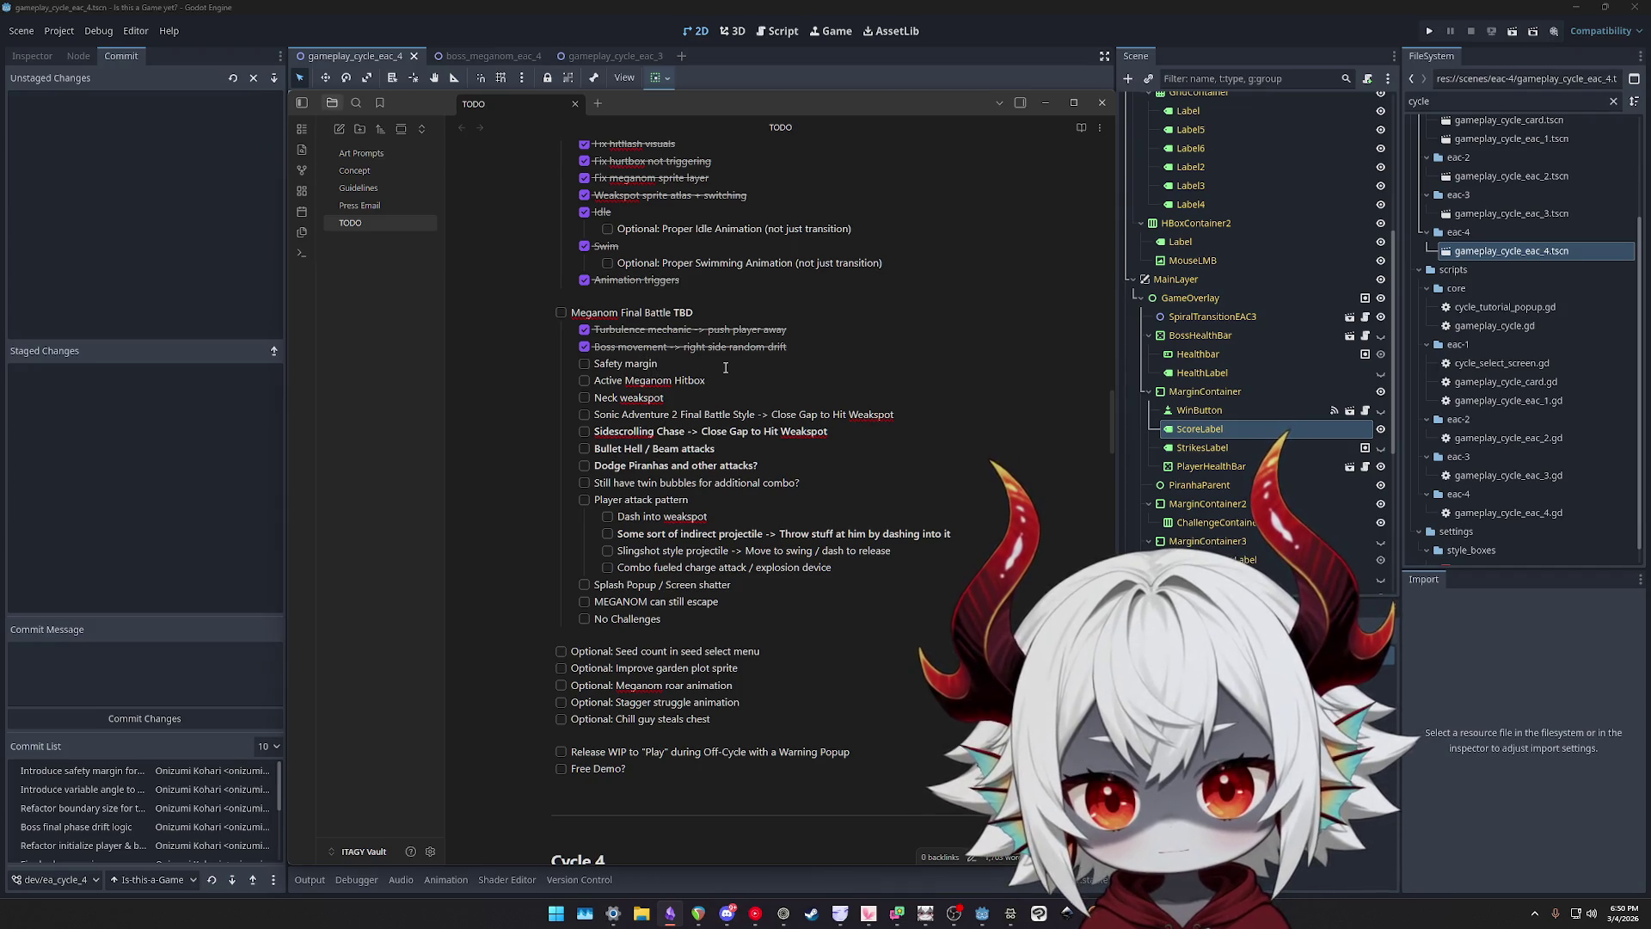
pyautogui.write('Turbulence')
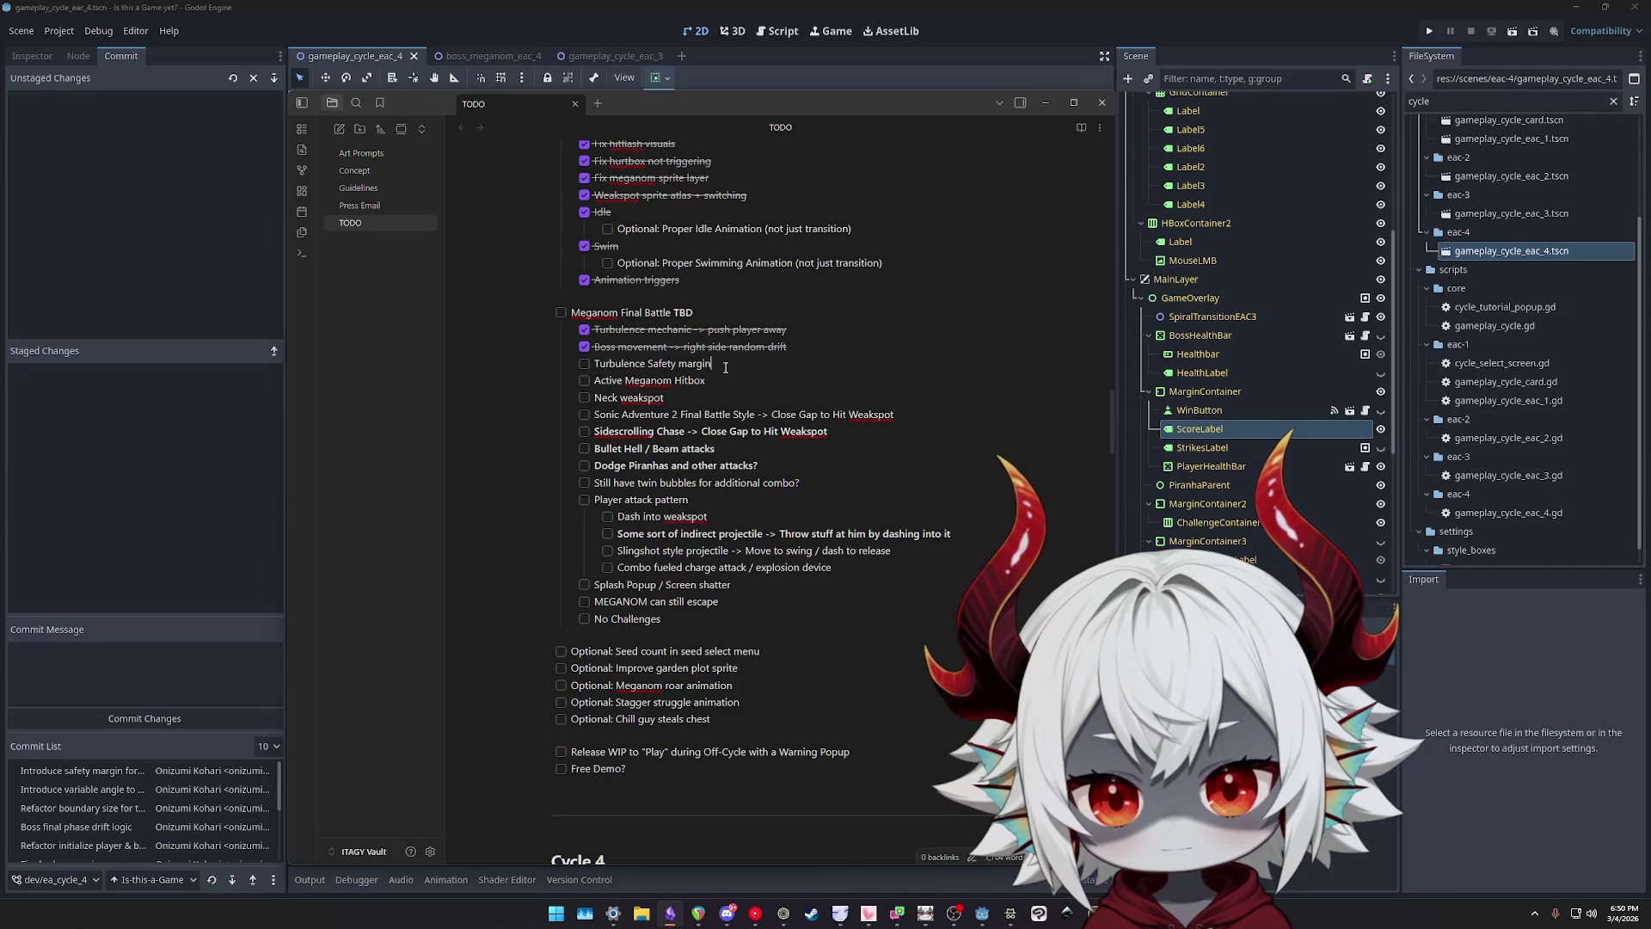
pyautogui.press('Delete')
pyautogui.write('s')
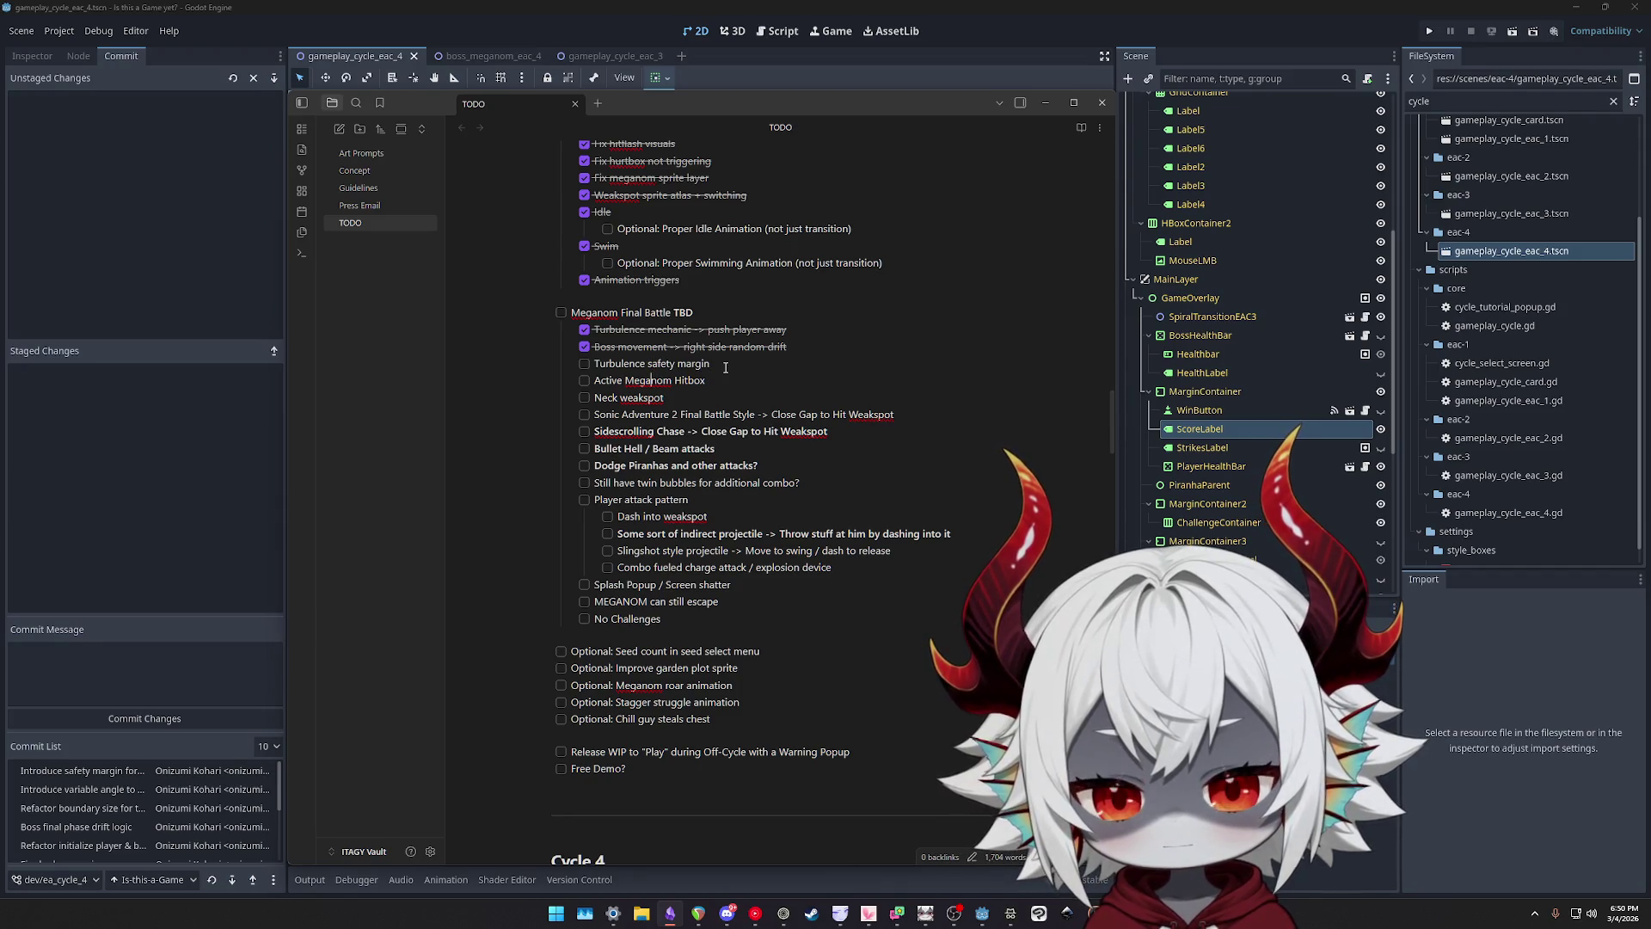
pyautogui.click(585, 364)
# - Add a 'Variable turbulence angle' item below it and tick it off
pyautogui.press('Return')
pyautogui.write('Variable turbulence strength/angle')
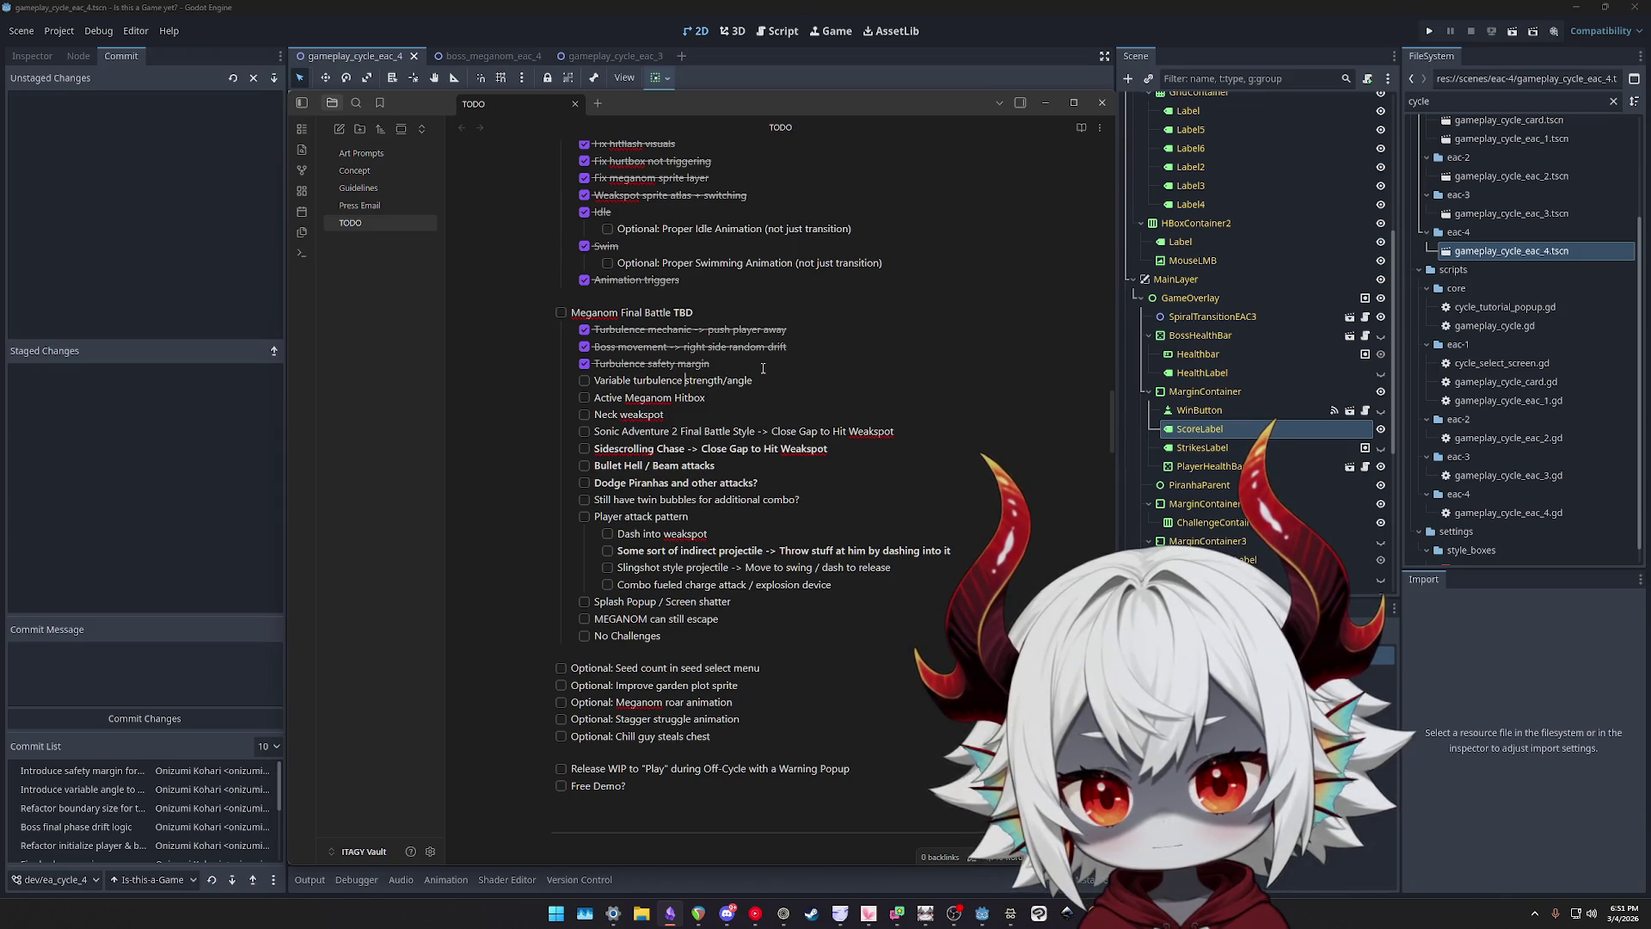
pyautogui.doubleClick(699, 380)
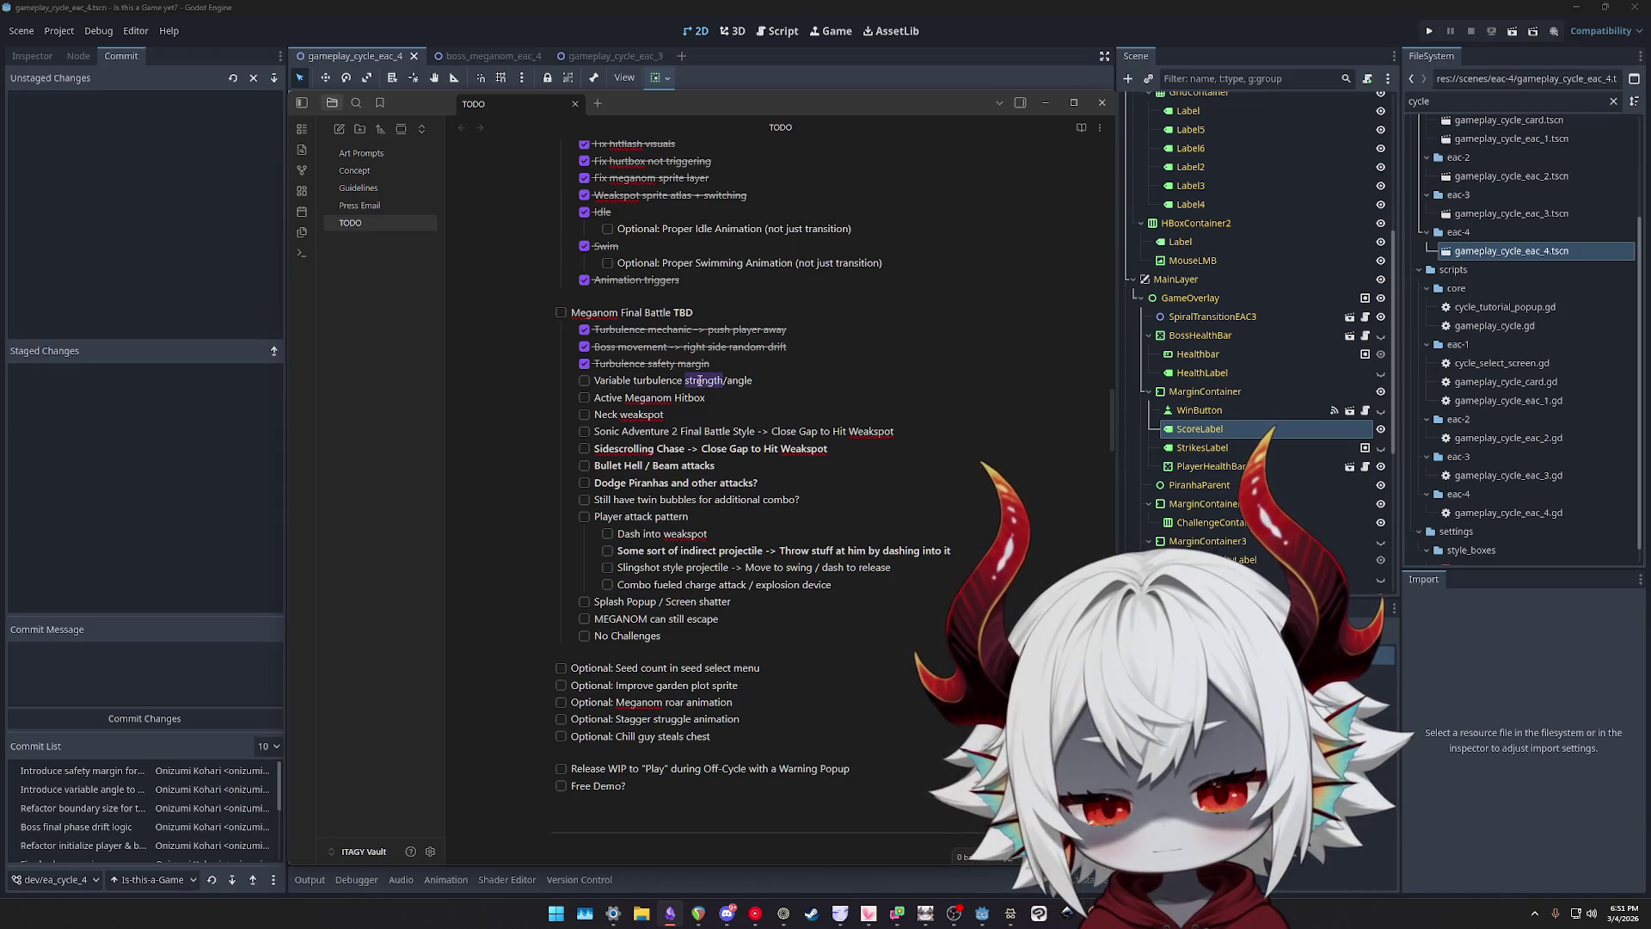
pyautogui.press('BackSpace')
pyautogui.press('Delete')
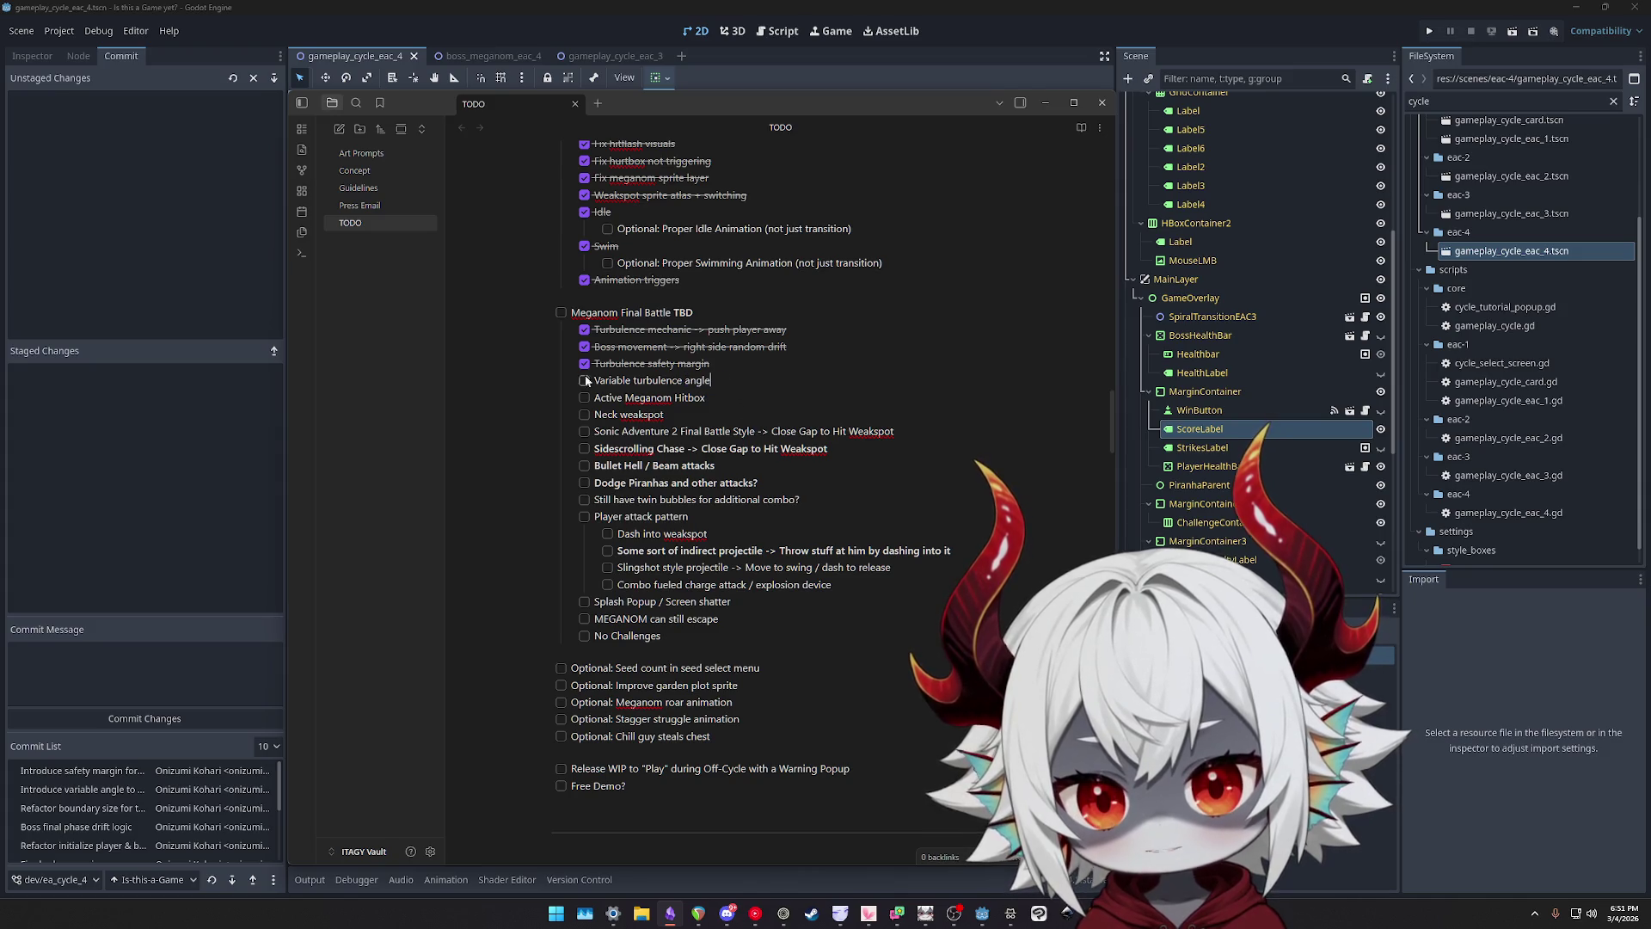
pyautogui.click(585, 381)
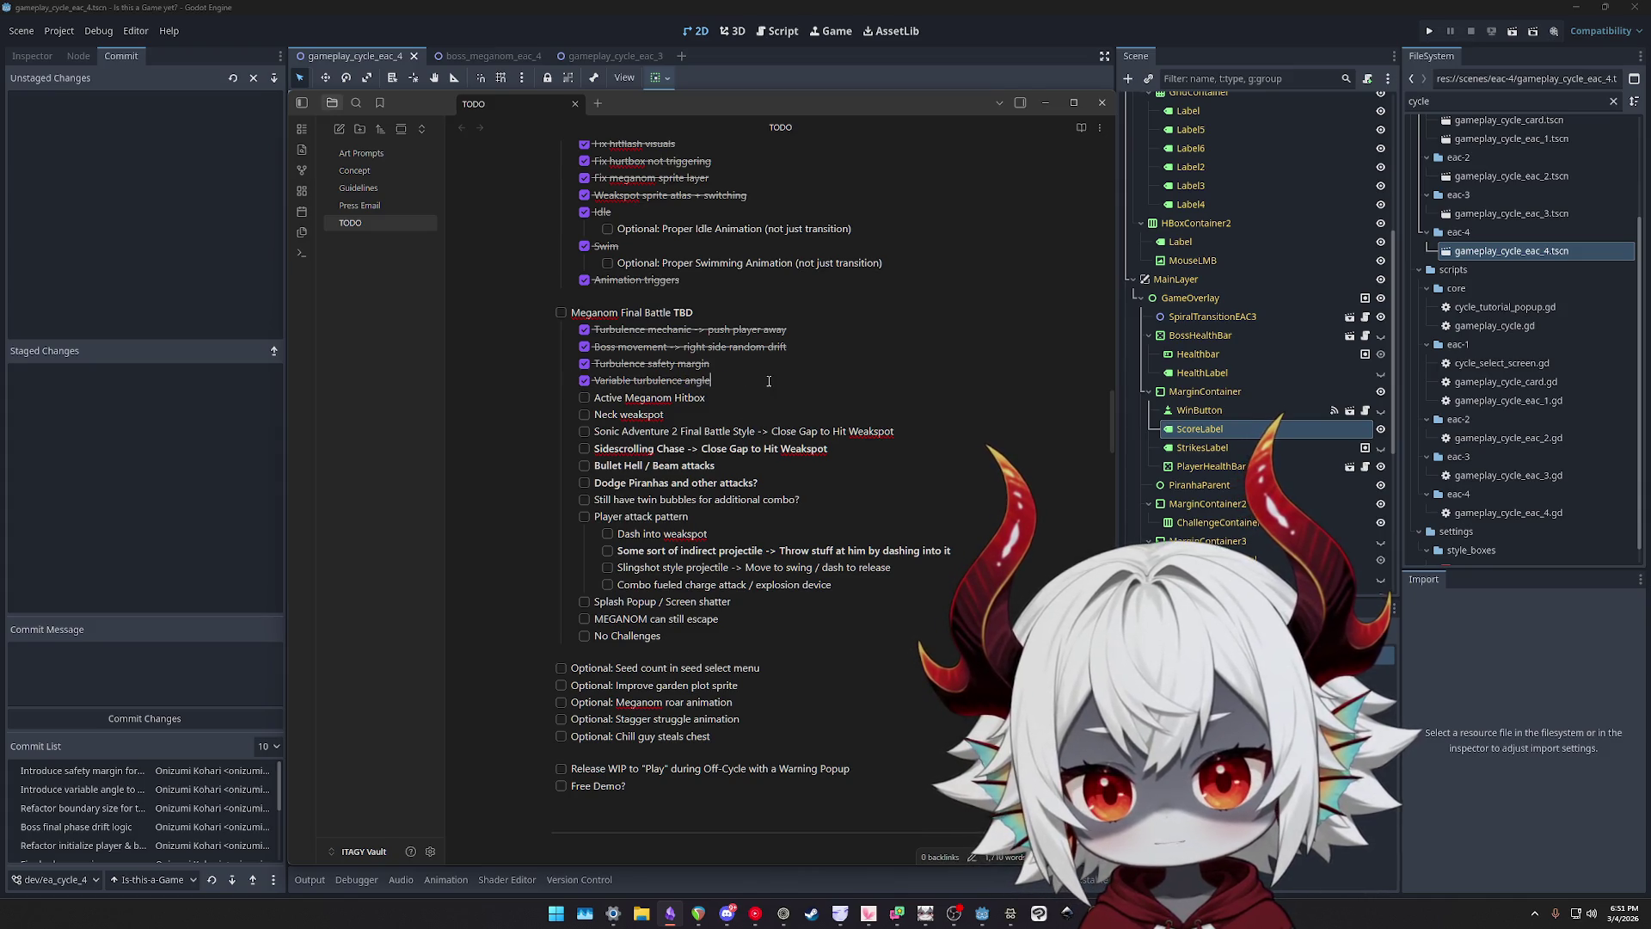
pyautogui.moveTo(734, 395)
pyautogui.mouseDown()
pyautogui.moveTo(547, 397)
pyautogui.moveTo(545, 415)
pyautogui.moveTo(543, 397)
pyautogui.mouseUp()
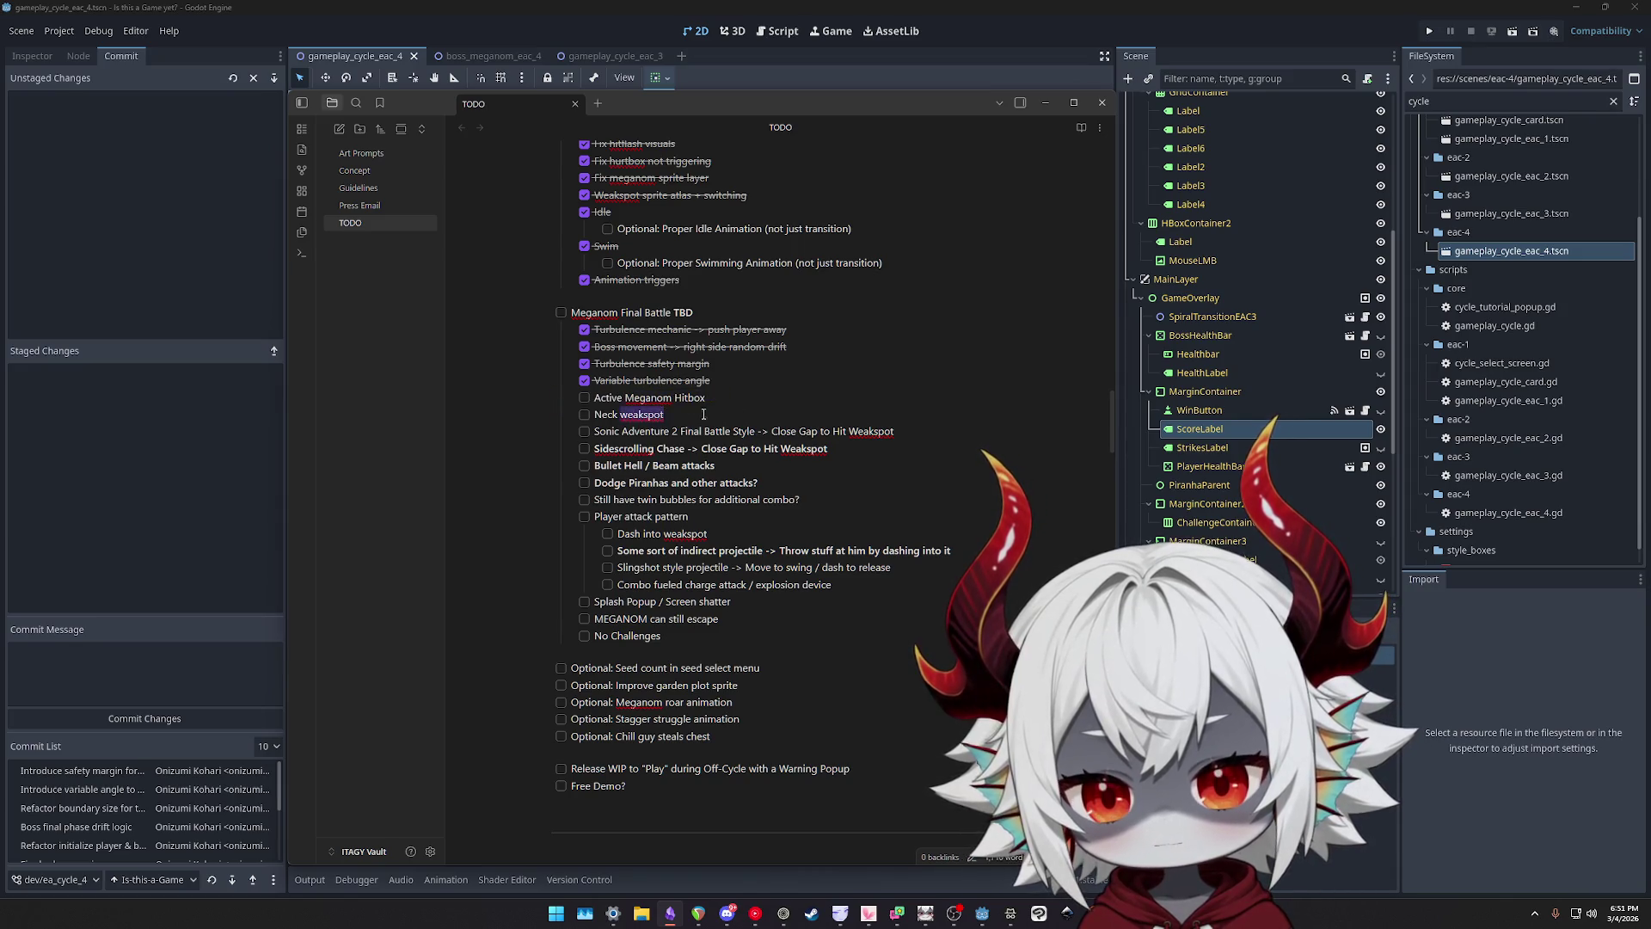
pyautogui.click(746, 385)
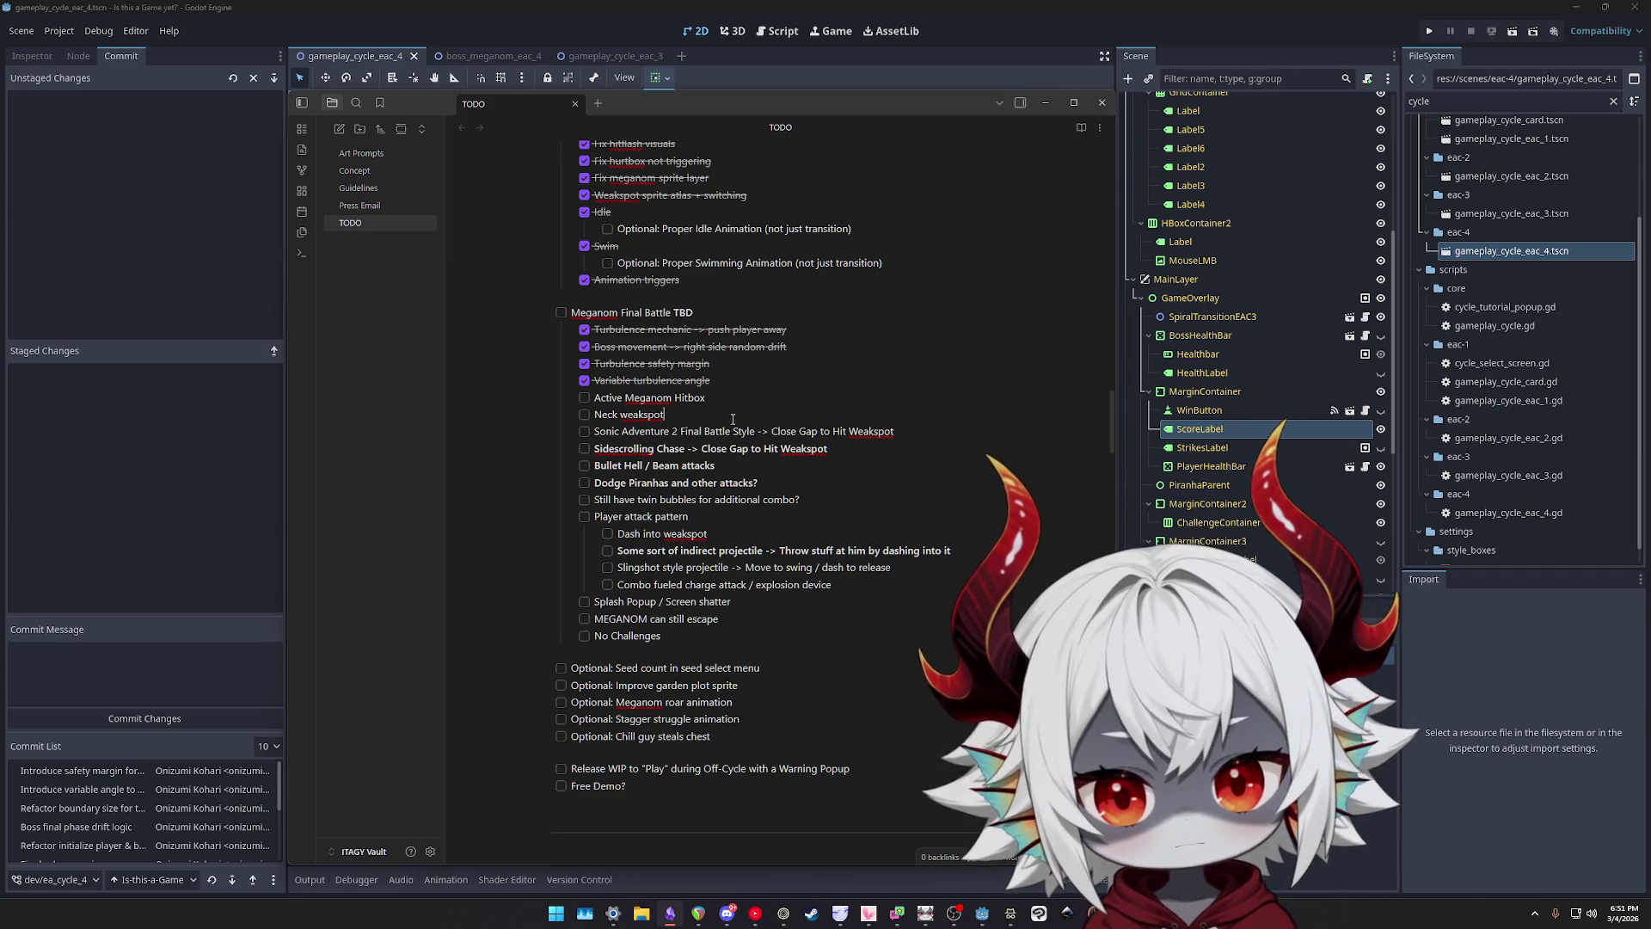
# - Add an unchecked 'Randomize turbulence angle' item after 'Variable turbulence angle', then return to Godot
pyautogui.moveTo(681, 413); pyautogui.dragTo(589, 394)
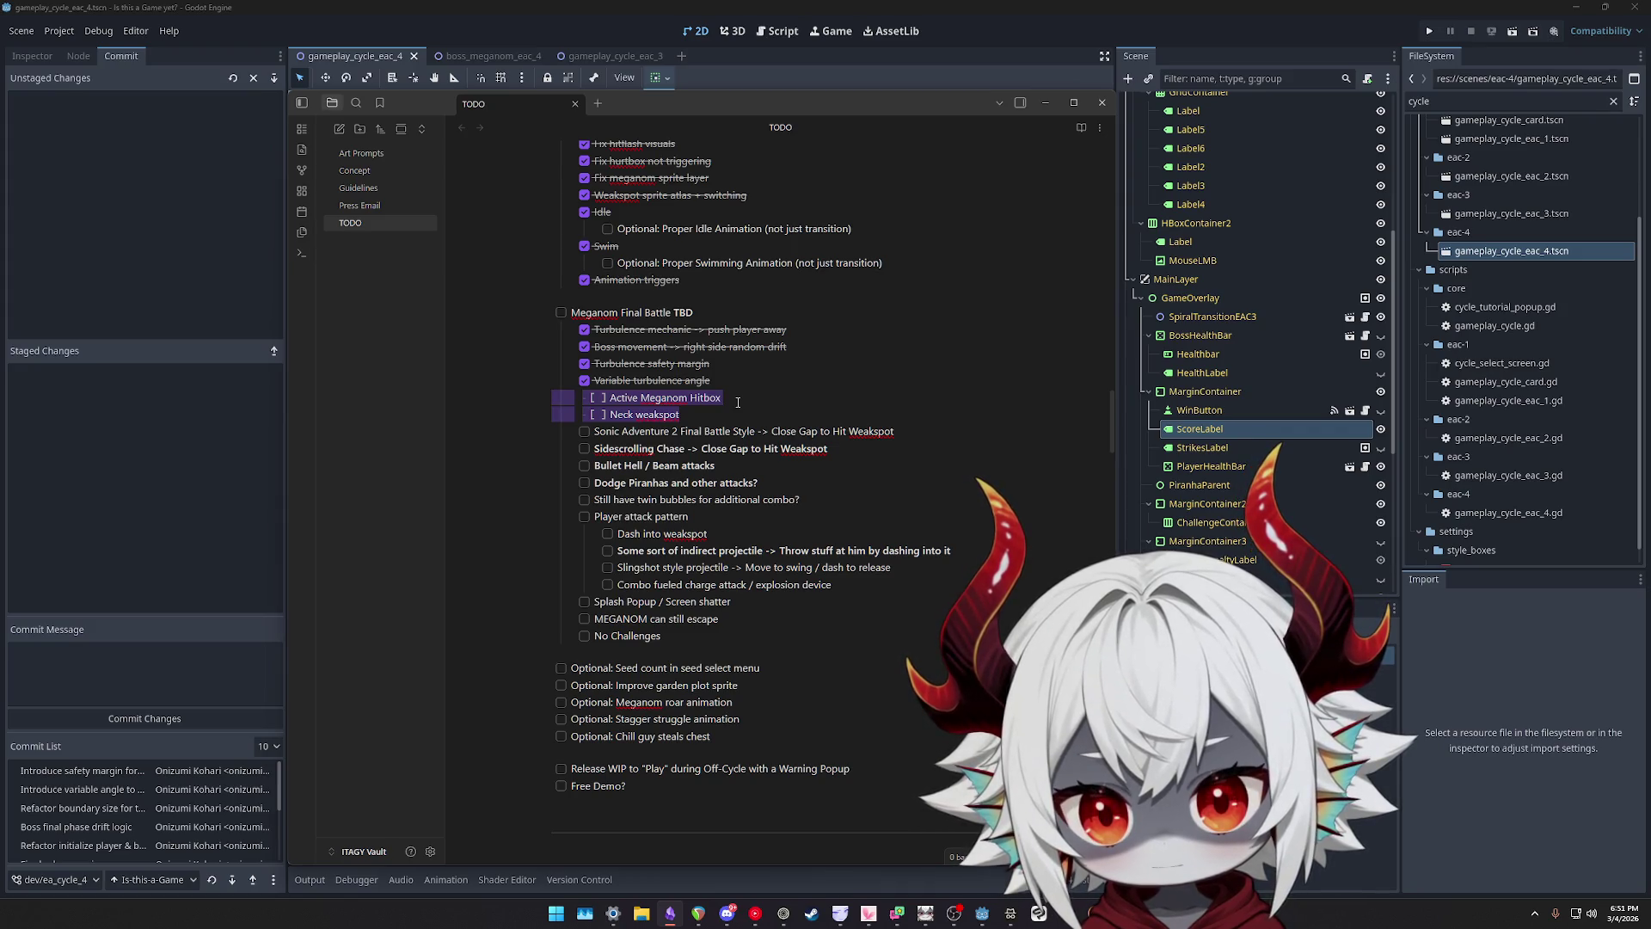
pyautogui.click(733, 381)
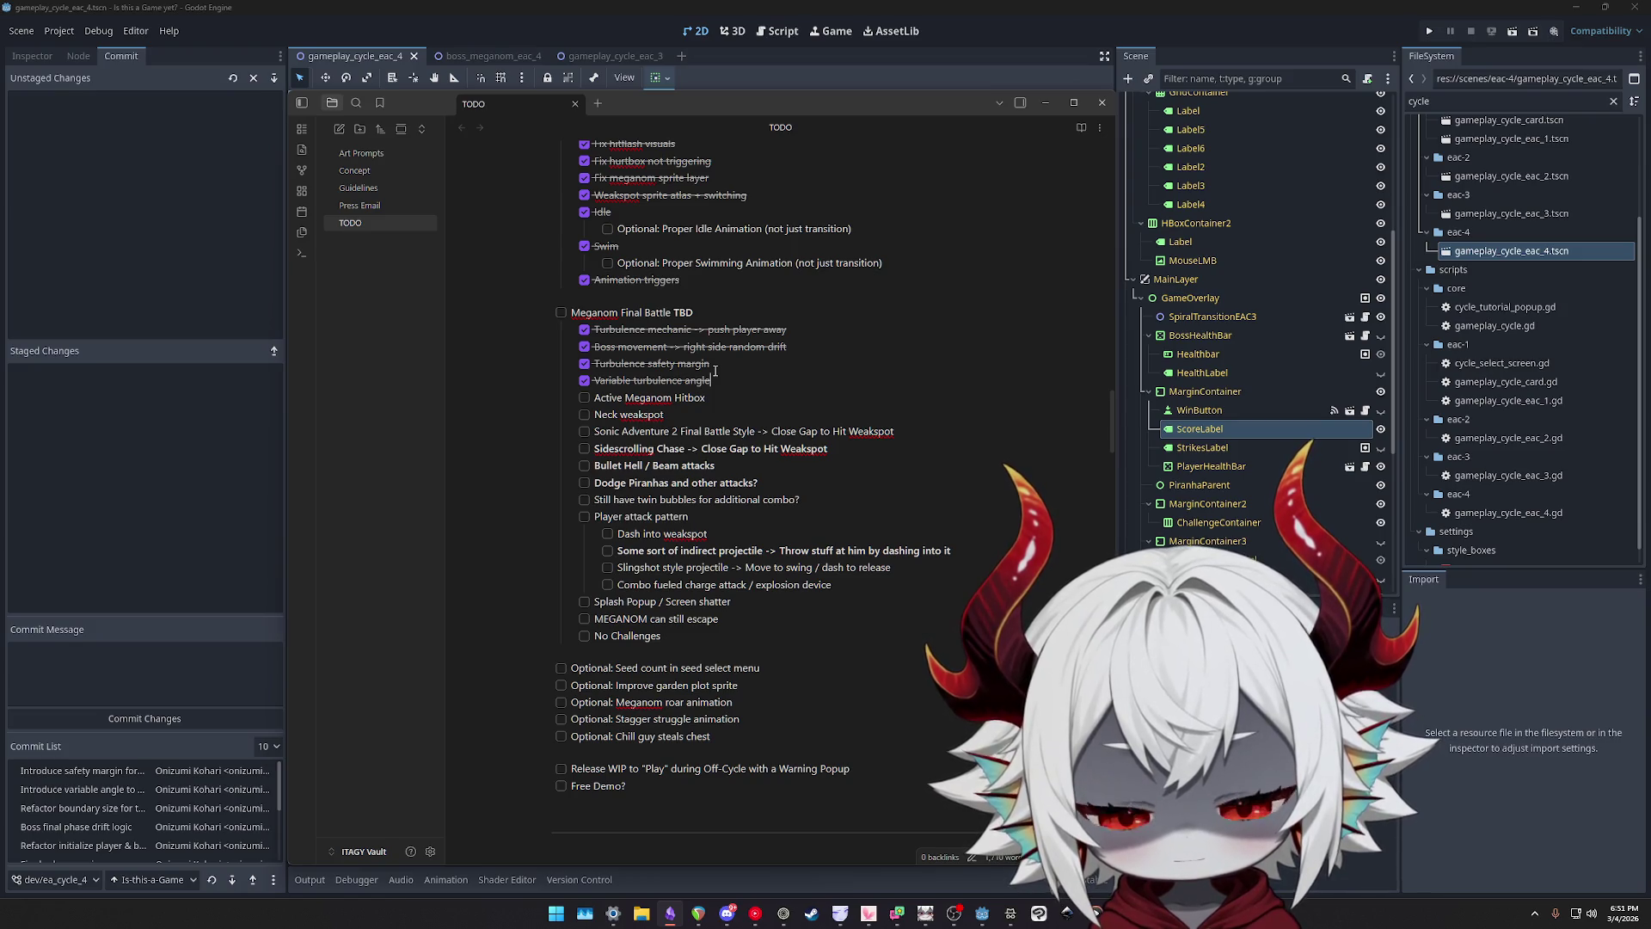
pyautogui.click(715, 385)
pyautogui.press('Return')
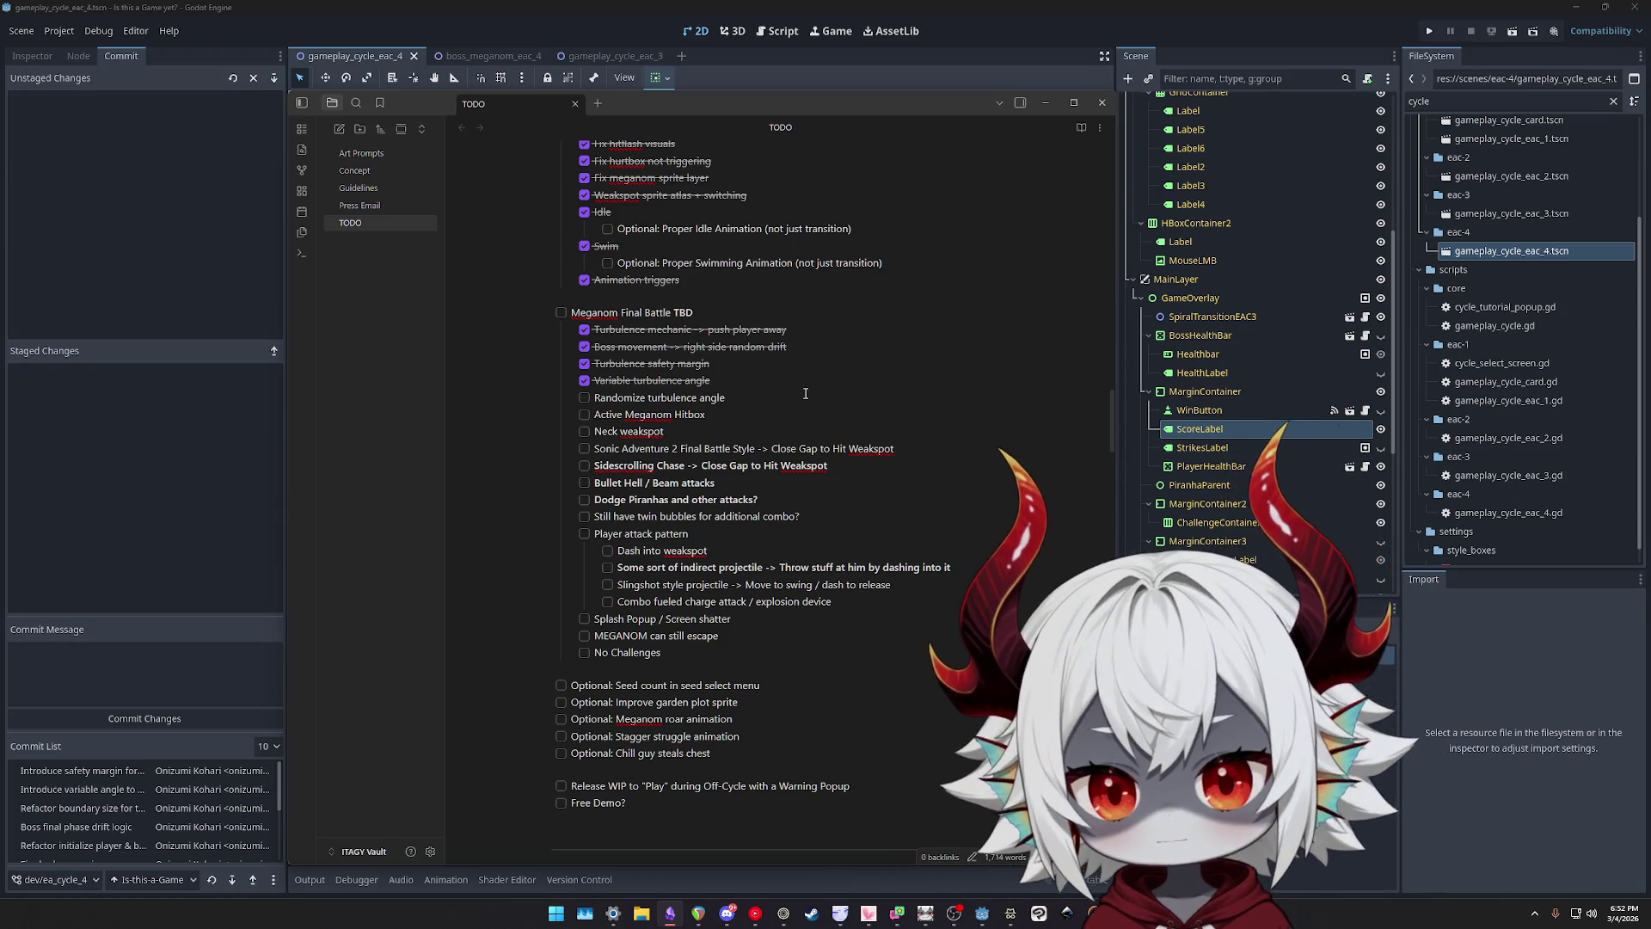
pyautogui.click(566, 17)
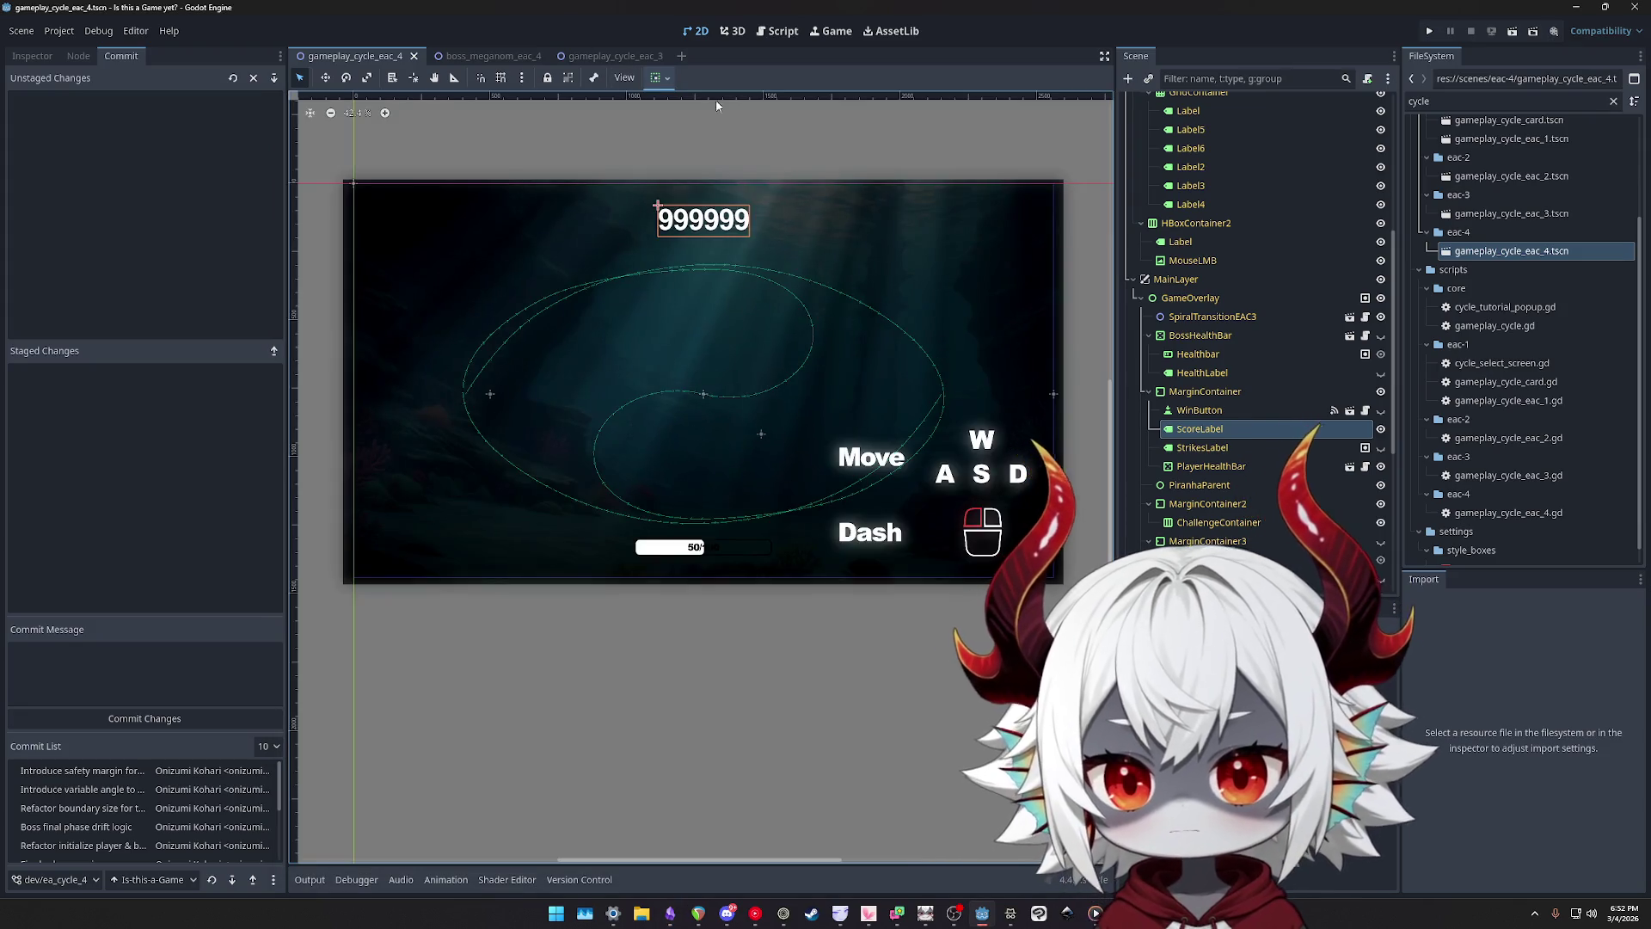
# - Glance at the boss_meganom_eac_4 scene, return to gameplay_cycle_eac_4, and bring the TODO notes forward
pyautogui.click(489, 56)
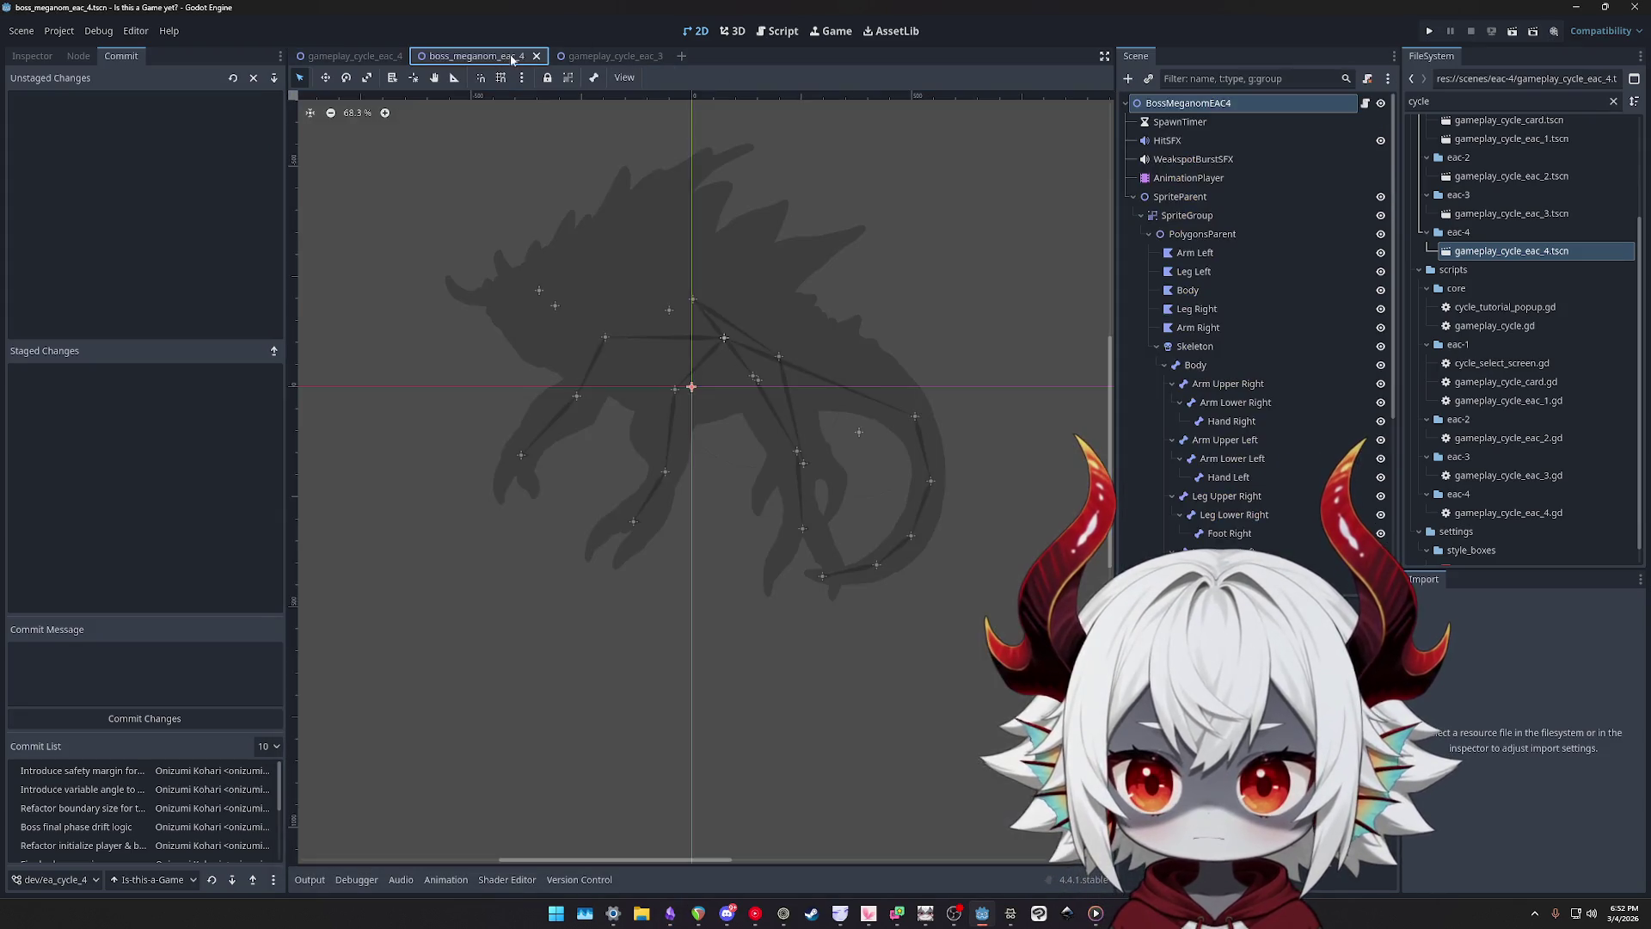
pyautogui.click(348, 56)
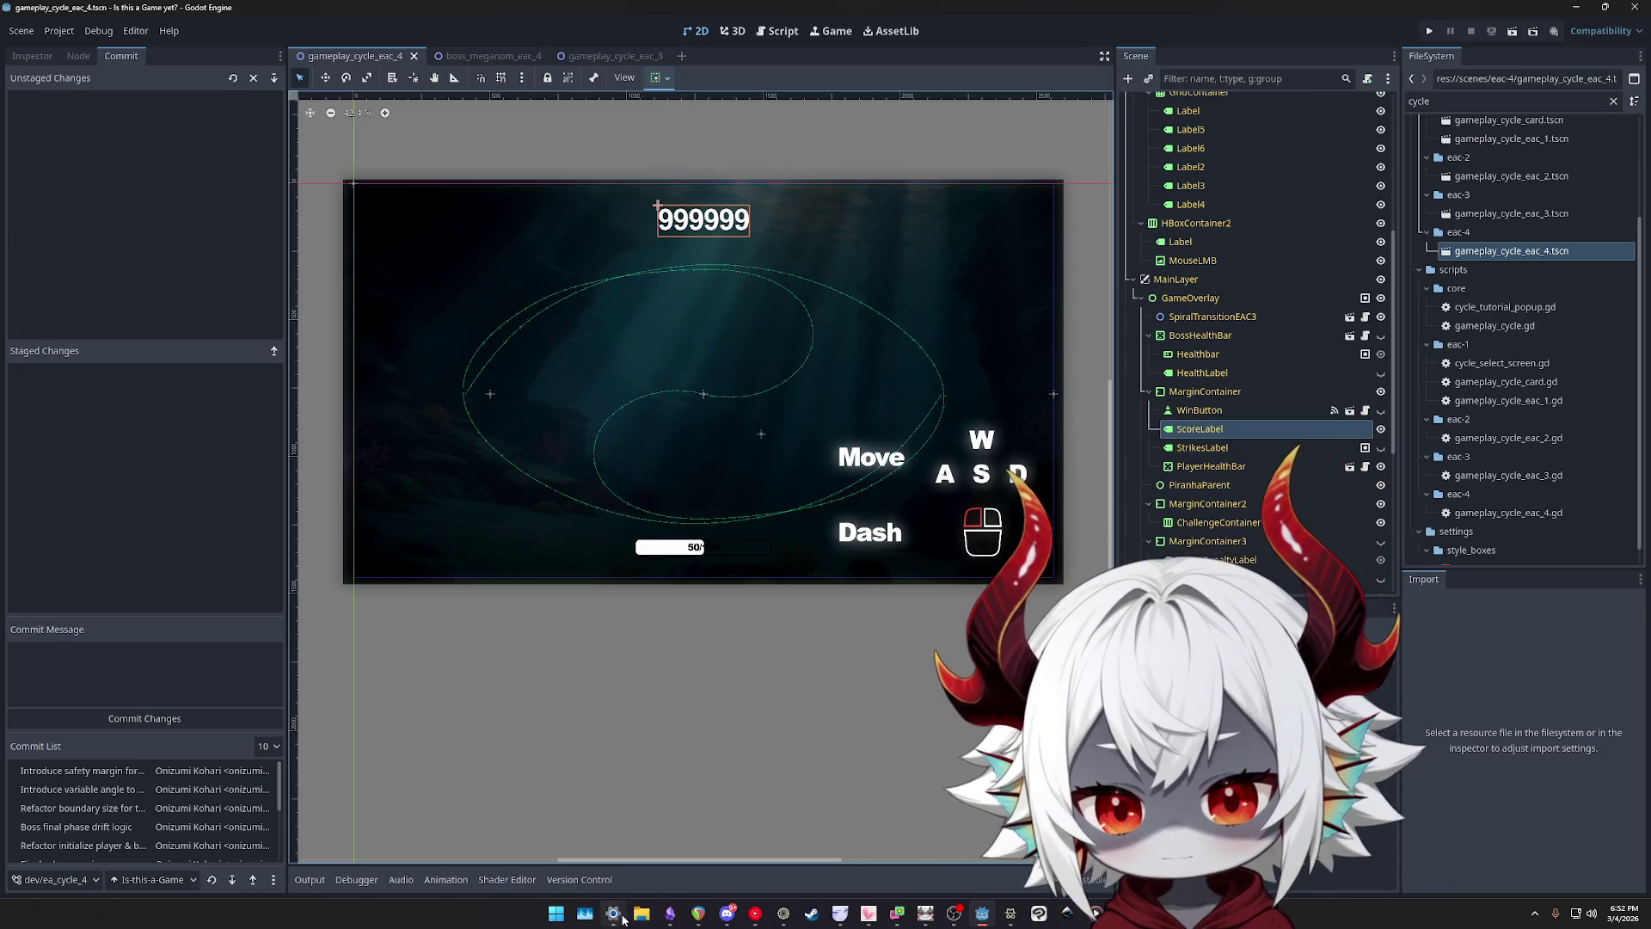
pyautogui.click(670, 915)
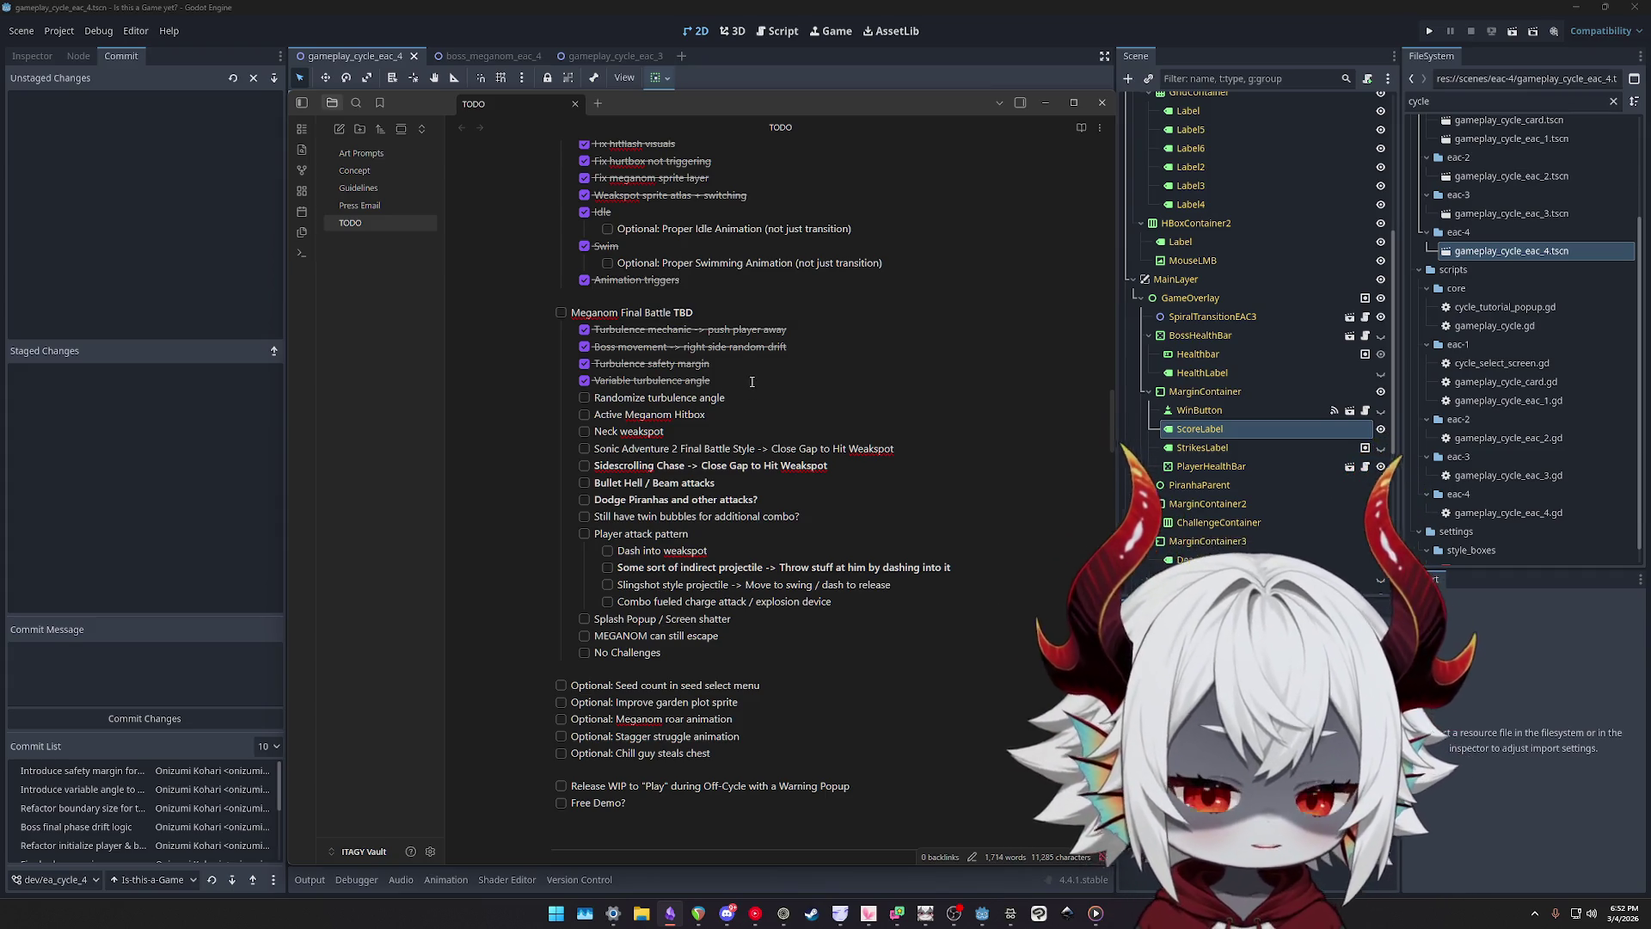
# - Delete the 'Randomize turbulence angle' line, then switch to Clip Studio Paint
pyautogui.tripleClick(744, 406)
pyautogui.press('BackSpace')
pyautogui.press('BackSpace')
pyautogui.moveTo(688, 417); pyautogui.dragTo(517, 400)
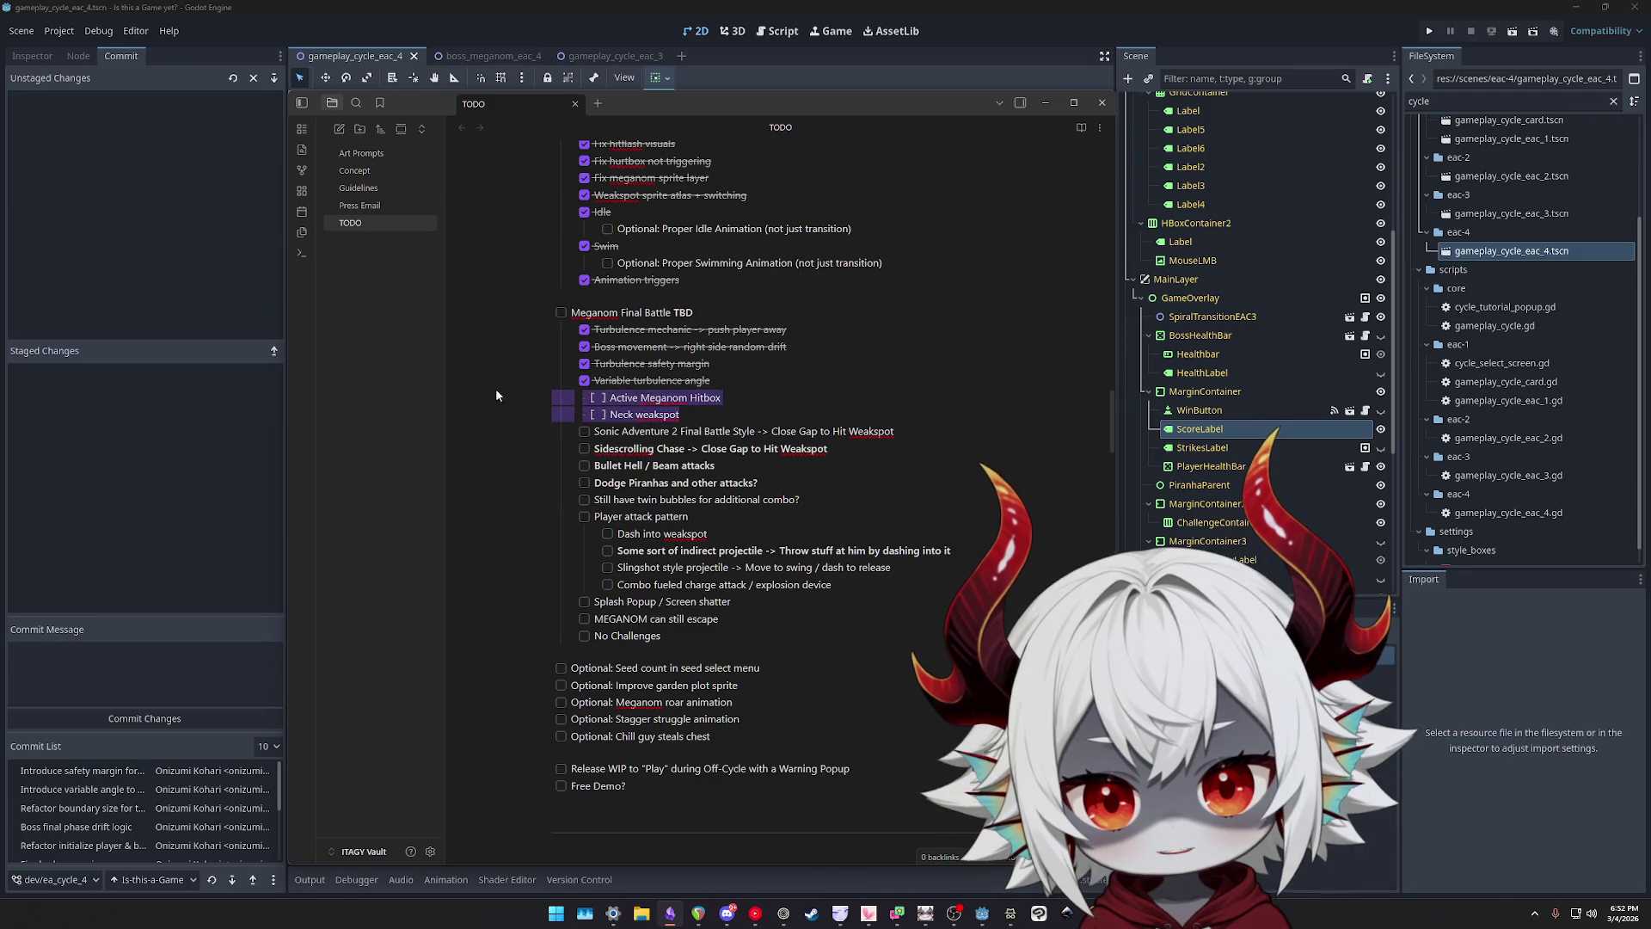
pyautogui.click(1039, 915)
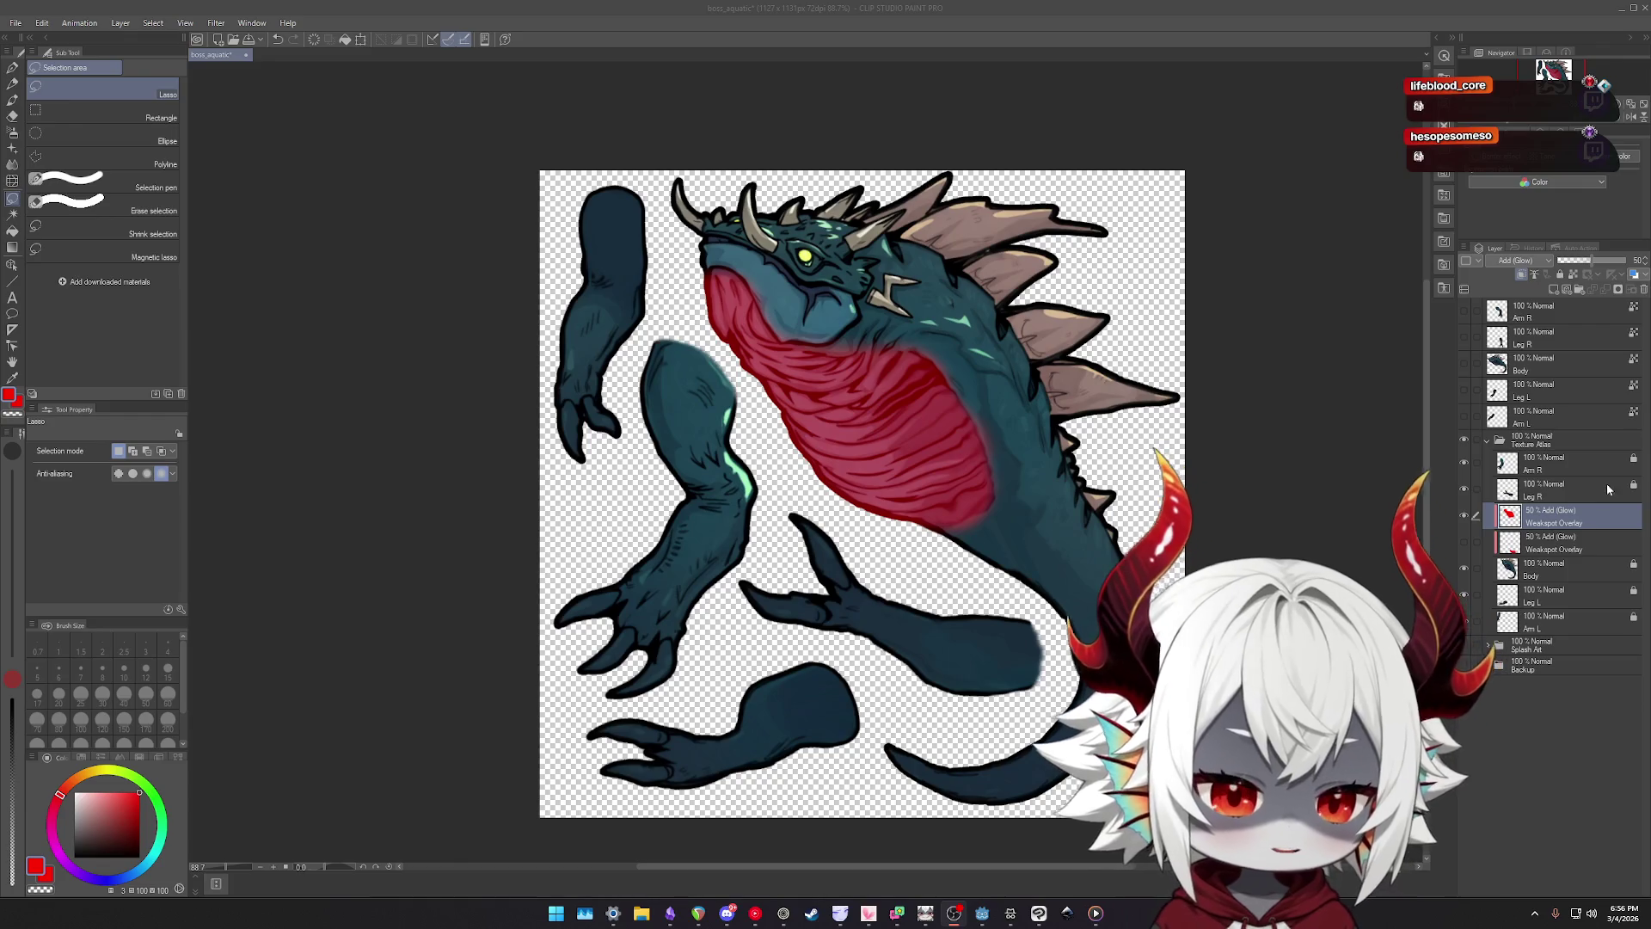
# - Select the lower, then the upper Weakspot Overlay layer in the Layer panel
pyautogui.click(1561, 542)
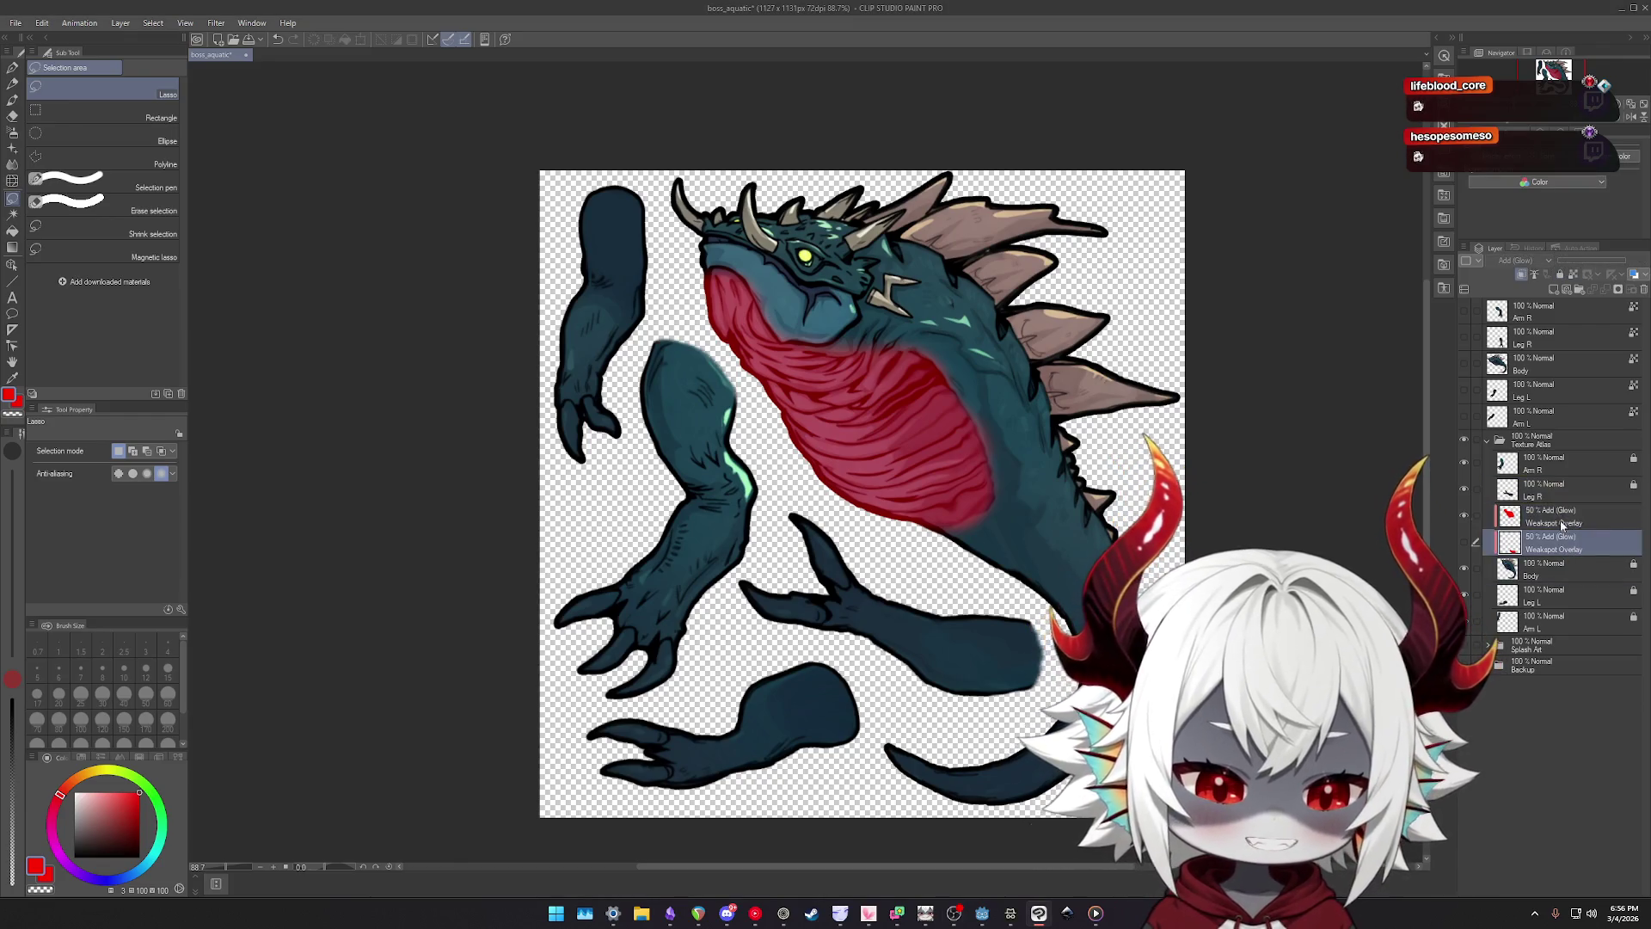
pyautogui.click(1563, 515)
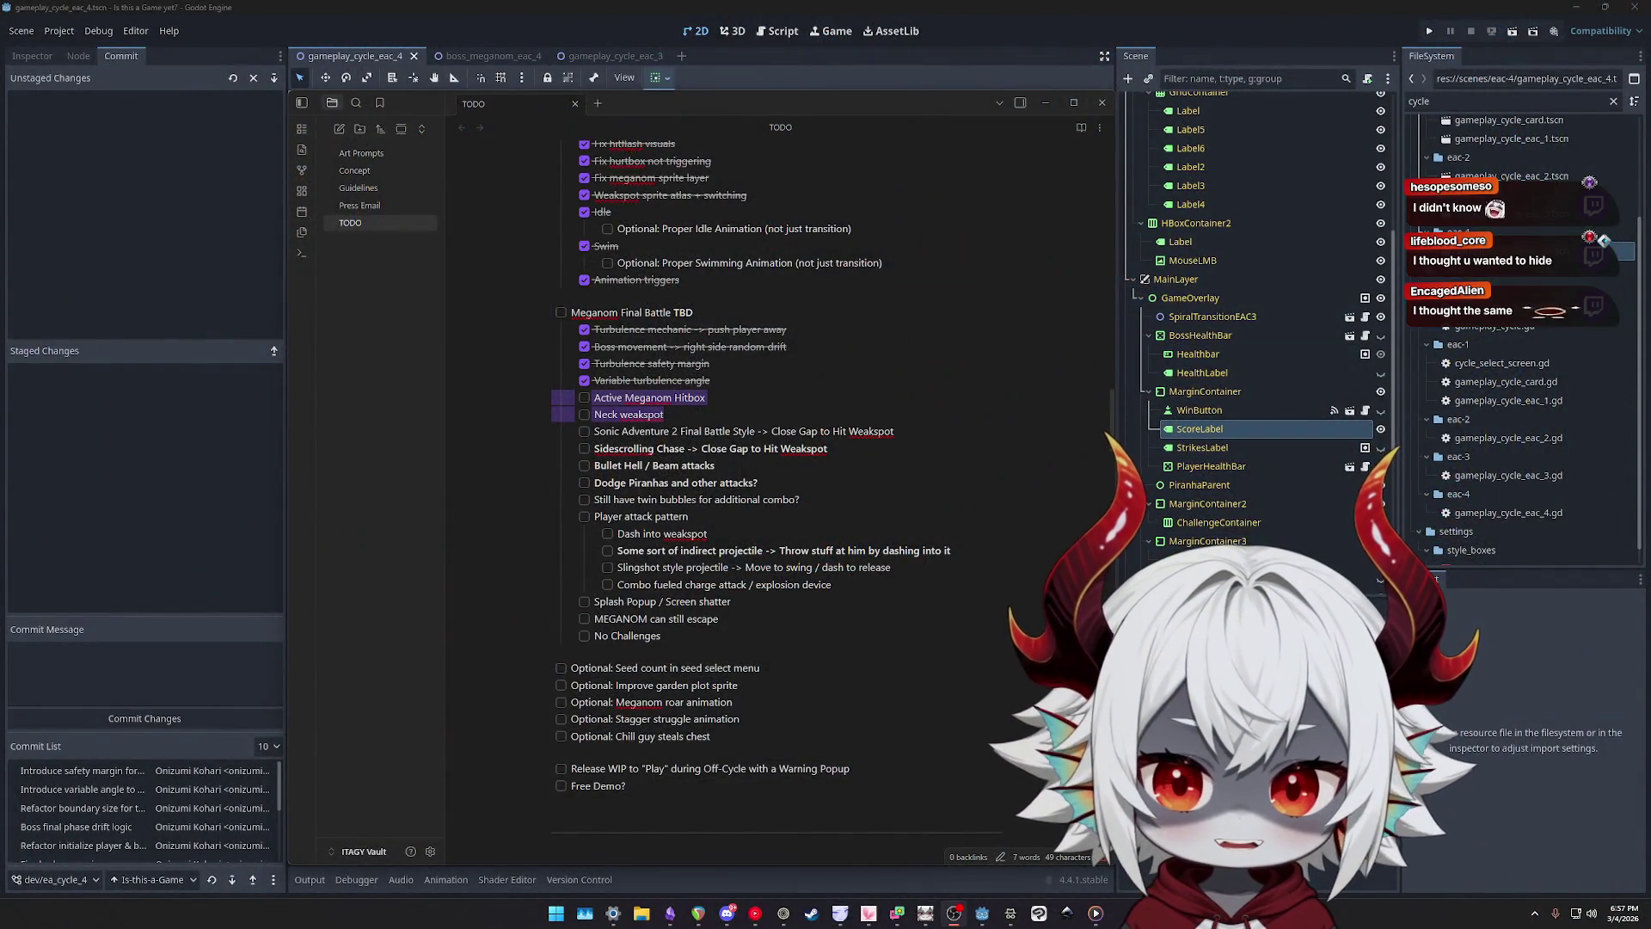
# - Back in Godot, filter the FileSystem panel with 'weak'
pyautogui.hotkey('alt', 'Tab')
pyautogui.doubleClick(1471, 101)
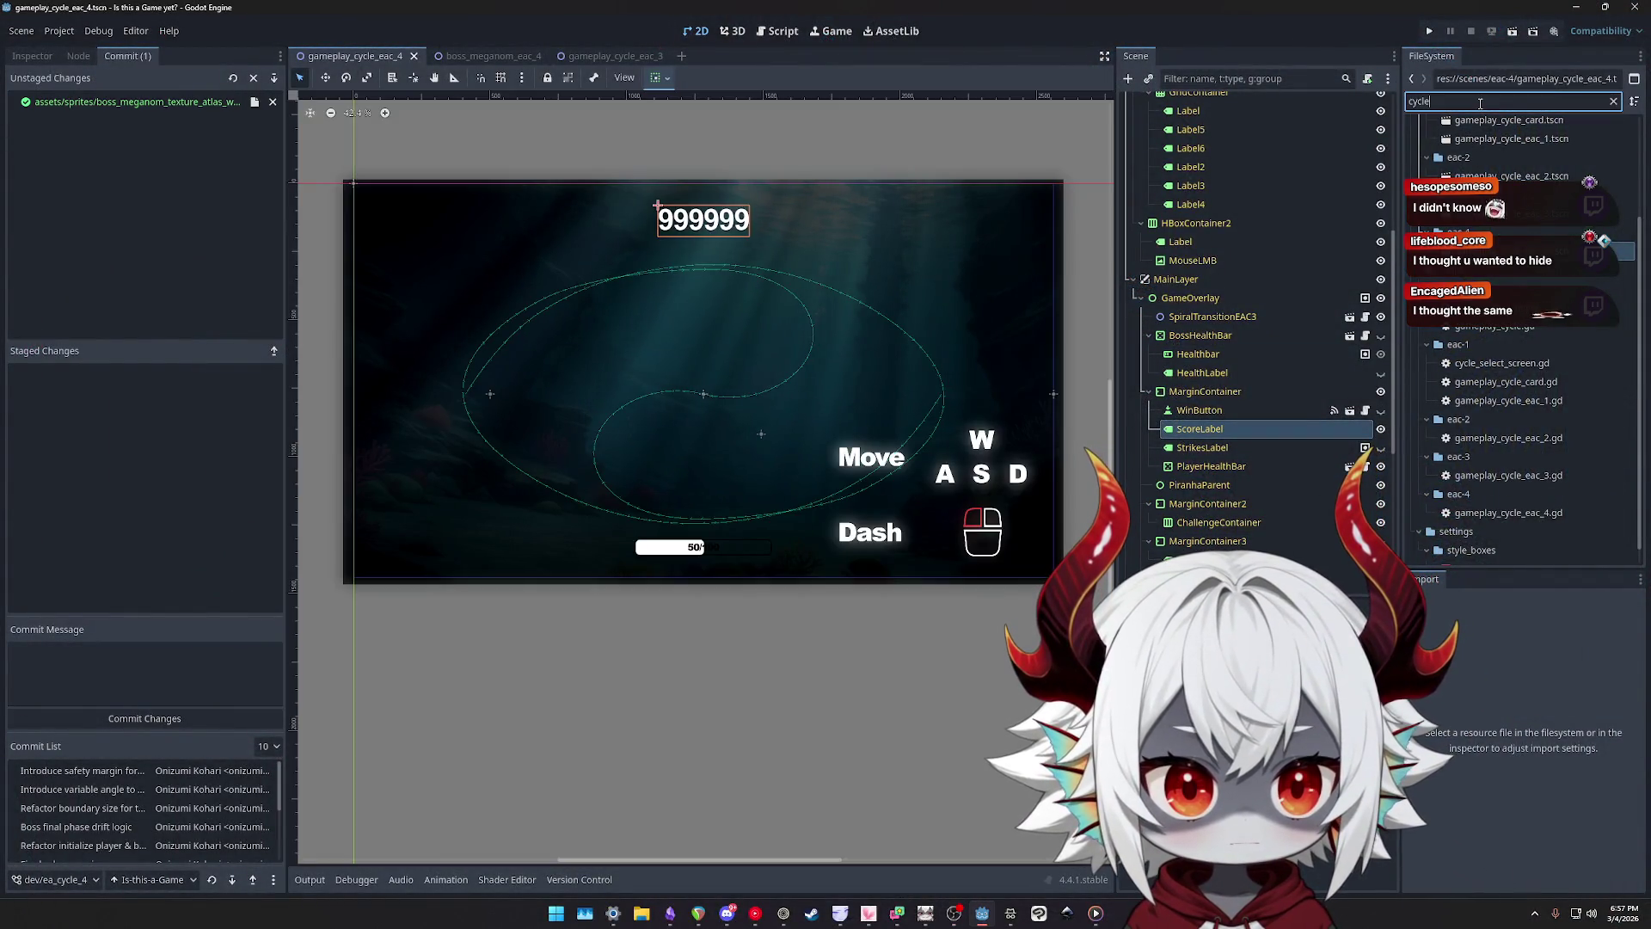
pyautogui.write('weak')
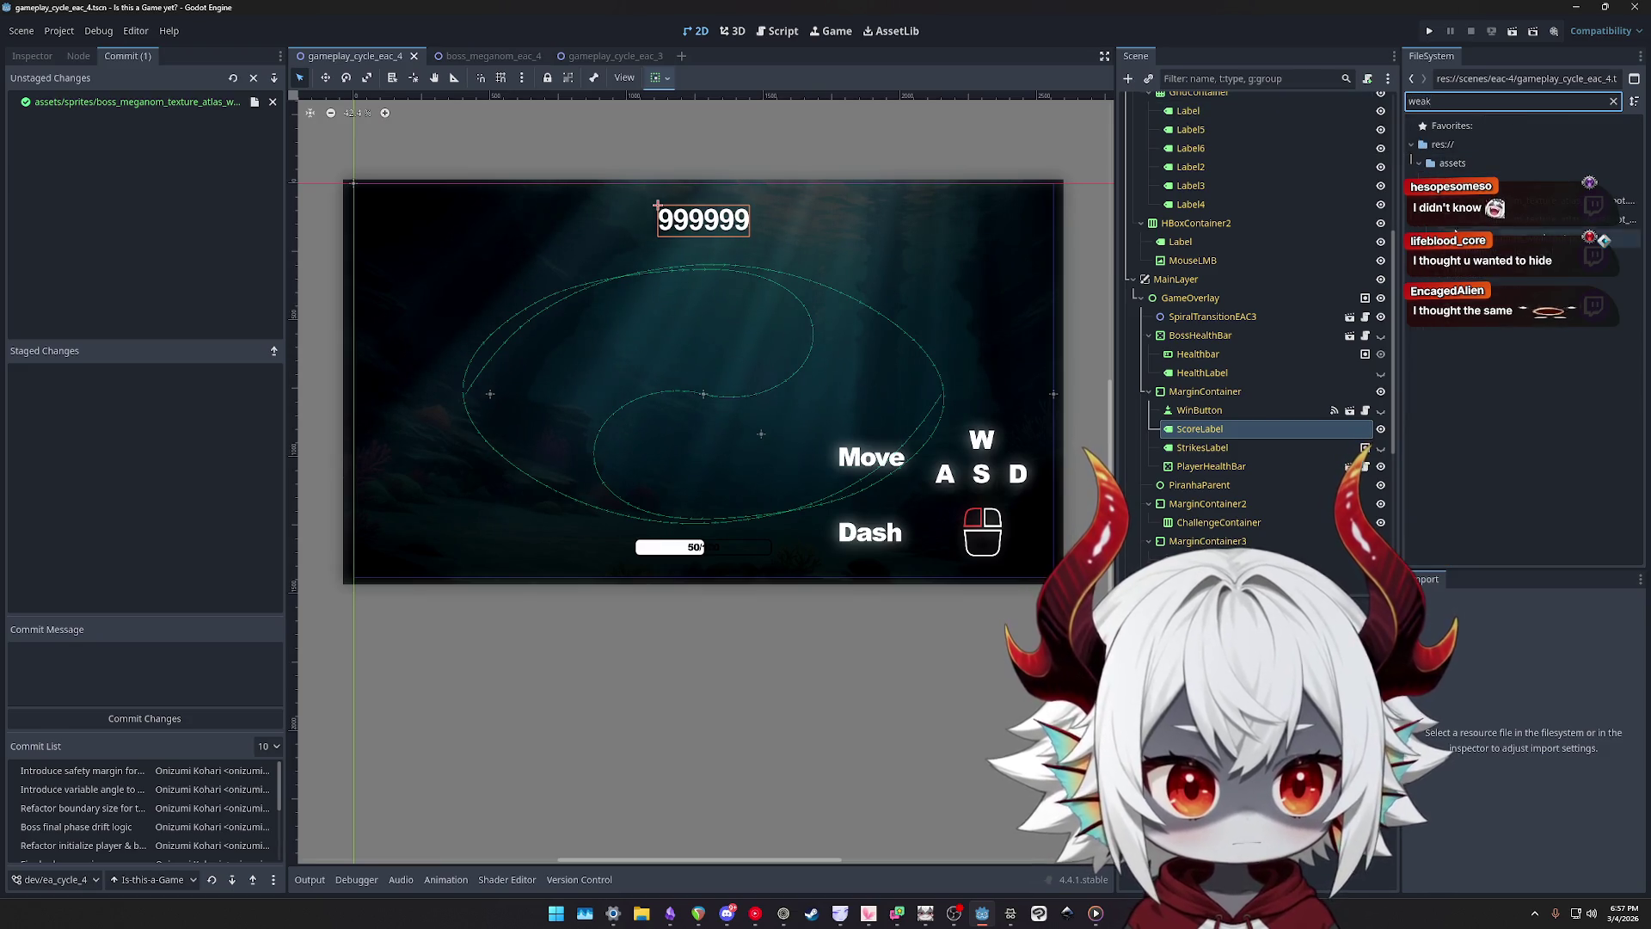
# - Compare the weakspot PNGs, then open the boss_meganom_eac_4 scene
pyautogui.click(1479, 219)
pyautogui.click(1479, 239)
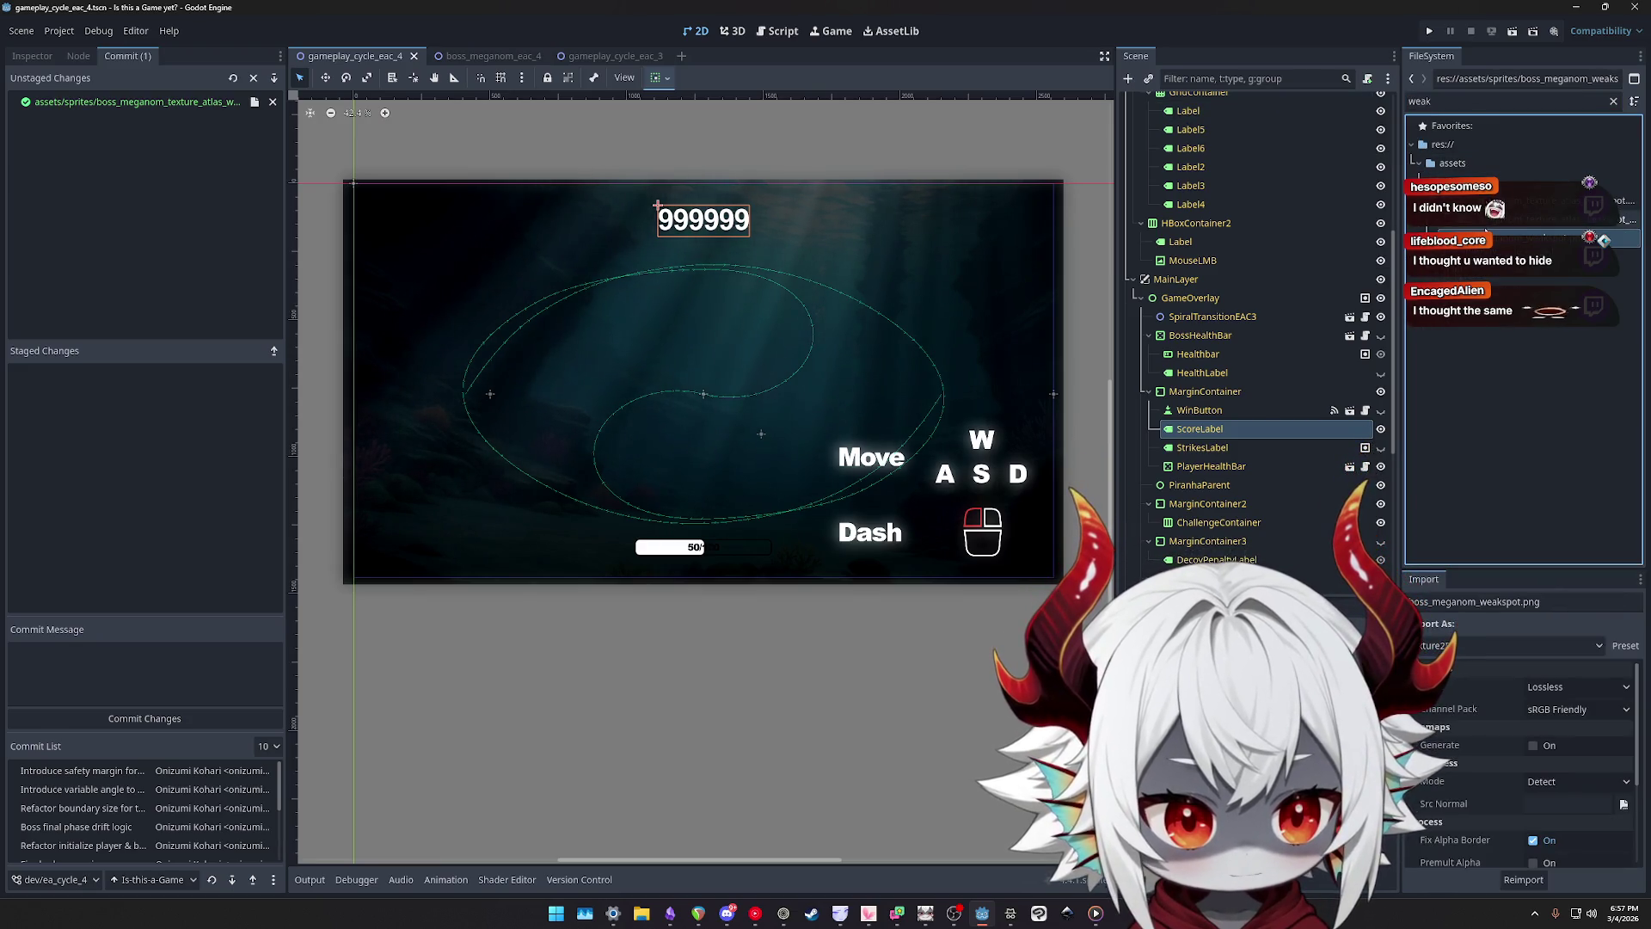
pyautogui.click(1484, 202)
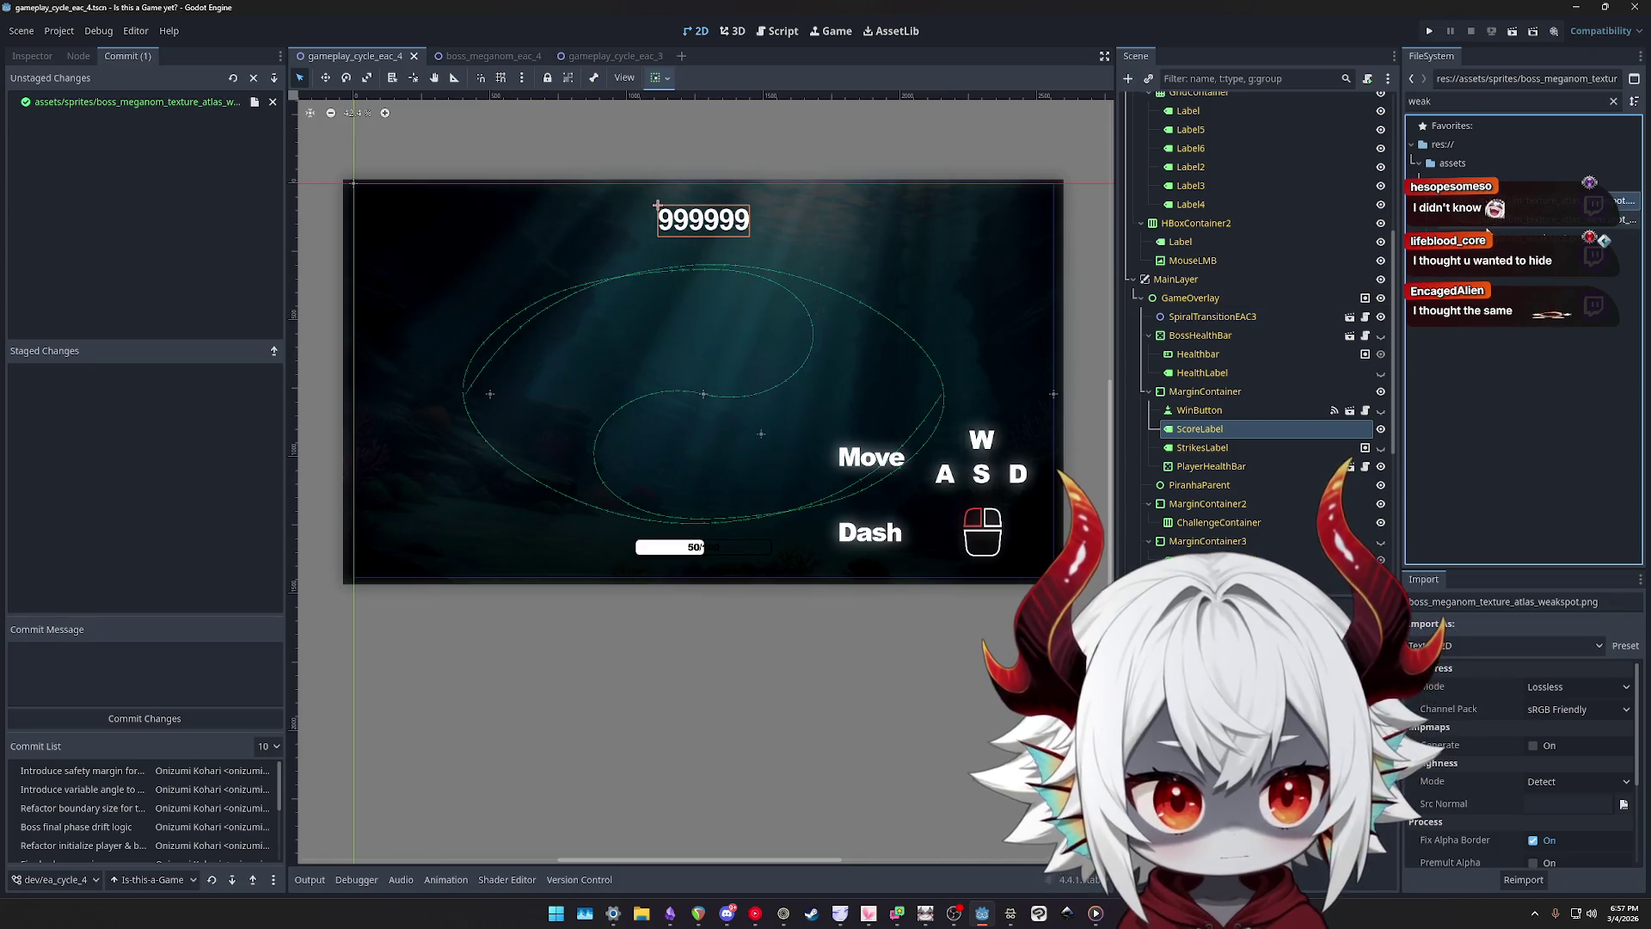
pyautogui.click(1479, 239)
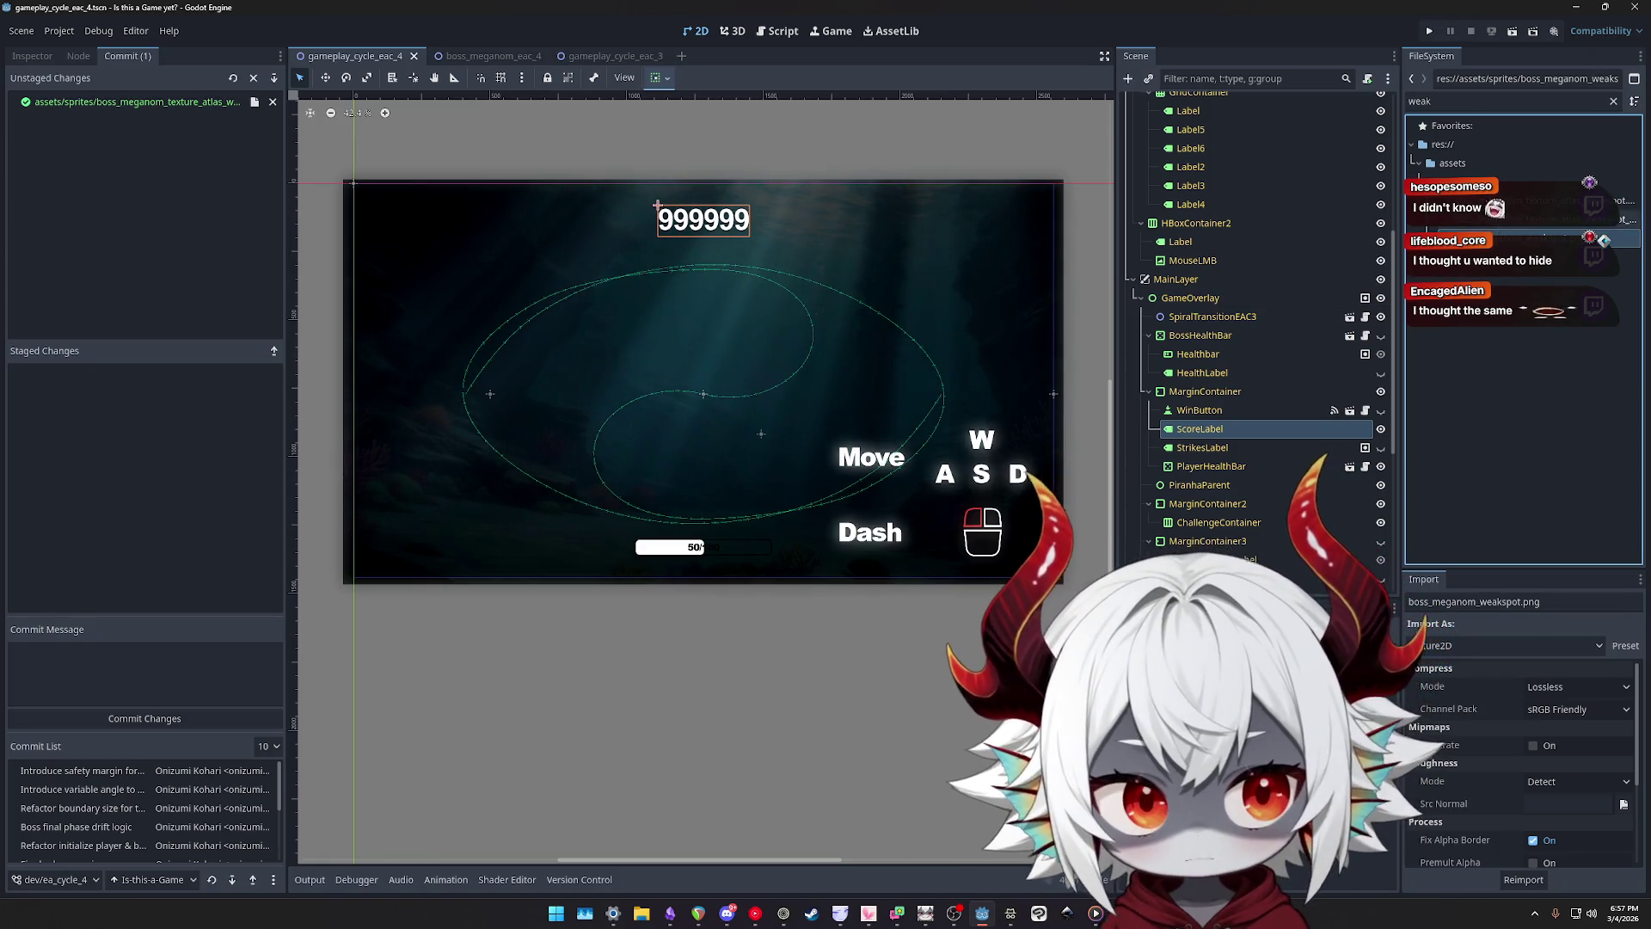
pyautogui.click(1511, 225)
pyautogui.click(1484, 202)
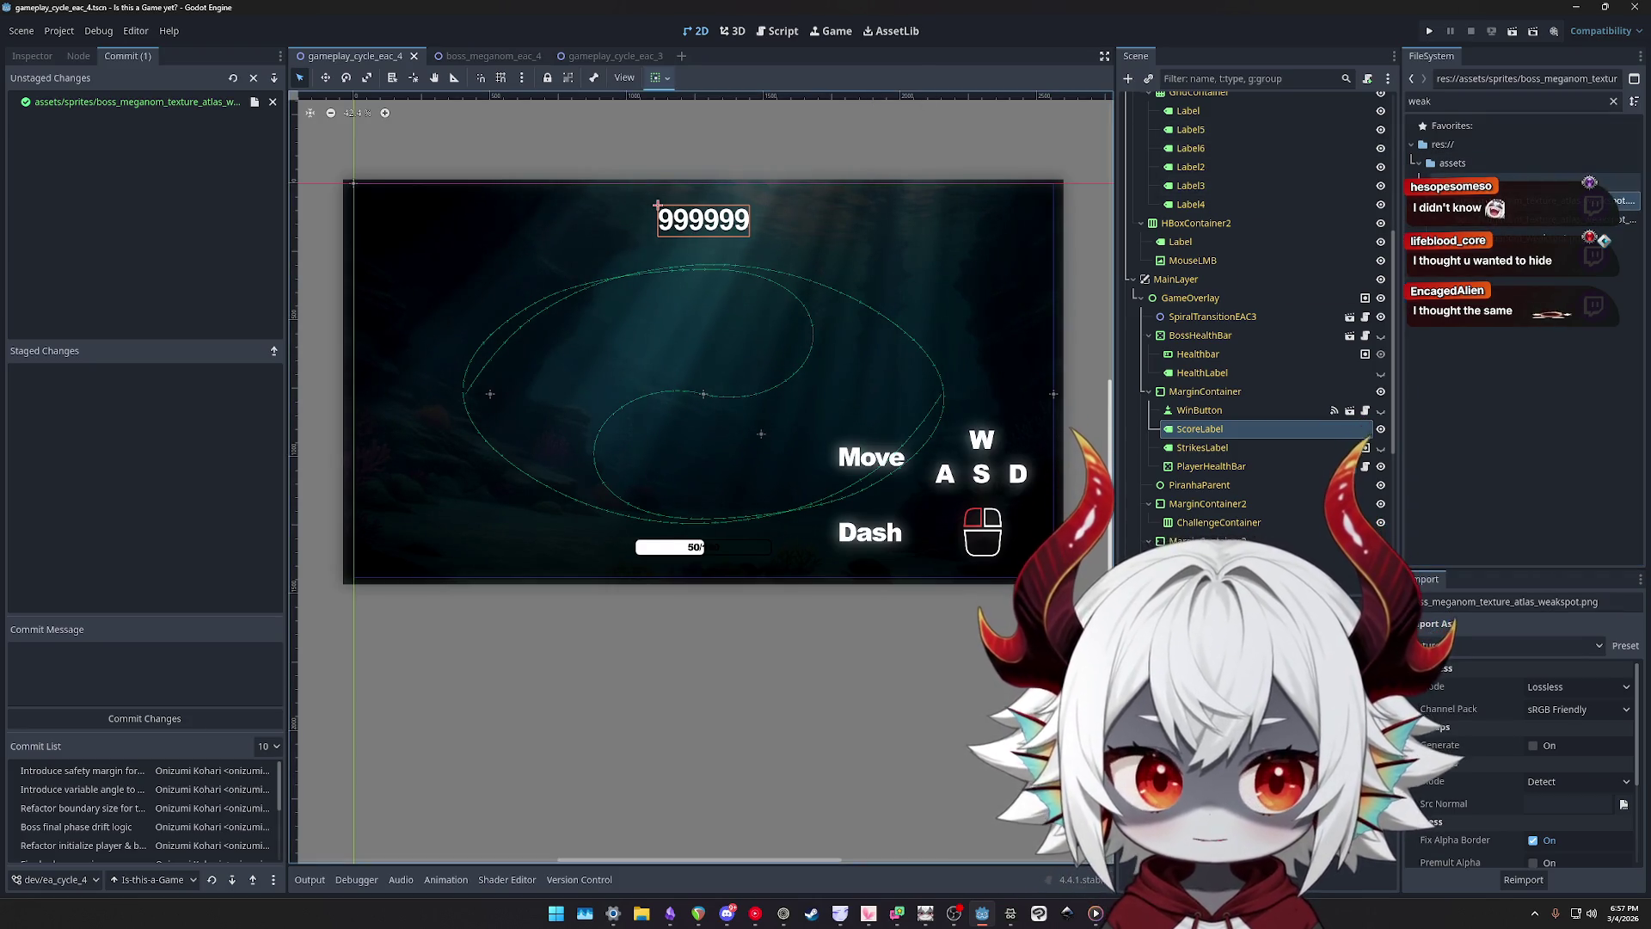
pyautogui.click(492, 56)
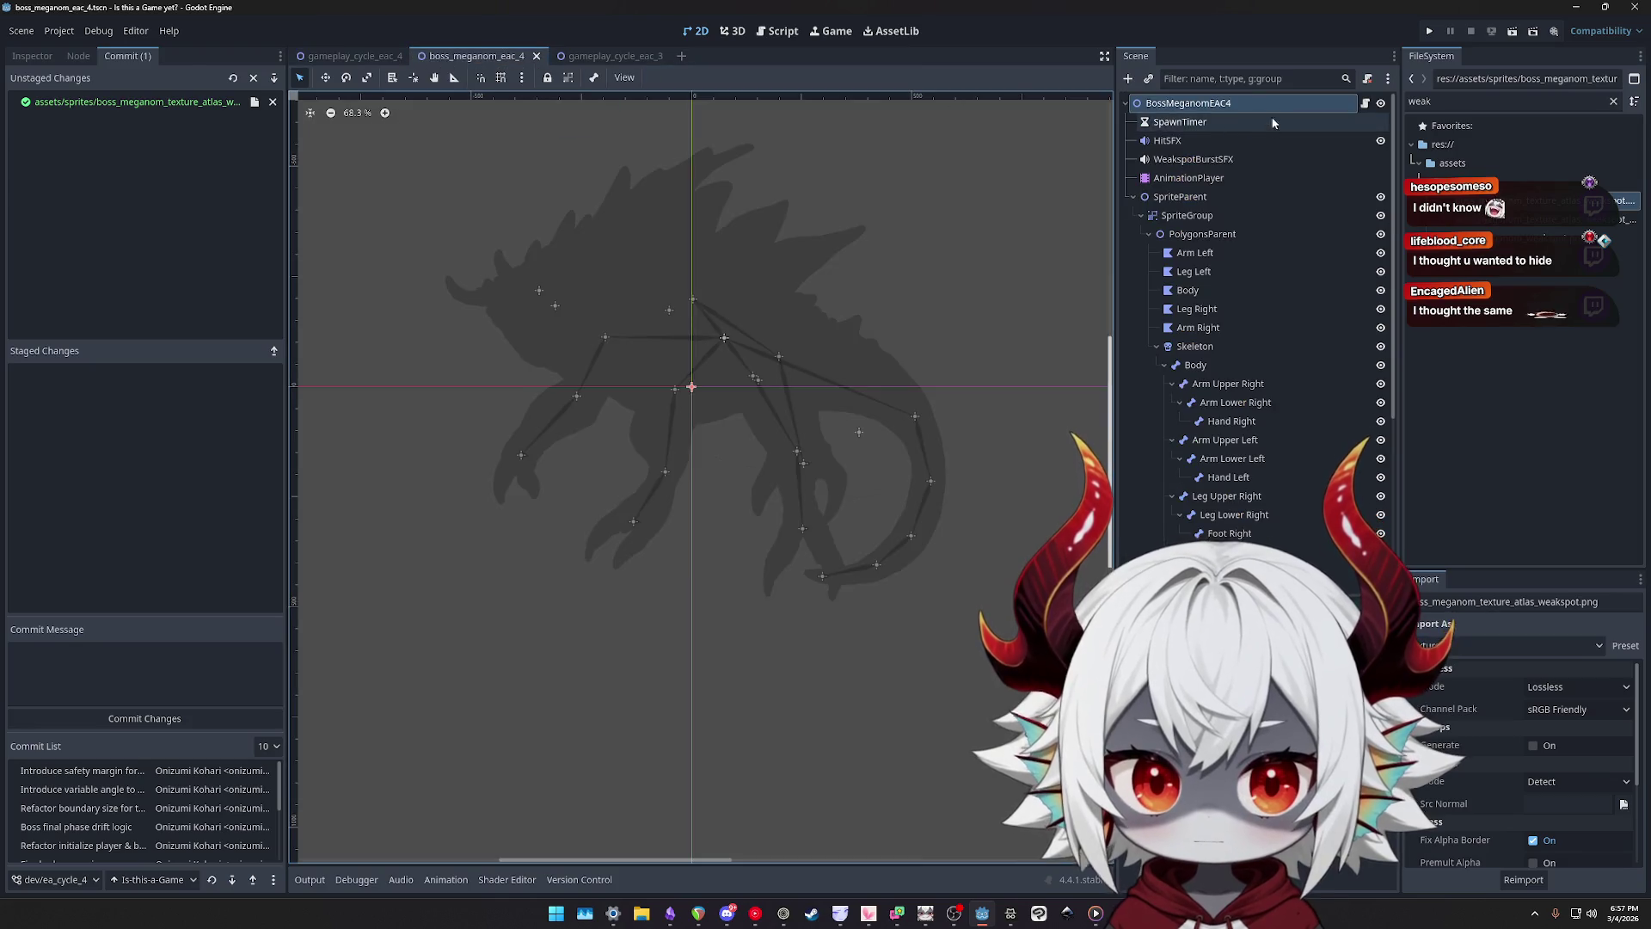
# - Open boss_meganom_eac_4.gd and search 'weaksp' to find the weakspot texture path
pyautogui.click(1364, 105)
pyautogui.click(903, 395)
pyautogui.hotkey('ctrl', 'f')
pyautogui.write('weaksp')
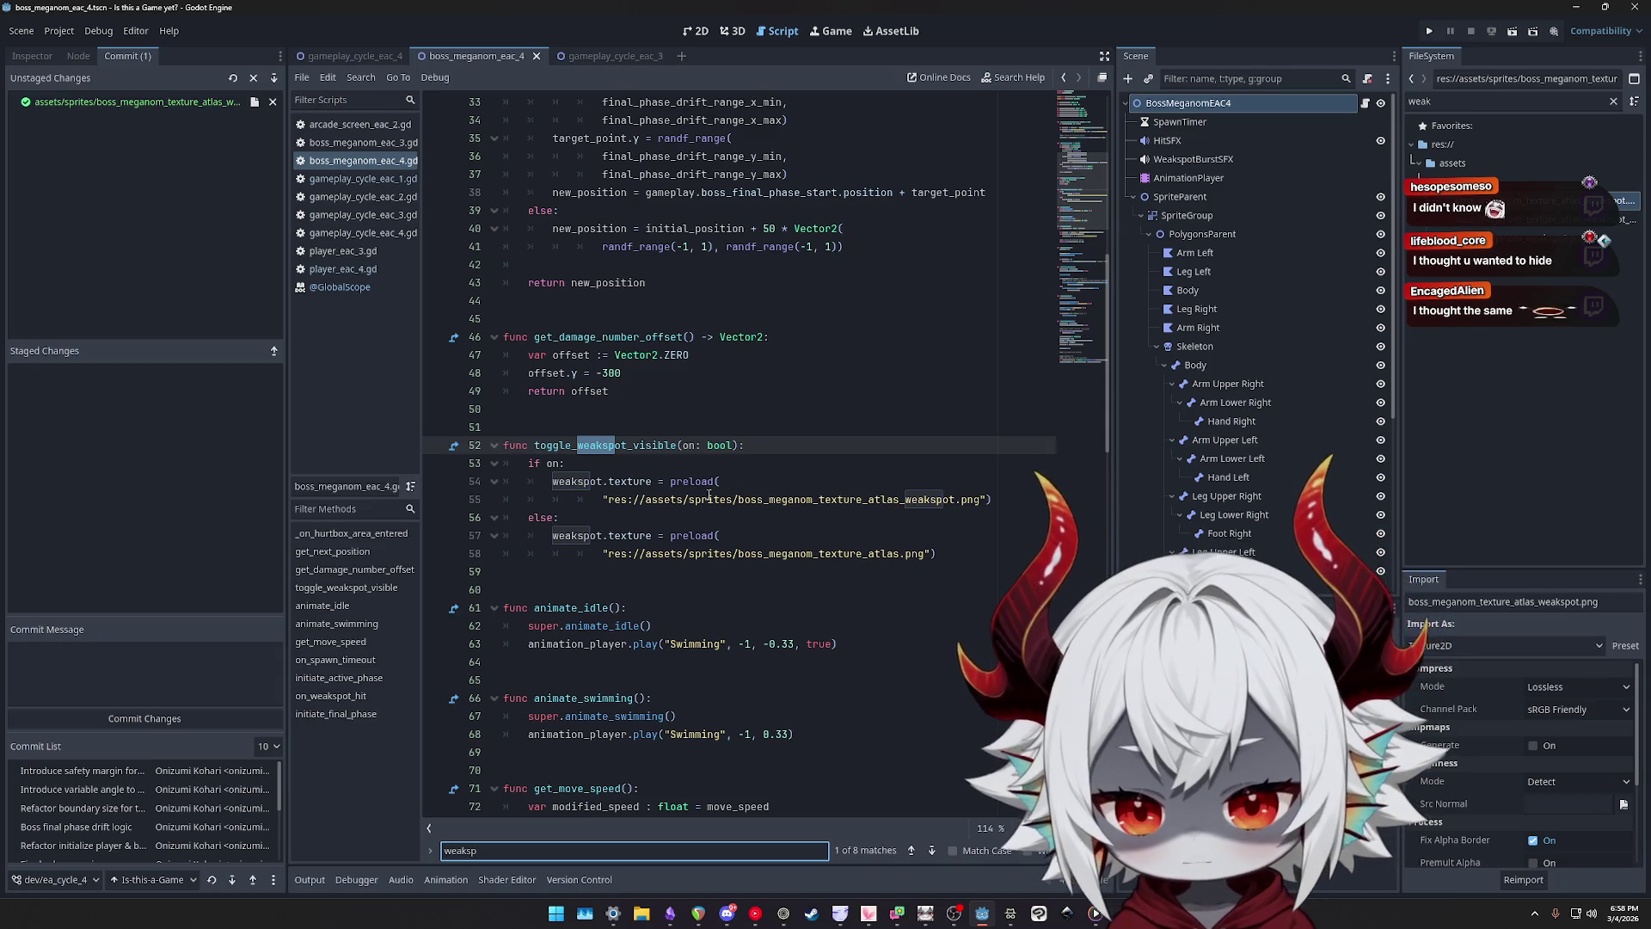
pyautogui.click(709, 497)
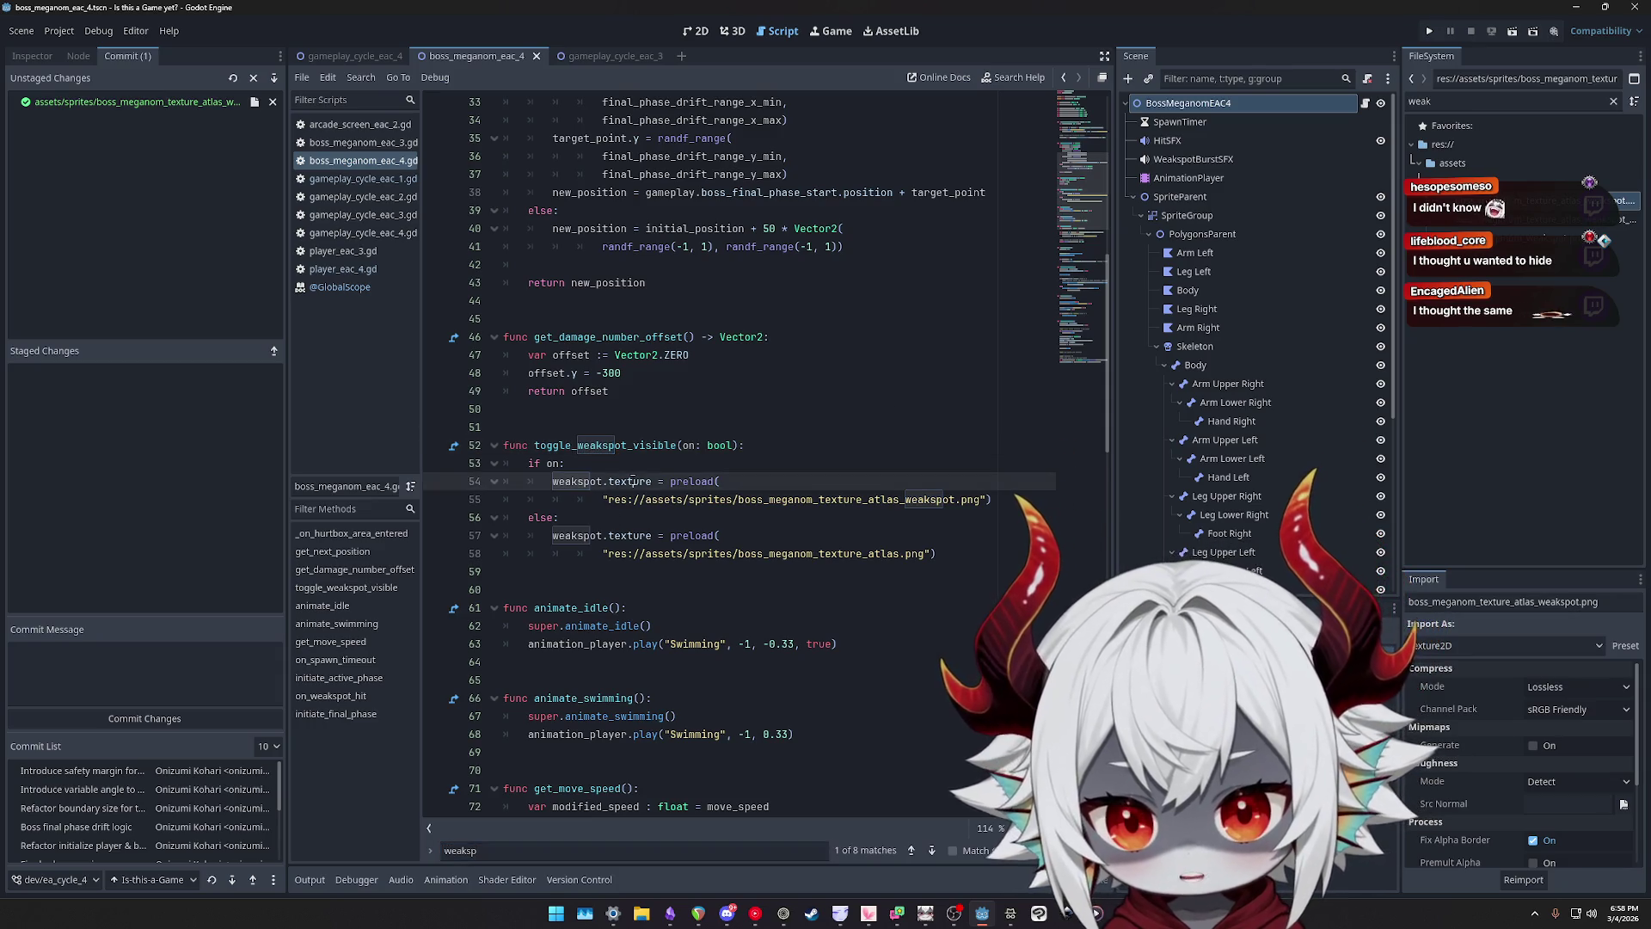
pyautogui.doubleClick(848, 499)
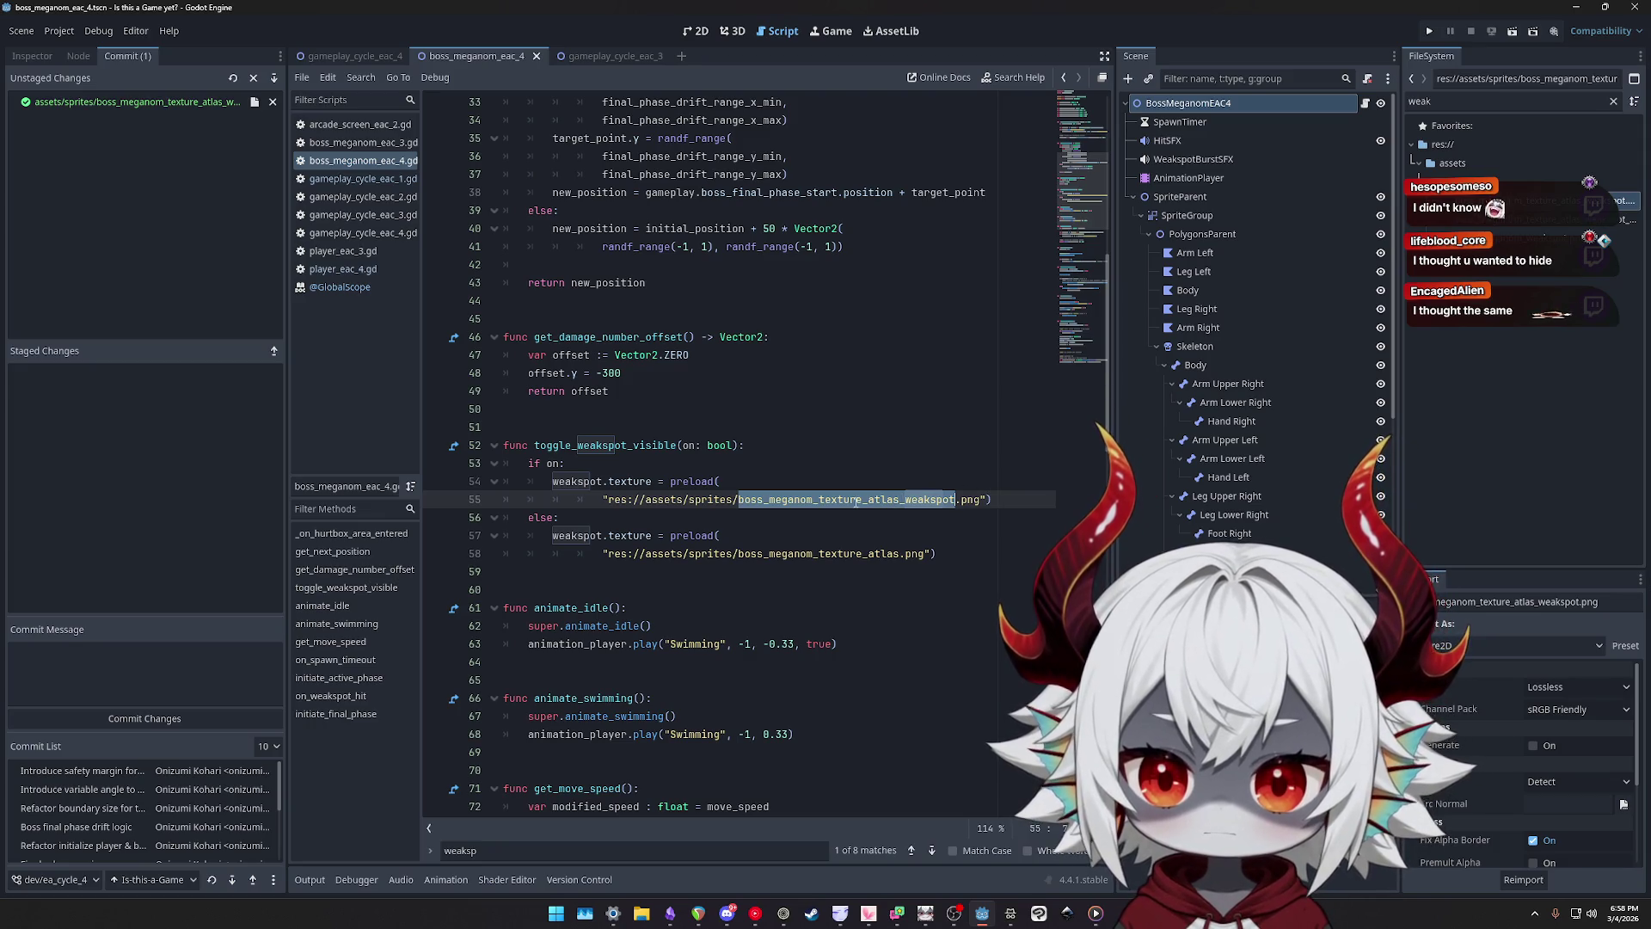
# - Step through every toggle_weakspot_visible match, including its call on line 110
pyautogui.doubleClick(605, 445)
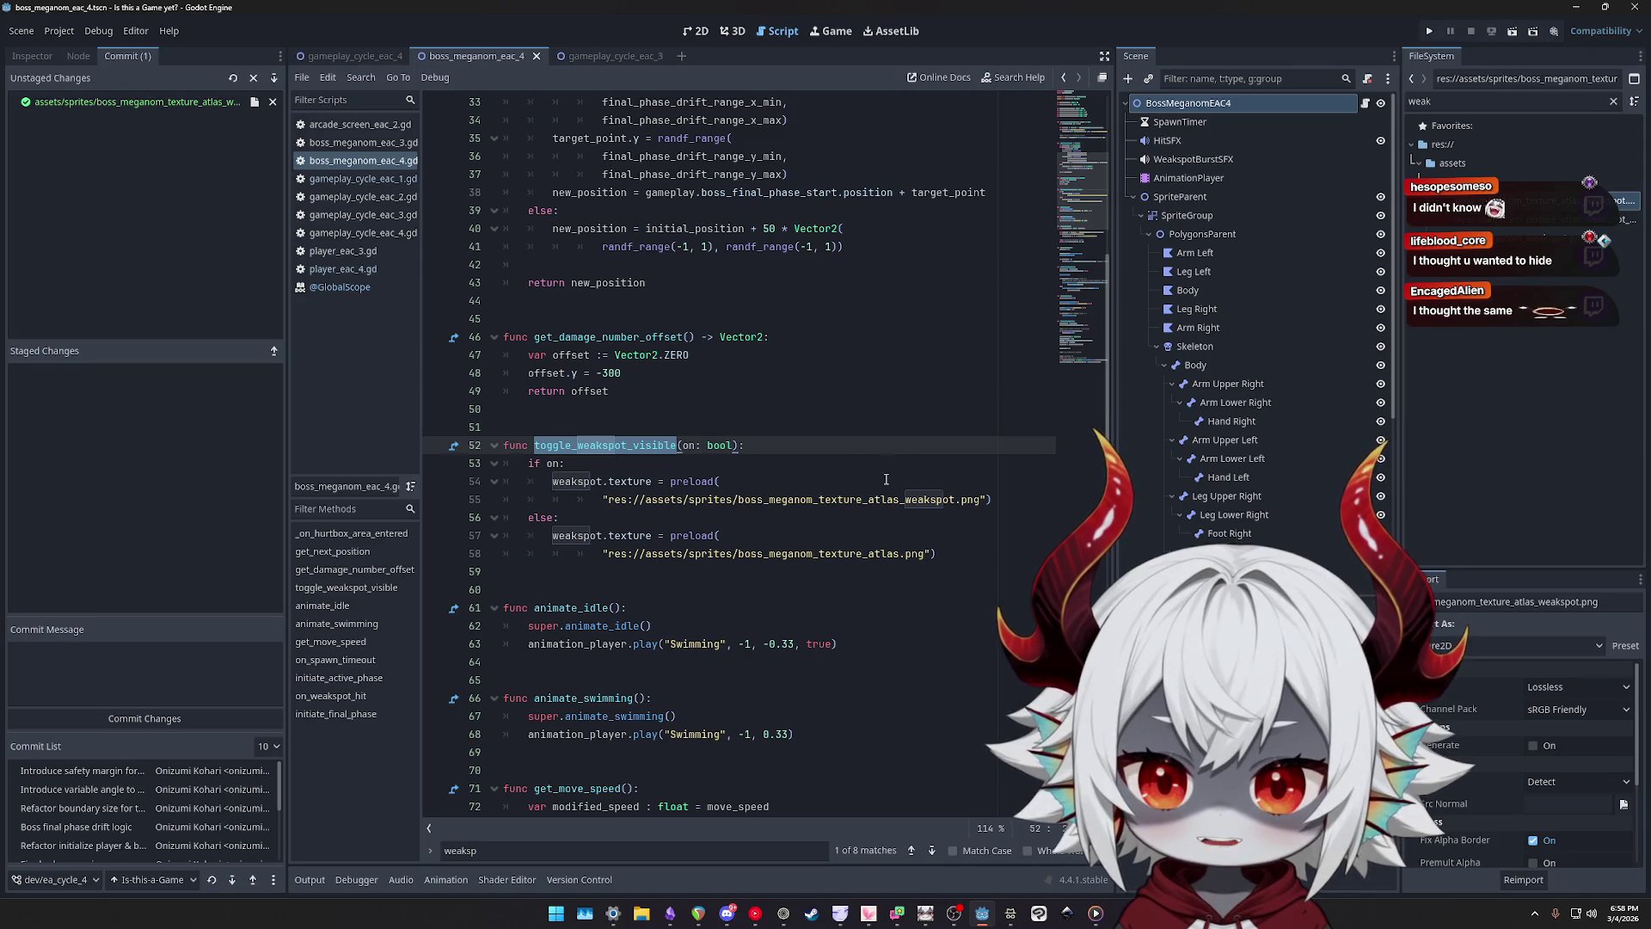
pyautogui.hotkey('ctrl', 'f')
pyautogui.press('Return')
pyautogui.press('Return')
pyautogui.press('Return')
pyautogui.press('Return')
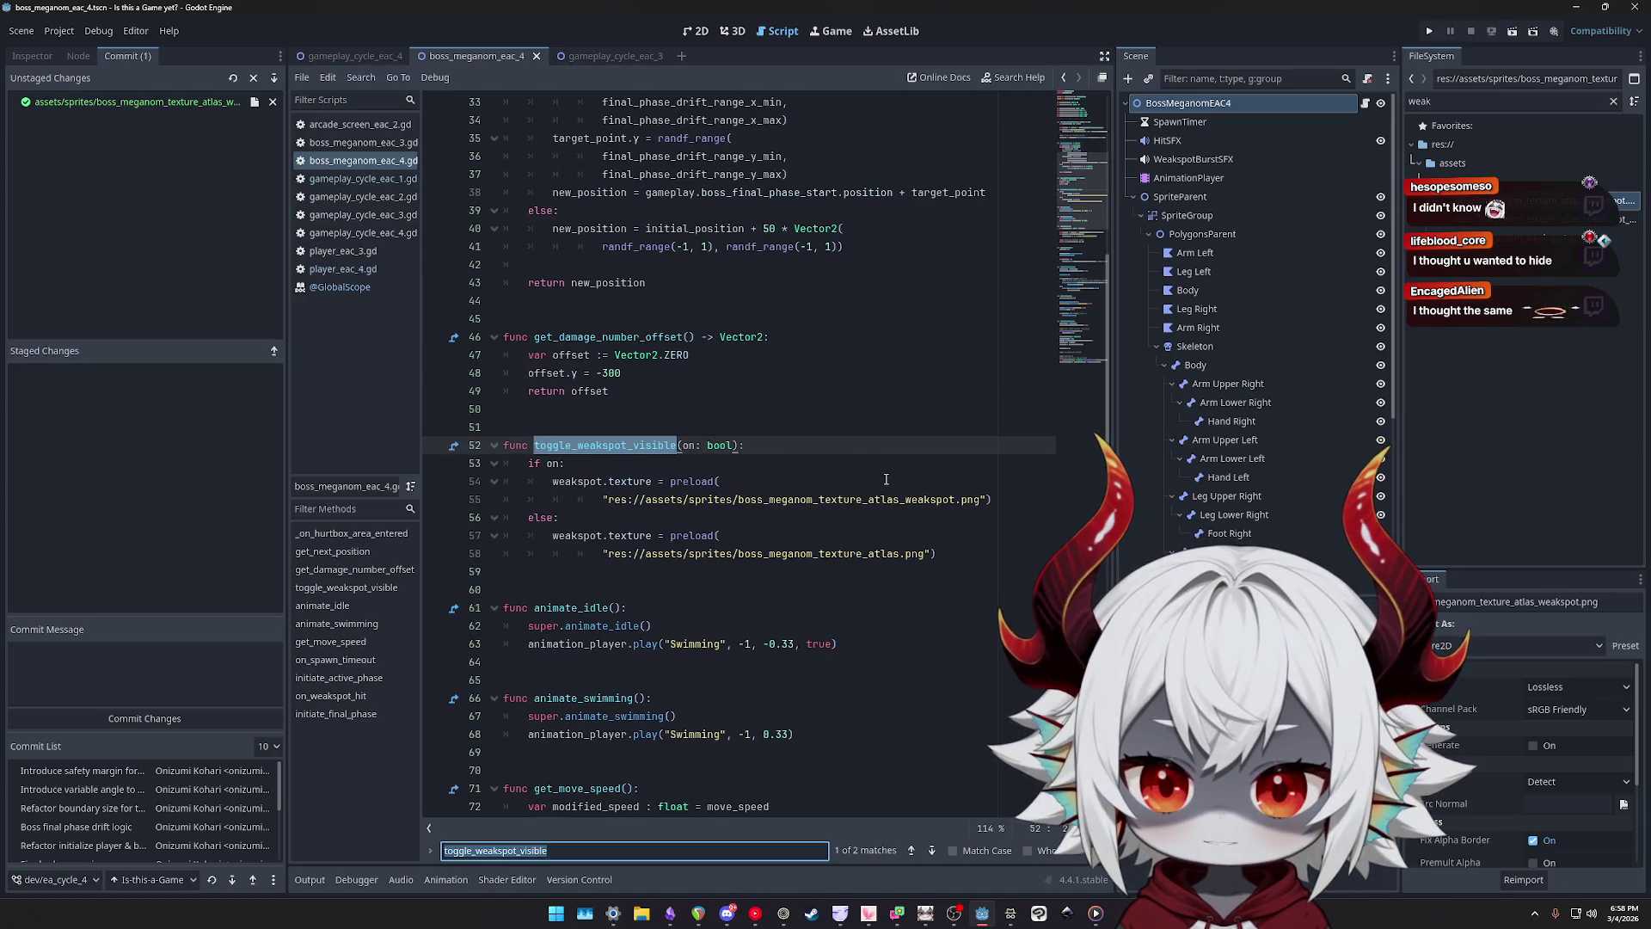
pyautogui.press('Return')
pyautogui.press('Return')
pyautogui.press('Return')
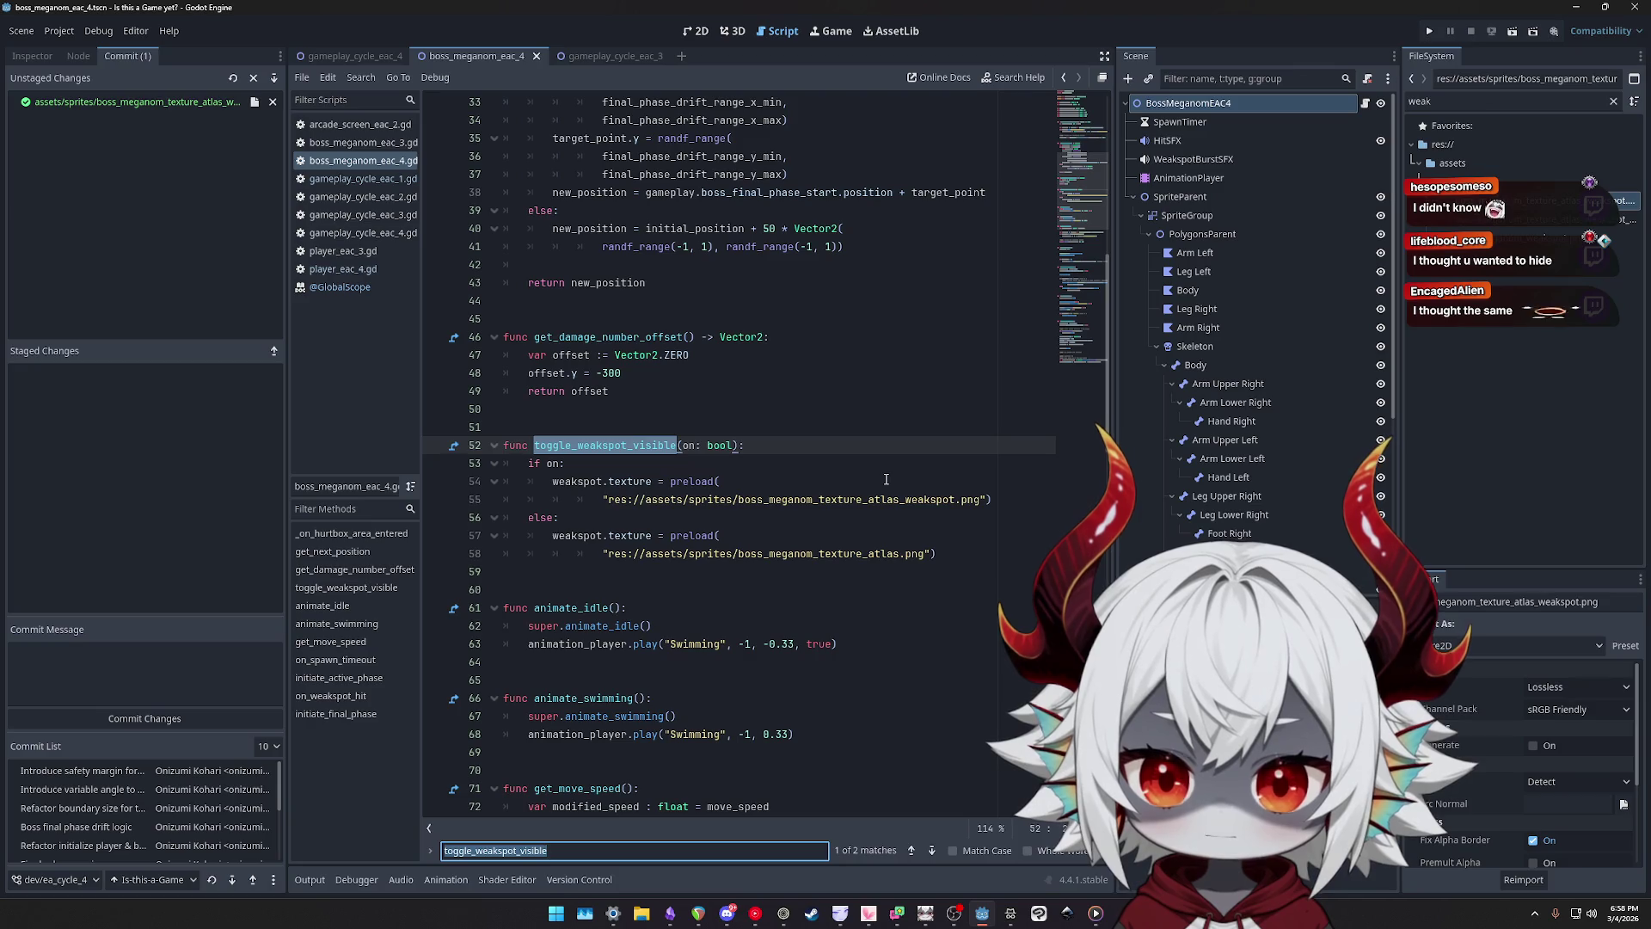
pyautogui.press('Return')
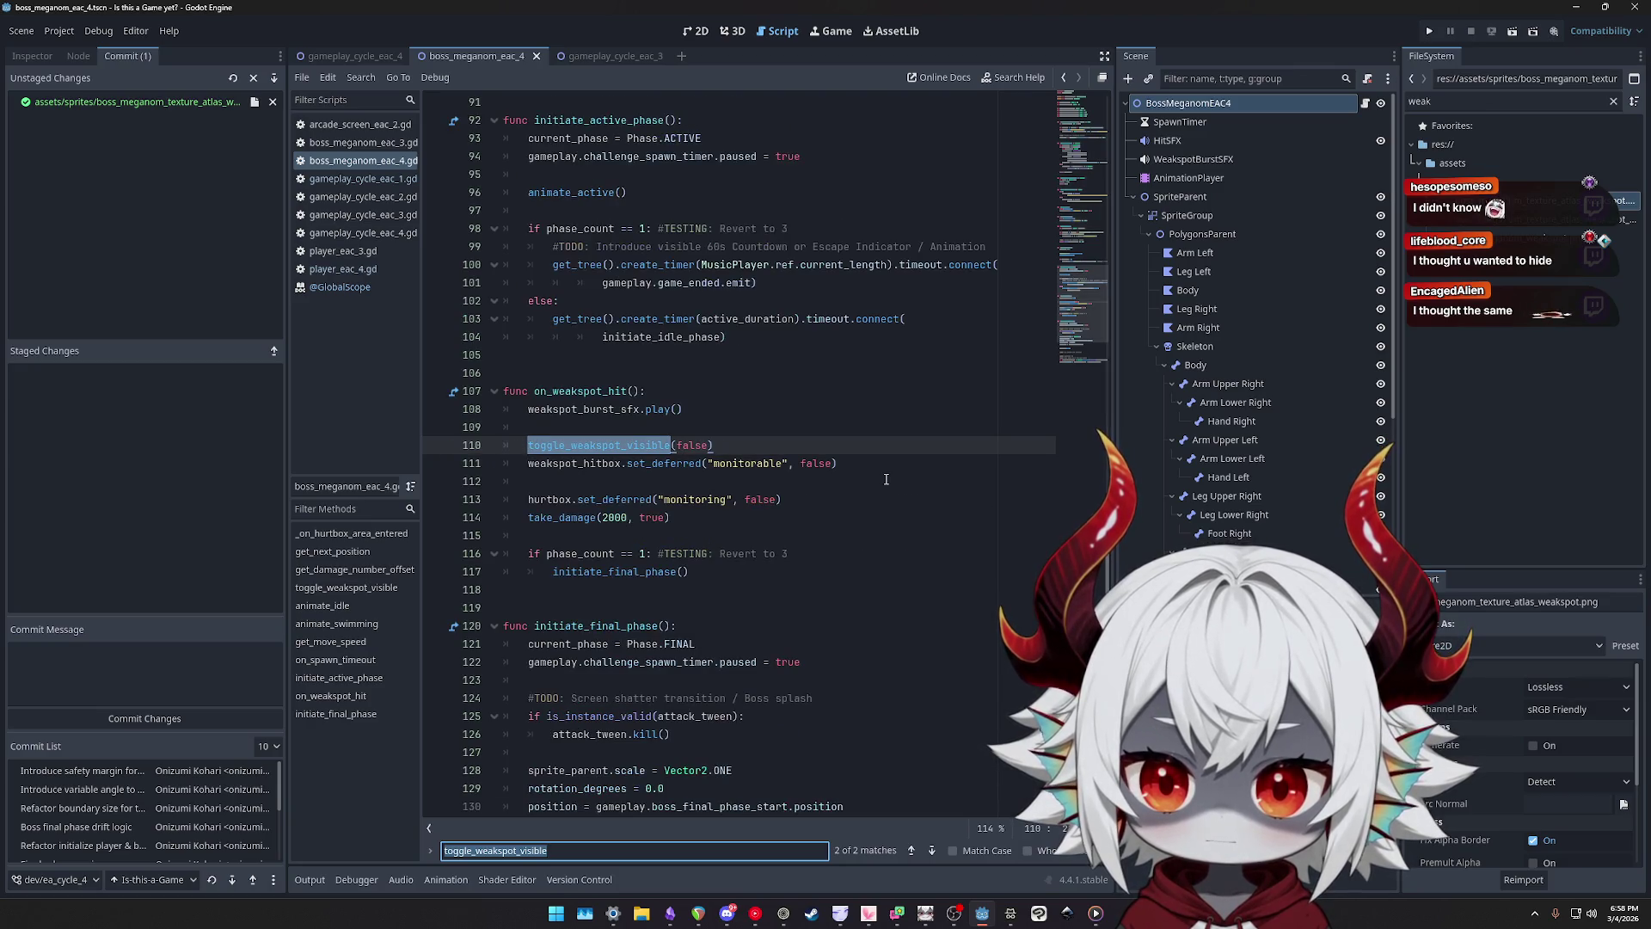
pyautogui.press('Return')
pyautogui.press('Return')
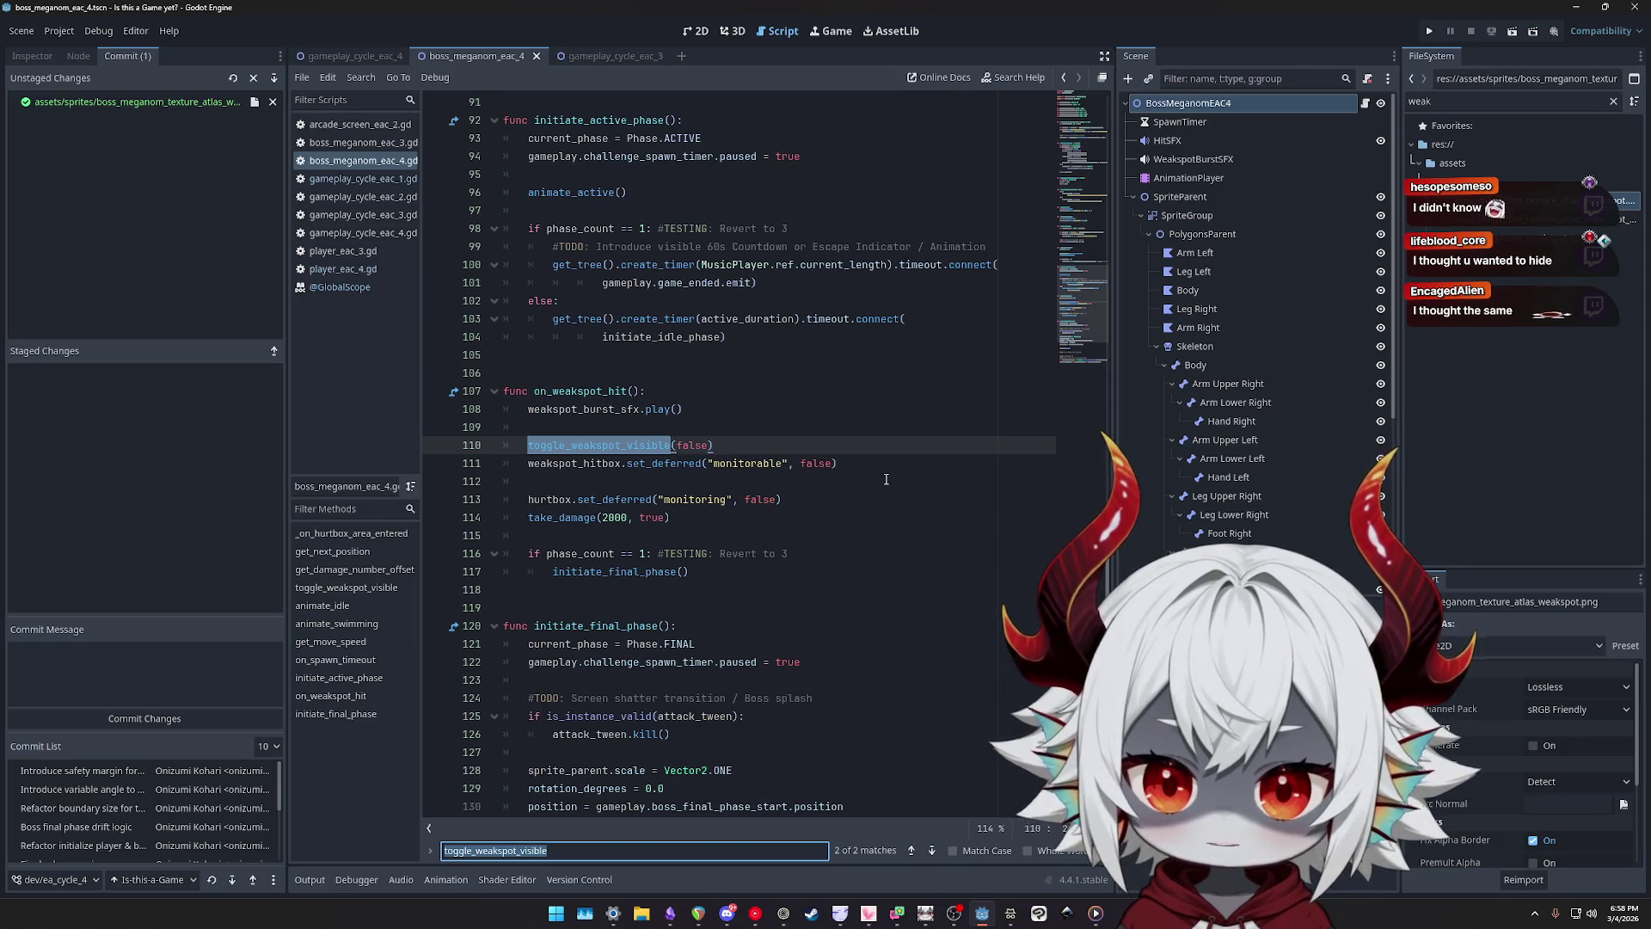
pyautogui.press('Return')
pyautogui.press('Return')
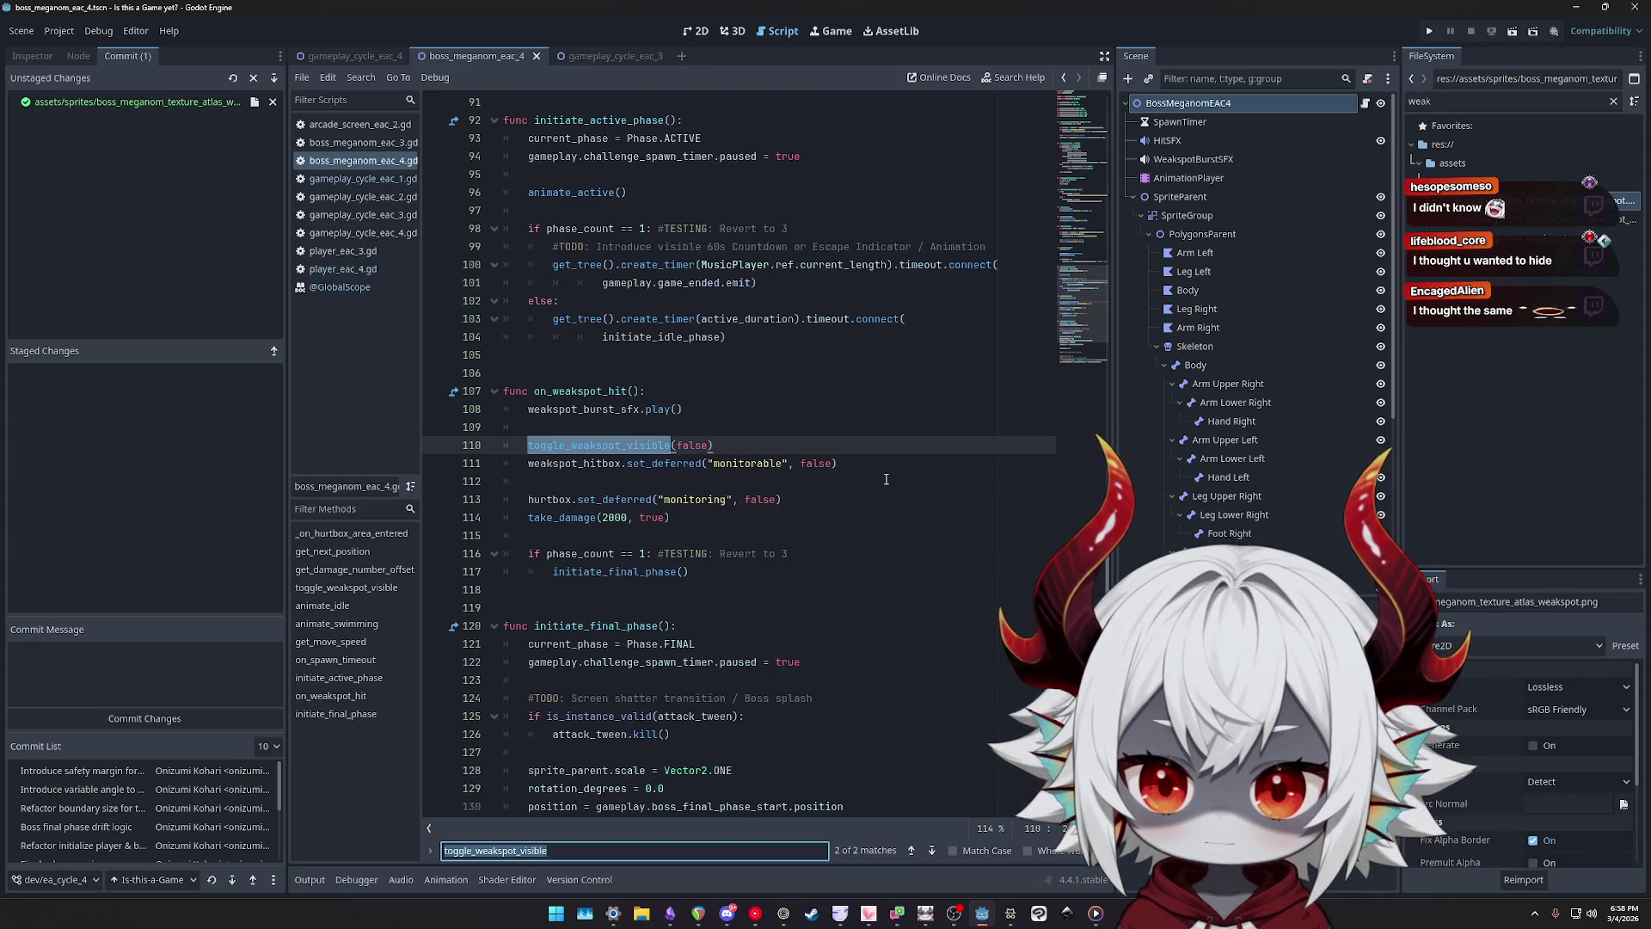
pyautogui.press('Return')
pyautogui.press('Return')
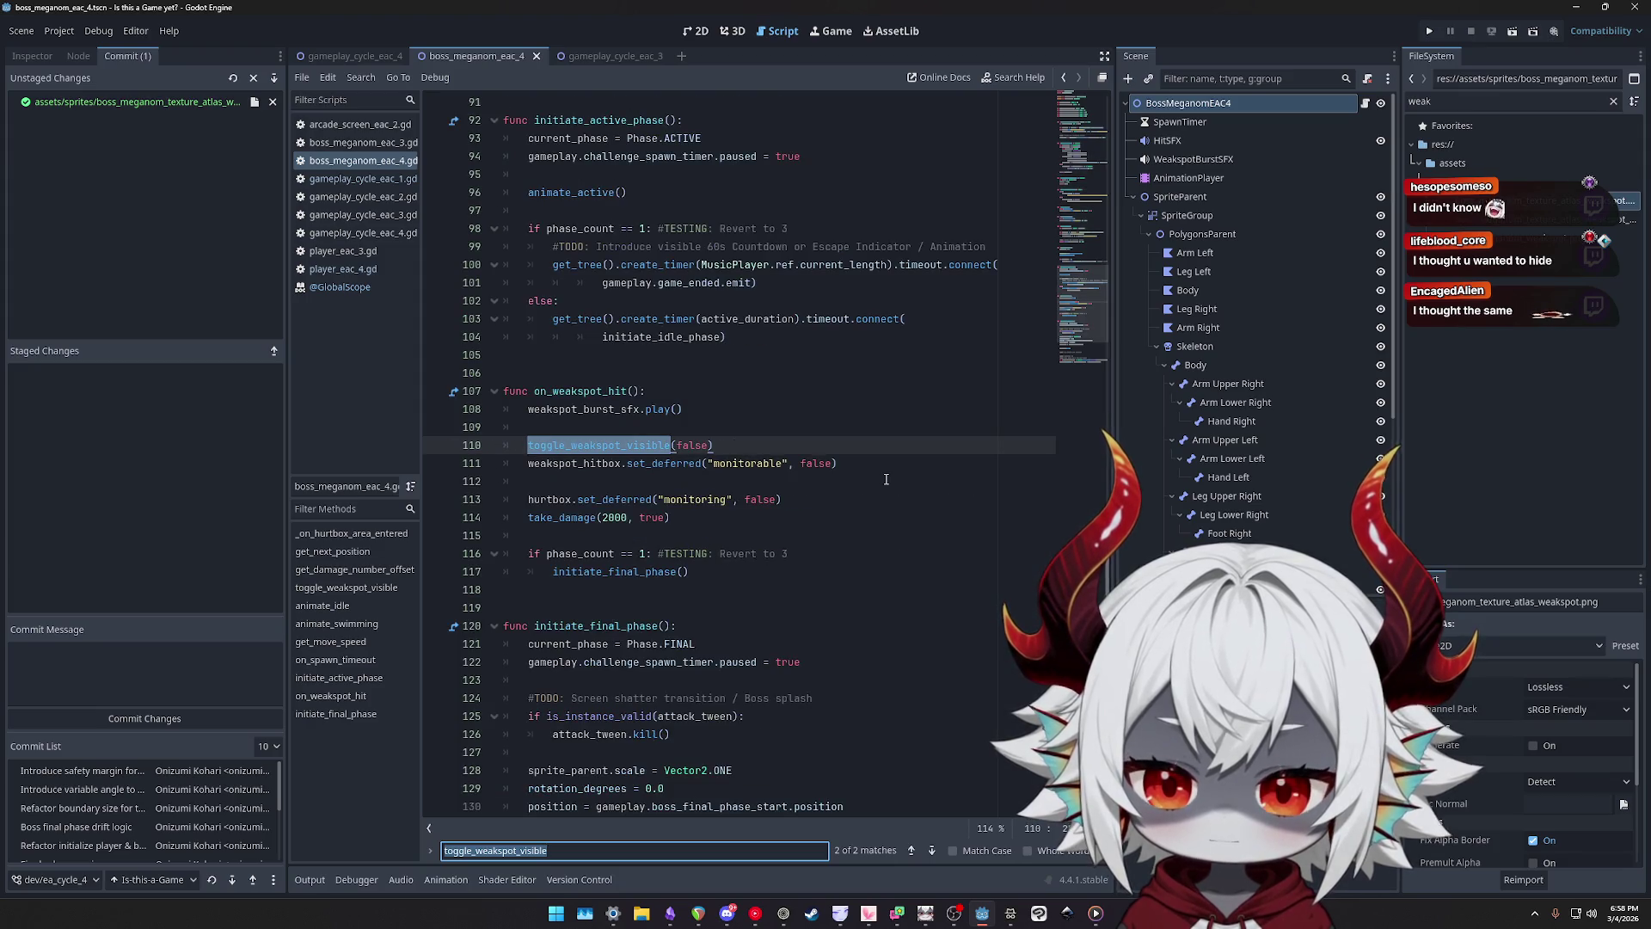
pyautogui.press('Return')
pyautogui.press('Return')
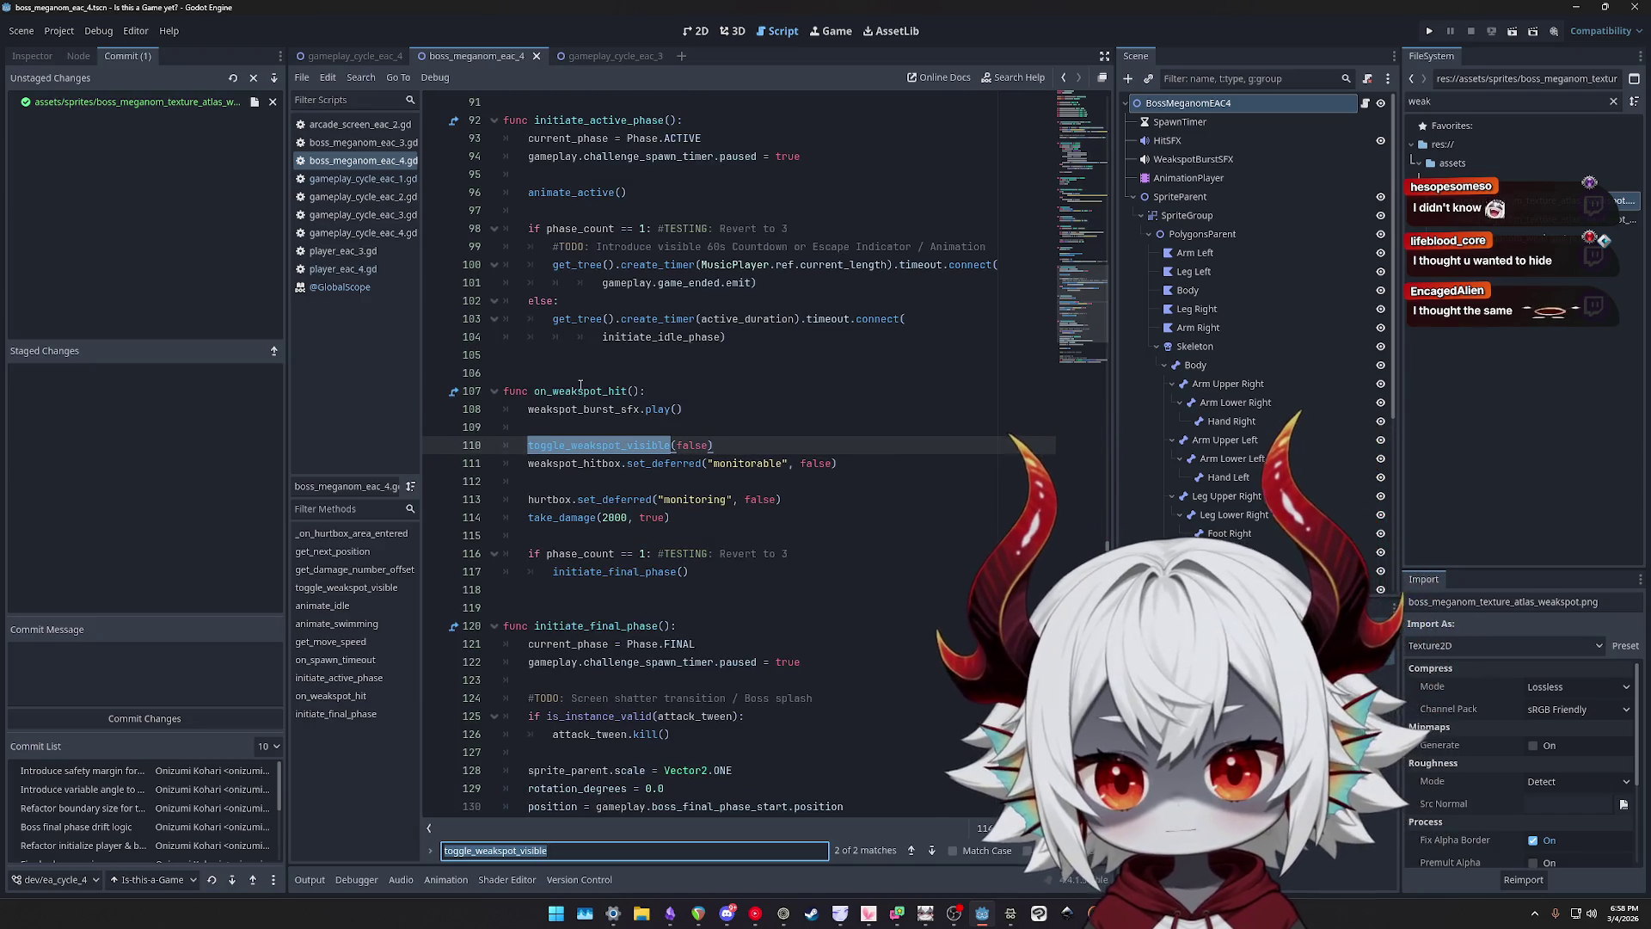
# - Review on_weakspot_hit's uses, including the hurtbox line 113 and its take_damage call
pyautogui.doubleClick(580, 389)
pyautogui.hotkey('ctrl', 'f')
pyautogui.press('Return')
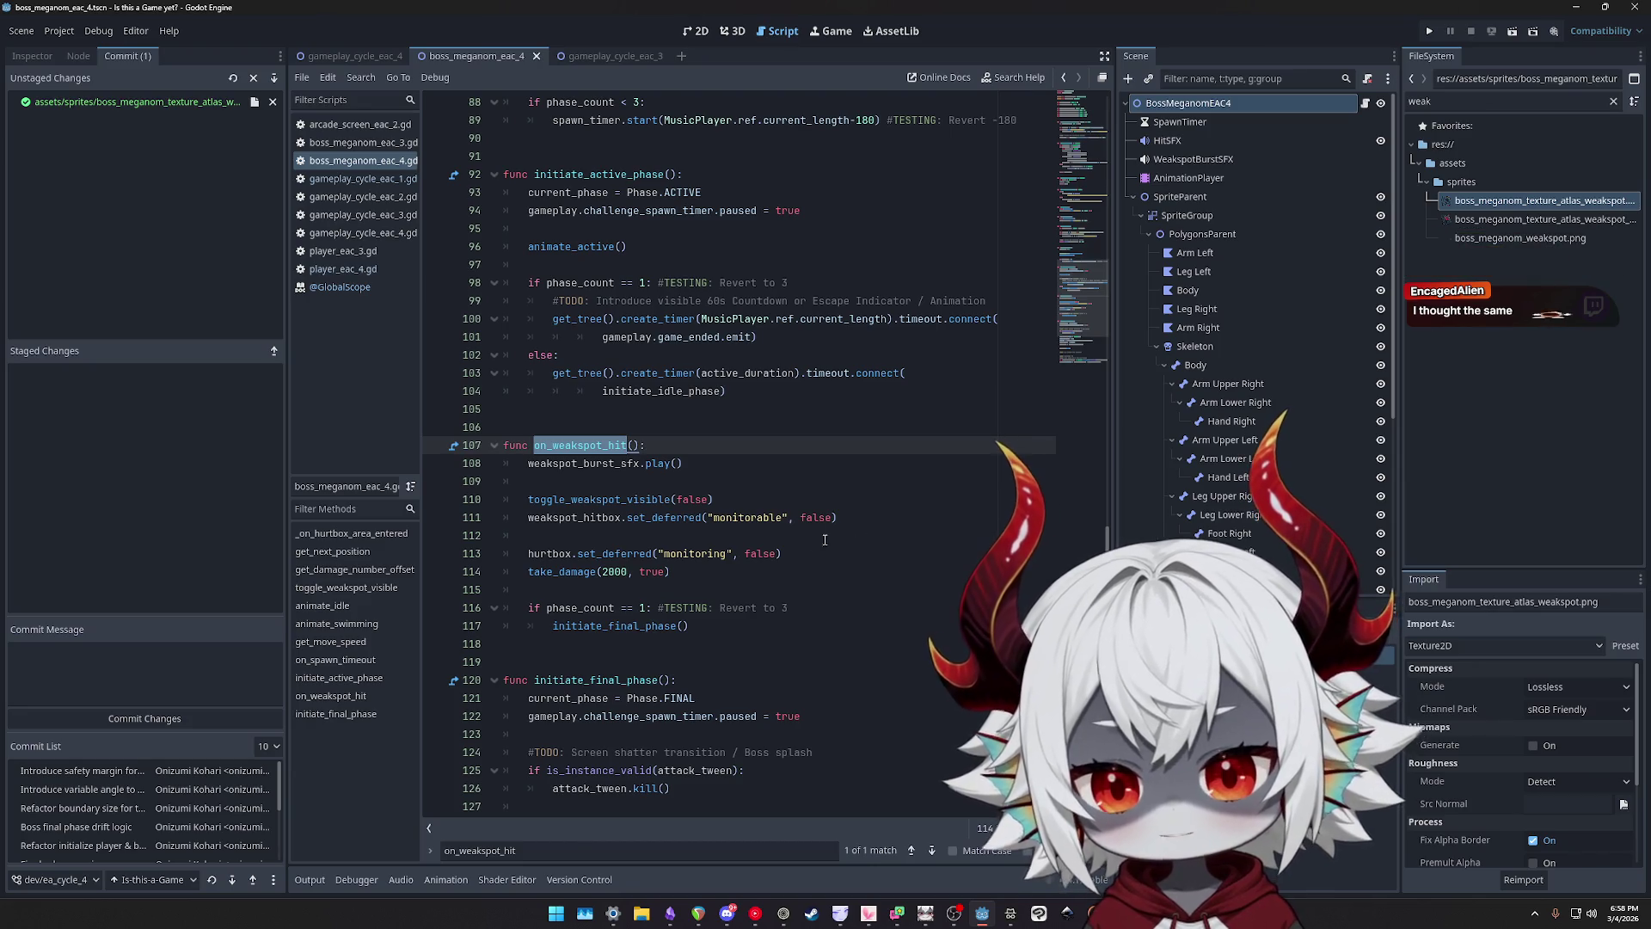
pyautogui.doubleClick(600, 499)
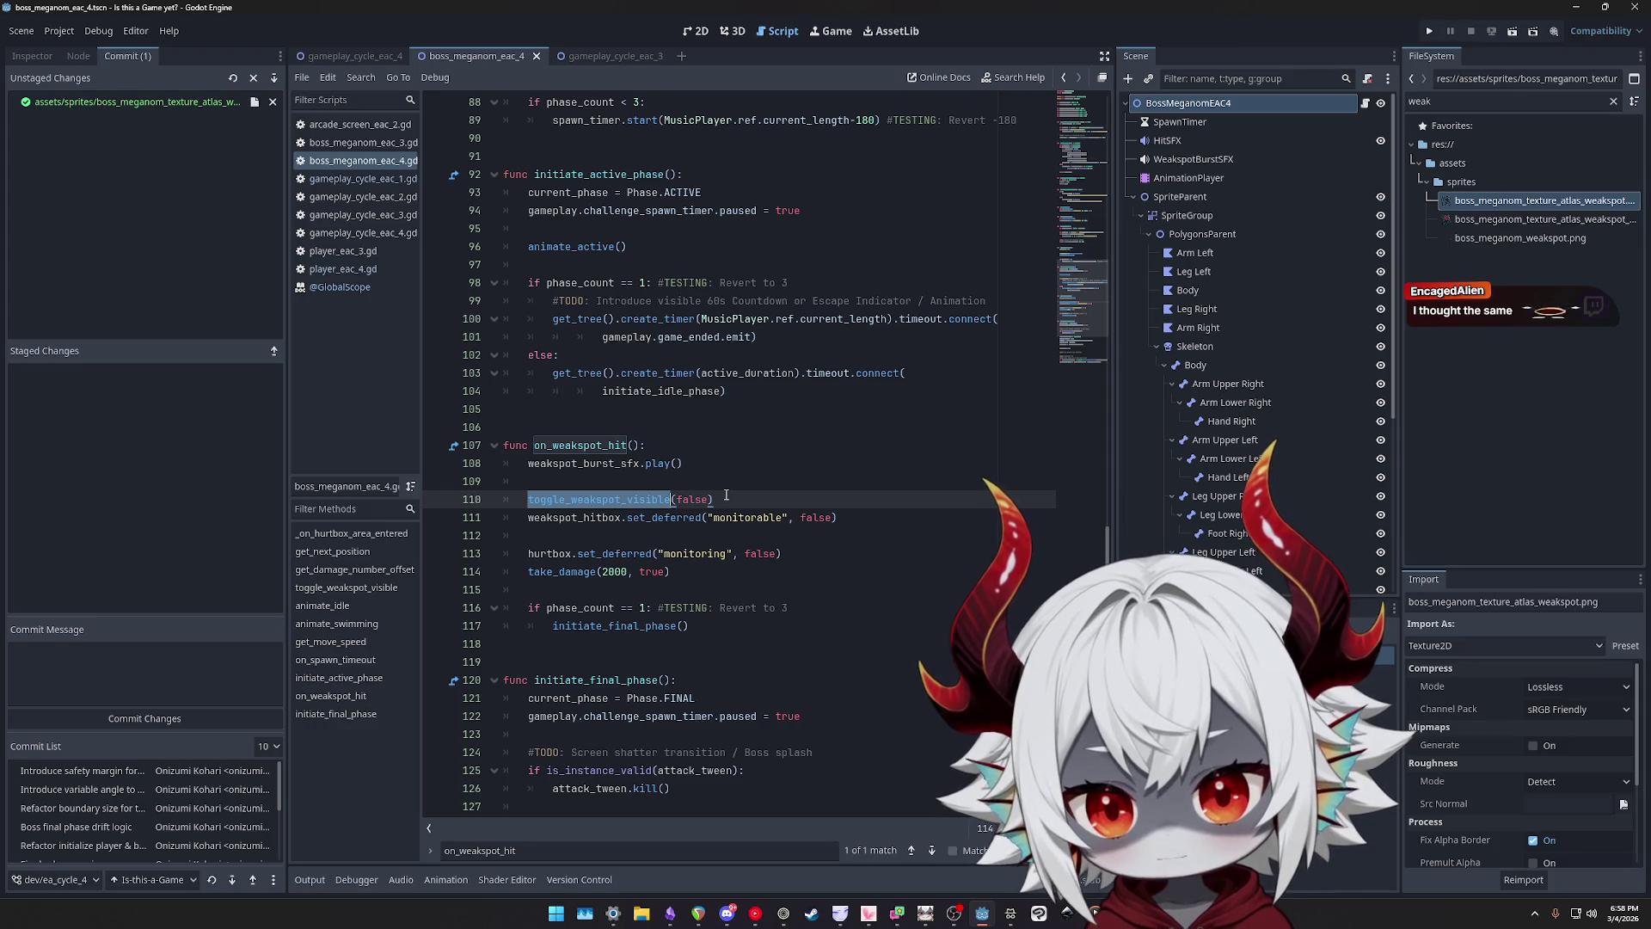
pyautogui.scroll(-1, 737, 506)
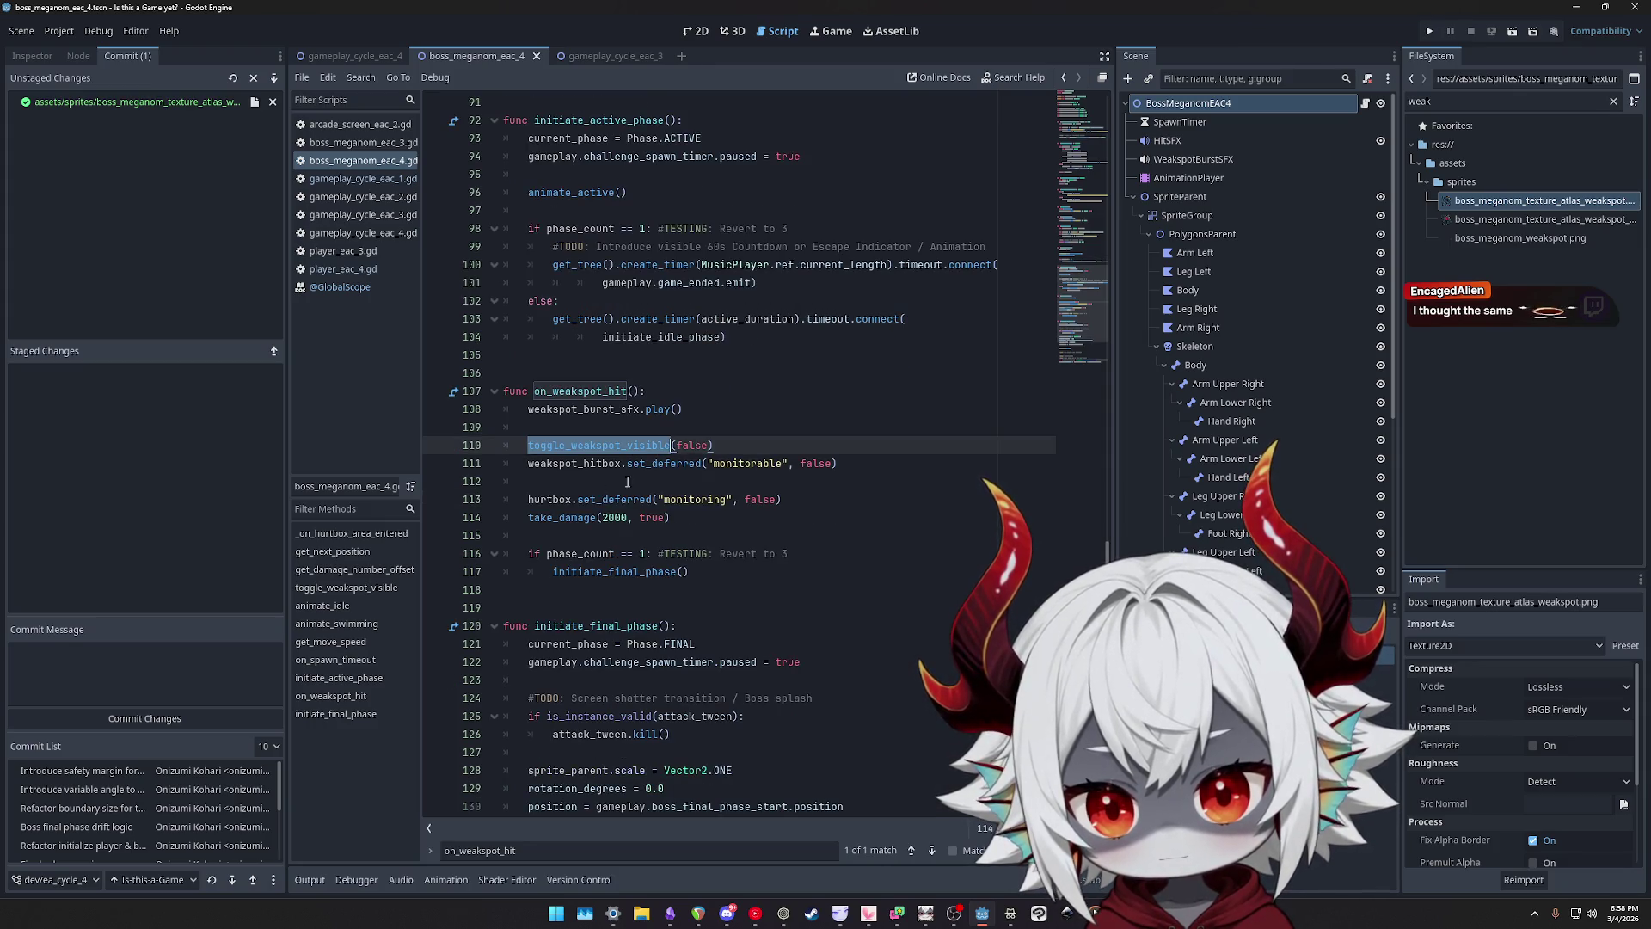
pyautogui.click(565, 499)
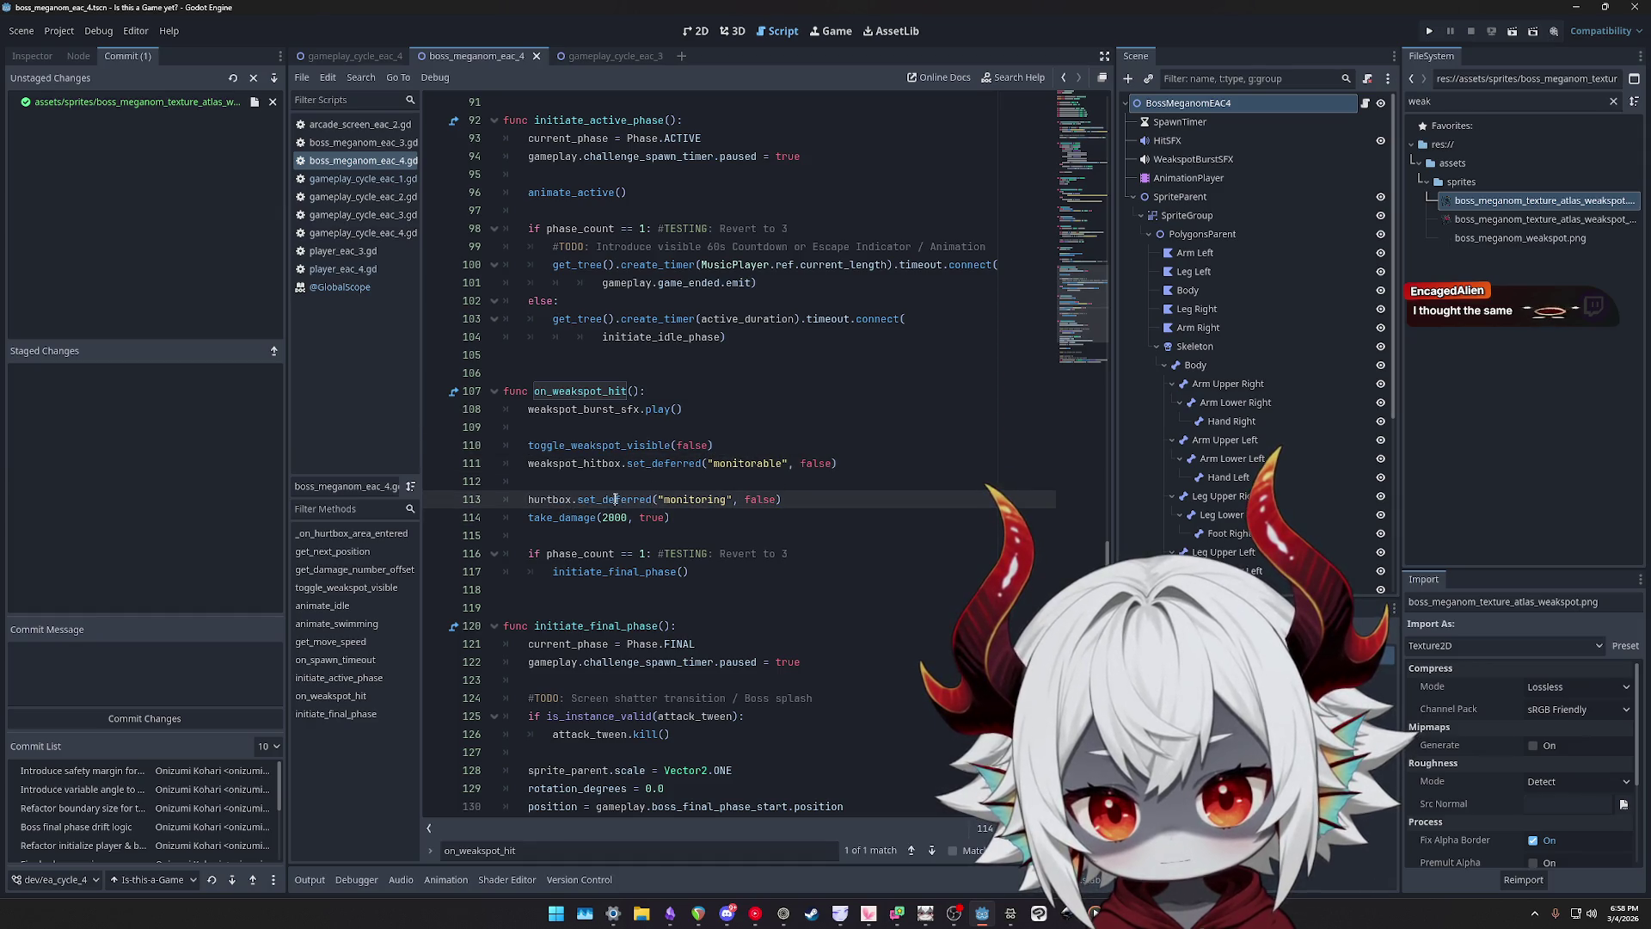
pyautogui.click(699, 517)
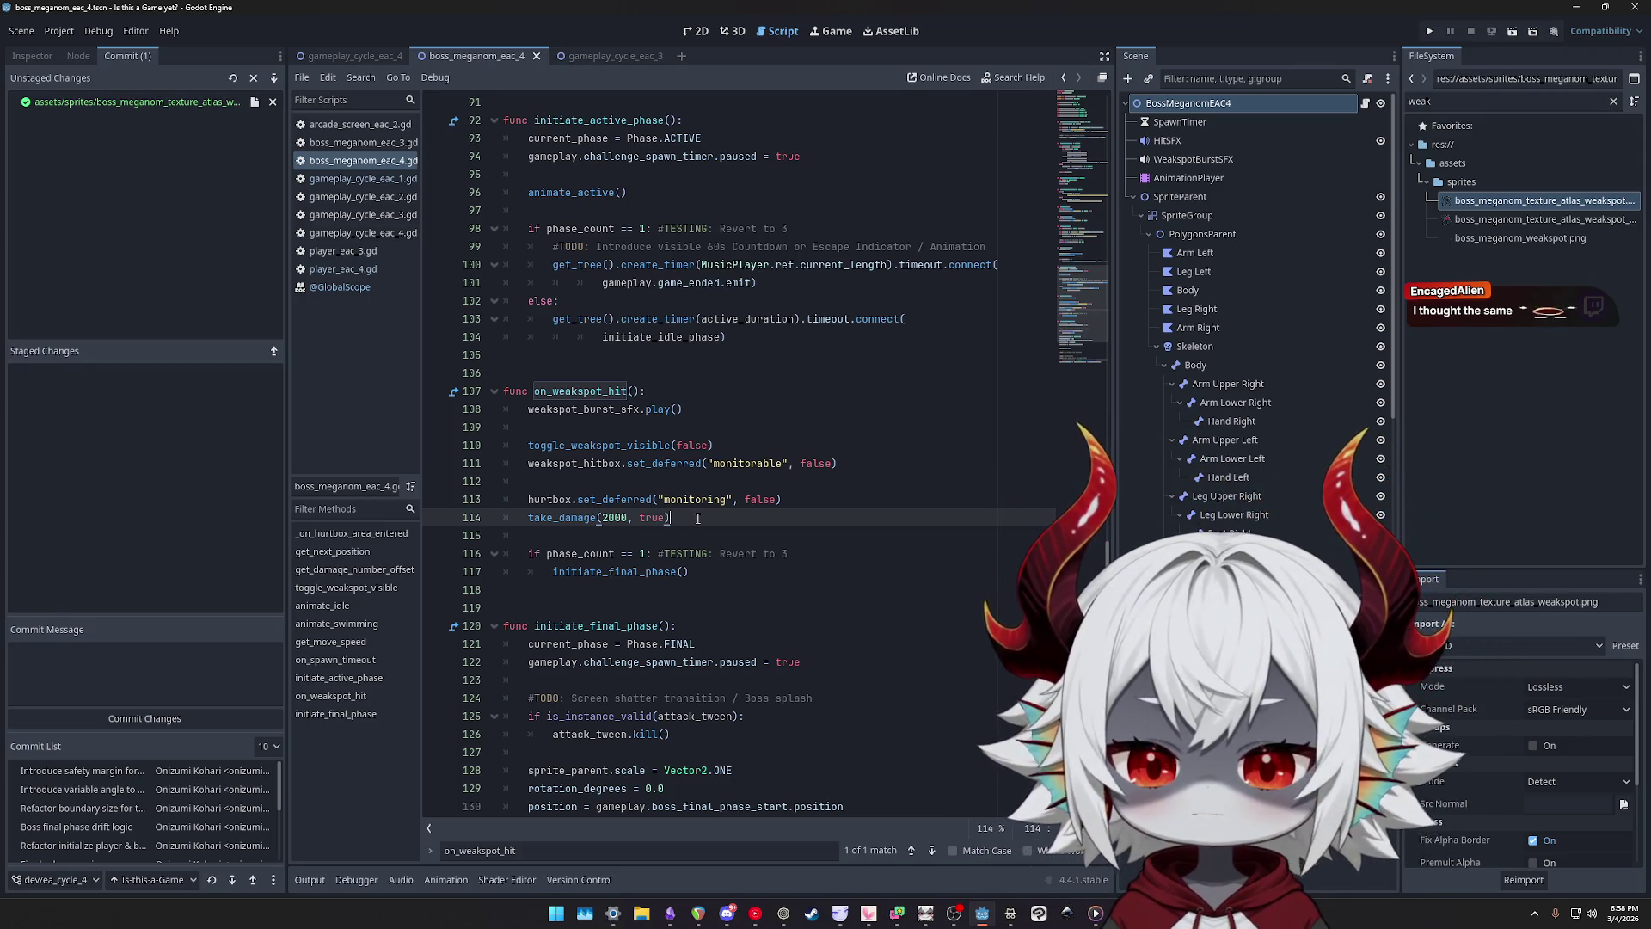
pyautogui.scroll(-5, 697, 519)
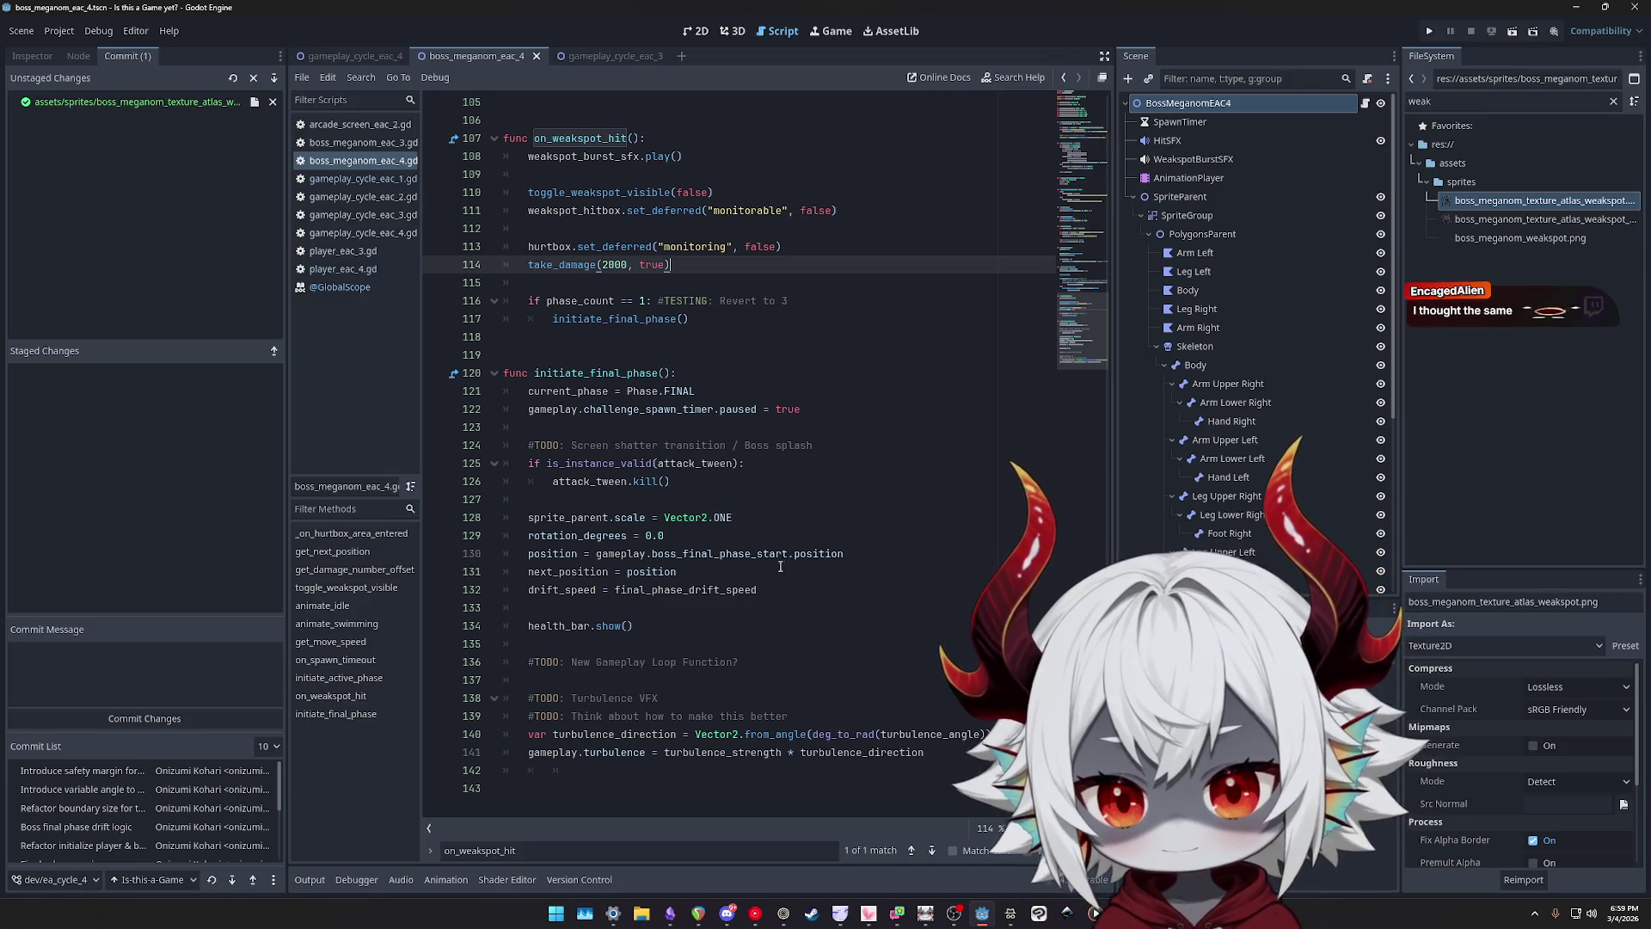
# - Add empty lines at the script end, then undo an unfinished 'fun' line
pyautogui.click(610, 772)
pyautogui.press('BackSpace')
pyautogui.press('BackSpace')
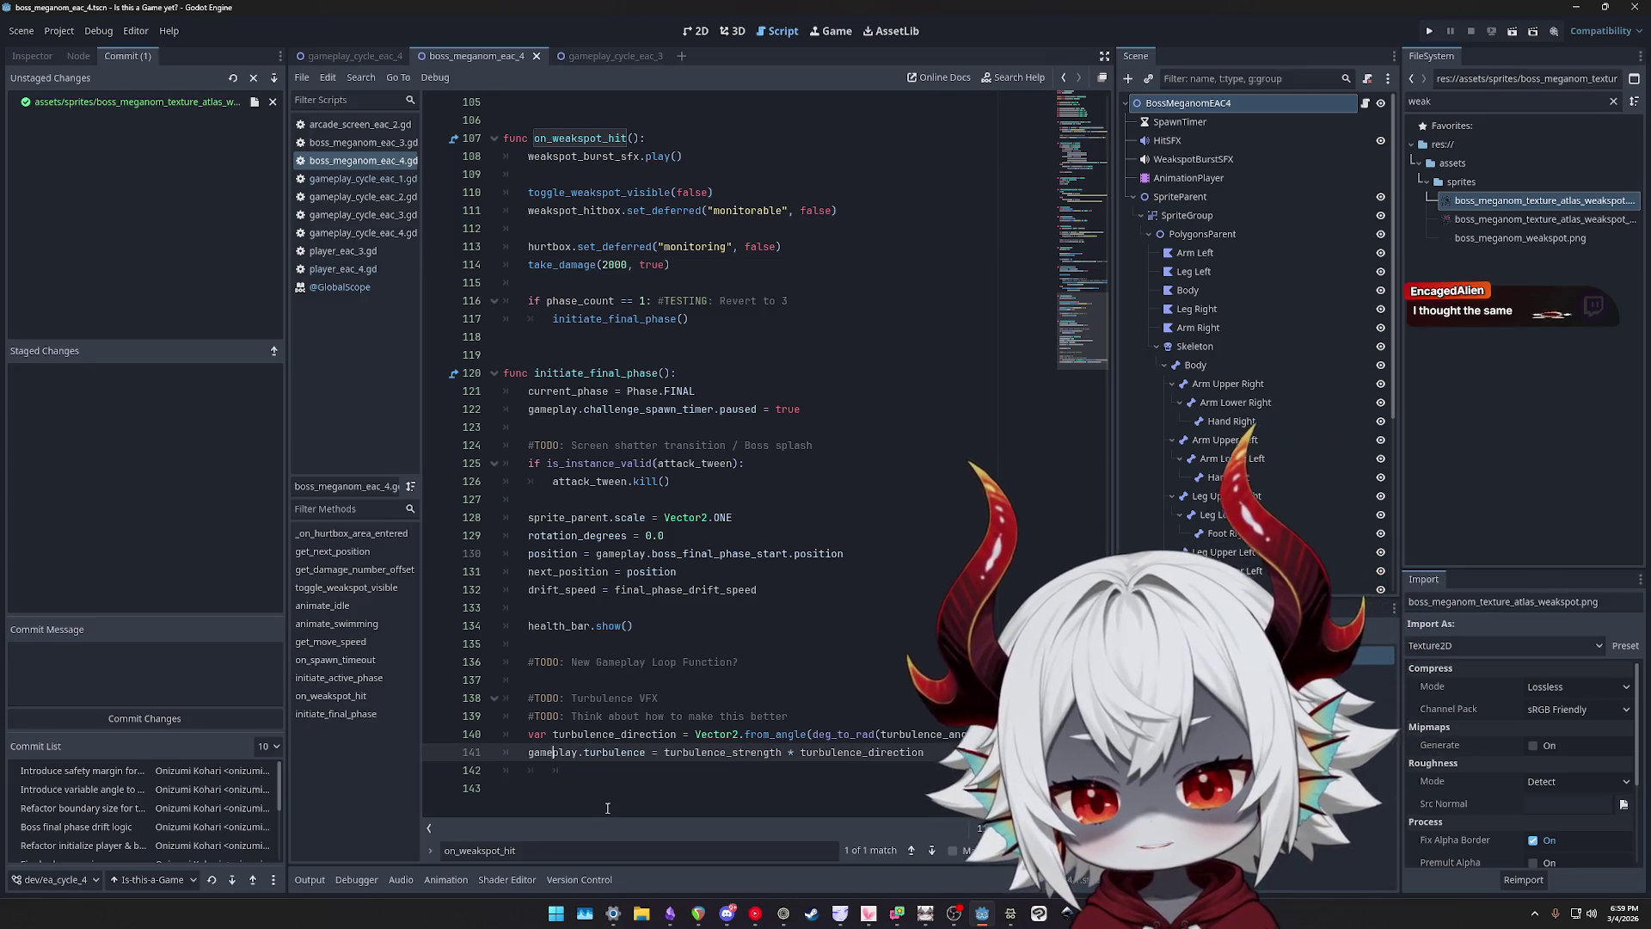
pyautogui.press('Down')
pyautogui.press('Return')
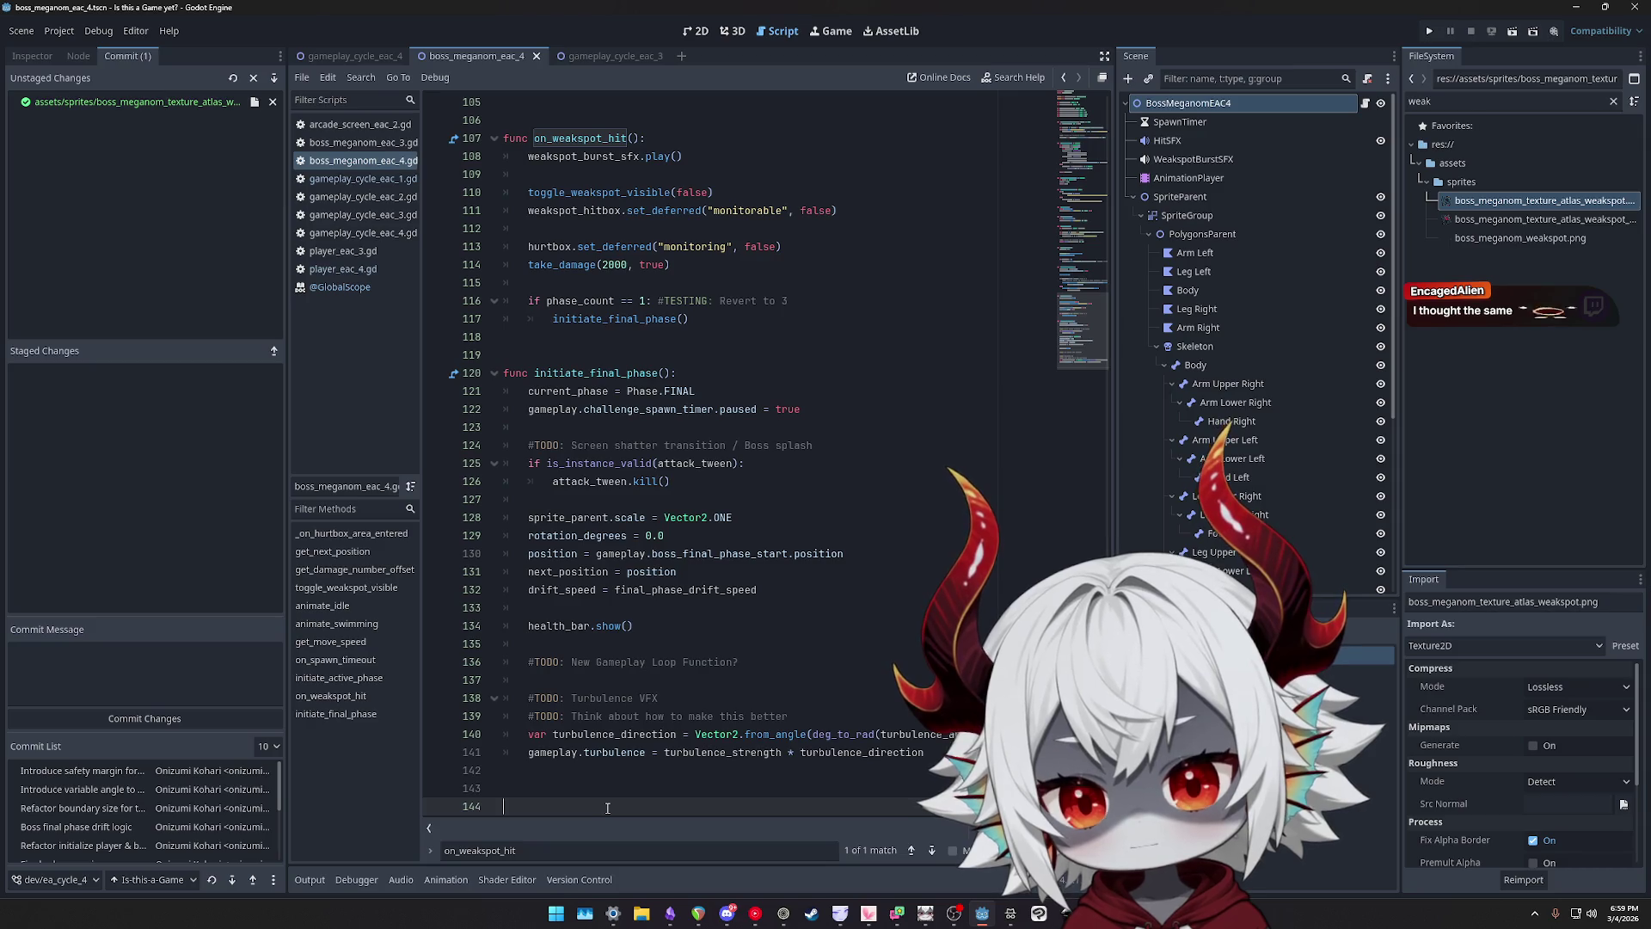
pyautogui.scroll(5, 837, 518)
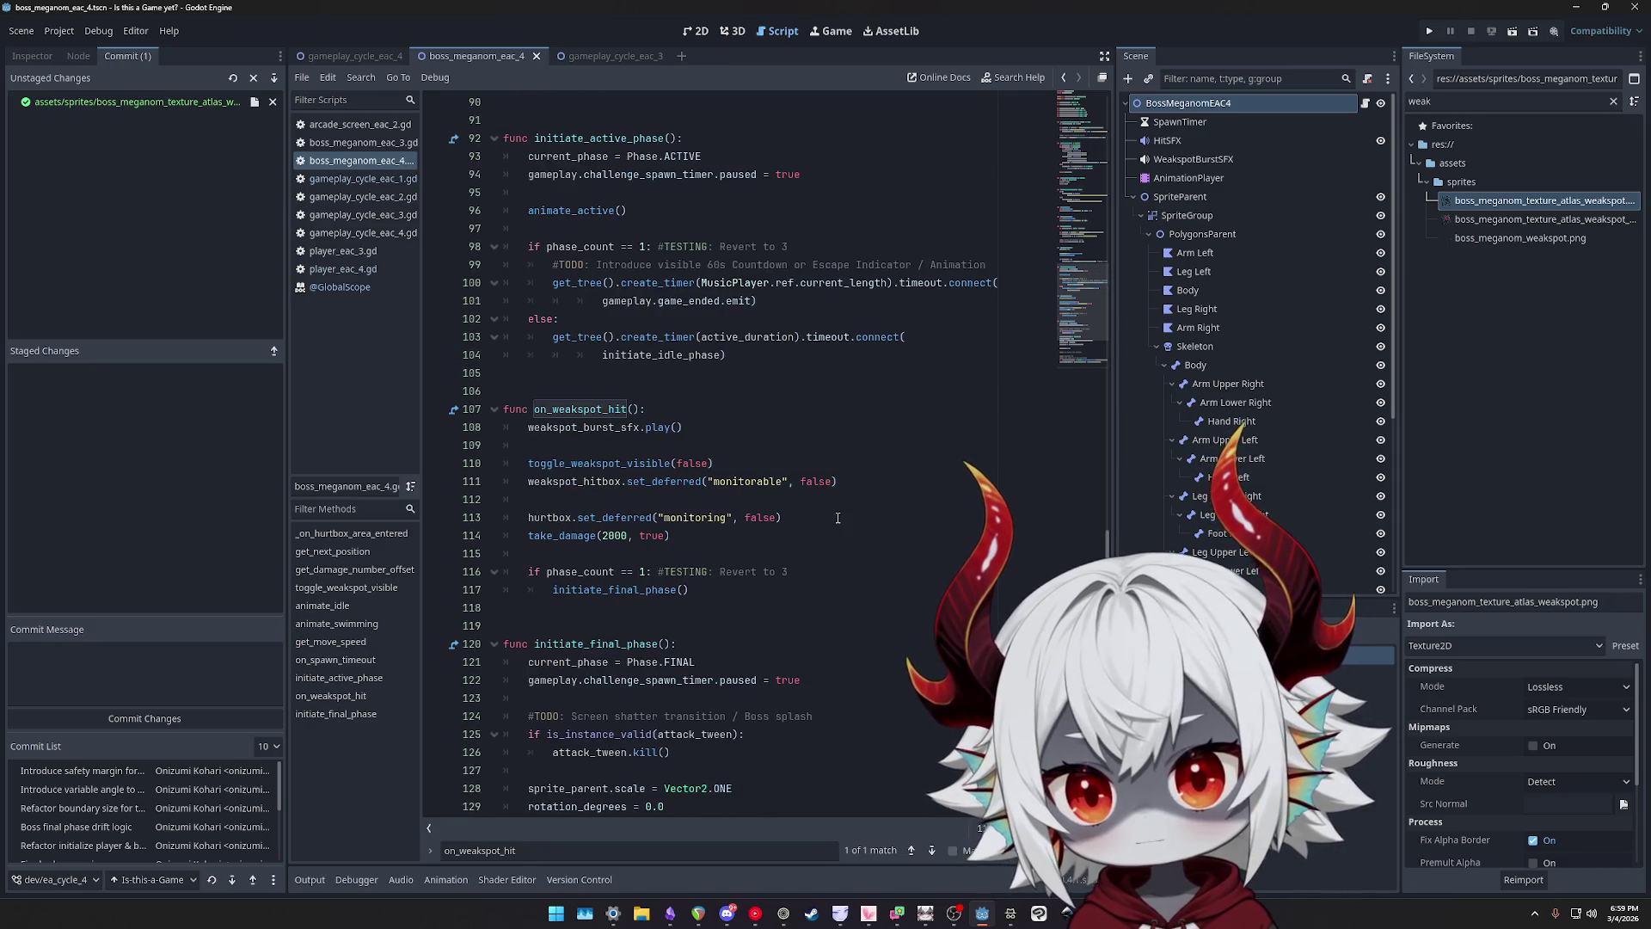
pyautogui.scroll(8, 769, 503)
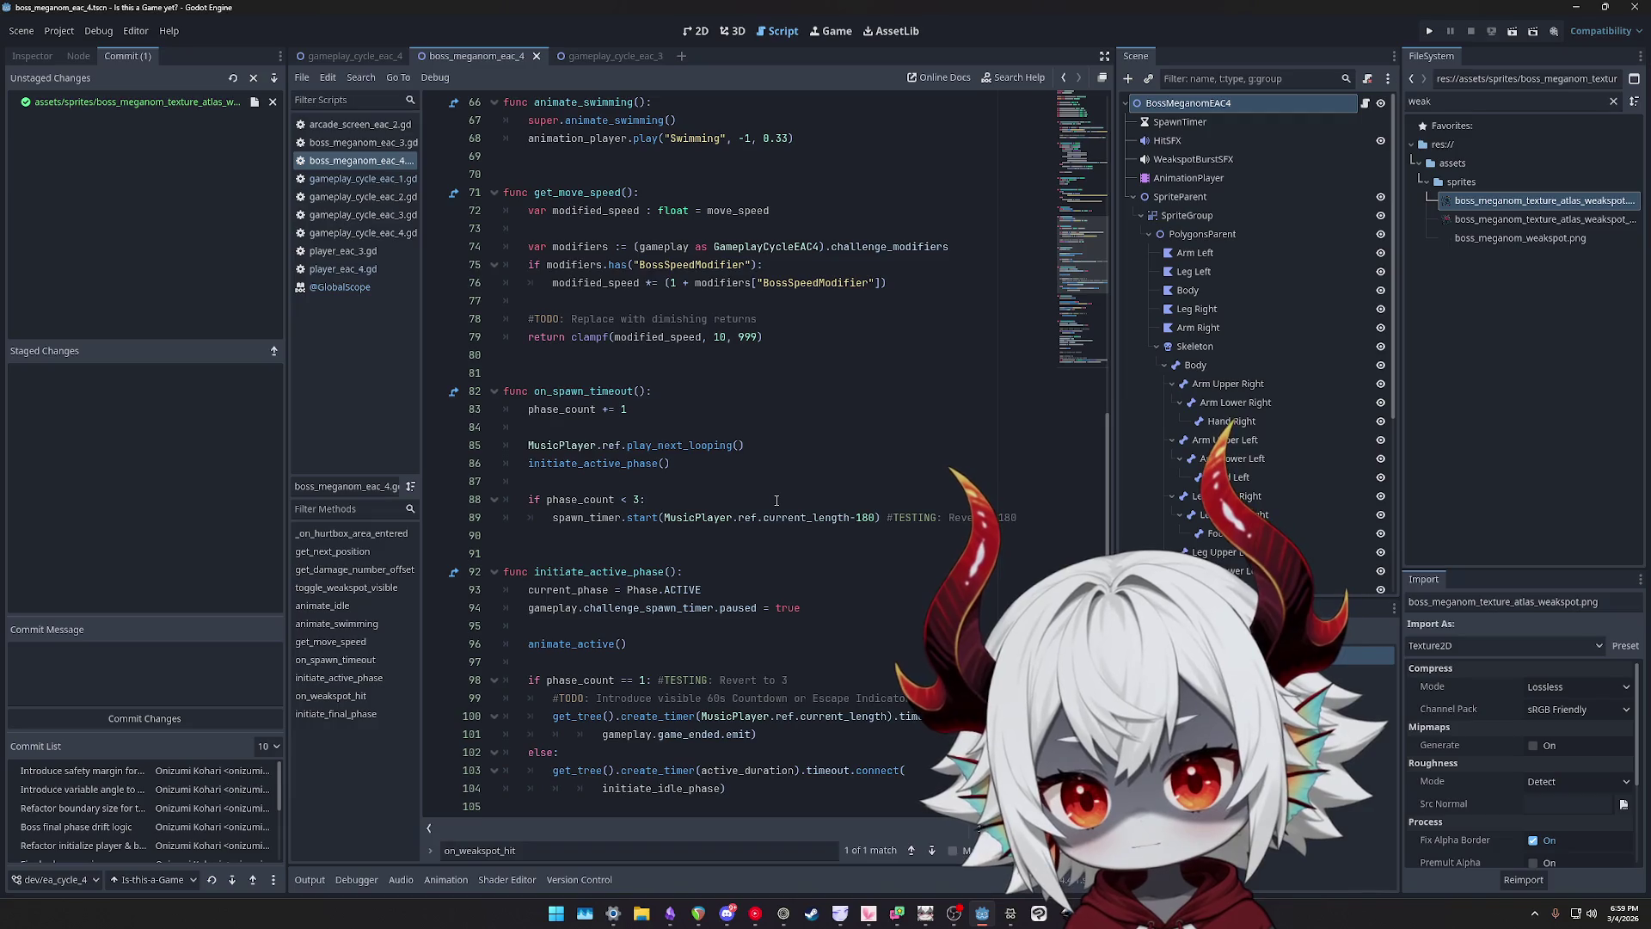
pyautogui.scroll(13, 776, 500)
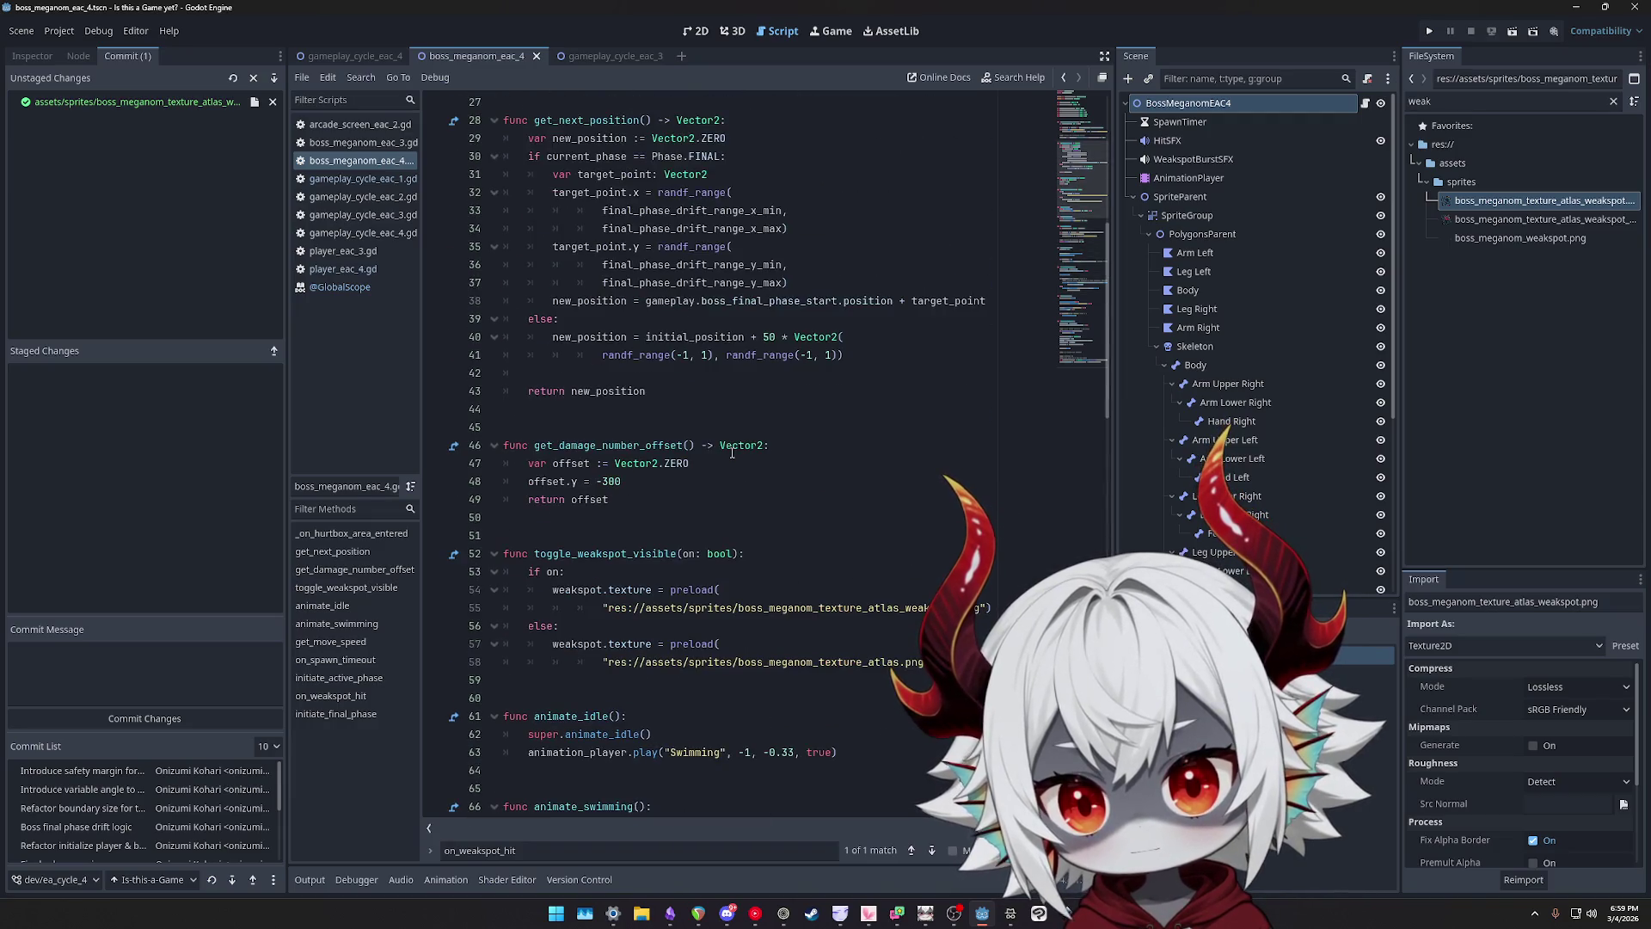
pyautogui.scroll(9, 732, 453)
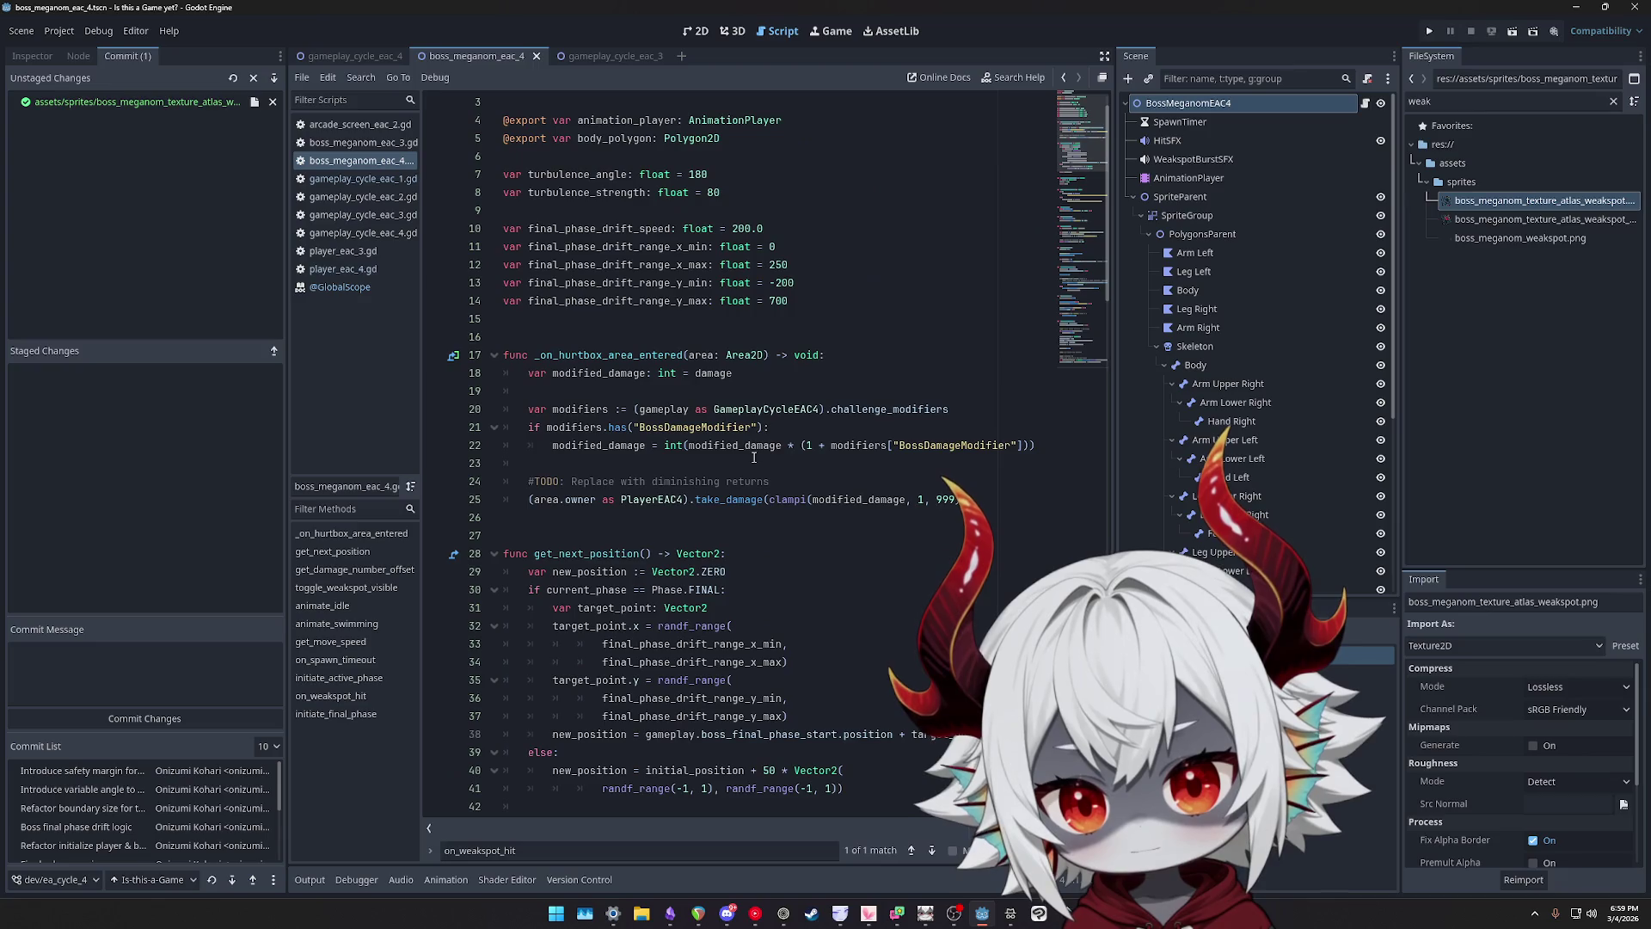
pyautogui.scroll(-8, 756, 454)
pyautogui.scroll(-20, 756, 452)
pyautogui.write('fun')
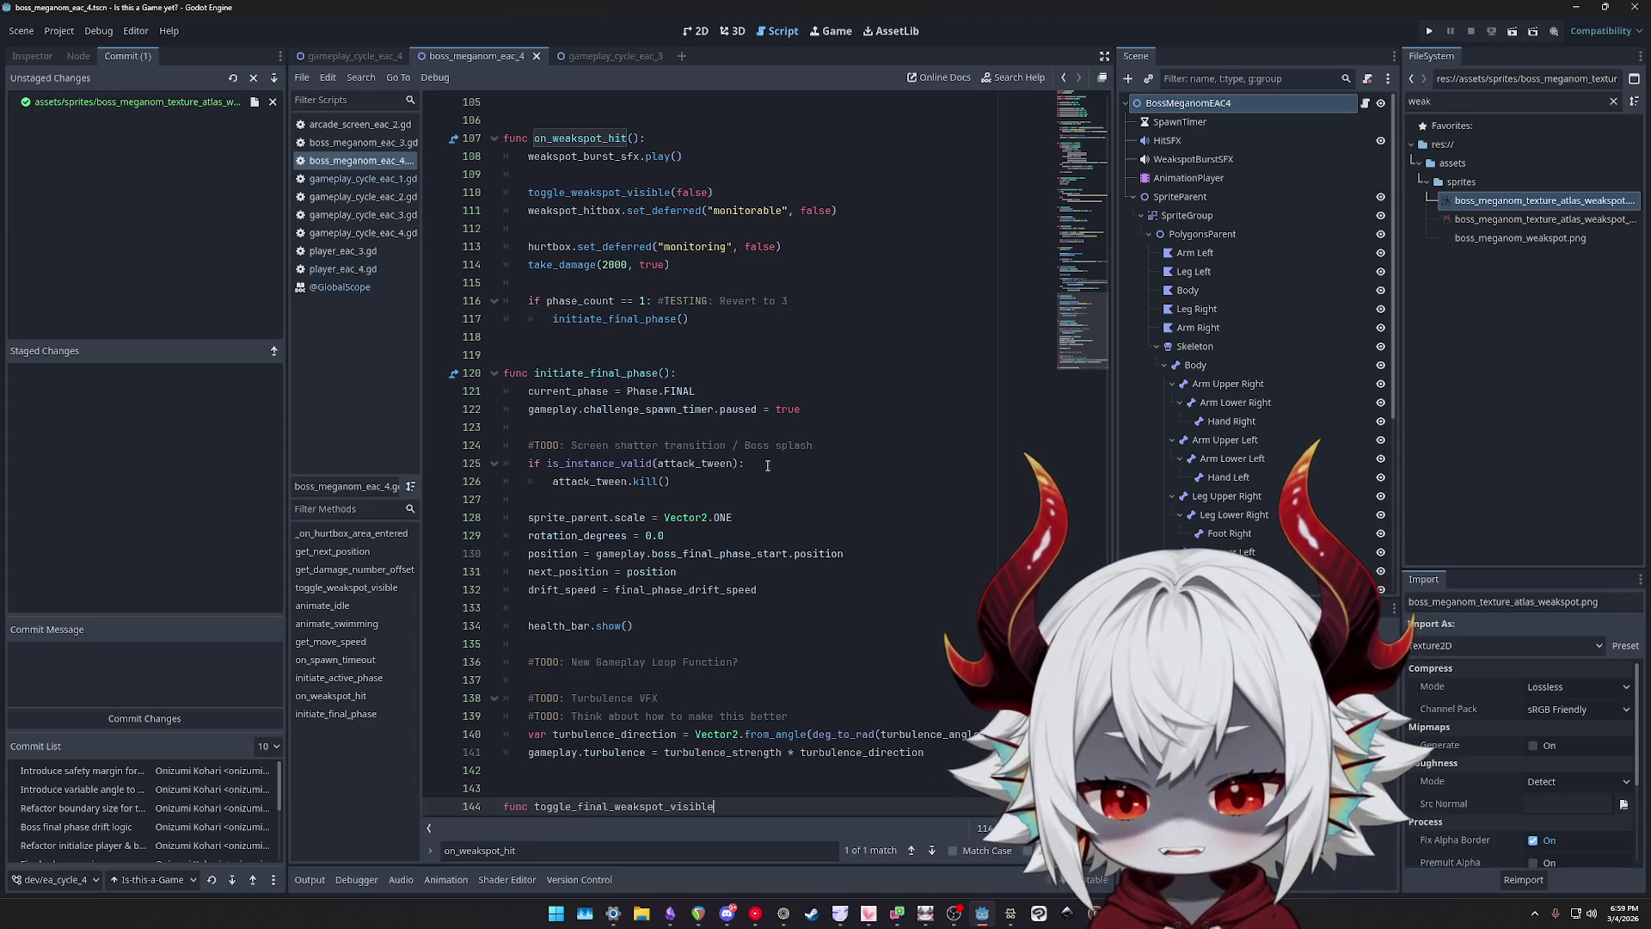
pyautogui.hotkey('ctrl', 'z')
pyautogui.hotkey('ctrl', 'z')
pyautogui.hotkey('ctrl', 'z')
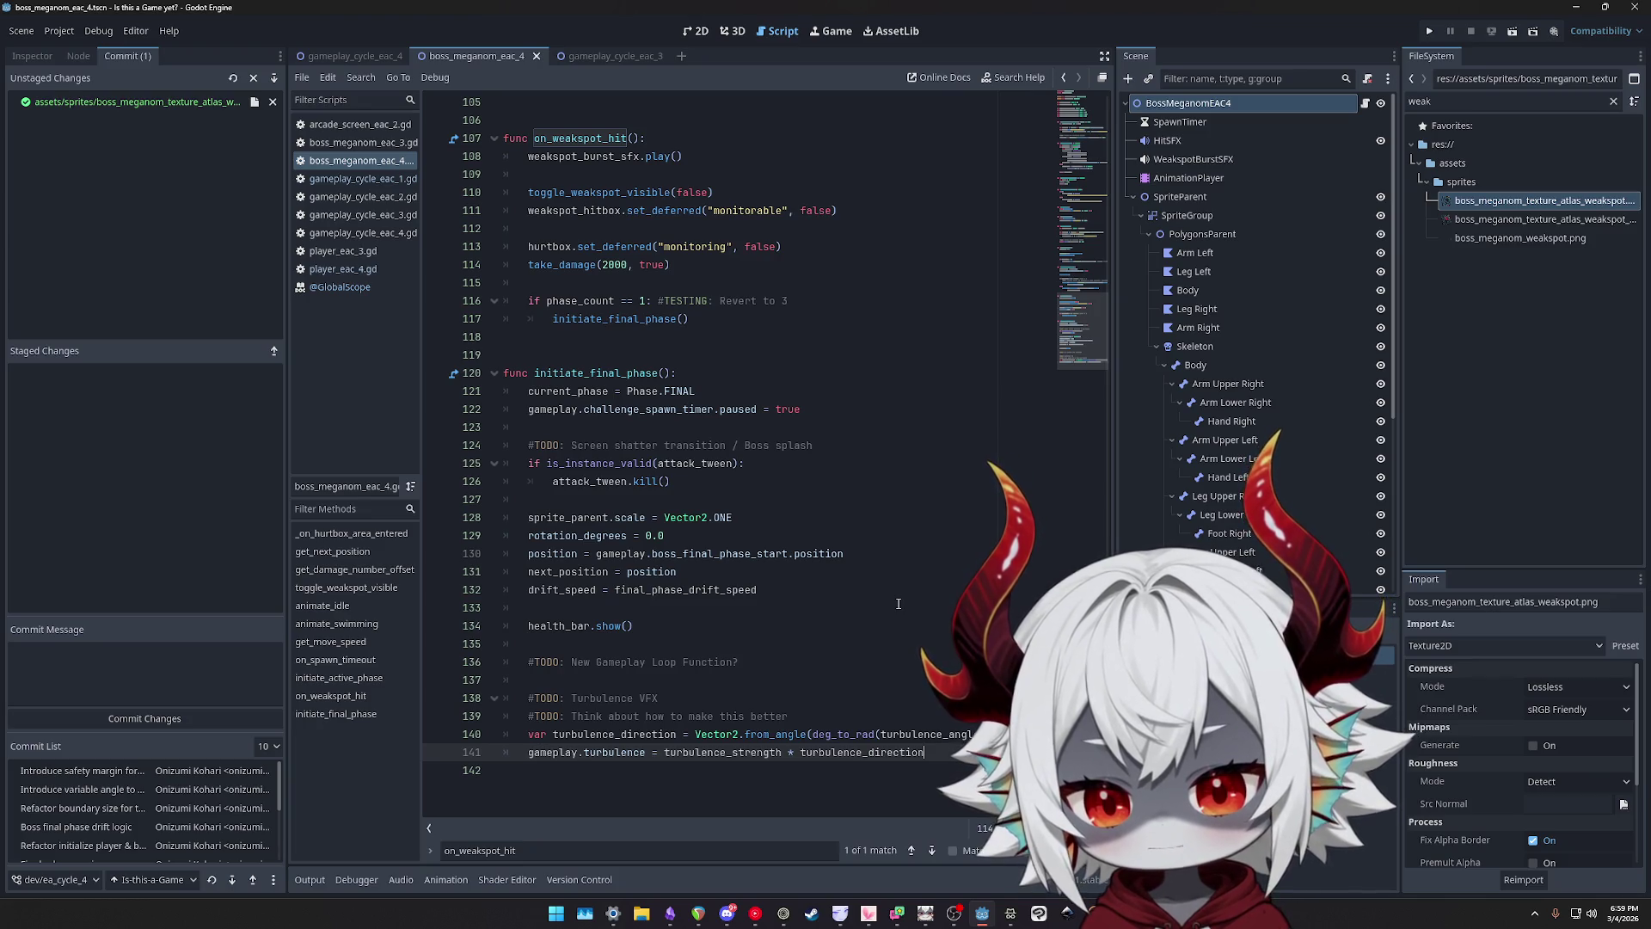
# - Delete the 'Think about how to make this better' comment, then restore it with undo
pyautogui.press('Up')
pyautogui.press('Up')
pyautogui.hotkey('shift', 'Home')
pyautogui.press('BackSpace')
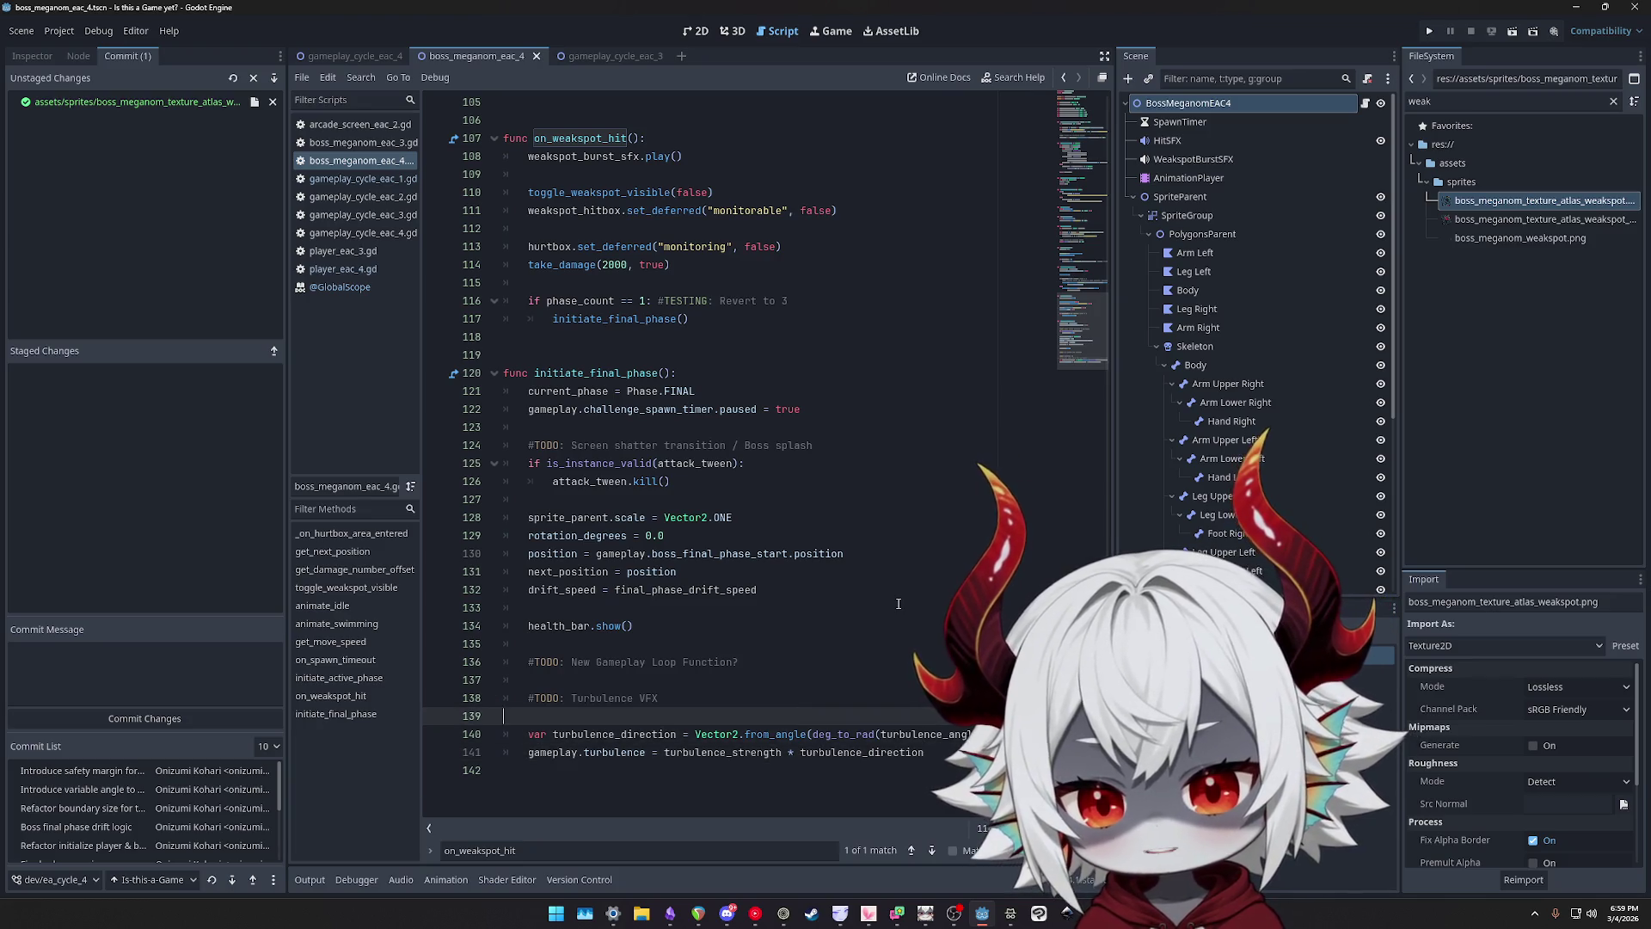
pyautogui.press('BackSpace')
pyautogui.press('Up')
pyautogui.press('Up')
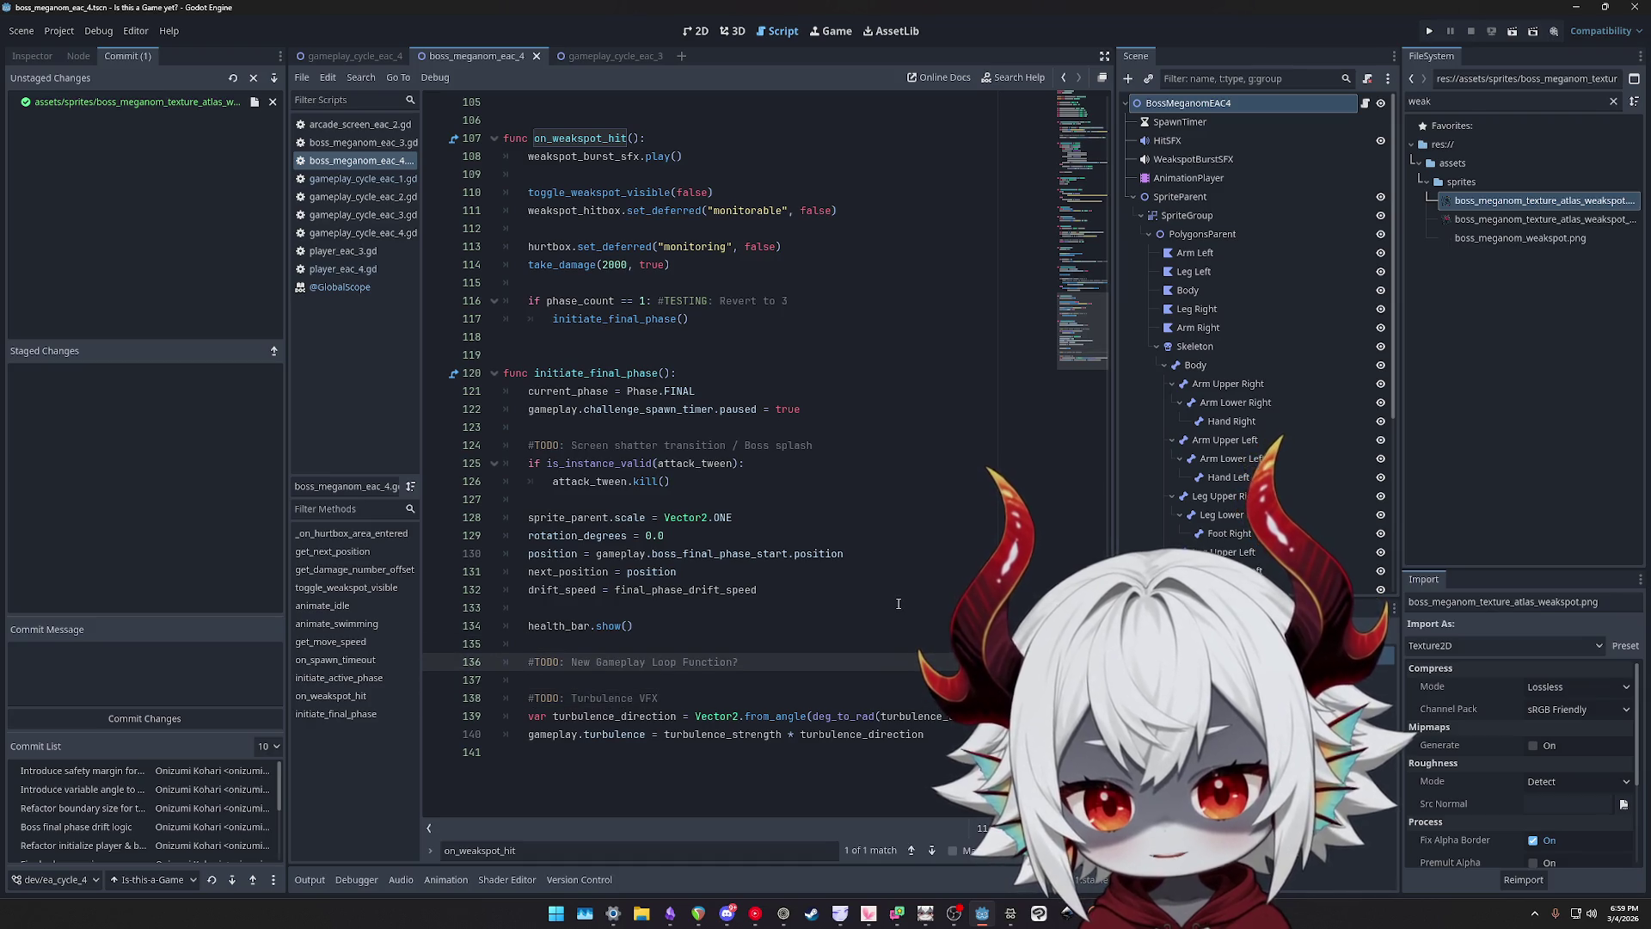
pyautogui.hotkey('ctrl', 'z')
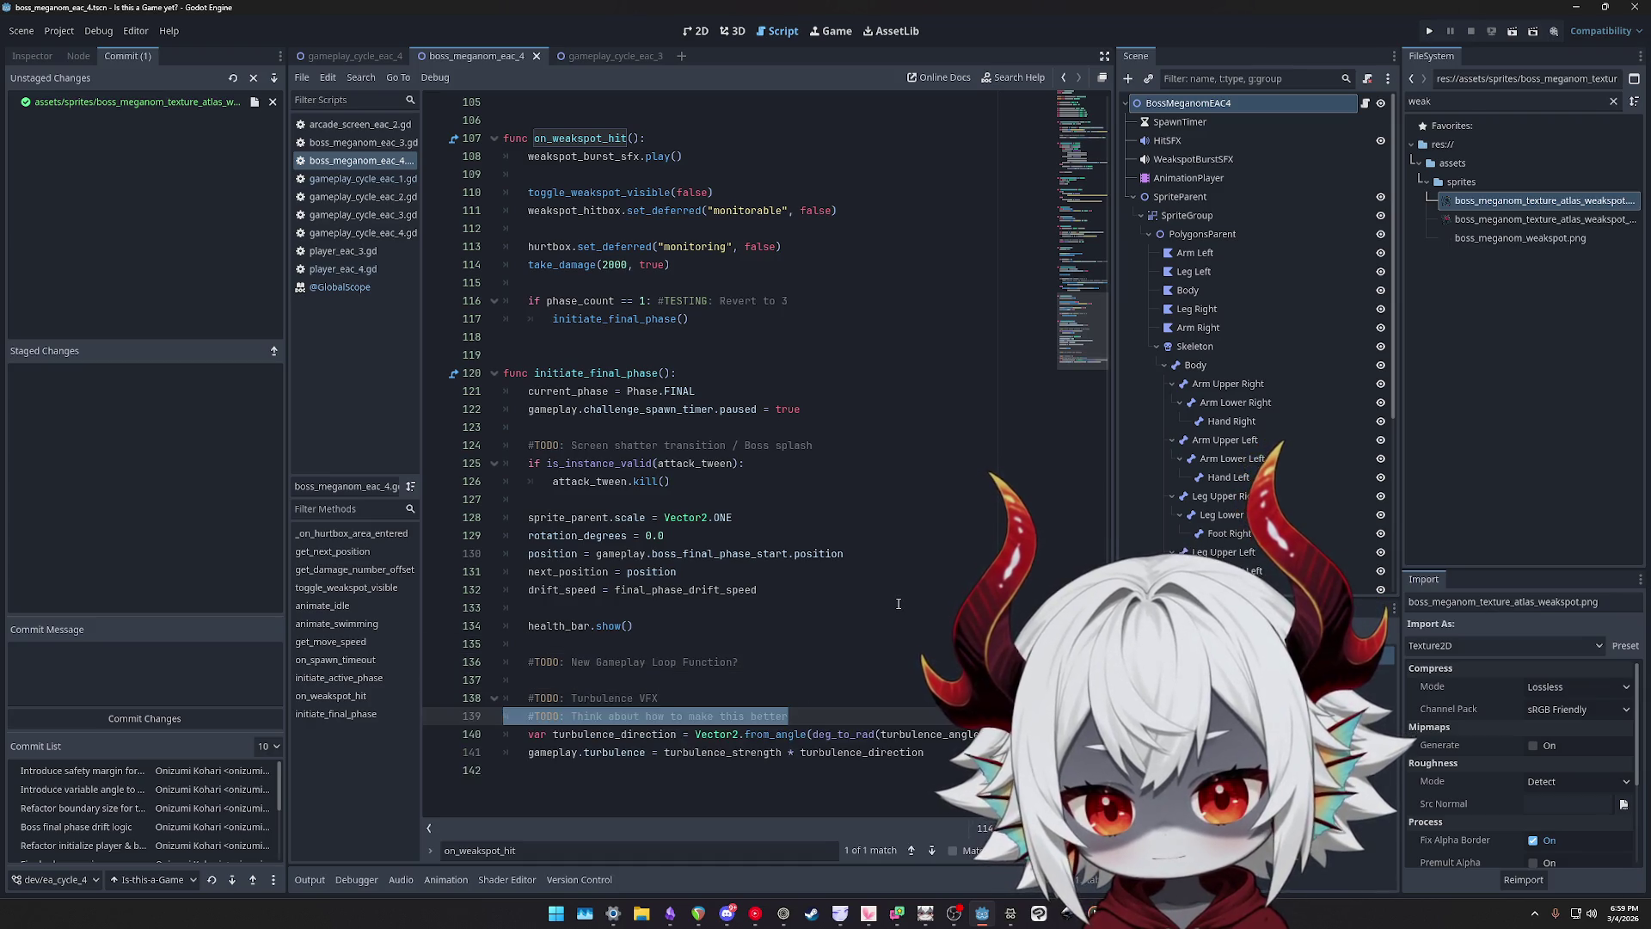
# - Insert an extra blank line after health_bar.show(), before the turbulence TODO comment
pyautogui.press('Up')
pyautogui.press('Up')
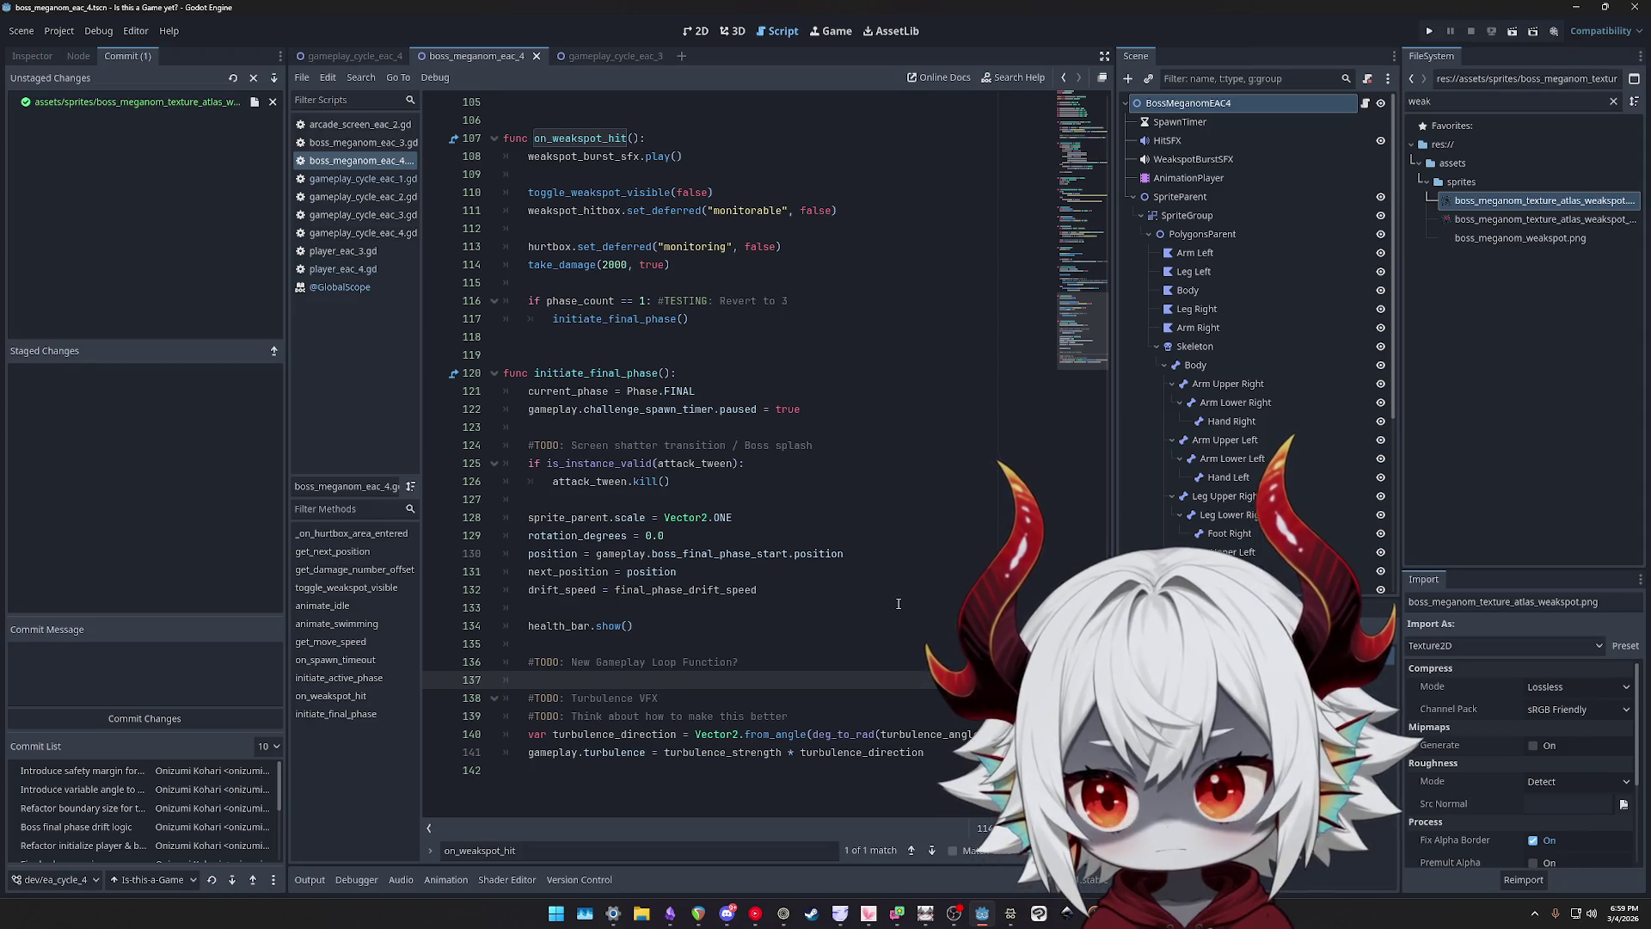
pyautogui.press('Up')
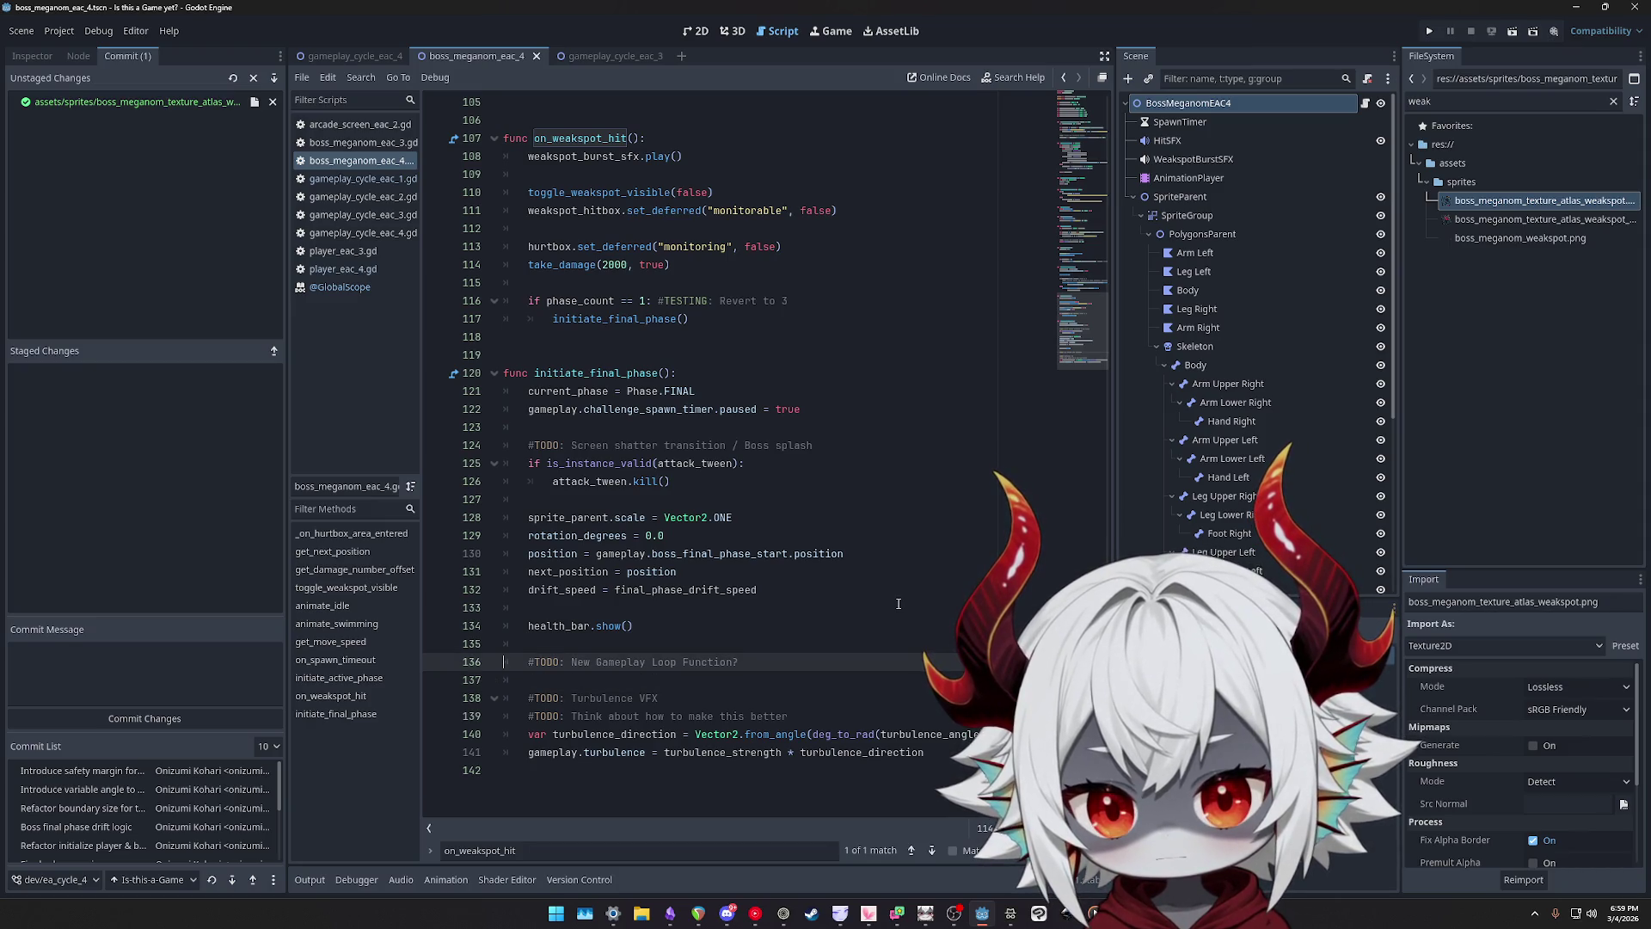
pyautogui.press('Down')
pyautogui.press('Down')
pyautogui.press('Down')
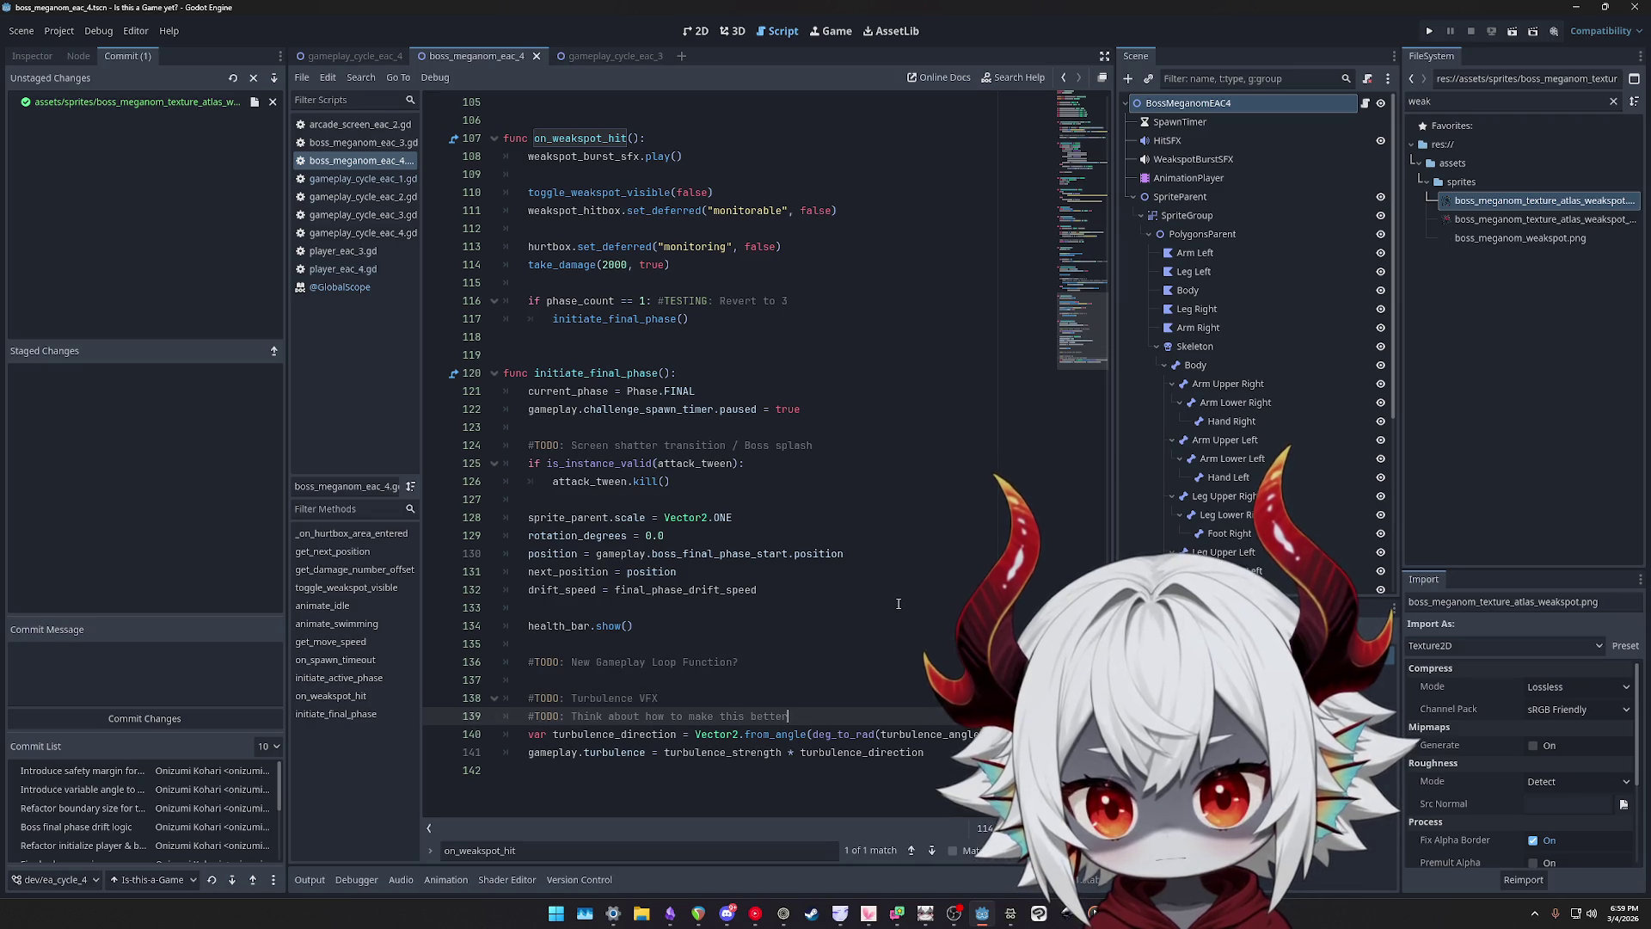
pyautogui.hotkey('shift', 'Home')
pyautogui.hotkey('shift', 'Home')
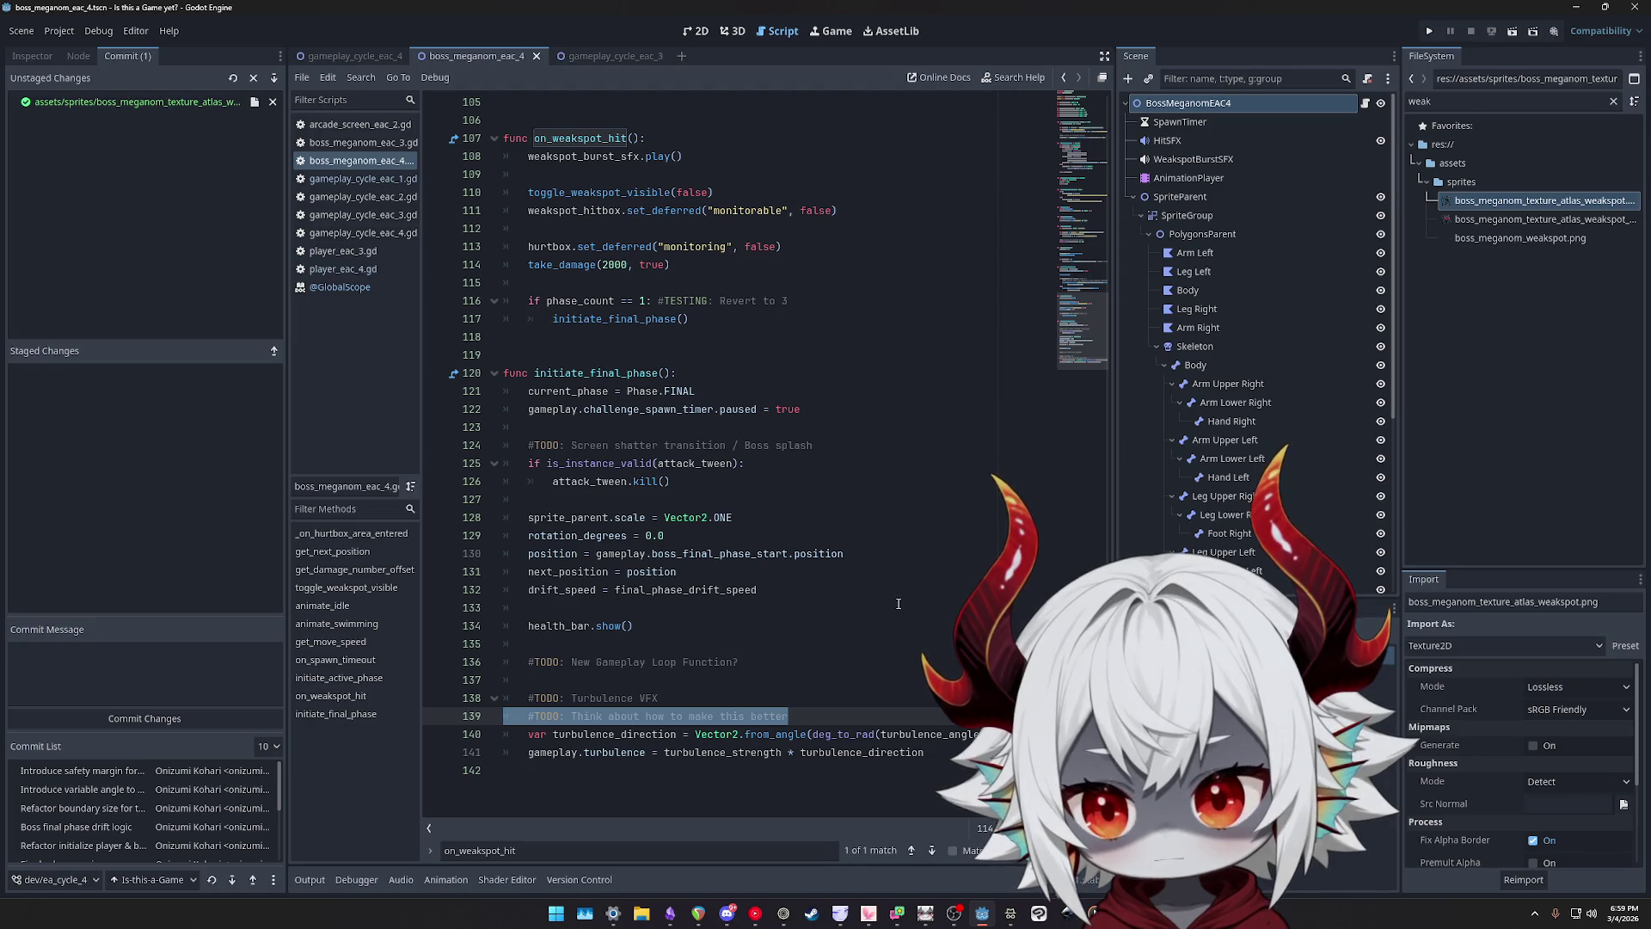
pyautogui.press('Up')
pyautogui.press('Up')
pyautogui.press('Up')
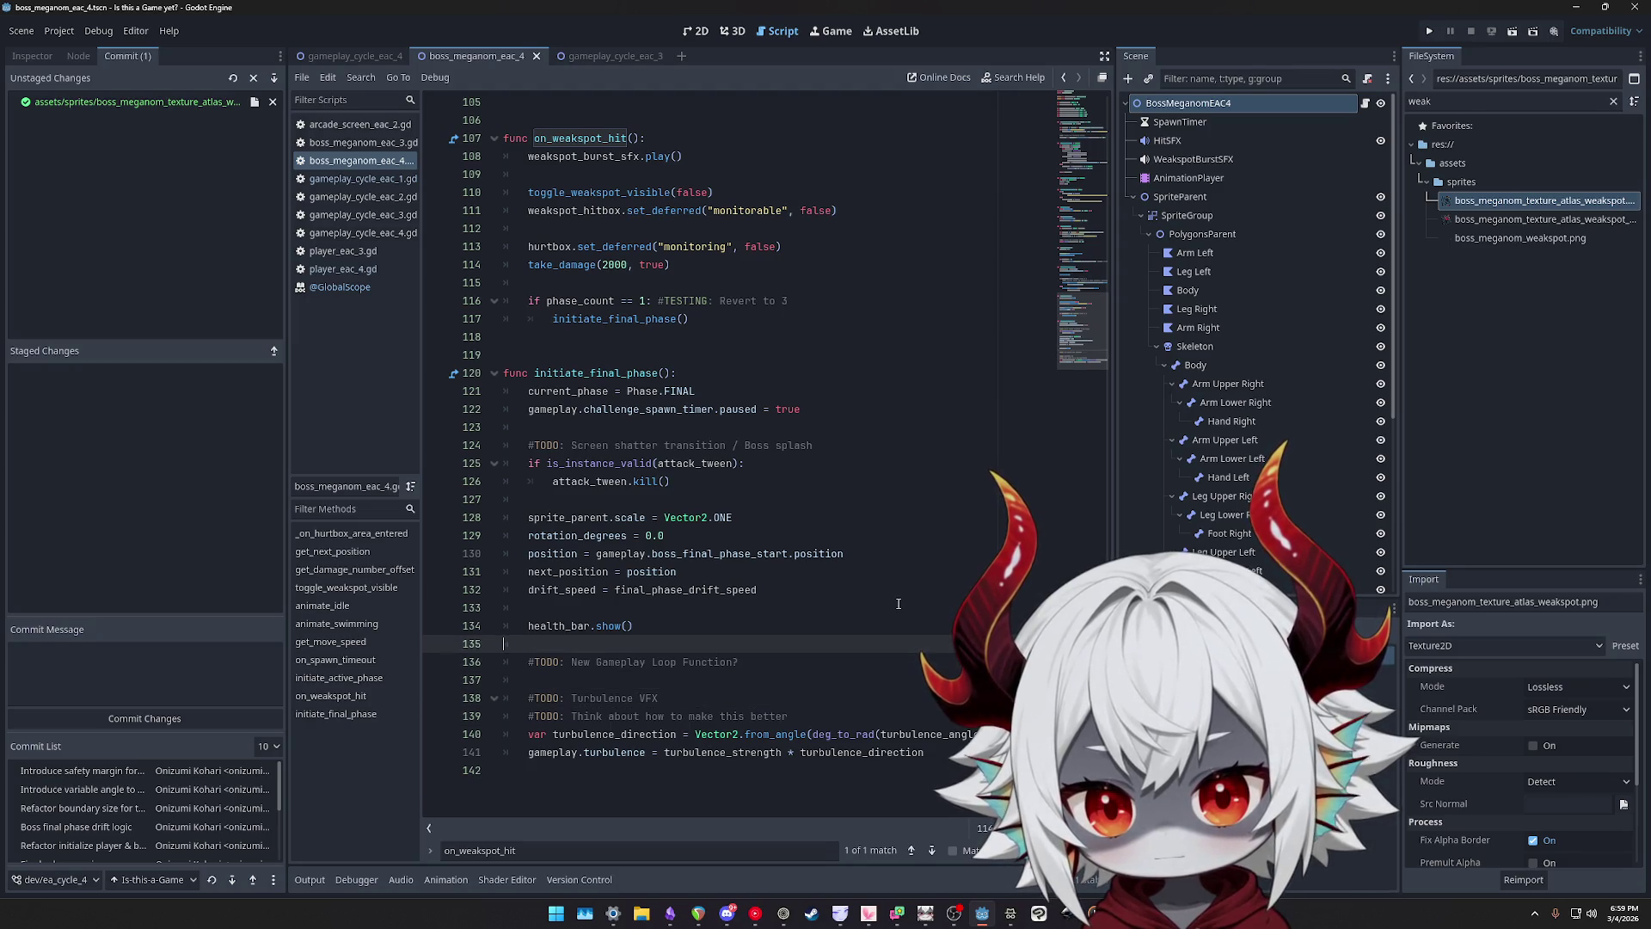
pyautogui.press('Up')
pyautogui.press('End')
pyautogui.press('Return')
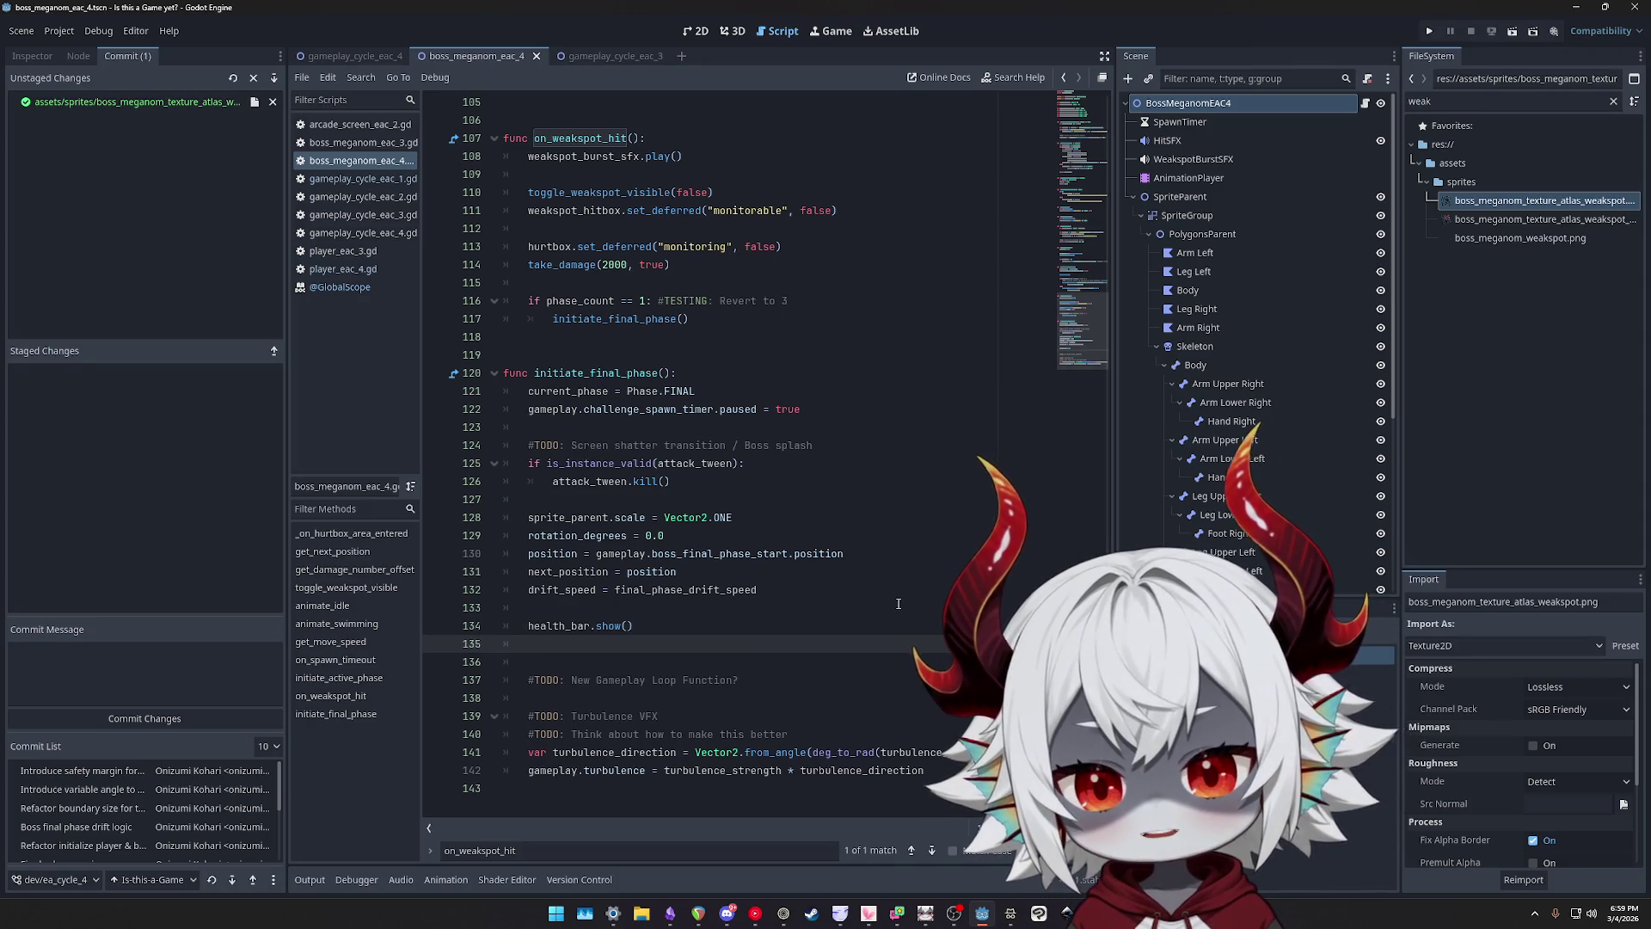
pyautogui.scroll(2, 749, 398)
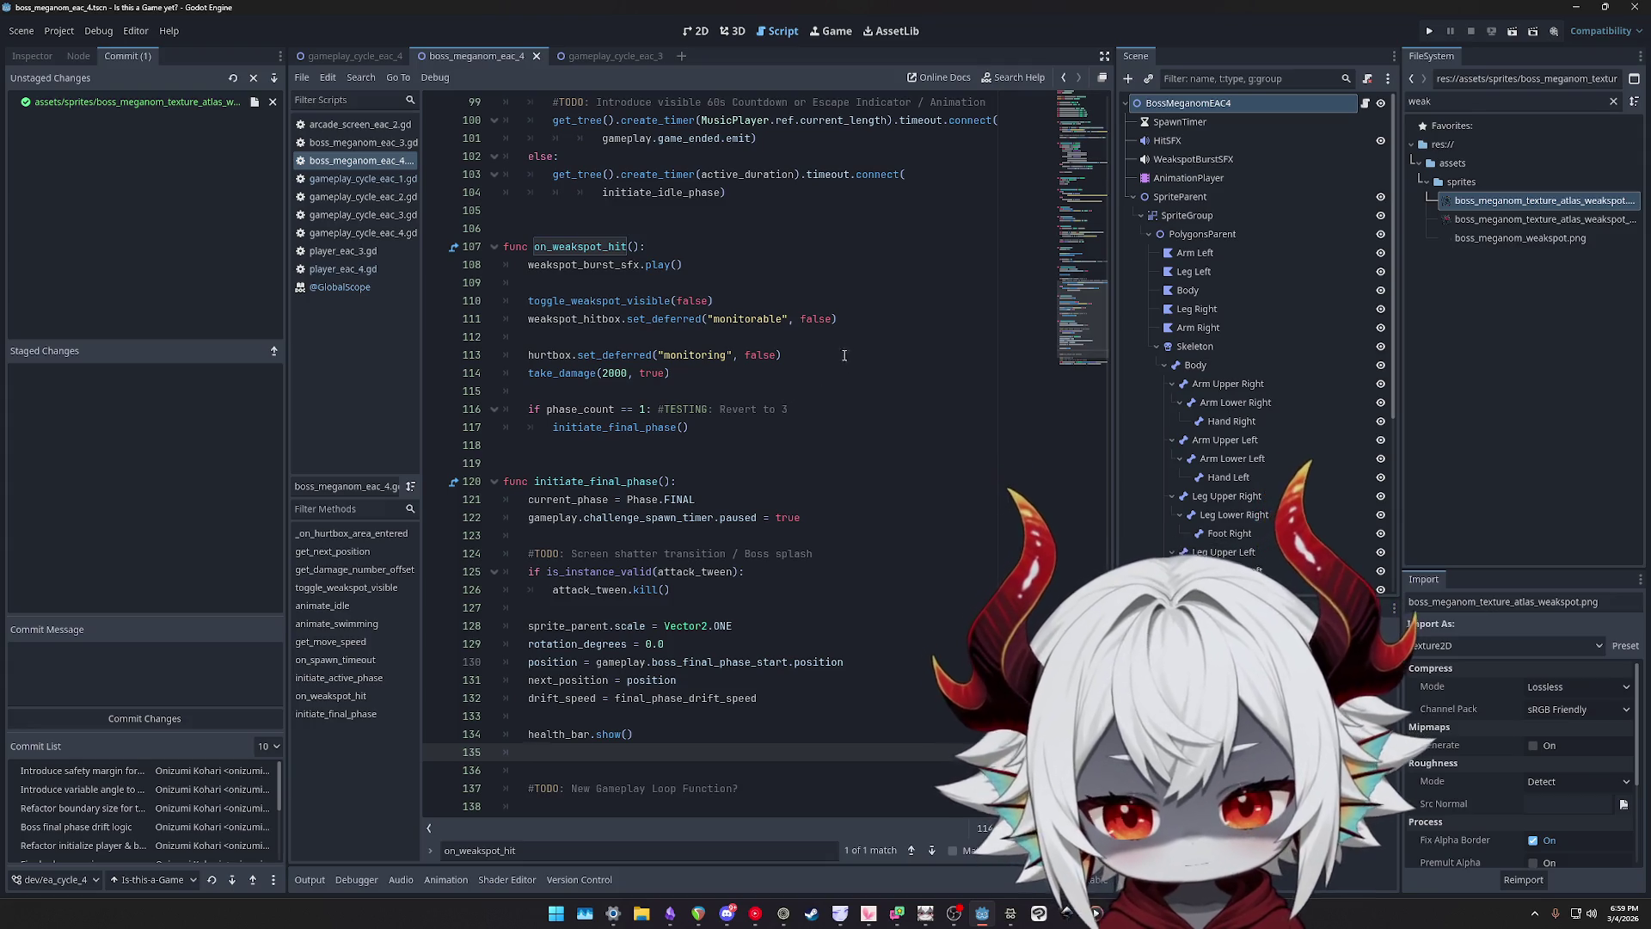
# - Copy the toggle_weakspot_visible function and paste it at the end of the script
pyautogui.scroll(6, 830, 400)
pyautogui.scroll(13, 829, 400)
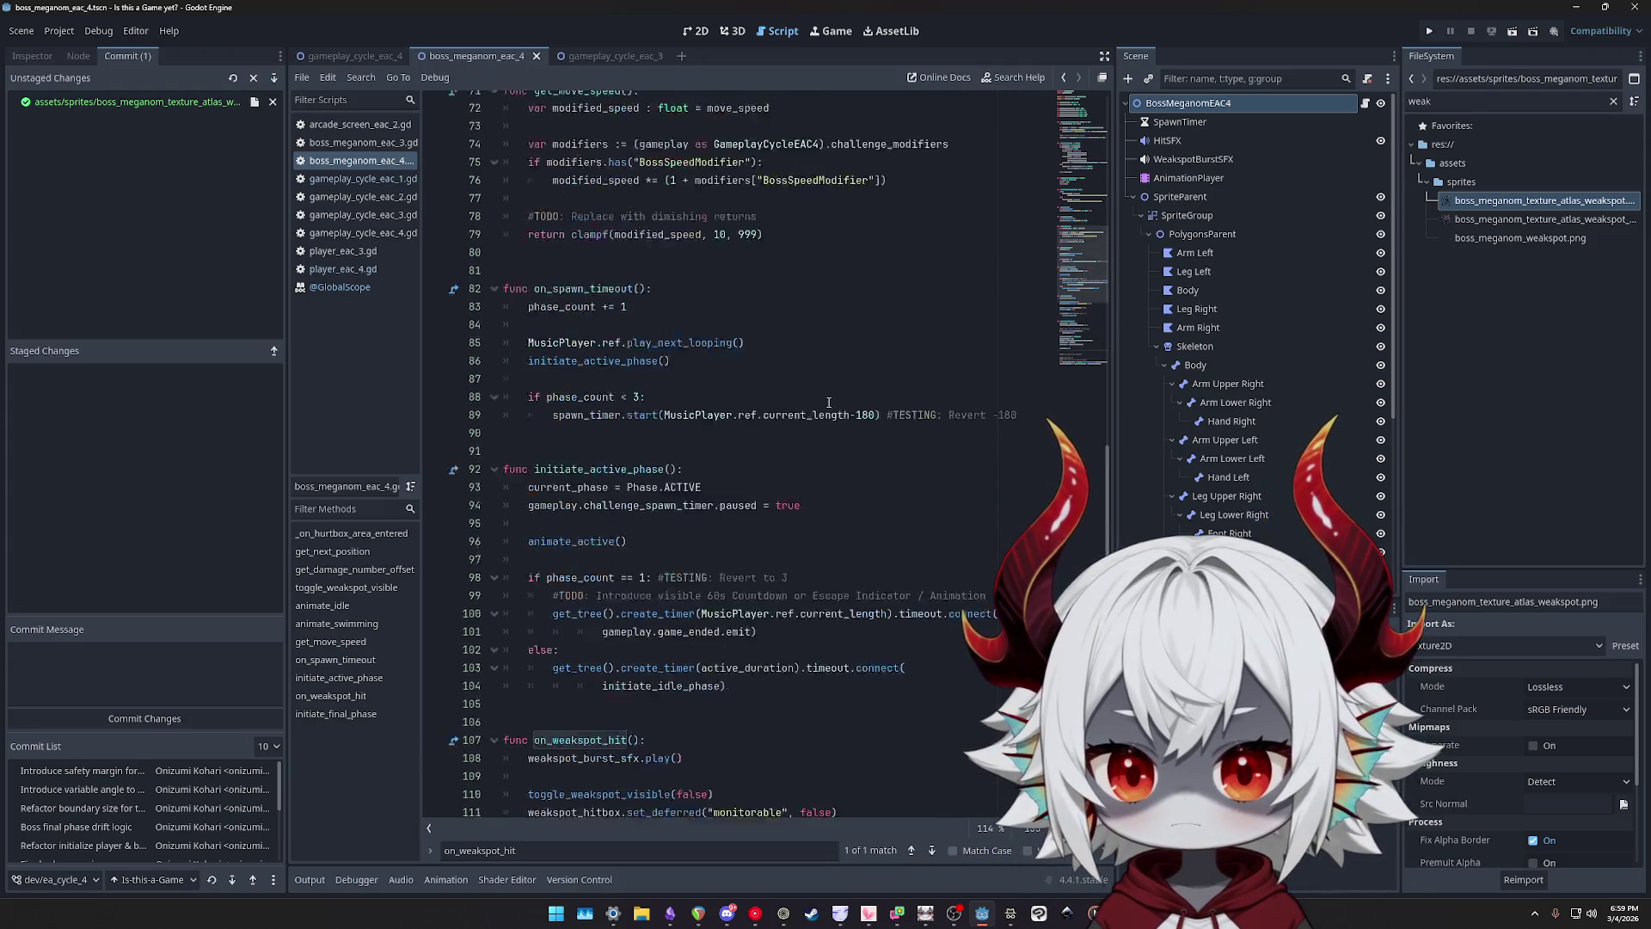
pyautogui.scroll(4, 826, 415)
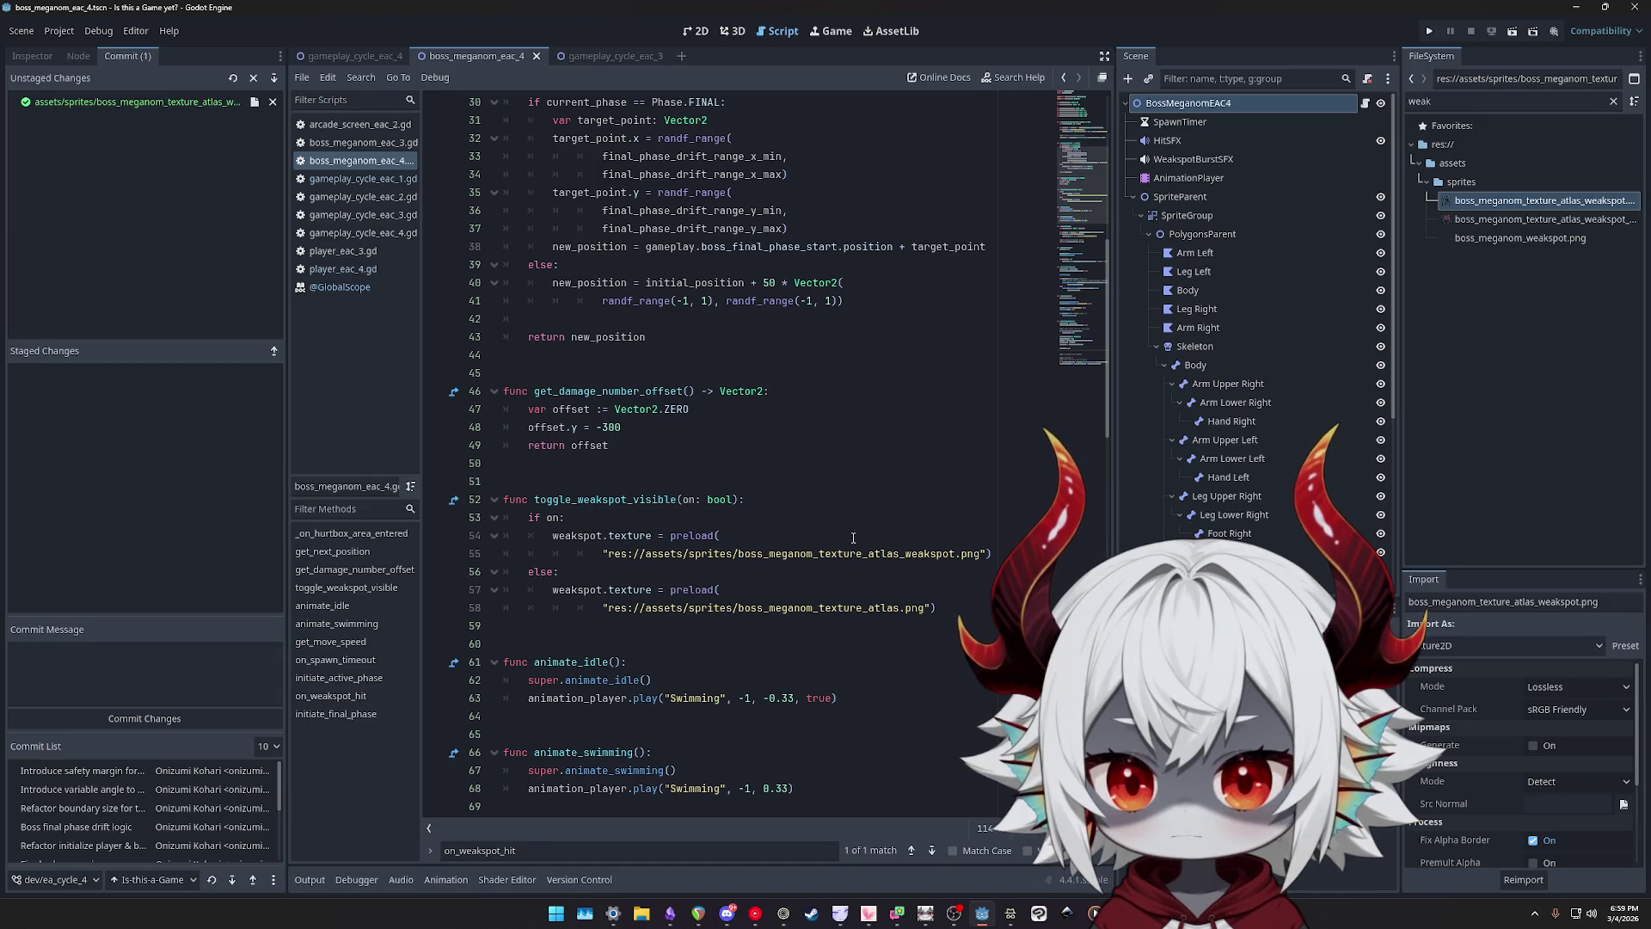
pyautogui.moveTo(1004, 545); pyautogui.dragTo(528, 535)
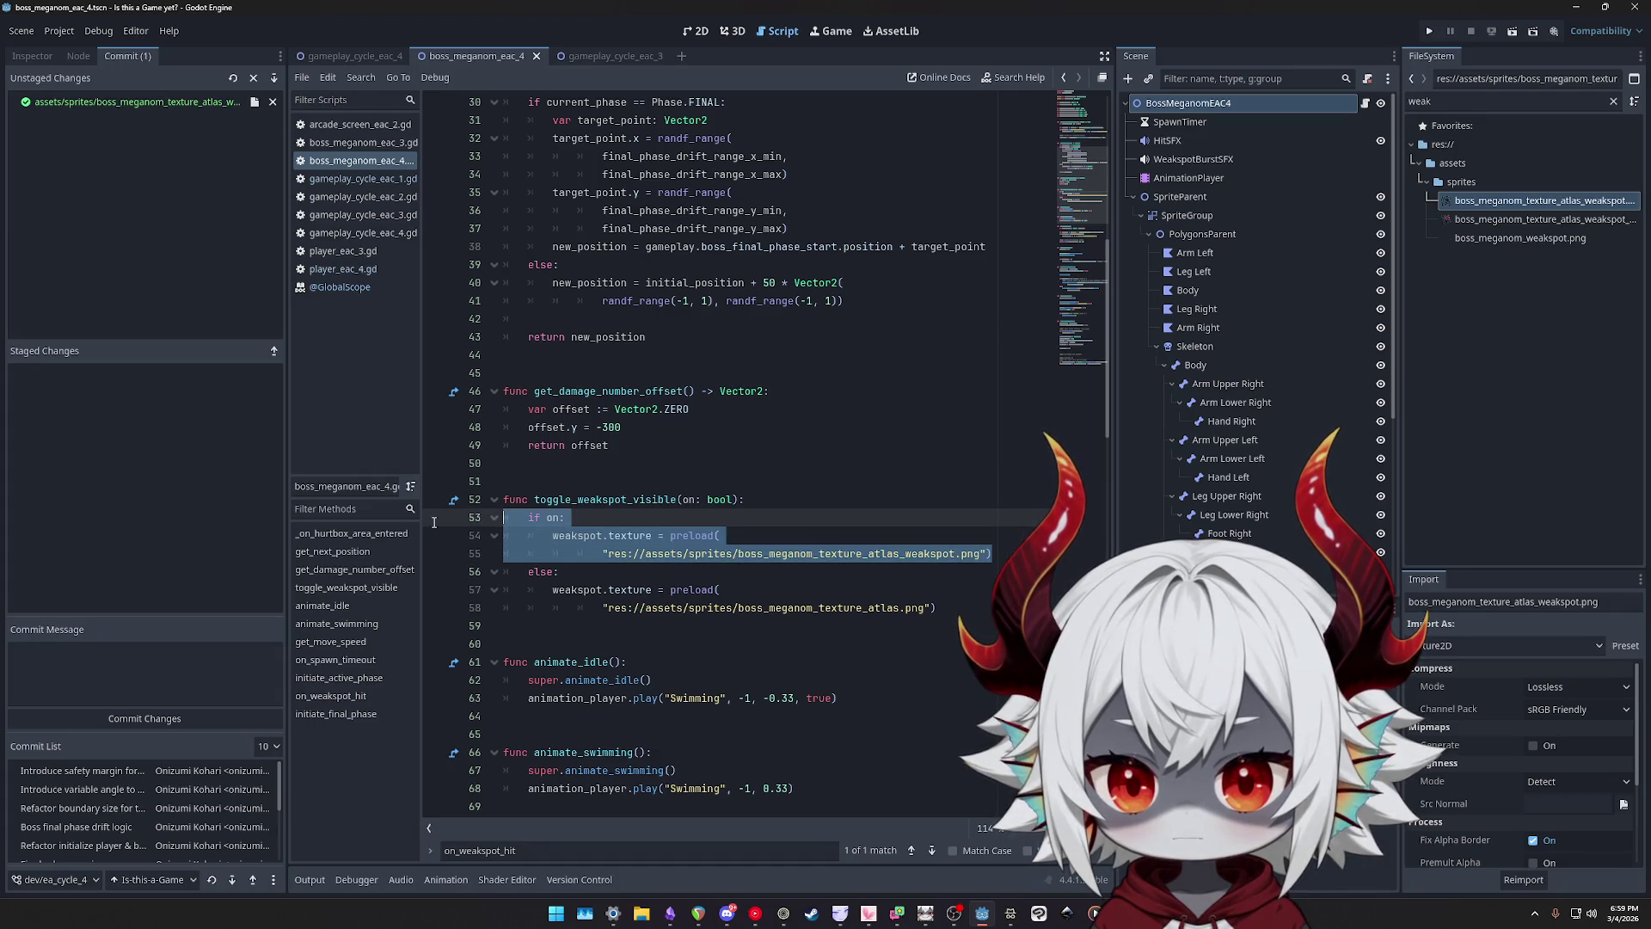
pyautogui.moveTo(937, 608); pyautogui.dragTo(528, 535)
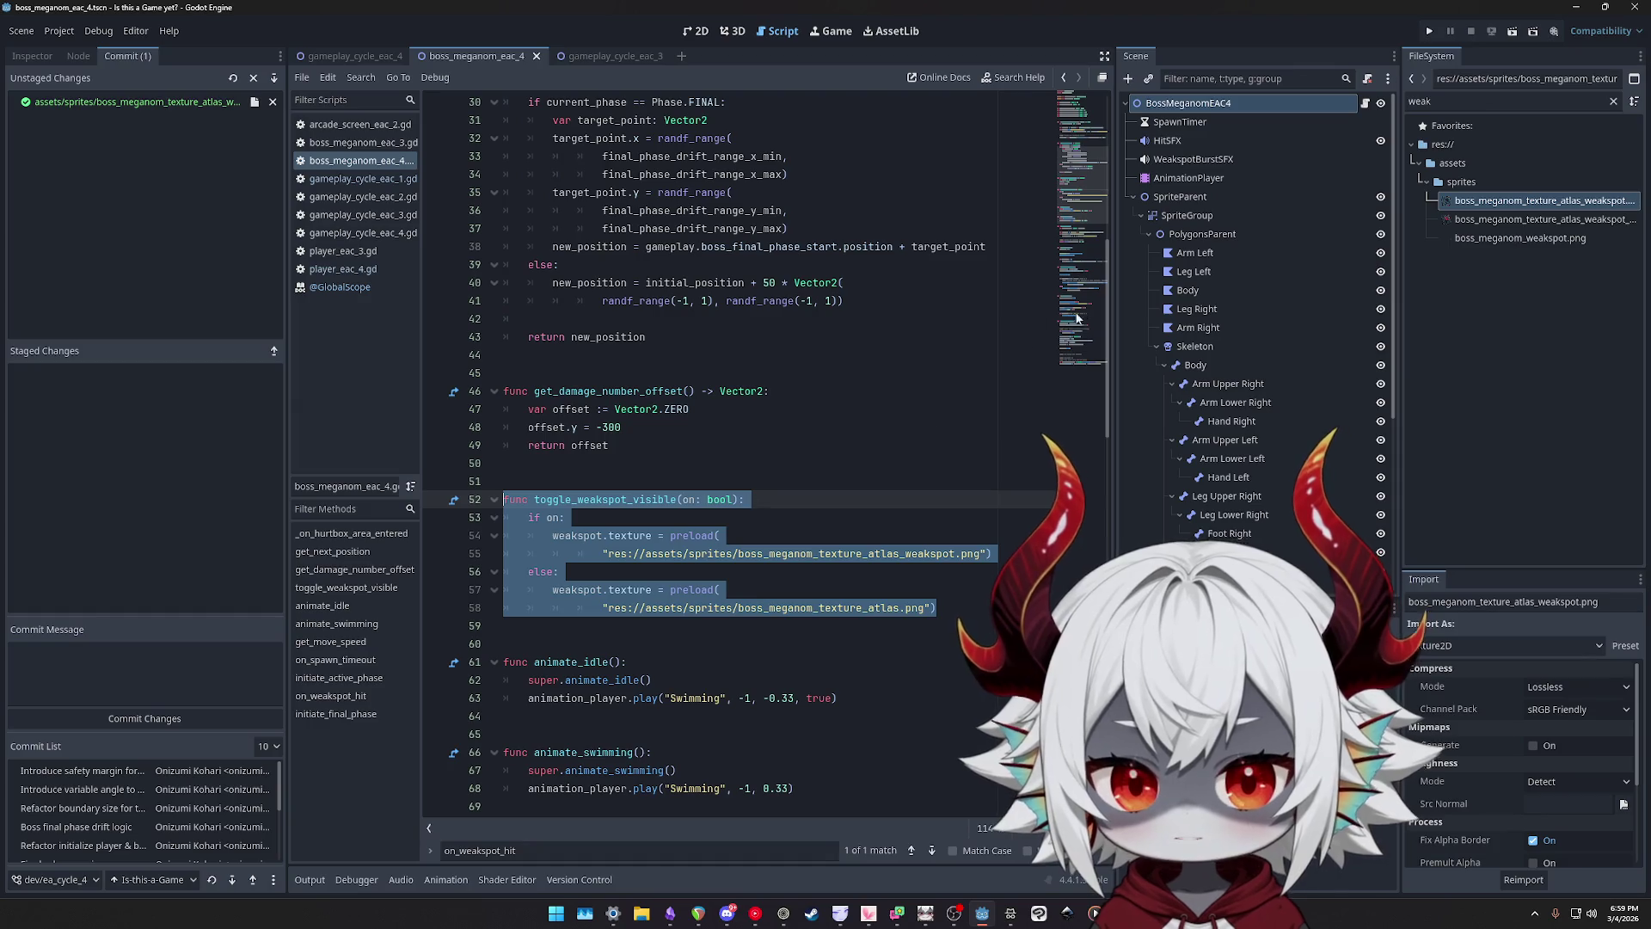
pyautogui.click(1060, 430)
pyautogui.click(557, 784)
pyautogui.hotkey('ctrl', 'v')
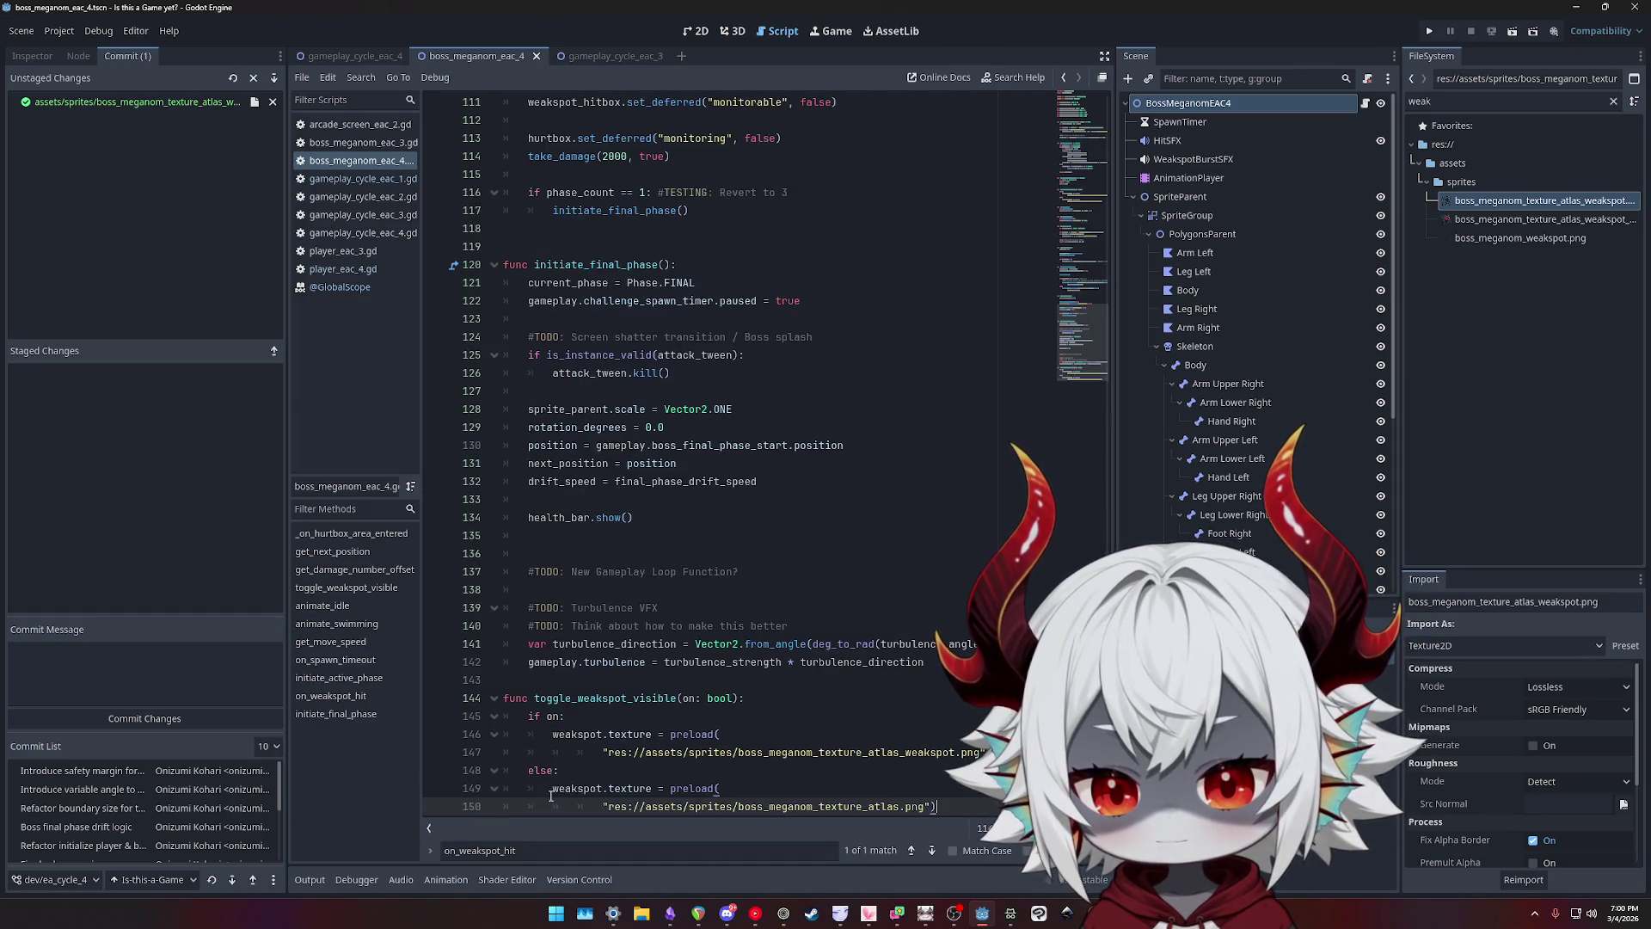
# - Rename the copy toggle_final_weakspot_visible, add _final to its texture path, and save
pyautogui.click(577, 680)
pyautogui.write('final_')
pyautogui.press('Up')
pyautogui.press('Return')
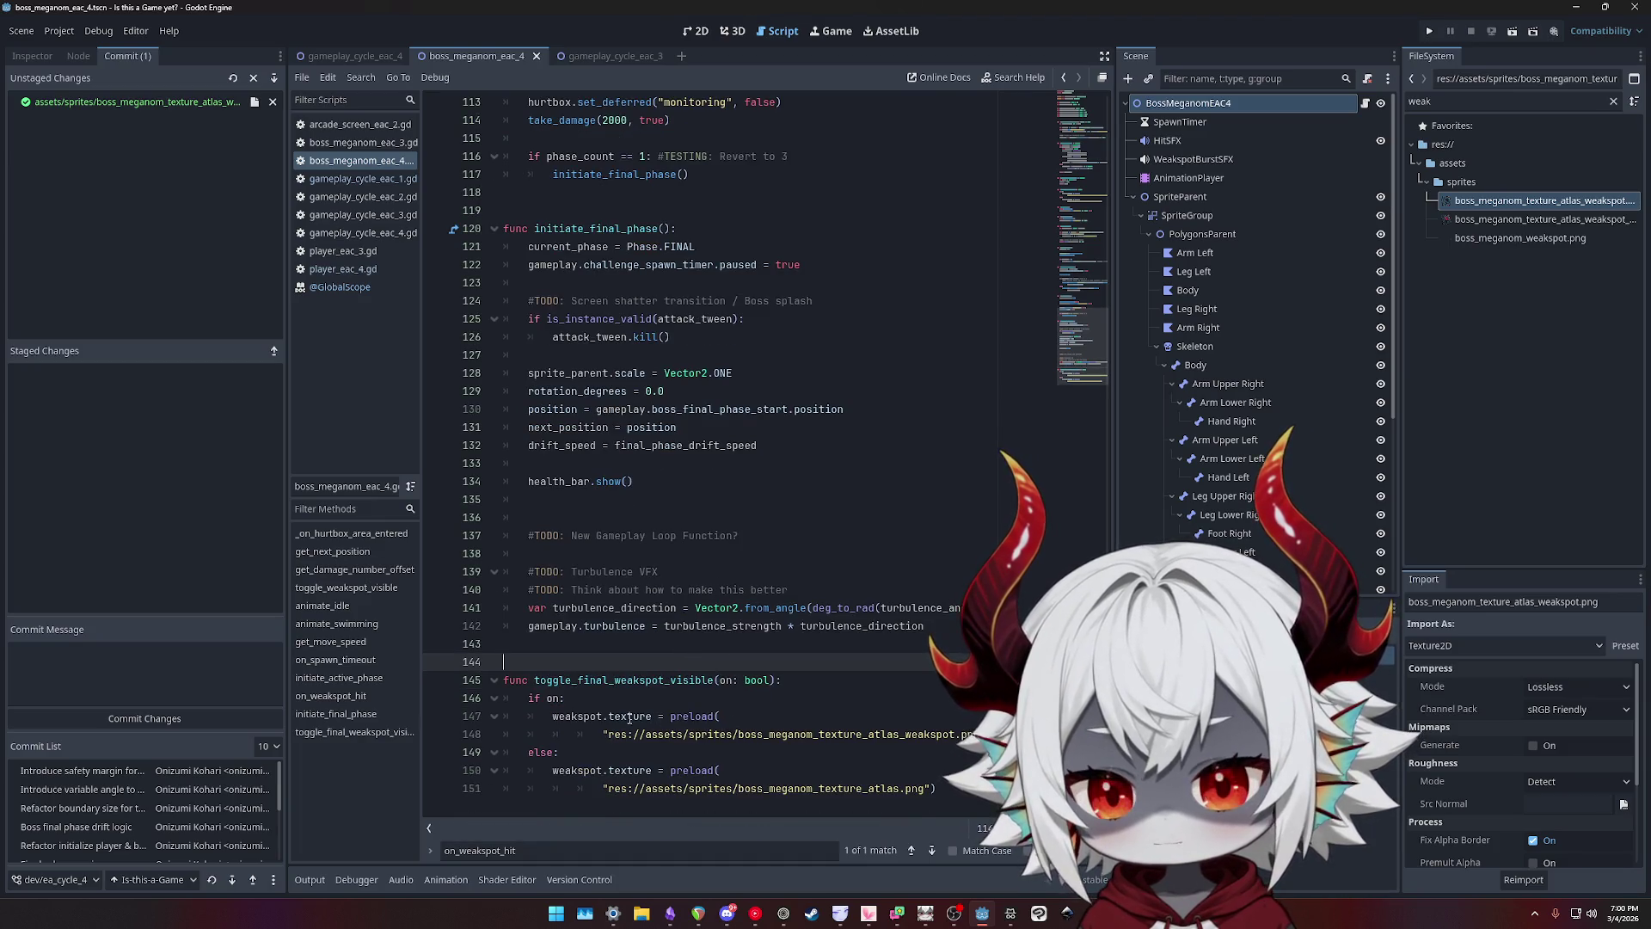
pyautogui.doubleClick(631, 716)
pyautogui.click(954, 734)
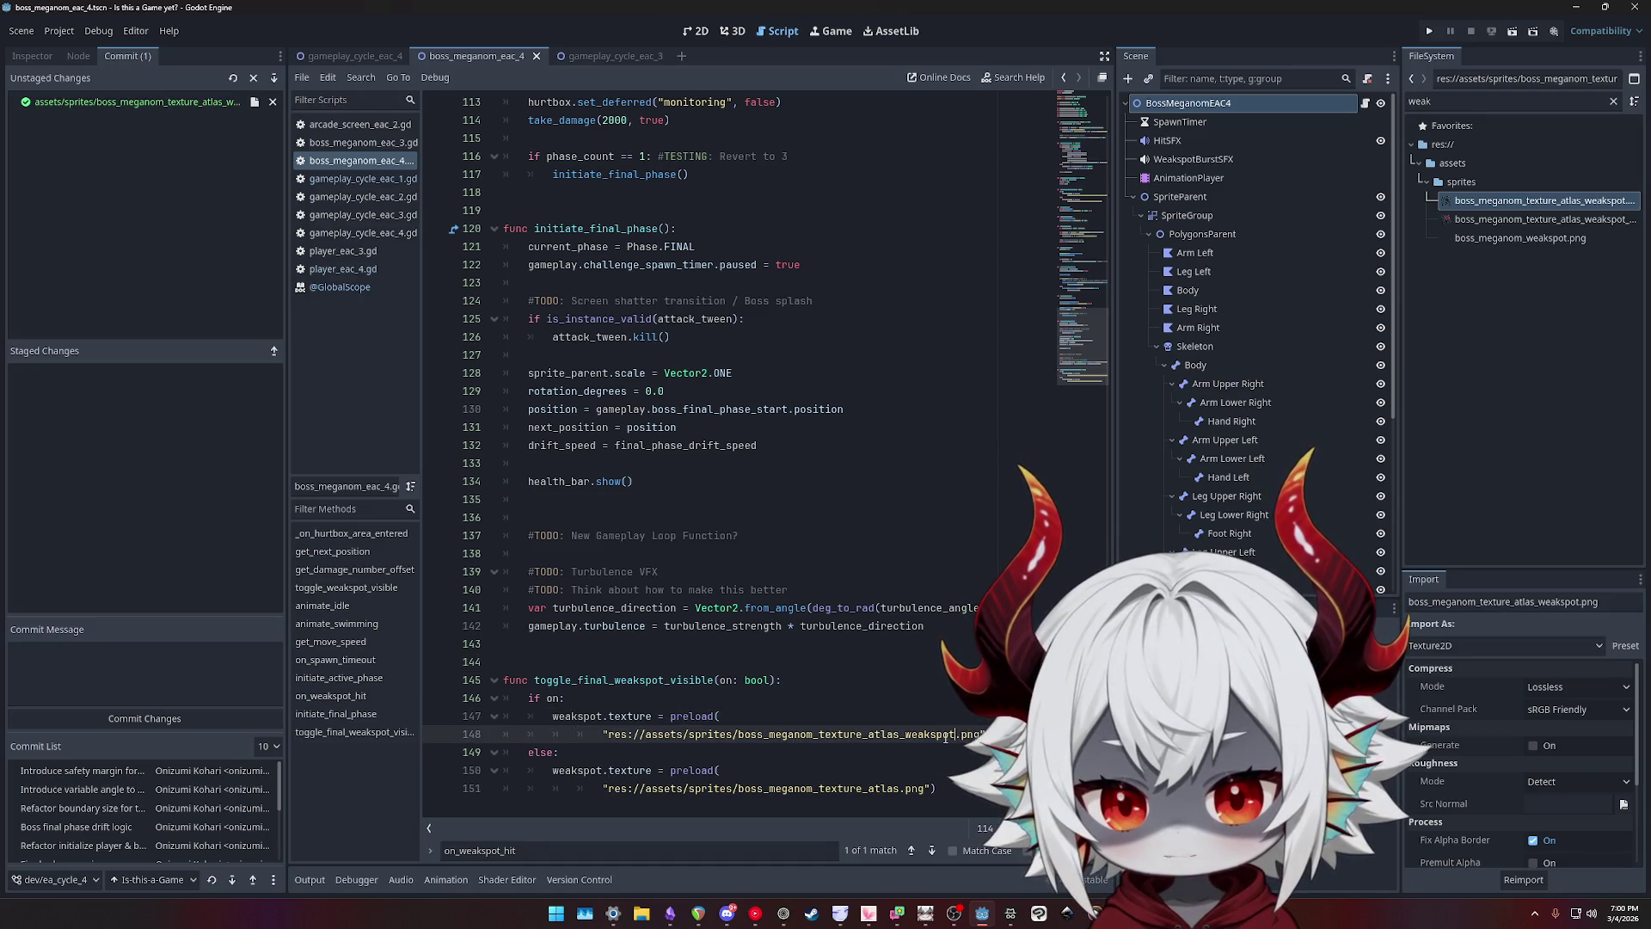
pyautogui.write('_fi')
pyautogui.click(956, 698)
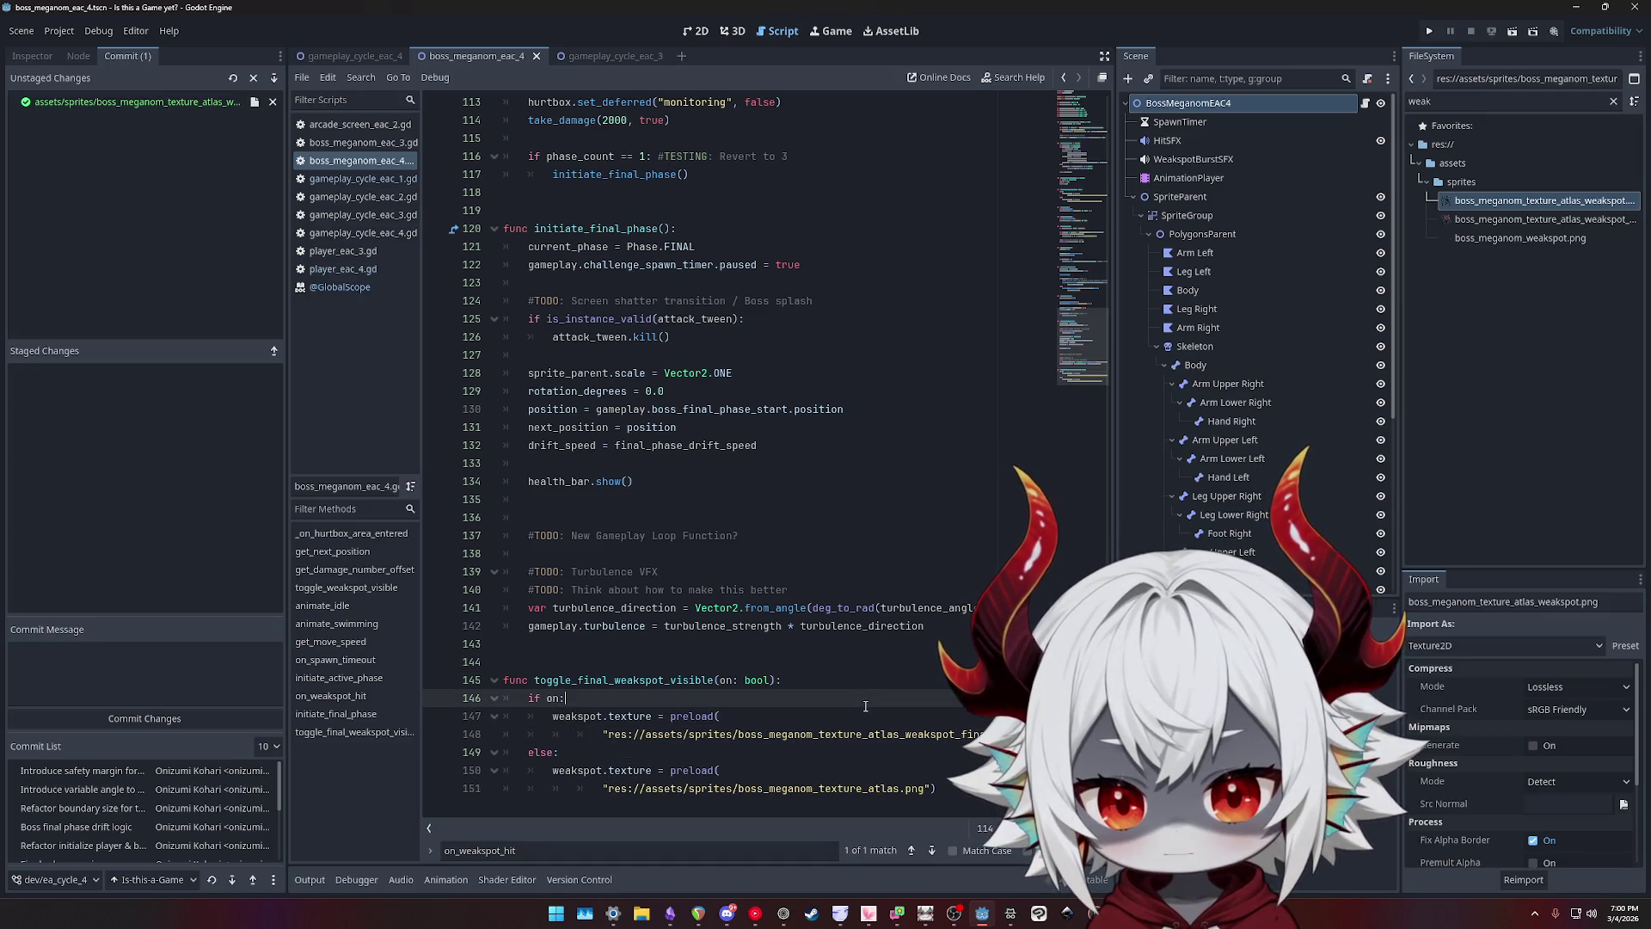
pyautogui.hotkey('ctrl', 's')
pyautogui.doubleClick(639, 680)
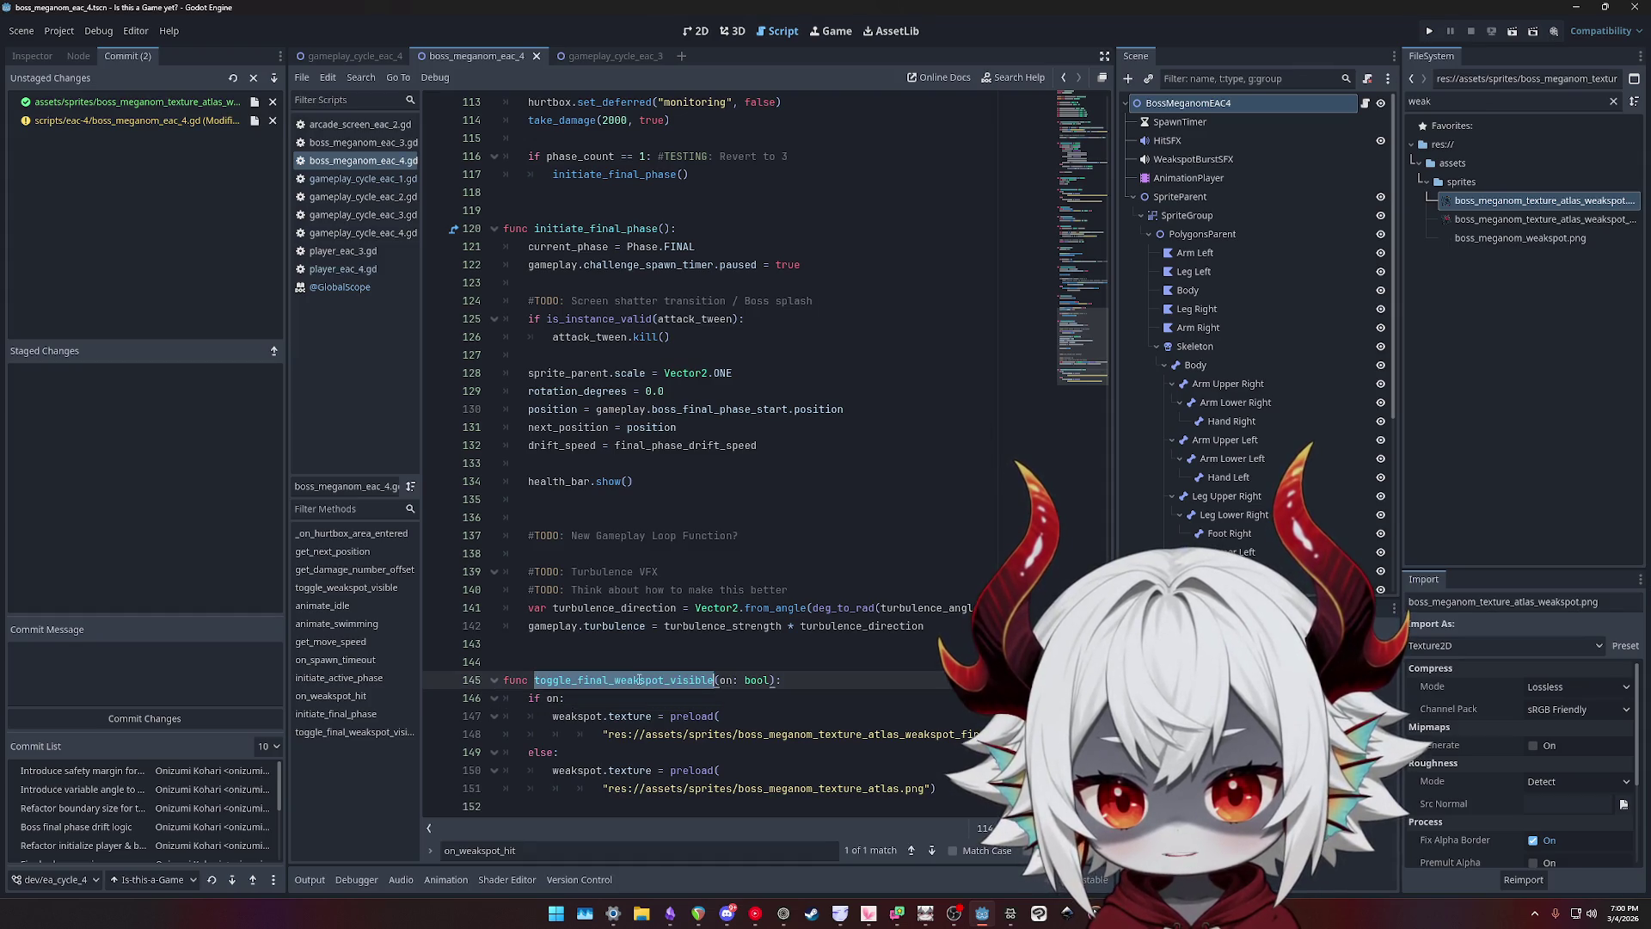
# - Call toggle_final_weakspot_visible(true) after health_bar.show(), then run the game with F5
pyautogui.hotkey('ctrl', 'c')
pyautogui.click(679, 500)
pyautogui.hotkey('ctrl', 'v')
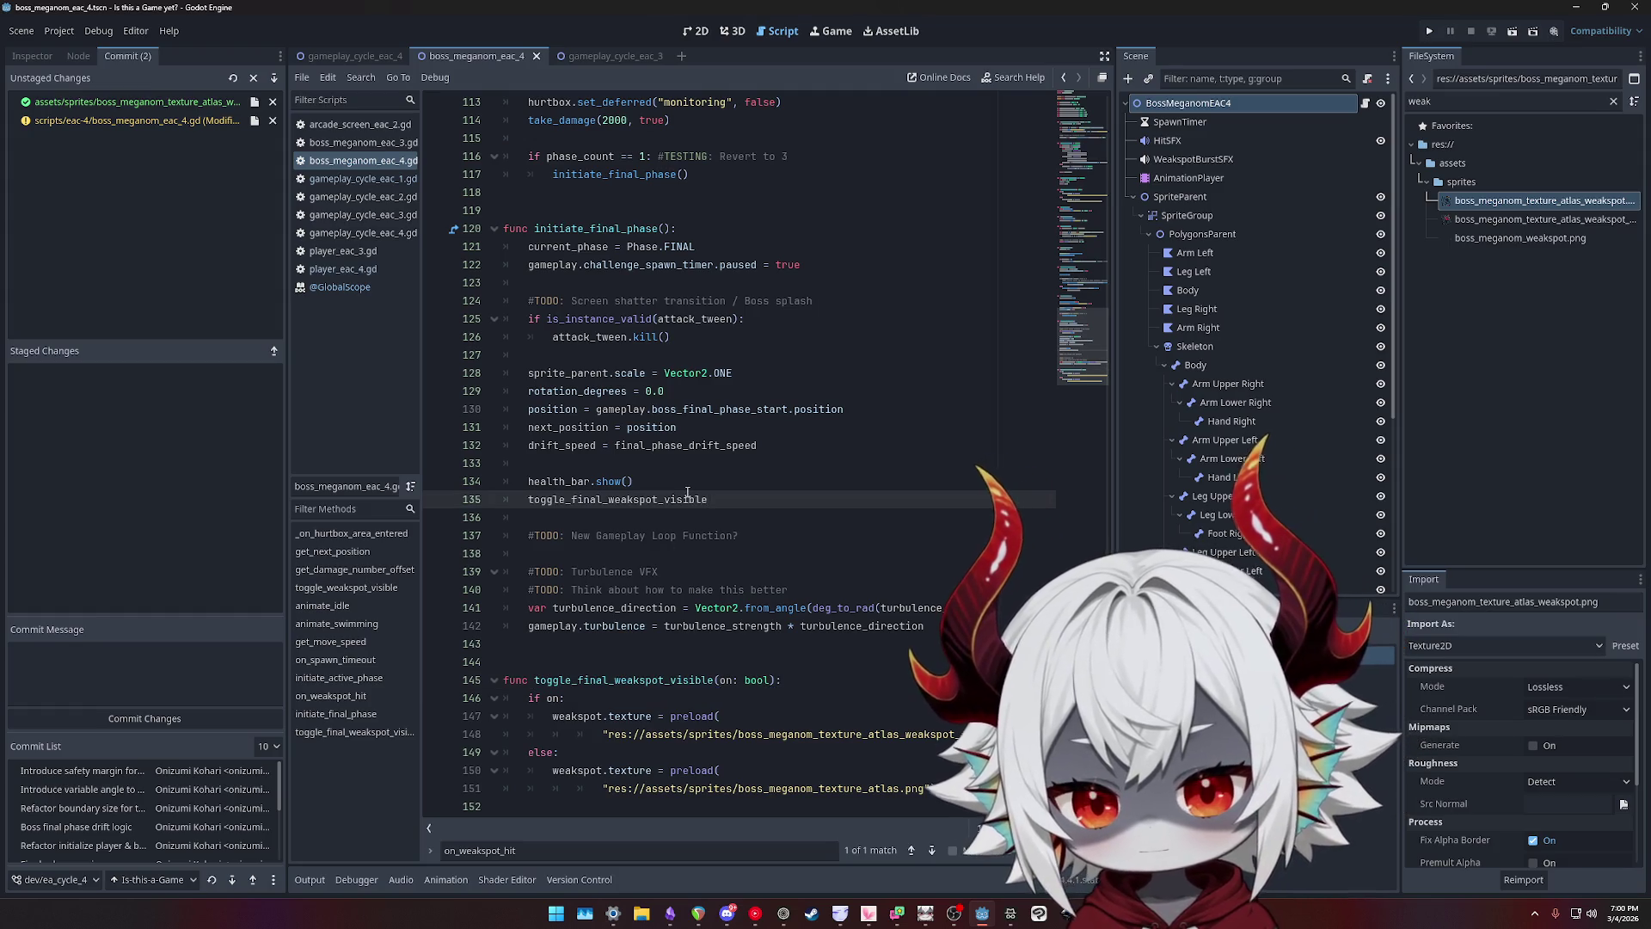
pyautogui.write('(true)')
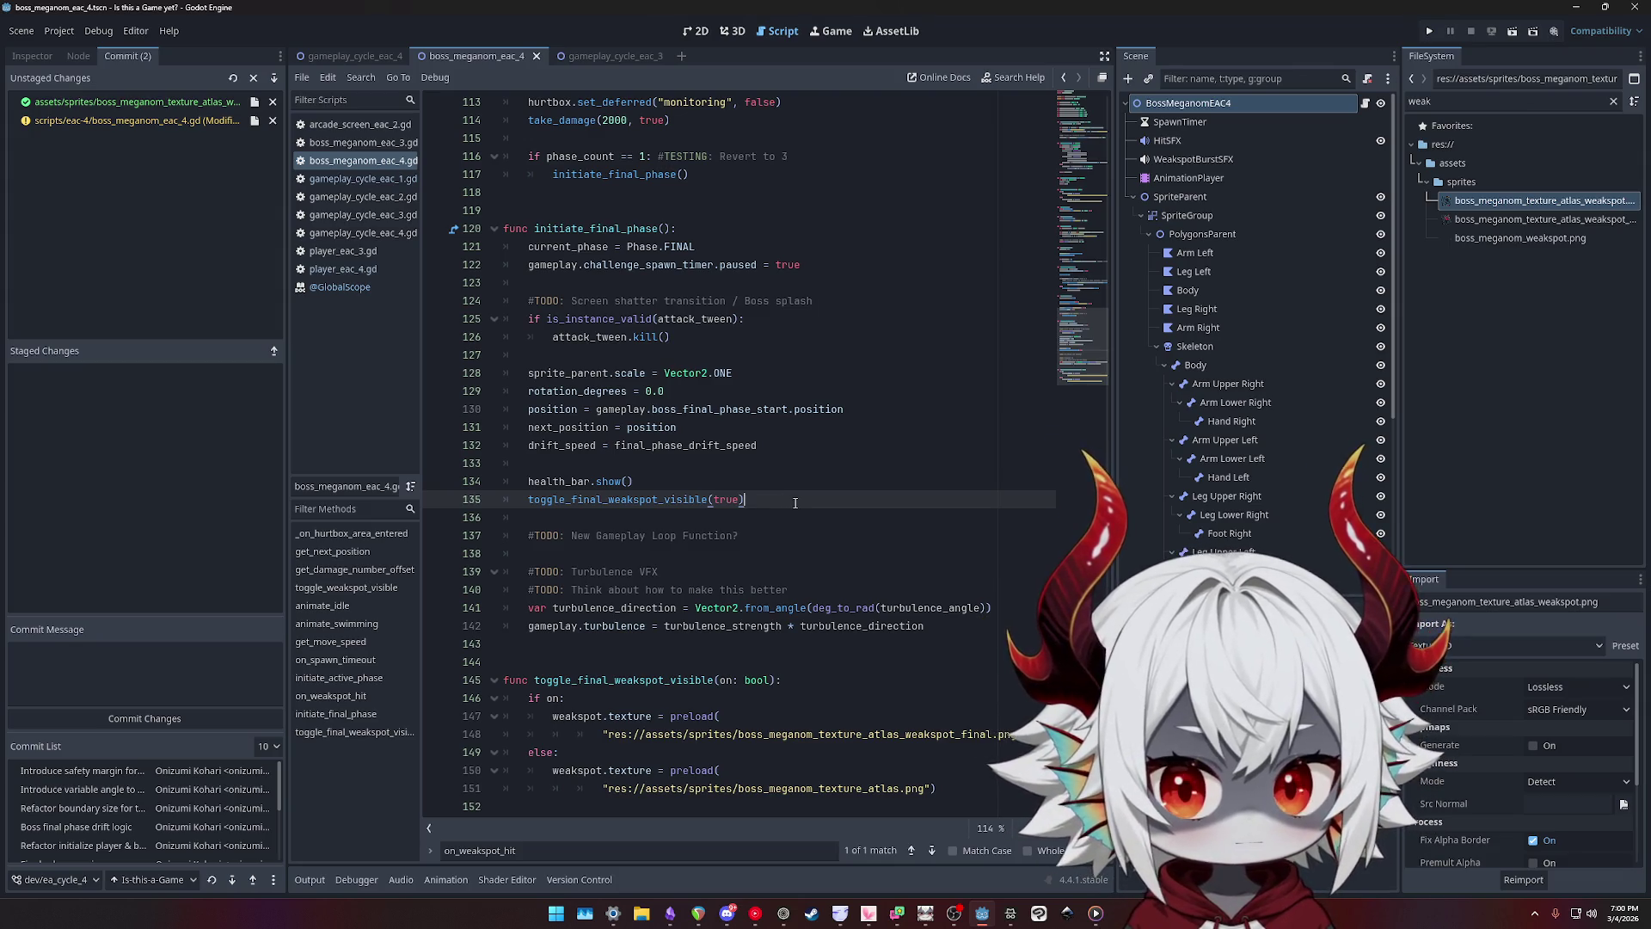
pyautogui.press('F5')
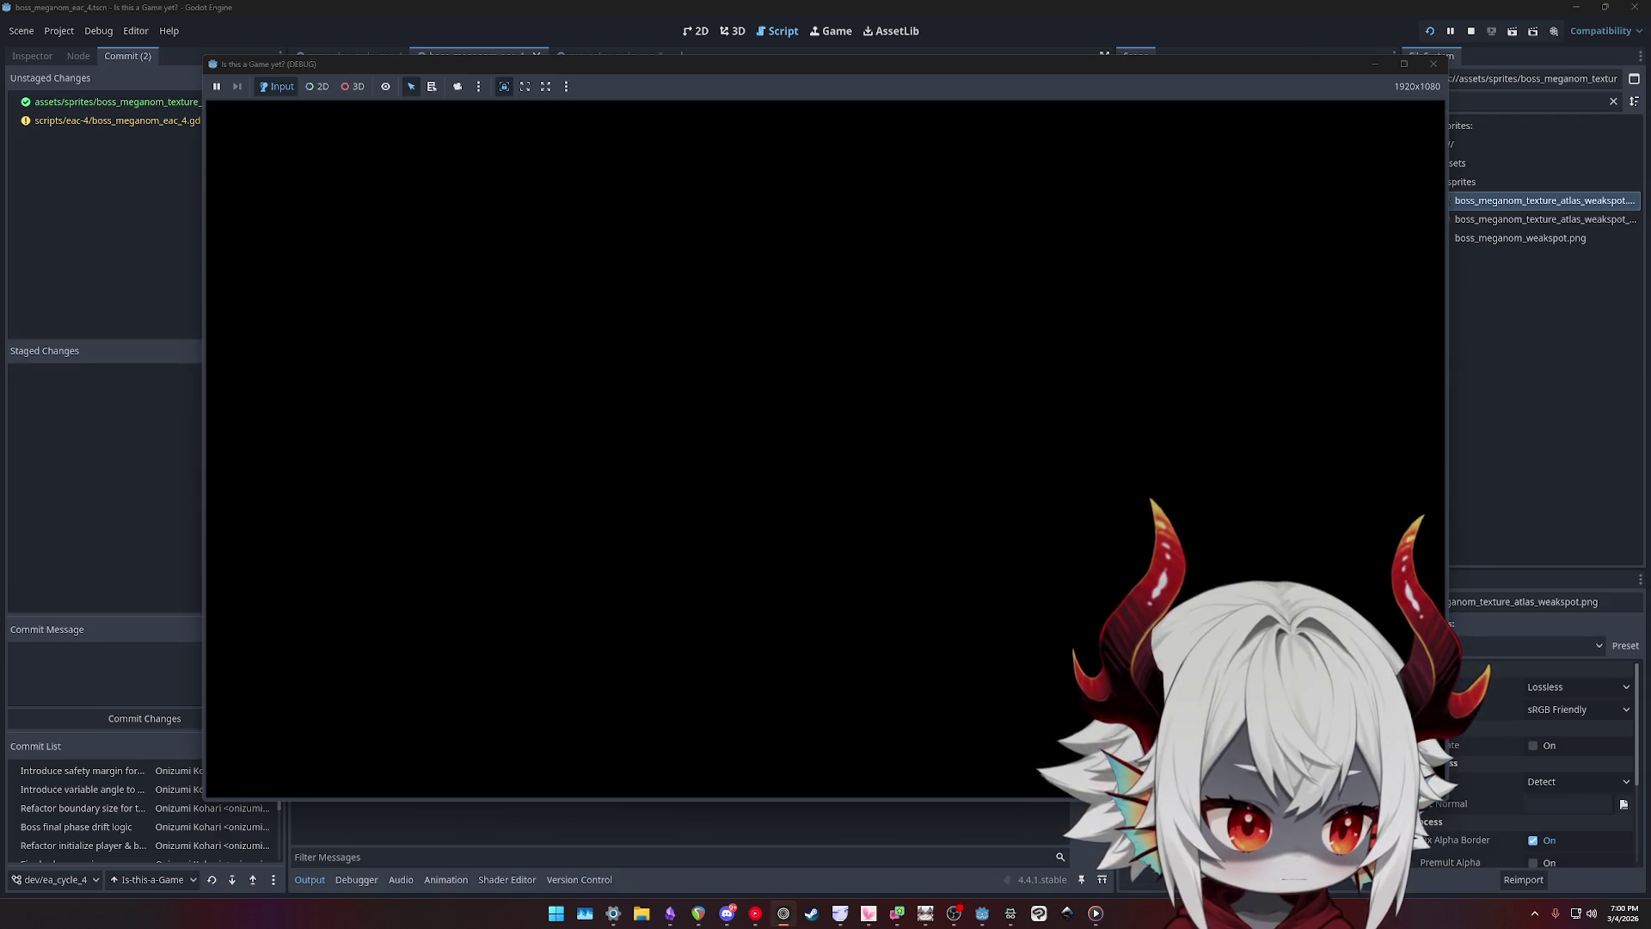
pyautogui.click(879, 538)
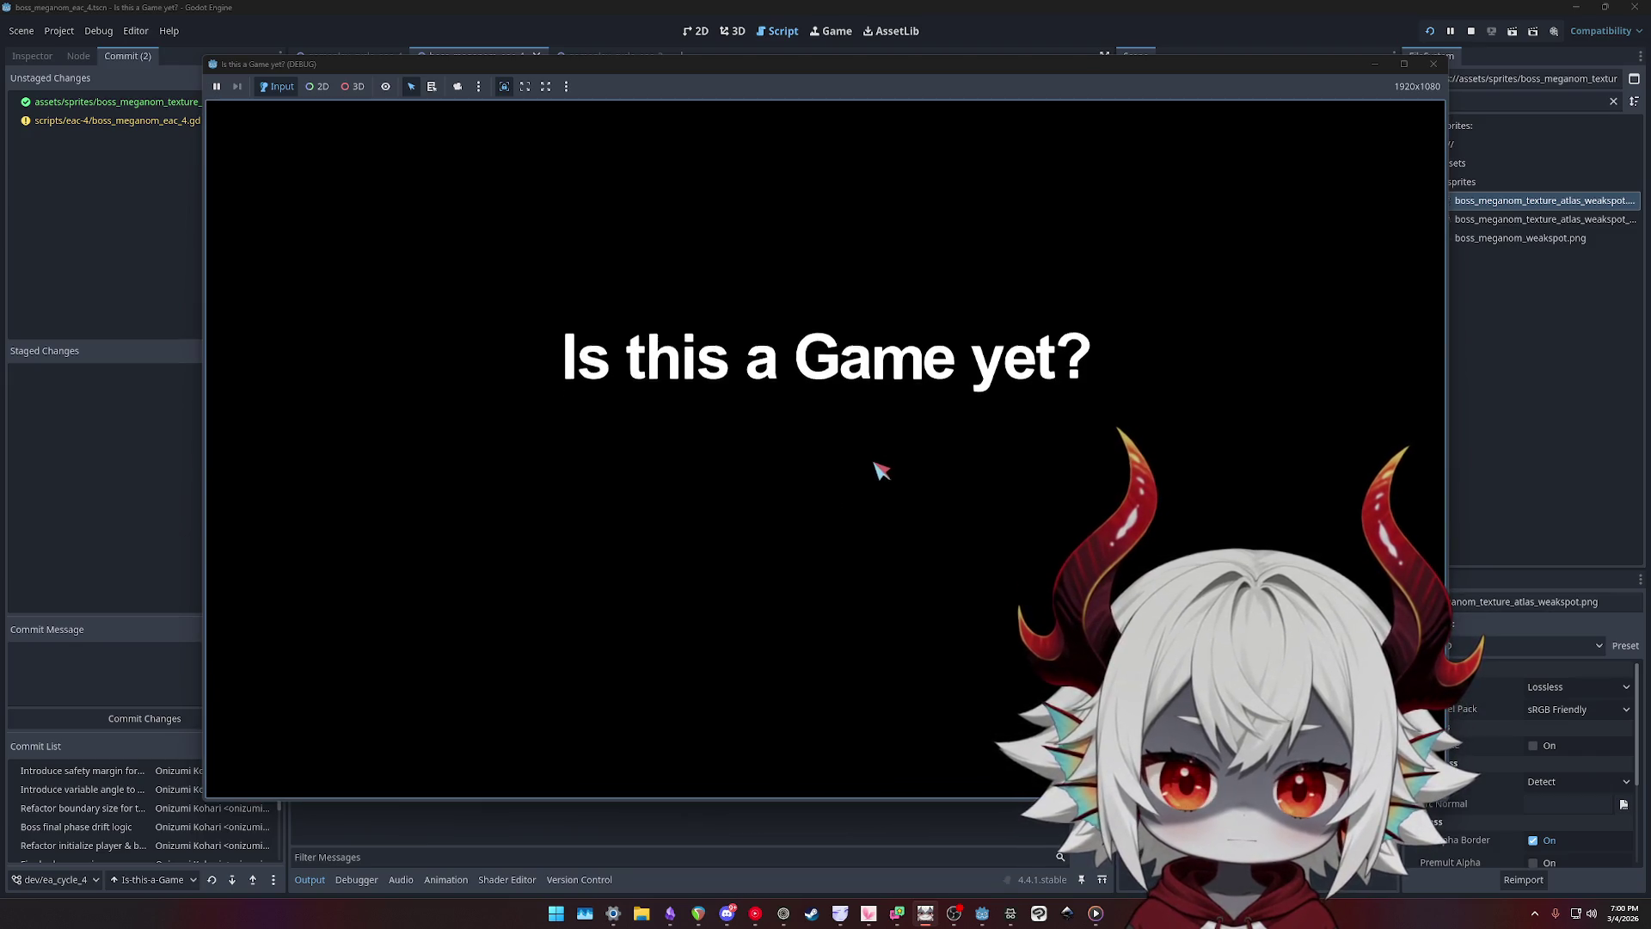
pyautogui.click(893, 668)
pyautogui.click(826, 395)
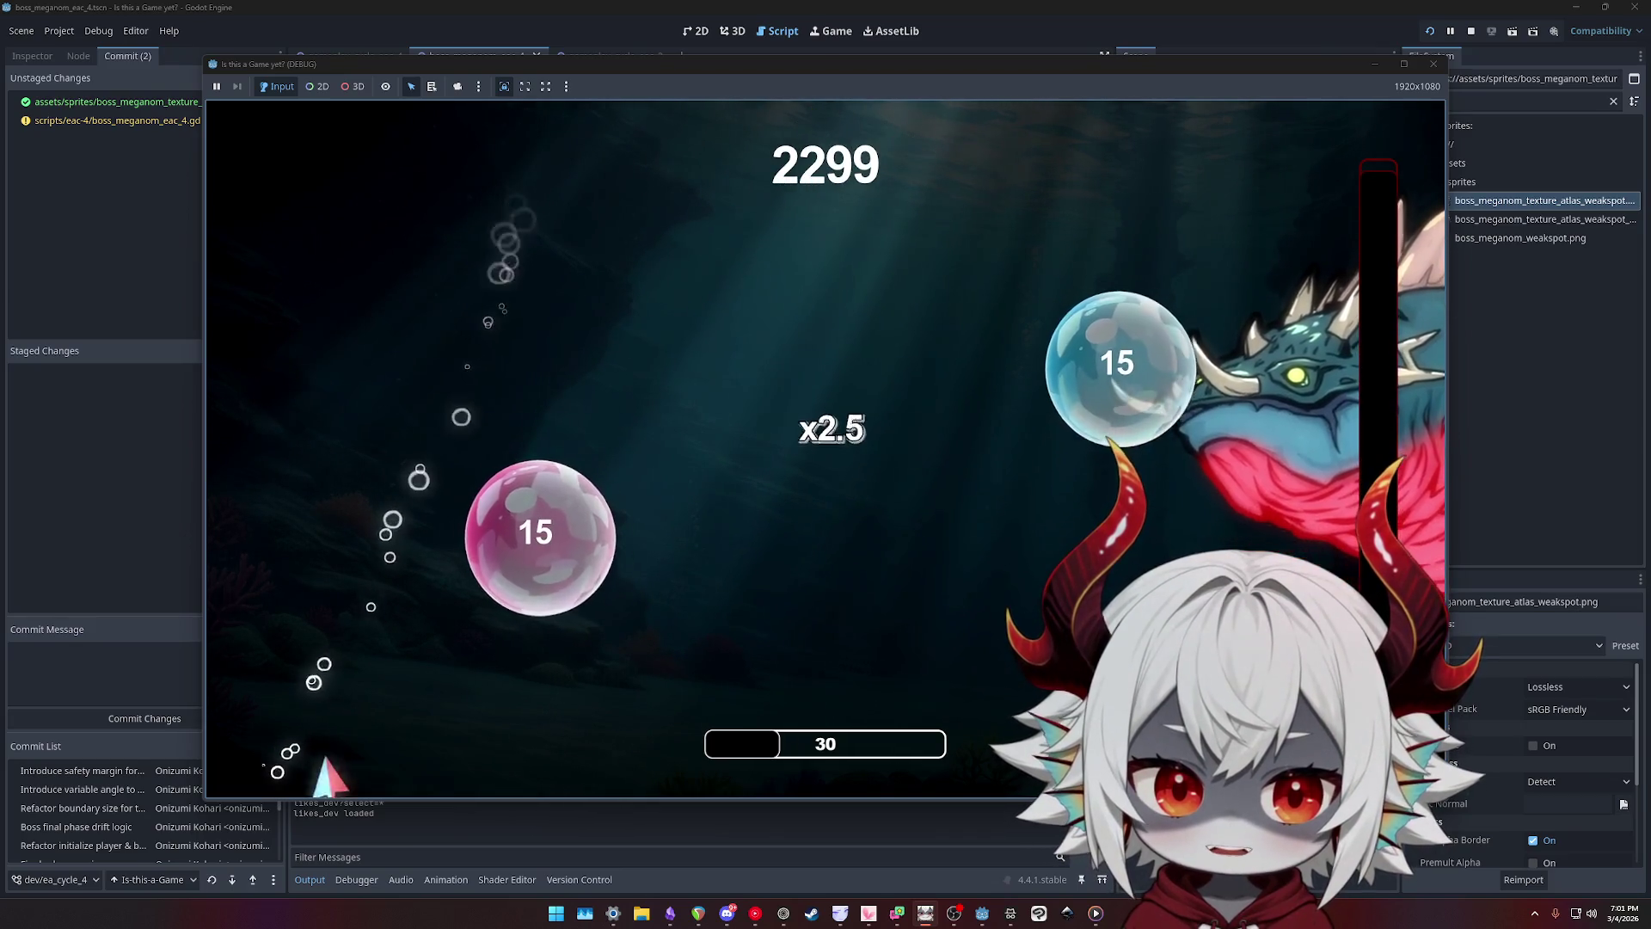
pyautogui.click(1434, 63)
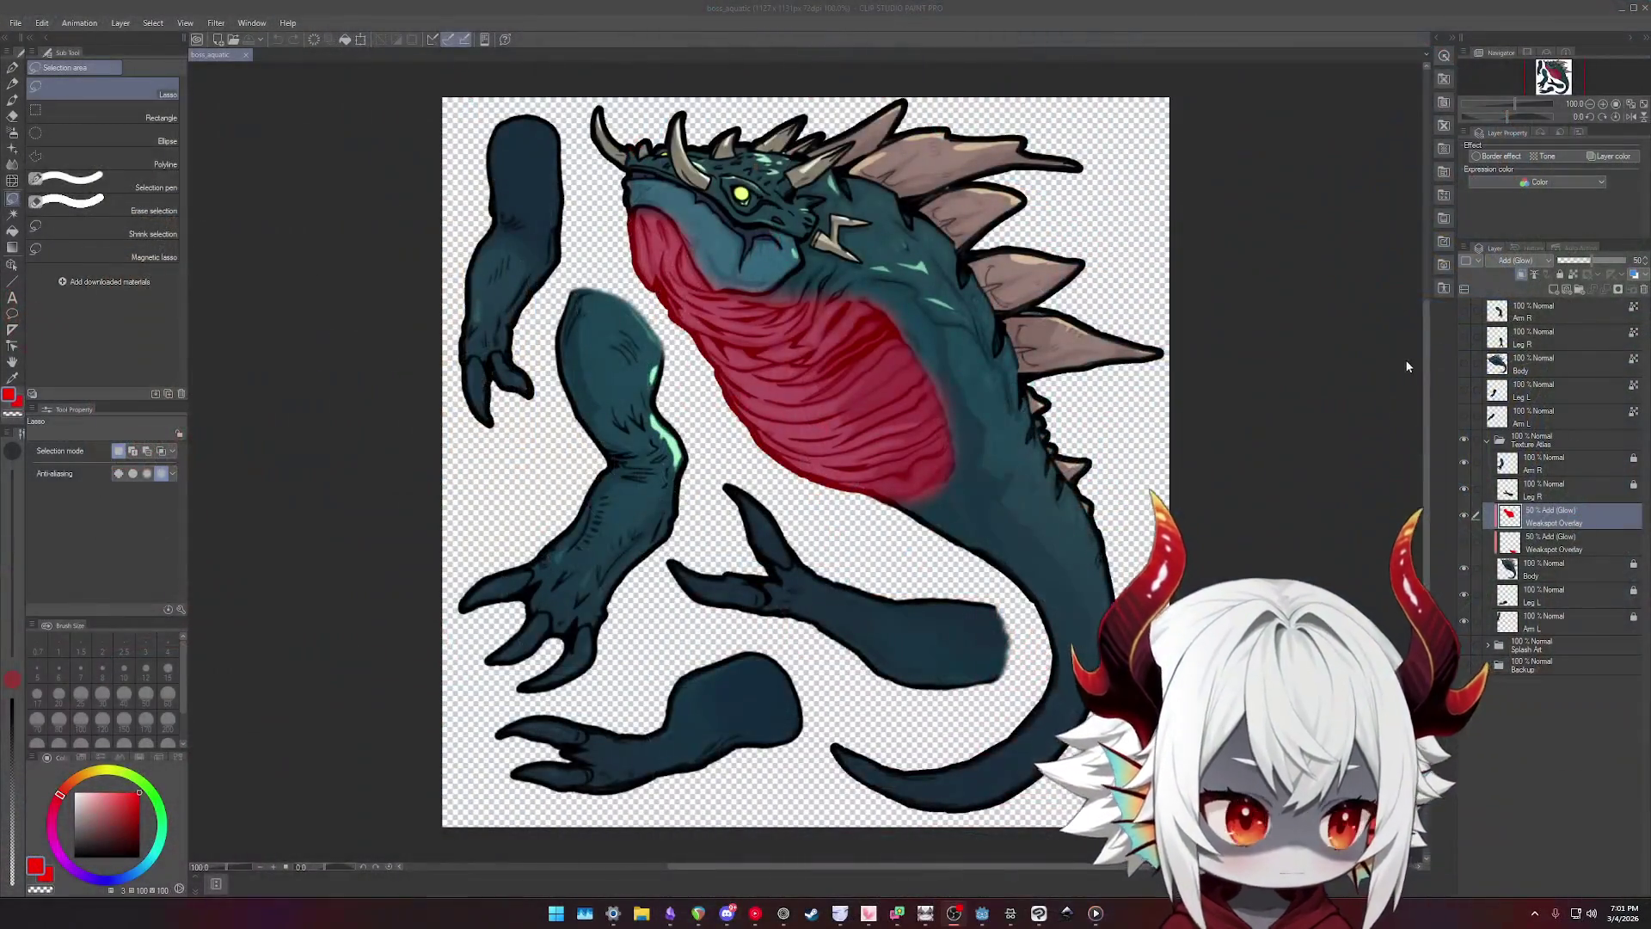
# - Switch to the soft eraser and shrink it from about 390 to about 58
pyautogui.press('e')
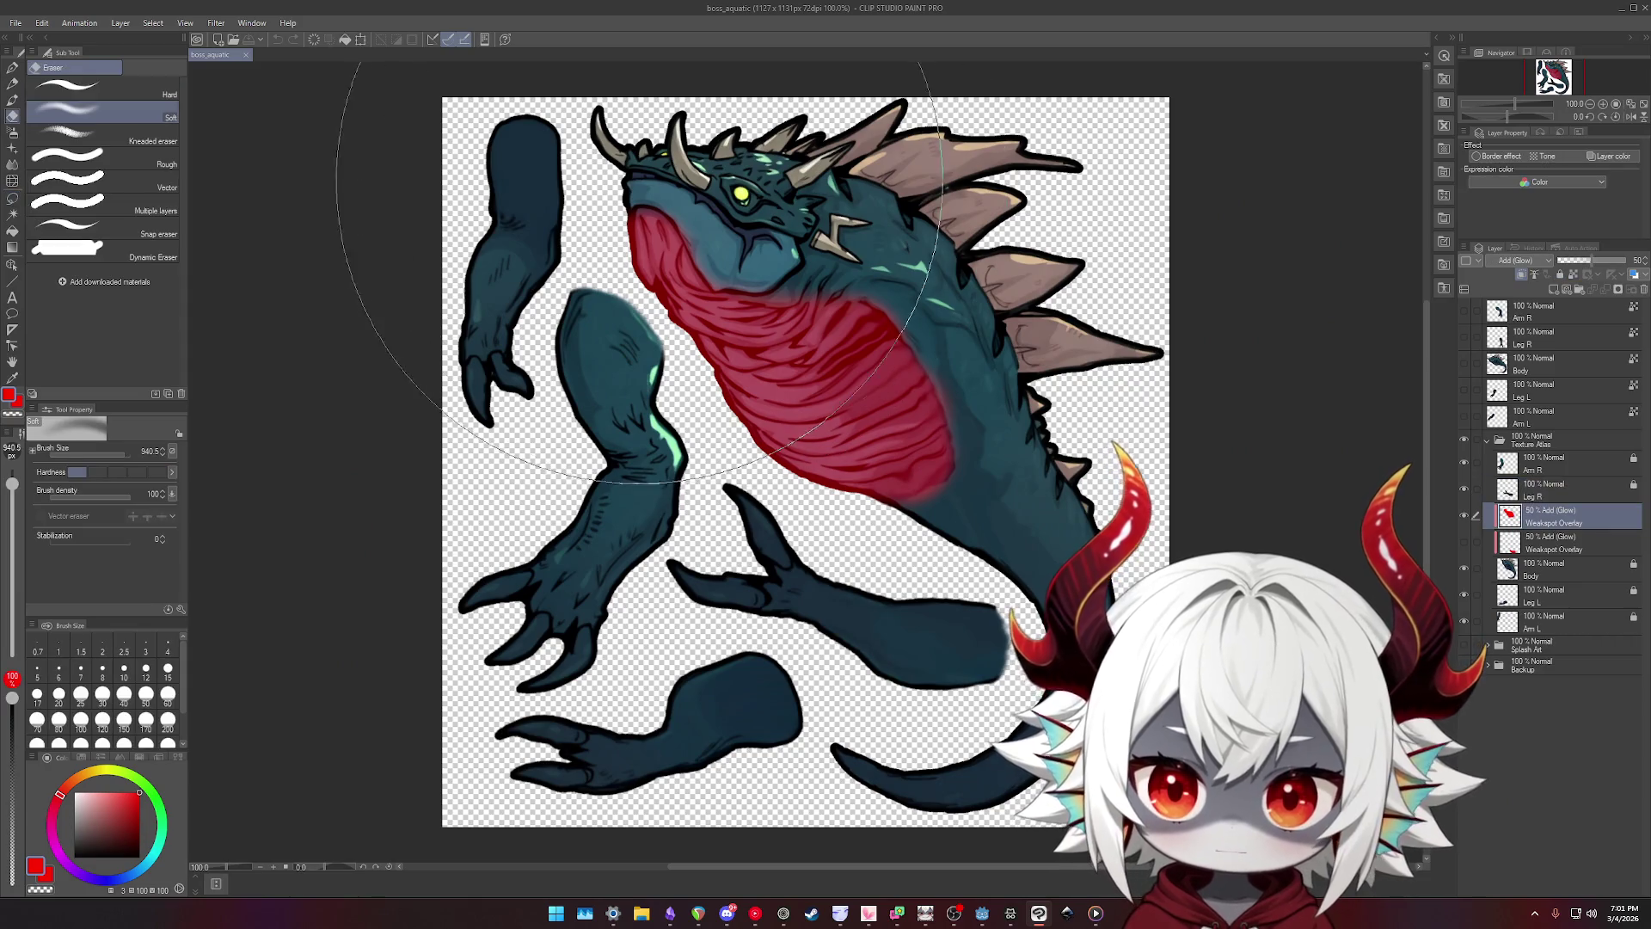
pyautogui.moveTo(908, 133); pyautogui.dragTo(862, 200)
pyautogui.scroll(1, 860, 194)
pyautogui.moveTo(615, 142); pyautogui.dragTo(684, 146)
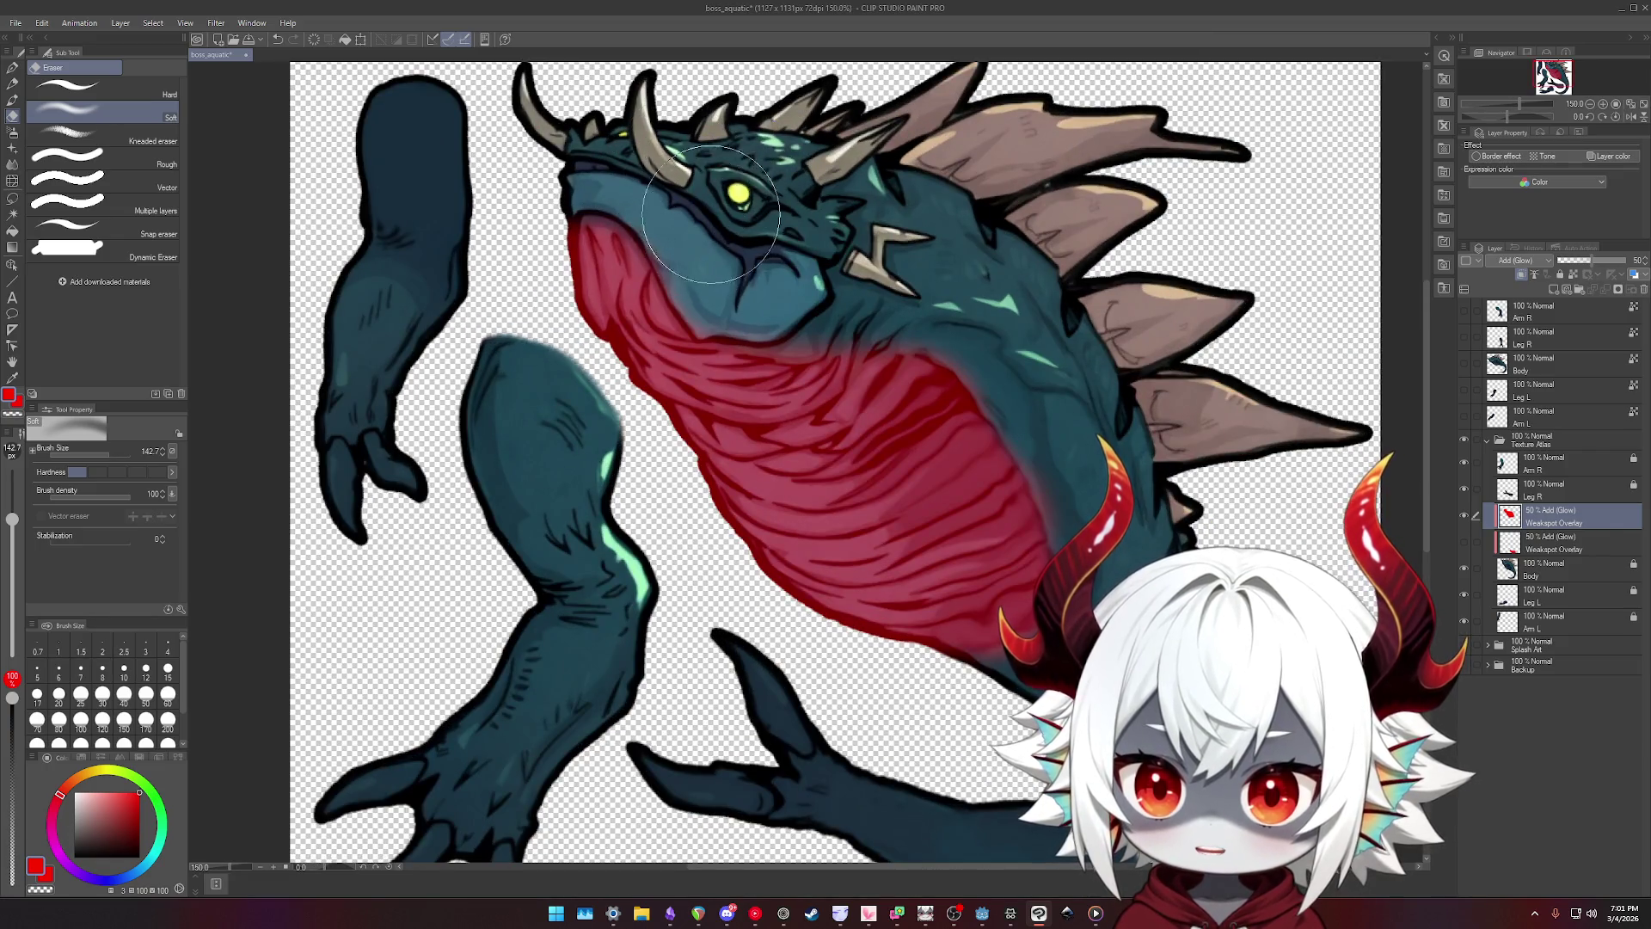
pyautogui.moveTo(790, 208)
pyautogui.mouseDown()
pyautogui.moveTo(746, 255)
pyautogui.moveTo(760, 254)
pyautogui.mouseUp()
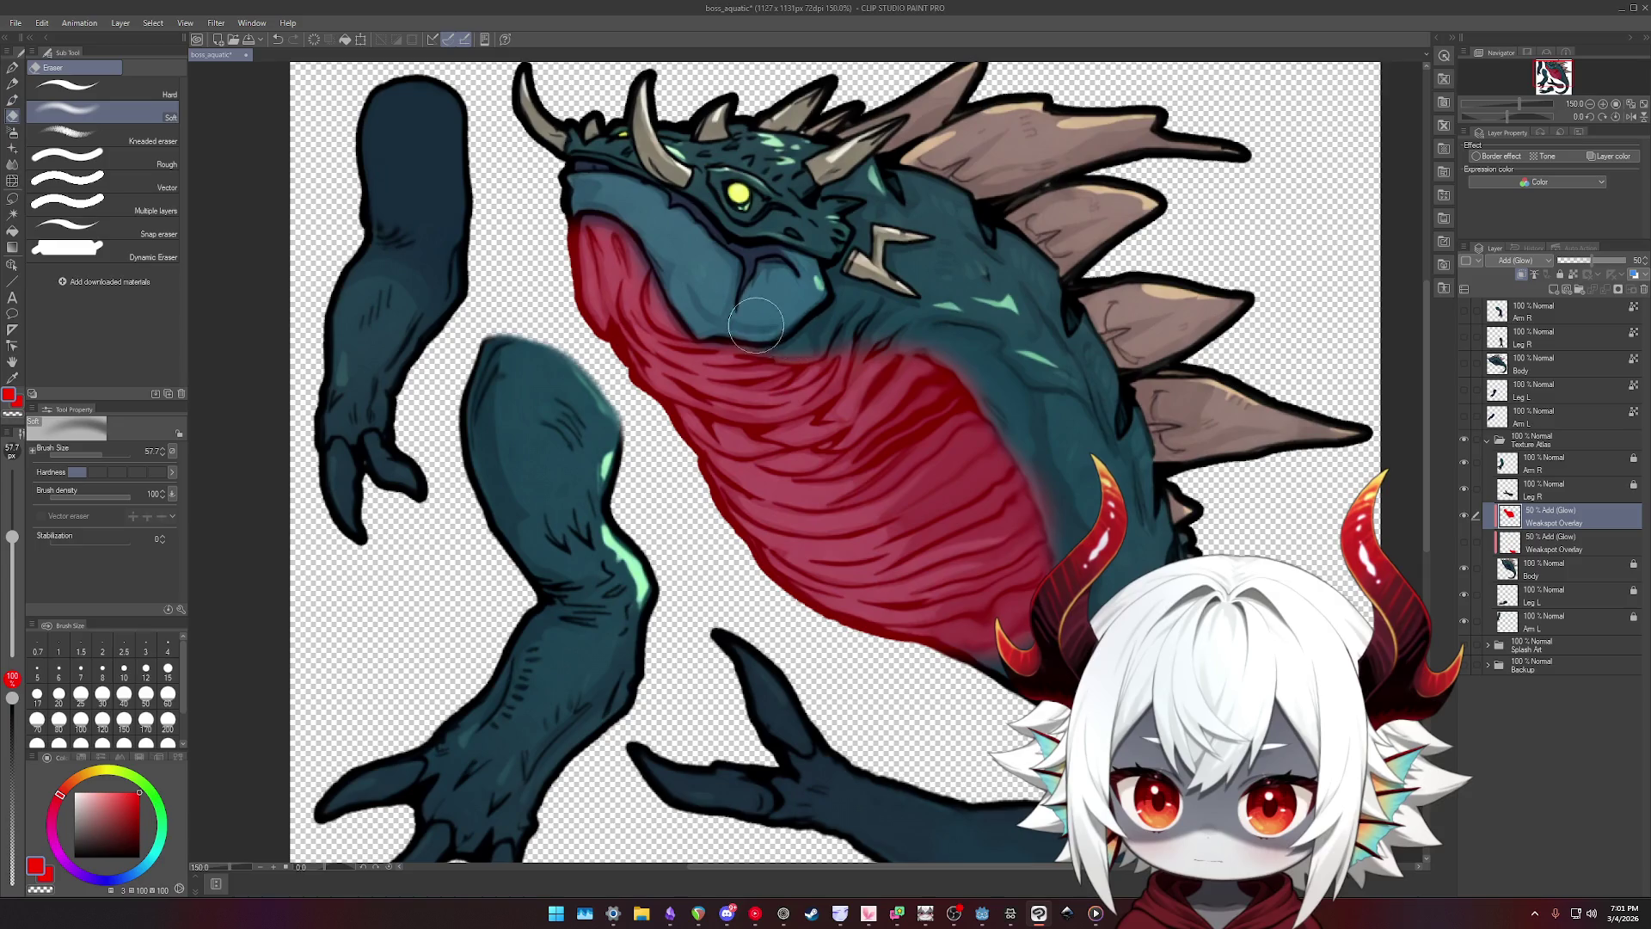
# - Erase red glow around the throat, then undo the last erasing strokes
pyautogui.moveTo(876, 353)
pyautogui.mouseDown()
pyautogui.moveTo(873, 404)
pyautogui.moveTo(778, 454)
pyautogui.moveTo(731, 464)
pyautogui.moveTo(664, 434)
pyautogui.mouseUp()
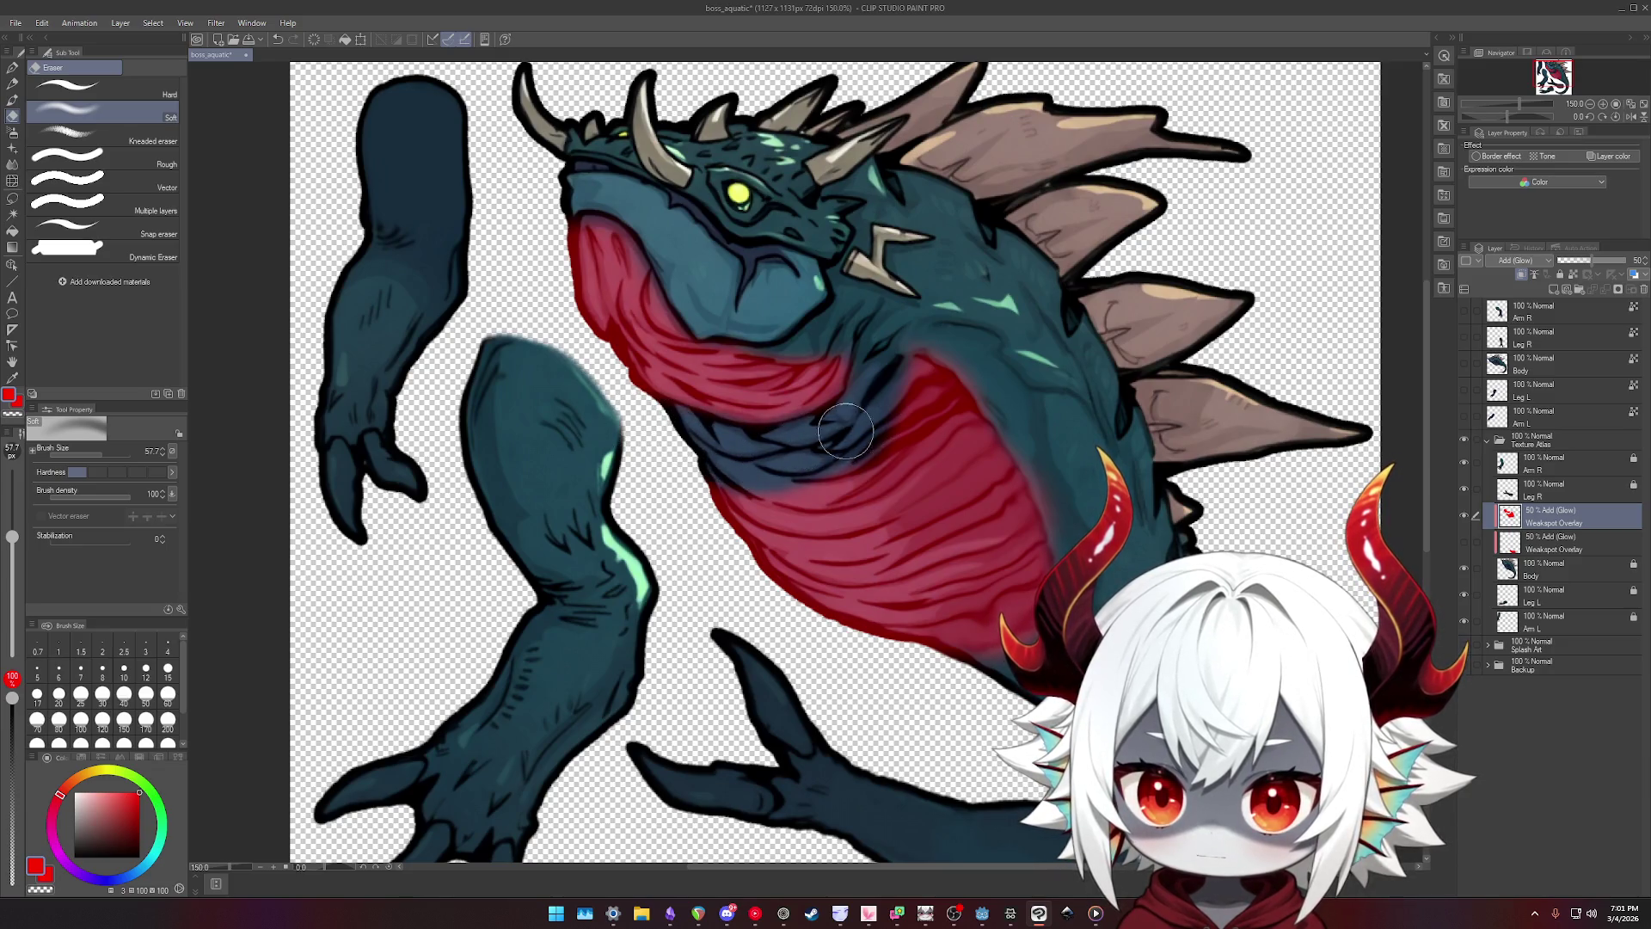
pyautogui.scroll(-3, 927, 368)
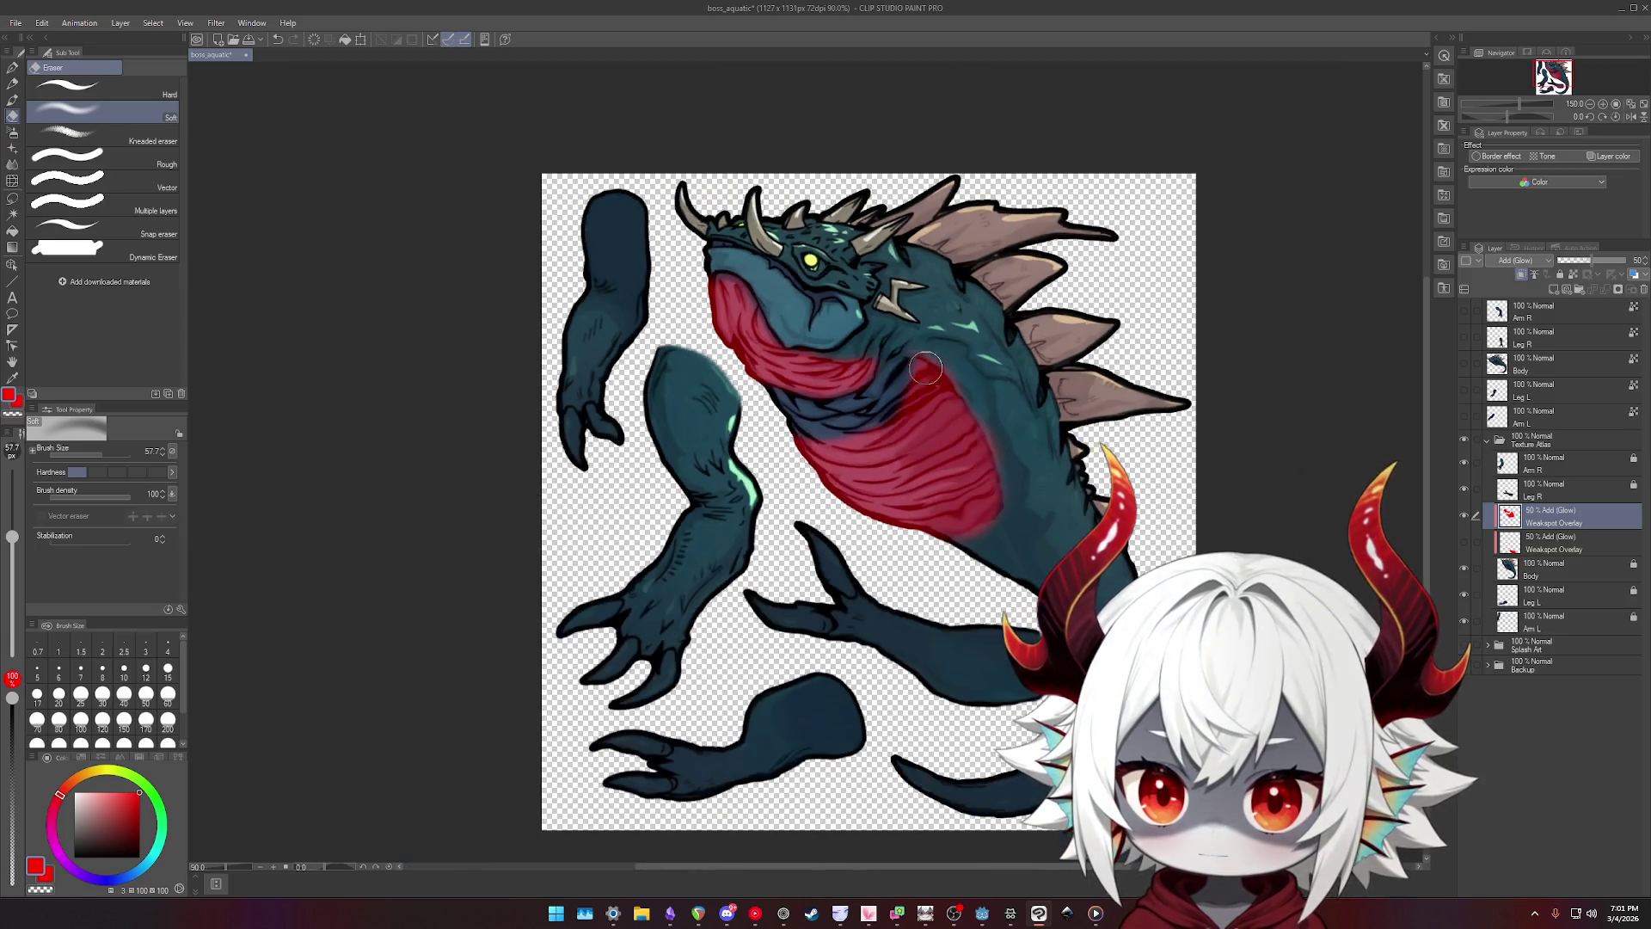
pyautogui.scroll(3, 929, 368)
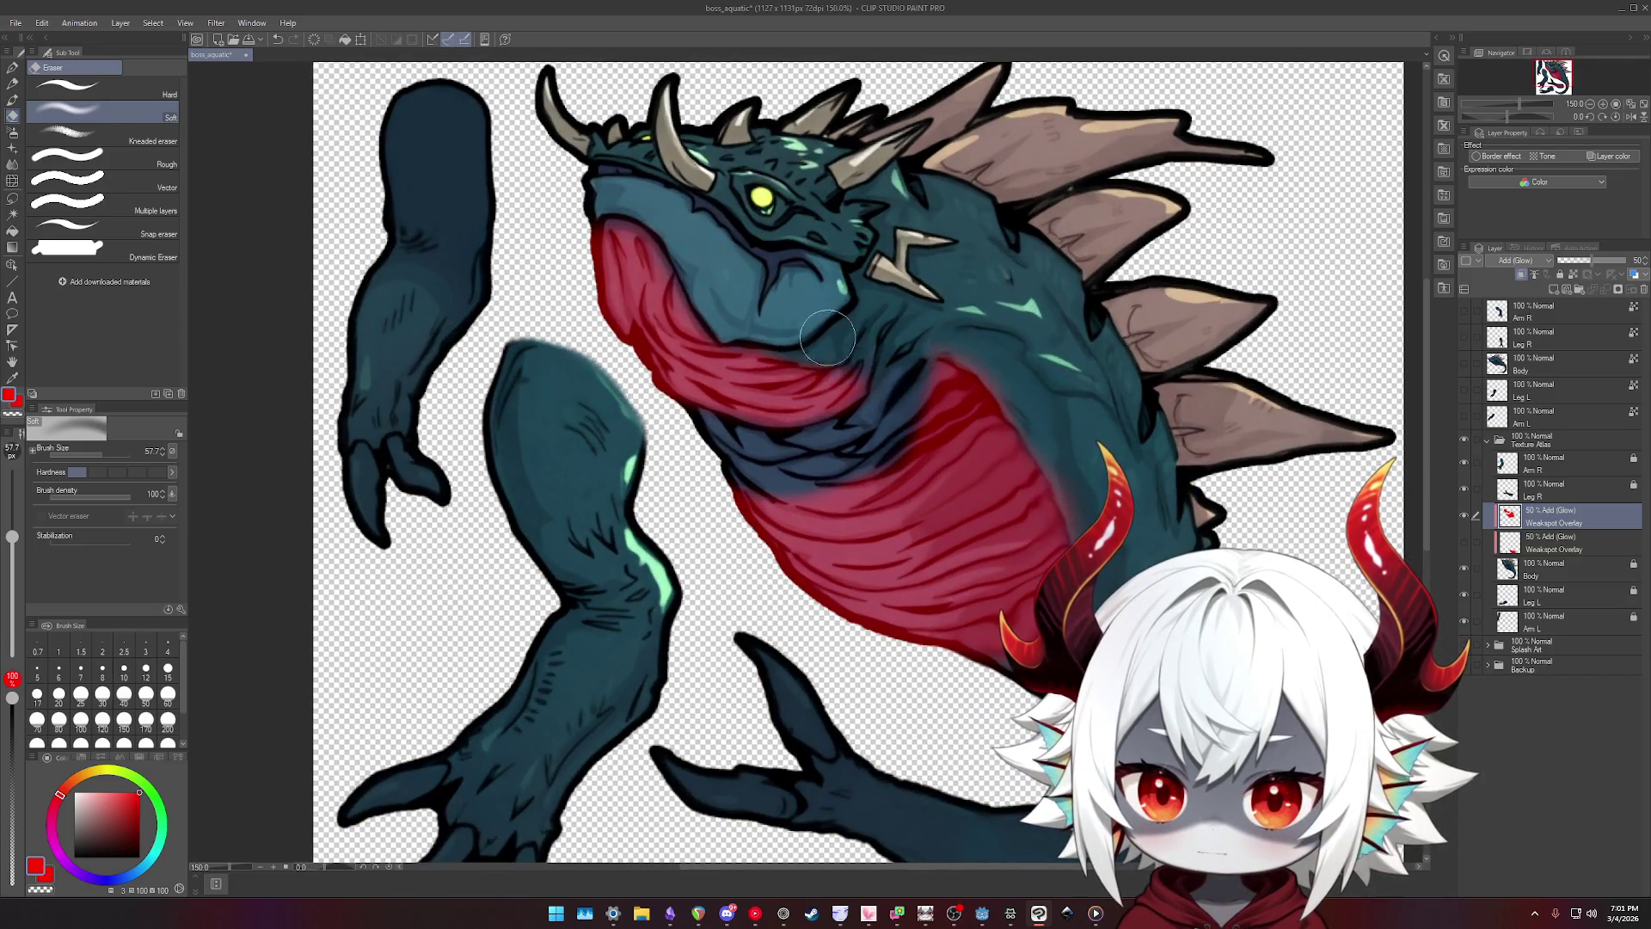
pyautogui.moveTo(827, 337); pyautogui.dragTo(857, 428)
pyautogui.moveTo(758, 319)
pyautogui.mouseDown()
pyautogui.moveTo(728, 298)
pyautogui.moveTo(741, 387)
pyautogui.moveTo(754, 367)
pyautogui.mouseUp()
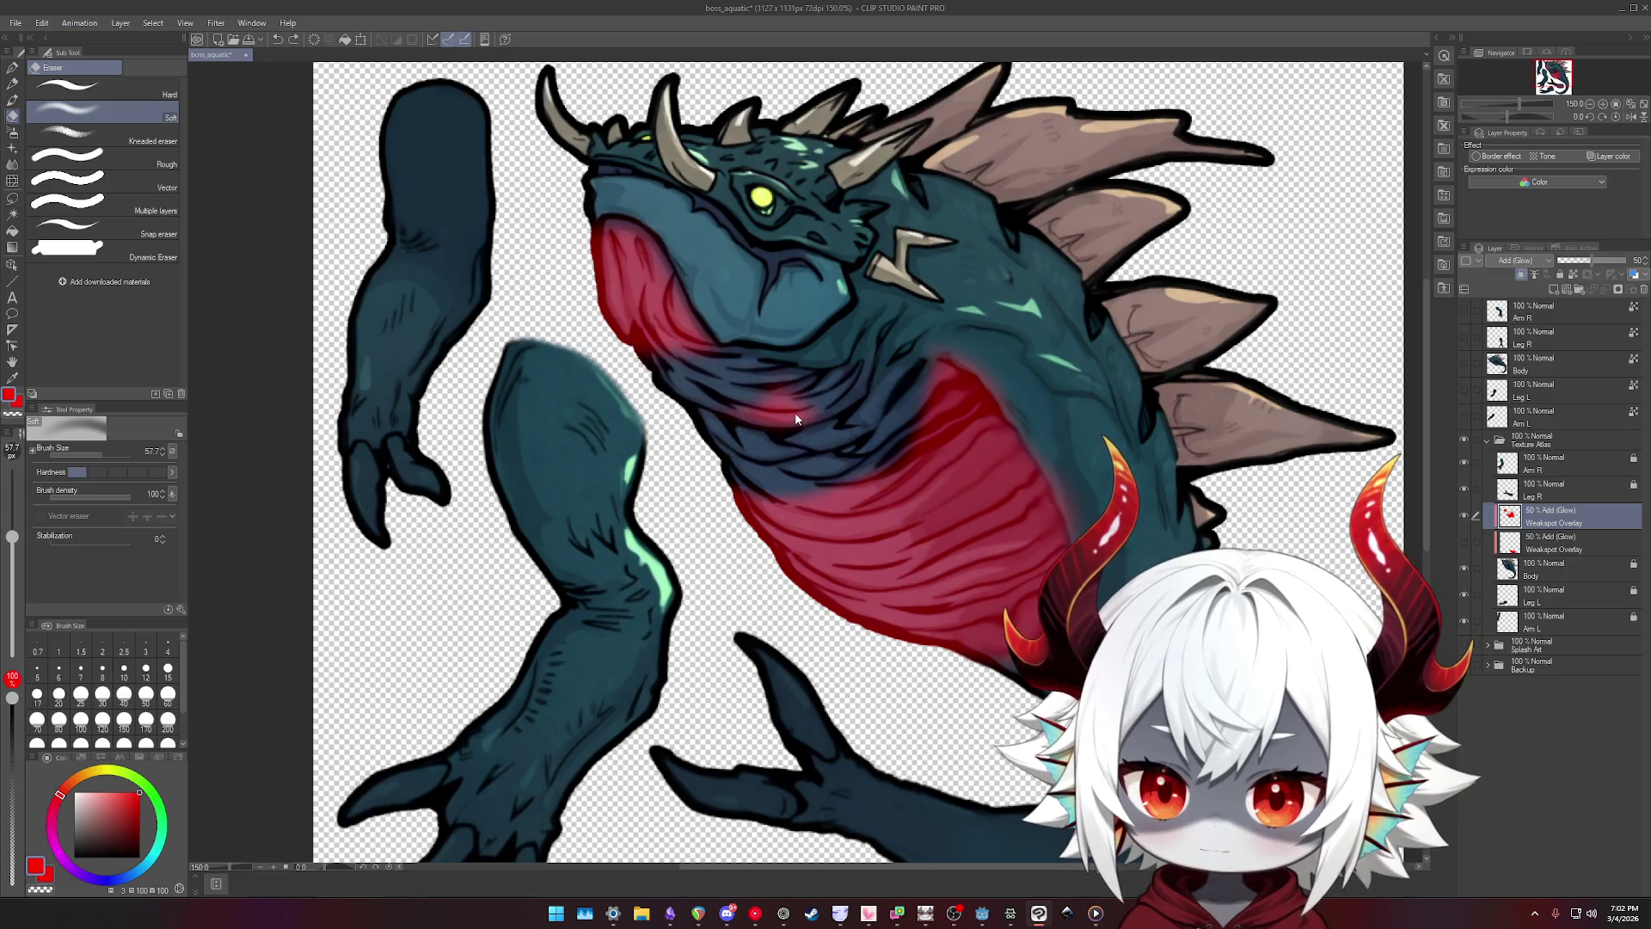
pyautogui.hotkey('ctrl', 'z')
pyautogui.hotkey('ctrl', 'z')
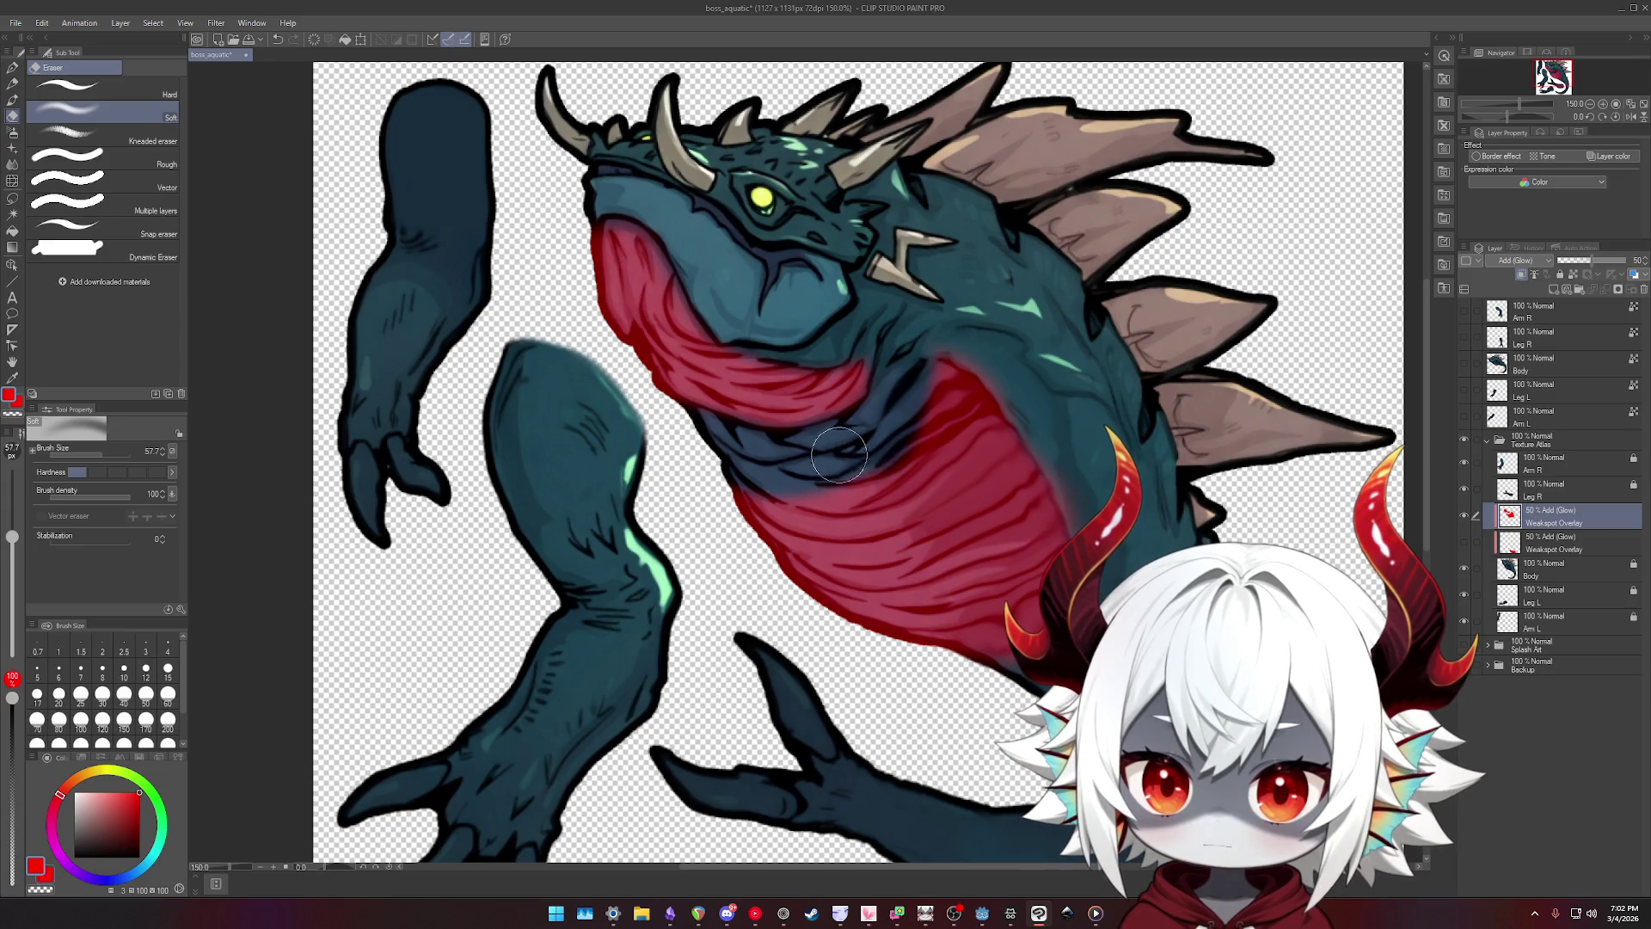
# - Erase the red Weakspot Overlay glow from the creature's belly
pyautogui.moveTo(768, 560)
pyautogui.mouseDown()
pyautogui.moveTo(912, 602)
pyautogui.moveTo(860, 534)
pyautogui.moveTo(955, 655)
pyautogui.mouseUp()
pyautogui.moveTo(1015, 516)
pyautogui.mouseDown()
pyautogui.moveTo(981, 430)
pyautogui.moveTo(912, 533)
pyautogui.moveTo(959, 400)
pyautogui.mouseUp()
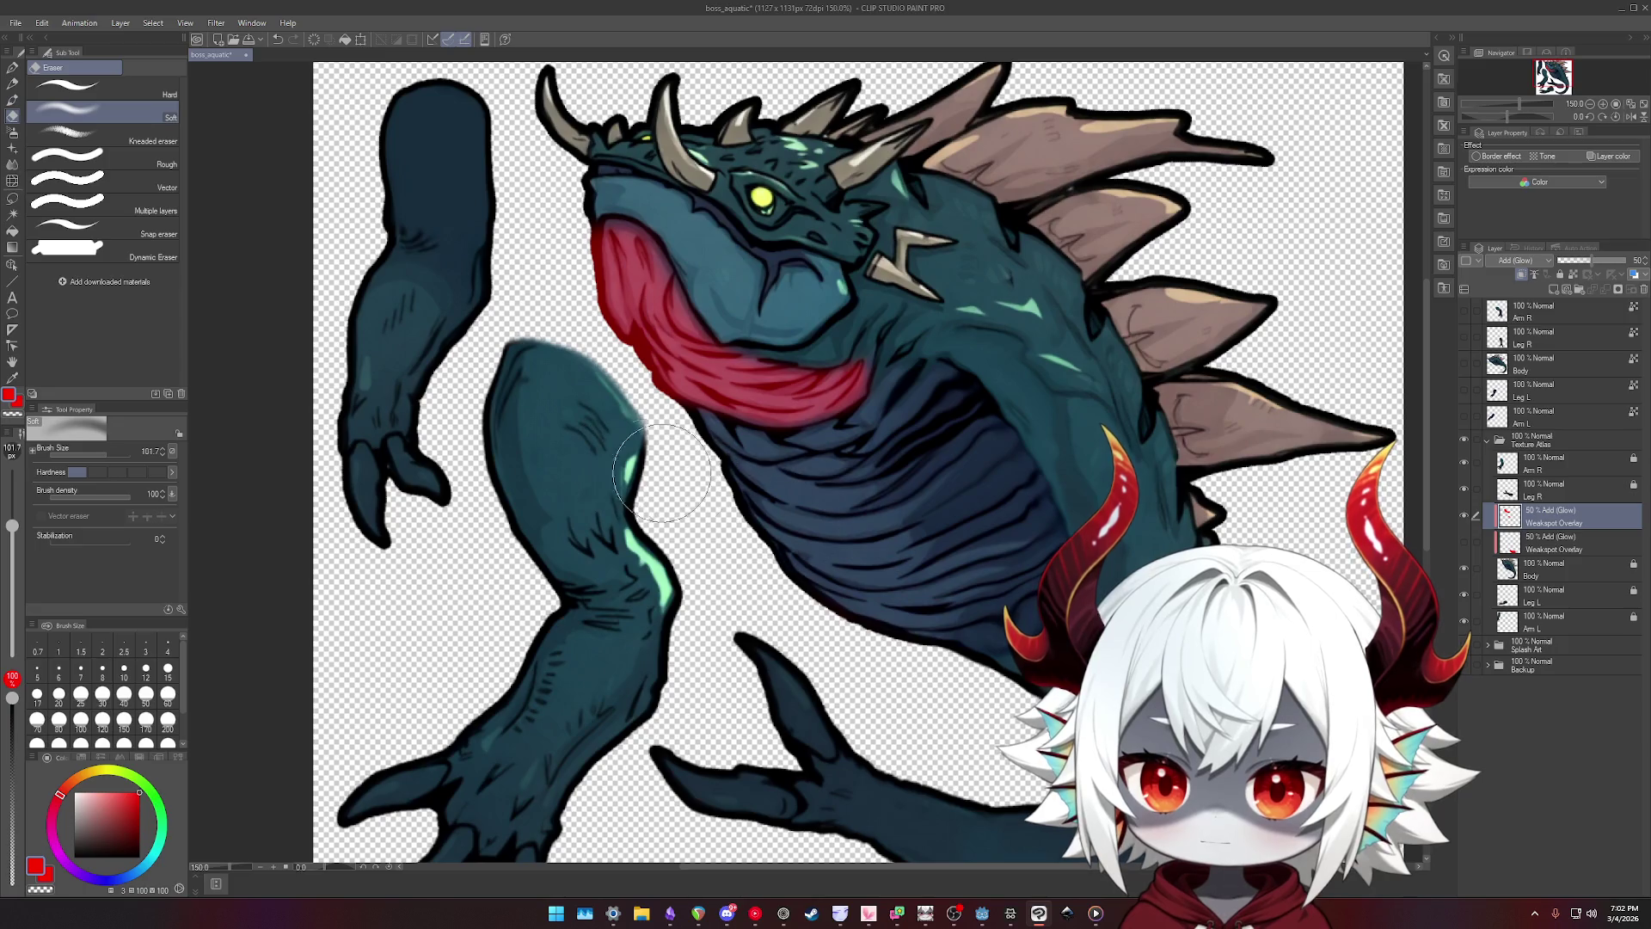
pyautogui.scroll(-5, 662, 472)
pyautogui.scroll(3, 1078, 457)
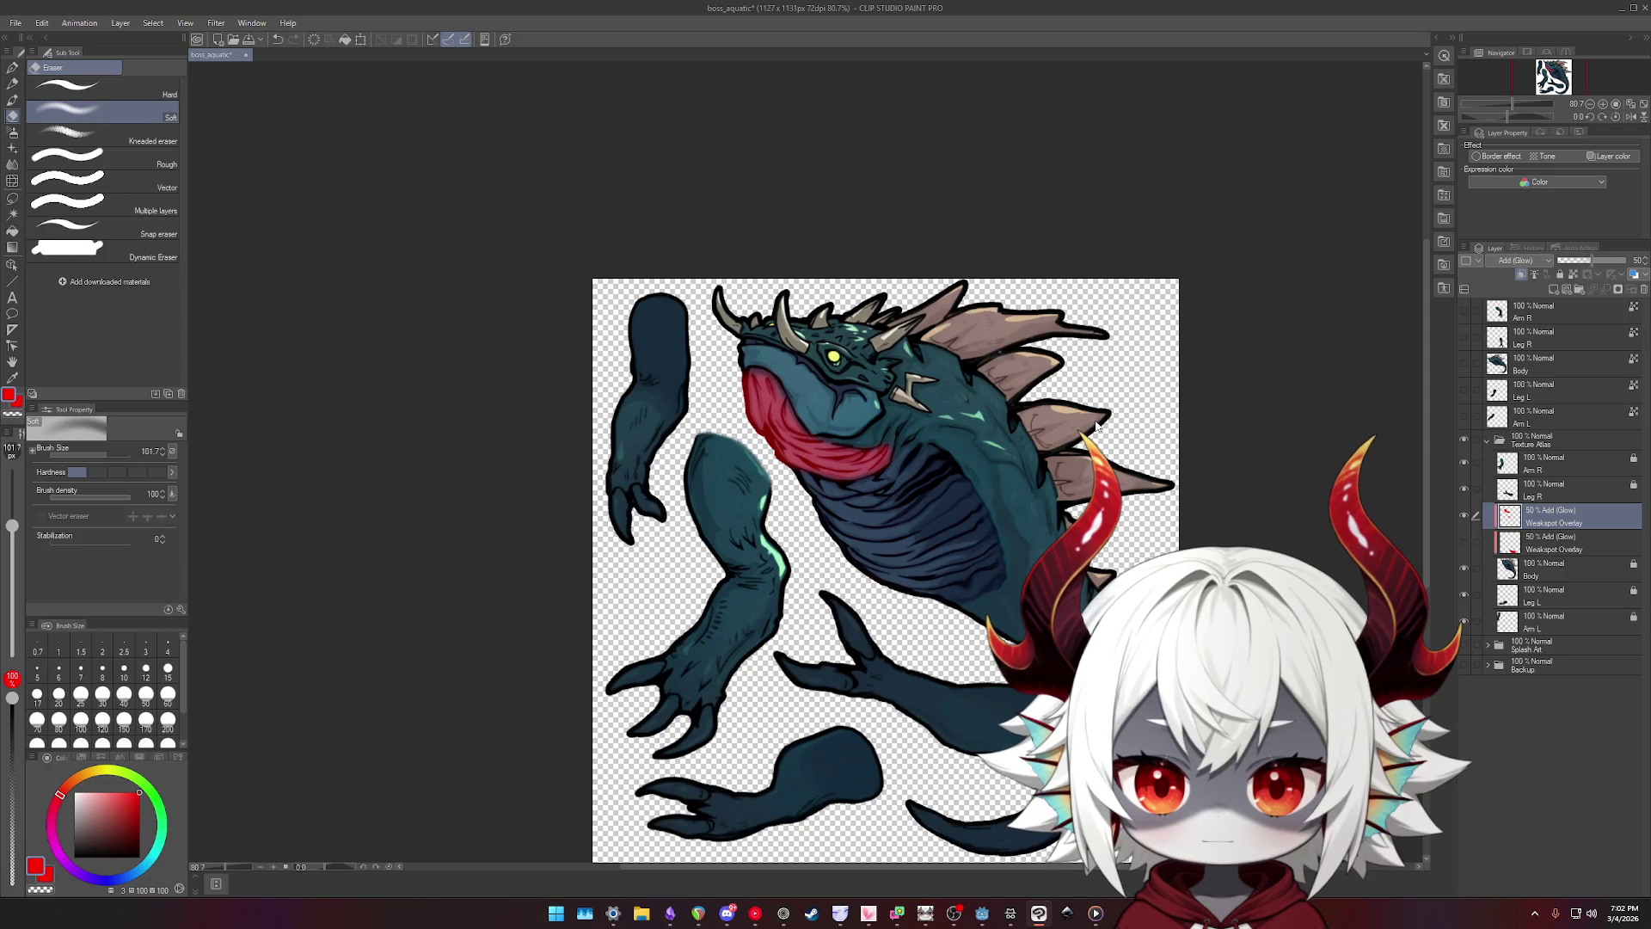
# - Erase part of the red throat glow and shrink the soft eraser to size 53
pyautogui.scroll(3, 957, 501)
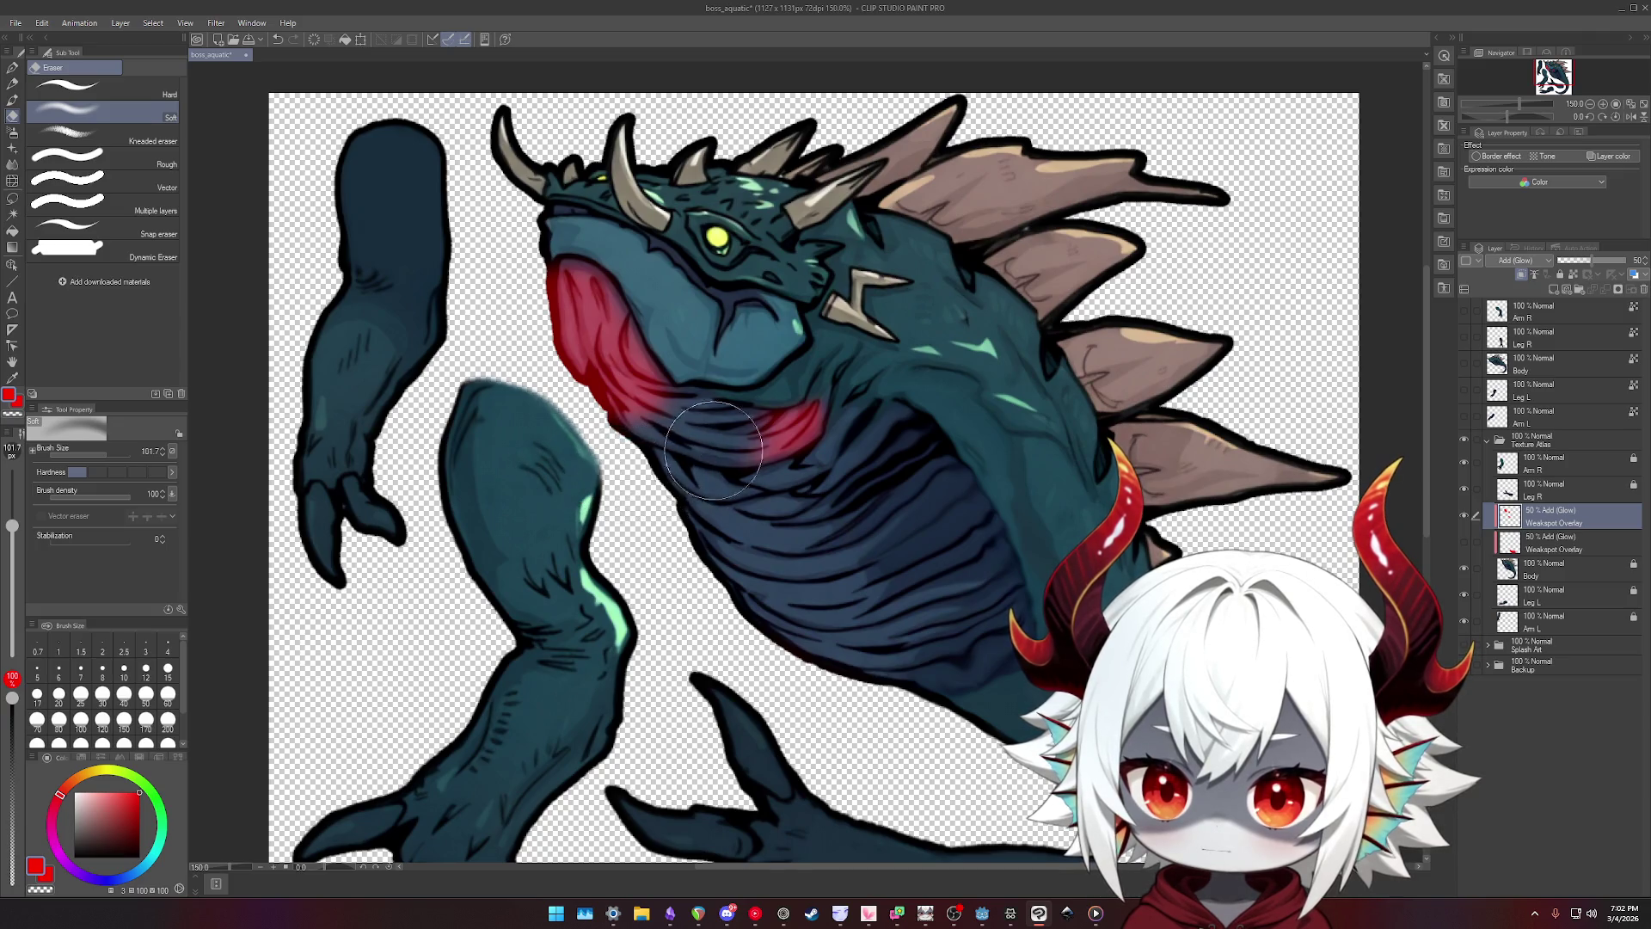
pyautogui.moveTo(712, 444); pyautogui.dragTo(750, 465)
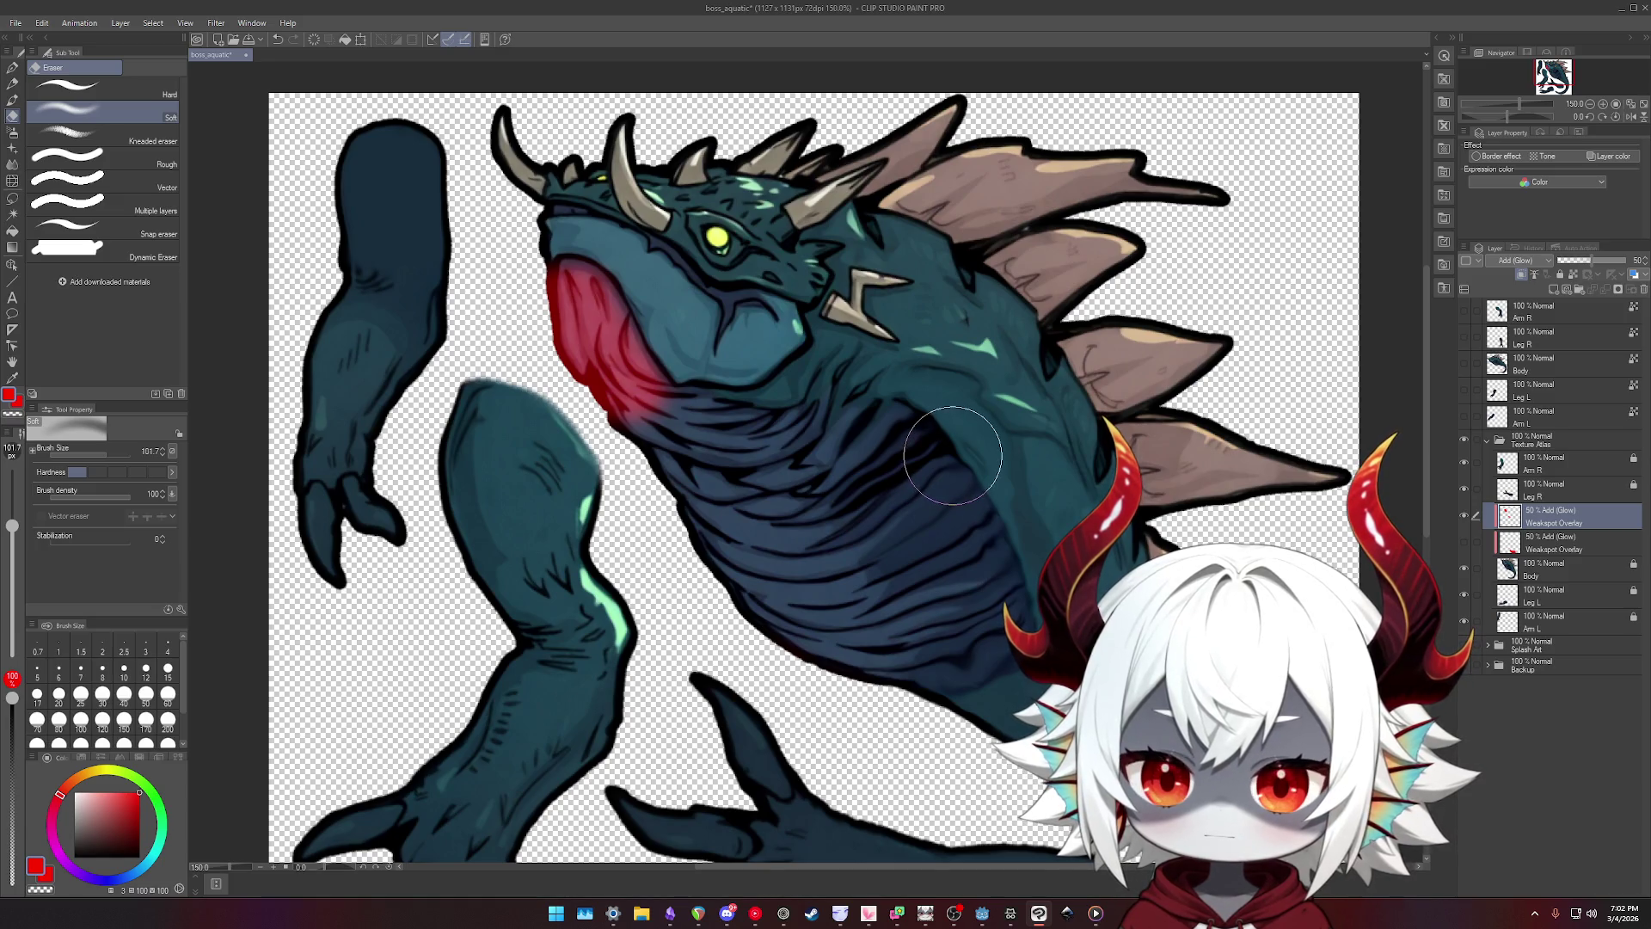
pyautogui.scroll(-3, 953, 456)
pyautogui.scroll(2, 839, 422)
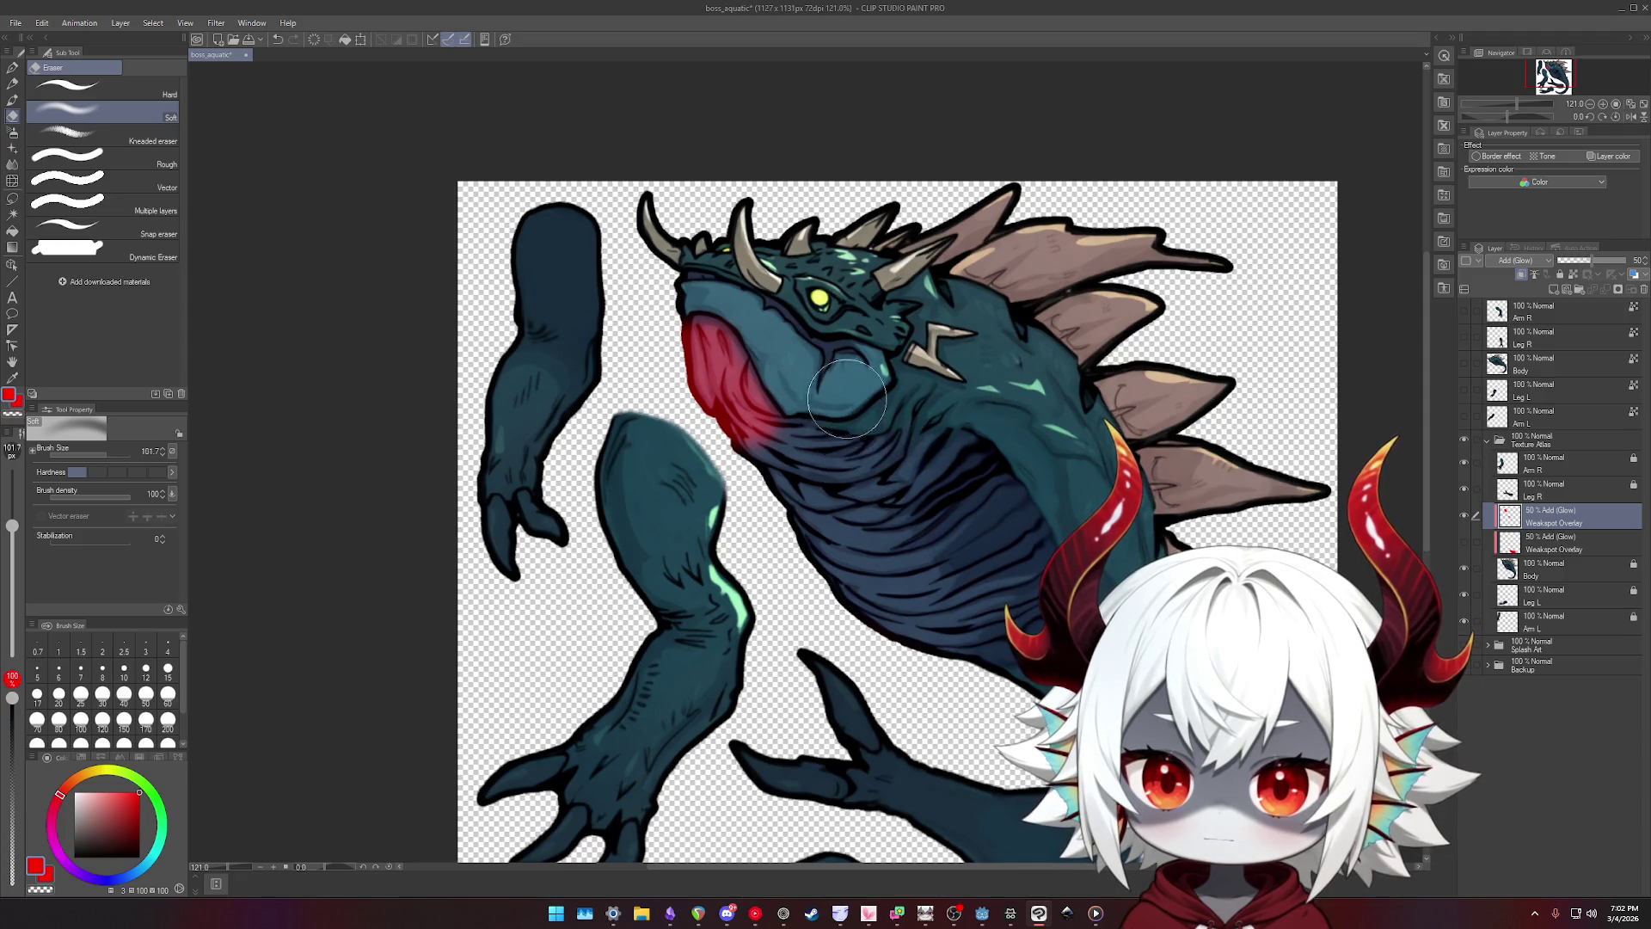
pyautogui.moveTo(850, 448); pyautogui.dragTo(804, 422)
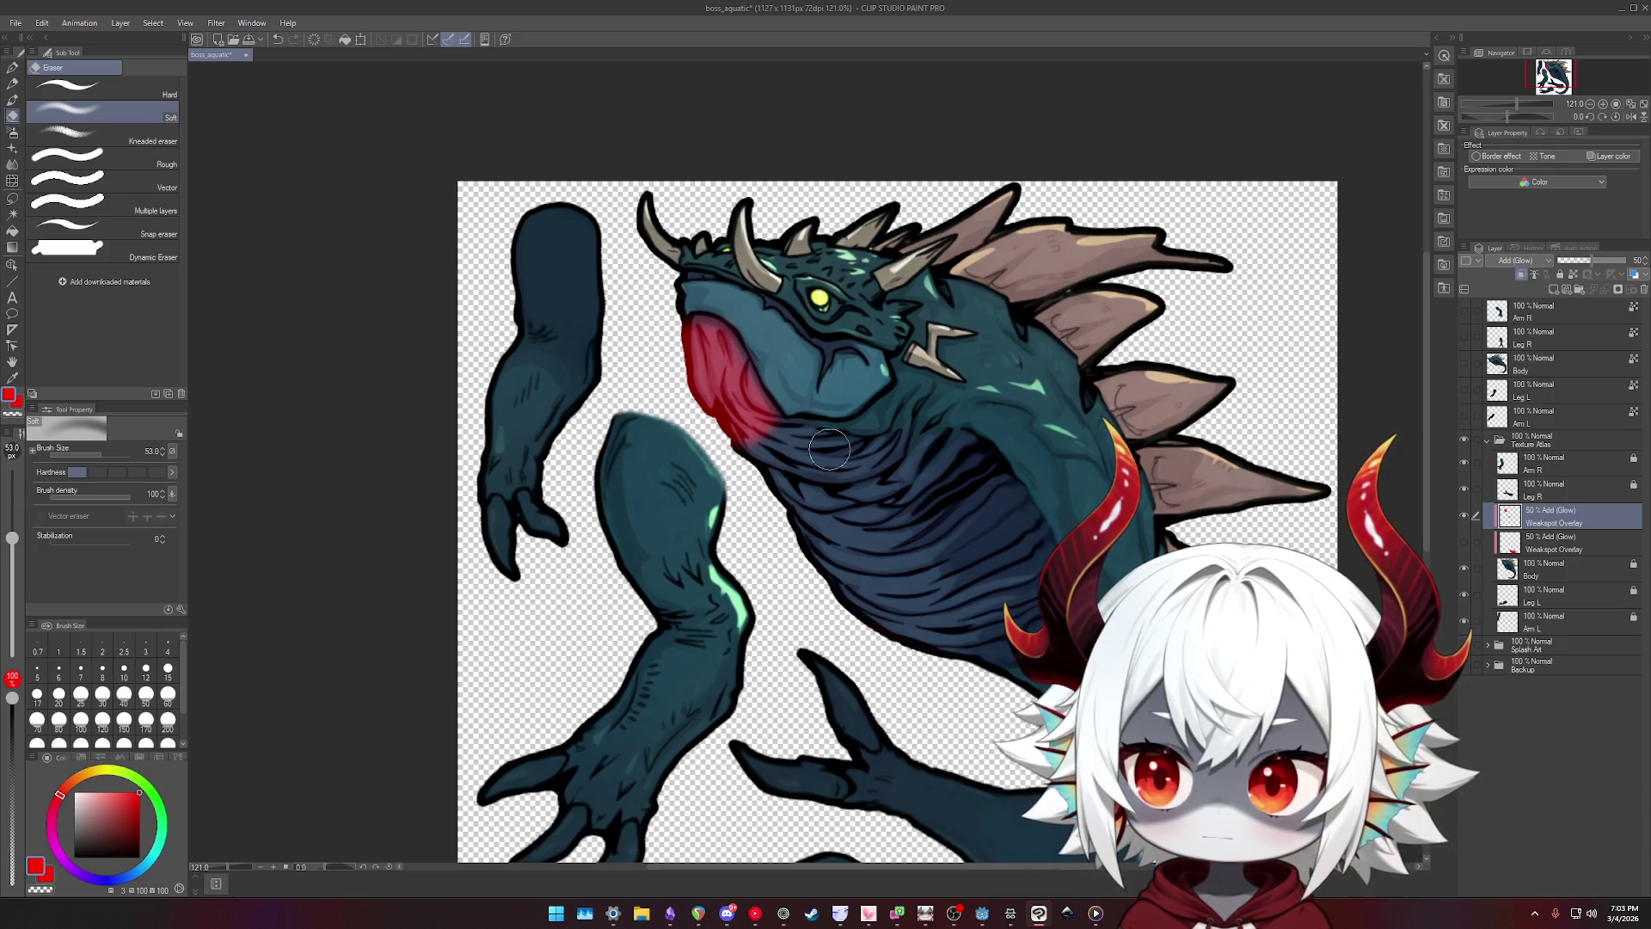
# - Undo both eraser strokes to restore the full throat glow
pyautogui.hotkey('ctrl', 'z')
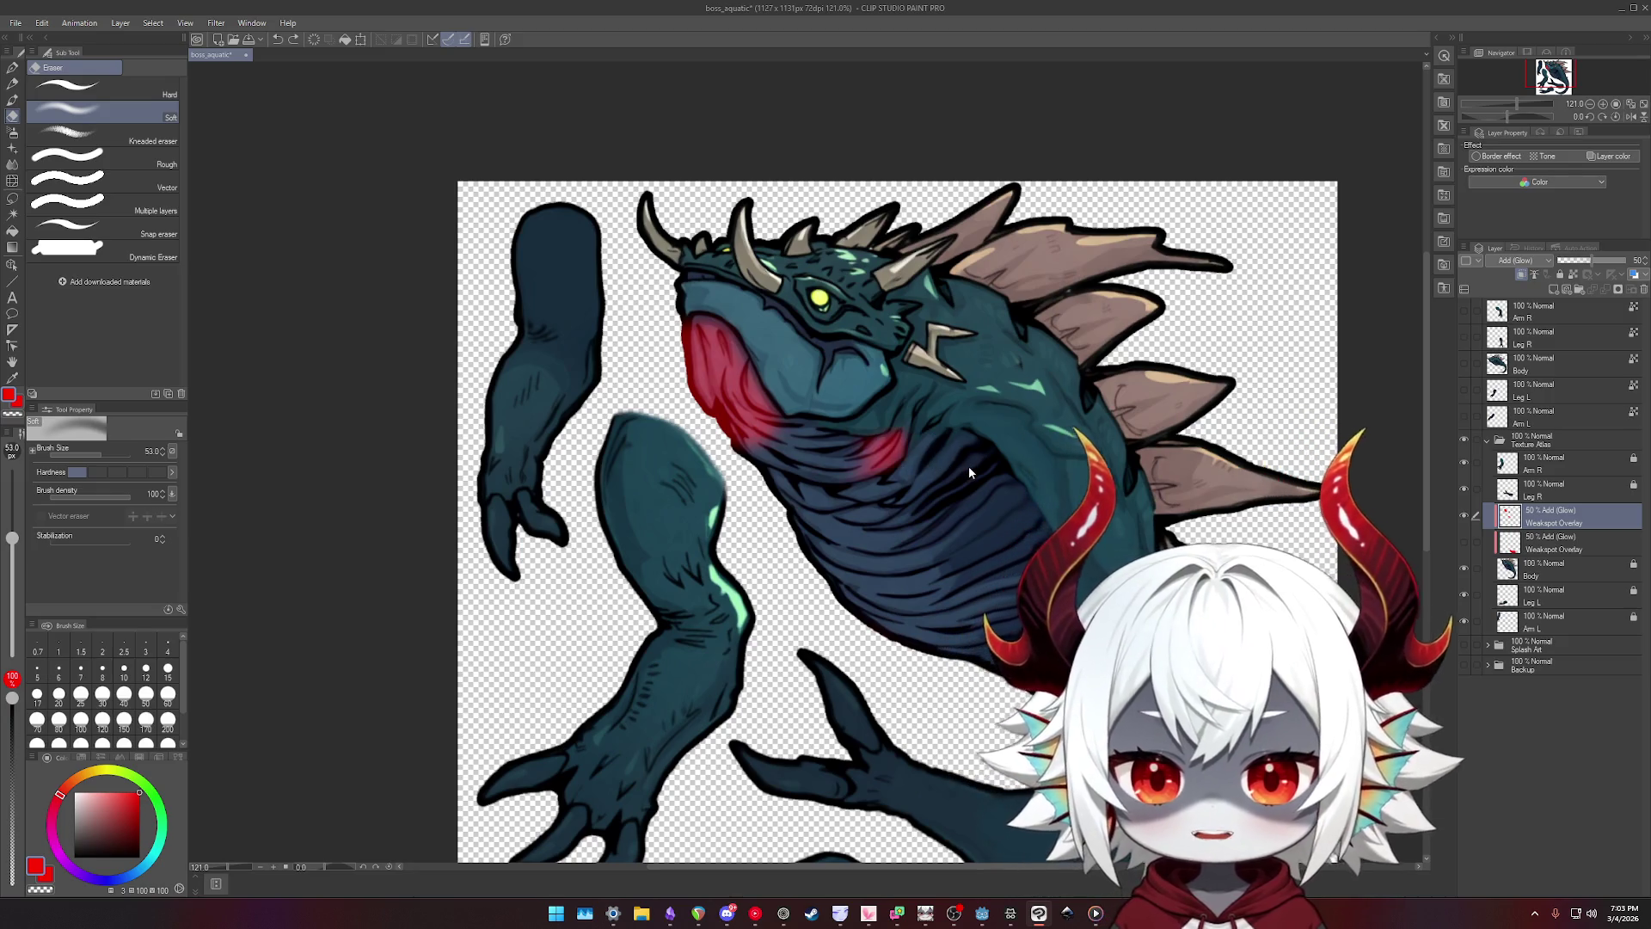
pyautogui.hotkey('ctrl', 'z')
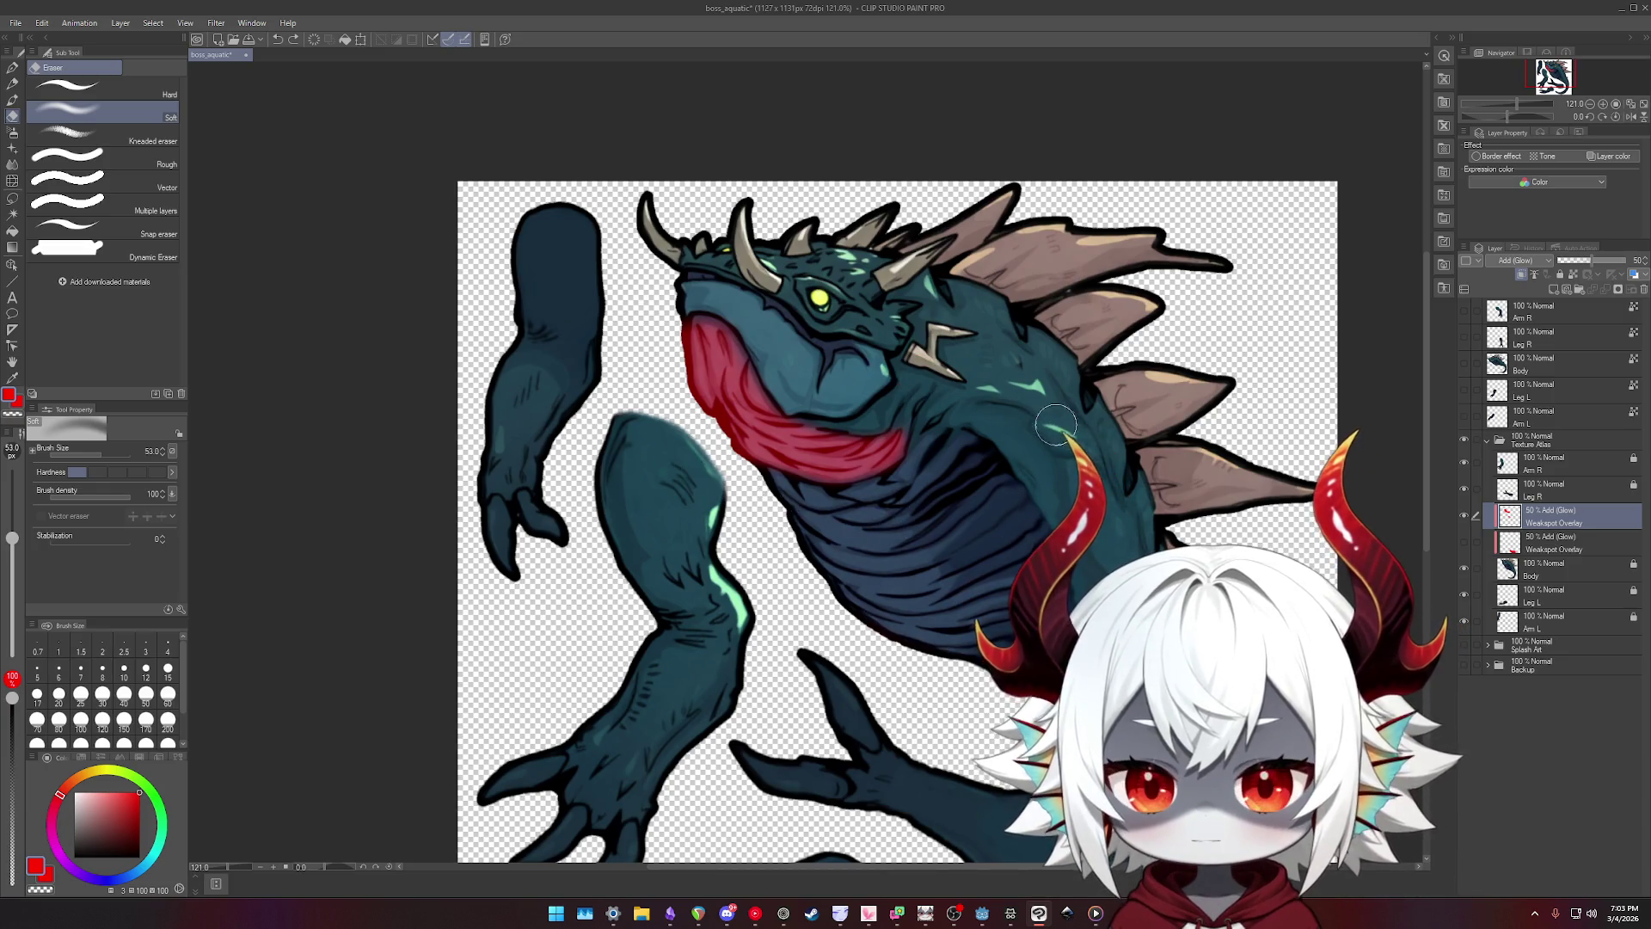
pyautogui.scroll(-2, 972, 406)
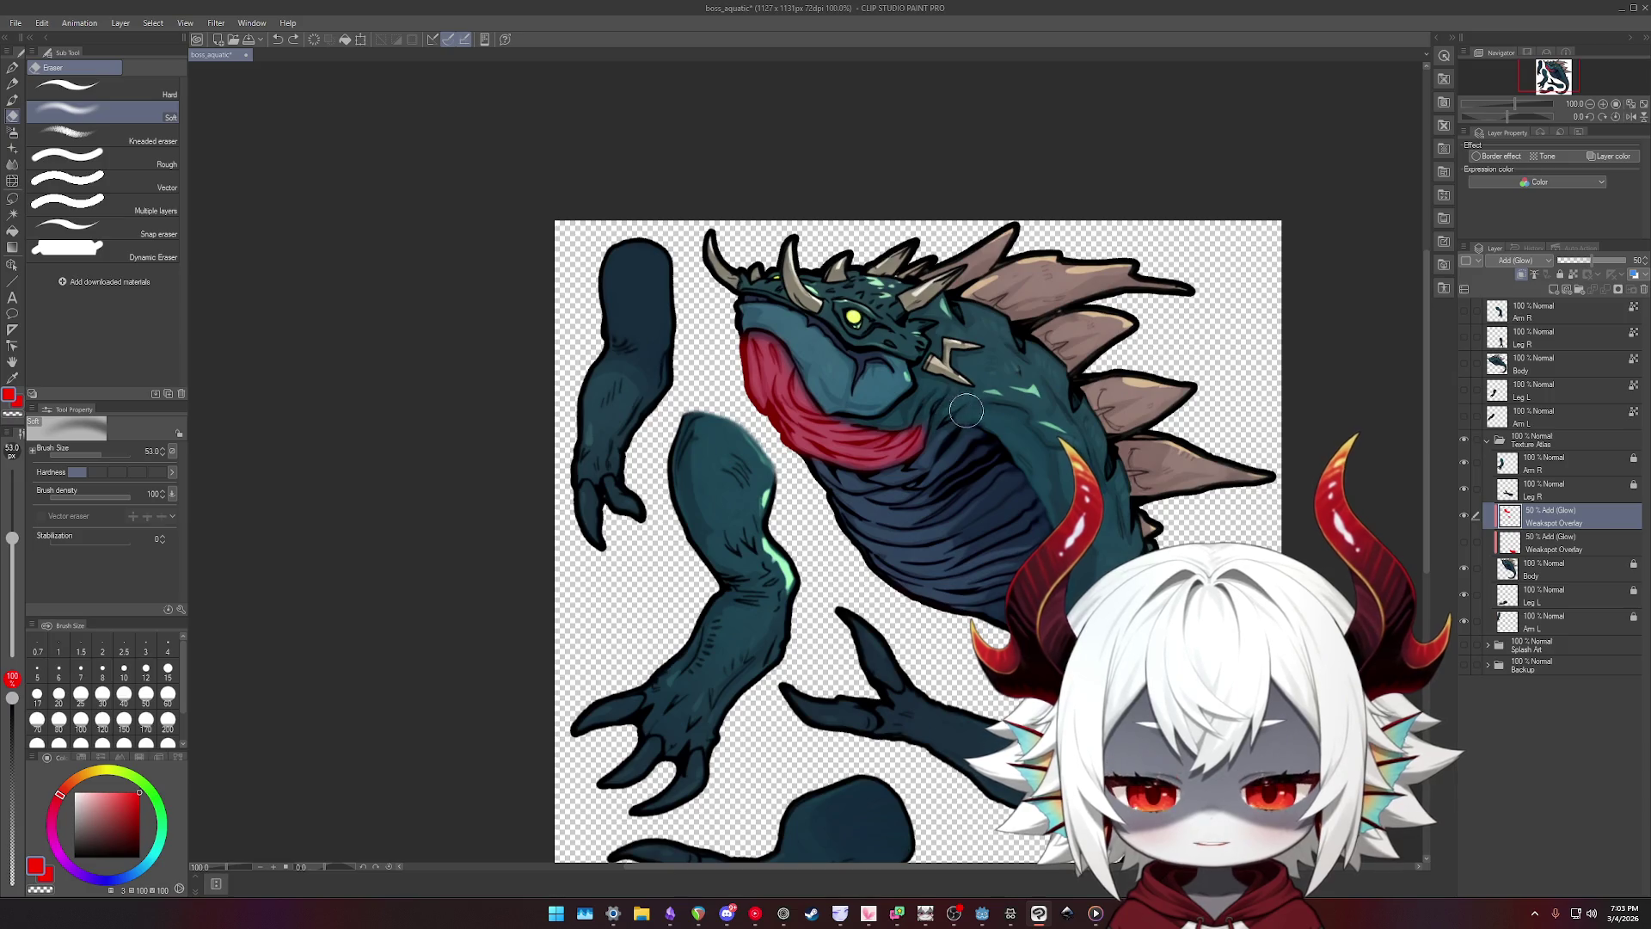
pyautogui.scroll(3, 997, 422)
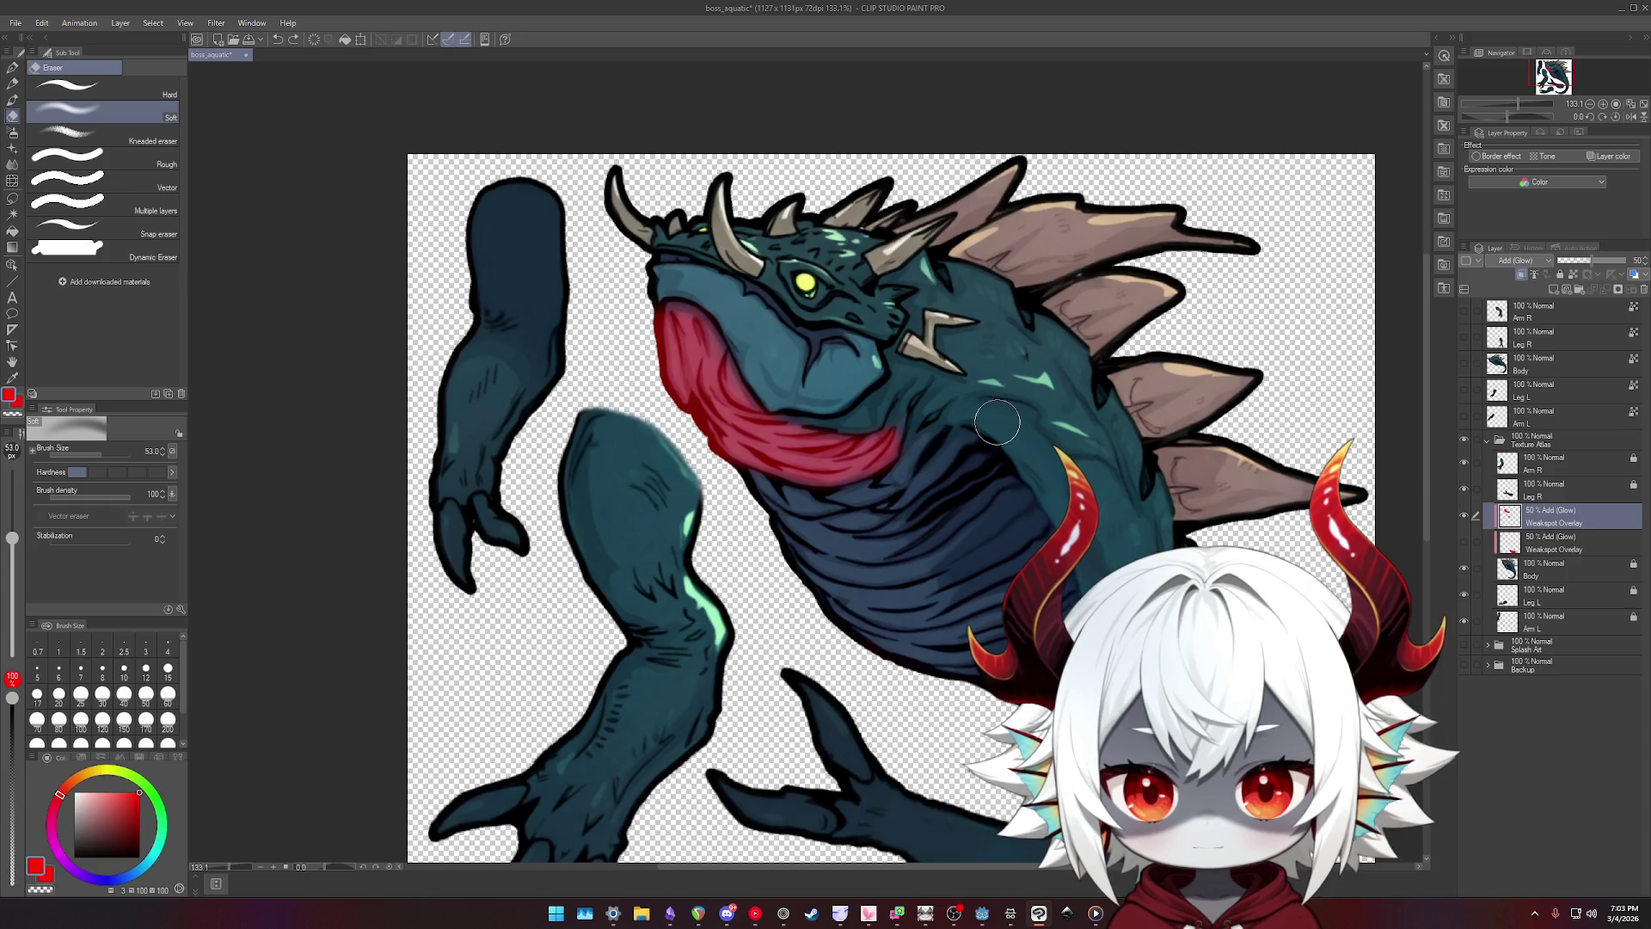
# - Run the game, start a new game, steer with S and W to the boss, then stop
pyautogui.click(983, 913)
pyautogui.click(1430, 32)
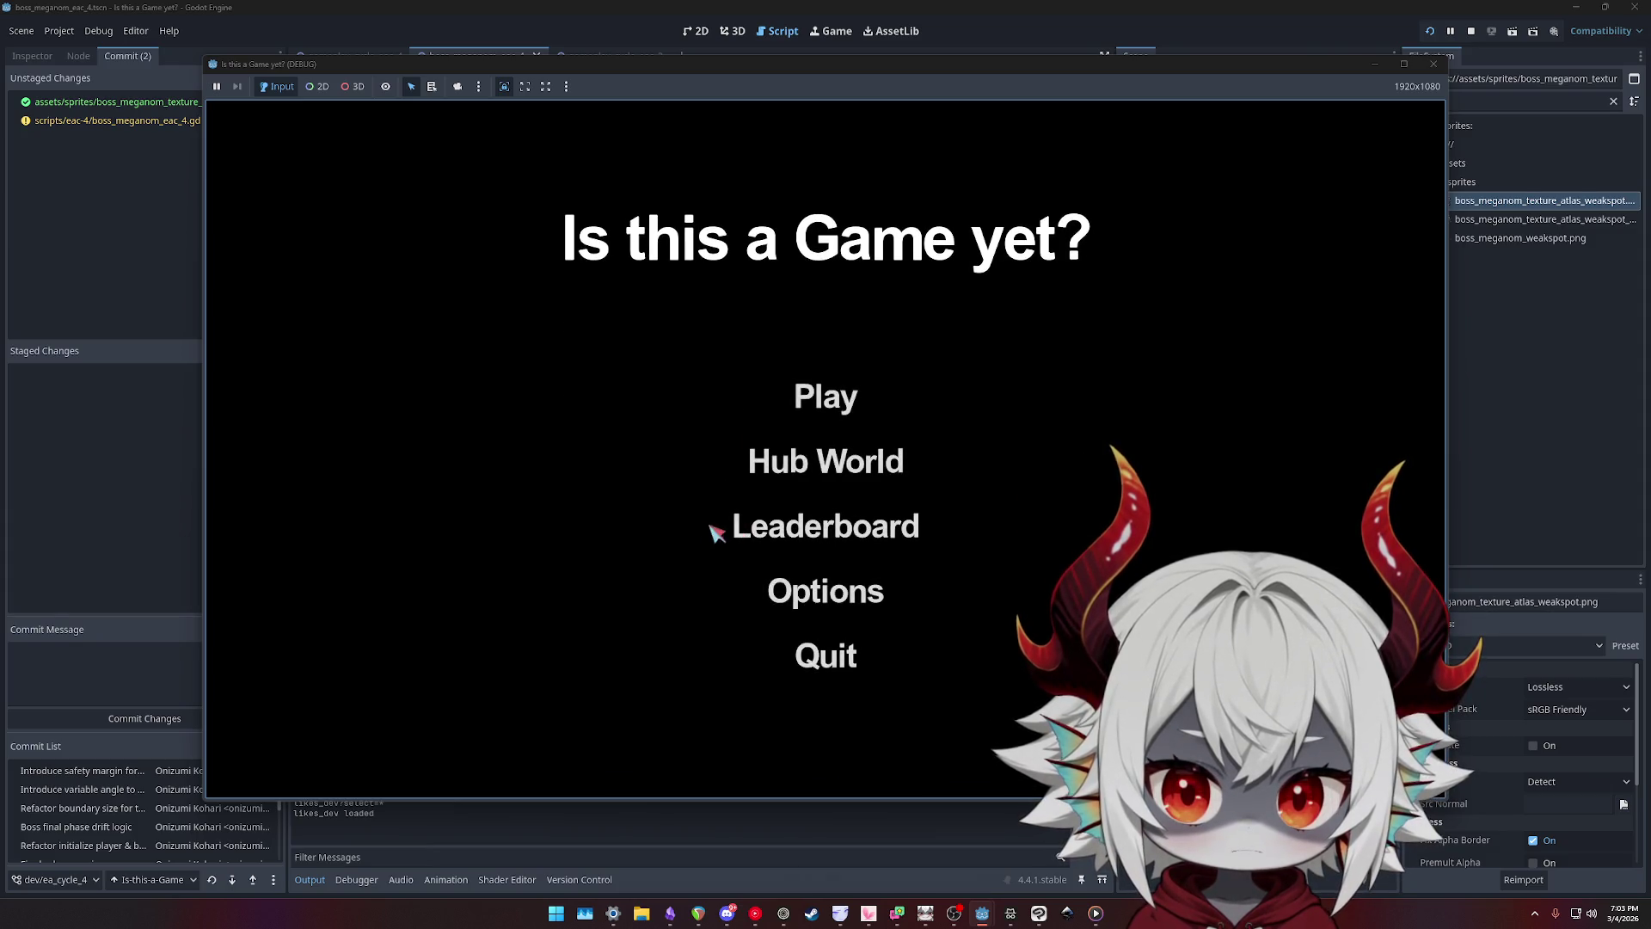
pyautogui.click(804, 637)
pyautogui.click(824, 389)
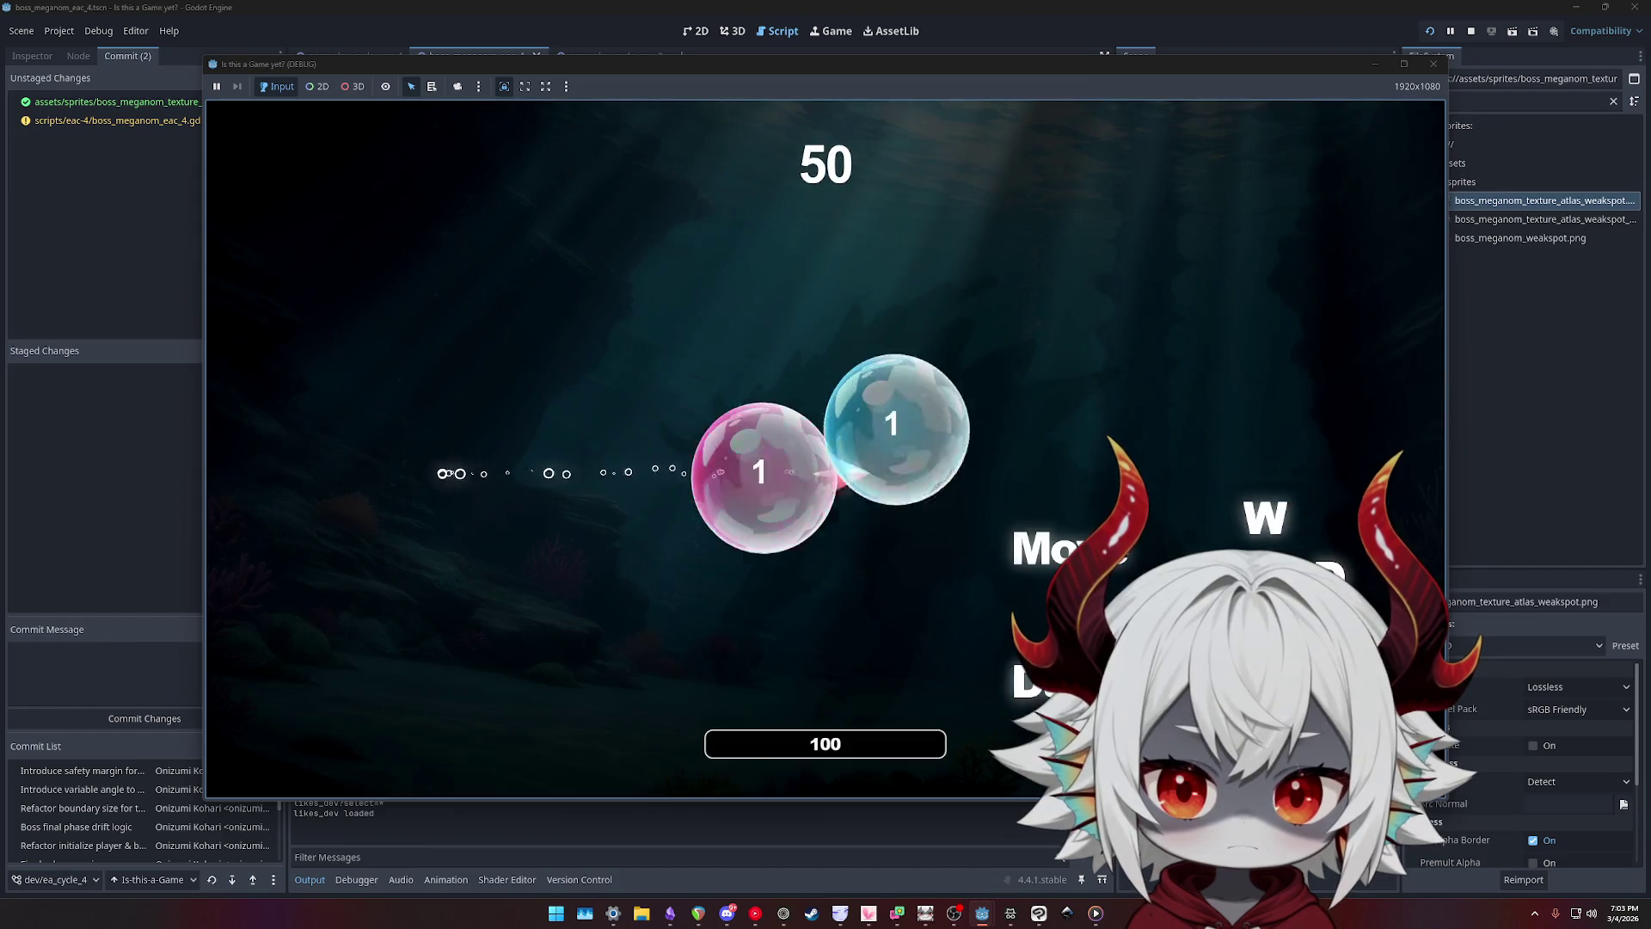
pyautogui.press('s')
pyautogui.press('w')
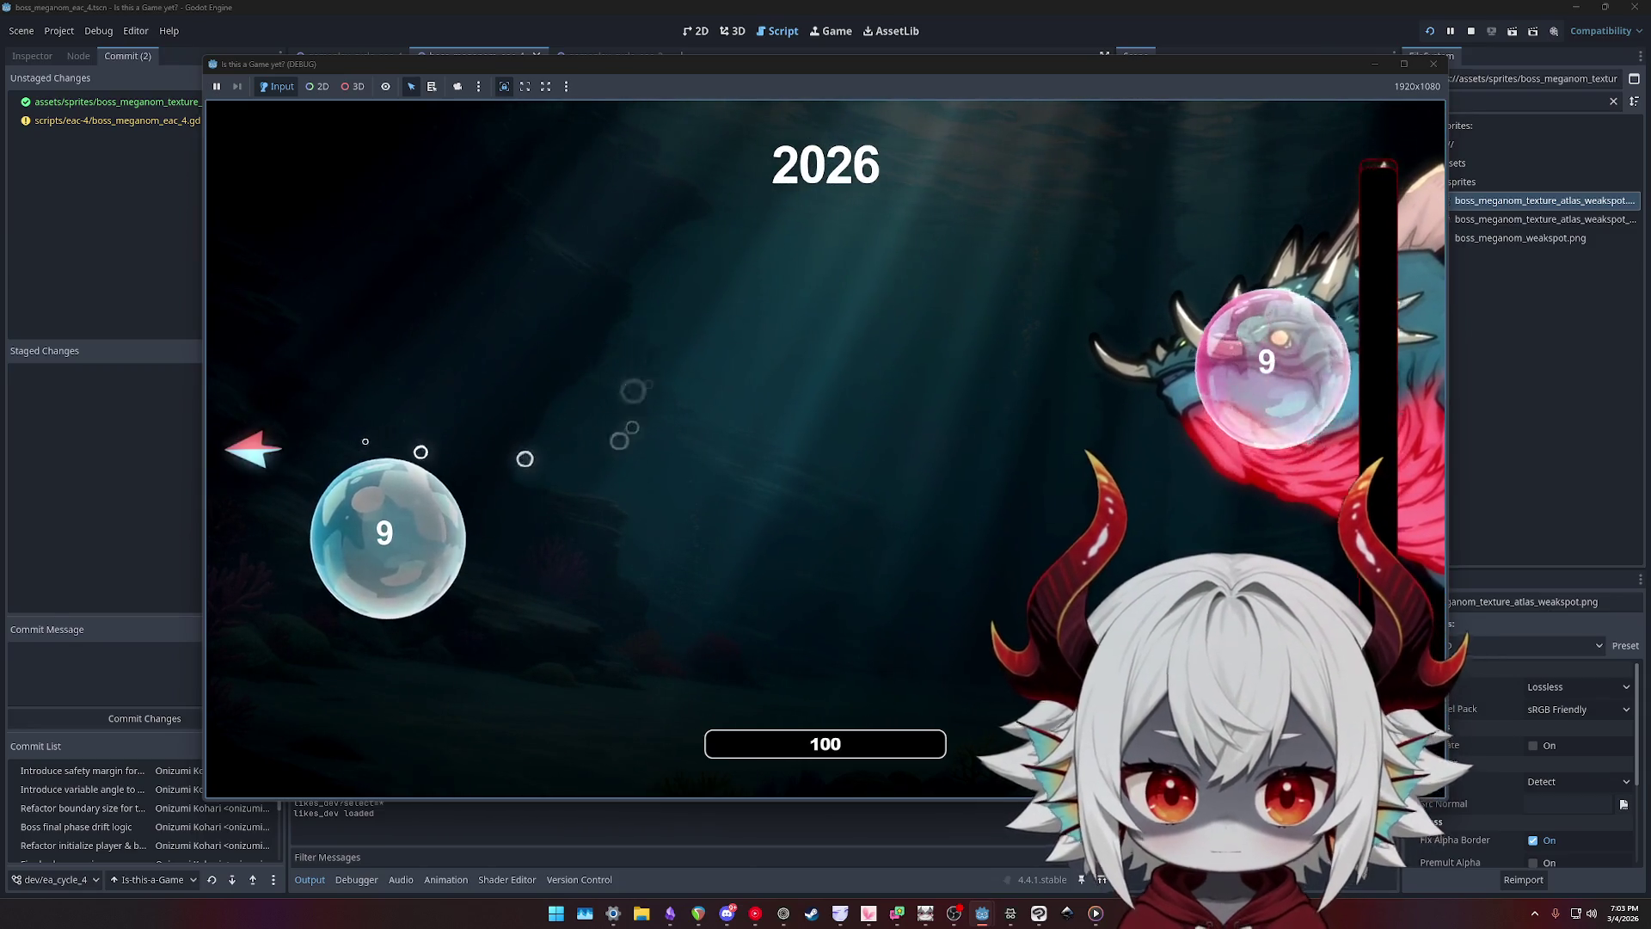
pyautogui.click(1434, 64)
# - Play-test the game again, steering with D through the boss fight, then close it
pyautogui.hotkey('alt', 'Tab')
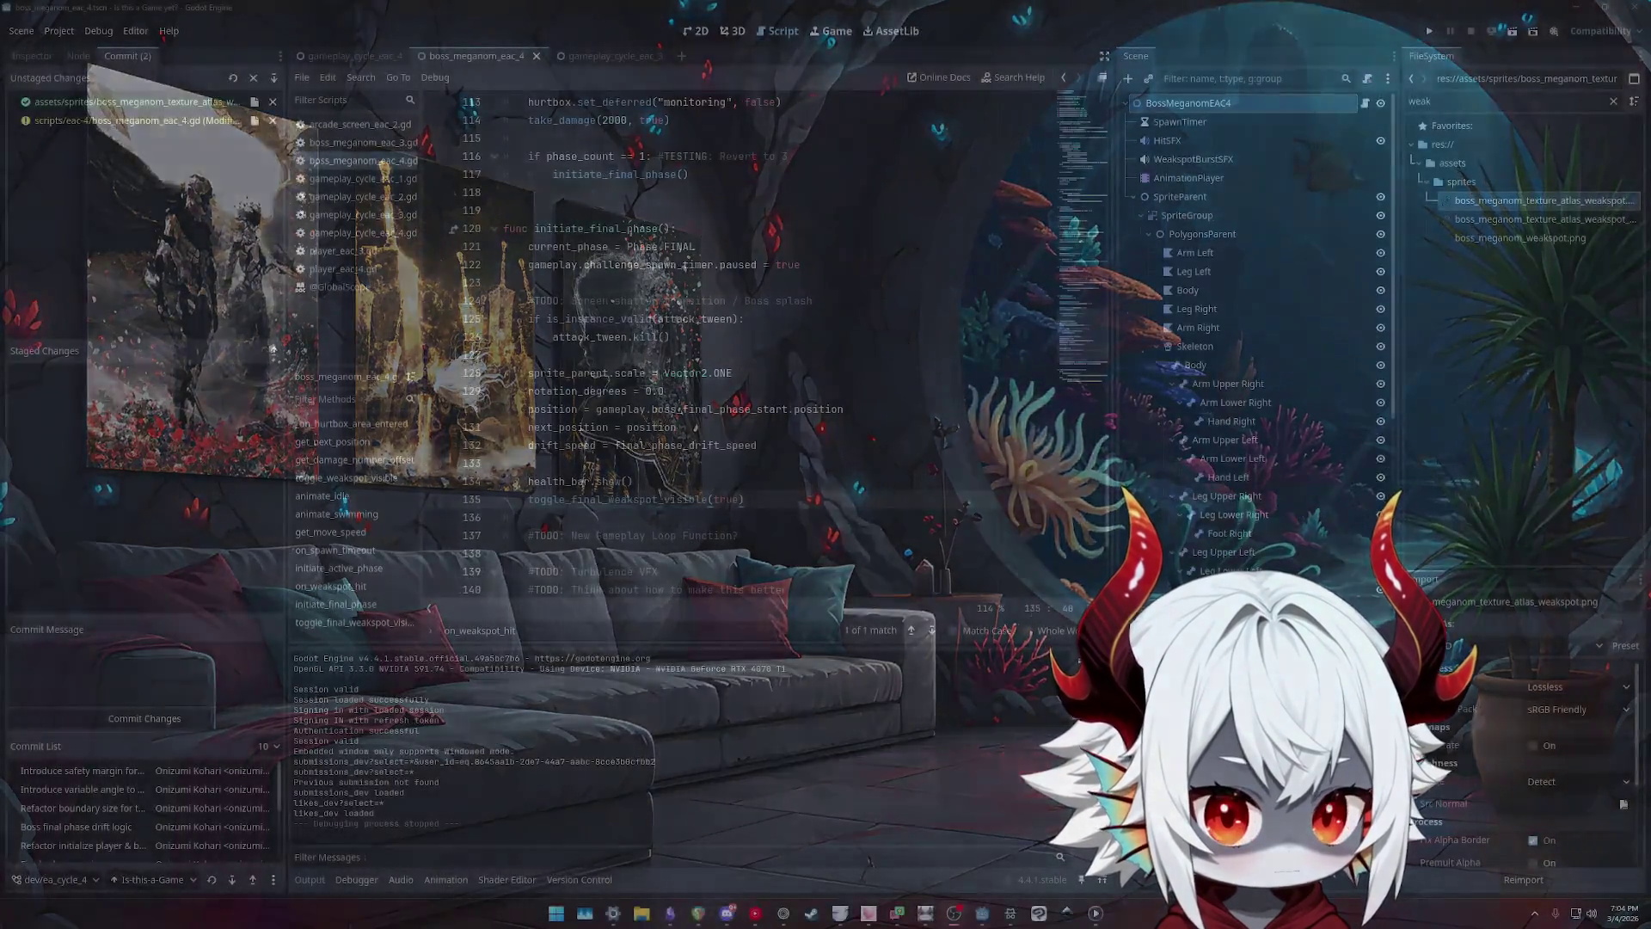
pyautogui.click(1539, 350)
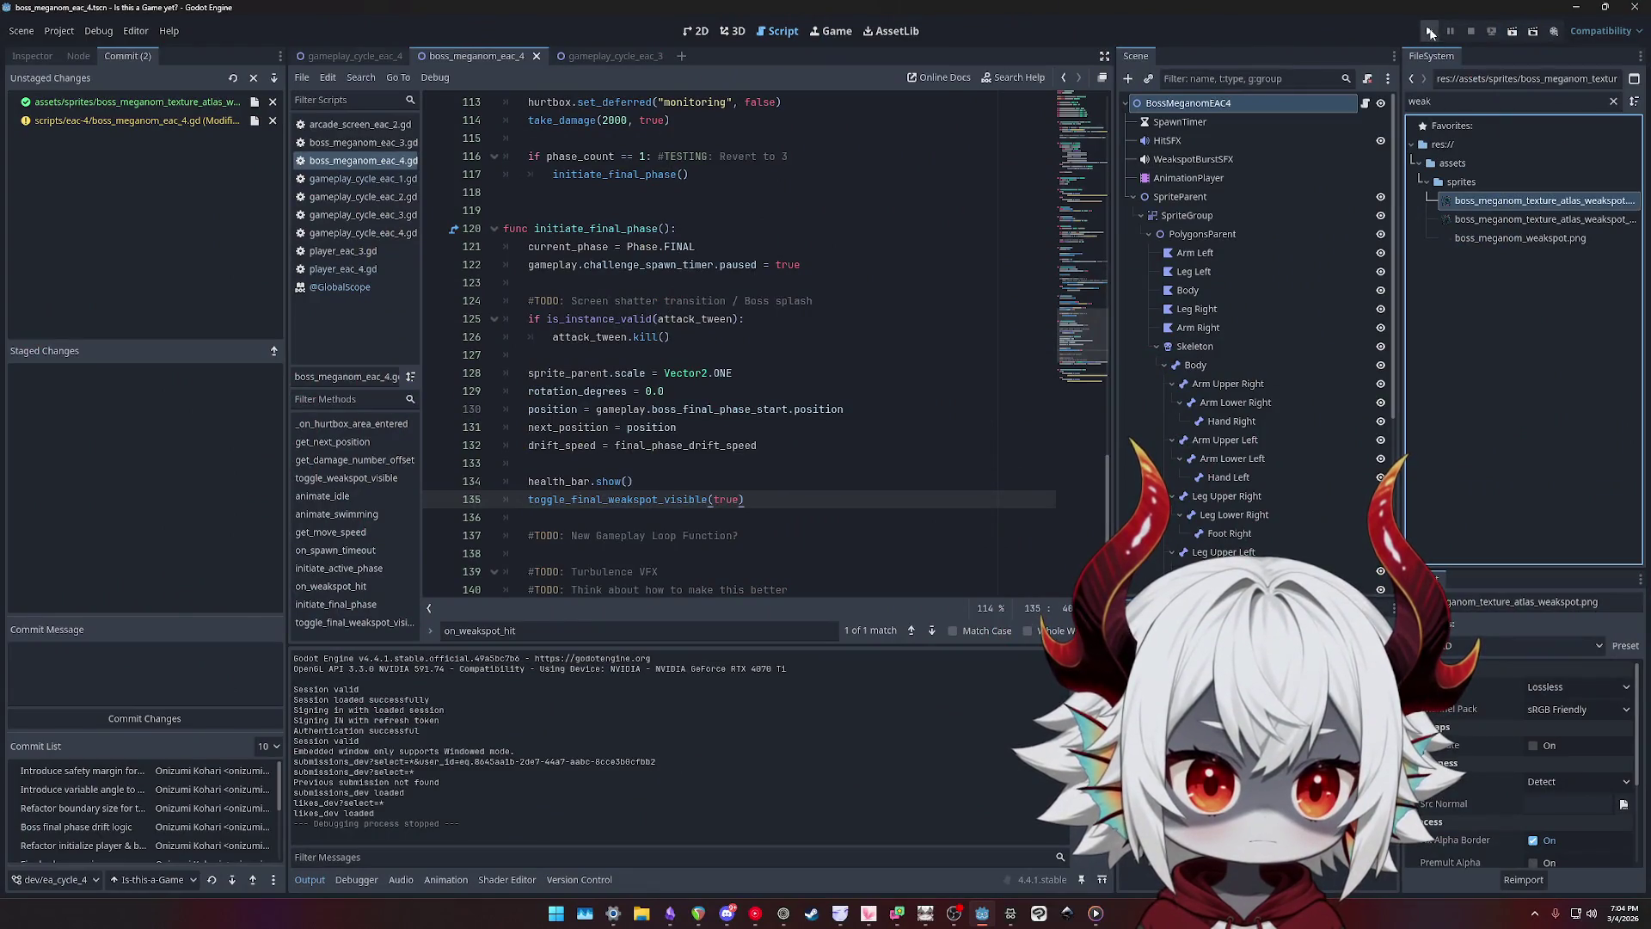
pyautogui.click(1430, 32)
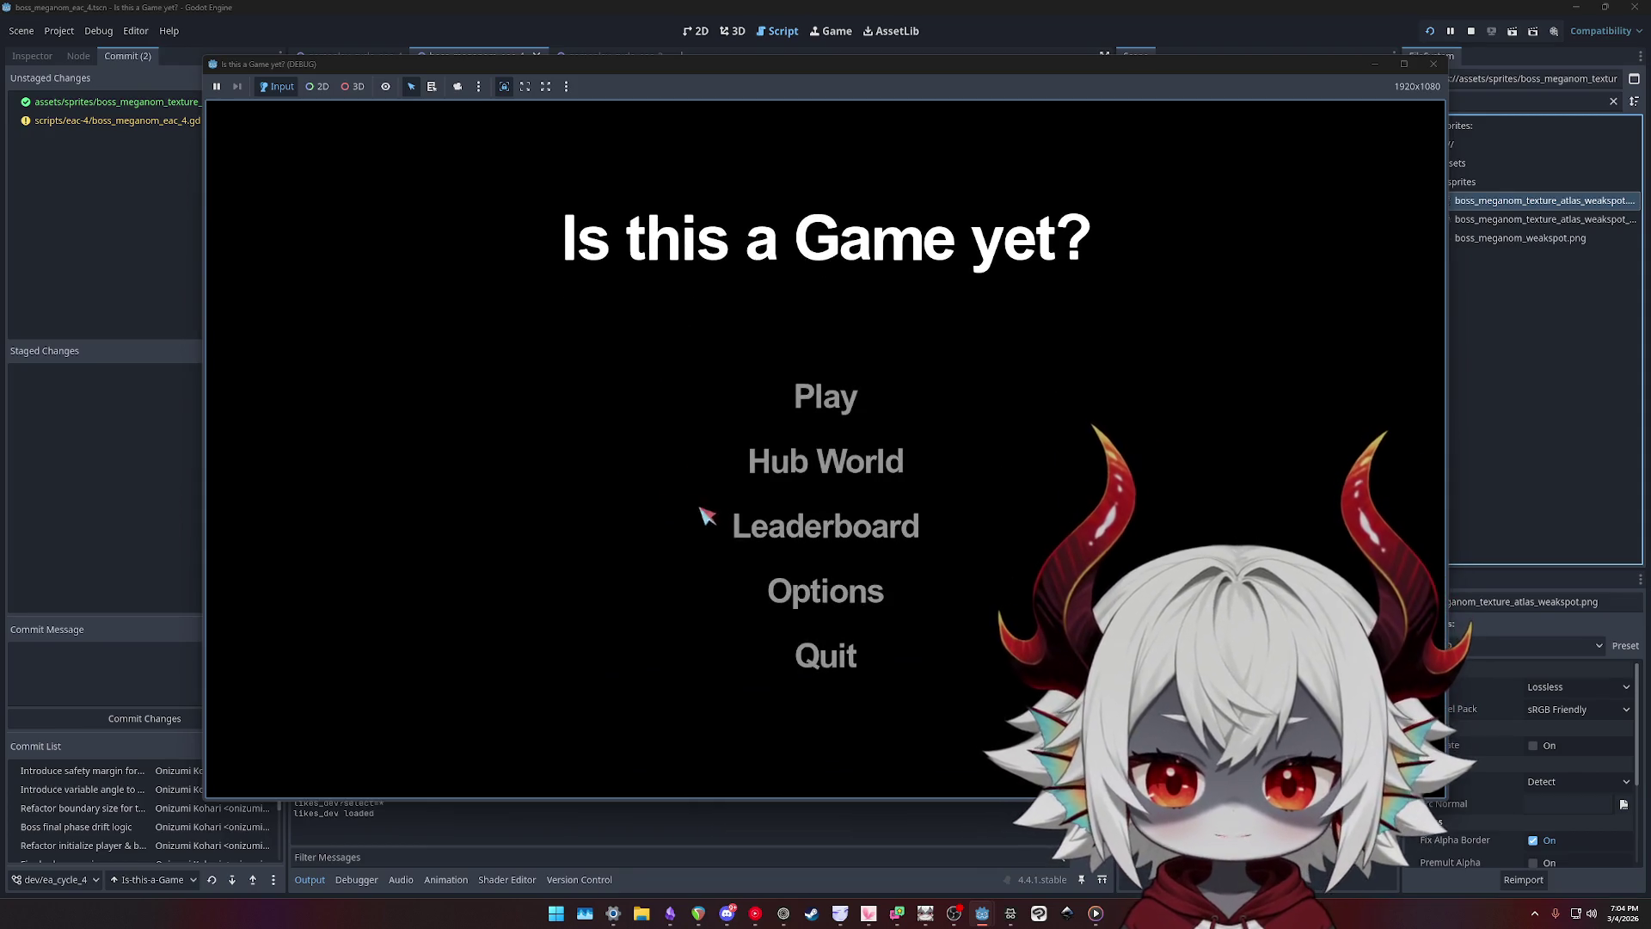
pyautogui.click(833, 641)
pyautogui.click(796, 394)
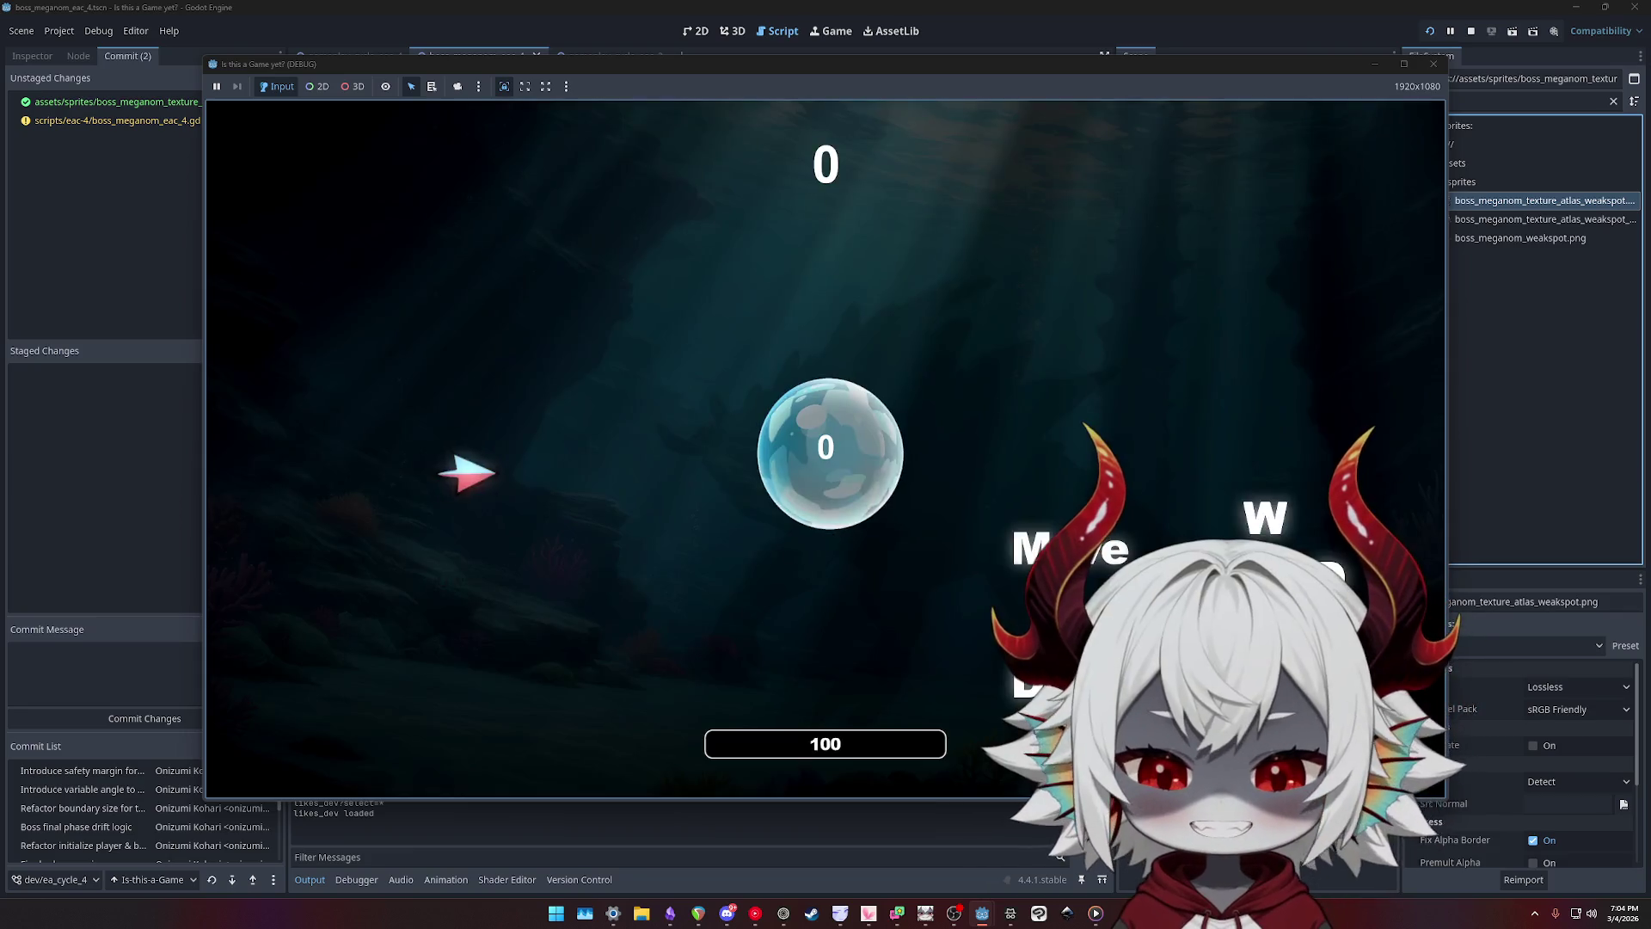
pyautogui.press('d')
pyautogui.press('d')
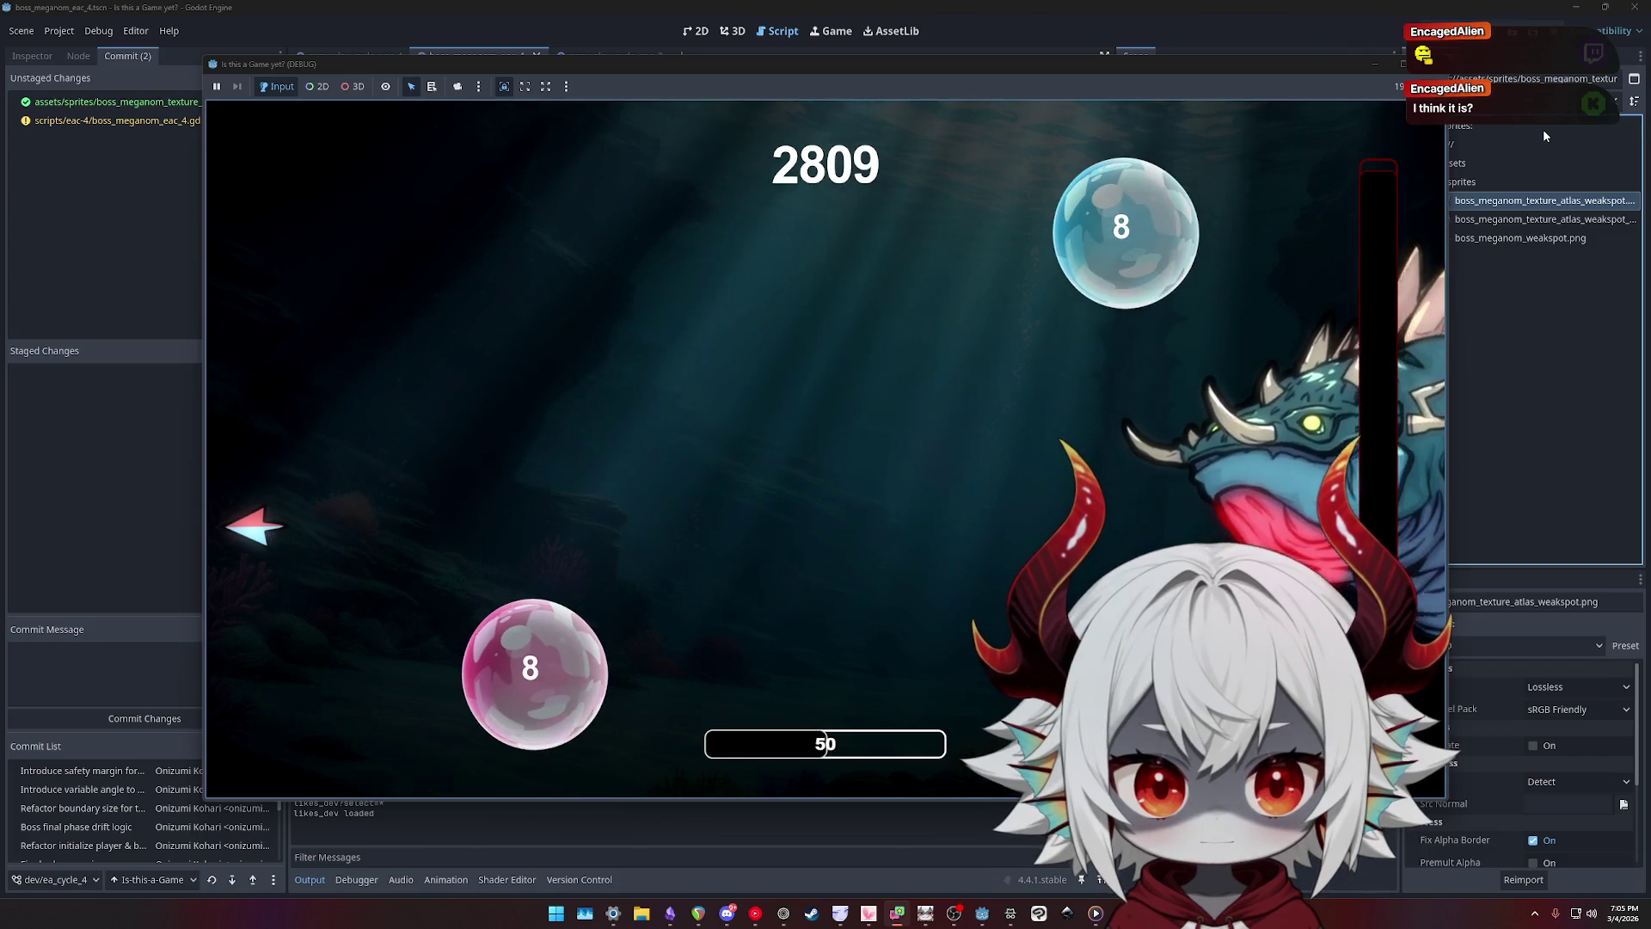
pyautogui.click(1446, 75)
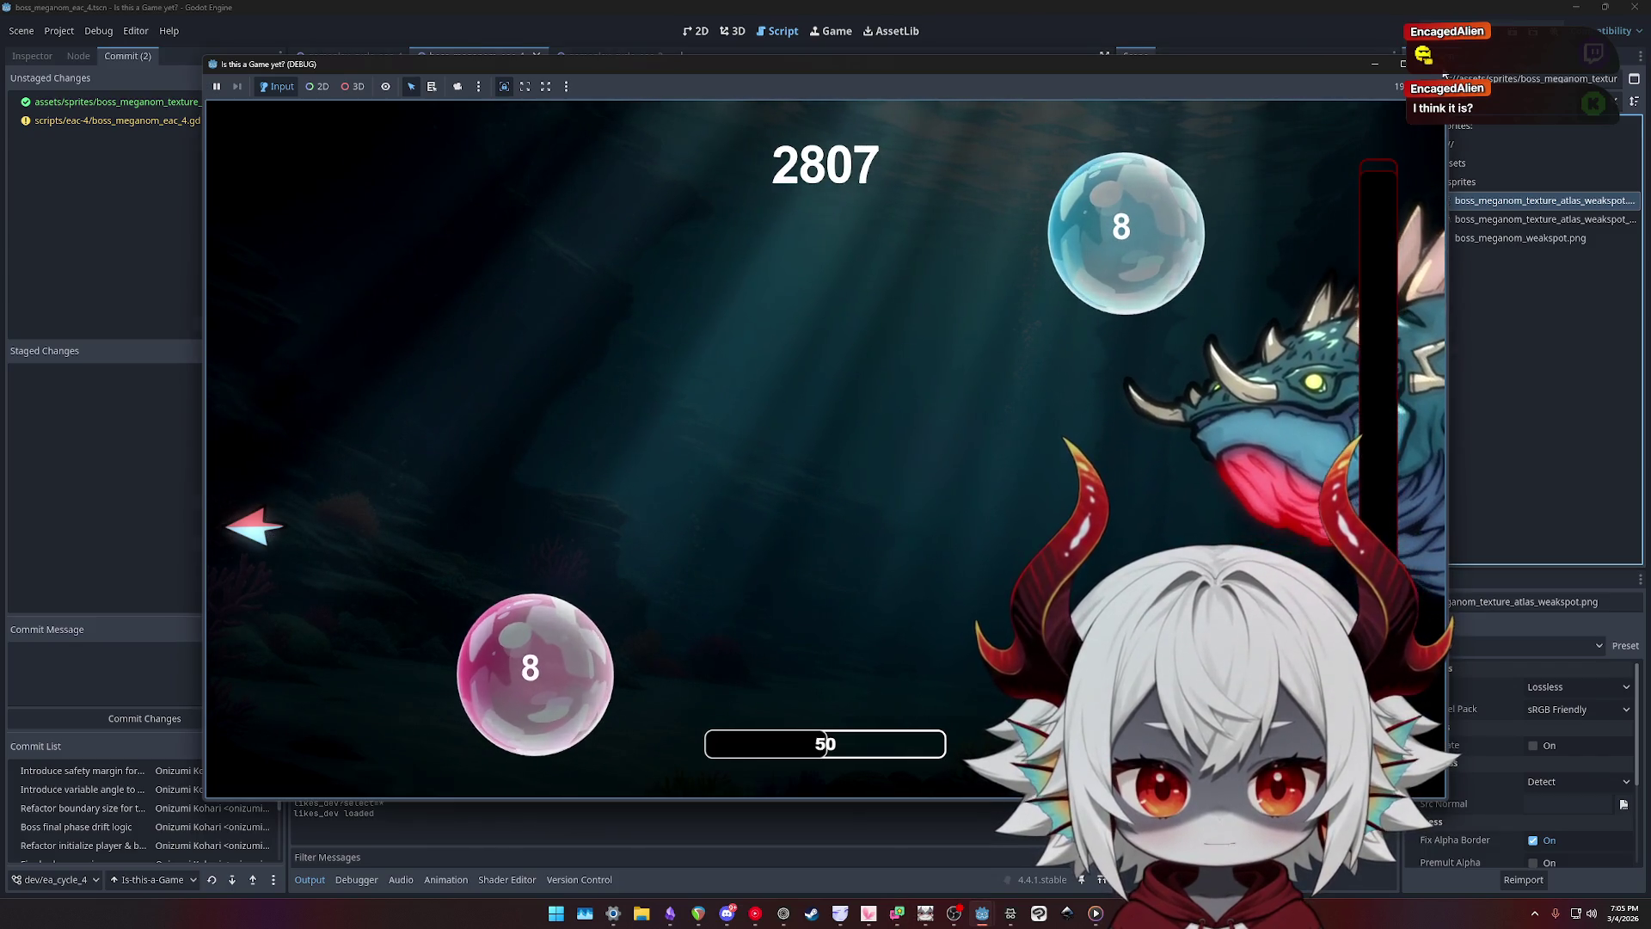
pyautogui.click(1432, 63)
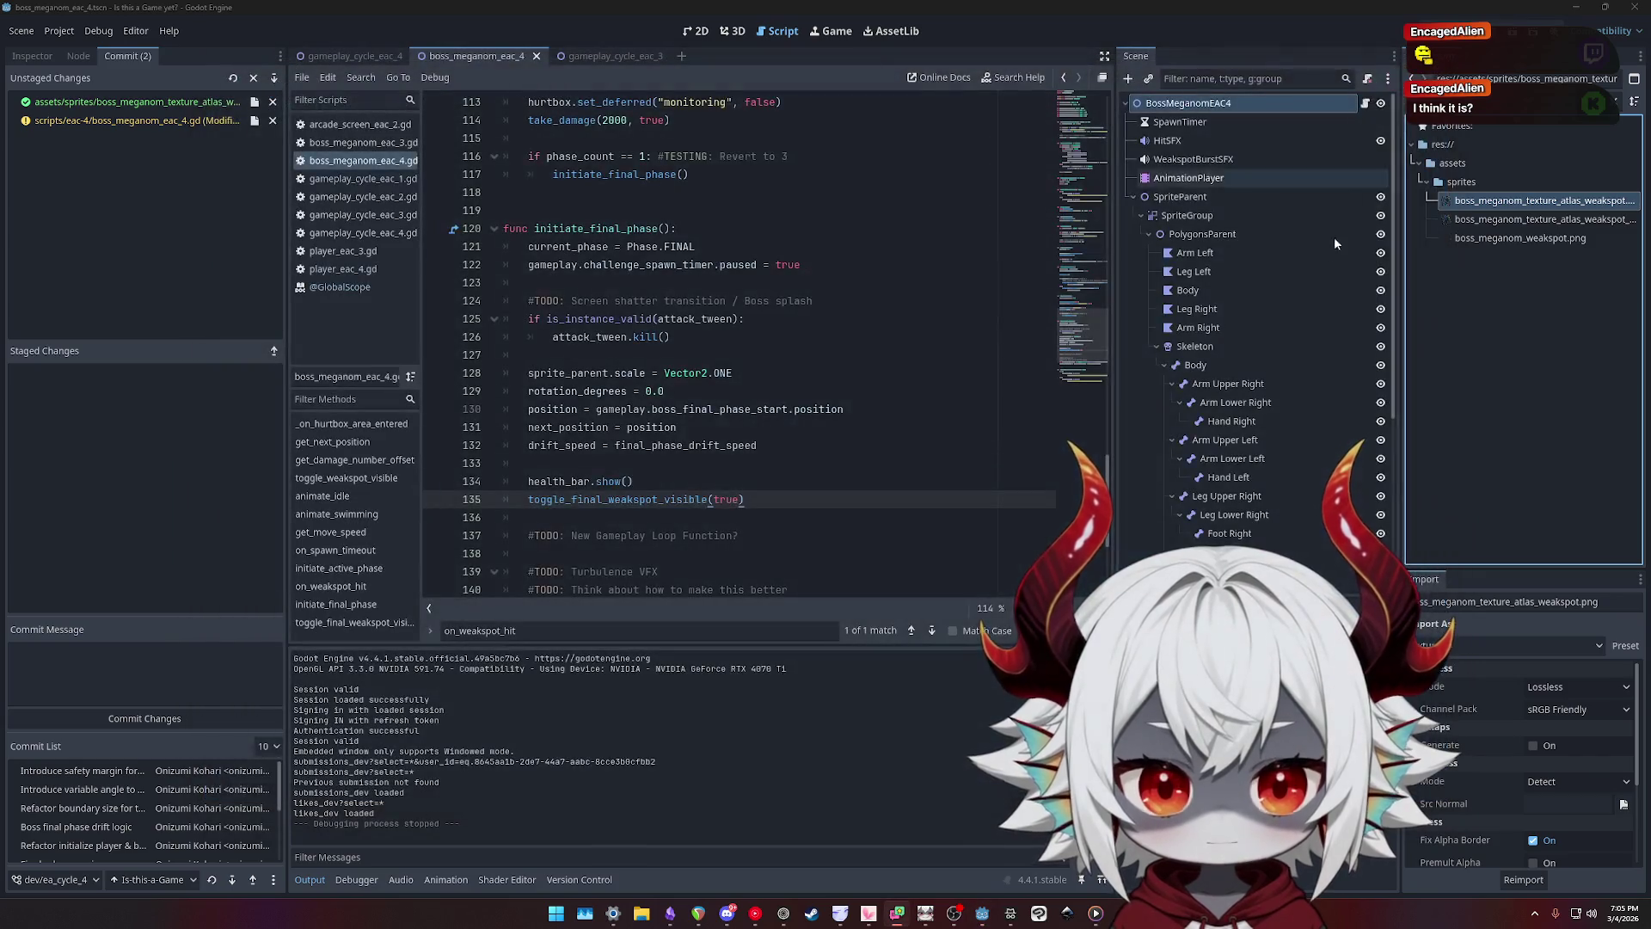
# - Switch to the 2D view and reset the boss root's Modulate so the sprite shows
pyautogui.click(1498, 310)
pyautogui.hotkey('ctrl', 'F1')
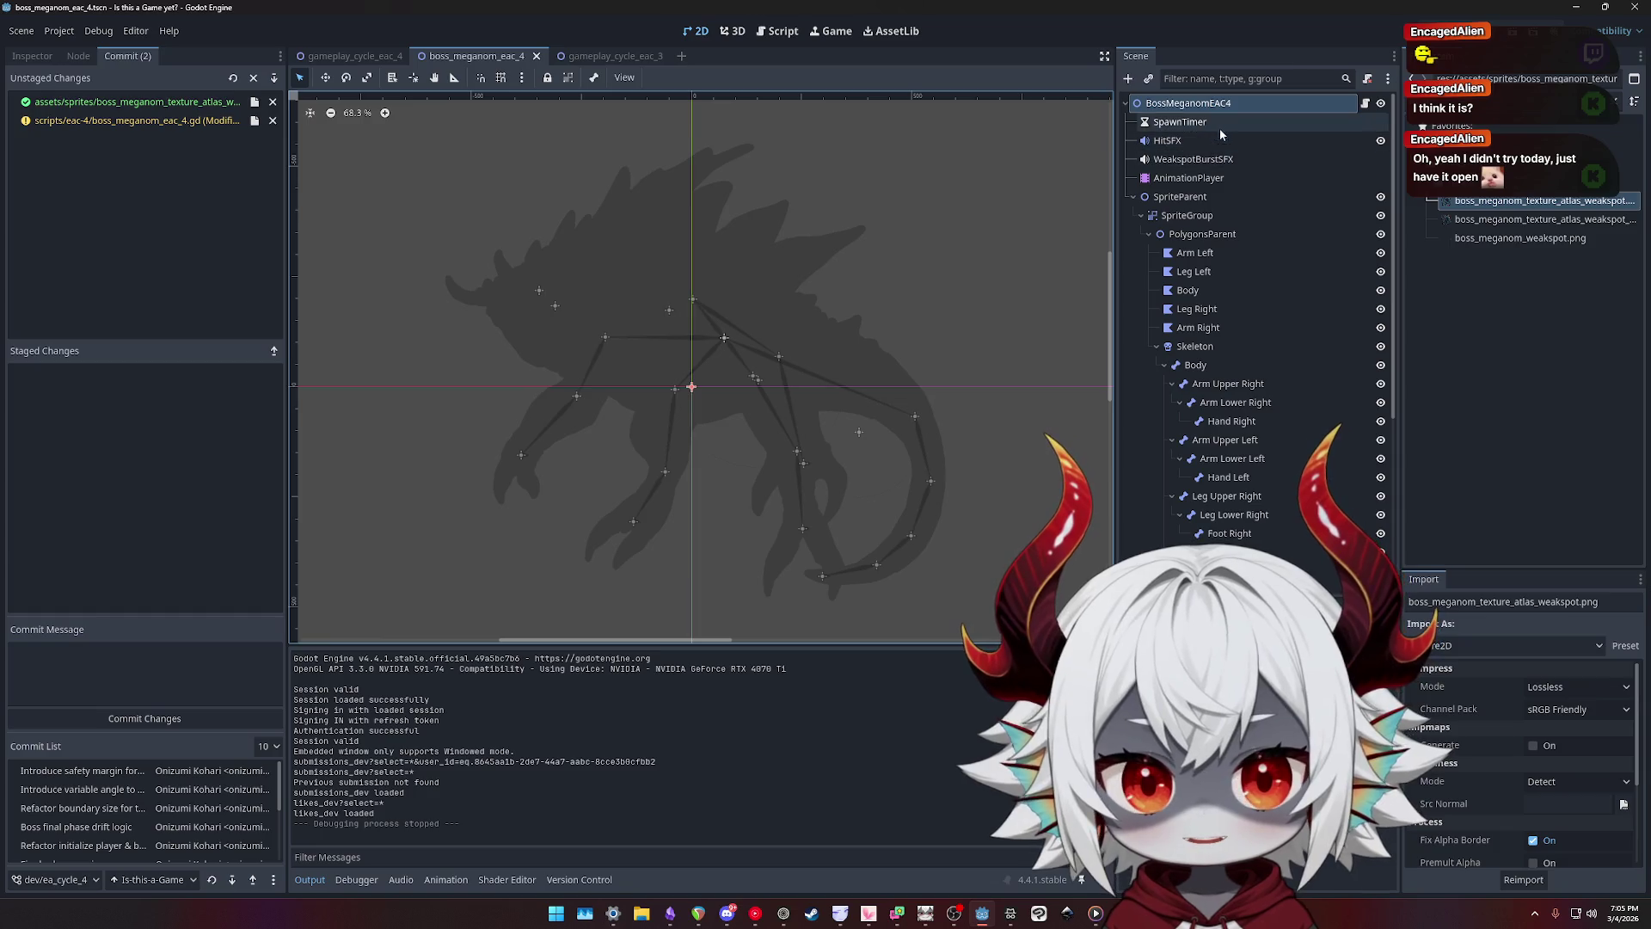
pyautogui.click(32, 55)
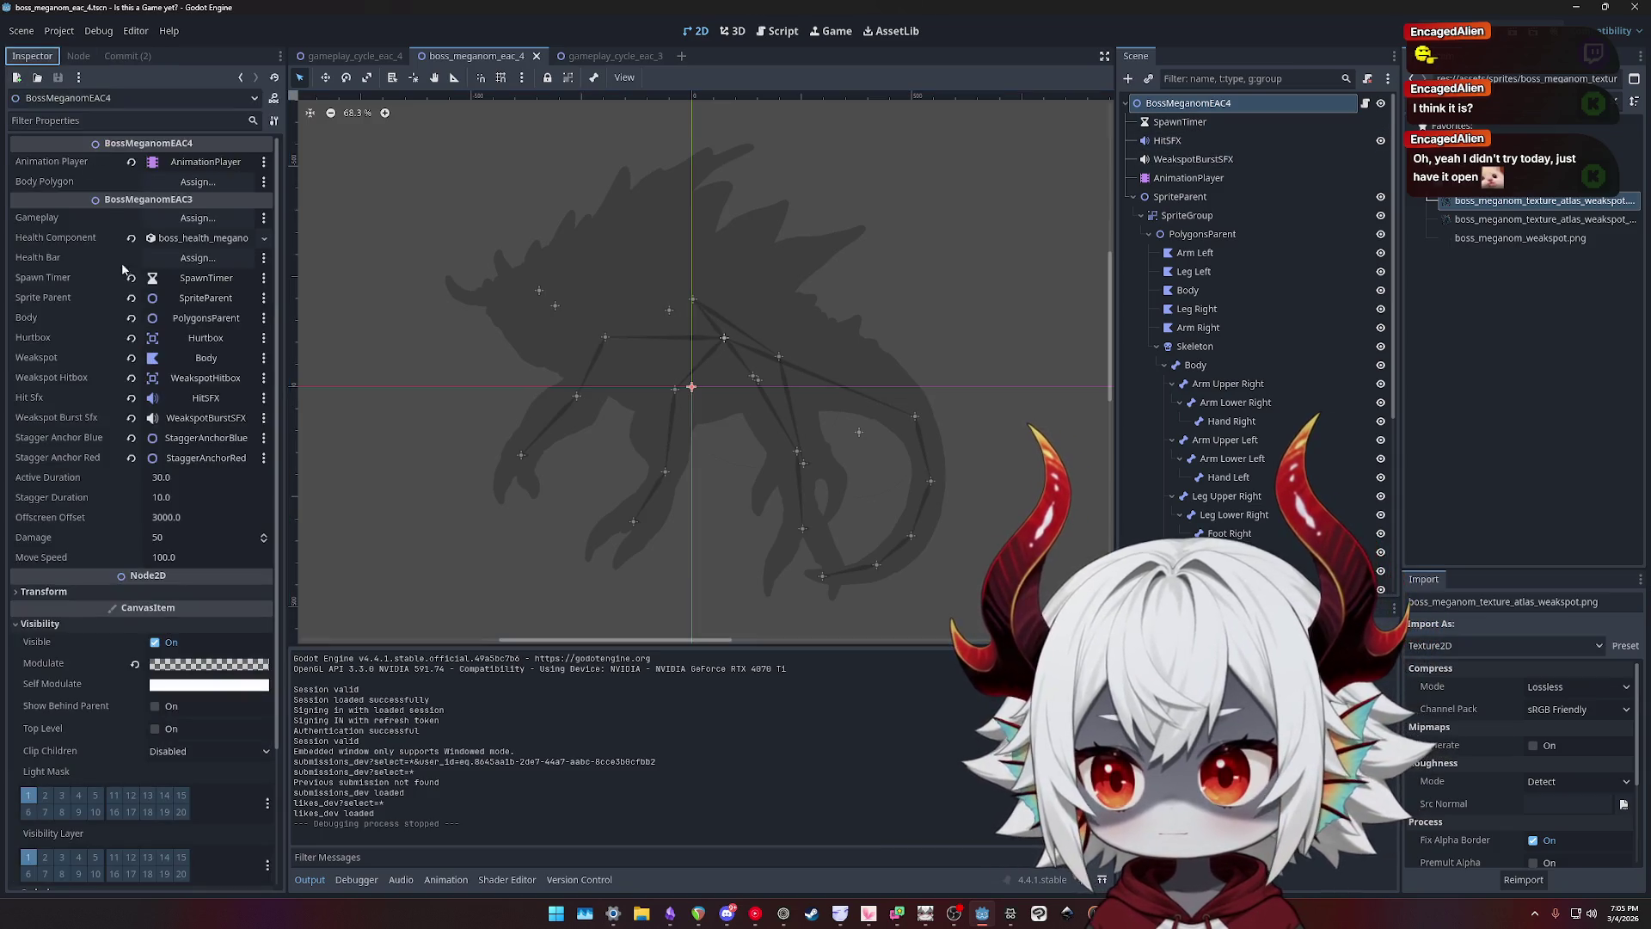
pyautogui.click(135, 666)
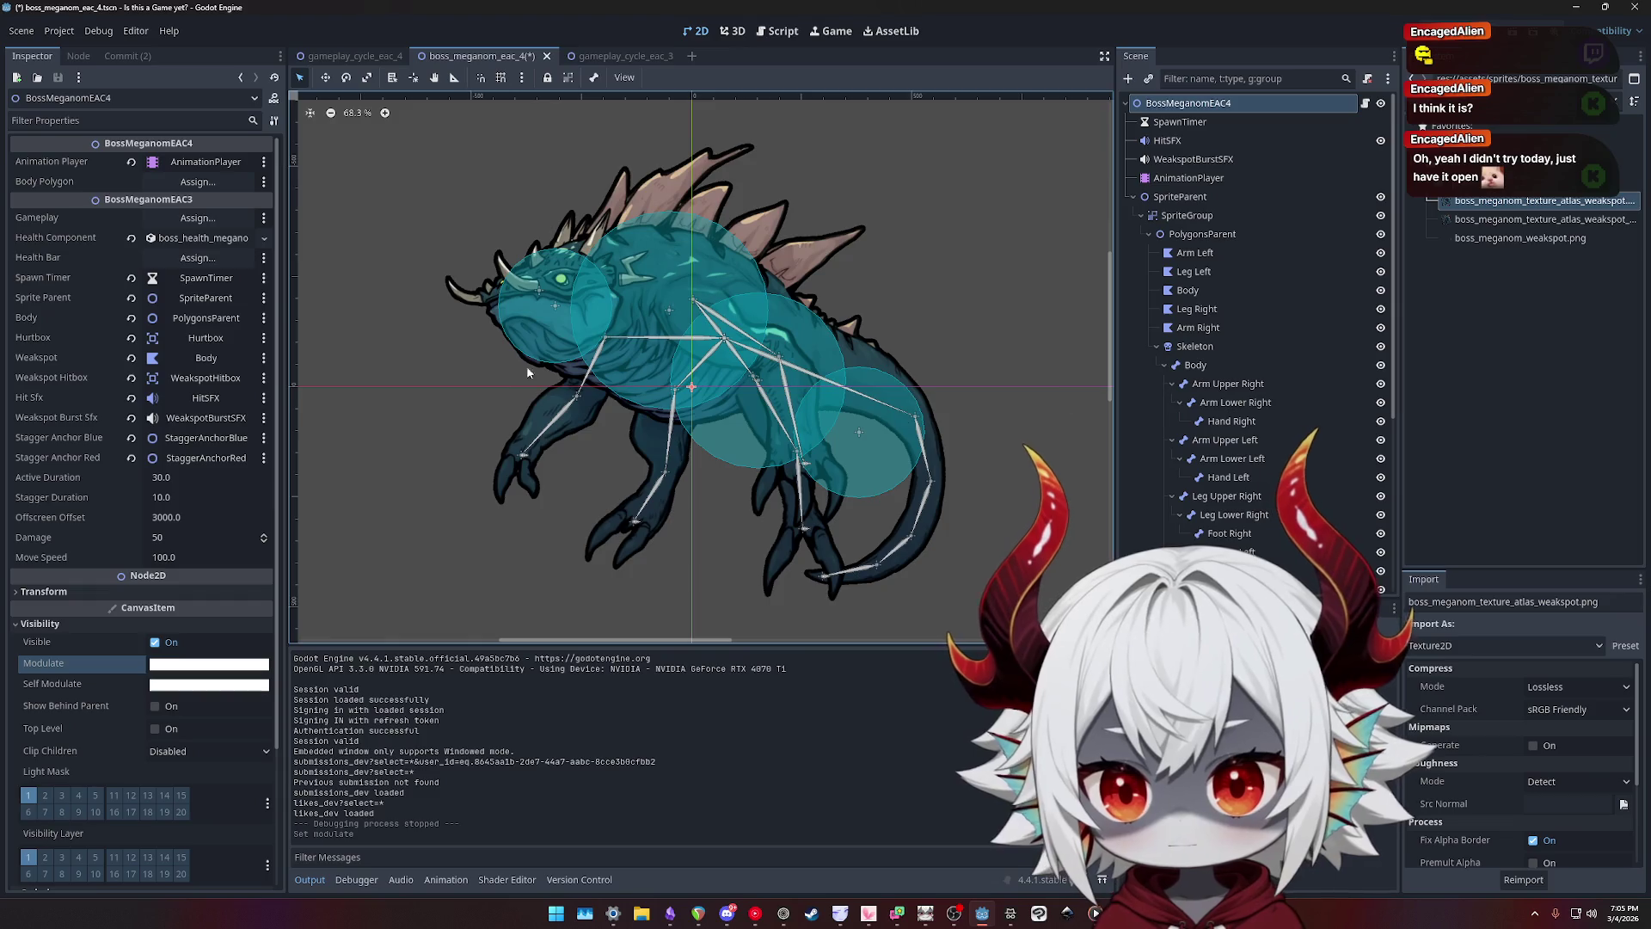
# - Inspect WeakspotHitbox and its collision shape, toggling its visibility off and on
pyautogui.scroll(4, 489, 330)
pyautogui.scroll(-6, 875, 559)
pyautogui.moveTo(875, 558); pyautogui.dragTo(818, 471)
pyautogui.scroll(-5, 1249, 462)
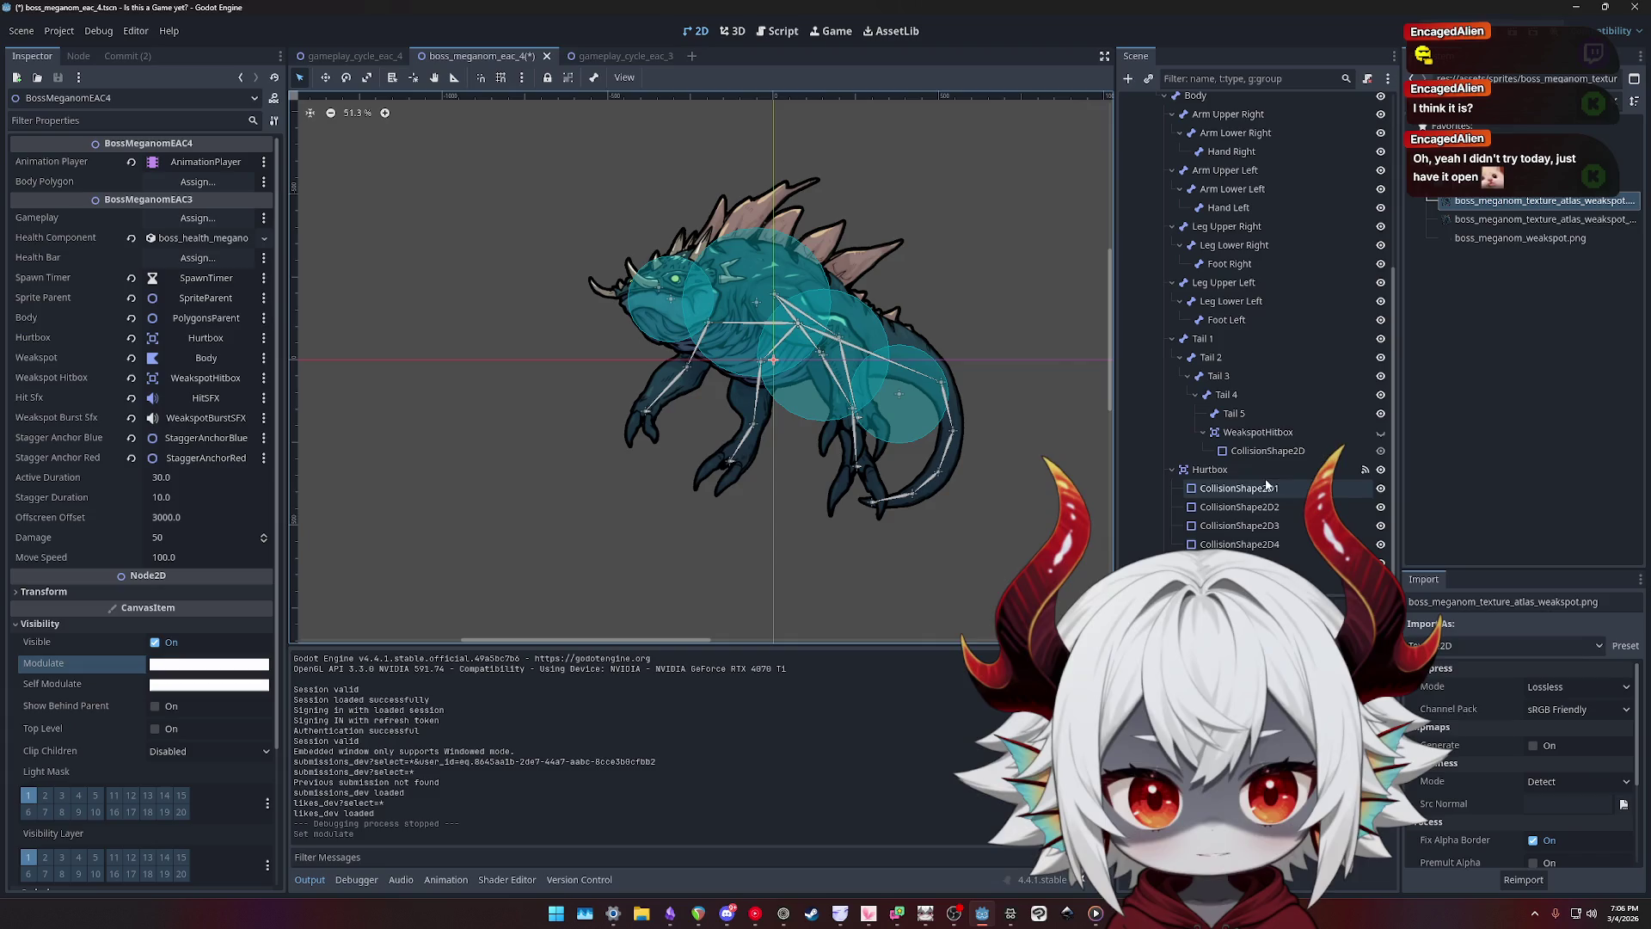
pyautogui.click(1230, 470)
pyautogui.click(1253, 433)
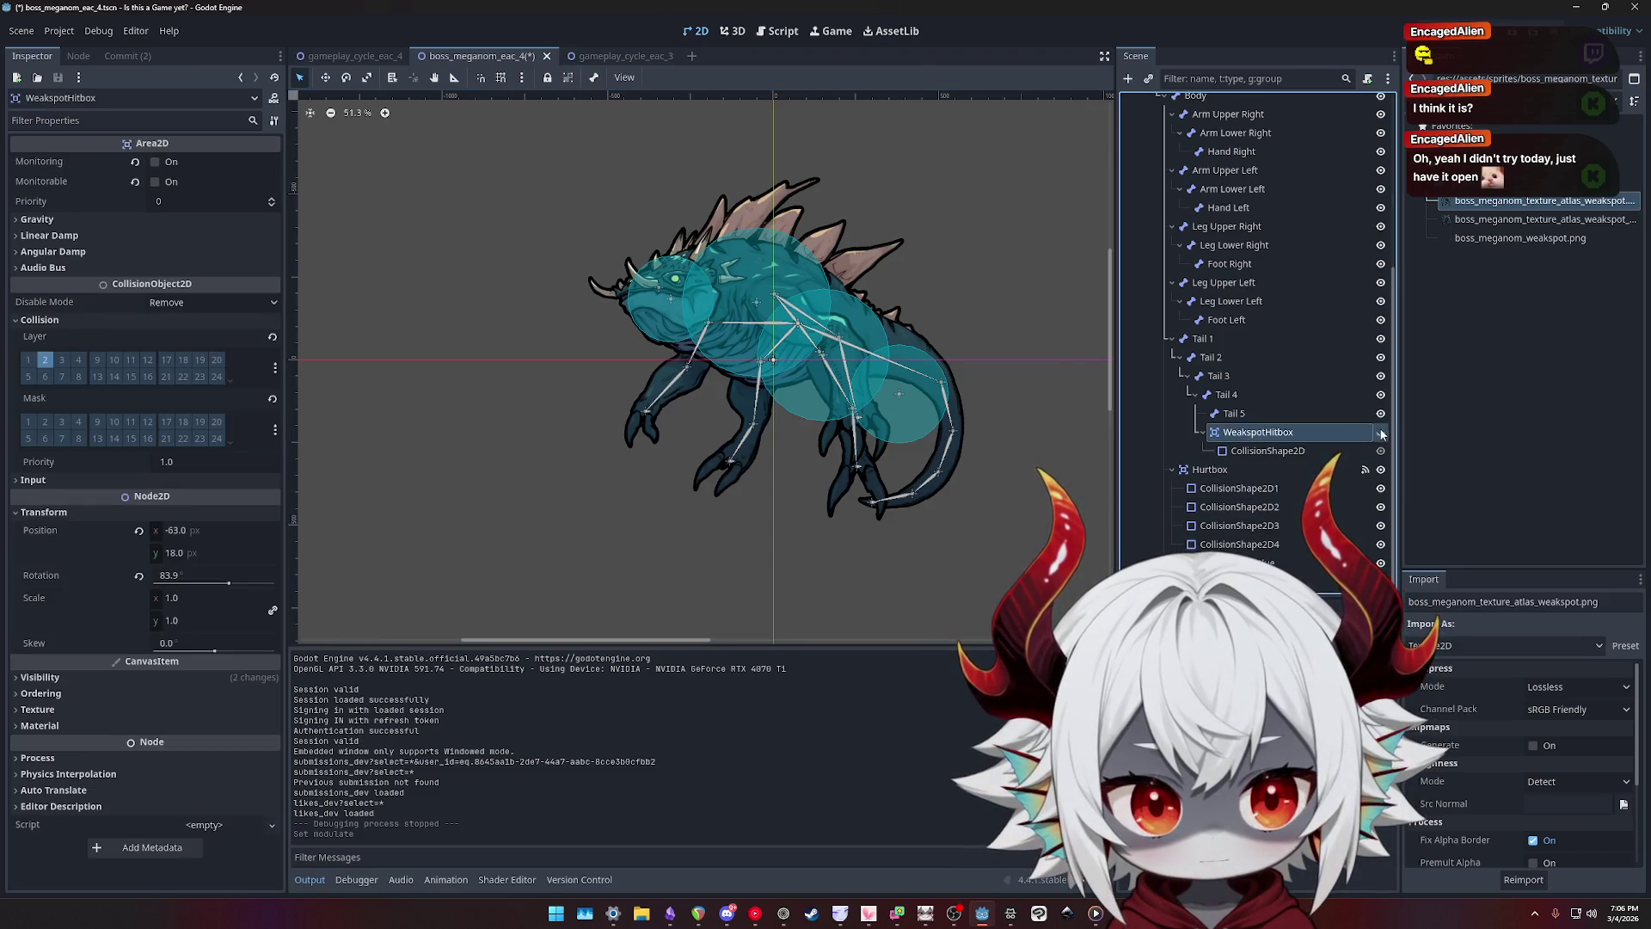
pyautogui.click(1380, 433)
pyautogui.click(1381, 433)
pyautogui.click(1242, 449)
pyautogui.click(1272, 433)
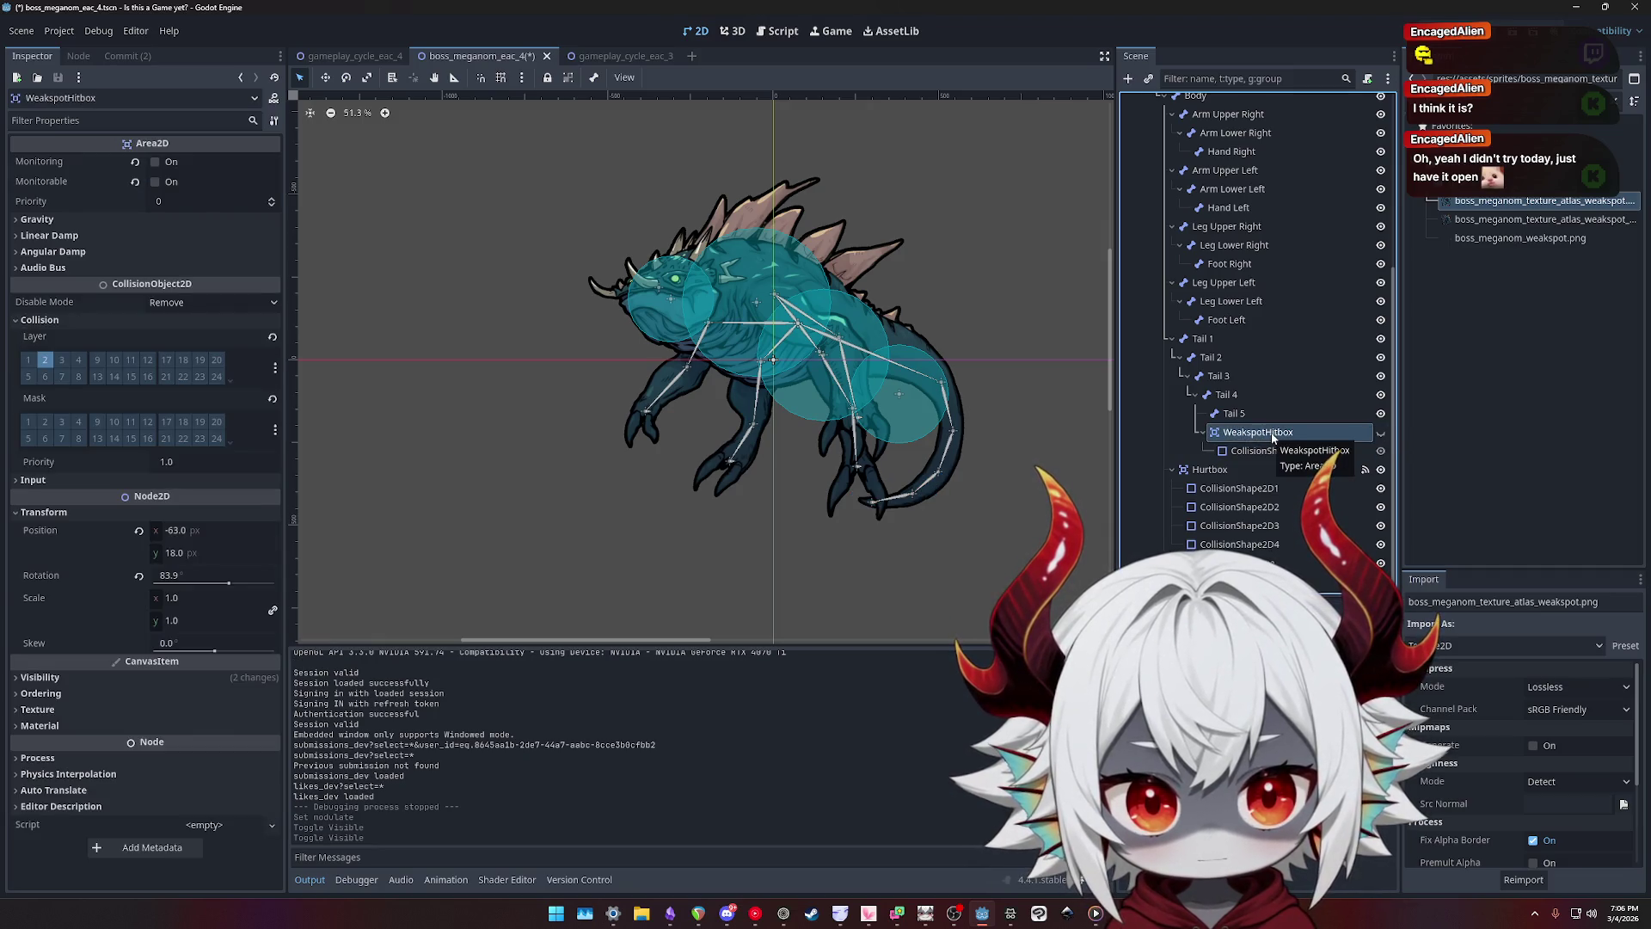
# - Duplicate WeakspotHitbox and move WeakspotHitbox2 up near Body, off the tail bone
pyautogui.hotkey('ctrl', 'd')
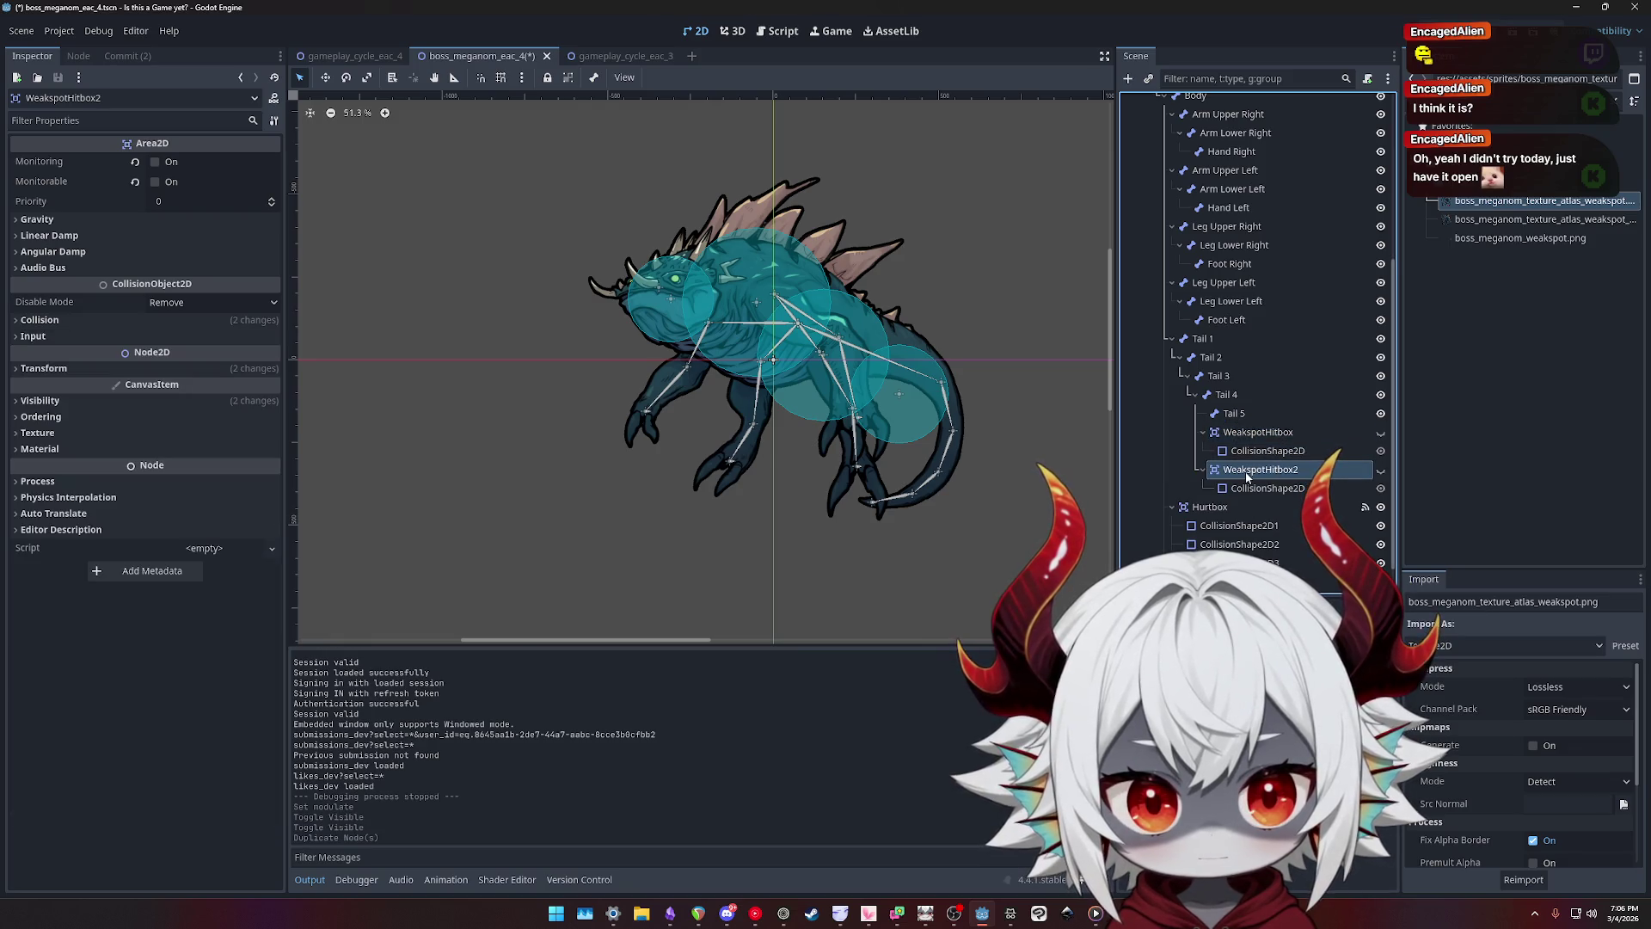
pyautogui.moveTo(1215, 271); pyautogui.dragTo(1215, 291)
pyautogui.scroll(5, 1214, 290)
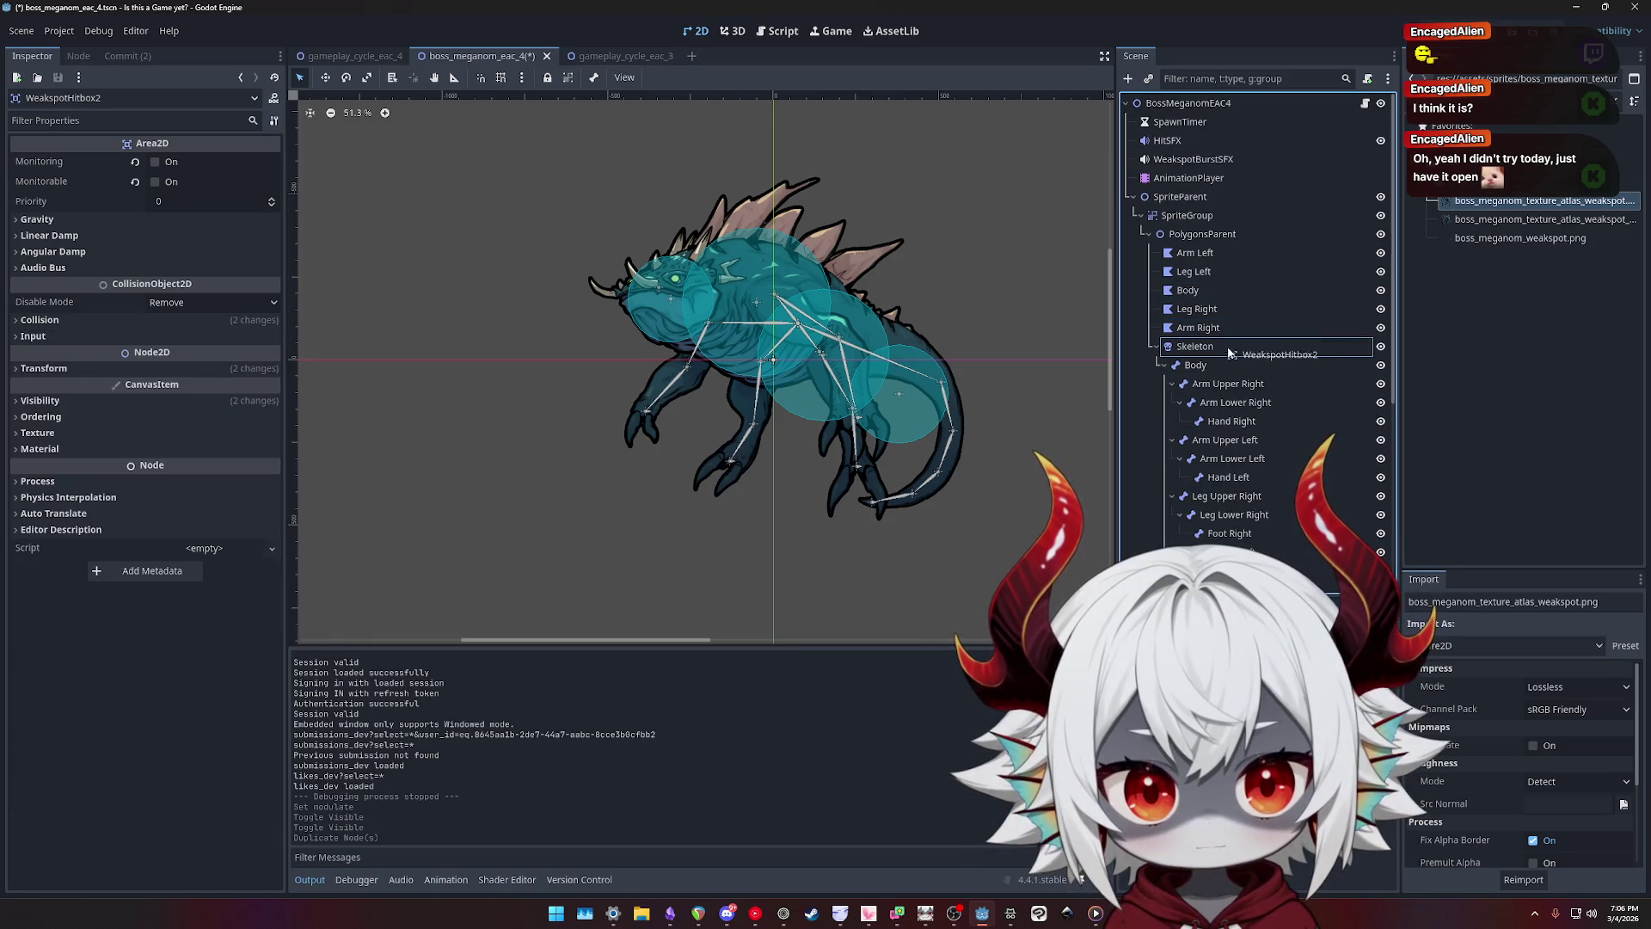
pyautogui.moveTo(1222, 375); pyautogui.dragTo(1202, 368)
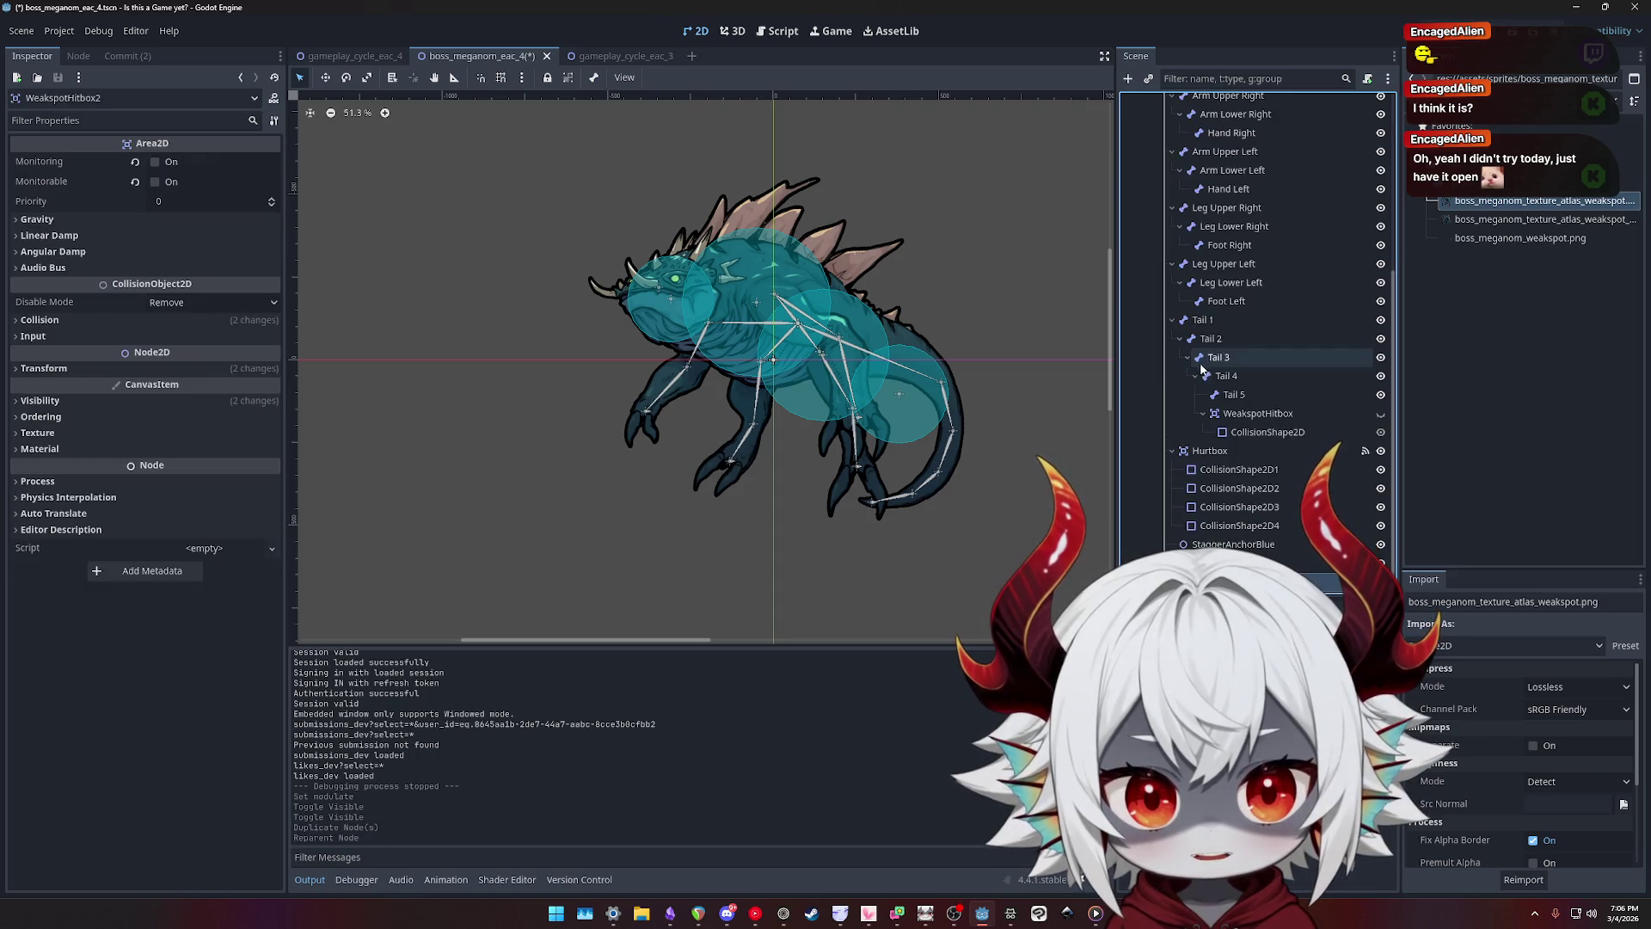
# - Show WeakspotHitbox2 and revert its Transform Position and Rotation to 0
pyautogui.click(1381, 563)
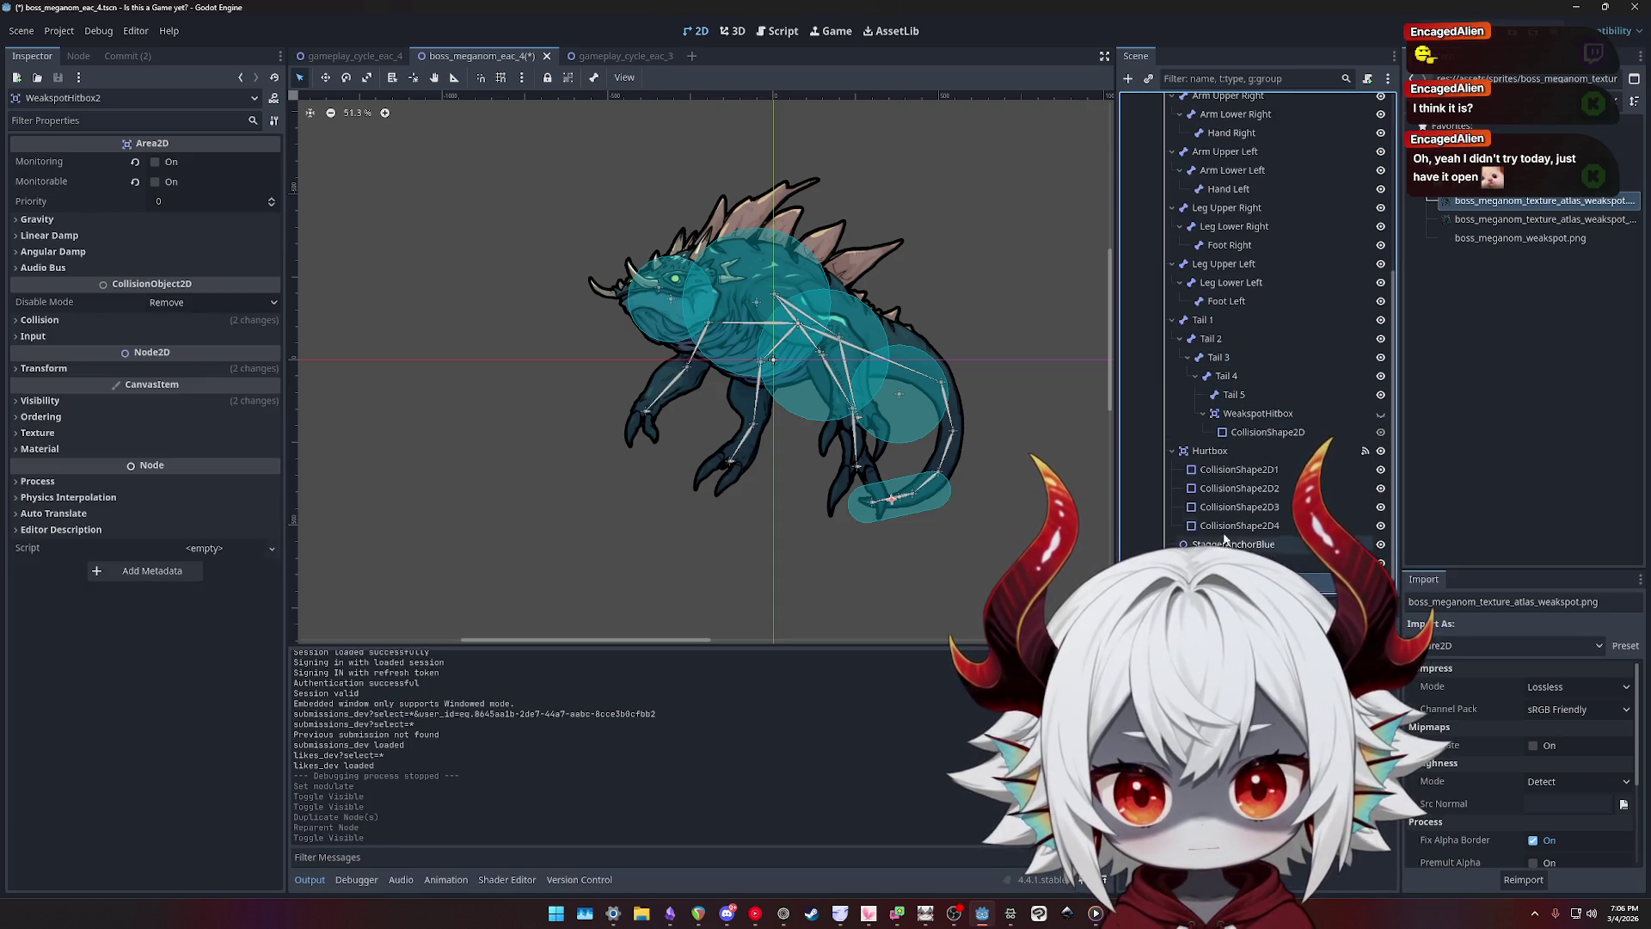
pyautogui.moveTo(890, 499); pyautogui.dragTo(630, 333)
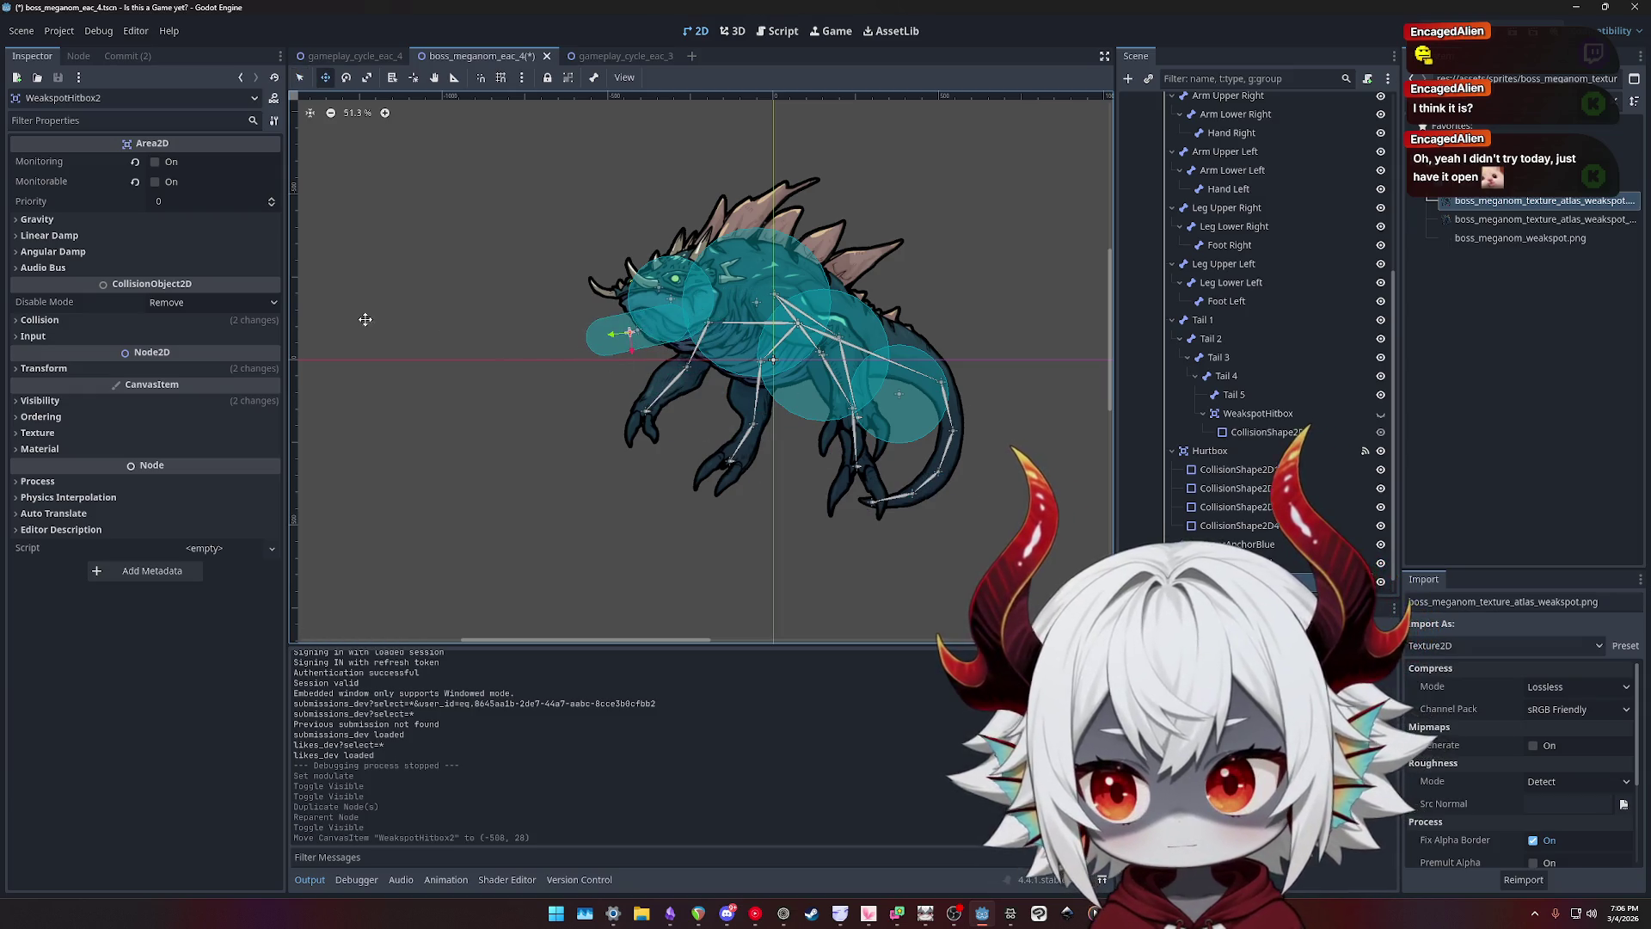
pyautogui.click(52, 370)
pyautogui.click(42, 320)
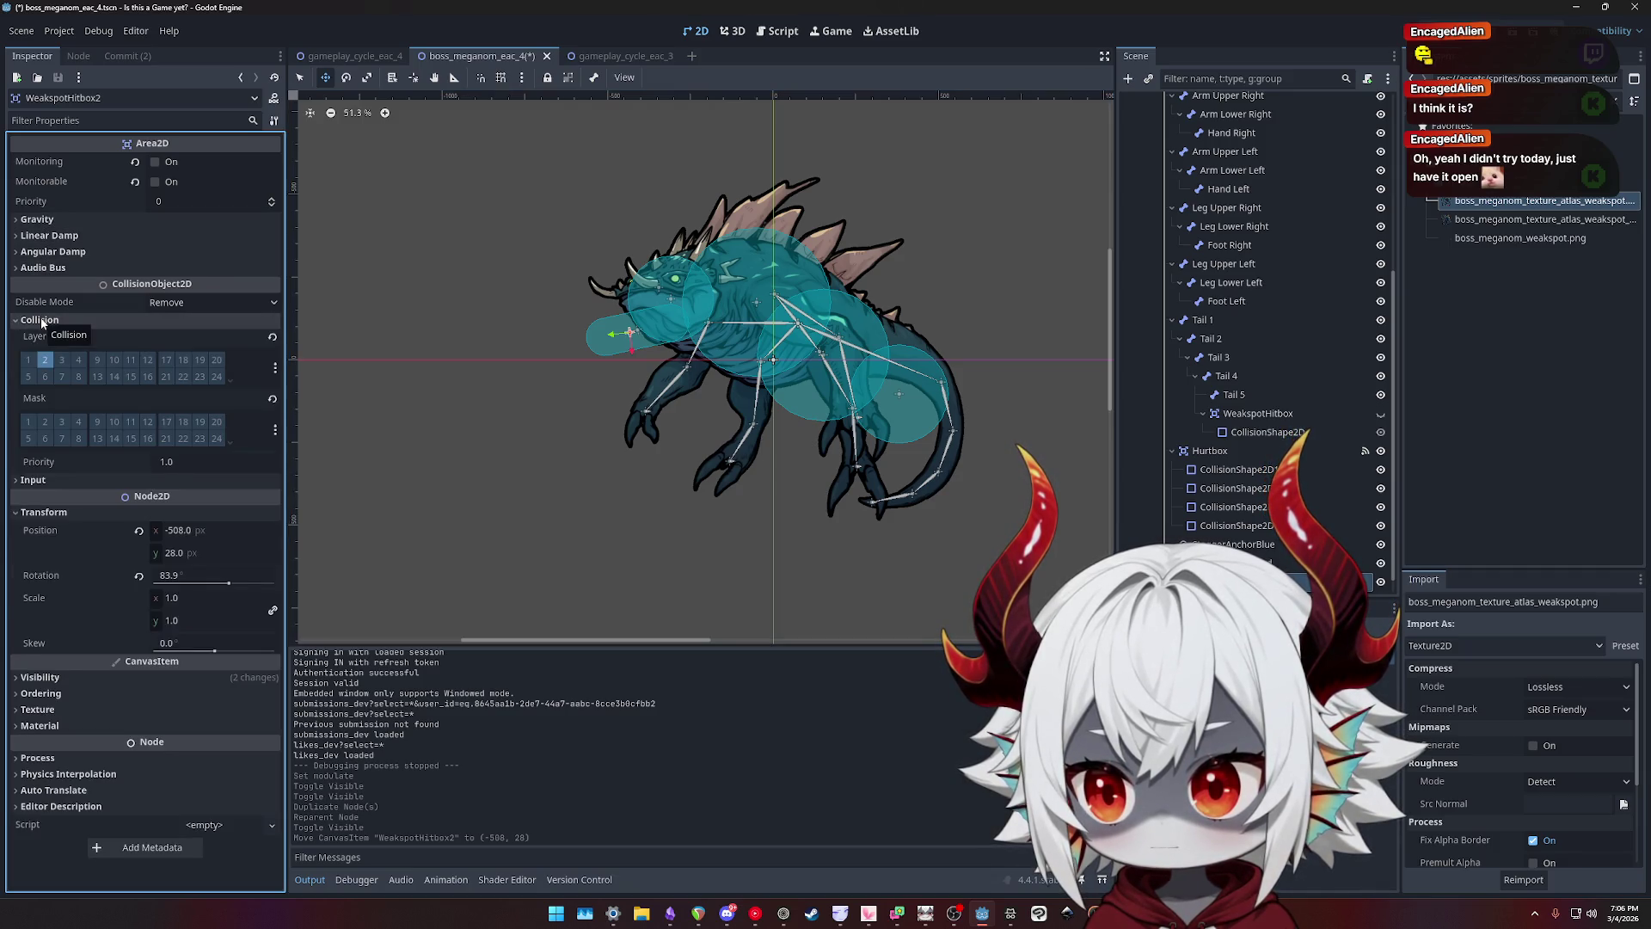
pyautogui.click(41, 320)
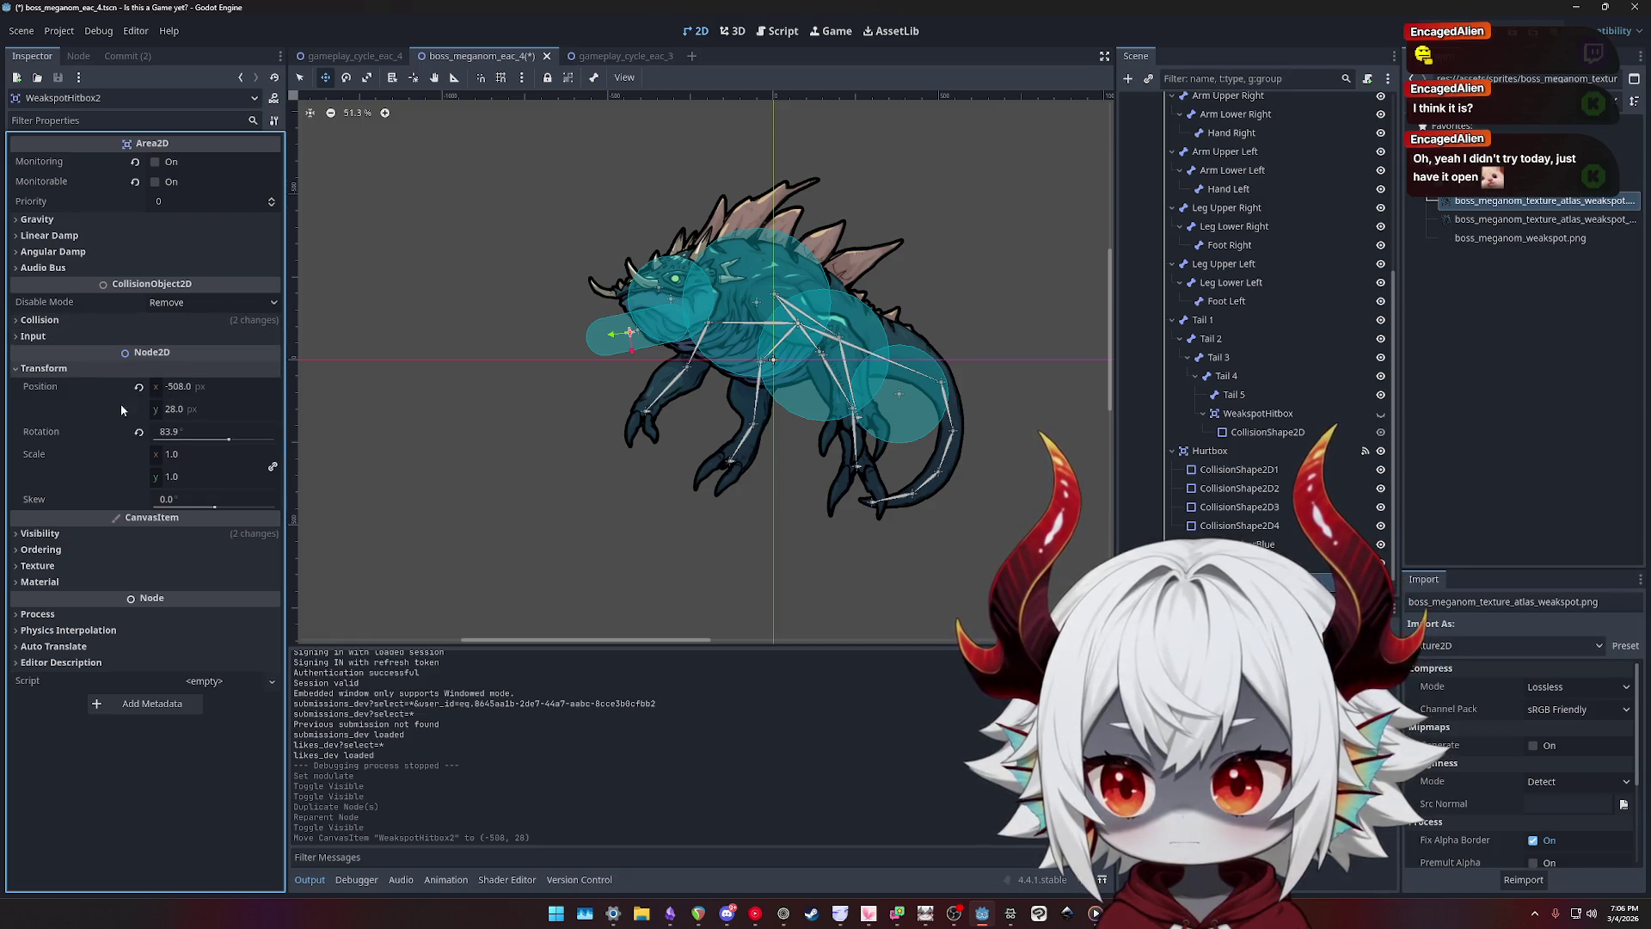
pyautogui.click(138, 387)
pyautogui.click(138, 431)
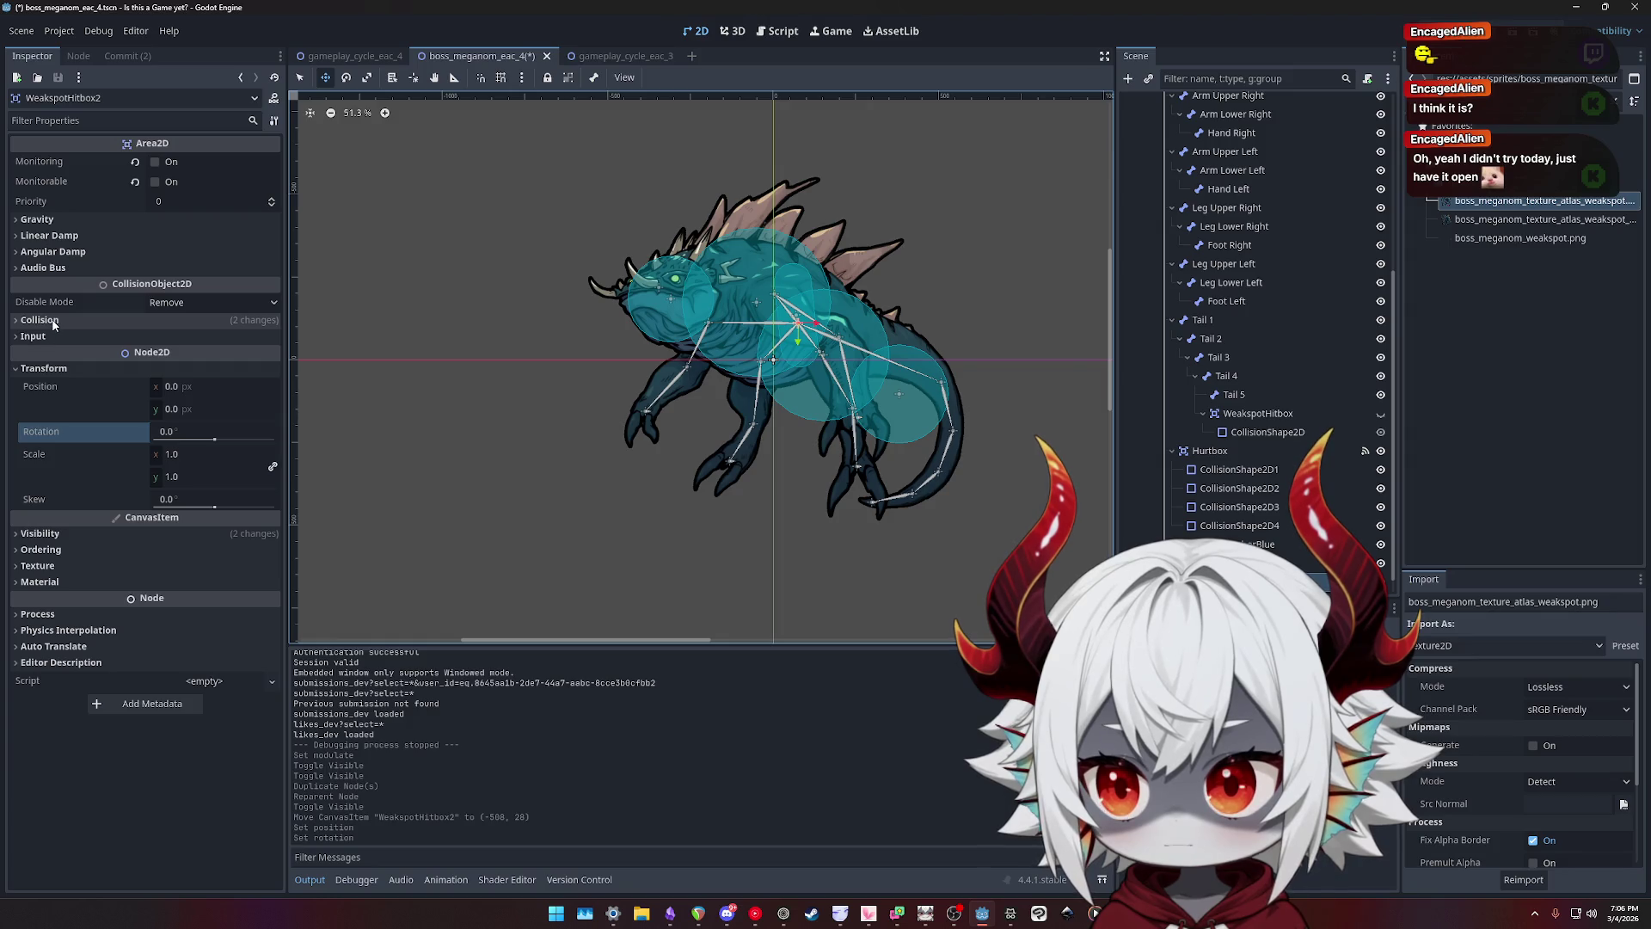
pyautogui.scroll(-1, 1264, 344)
pyautogui.click(1268, 413)
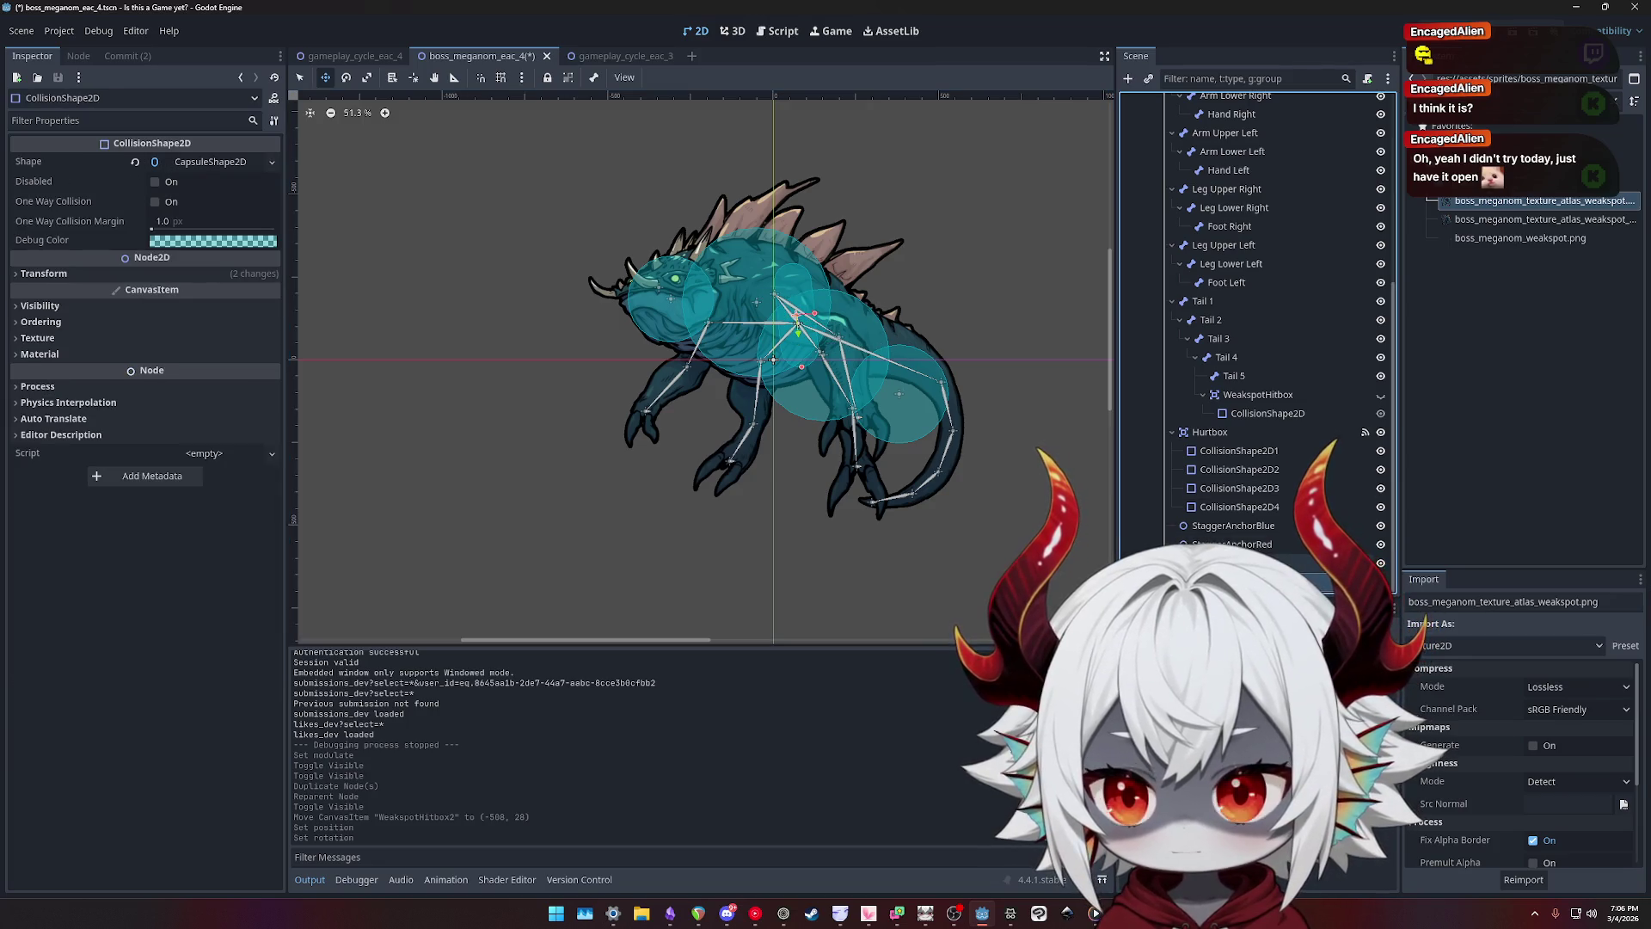
# - Unhide the tail WeakspotHitbox and clear its collision shape's position offset
pyautogui.click(1247, 397)
pyautogui.click(1256, 416)
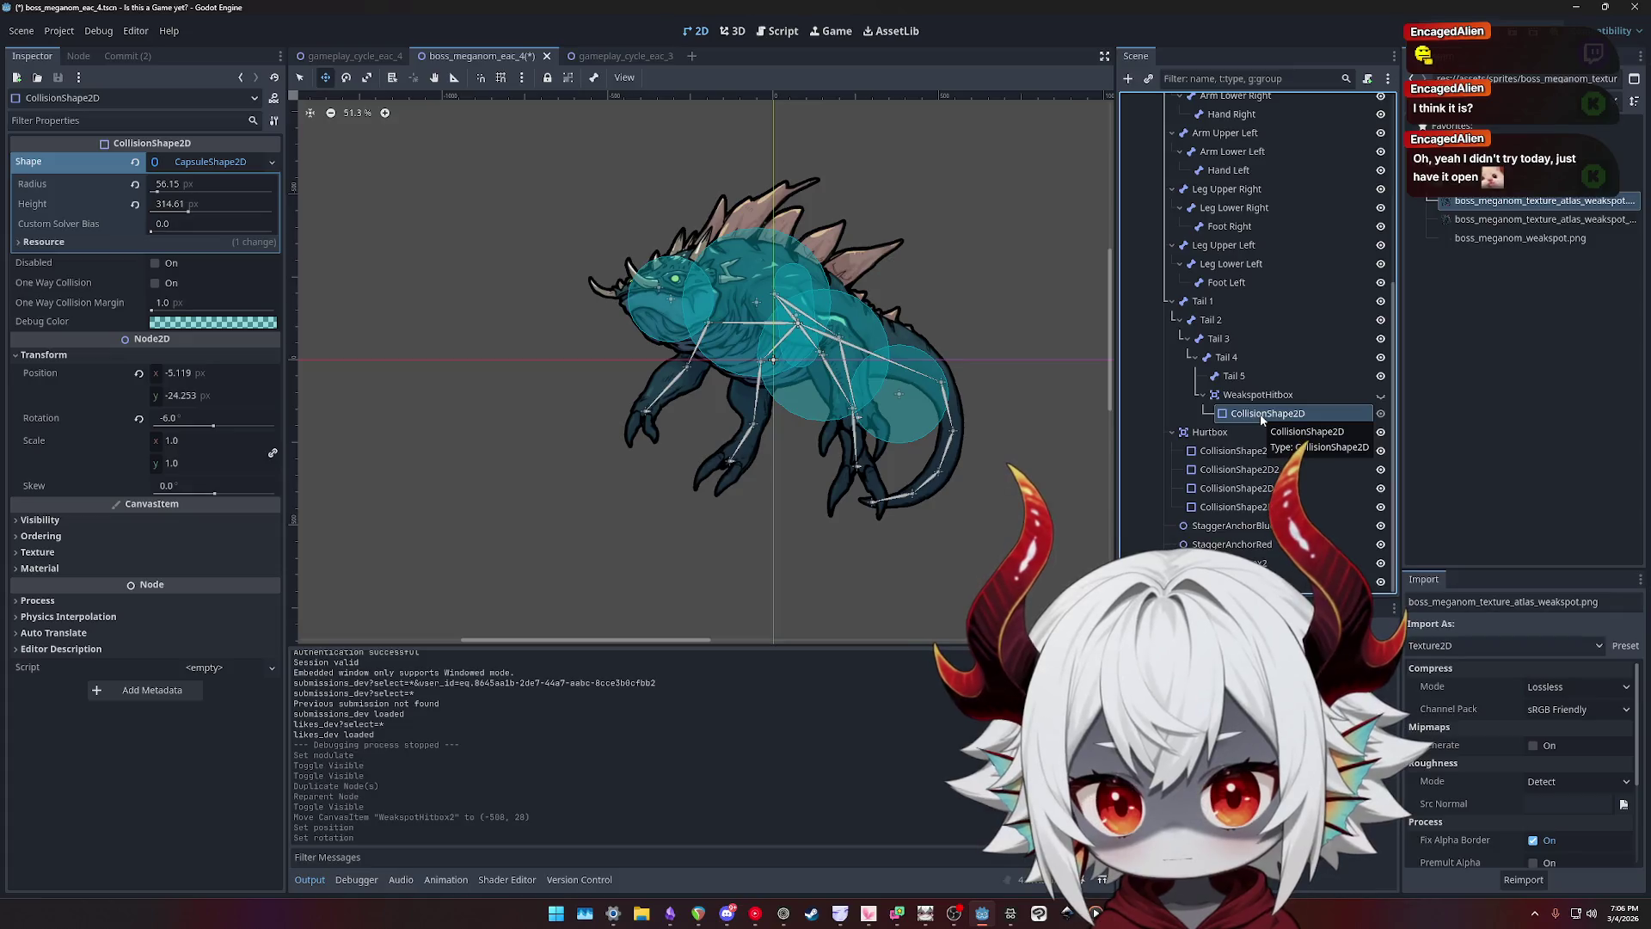
pyautogui.click(1380, 397)
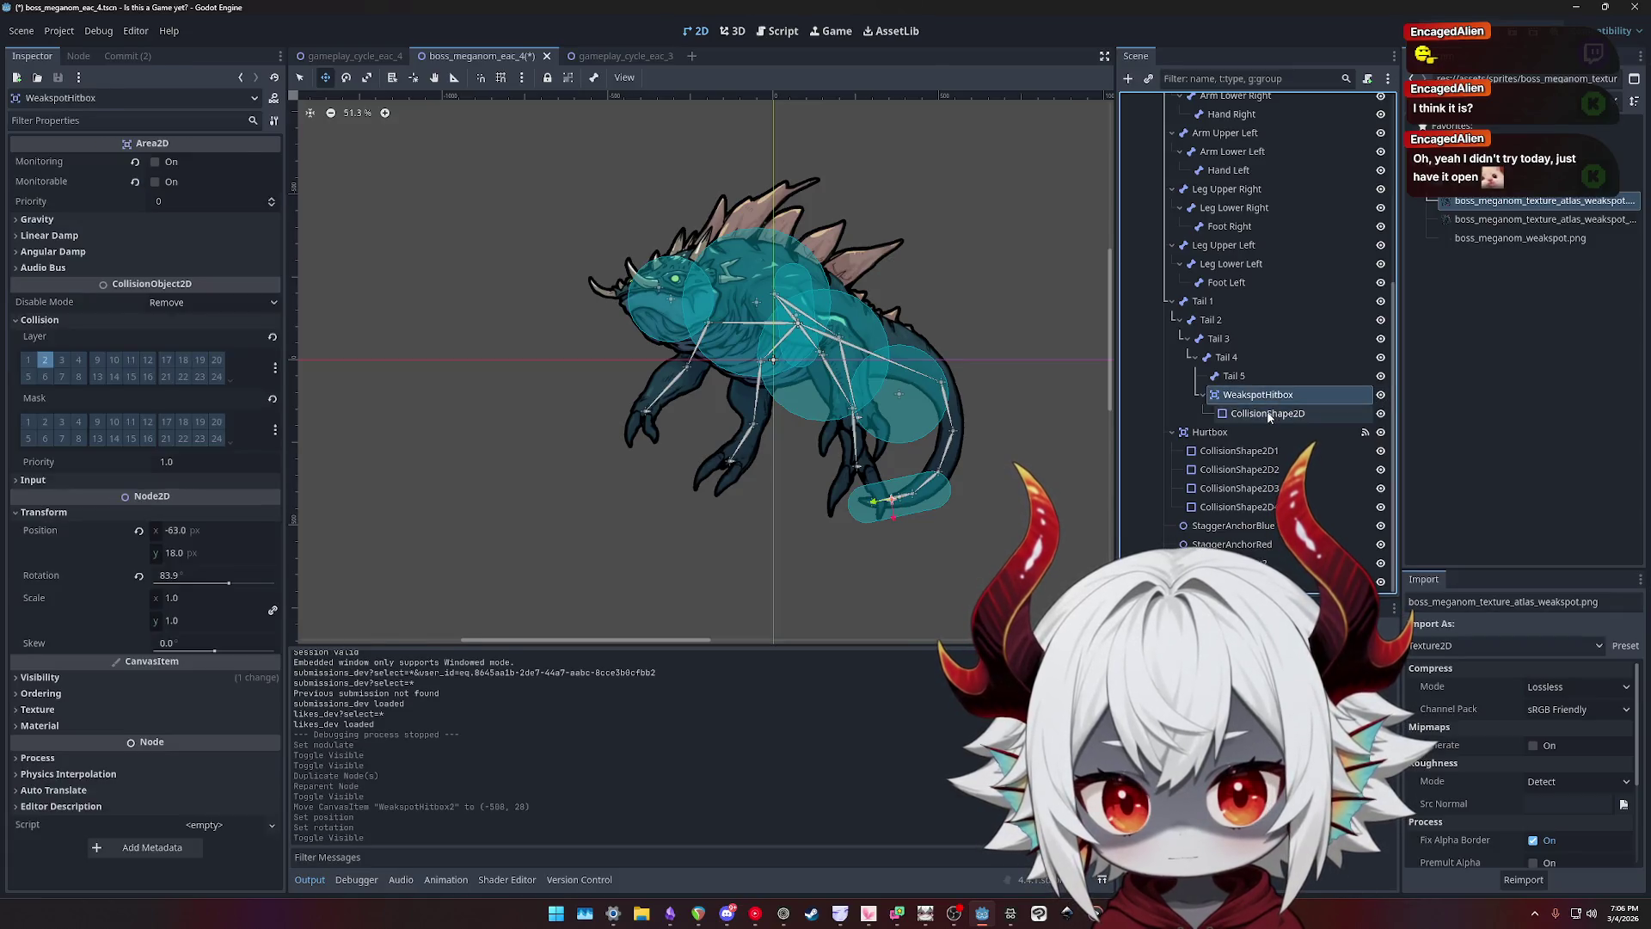
pyautogui.click(138, 374)
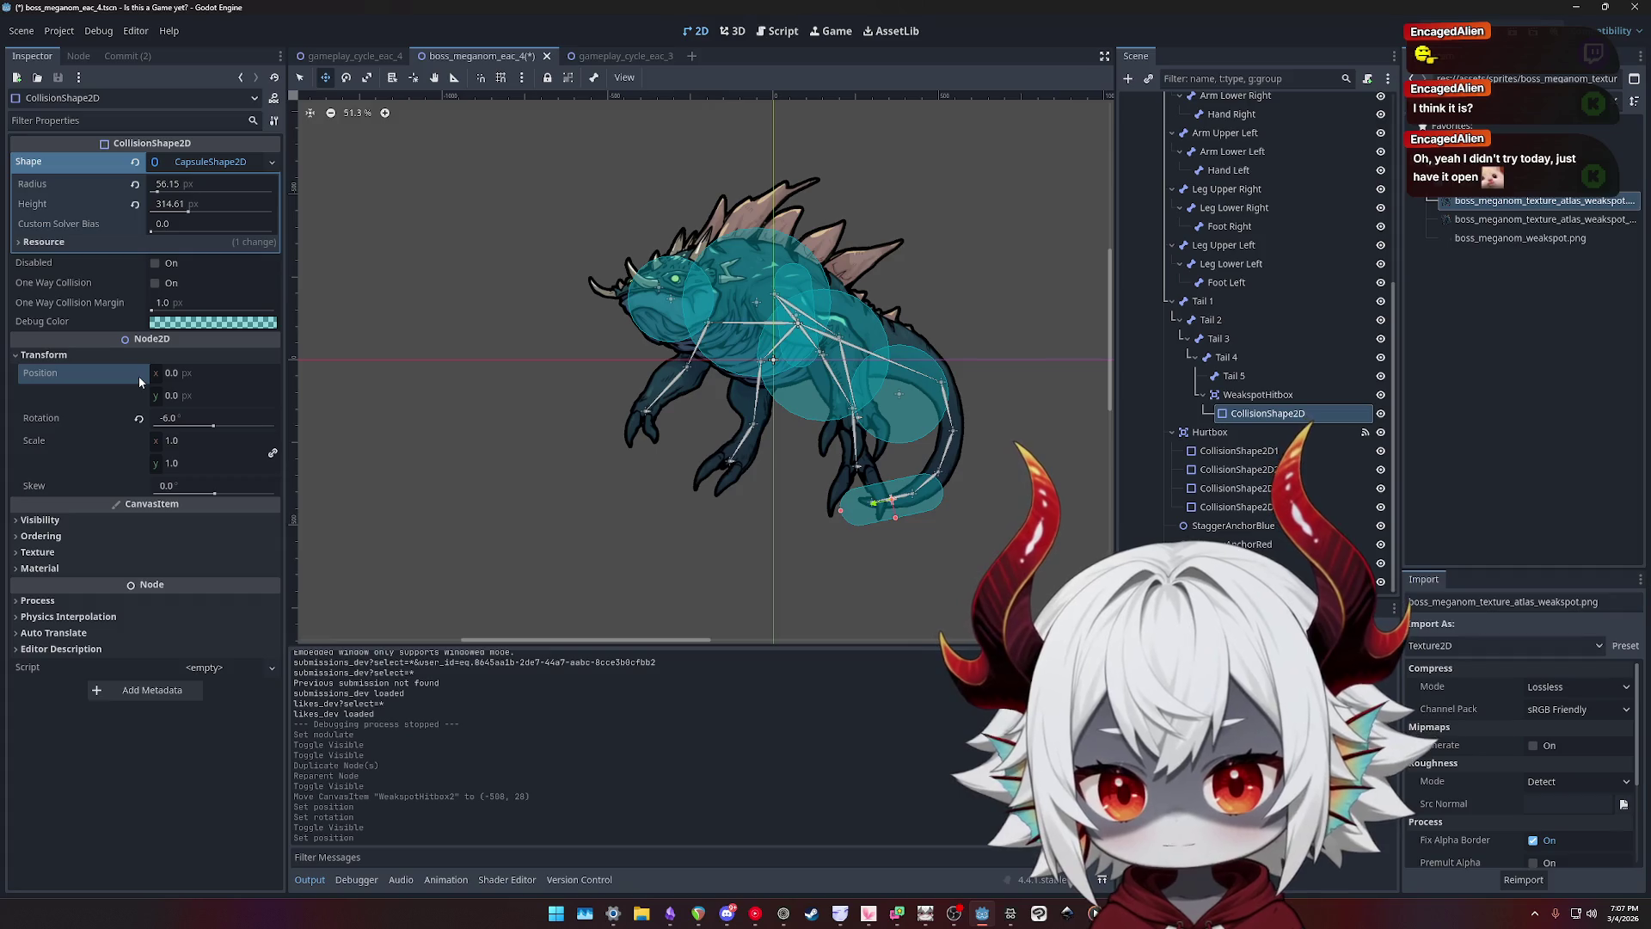
# - Clear the shape's tilt and rotate WeakspotHitbox to 78.6° along the tail tip
pyautogui.click(1258, 395)
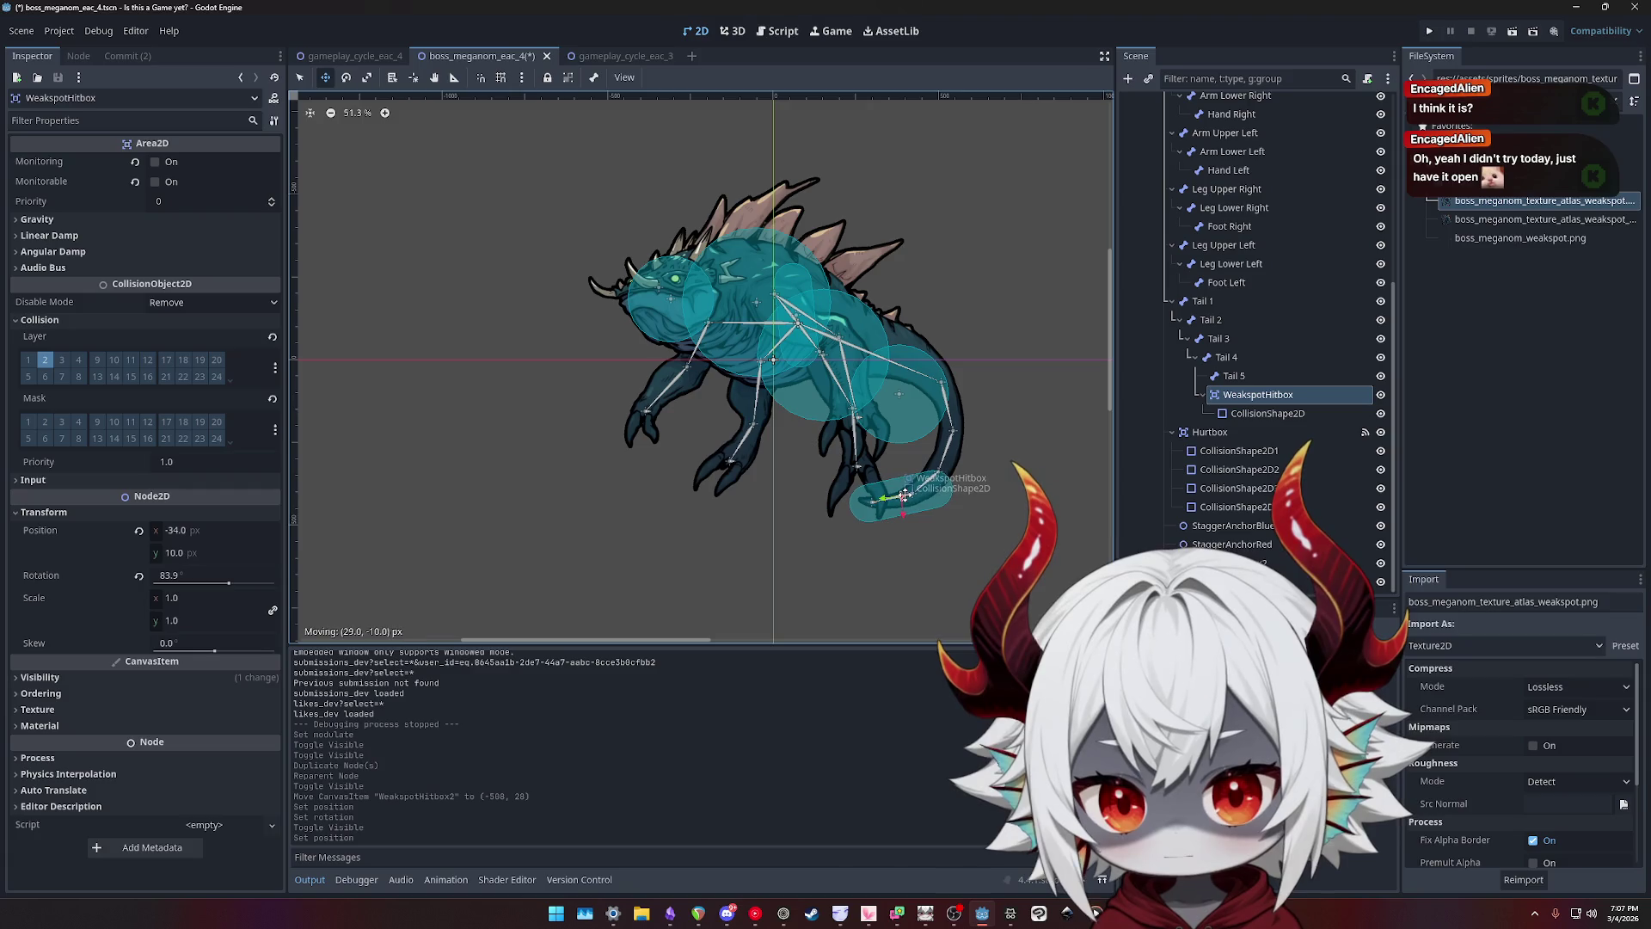
pyautogui.moveTo(905, 496); pyautogui.dragTo(902, 496)
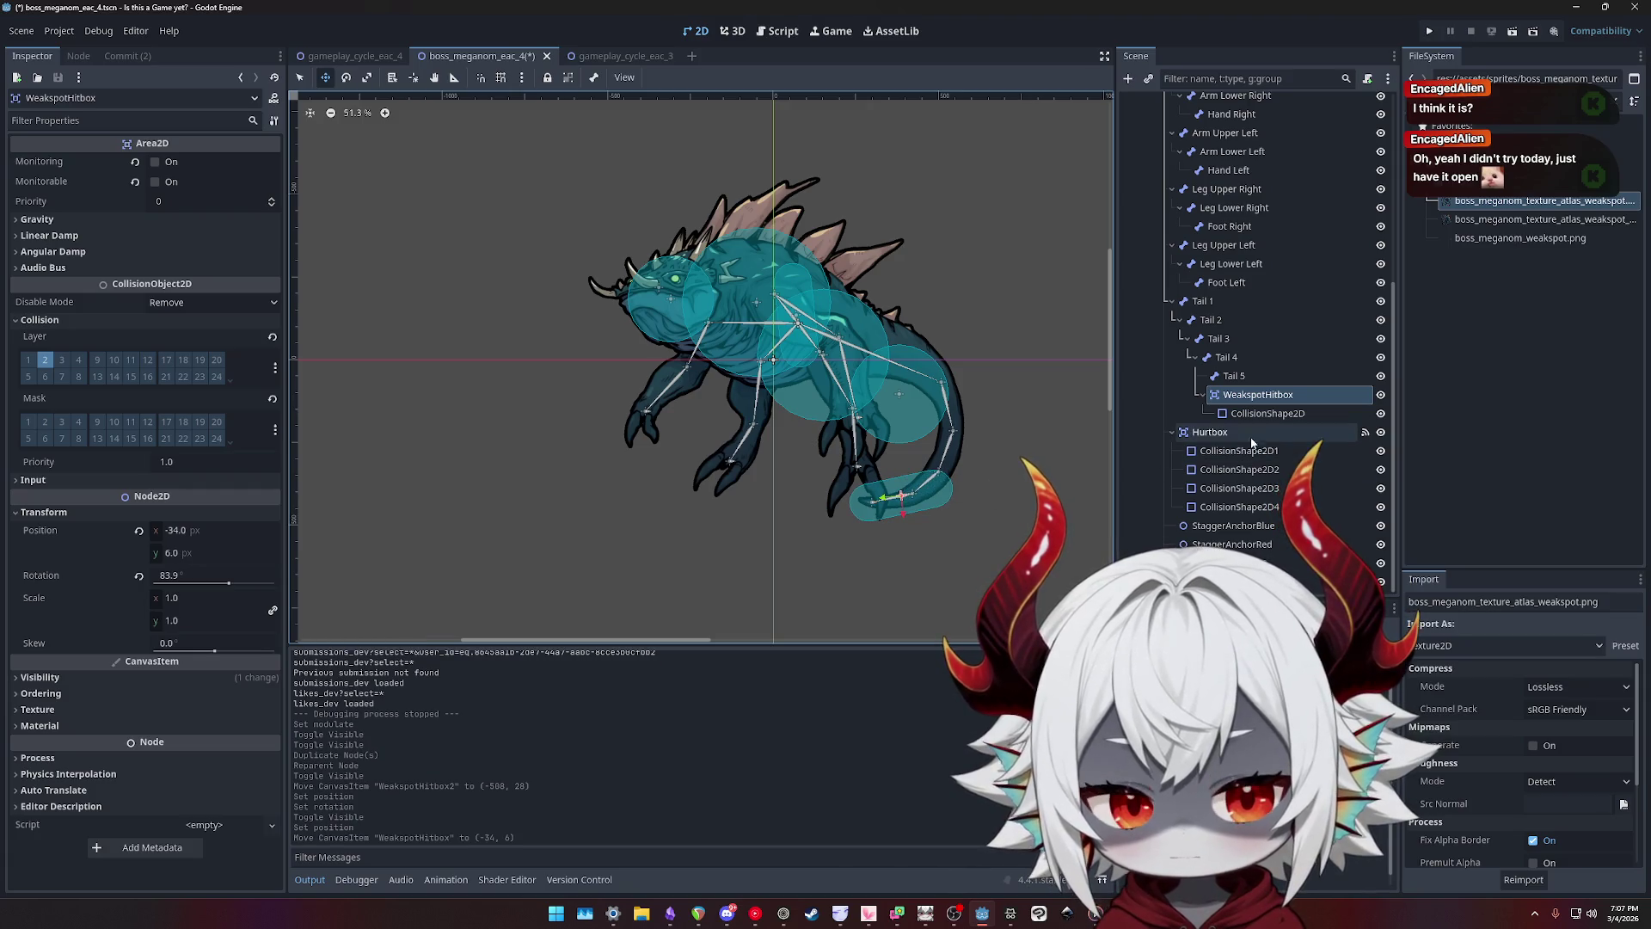
pyautogui.click(1271, 414)
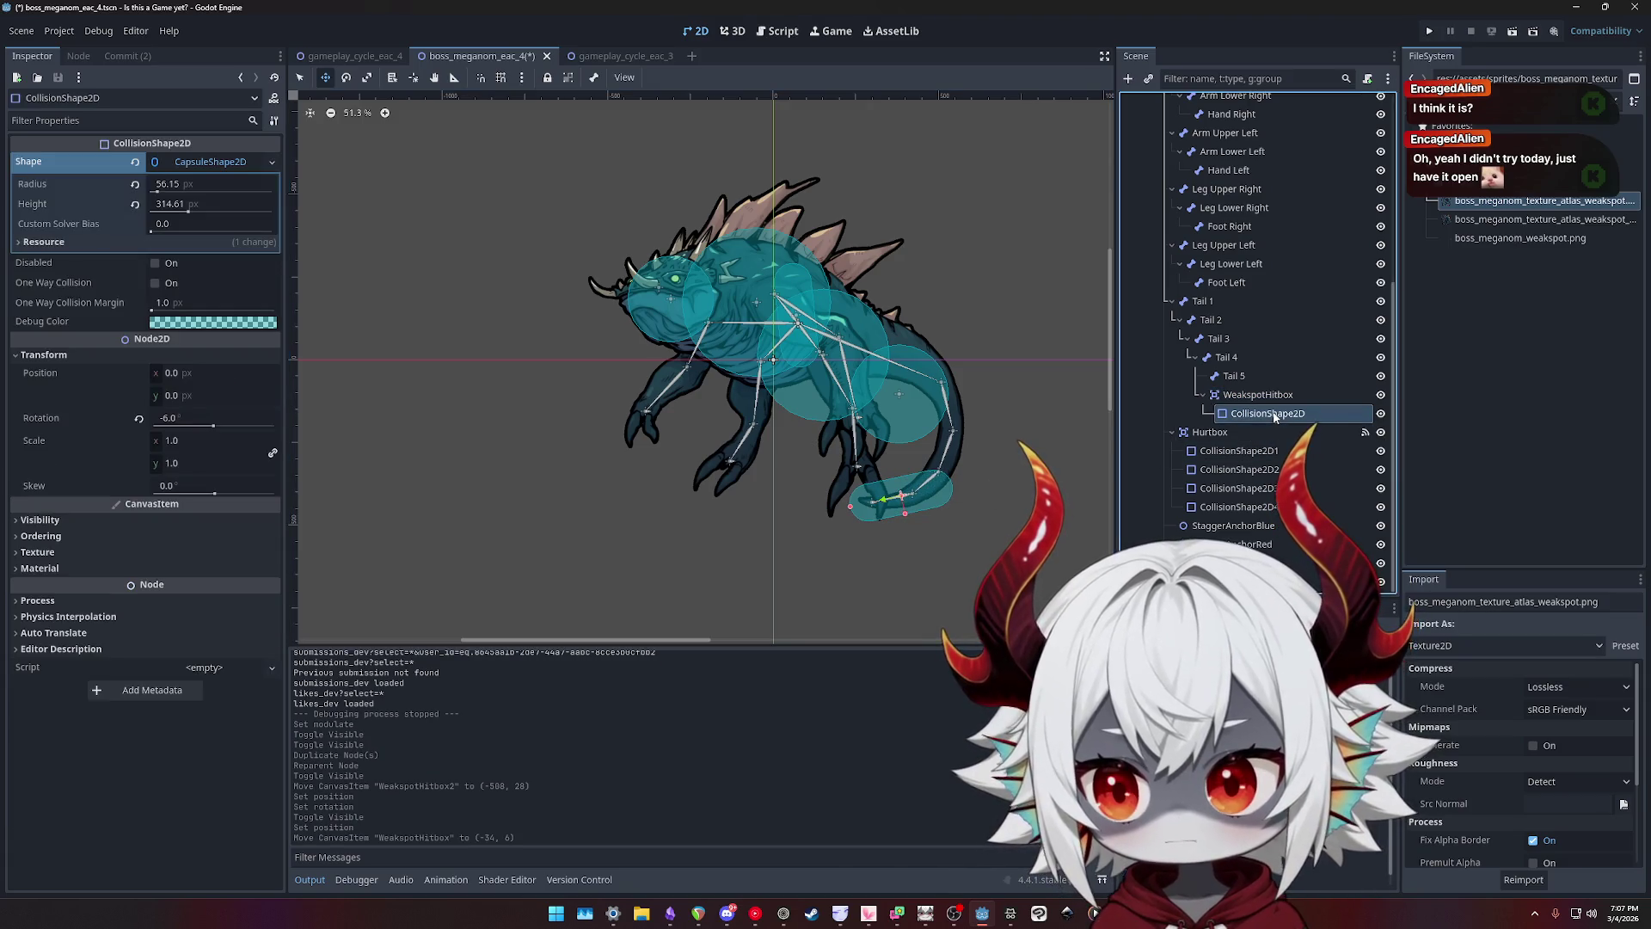
pyautogui.click(139, 419)
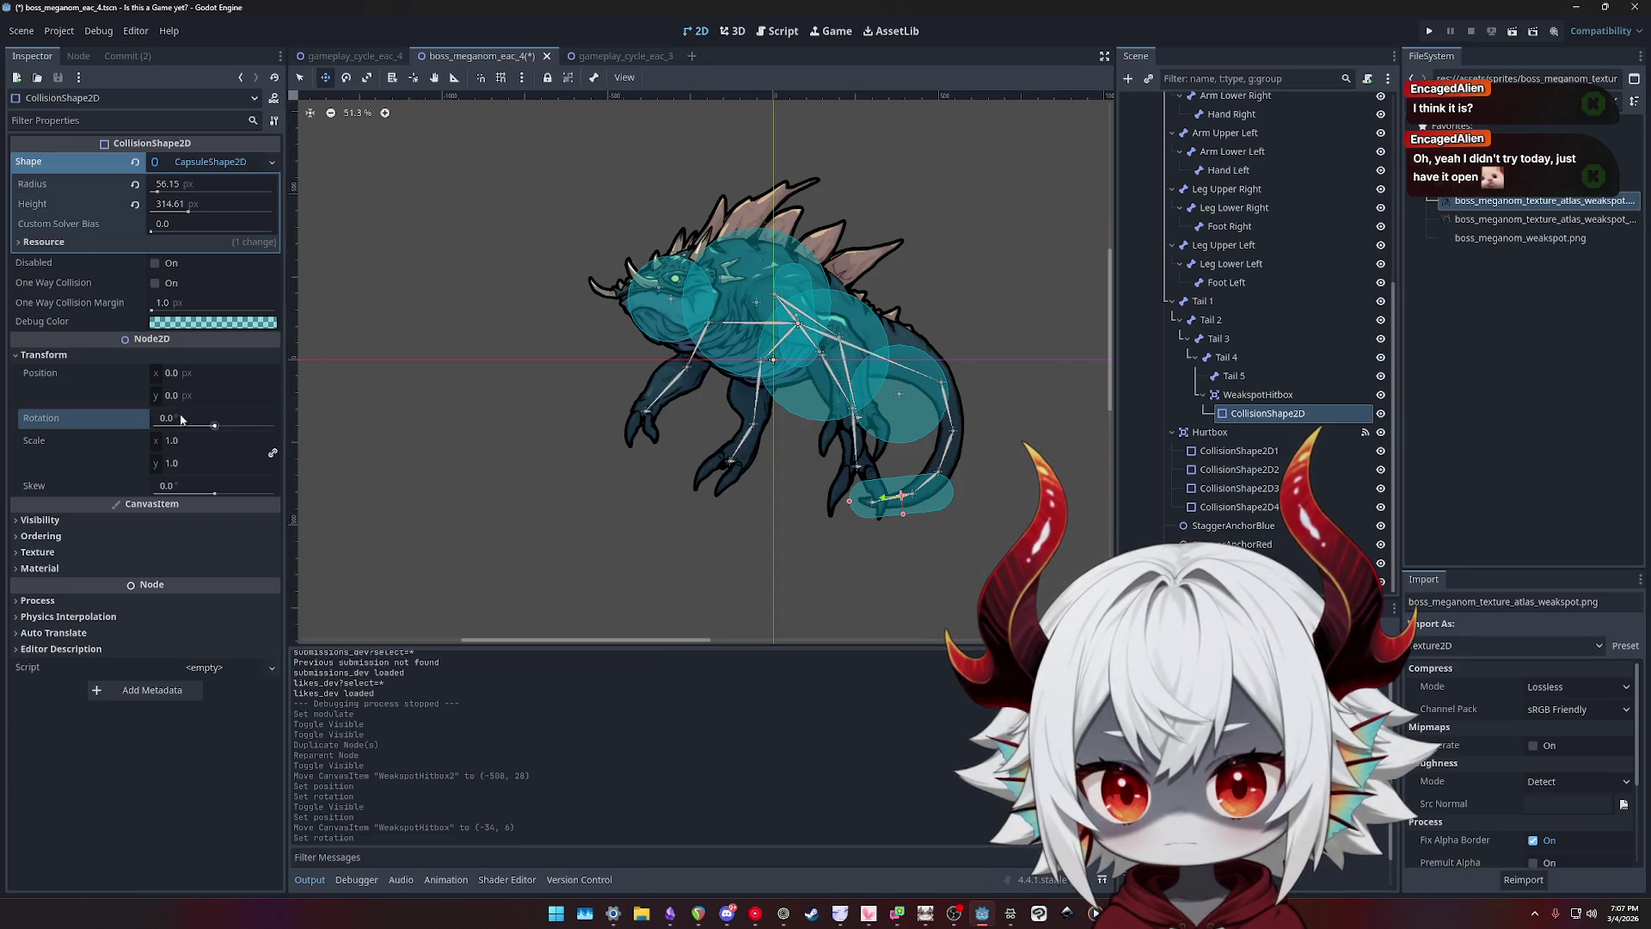
pyautogui.click(1271, 396)
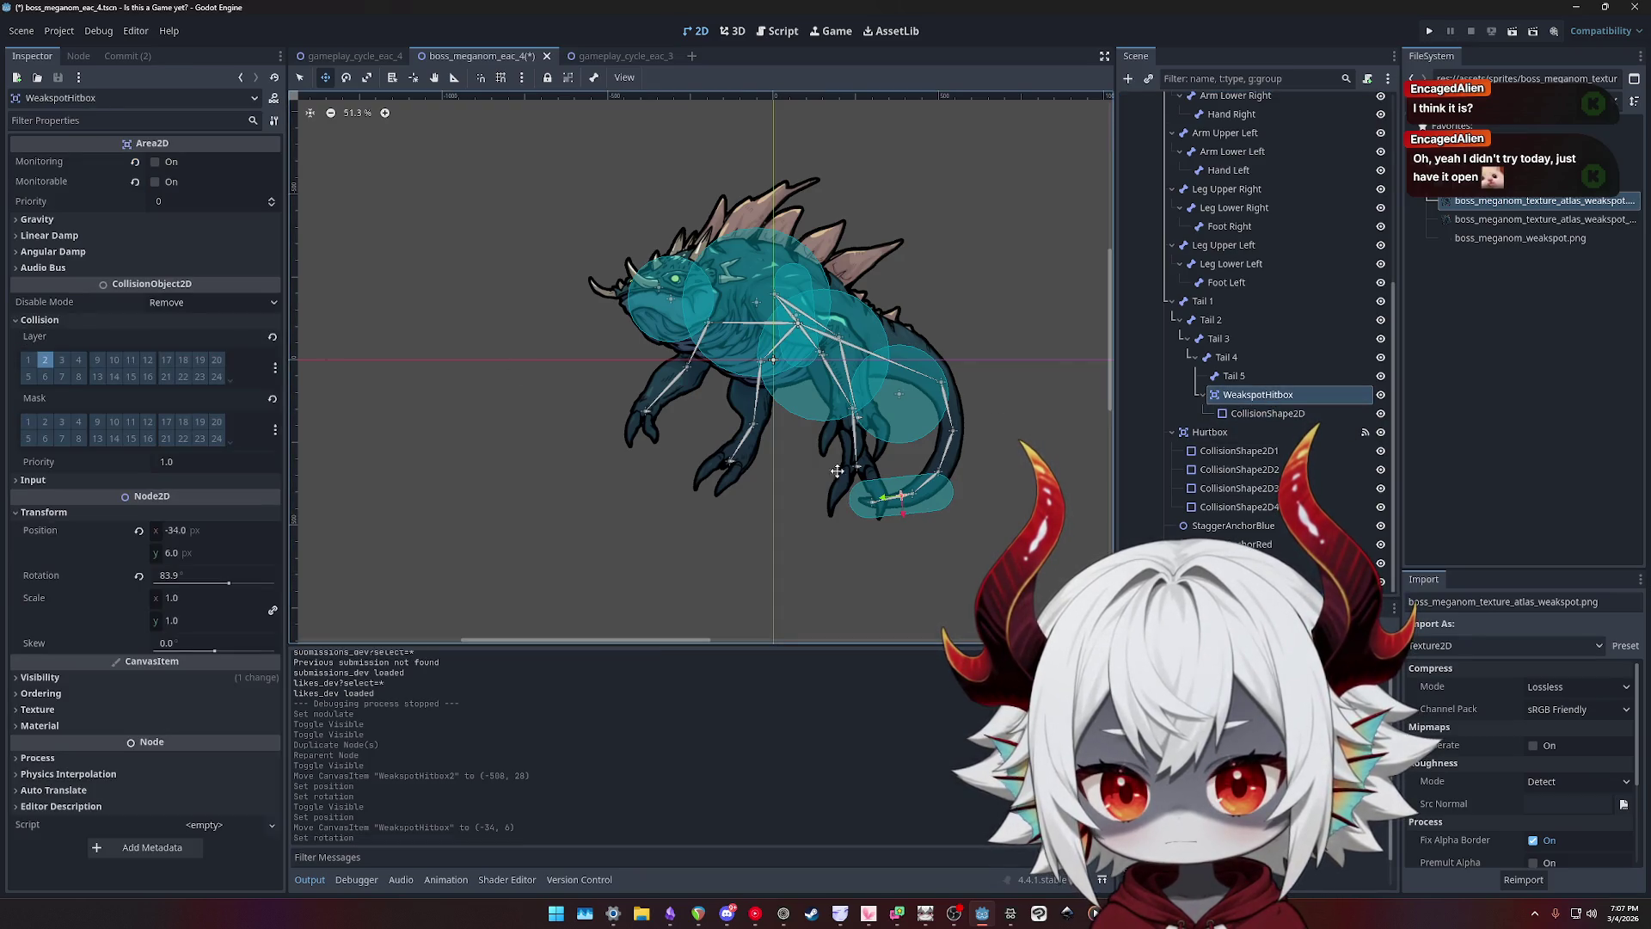
pyautogui.moveTo(830, 499); pyautogui.dragTo(906, 497)
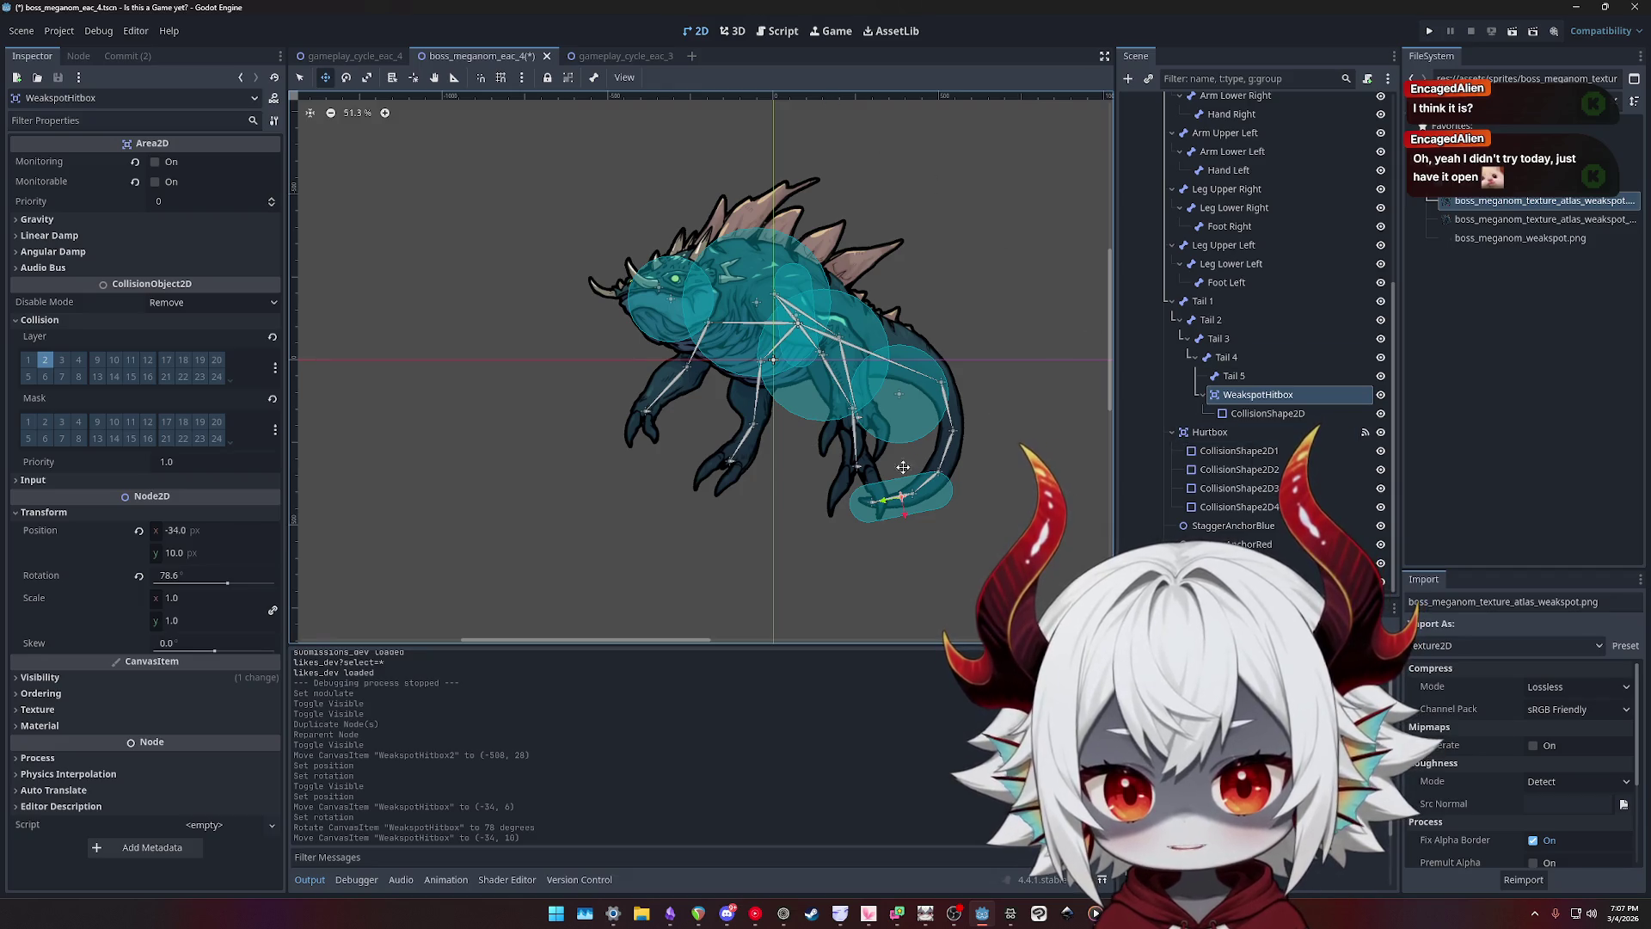
pyautogui.moveTo(898, 499); pyautogui.dragTo(899, 501)
# - Preview the AnimationPlayer's Swimming animation posed at 0.5 seconds
pyautogui.scroll(10, 1221, 301)
pyautogui.click(1196, 179)
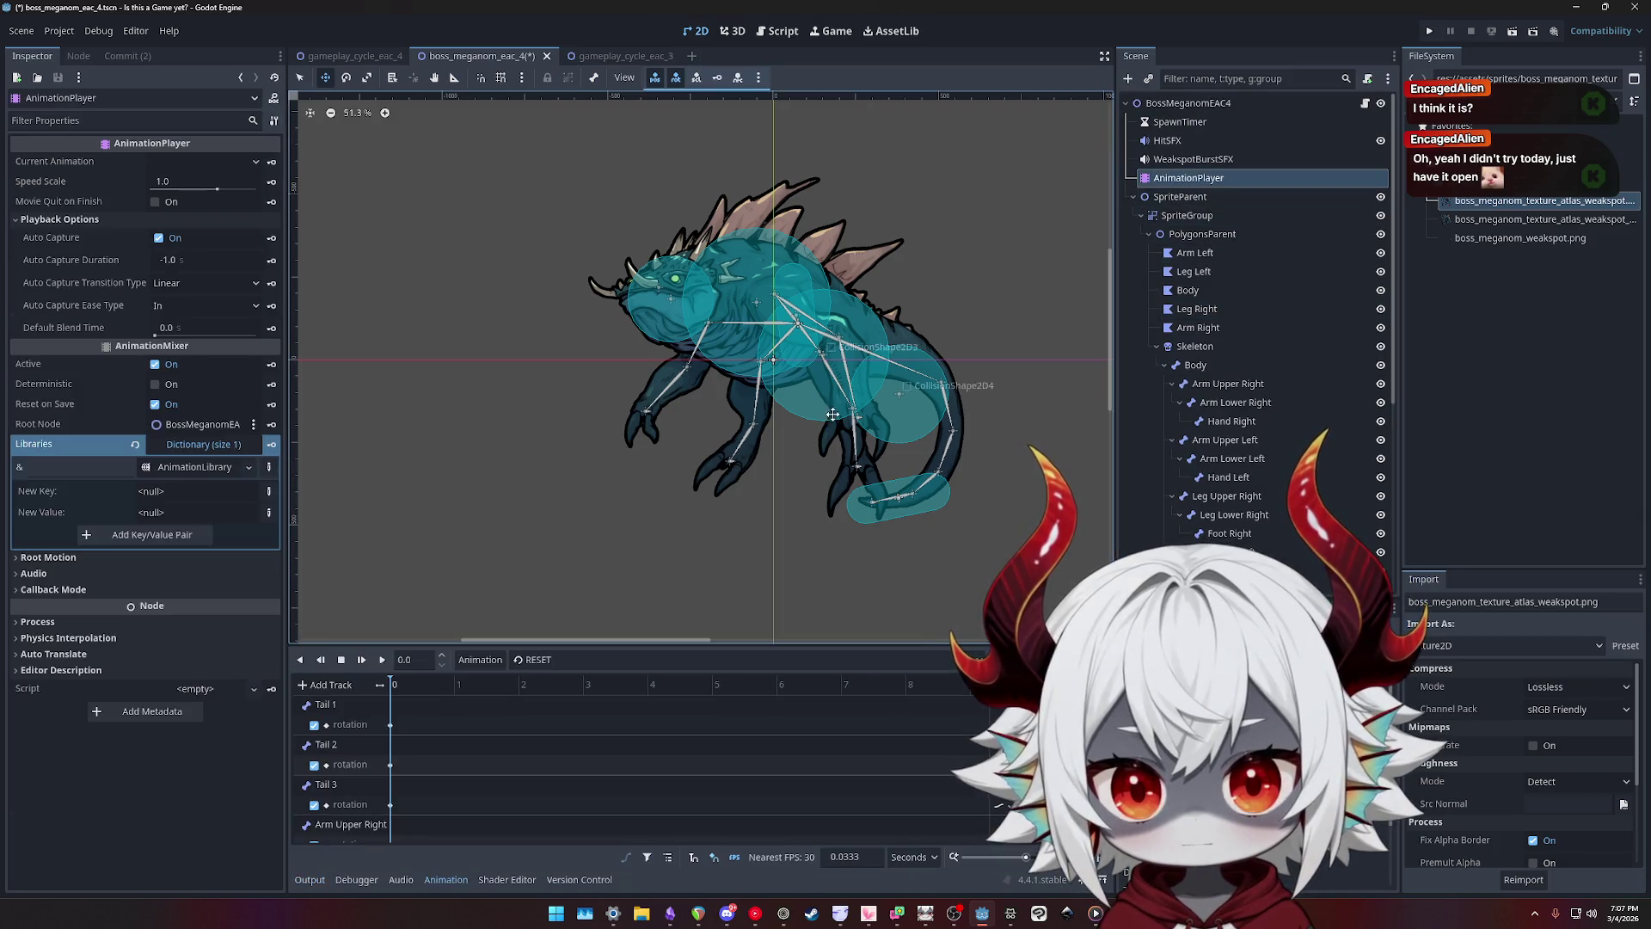
pyautogui.click(551, 659)
pyautogui.click(553, 699)
pyautogui.moveTo(394, 684); pyautogui.dragTo(422, 684)
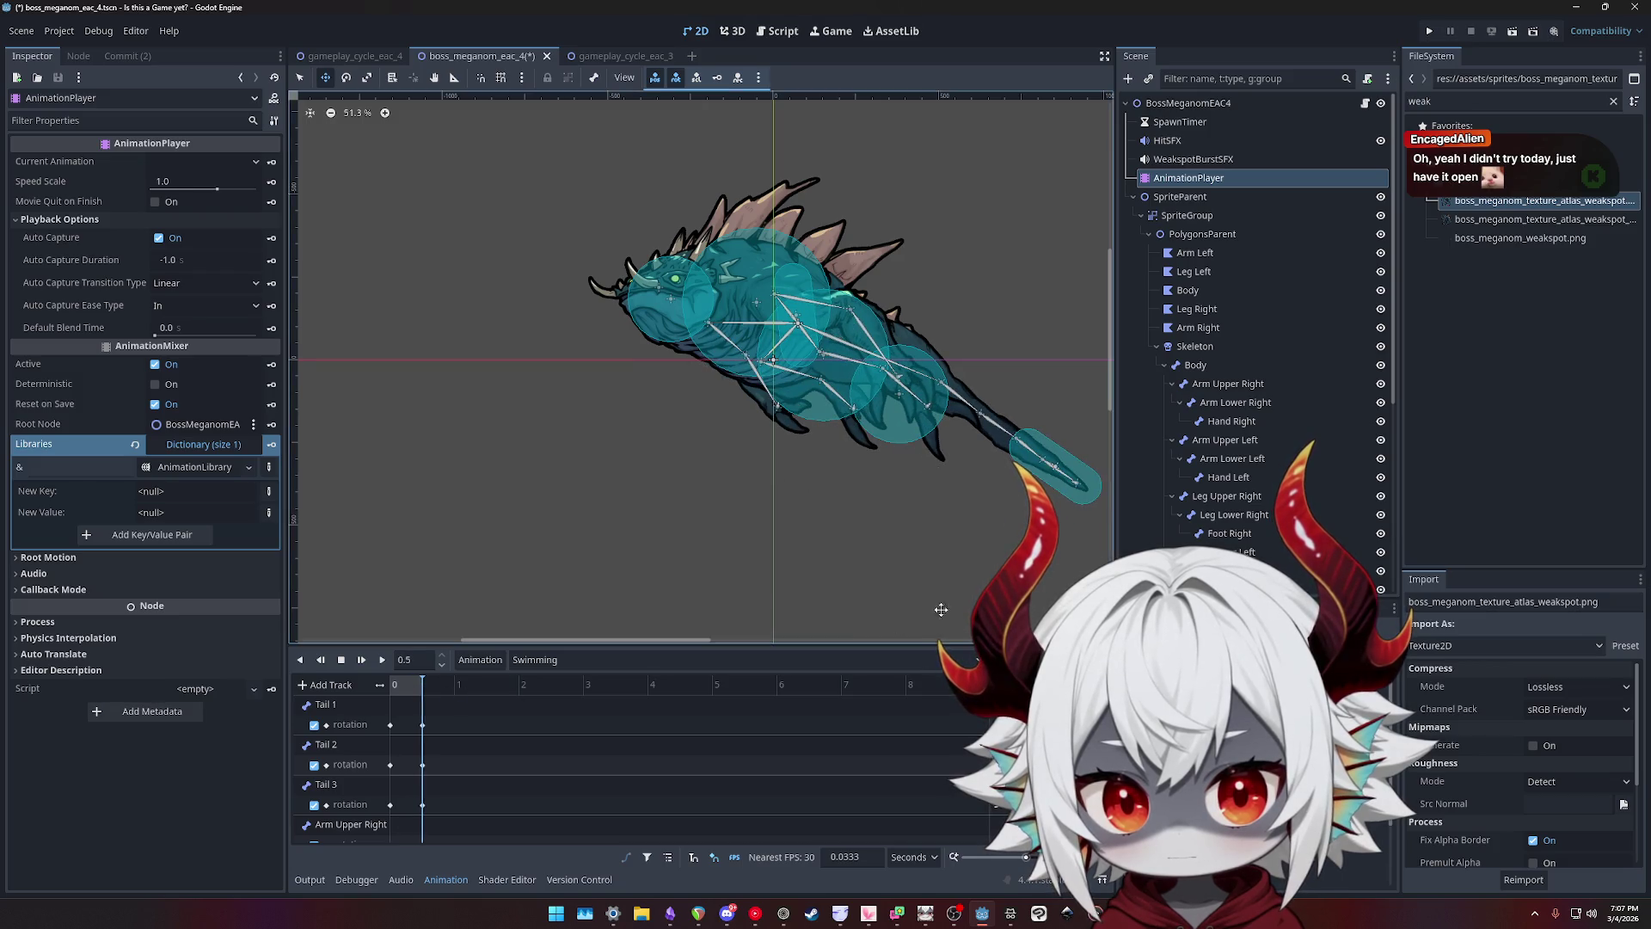
pyautogui.scroll(-5, 1258, 426)
# - Rotate and move the tail WeakspotHitbox to fit the swimming tail at 76.5°
pyautogui.click(1254, 397)
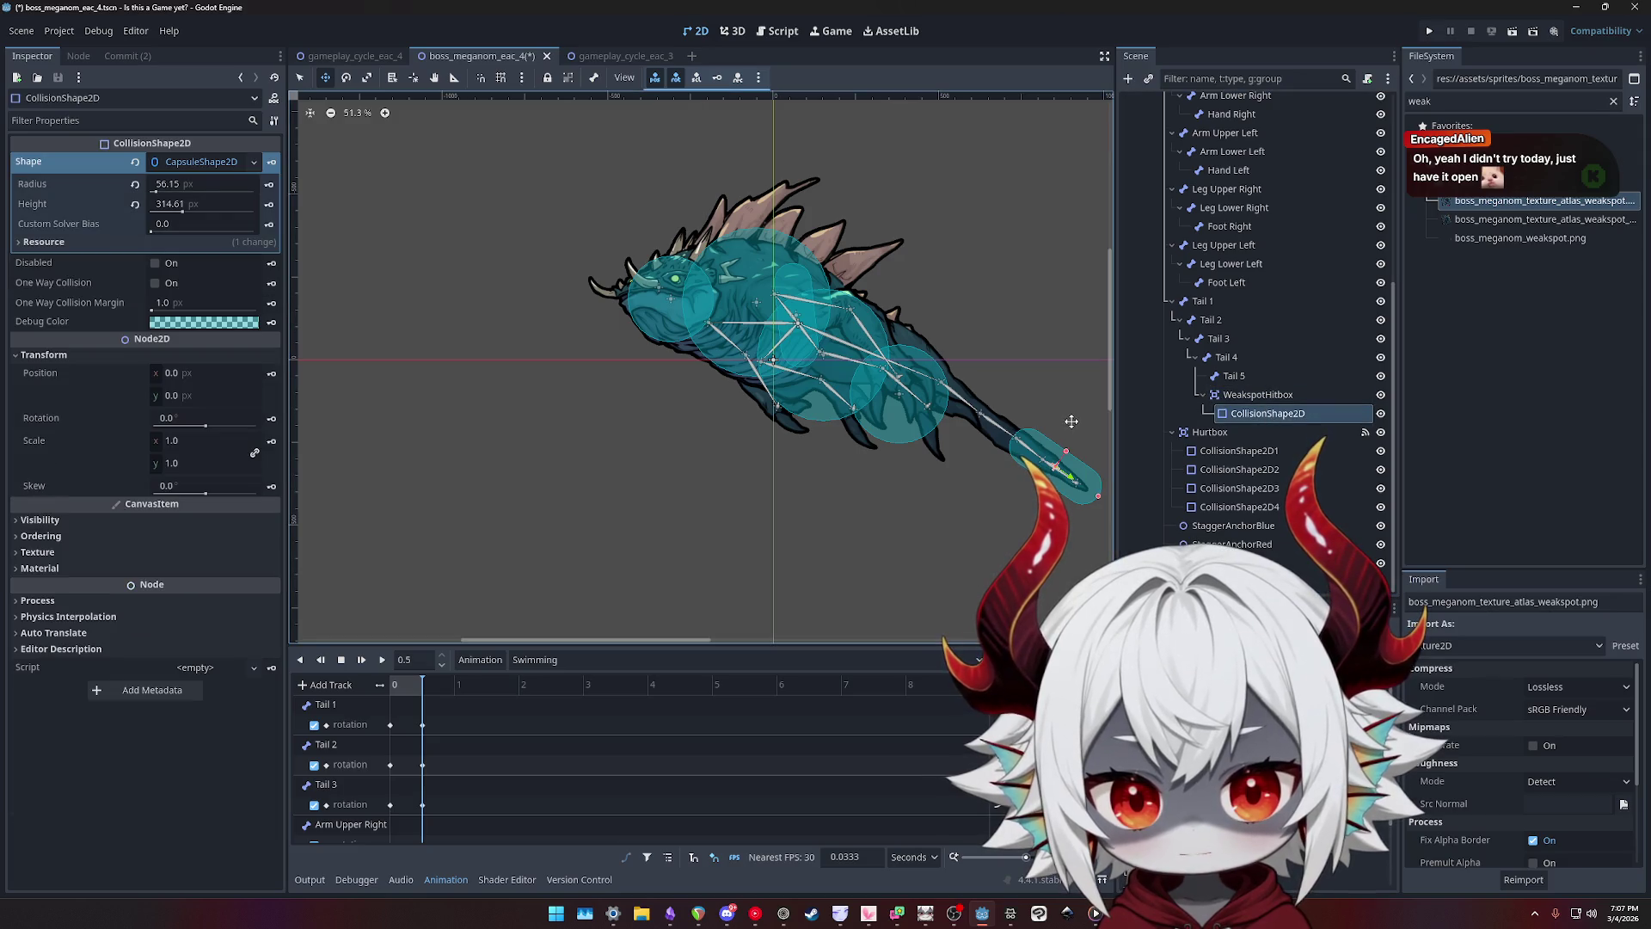
pyautogui.click(1258, 396)
pyautogui.press('e')
pyautogui.moveTo(1046, 432)
pyautogui.mouseDown()
pyautogui.moveTo(1069, 424)
pyautogui.moveTo(1062, 465)
pyautogui.moveTo(1080, 421)
pyautogui.moveTo(1059, 466)
pyautogui.mouseUp()
pyautogui.press('w')
pyautogui.press('e')
pyautogui.press('e')
pyautogui.press('w')
pyautogui.press('e')
pyautogui.press('w')
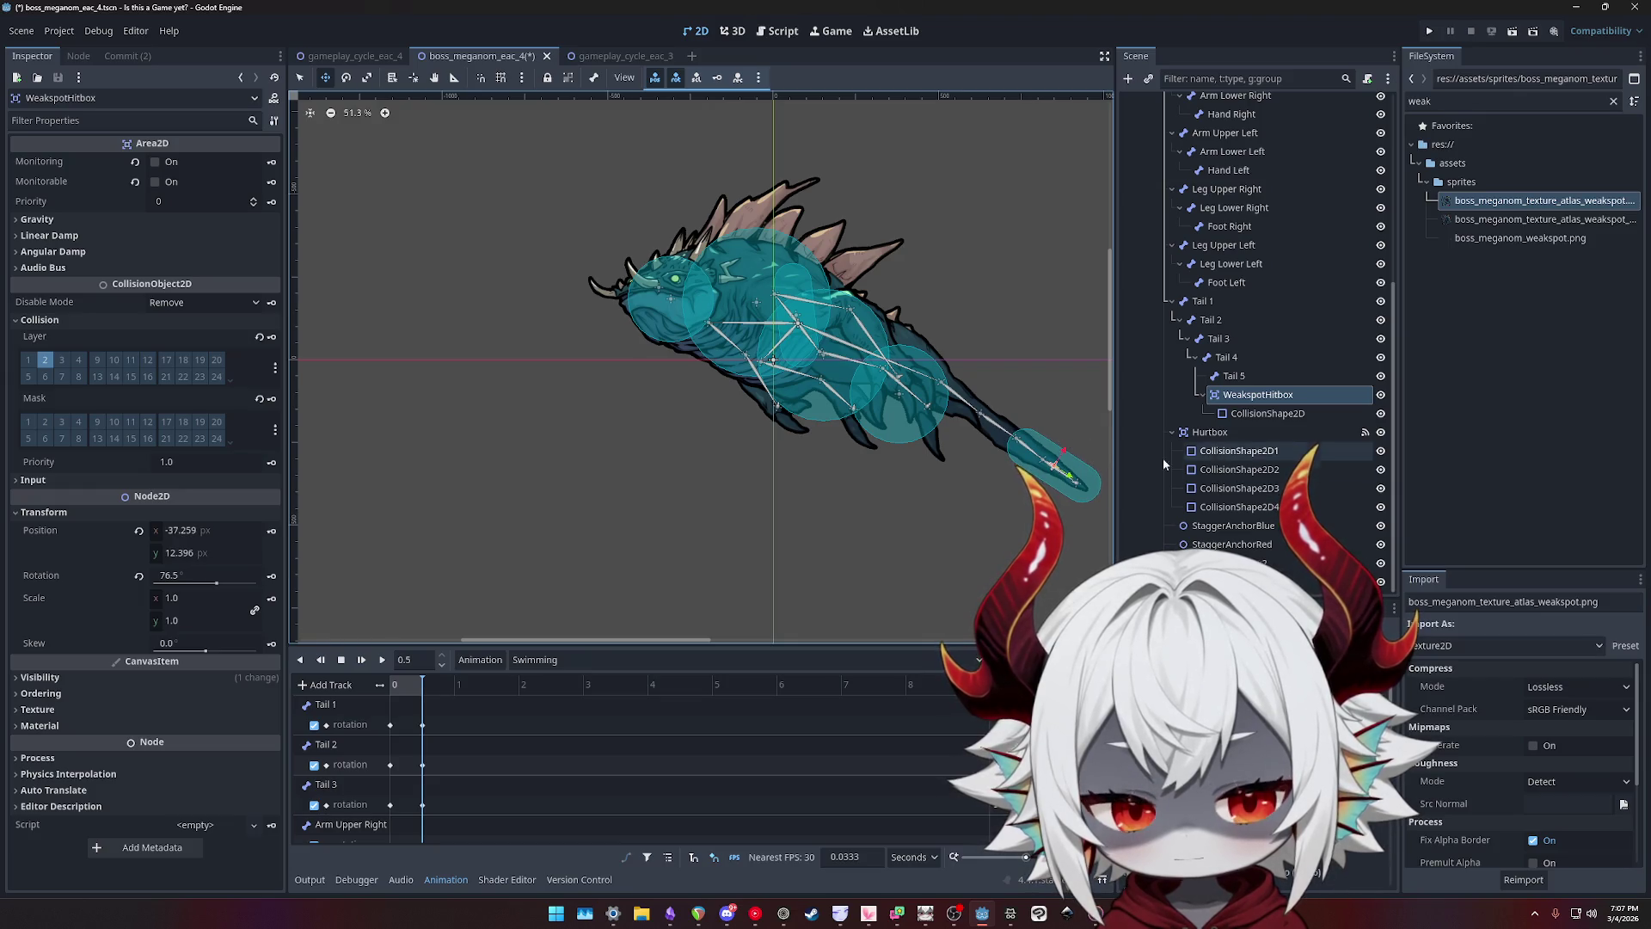
# - Save the boss scene and return the boss to the RESET pose
pyautogui.hotkey('ctrl', 's')
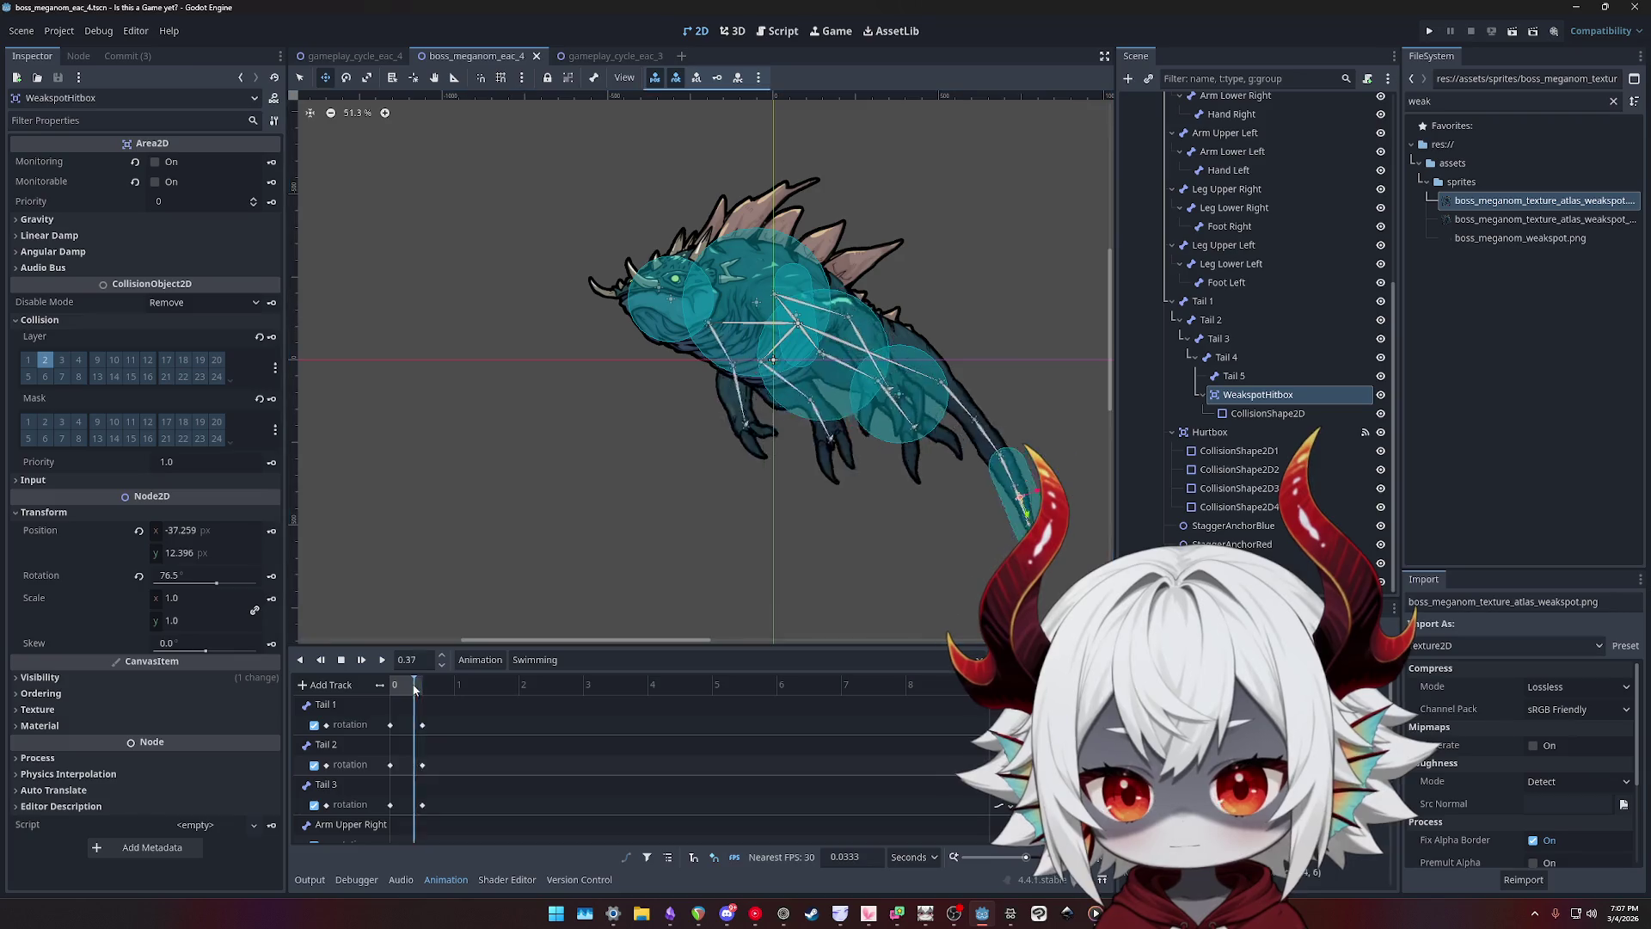
pyautogui.click(600, 660)
pyautogui.click(548, 681)
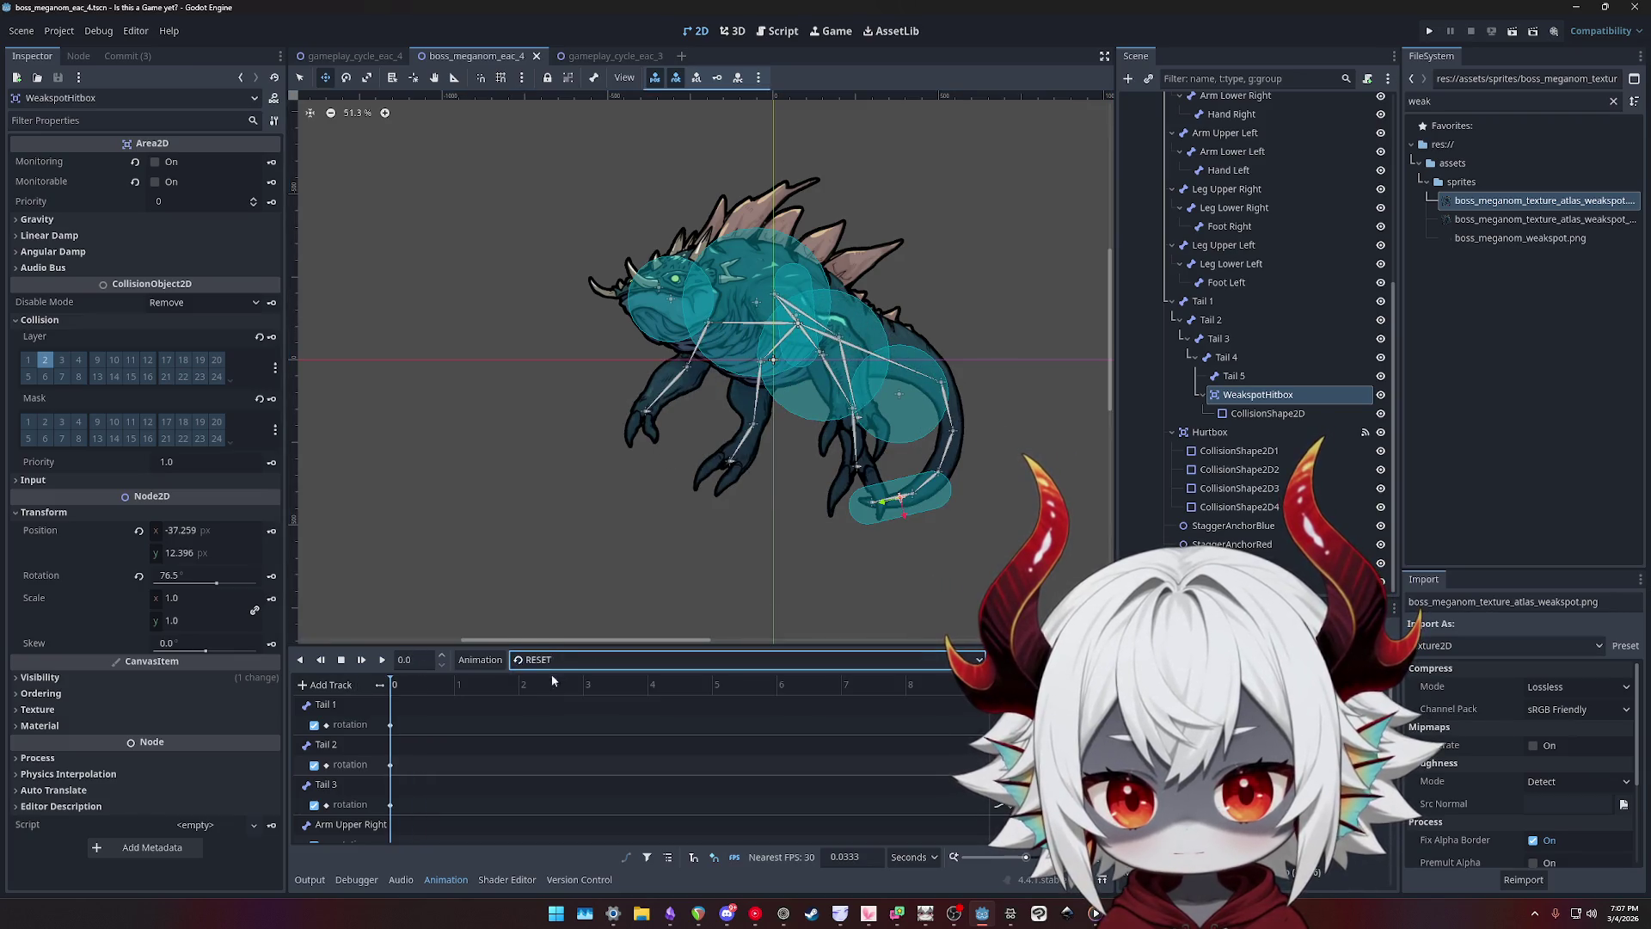
# - Hide the tail WeakspotHitbox and the Hurtbox collision shapes
pyautogui.click(1268, 412)
pyautogui.click(1268, 395)
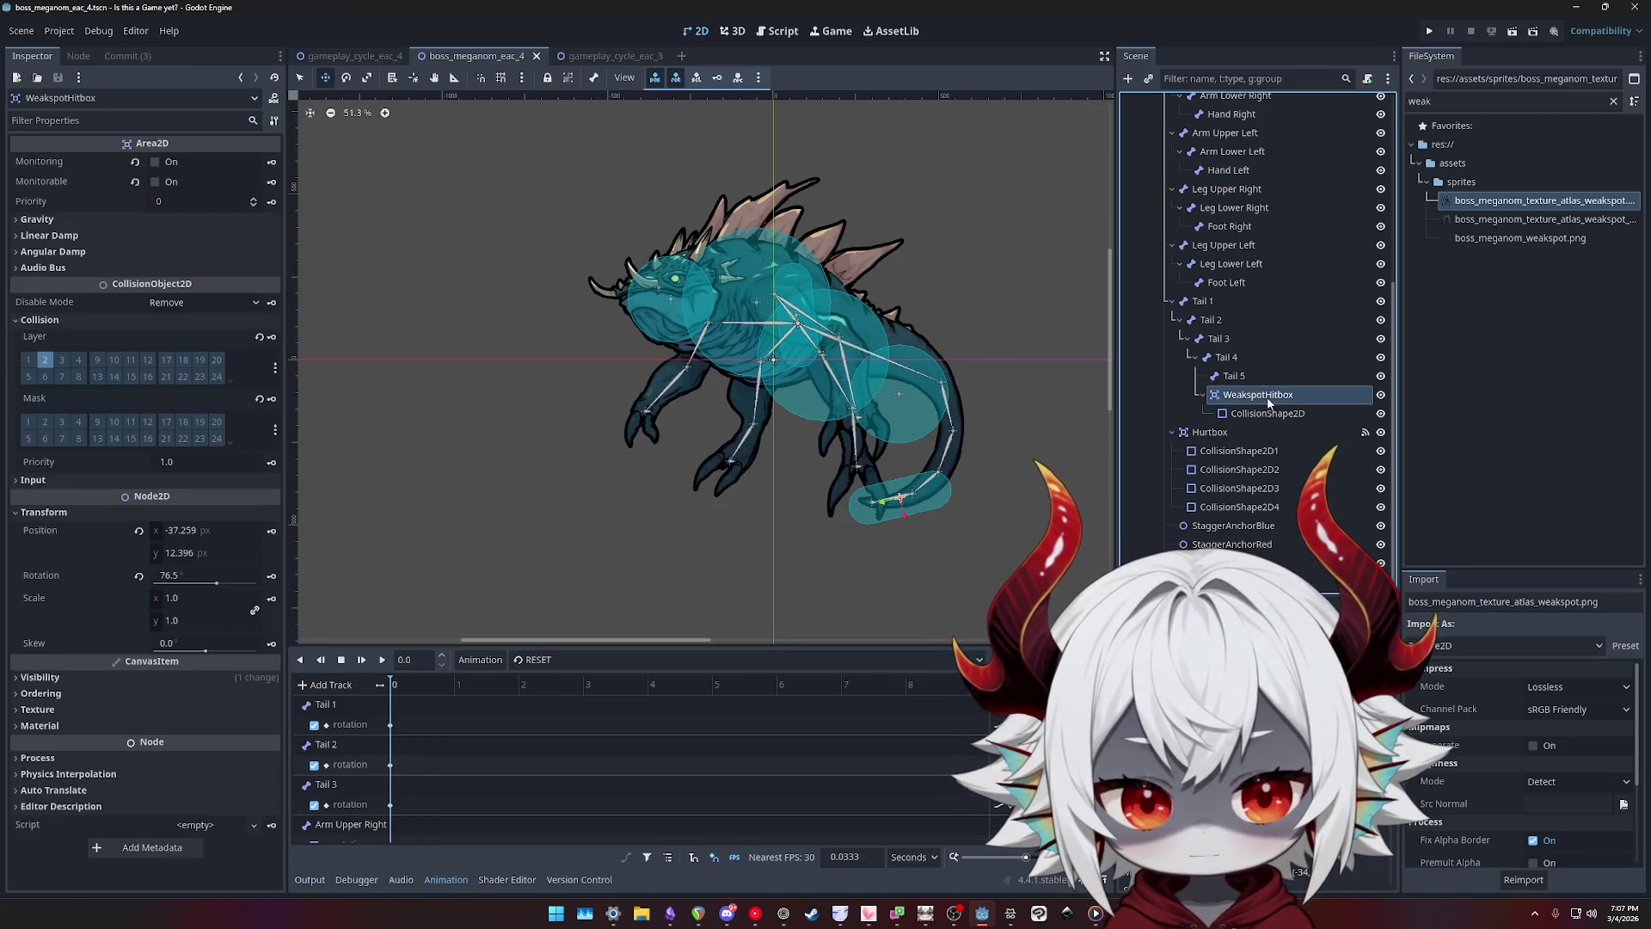
pyautogui.click(1380, 395)
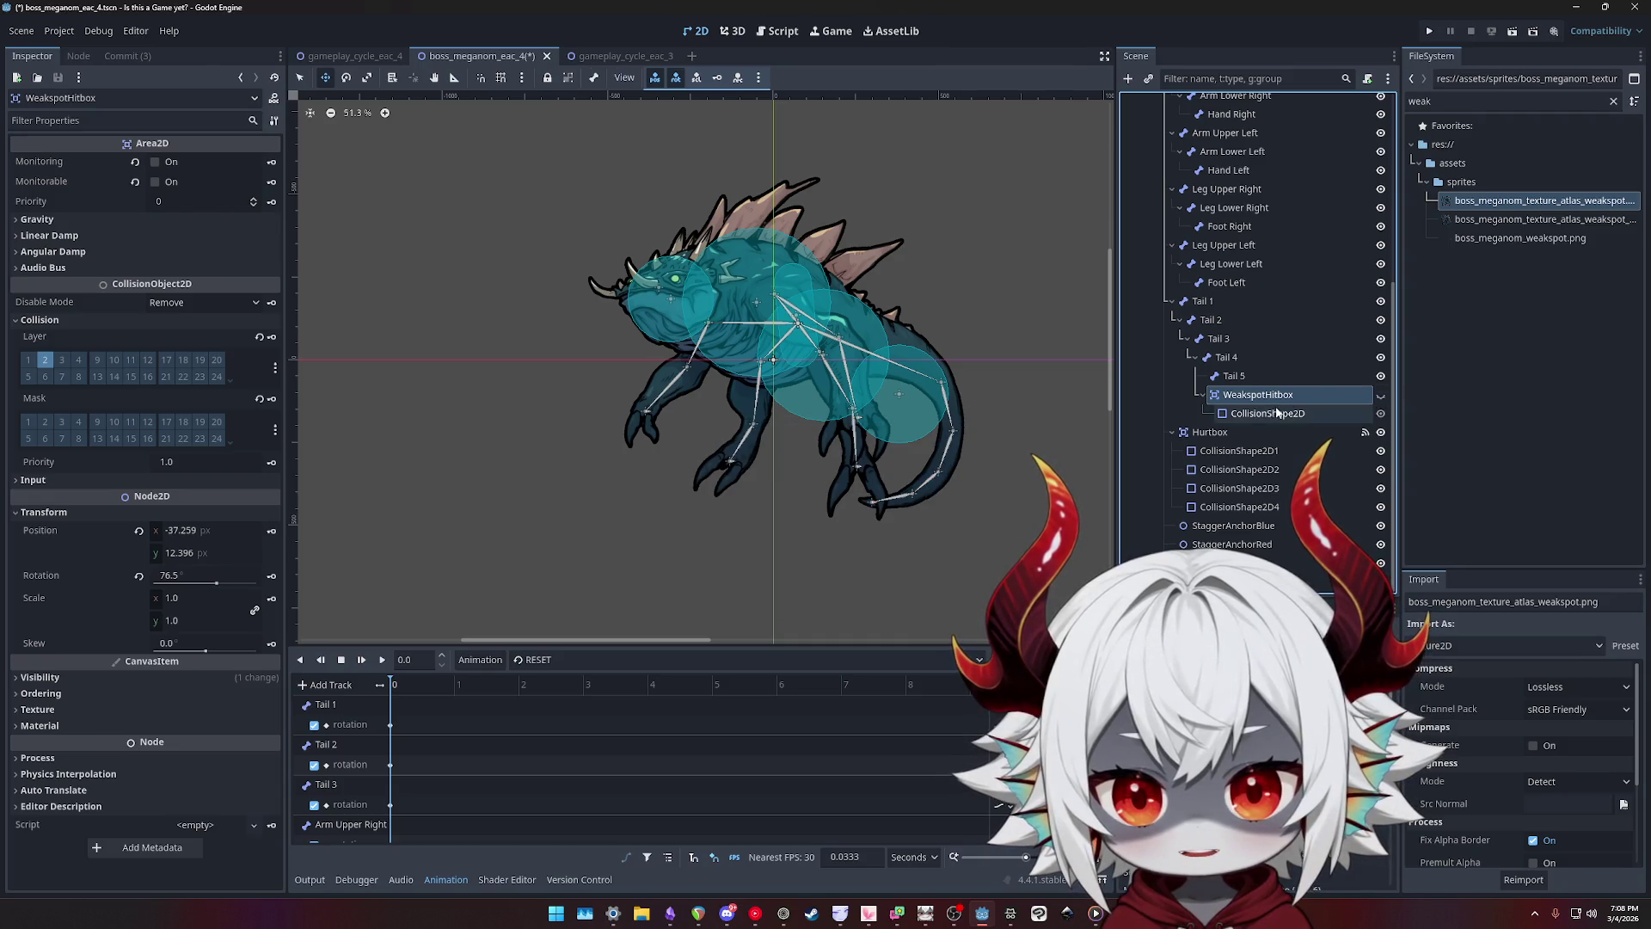
pyautogui.click(1381, 432)
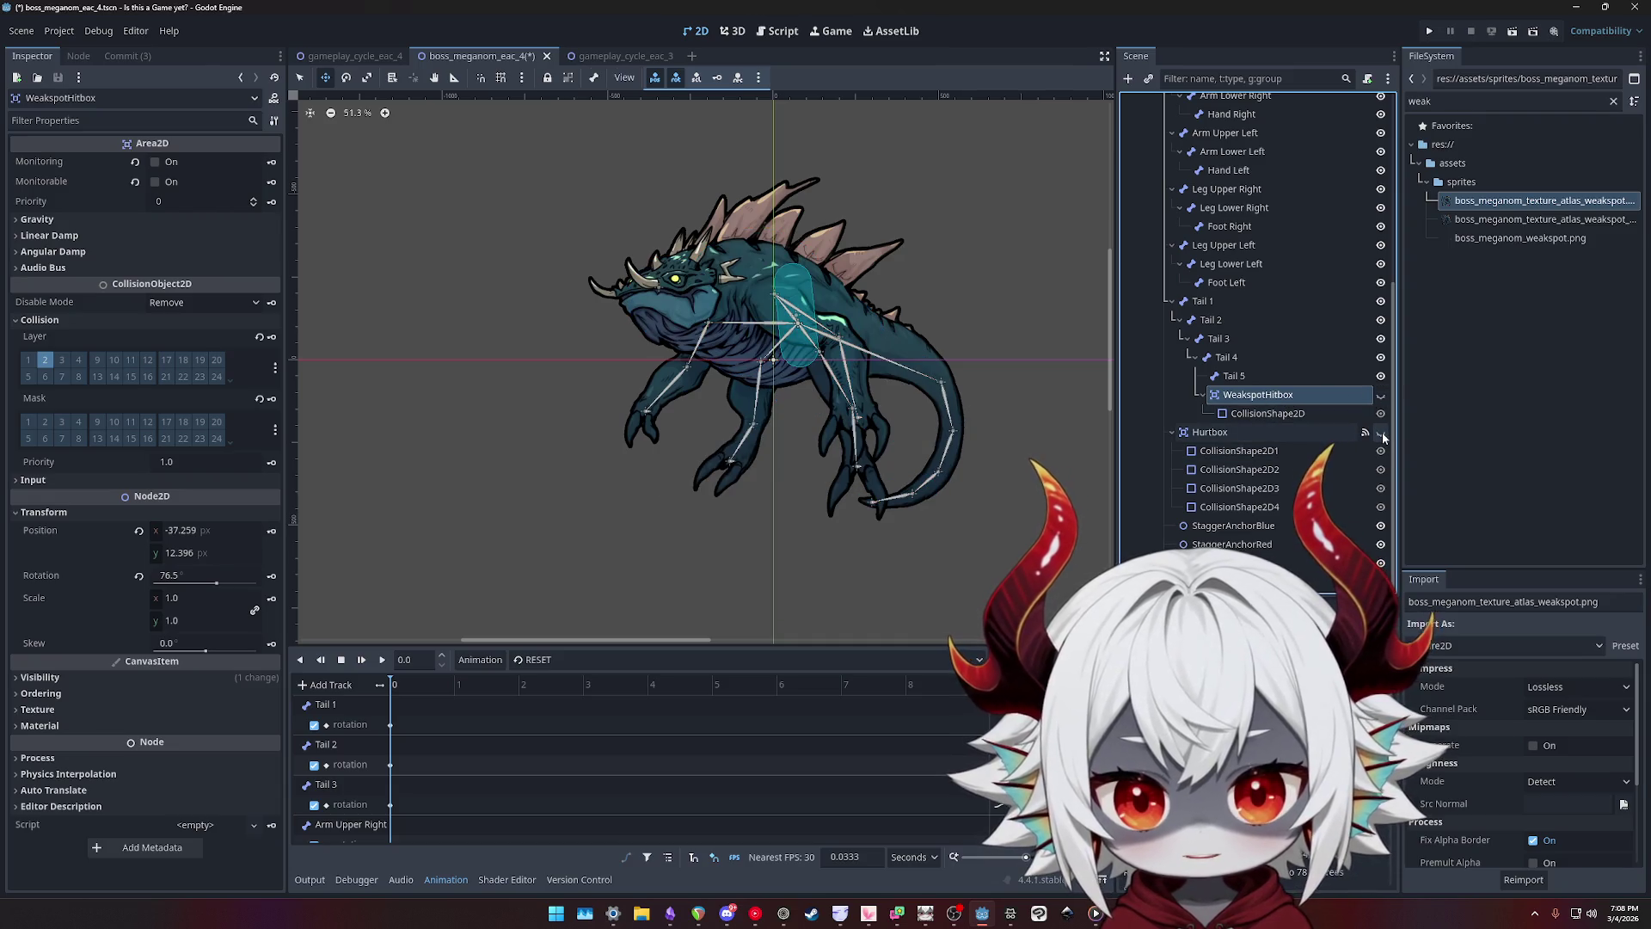
# - Move WeakspotHitbox2 under StaggerAnchorRed and revert its position and rotation to 0
pyautogui.moveTo(1258, 395); pyautogui.dragTo(1196, 550)
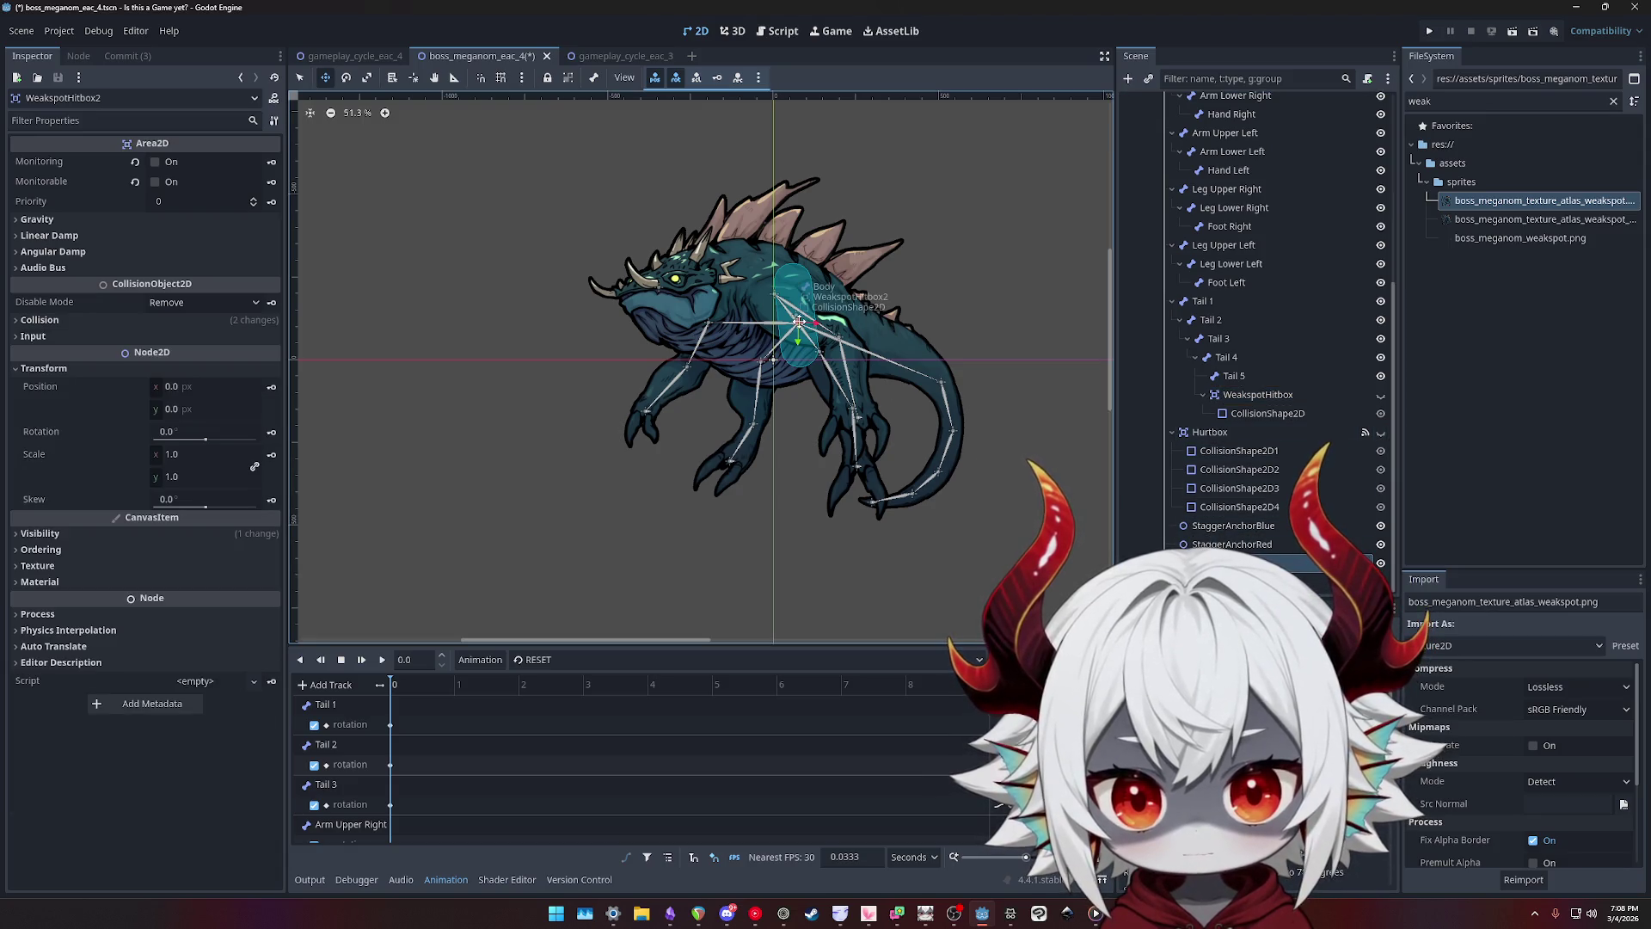
pyautogui.click(1264, 582)
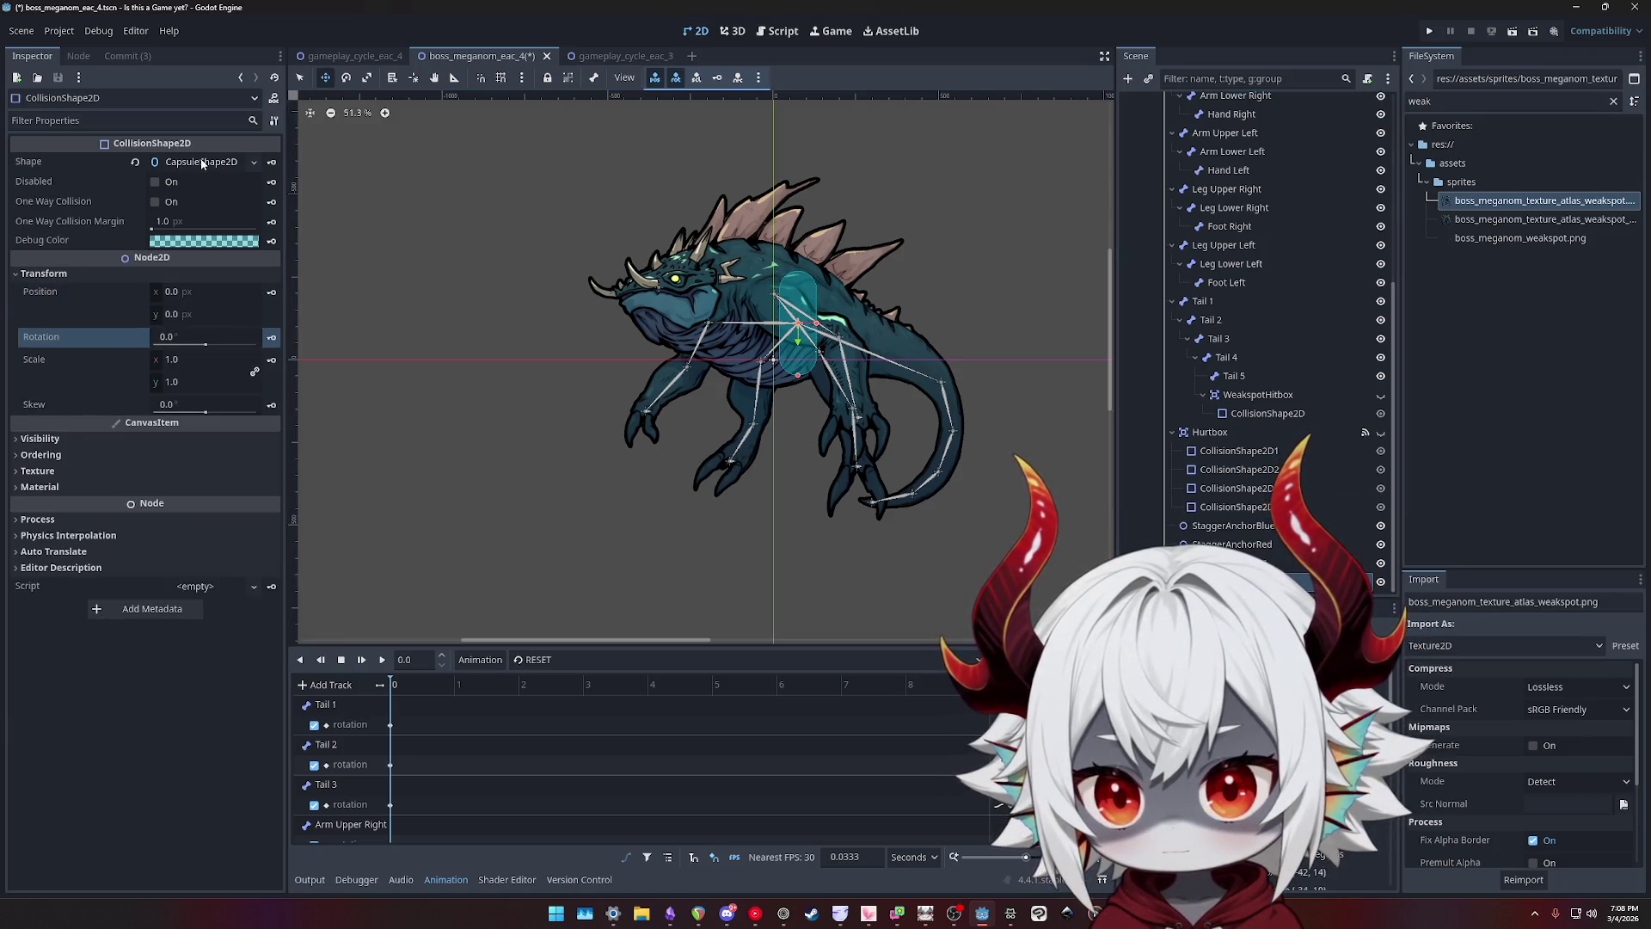
pyautogui.click(1247, 563)
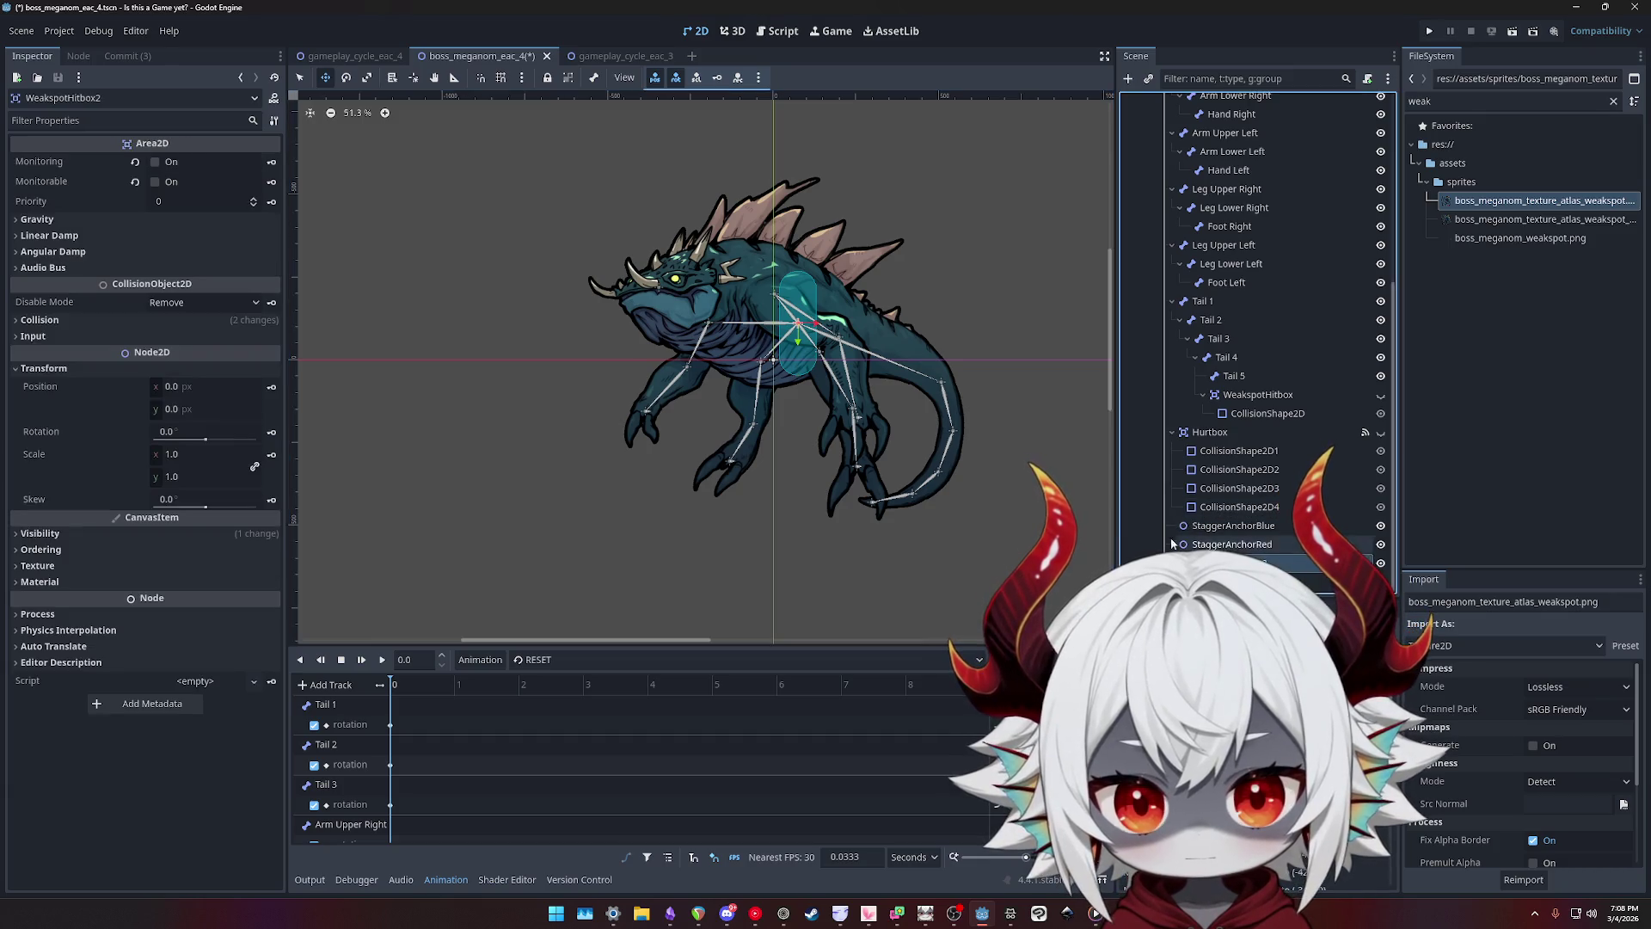
pyautogui.moveTo(799, 322)
pyautogui.mouseDown()
pyautogui.moveTo(663, 335)
pyautogui.moveTo(710, 366)
pyautogui.moveTo(671, 387)
pyautogui.moveTo(742, 341)
pyautogui.moveTo(706, 297)
pyautogui.moveTo(669, 287)
pyautogui.mouseUp()
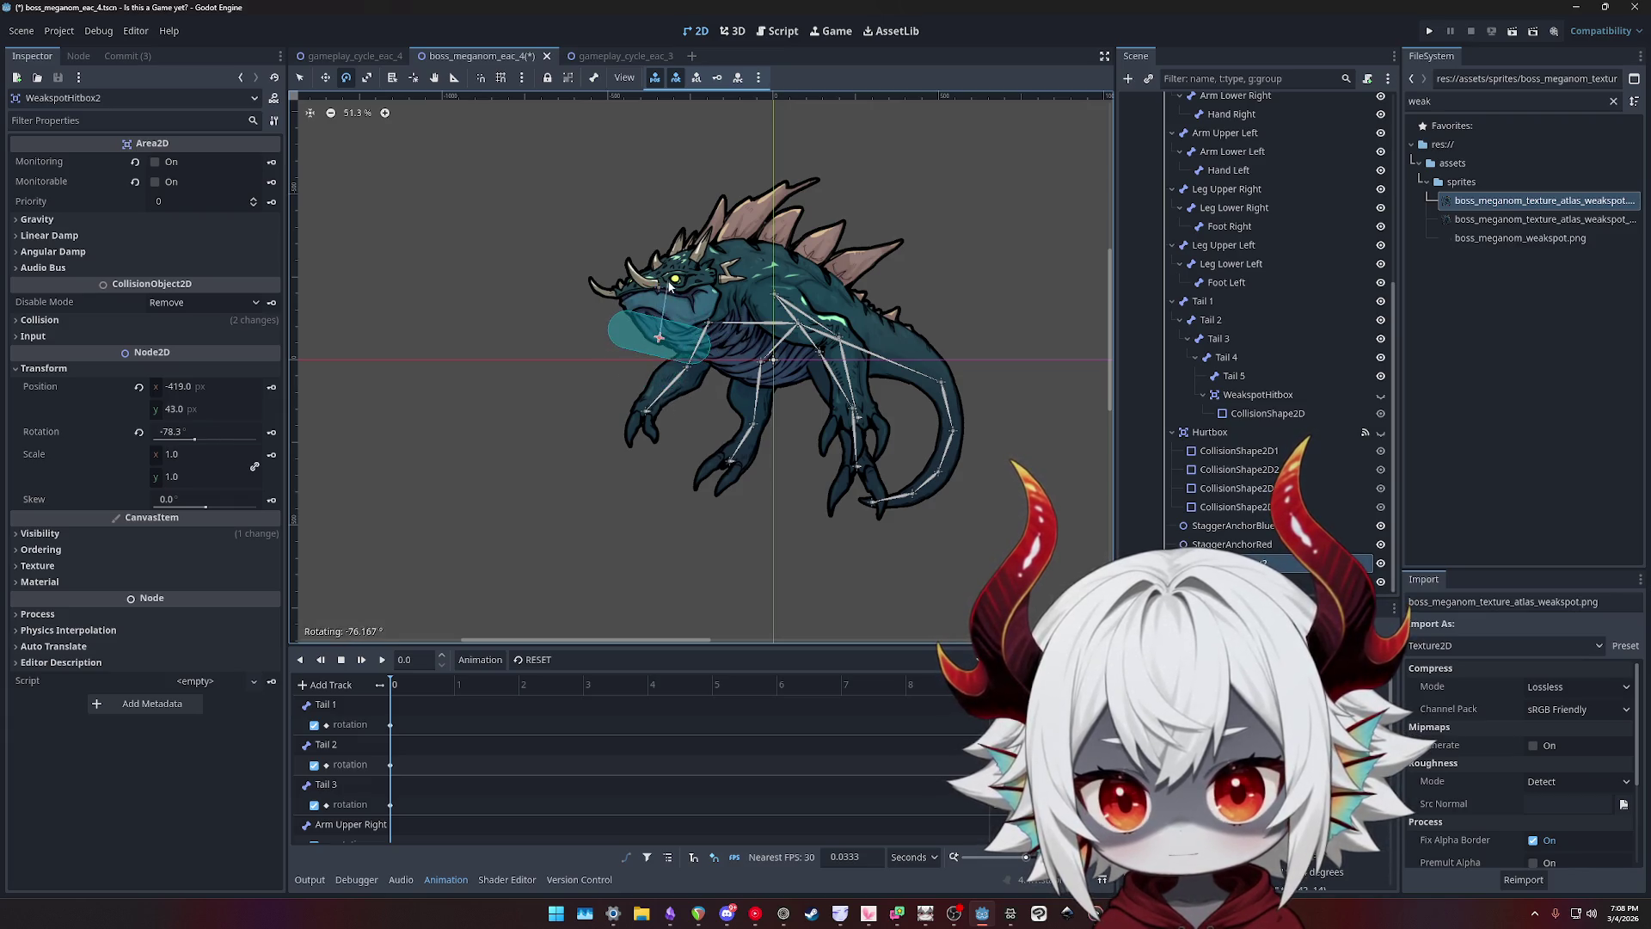
pyautogui.click(137, 436)
pyautogui.click(138, 387)
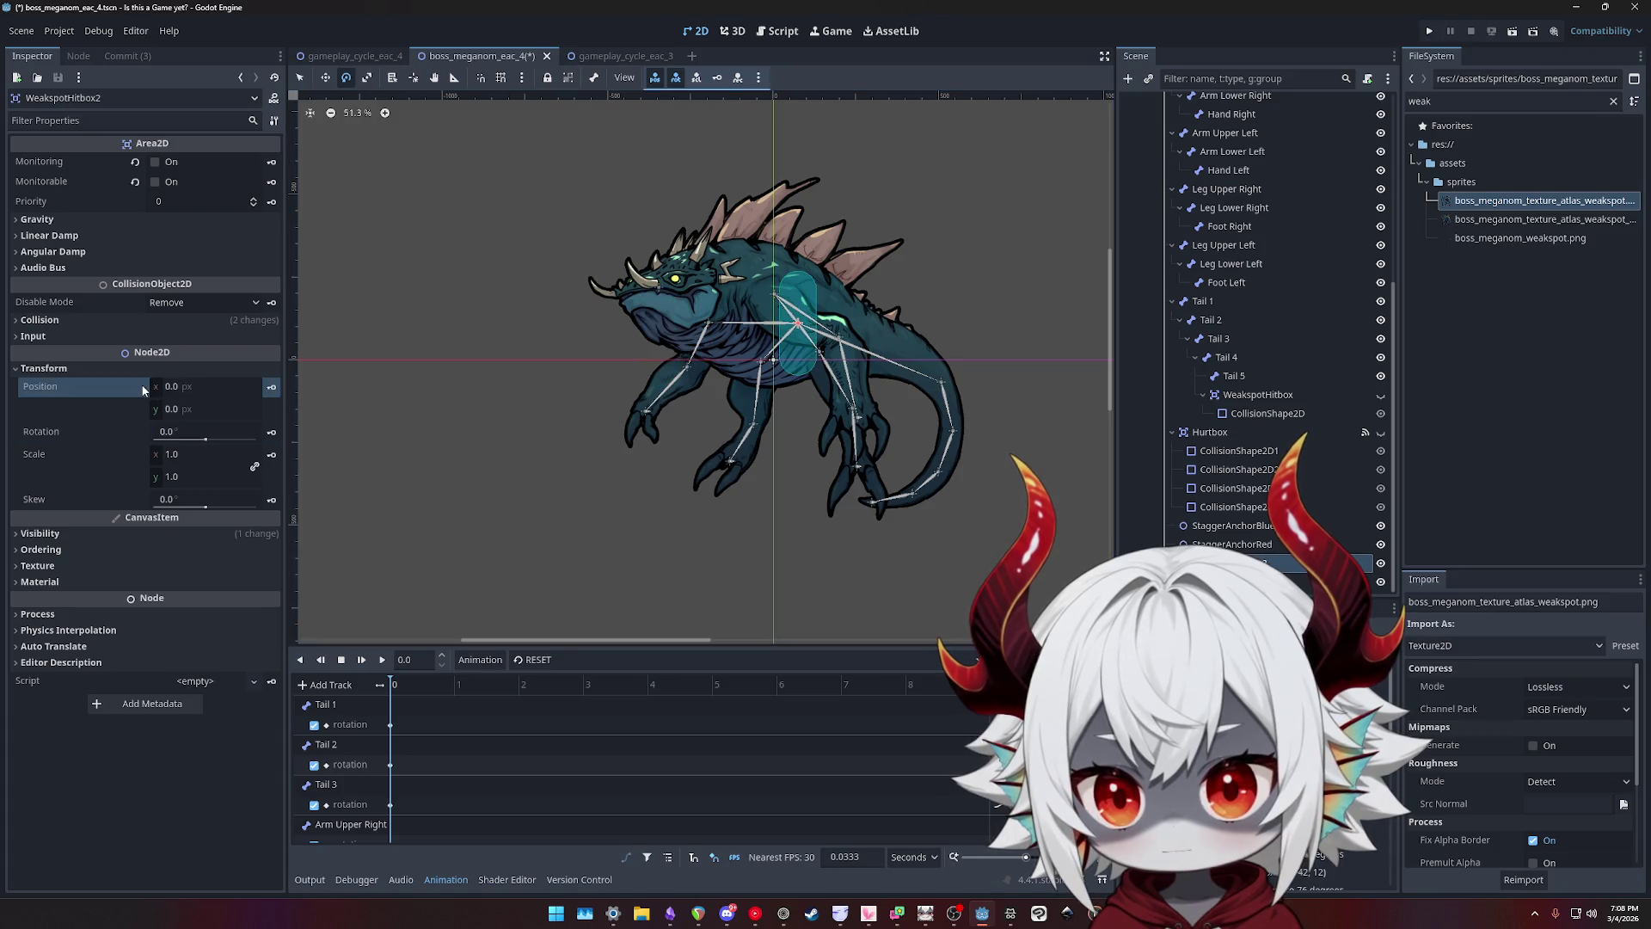
# - Rotate and move WeakspotHitbox2 onto the jaw at (-376, 41), 109.2°
pyautogui.moveTo(882, 397)
pyautogui.mouseDown()
pyautogui.moveTo(870, 301)
pyautogui.moveTo(856, 400)
pyautogui.mouseUp()
pyautogui.press('w')
pyautogui.moveTo(836, 323)
pyautogui.mouseDown()
pyautogui.moveTo(676, 339)
pyautogui.moveTo(747, 358)
pyautogui.moveTo(669, 331)
pyautogui.moveTo(755, 341)
pyautogui.moveTo(672, 334)
pyautogui.moveTo(705, 340)
pyautogui.mouseUp()
pyautogui.press('e')
pyautogui.press('w')
pyautogui.press('e')
pyautogui.press('w')
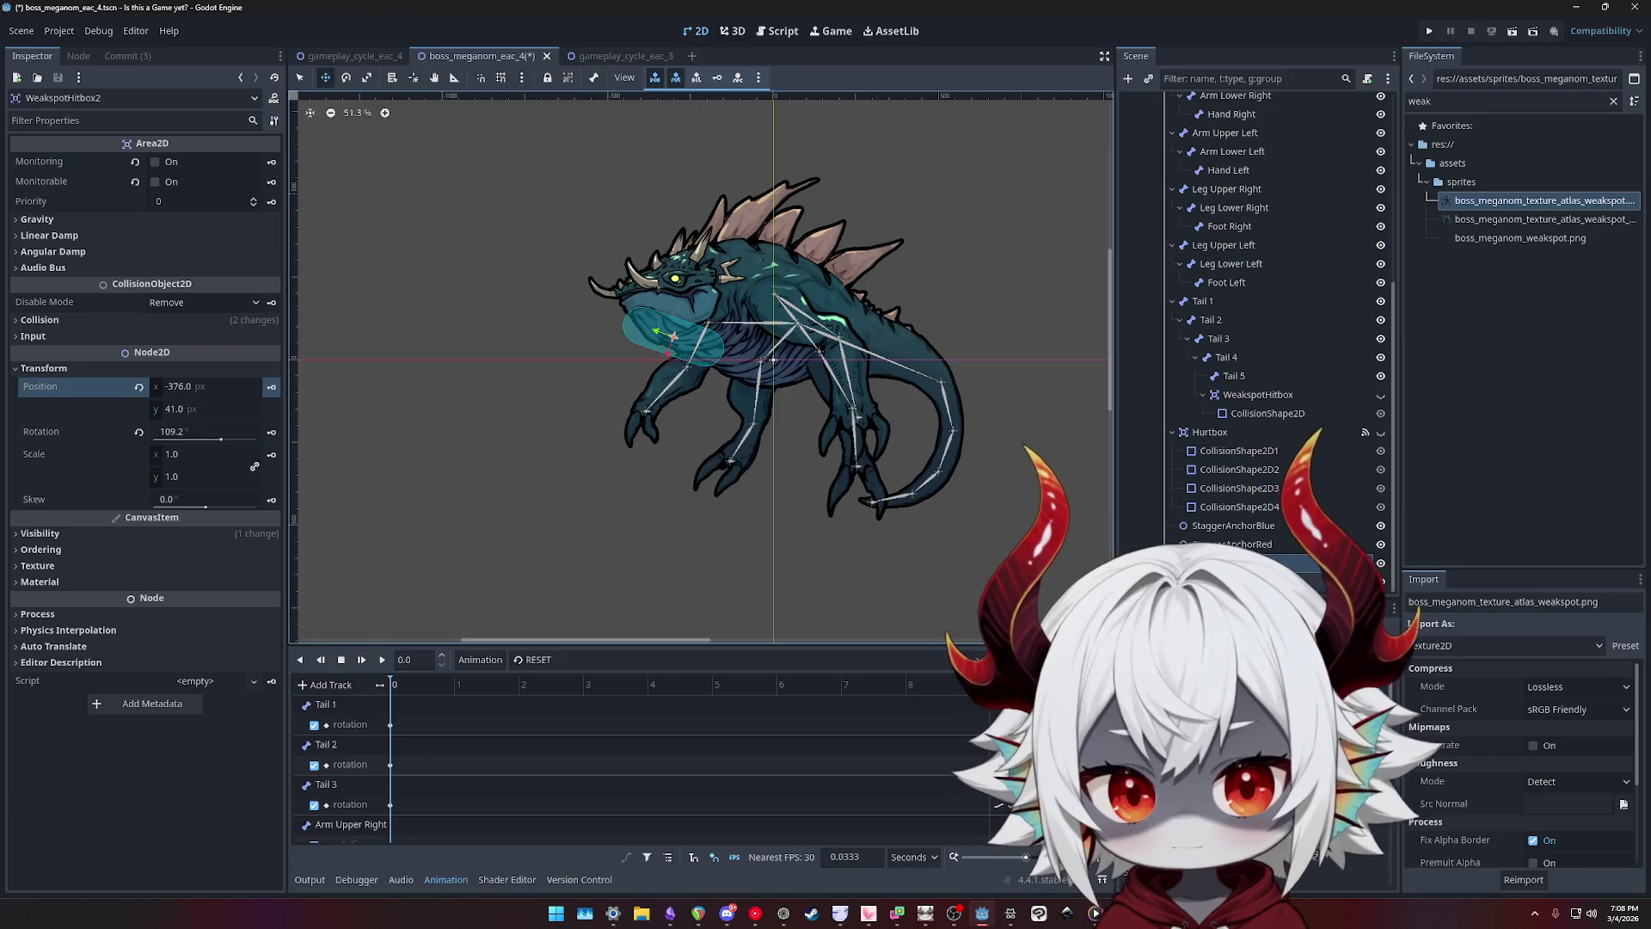
pyautogui.click(675, 337)
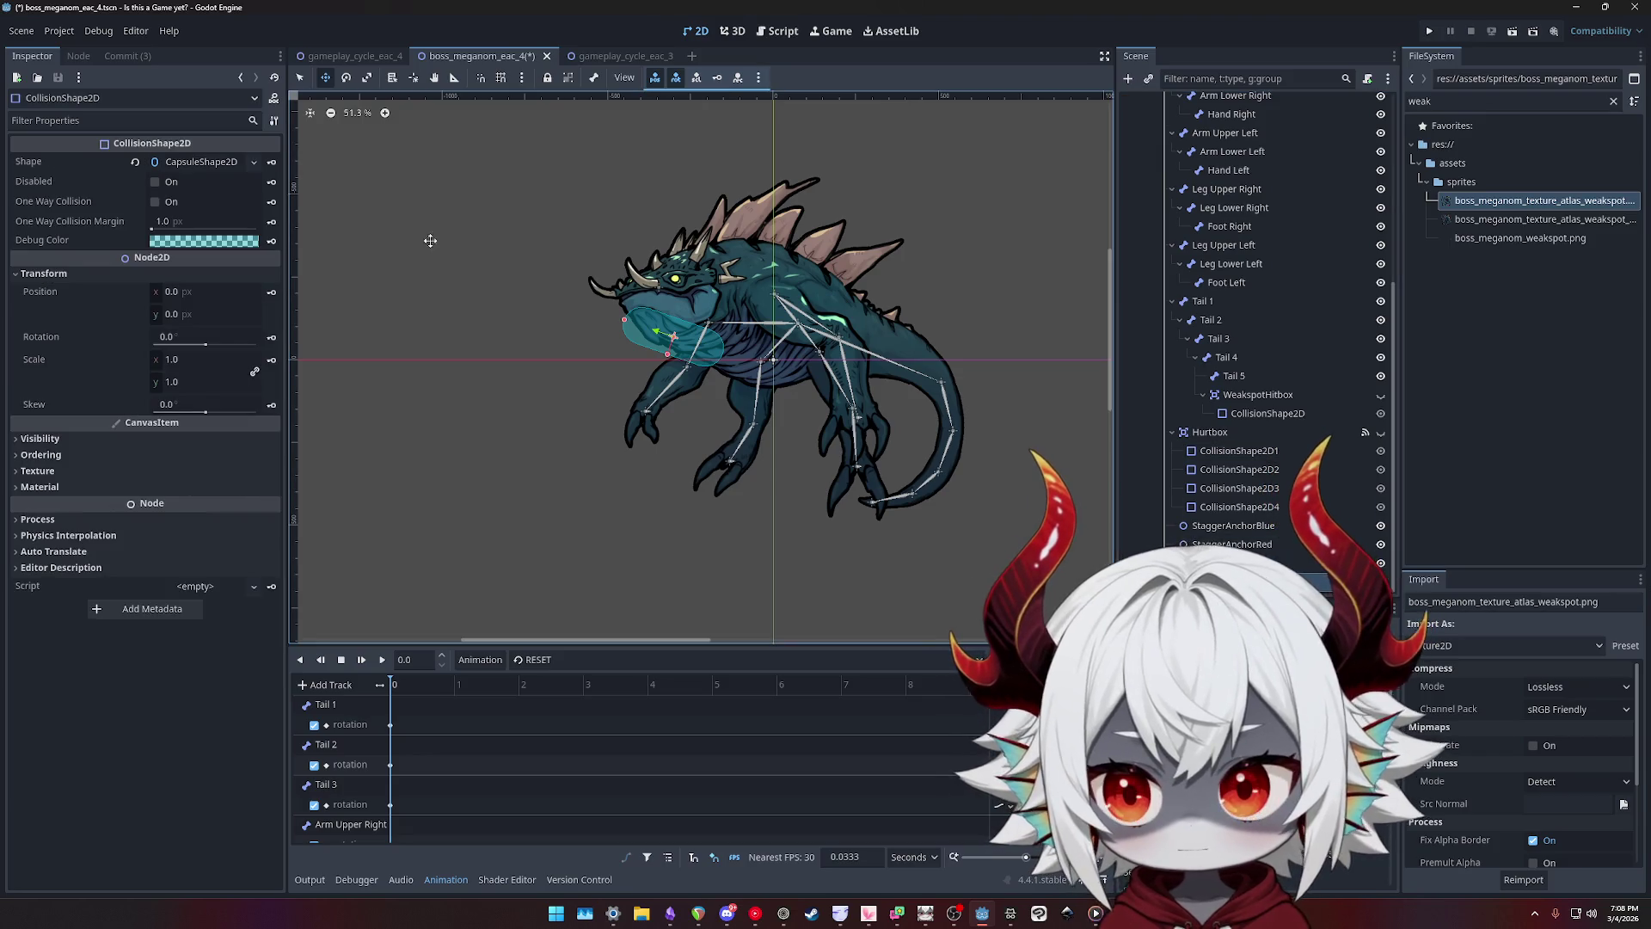
# - Give WeakspotHitbox2's CapsuleShape2D radius 75 and height 300, nudged slightly up
pyautogui.click(196, 163)
pyautogui.click(254, 161)
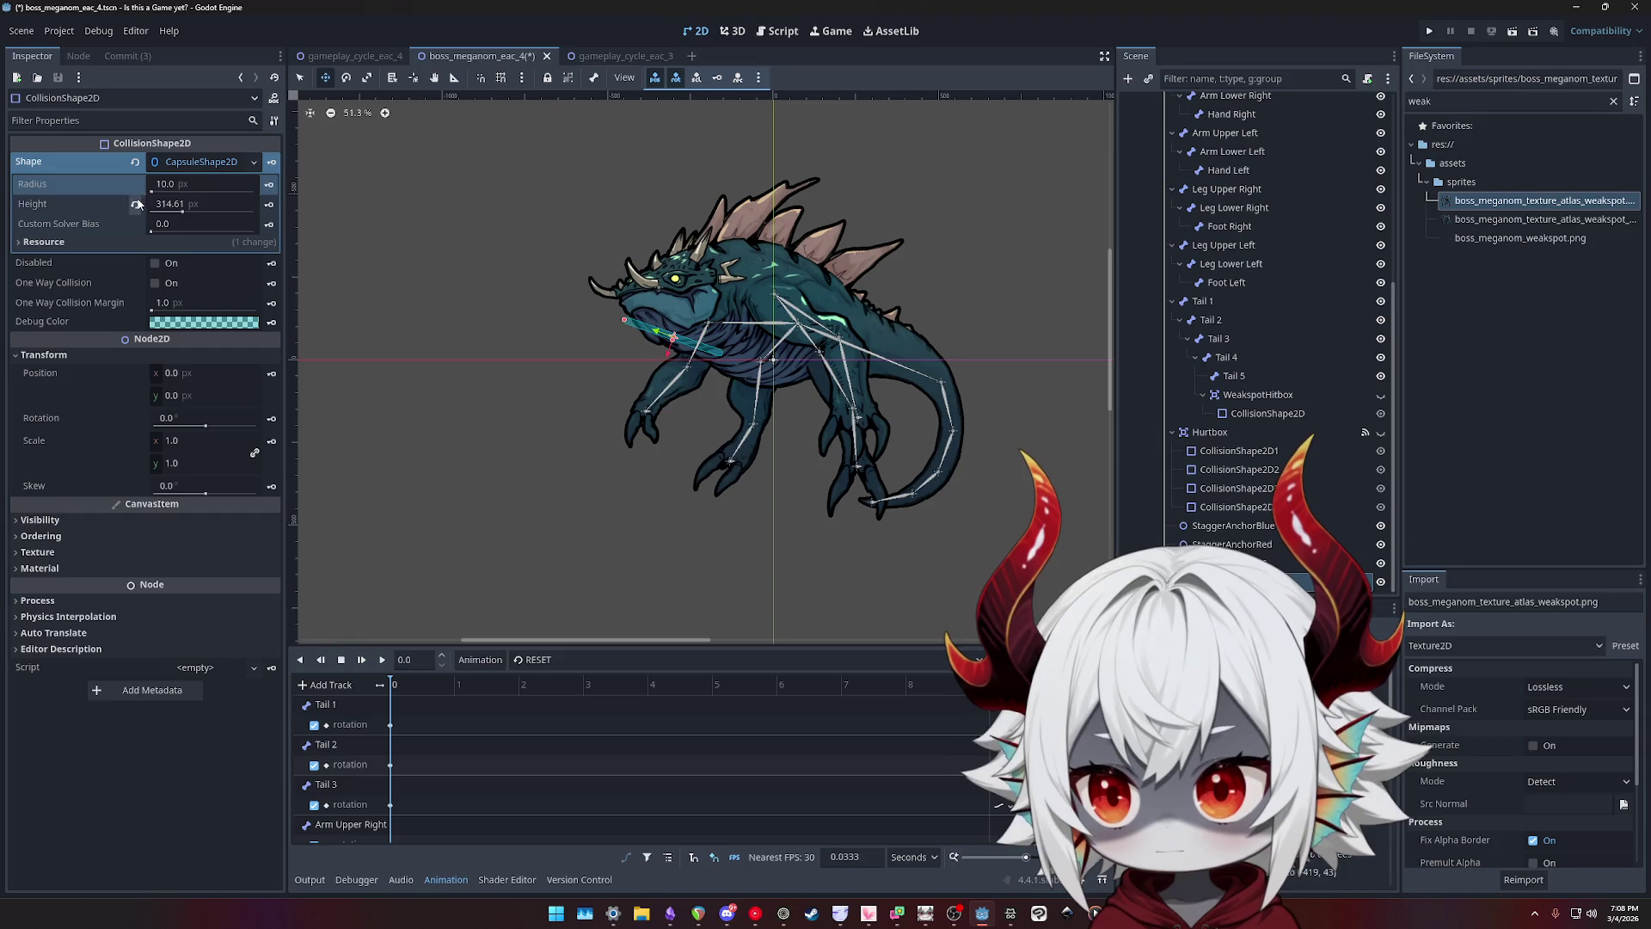
pyautogui.click(159, 192)
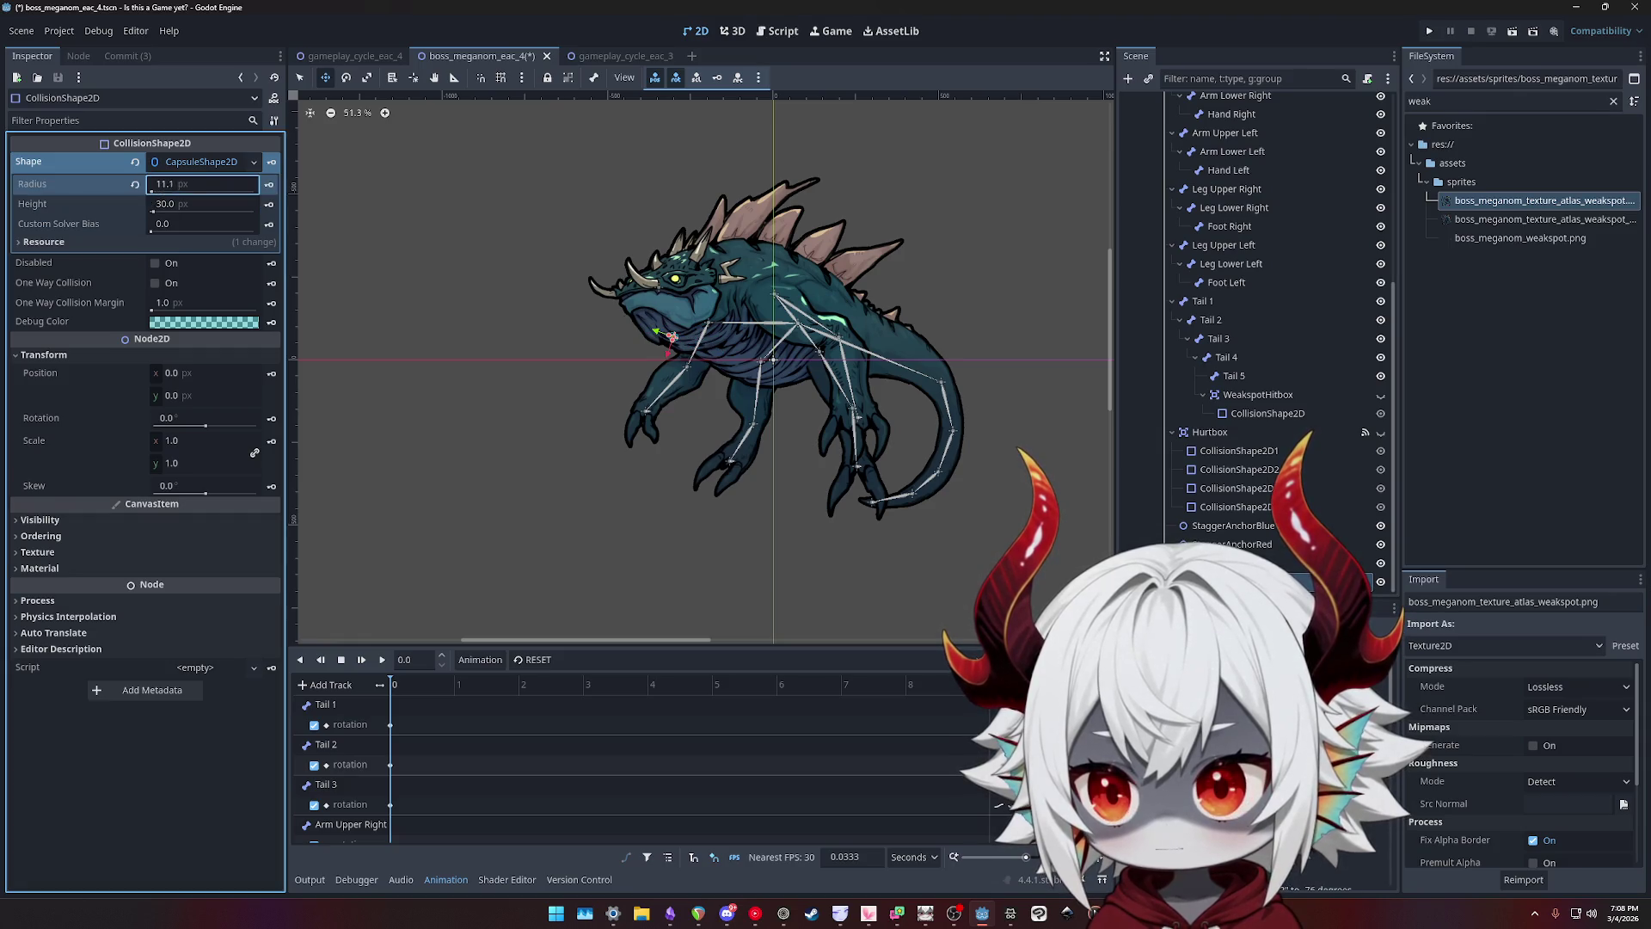
pyautogui.moveTo(159, 184)
pyautogui.mouseDown()
pyautogui.moveTo(173, 215)
pyautogui.moveTo(185, 188)
pyautogui.moveTo(183, 214)
pyautogui.mouseUp()
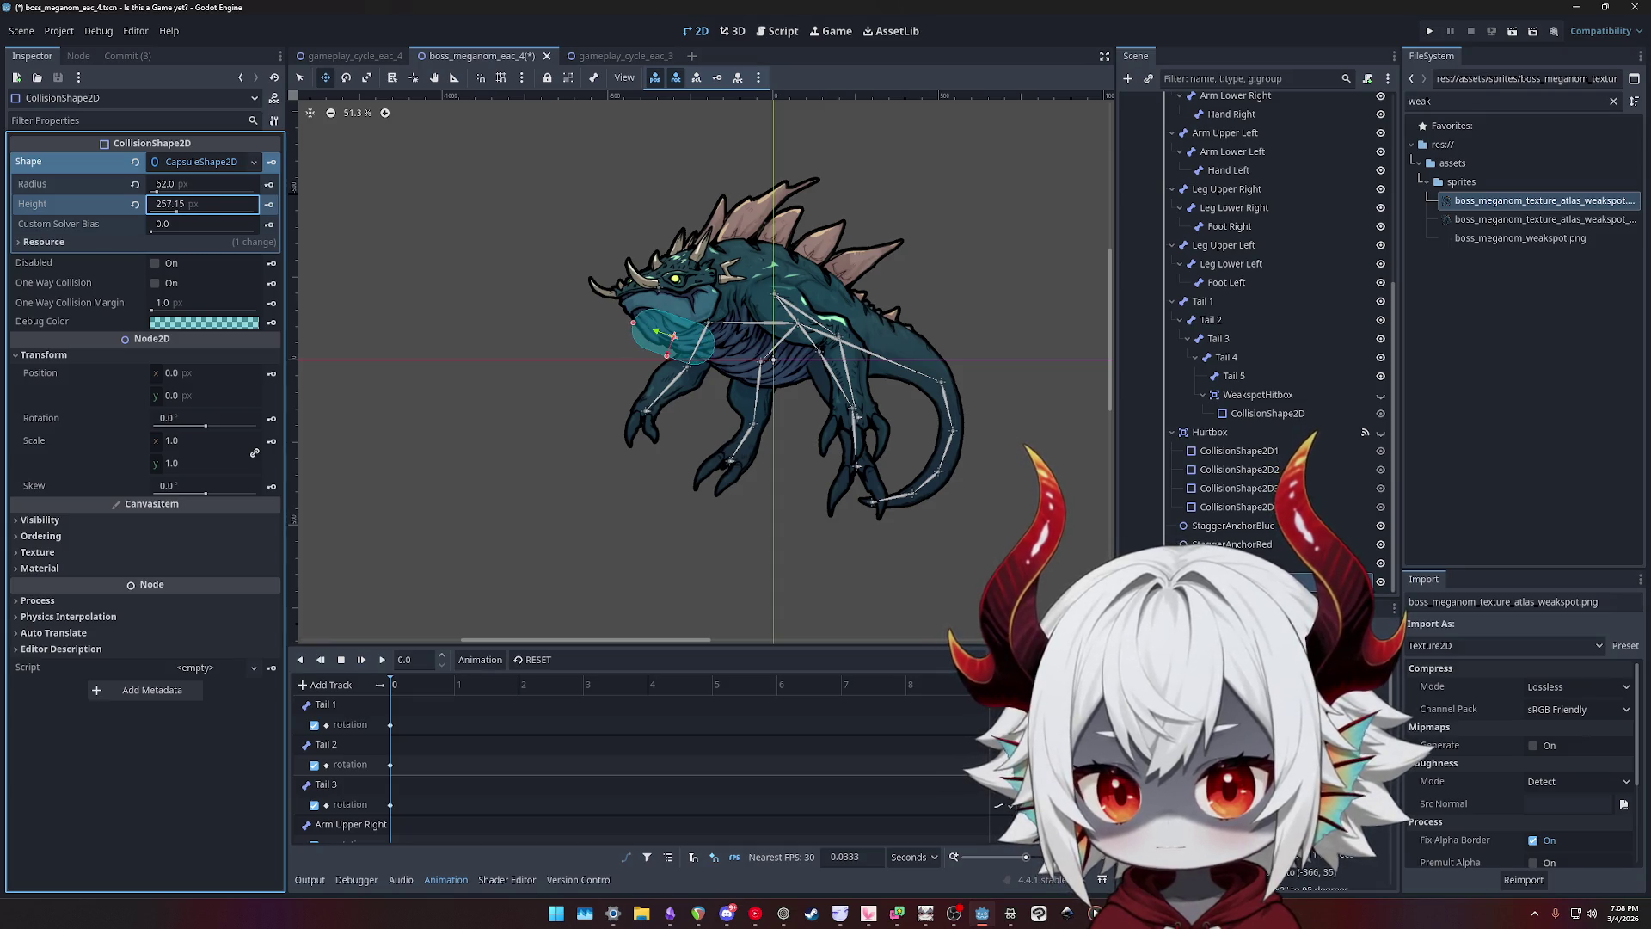
pyautogui.moveTo(188, 187); pyautogui.dragTo(160, 195)
pyautogui.click(170, 189)
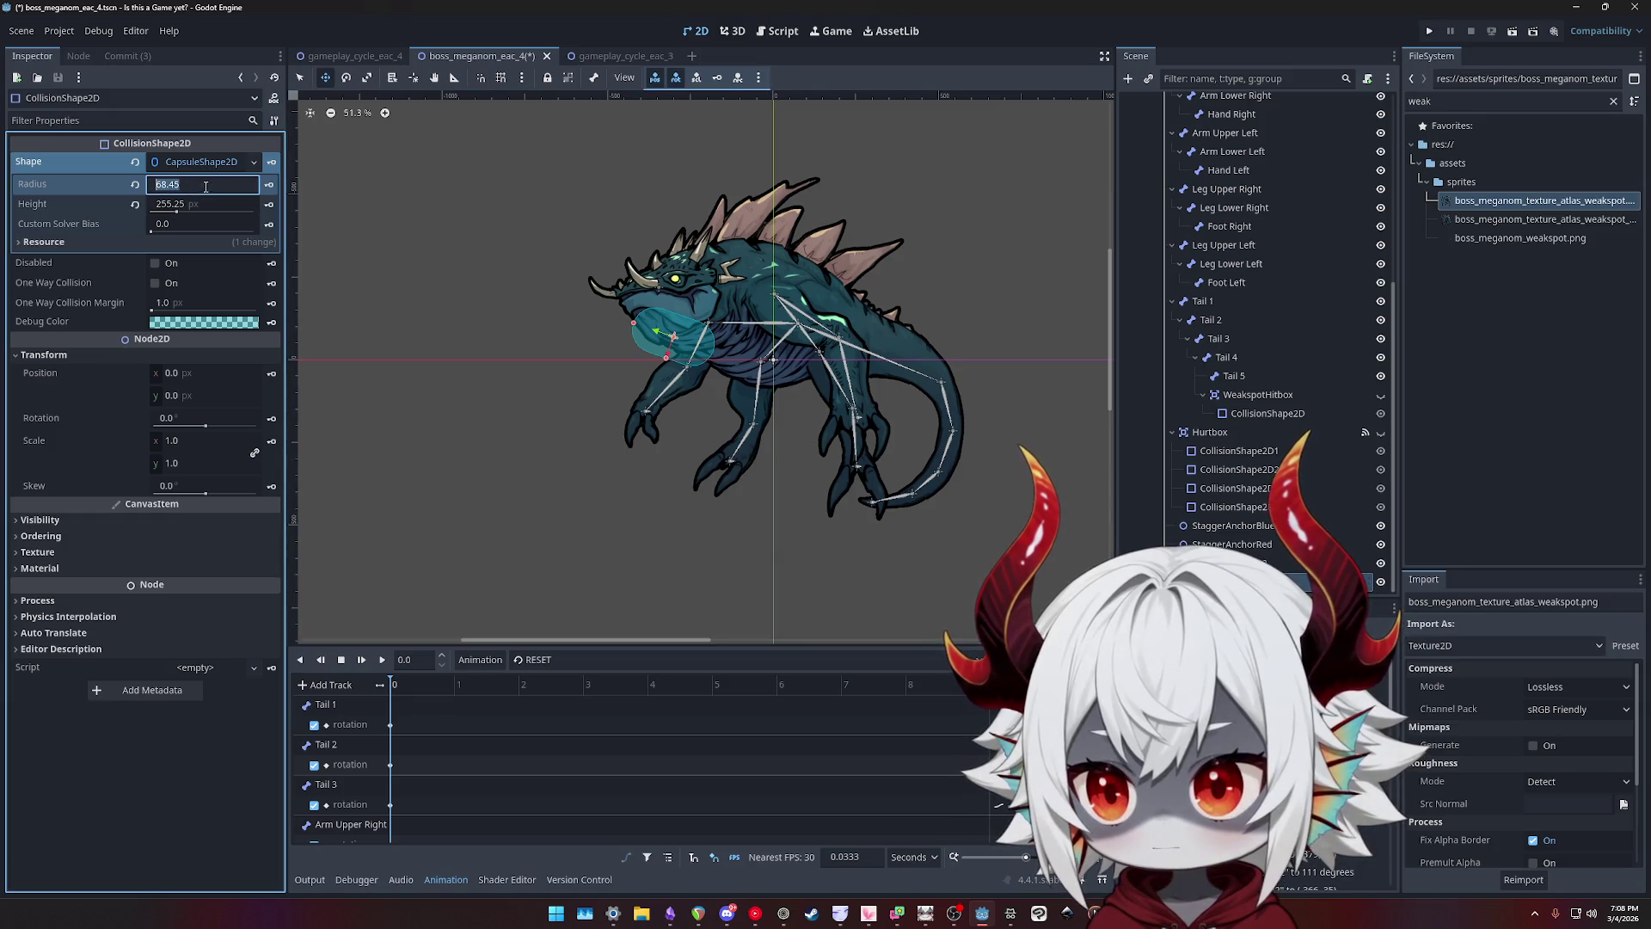
pyautogui.write('75')
pyautogui.press('Return')
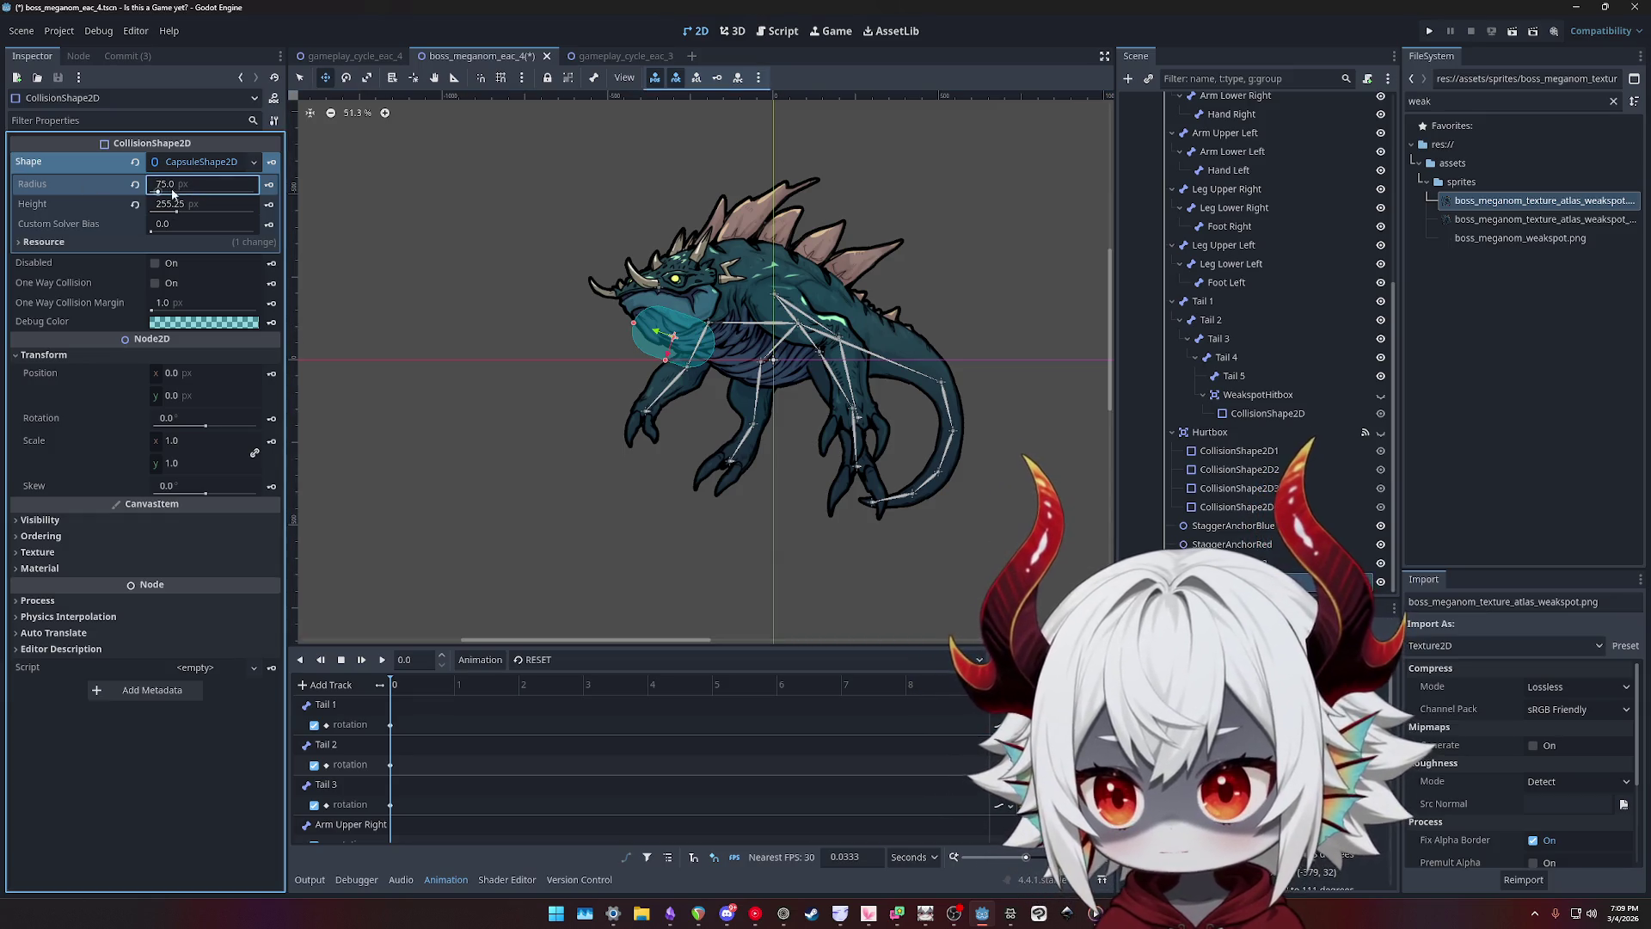
pyautogui.click(175, 205)
pyautogui.write('3')
pyautogui.press('Return')
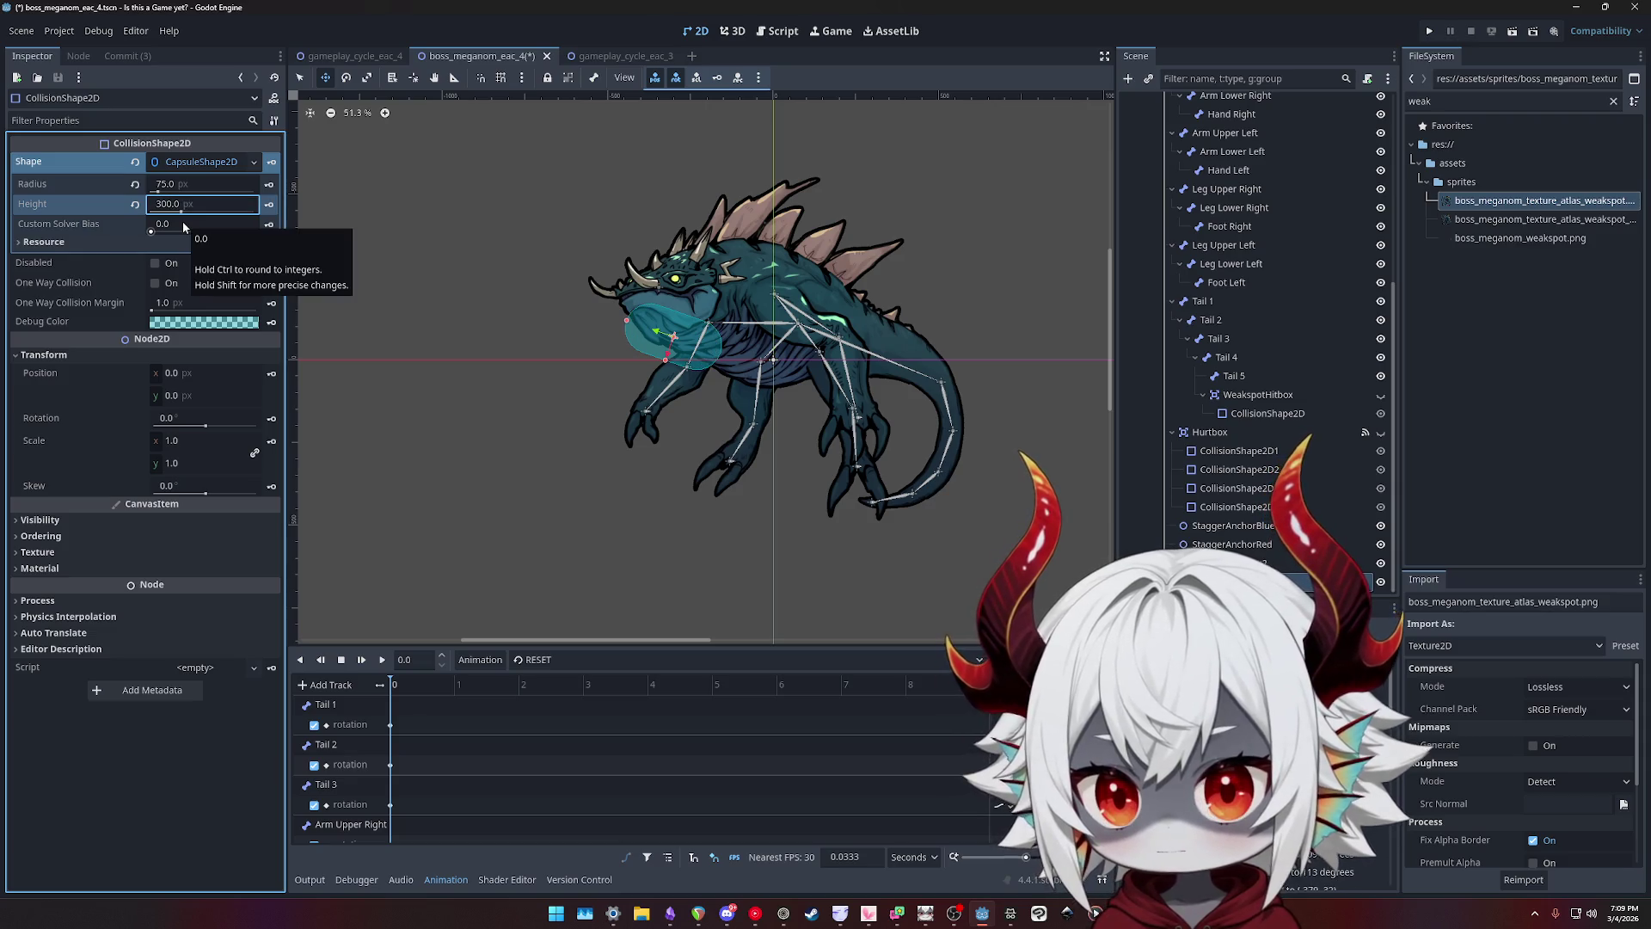
pyautogui.moveTo(673, 335); pyautogui.dragTo(674, 331)
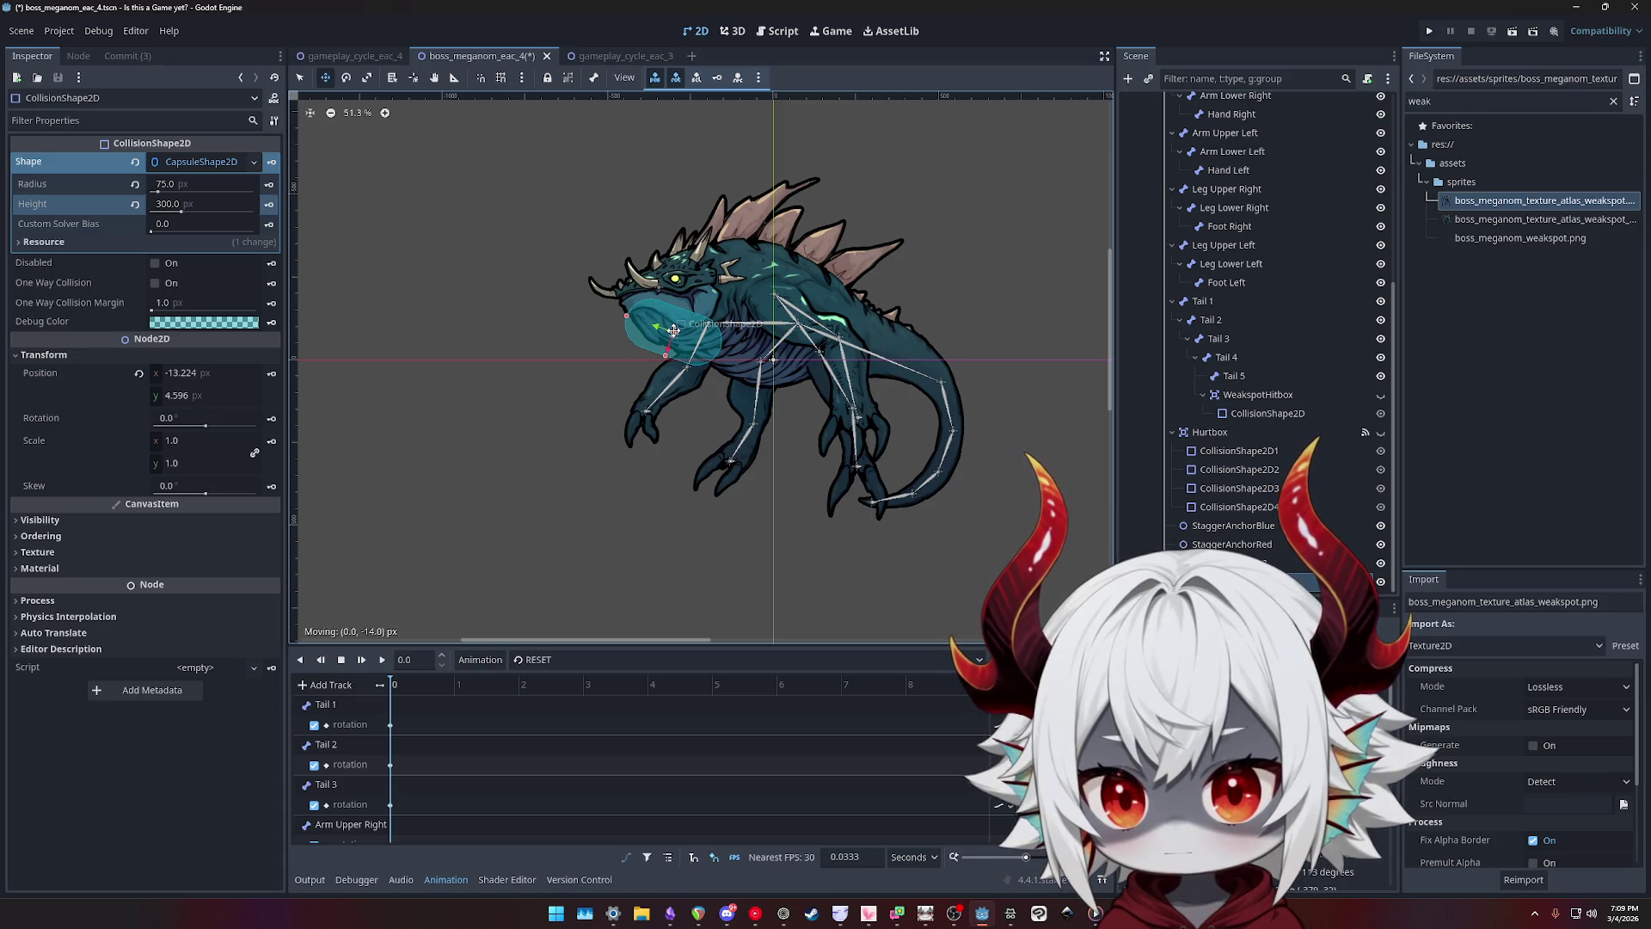
# - Scrub the Swimming animation to check the throat hitbox against the pose
pyautogui.click(538, 659)
pyautogui.click(551, 693)
pyautogui.click(422, 683)
pyautogui.moveTo(443, 684)
pyautogui.mouseDown()
pyautogui.moveTo(394, 683)
pyautogui.moveTo(467, 678)
pyautogui.mouseUp()
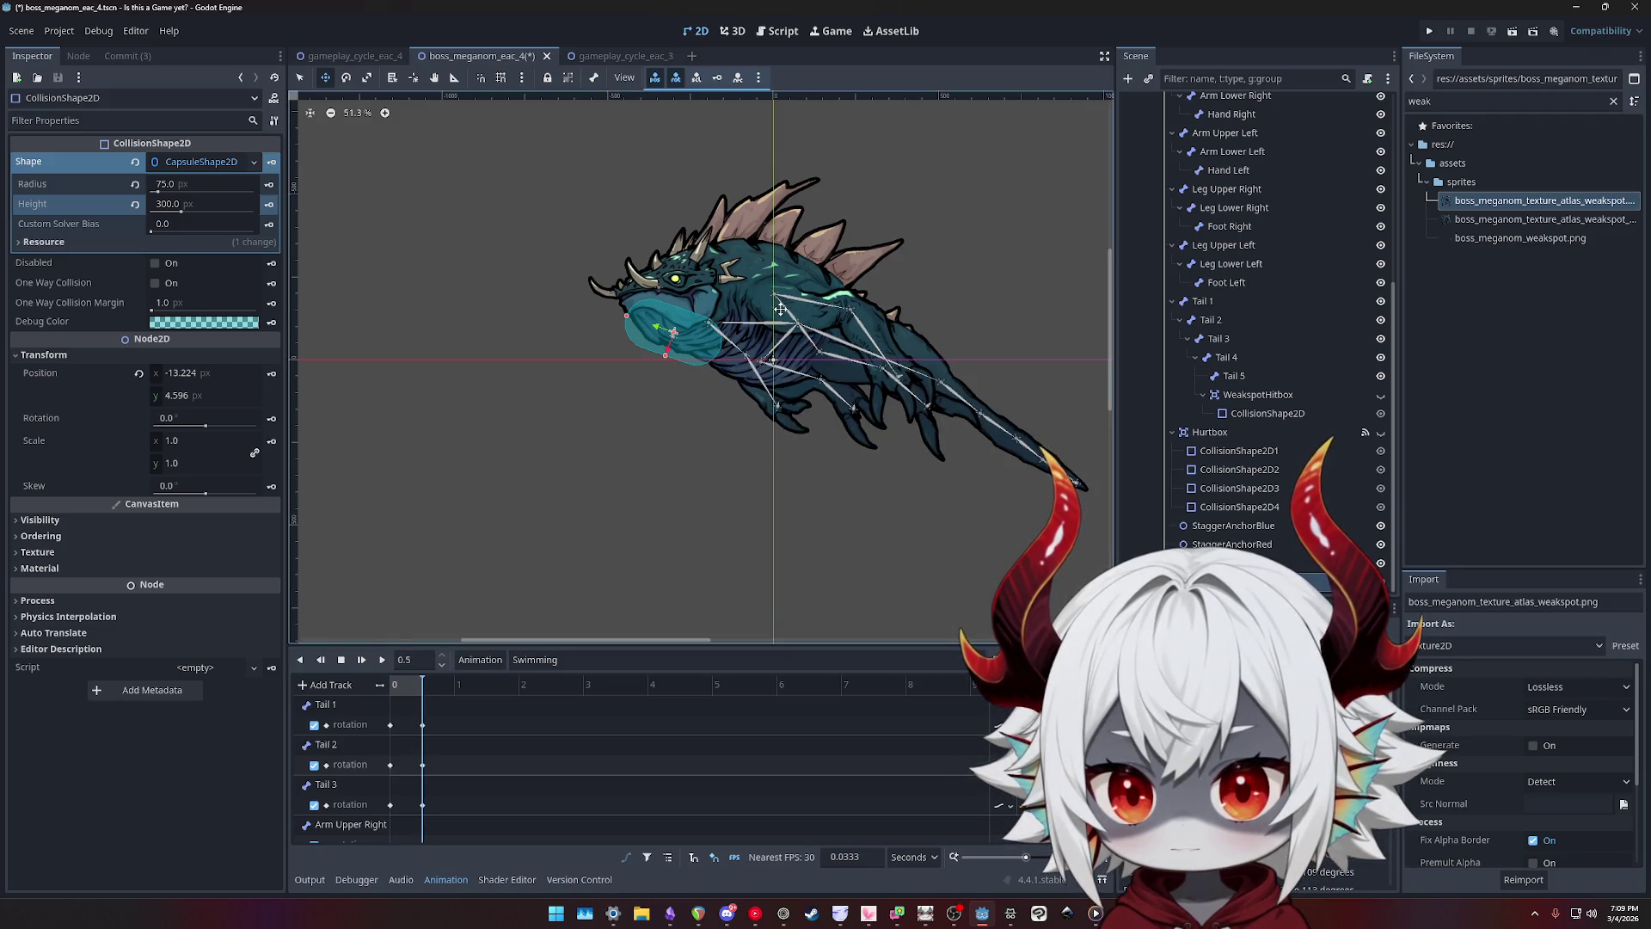
# - Undo an accidental move of the boss root and unhide the tail WeakspotHitbox
pyautogui.scroll(8, 1281, 307)
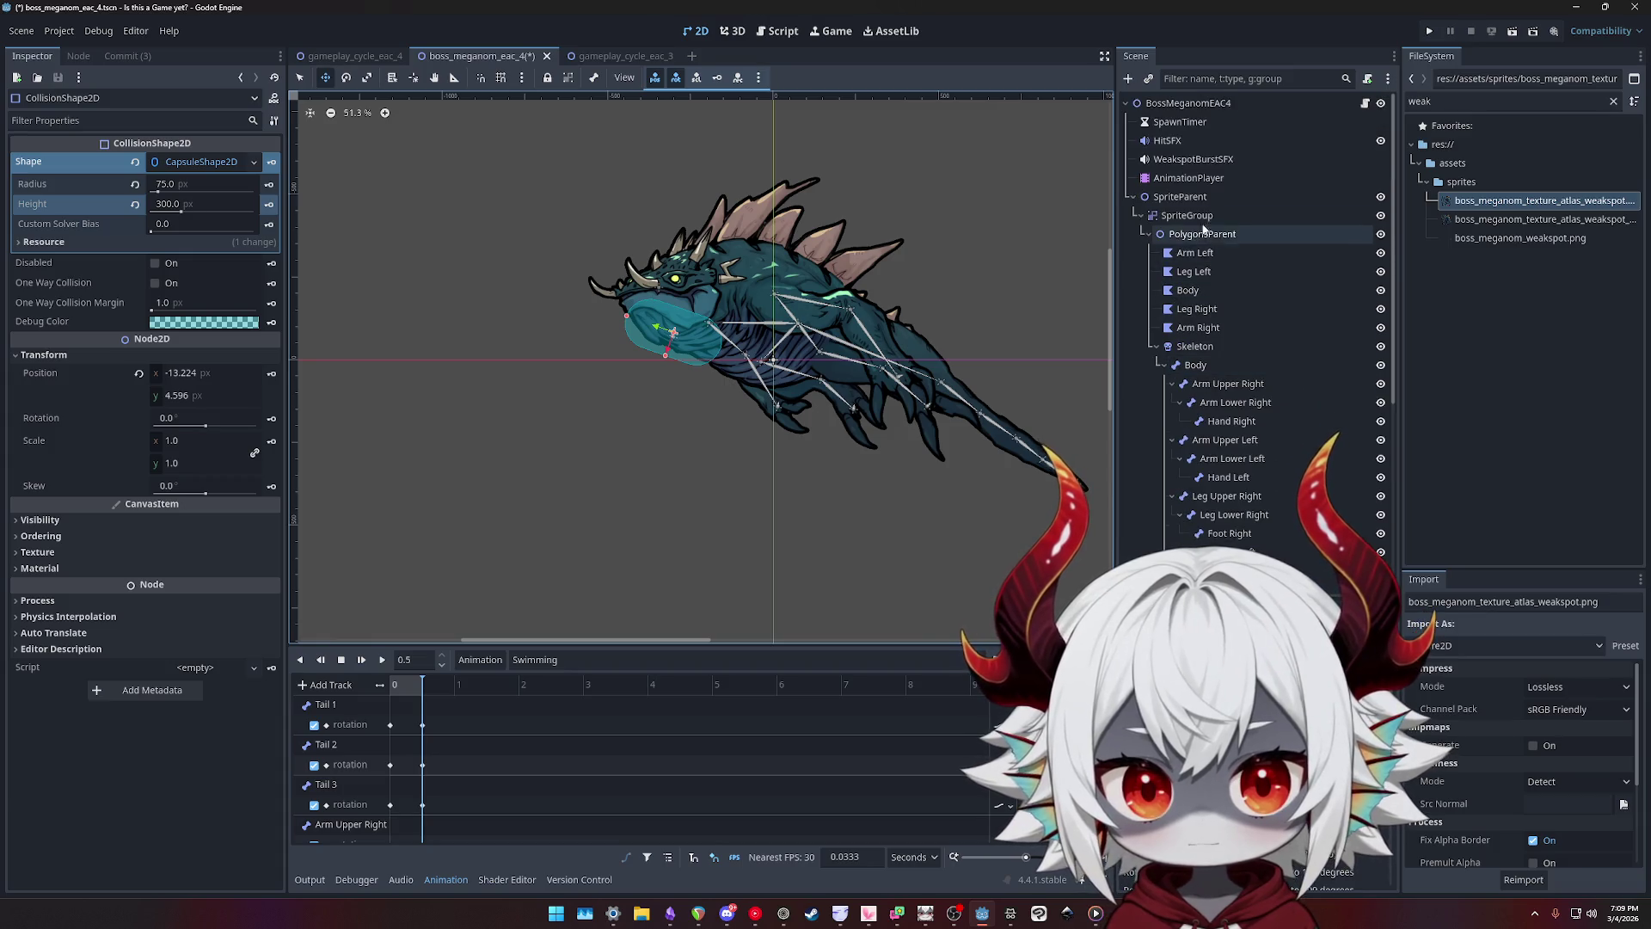
pyautogui.click(1190, 103)
pyautogui.moveTo(777, 360); pyautogui.dragTo(678, 411)
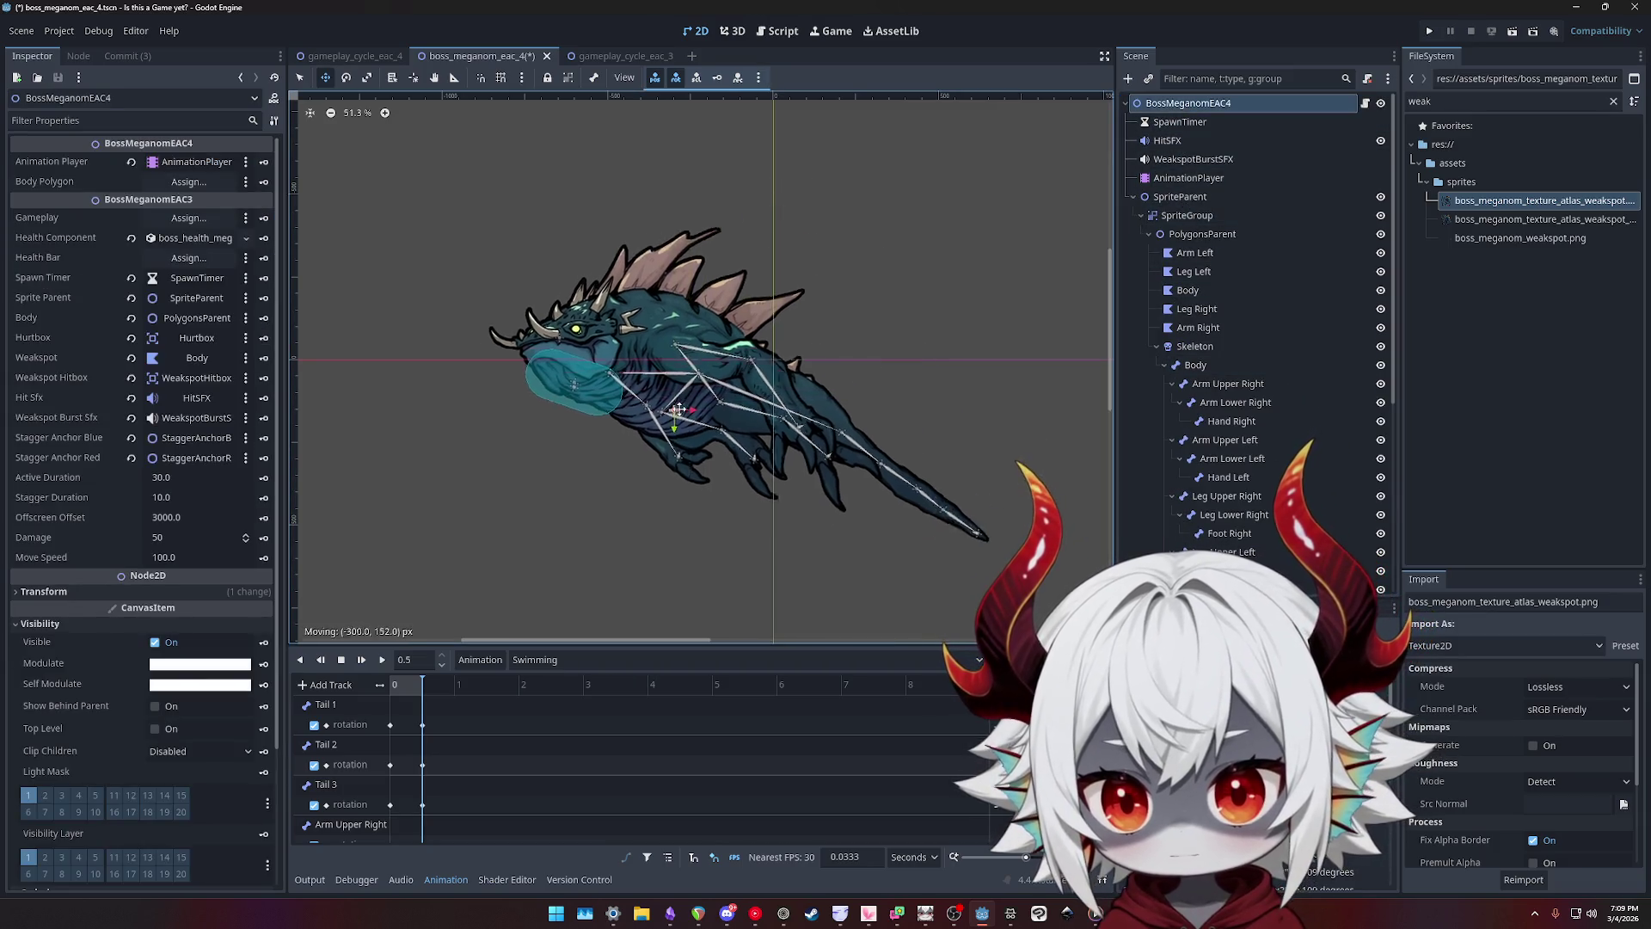
pyautogui.hotkey('ctrl', 'z')
pyautogui.click(854, 275)
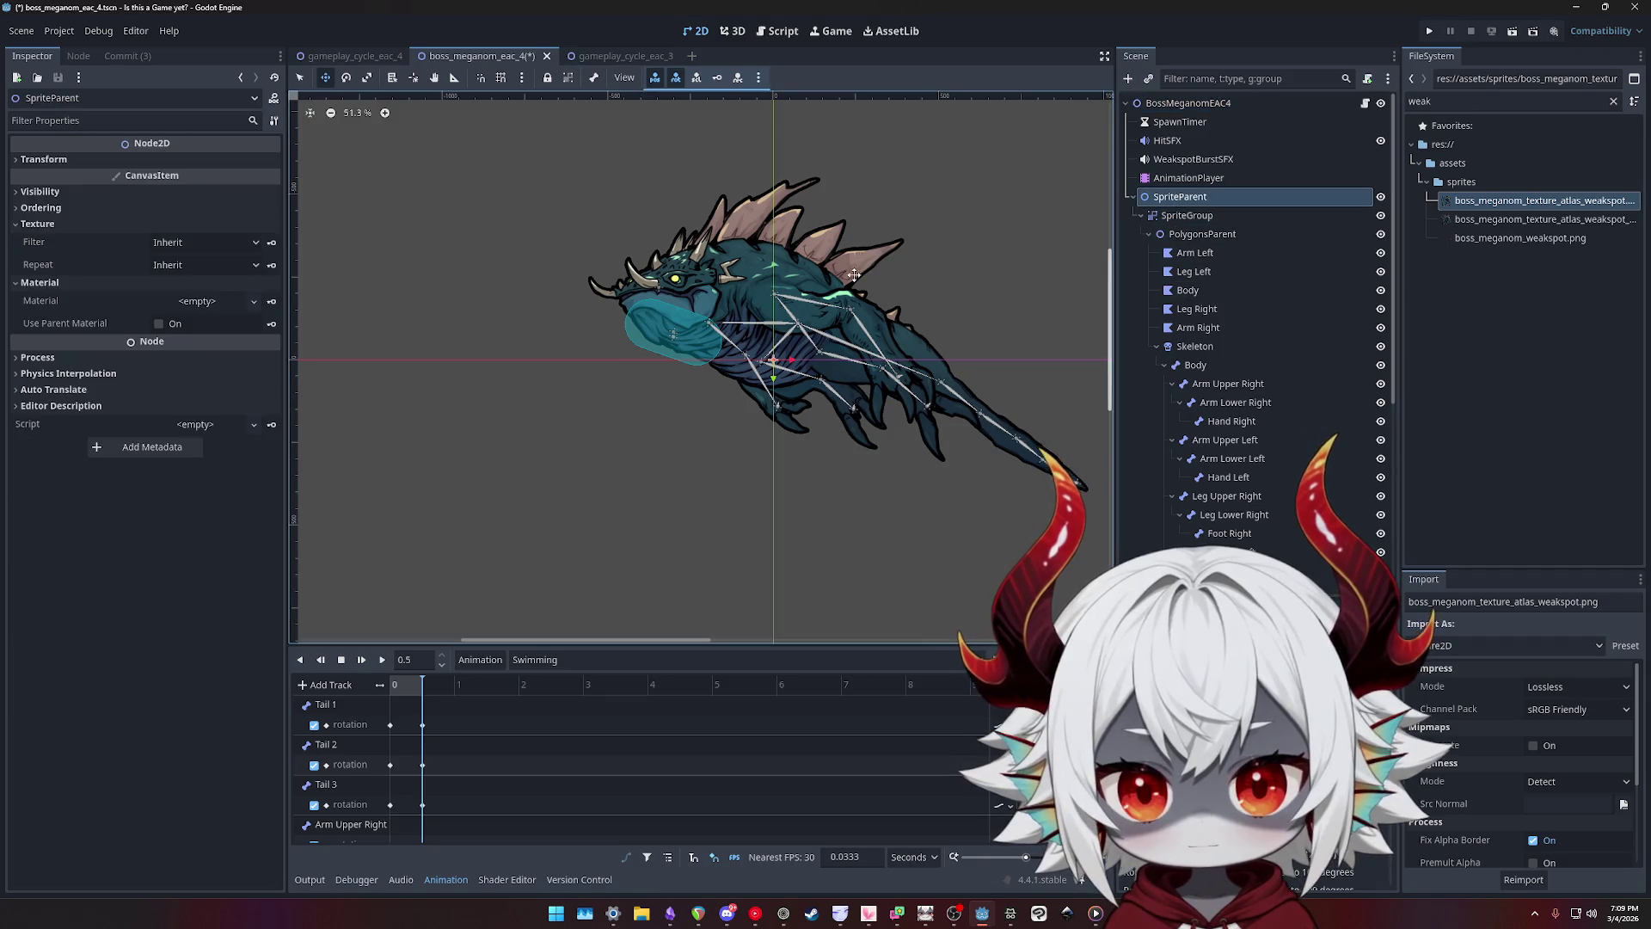
pyautogui.scroll(-8, 1296, 394)
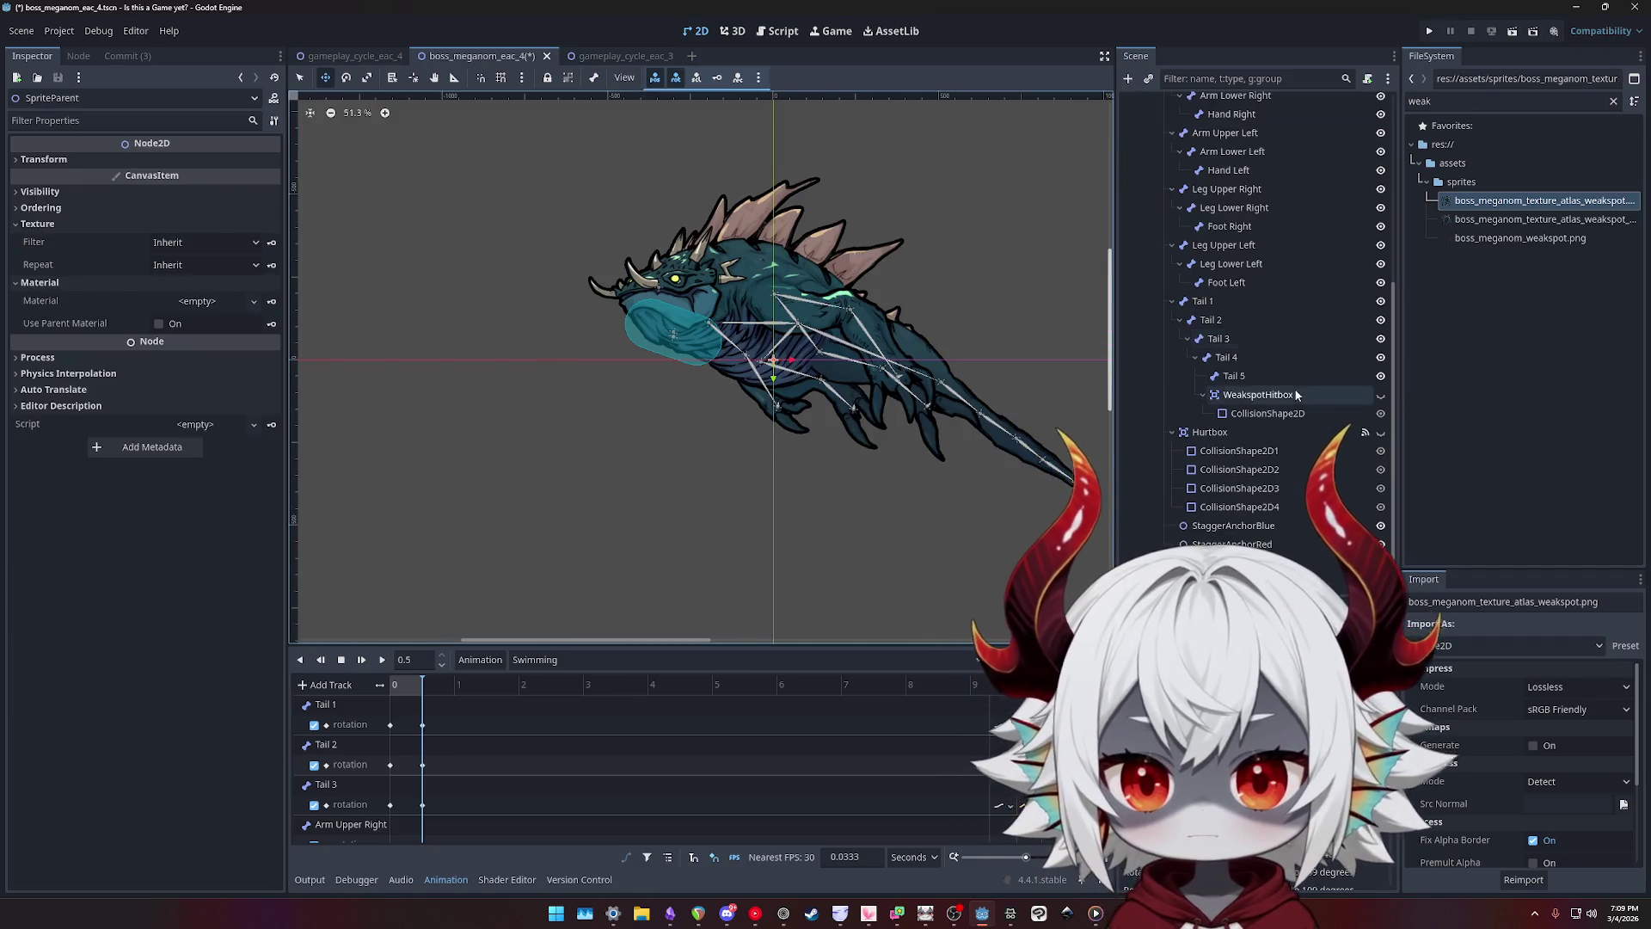
pyautogui.click(1383, 397)
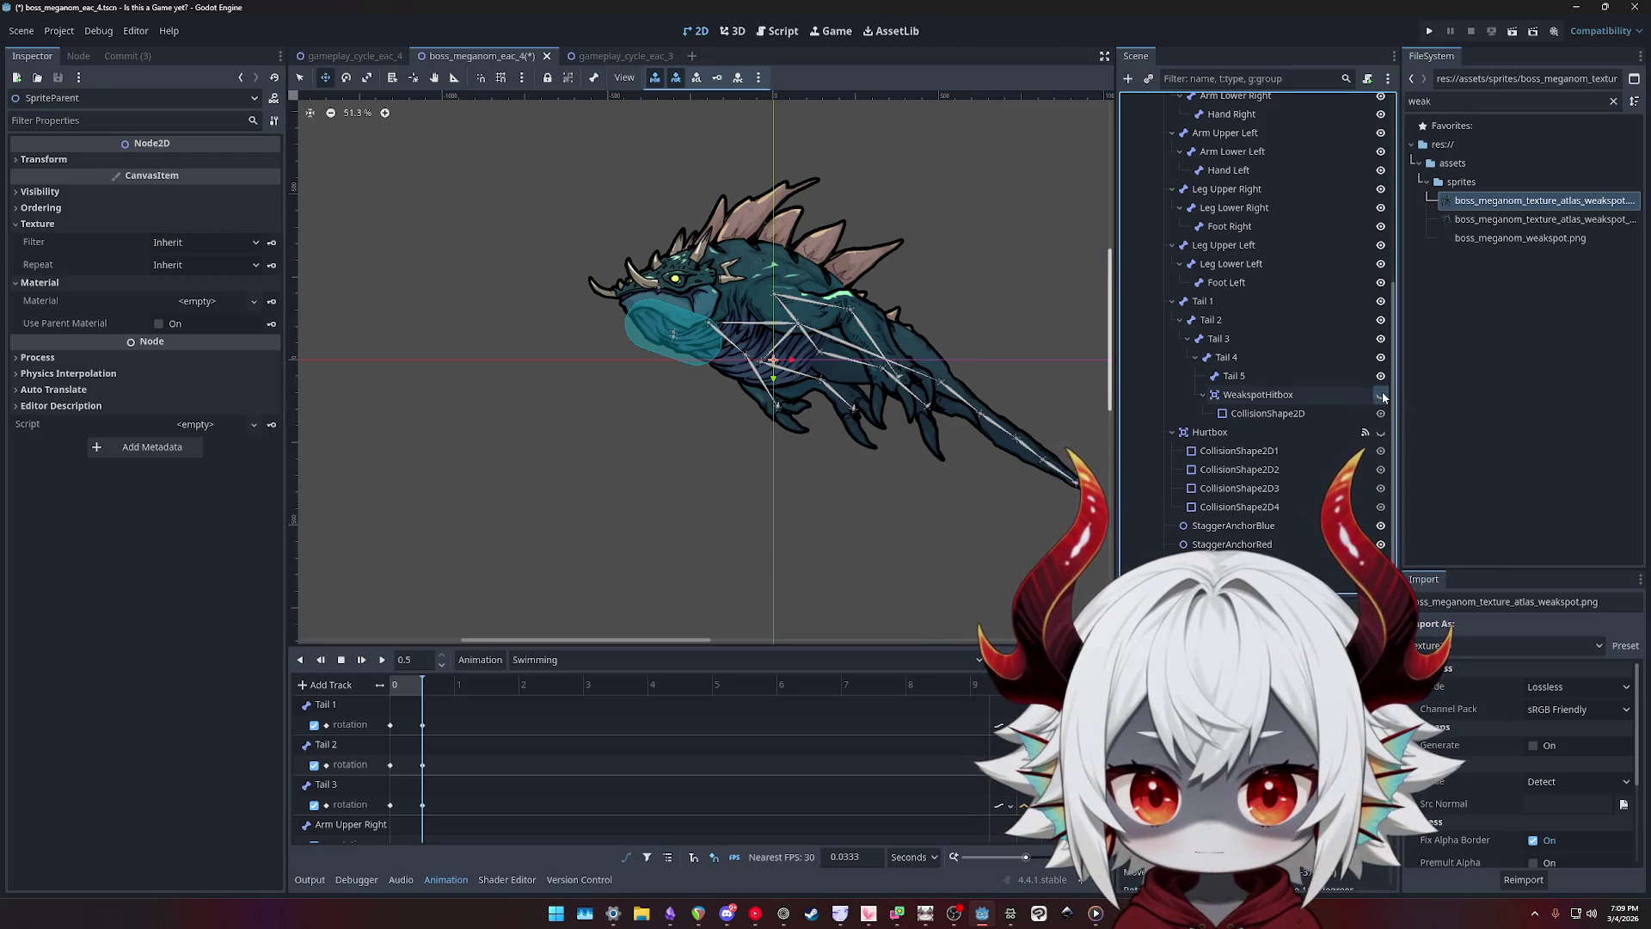
# - Return the preview to the RESET pose and save the boss scene
pyautogui.click(535, 660)
pyautogui.click(537, 678)
pyautogui.hotkey('ctrl', 's')
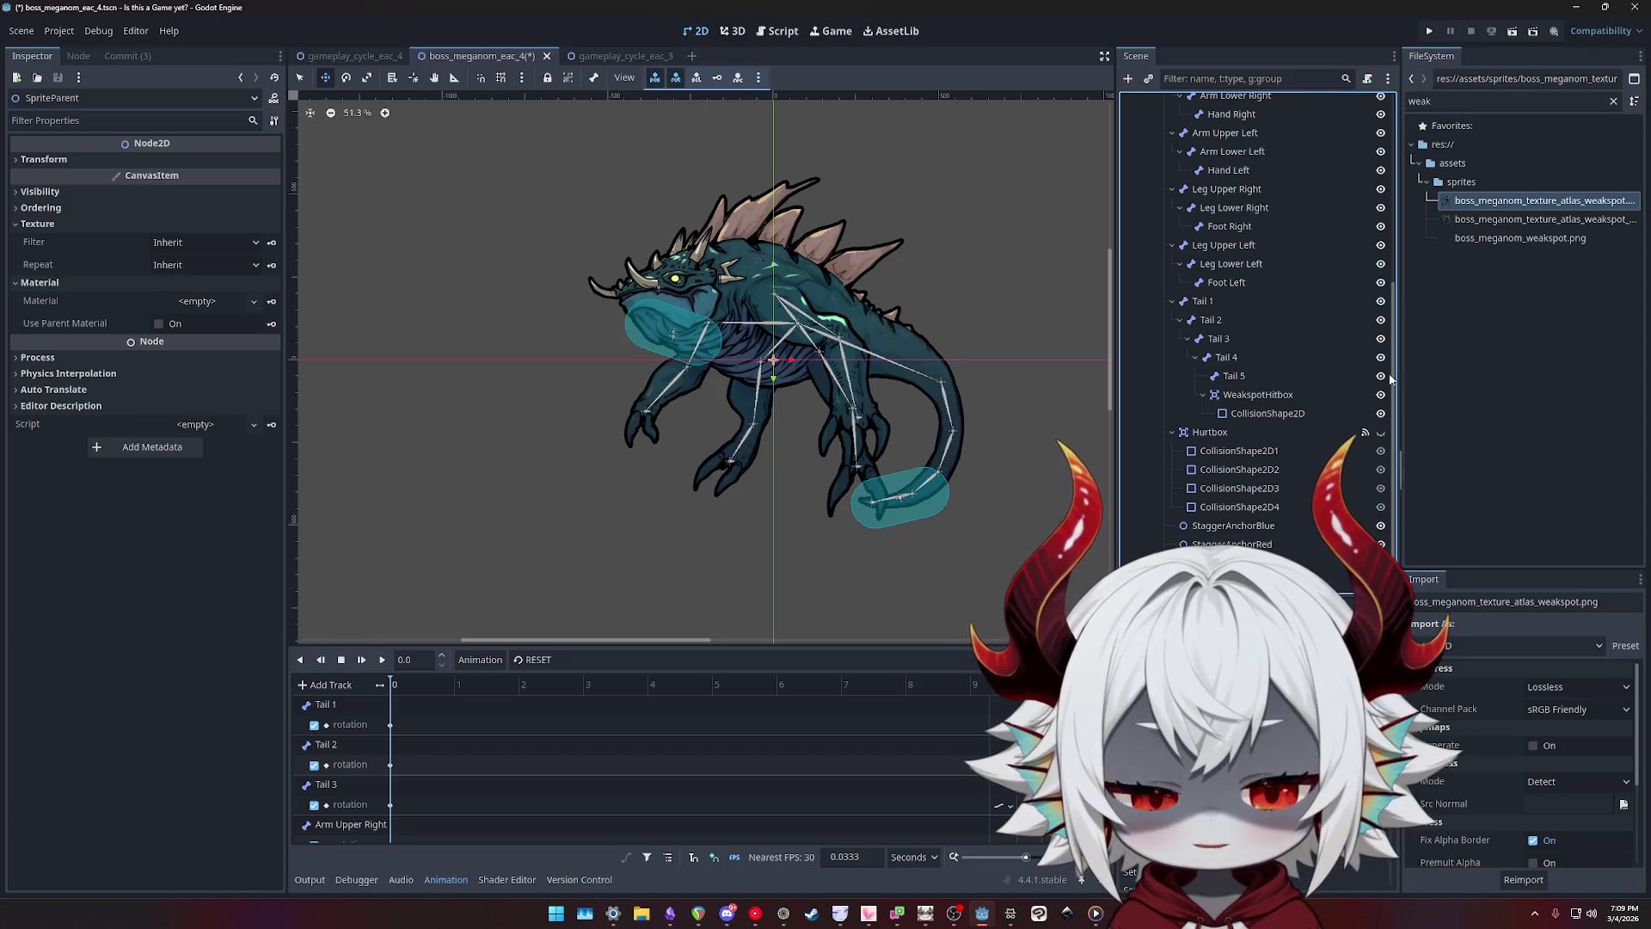
pyautogui.hotkey('ctrl', 's')
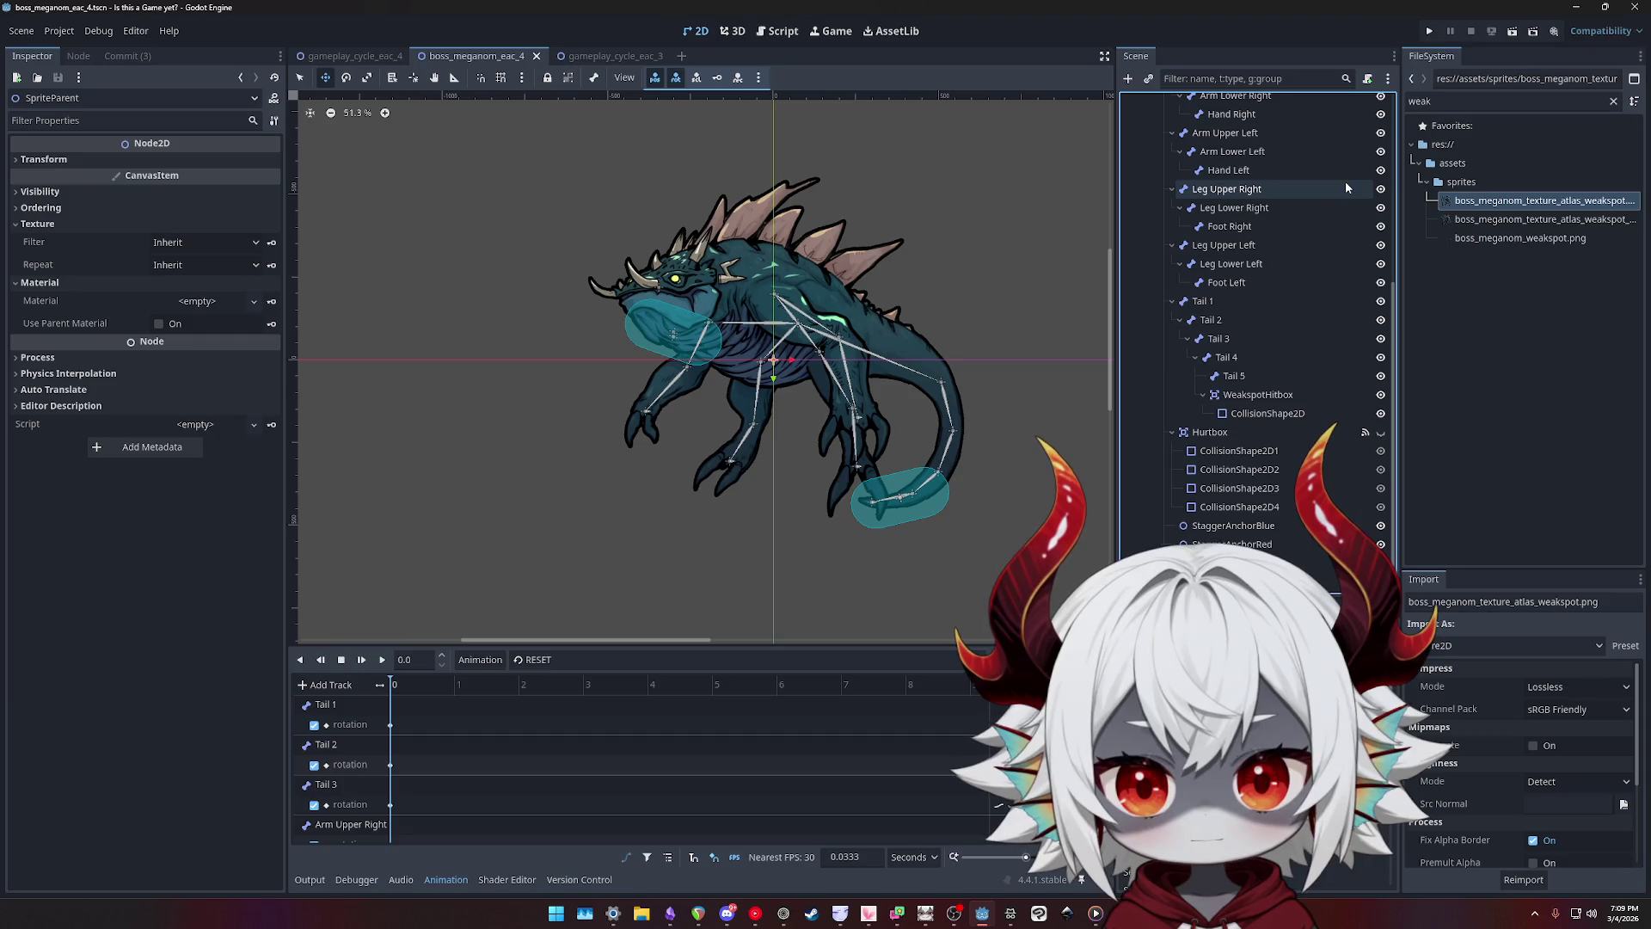
# - Drag boss_meganom_texture_atlas_weakspot_final.png onto the Texture slot of PolygonsParent's Body polygon
pyautogui.click(1483, 219)
pyautogui.click(1480, 205)
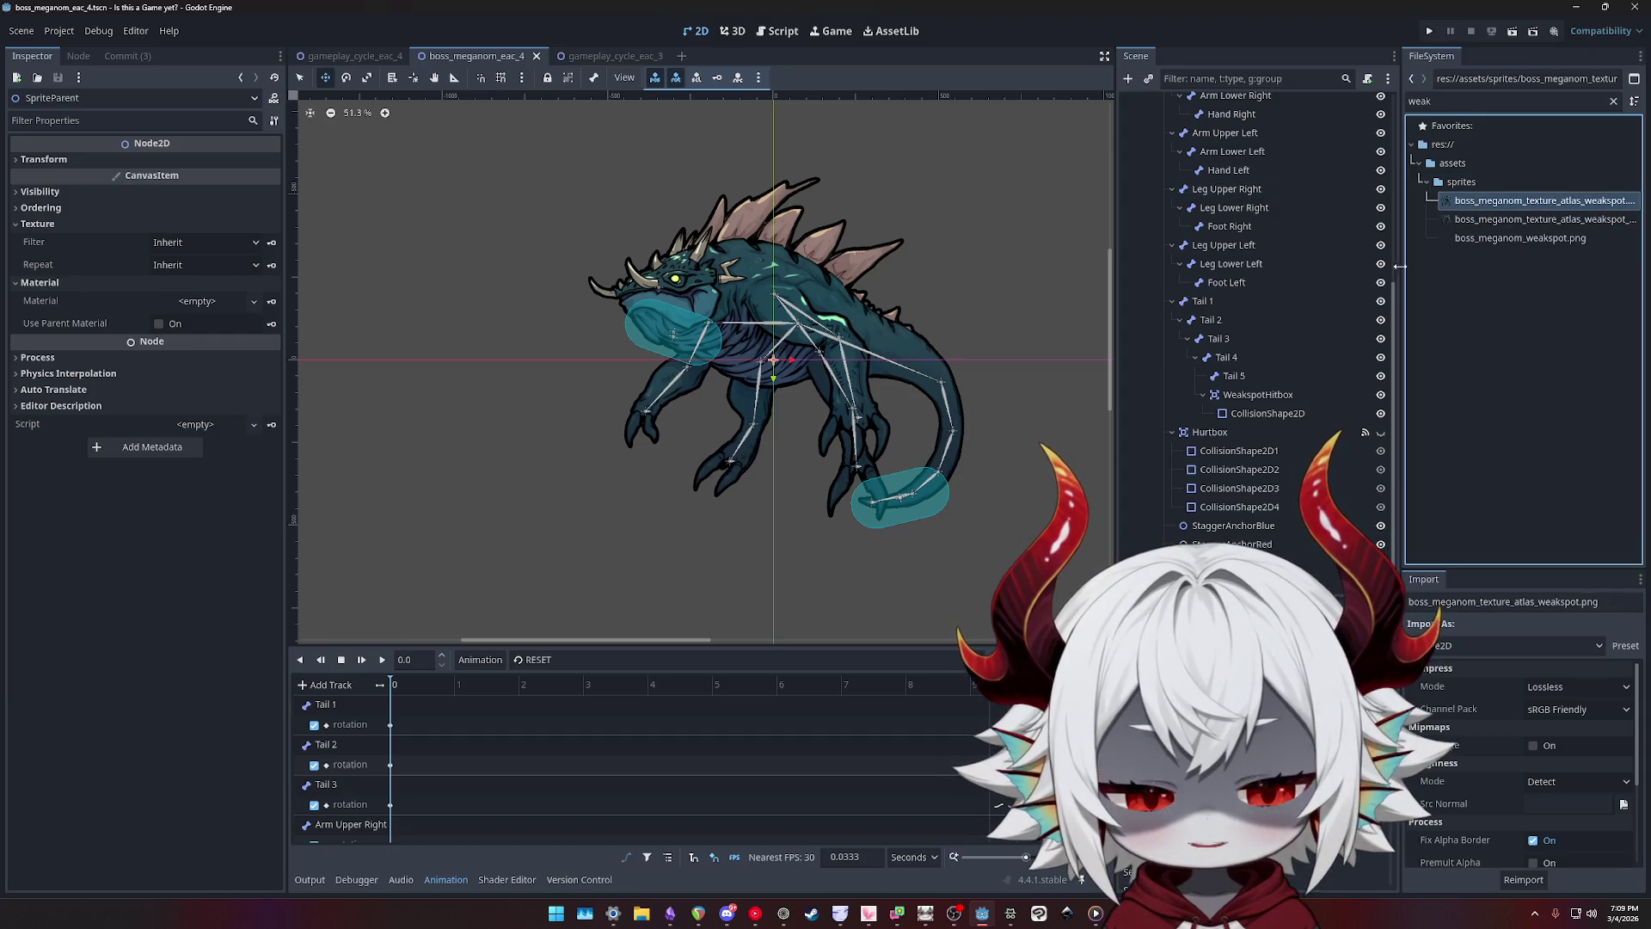
pyautogui.scroll(5, 1267, 241)
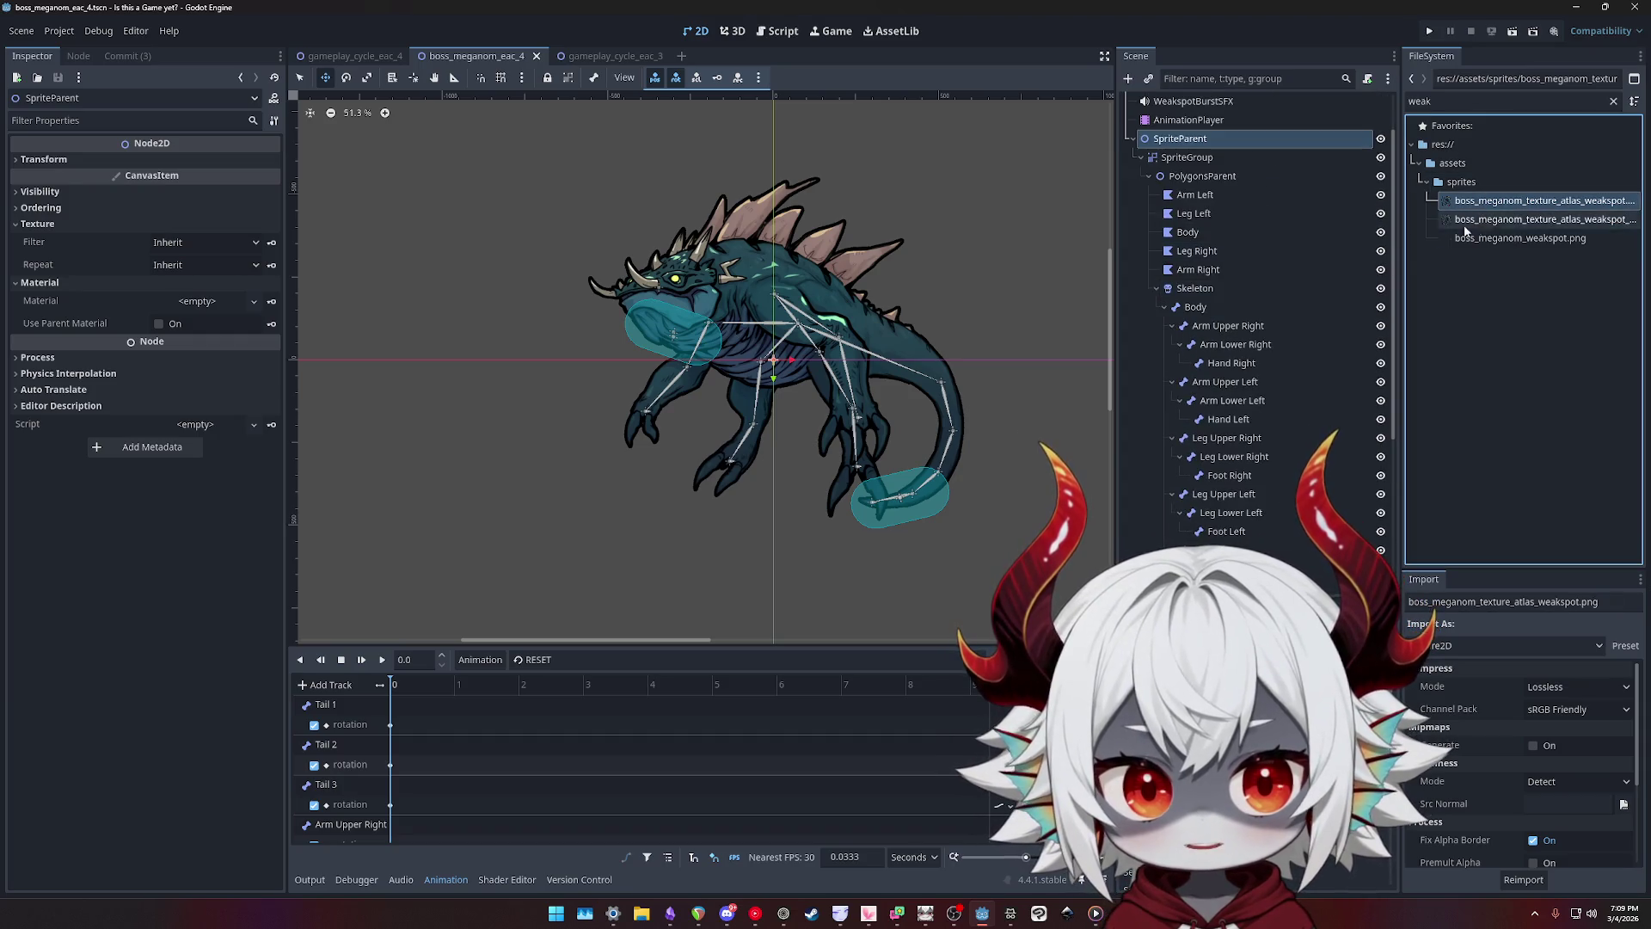
pyautogui.click(1190, 159)
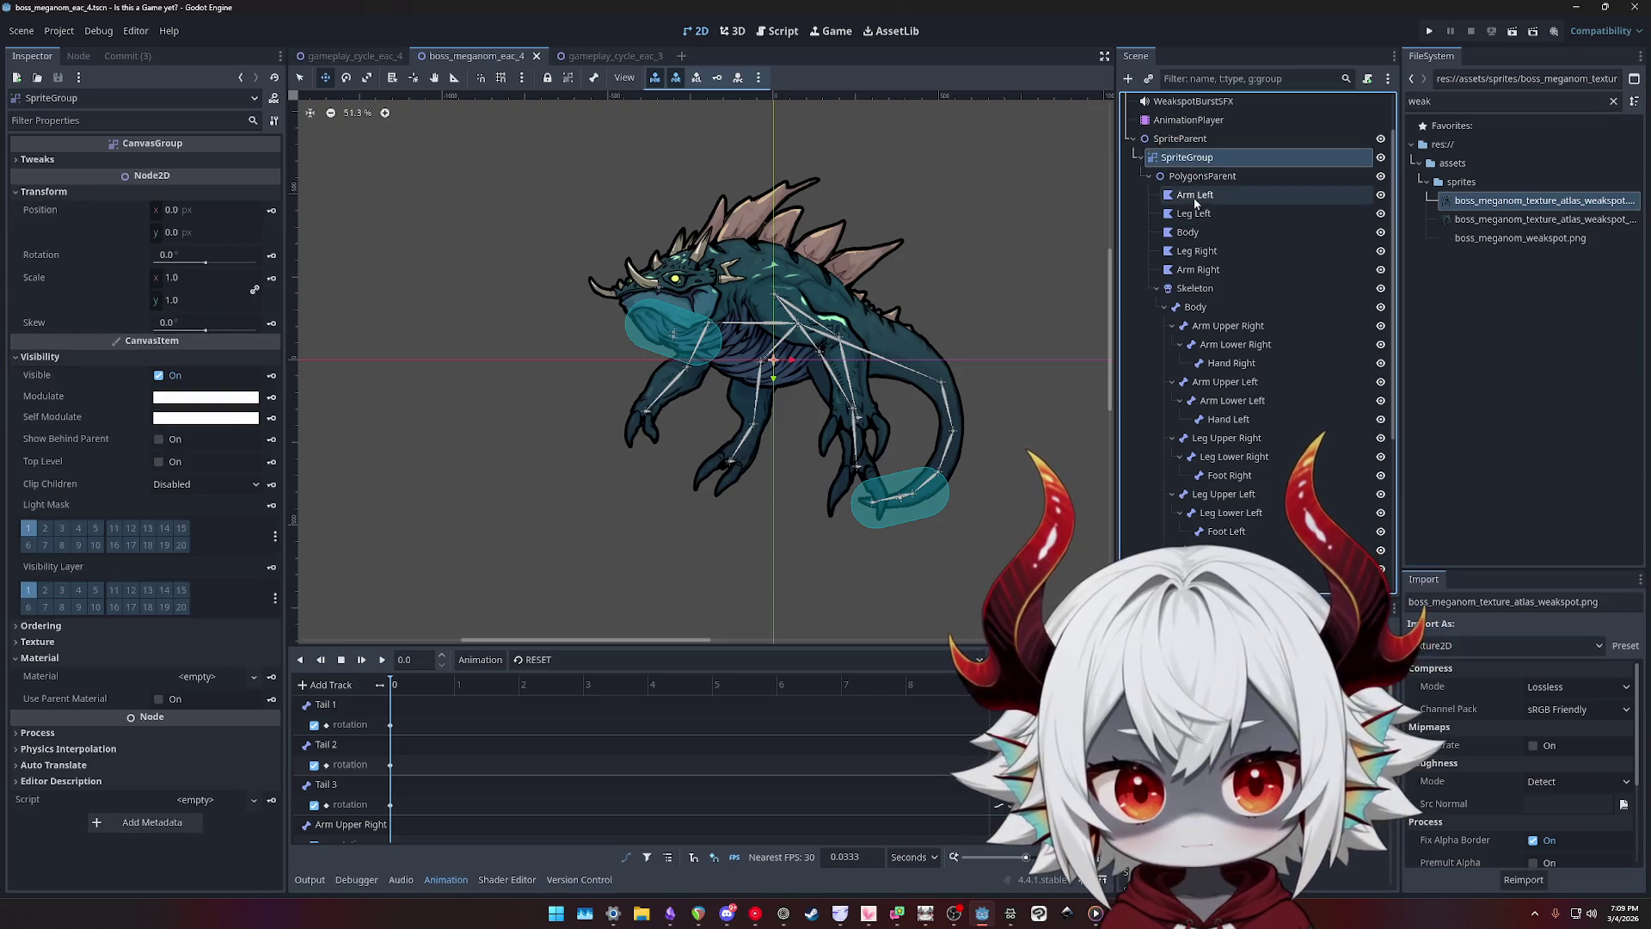
pyautogui.click(1196, 196)
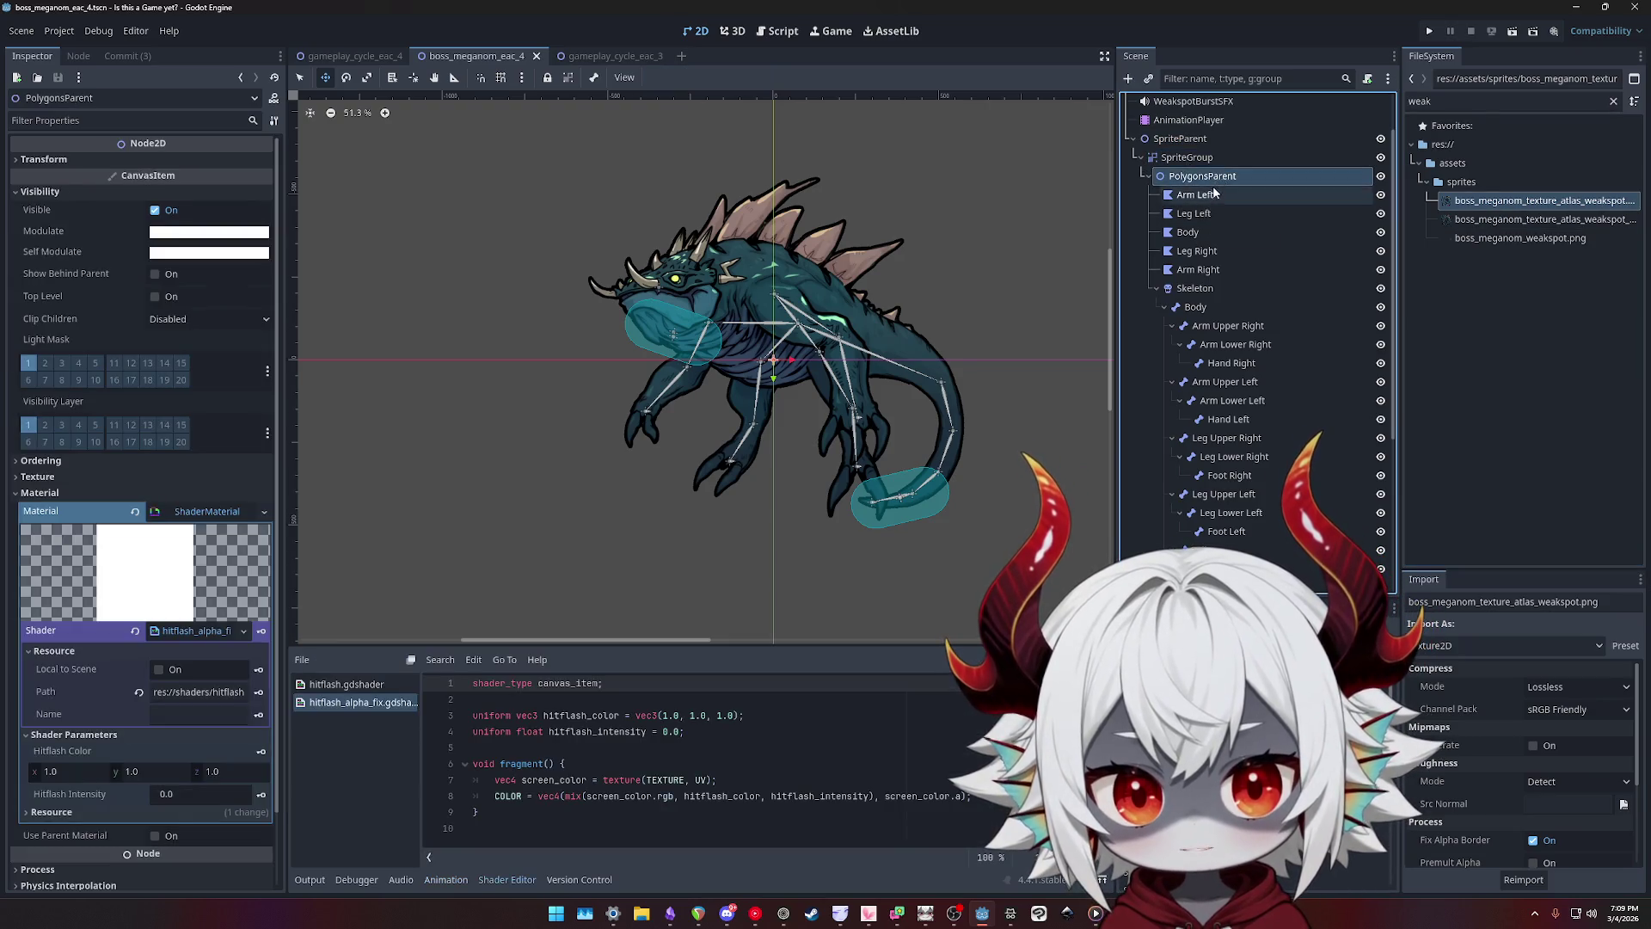
pyautogui.click(1204, 233)
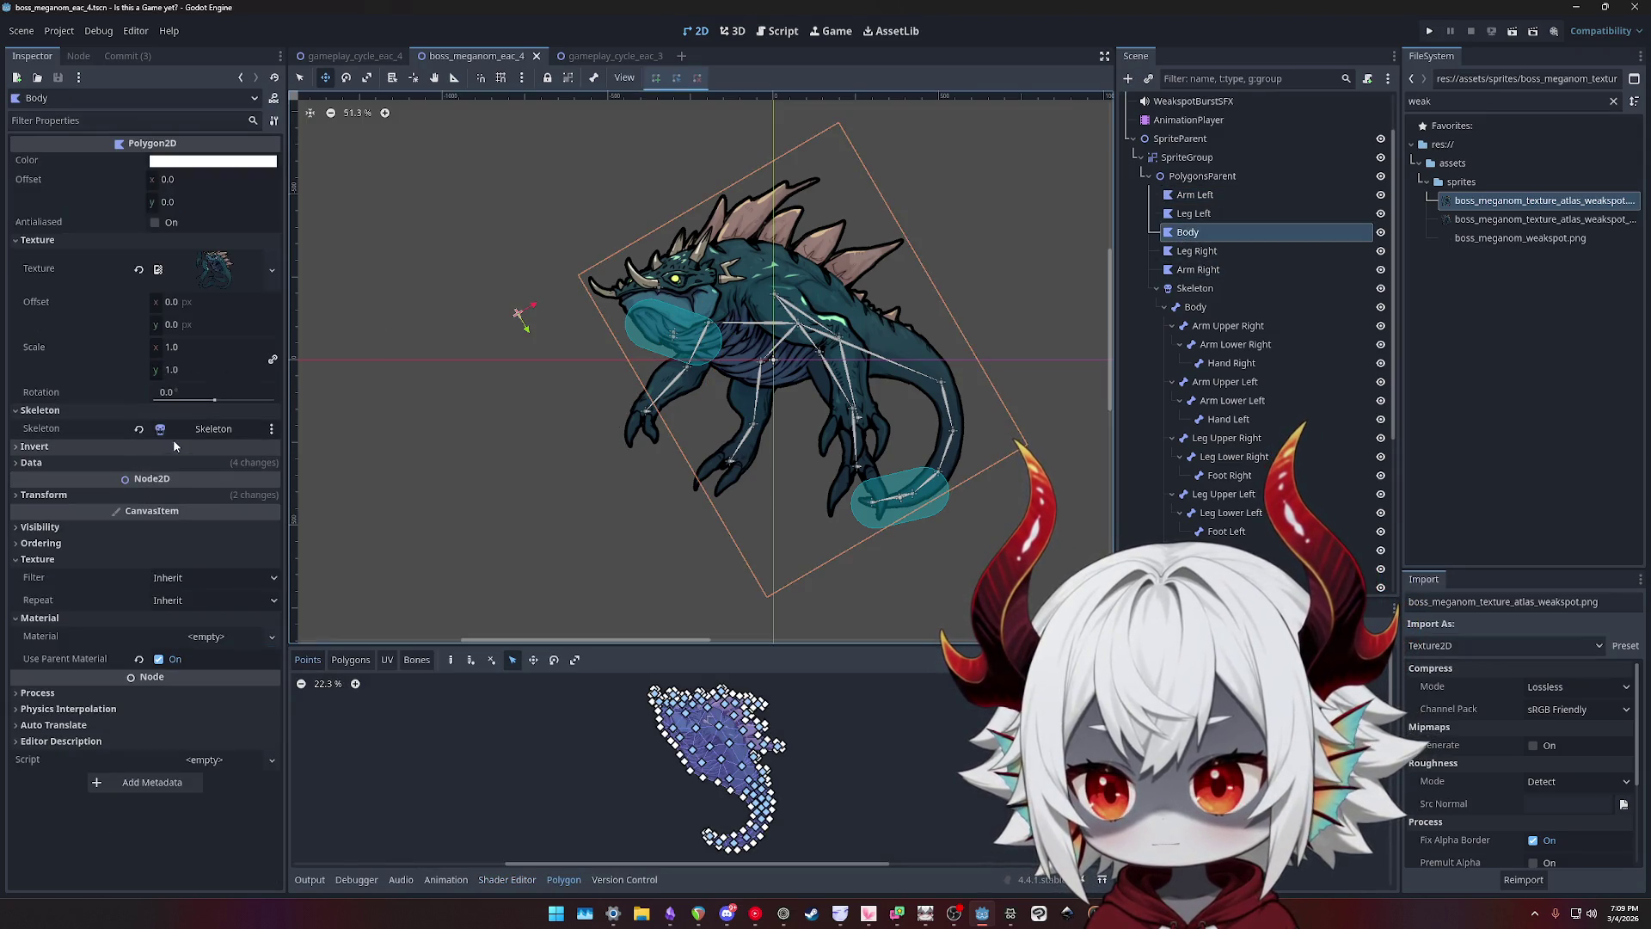
pyautogui.click(45, 495)
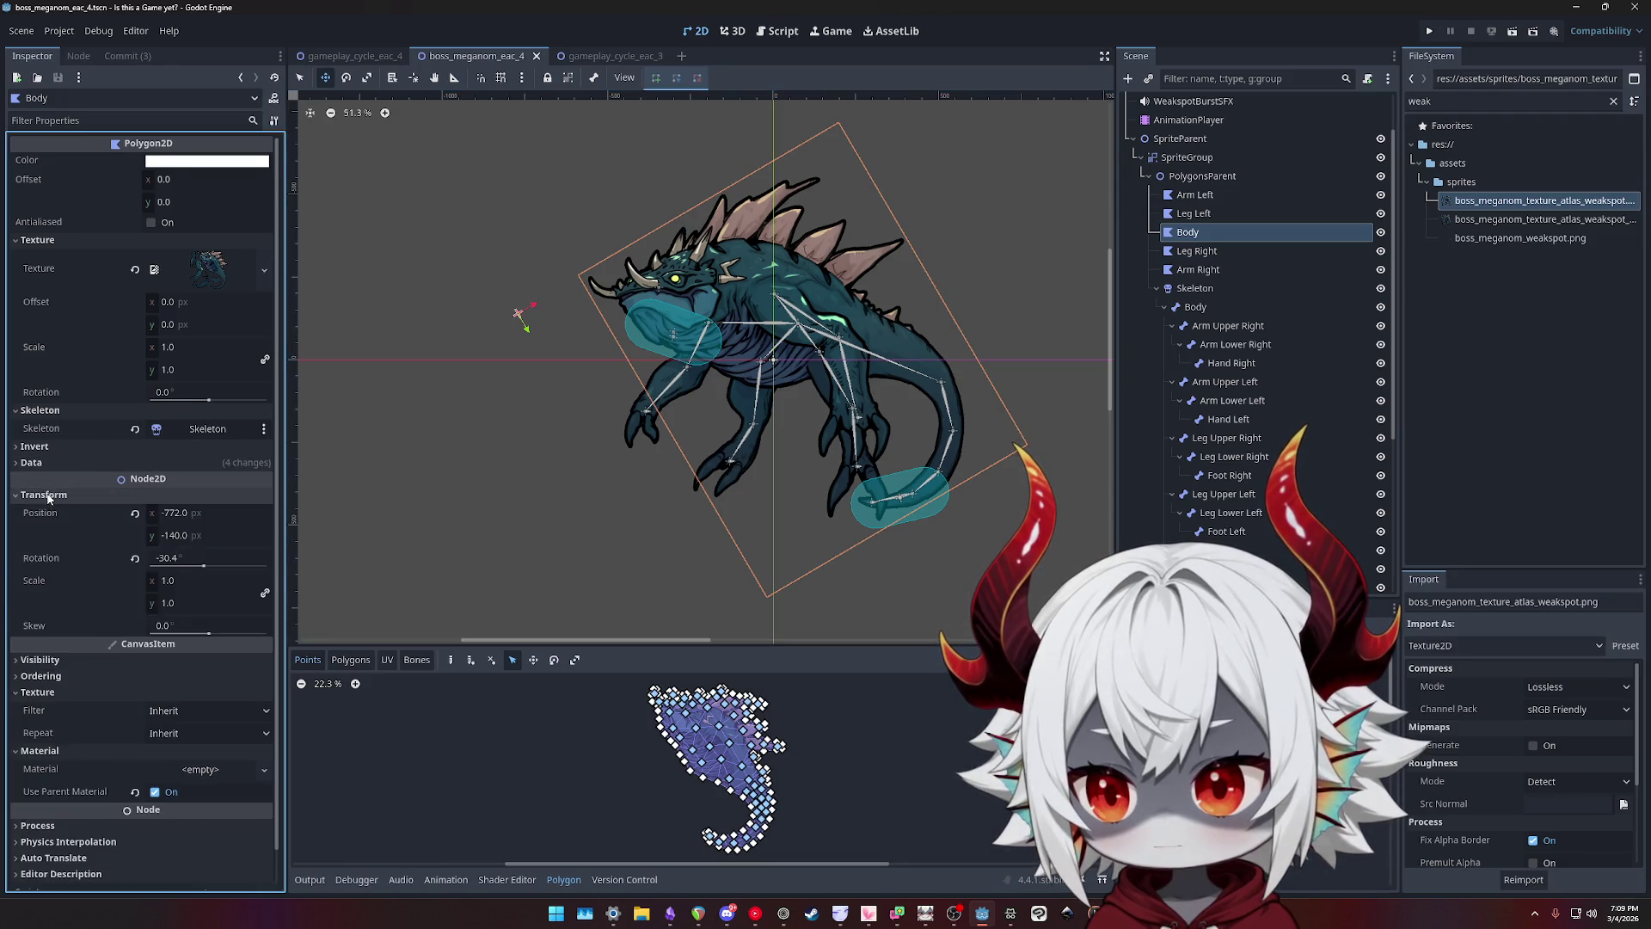
pyautogui.click(45, 495)
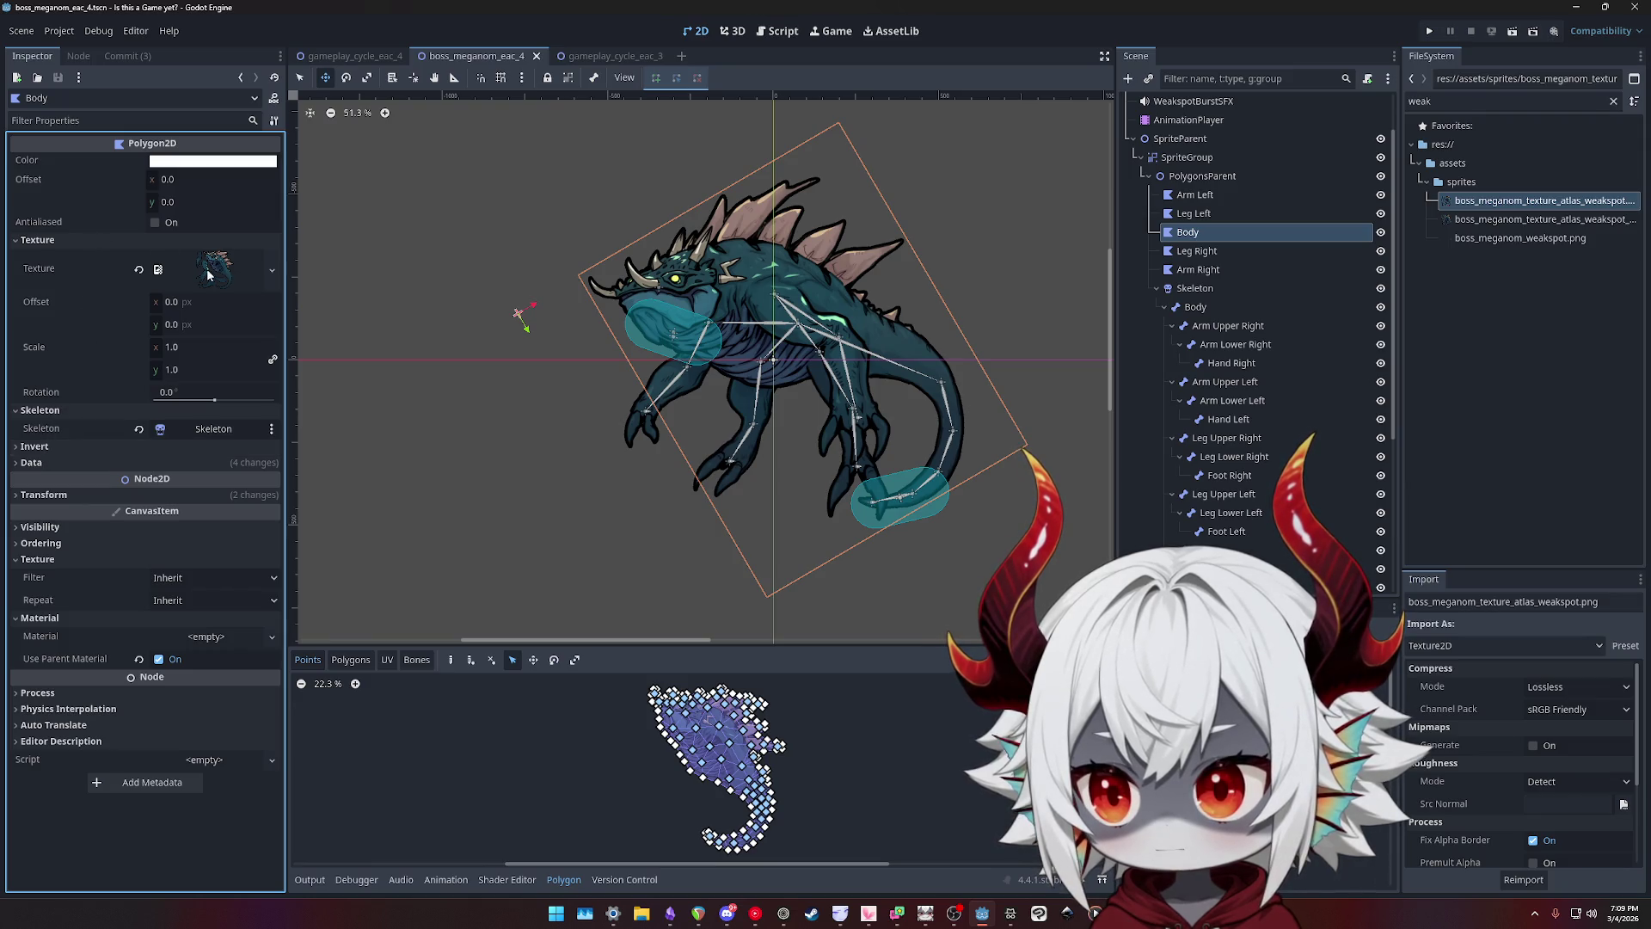
pyautogui.moveTo(1485, 227)
pyautogui.mouseDown()
pyautogui.moveTo(713, 275)
pyautogui.moveTo(220, 272)
pyautogui.mouseUp()
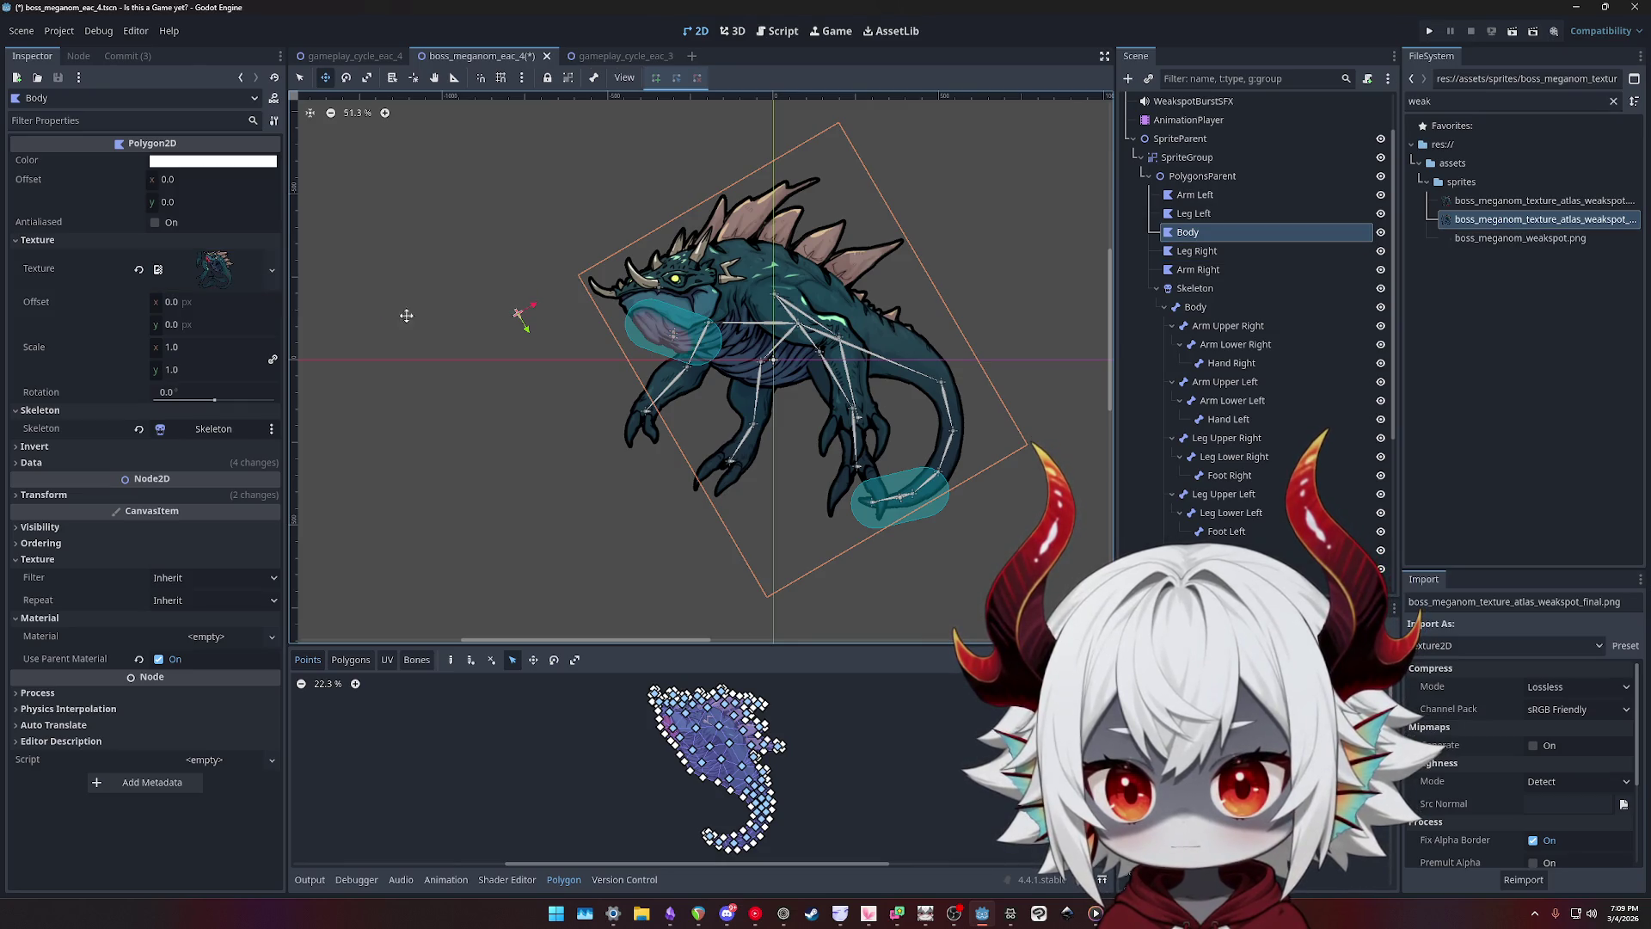
pyautogui.scroll(5, 692, 335)
pyautogui.scroll(-4, 567, 330)
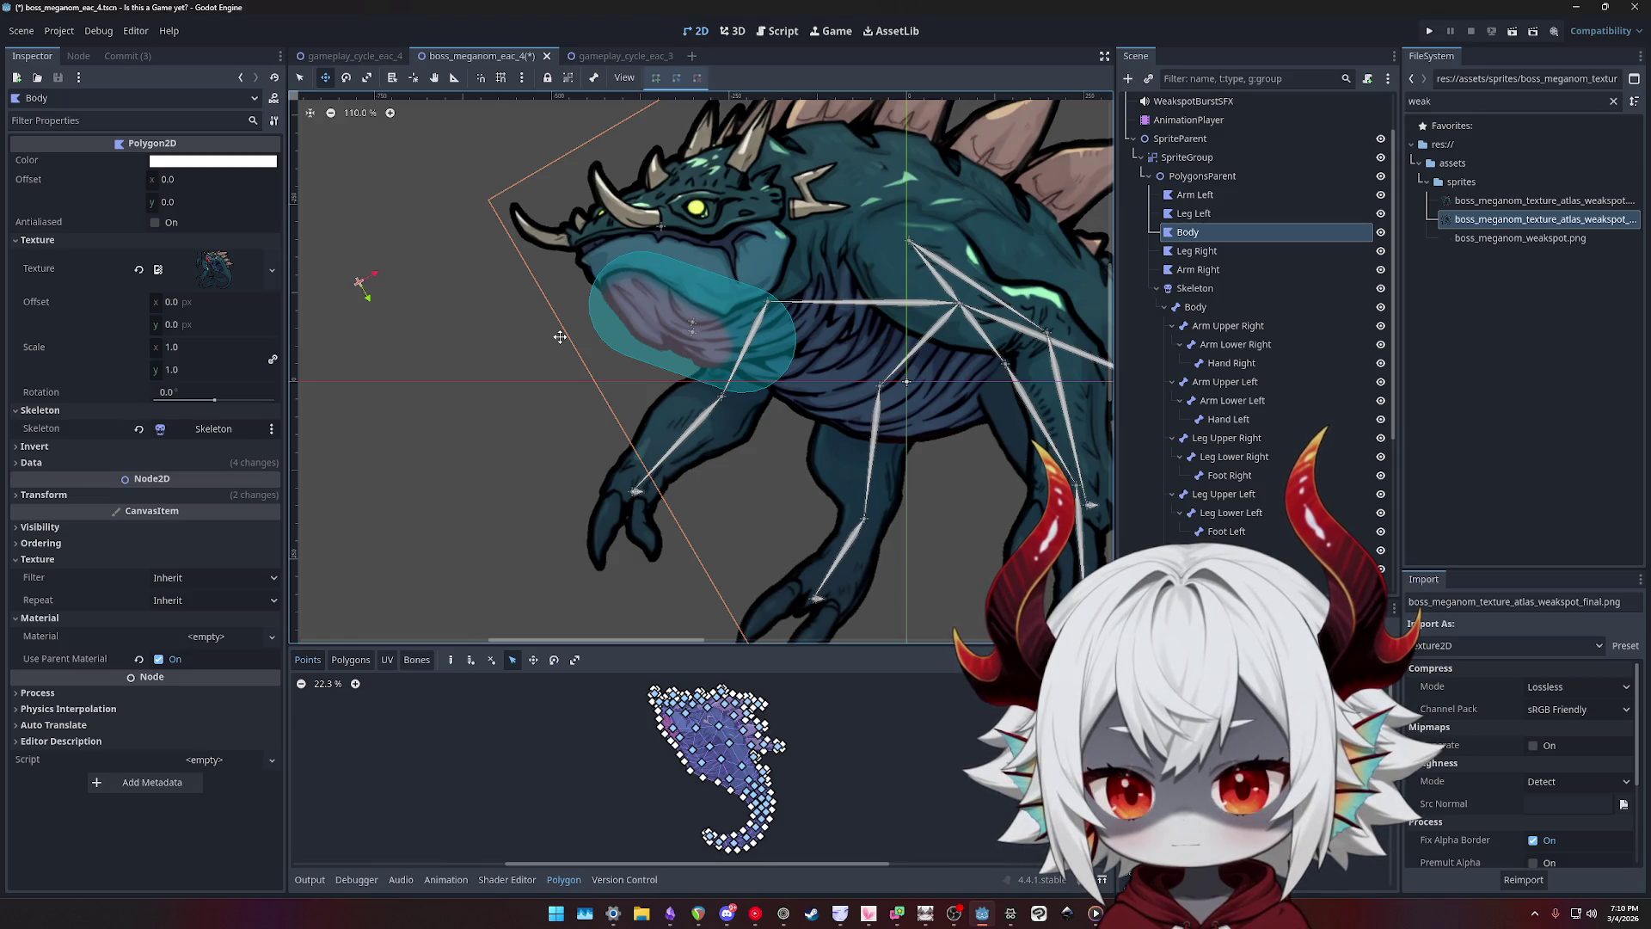
# - Save, then shorten WeakspotHitbox2's capsule shape to height 251.24
pyautogui.hotkey('ctrl', 's')
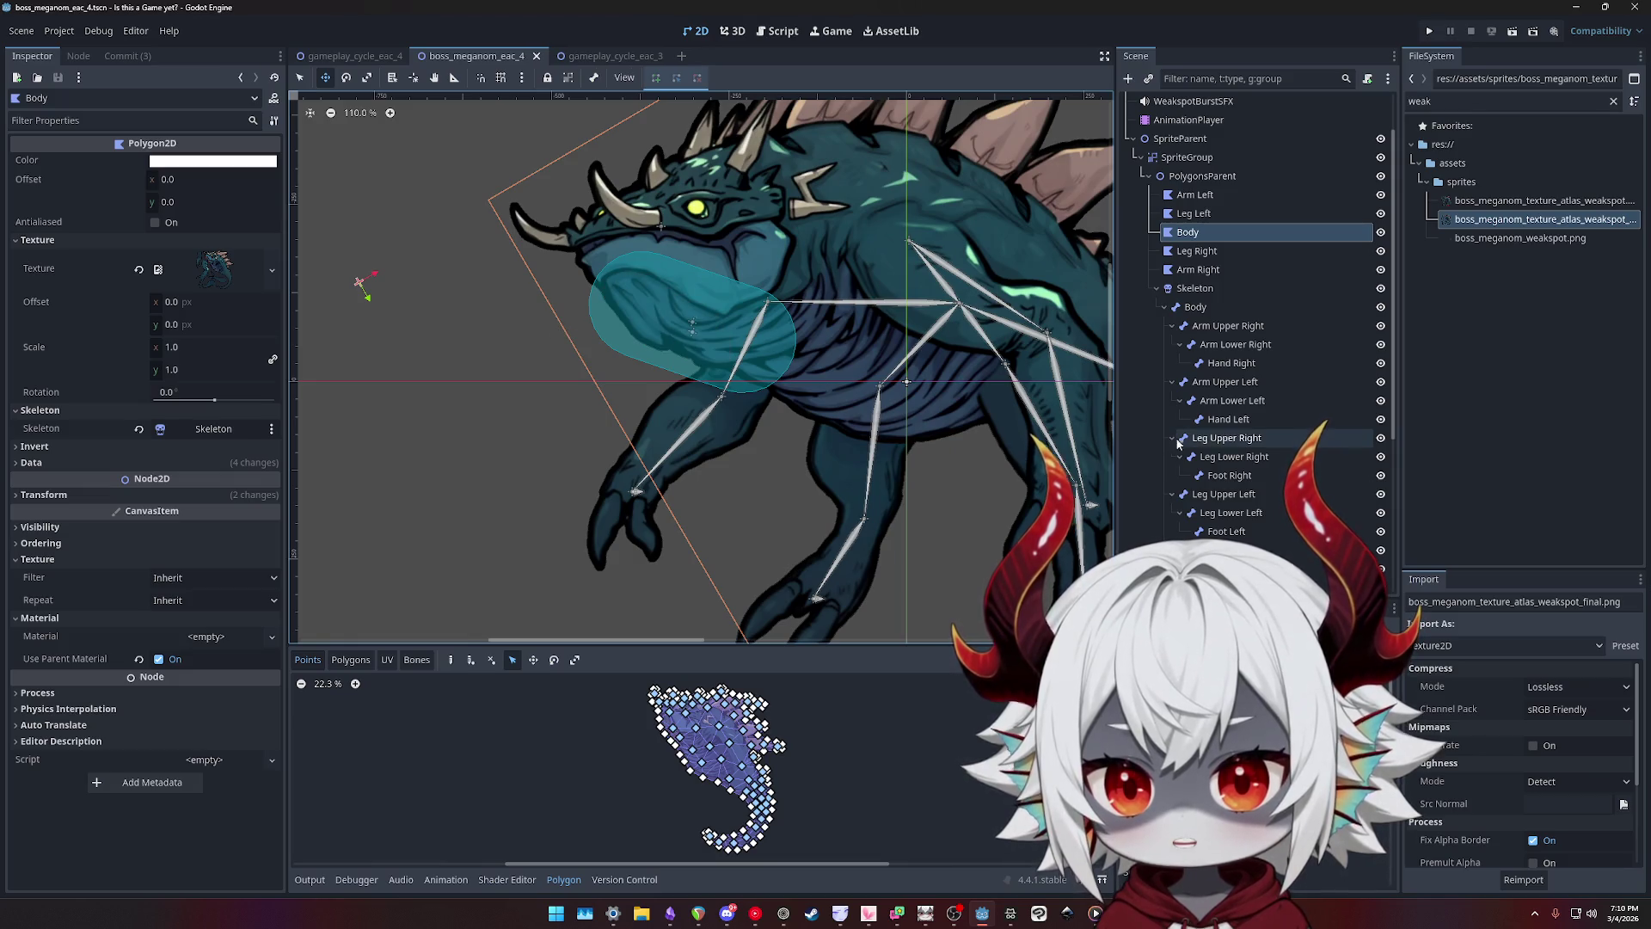
pyautogui.scroll(-3, 1204, 443)
pyautogui.scroll(-5, 1231, 450)
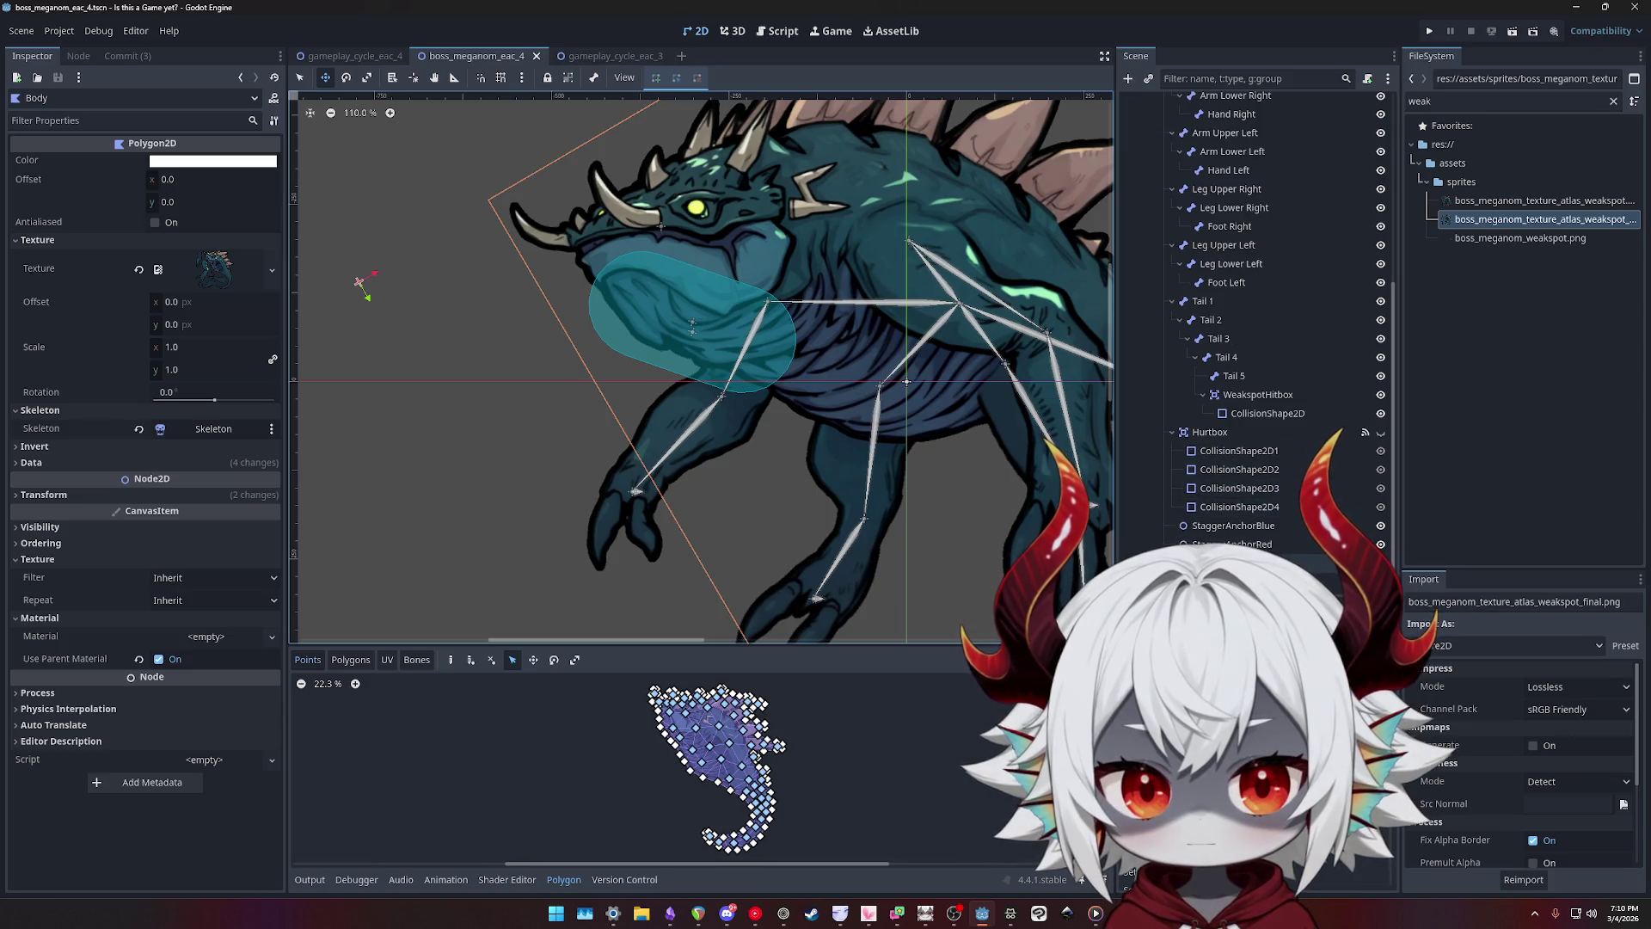
pyautogui.click(1230, 563)
pyautogui.moveTo(694, 335); pyautogui.dragTo(676, 329)
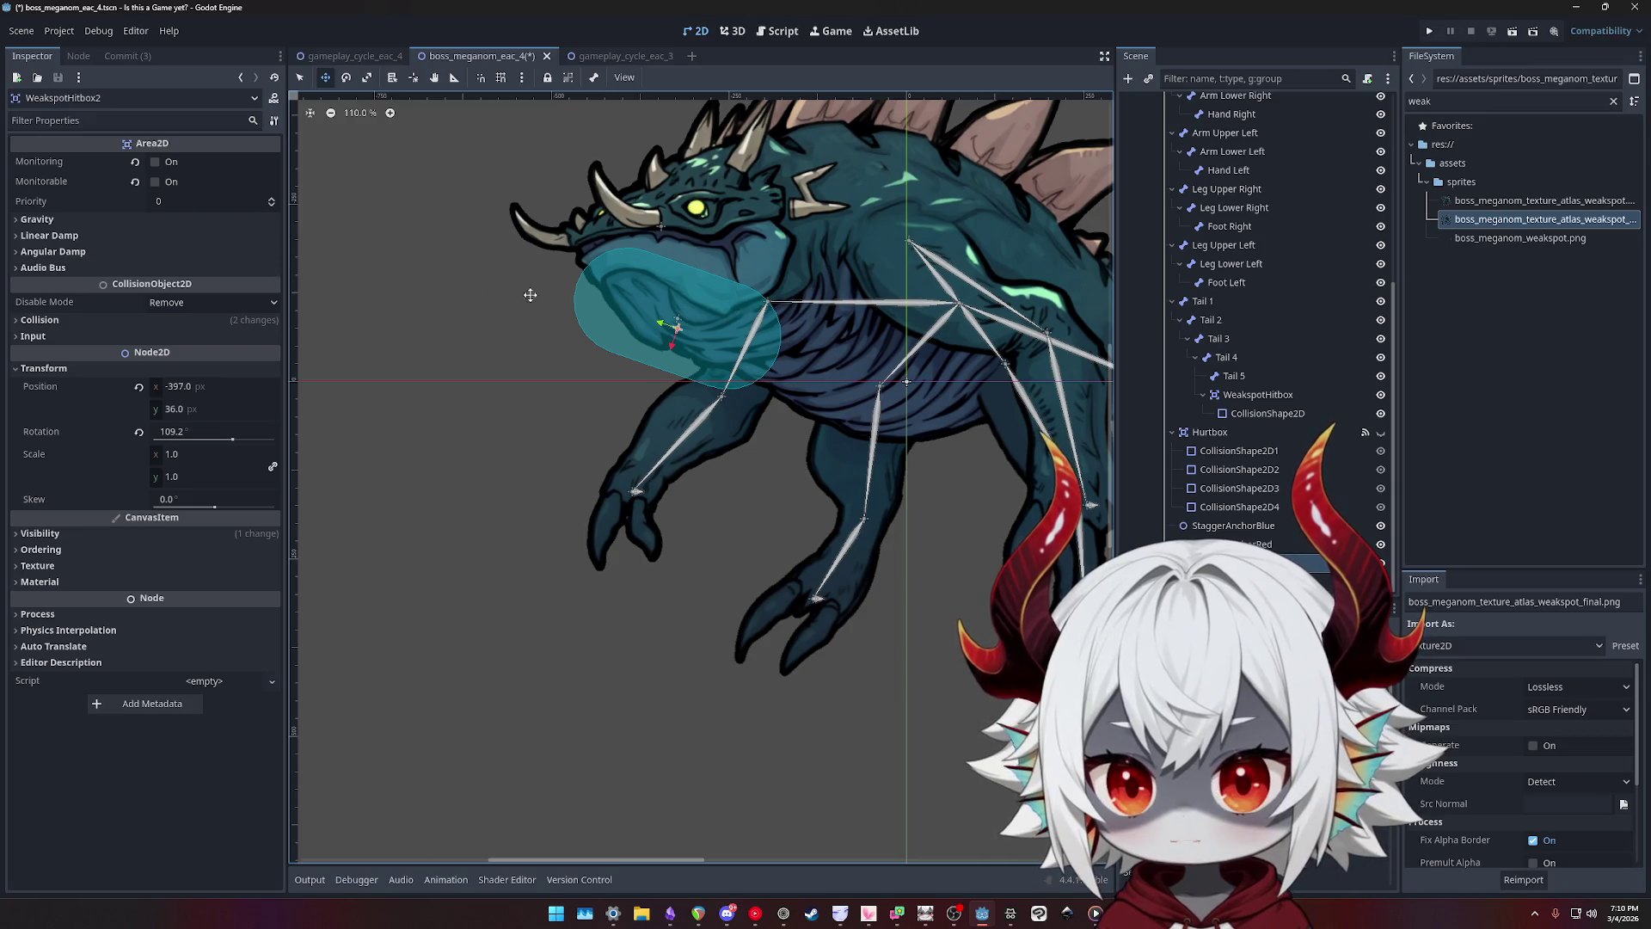
pyautogui.click(574, 336)
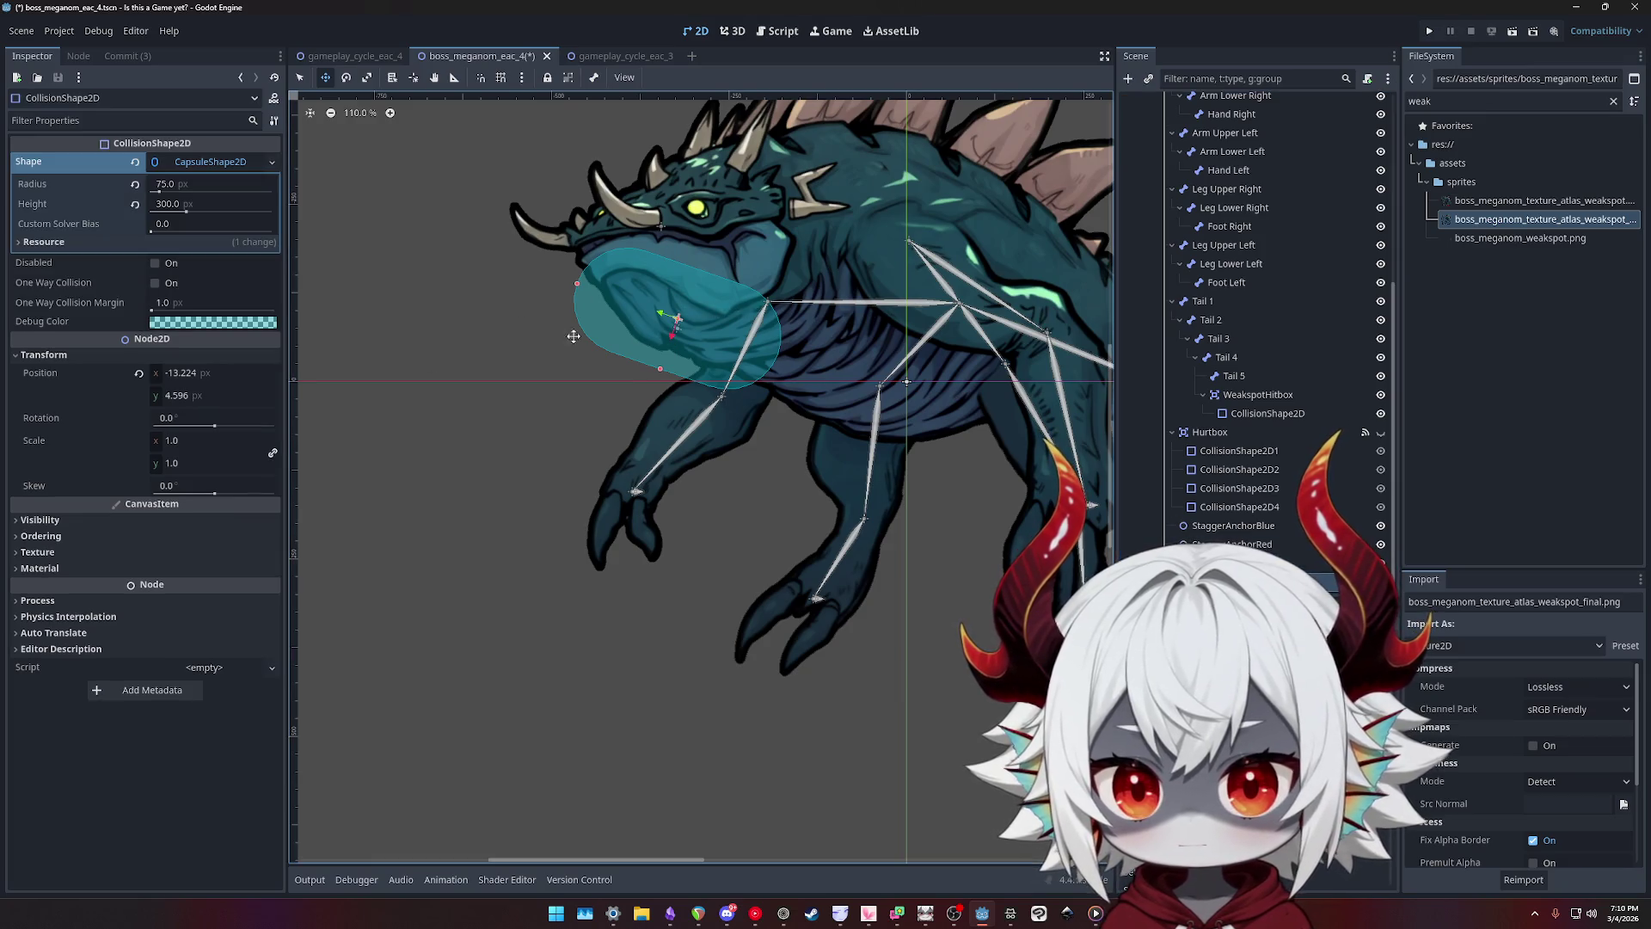
pyautogui.click(212, 163)
pyautogui.click(196, 166)
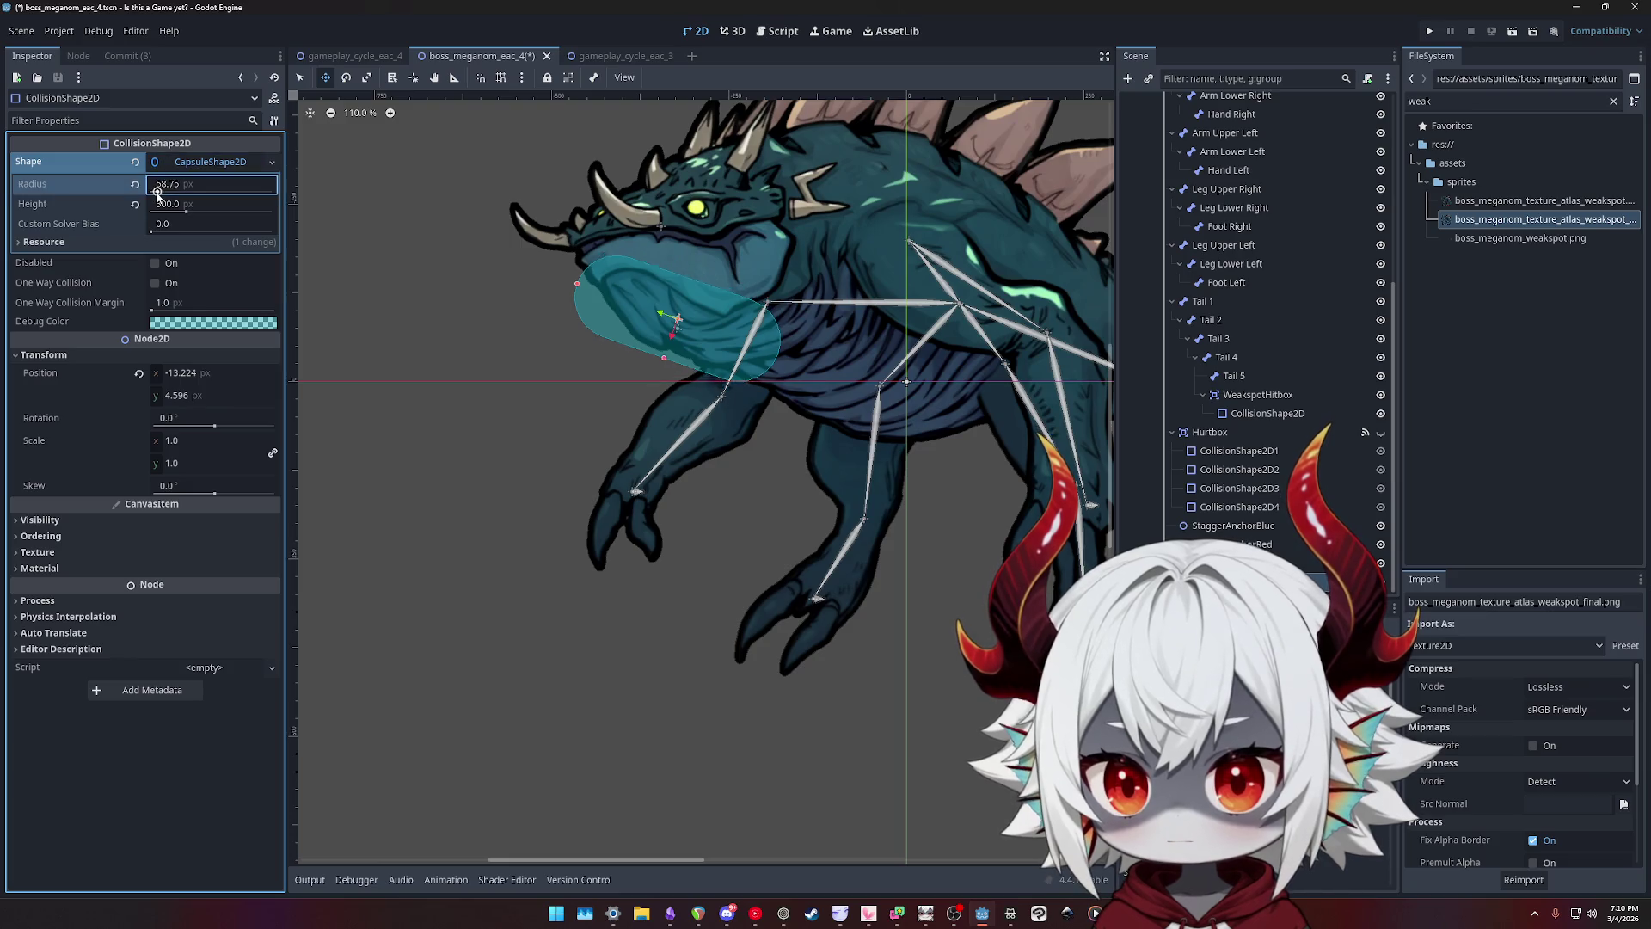
pyautogui.moveTo(186, 212); pyautogui.dragTo(181, 212)
pyautogui.moveTo(684, 321); pyautogui.dragTo(680, 318)
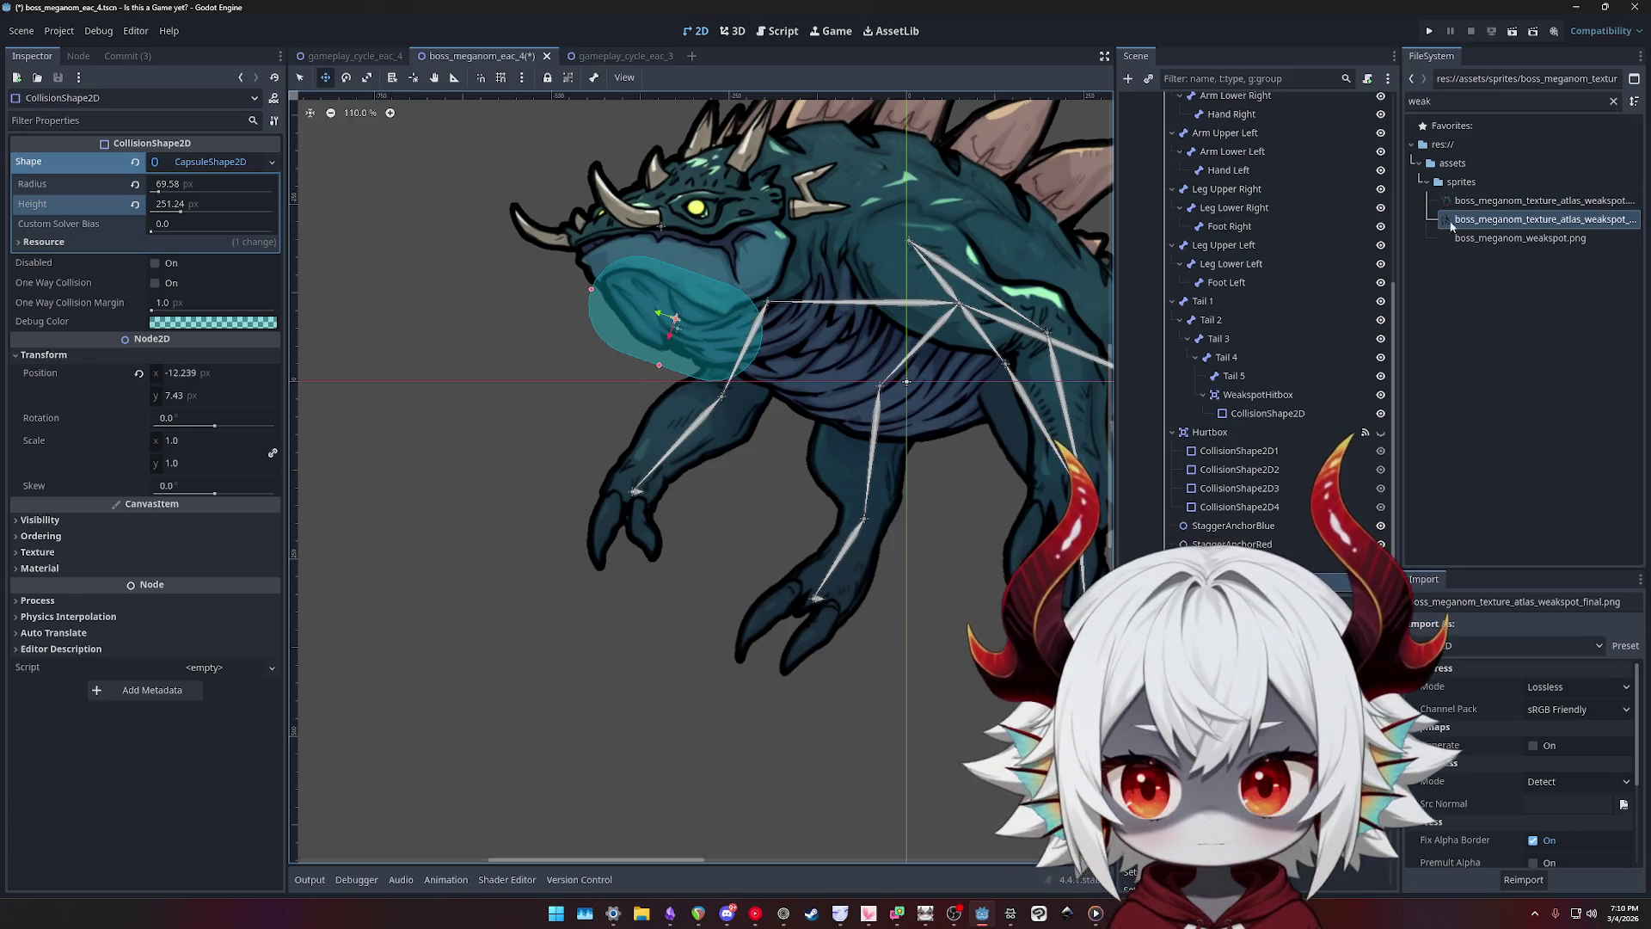
# - Reset the capsule shape's position to zero and try nudging WeakspotHitbox2 over the throat
pyautogui.click(1258, 563)
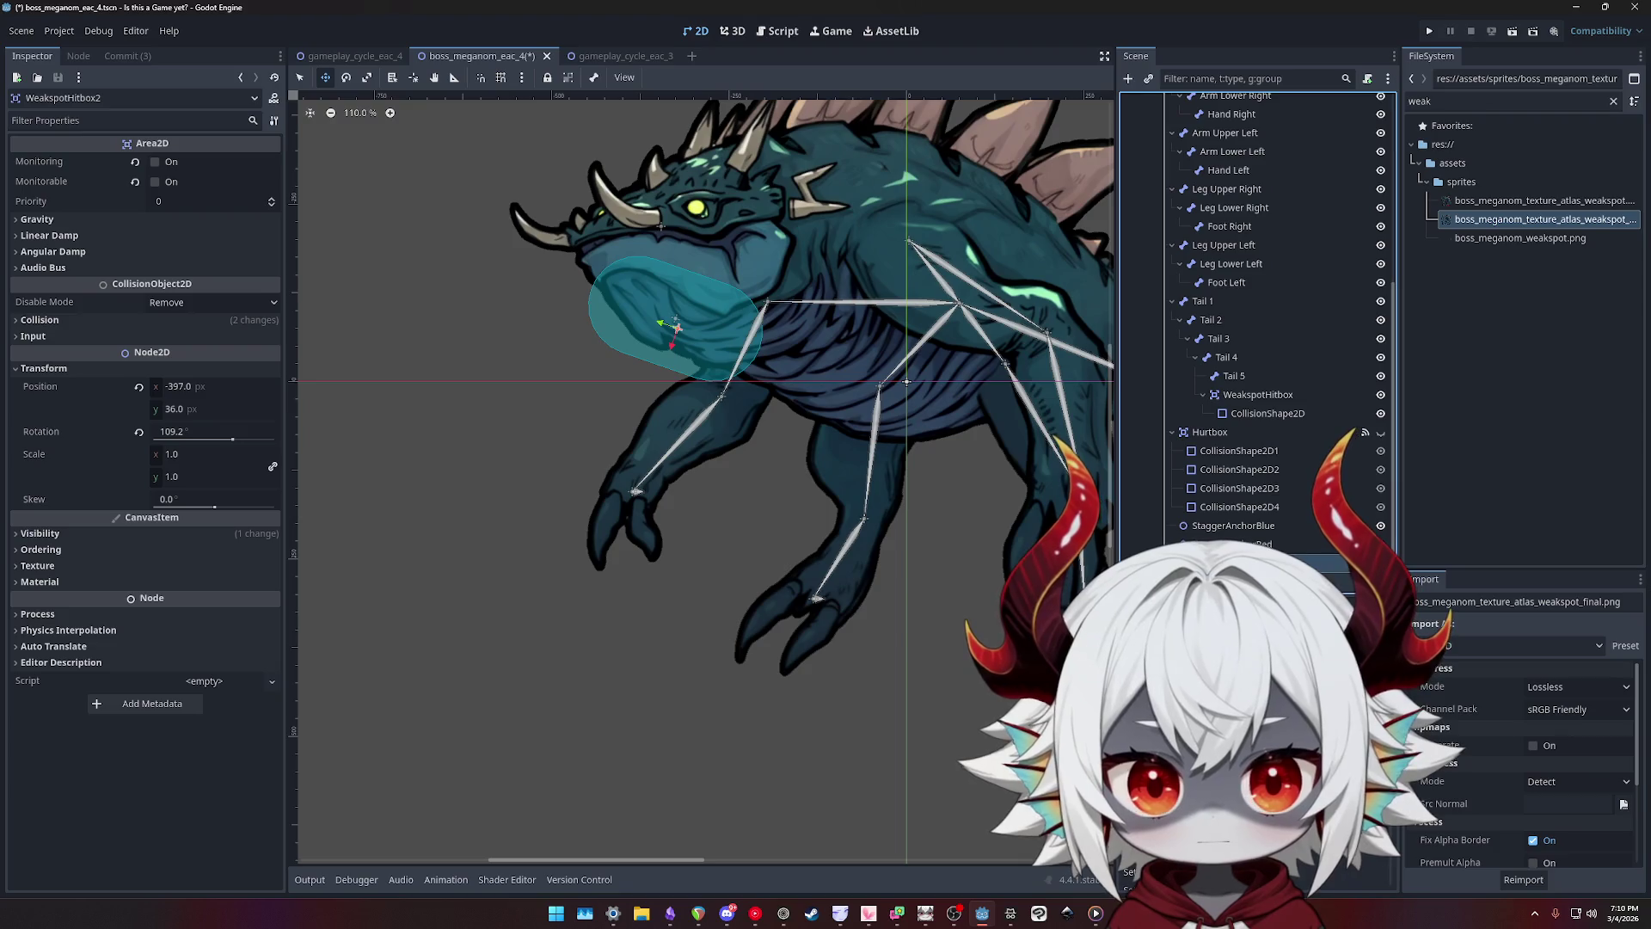
pyautogui.click(1258, 582)
pyautogui.click(138, 373)
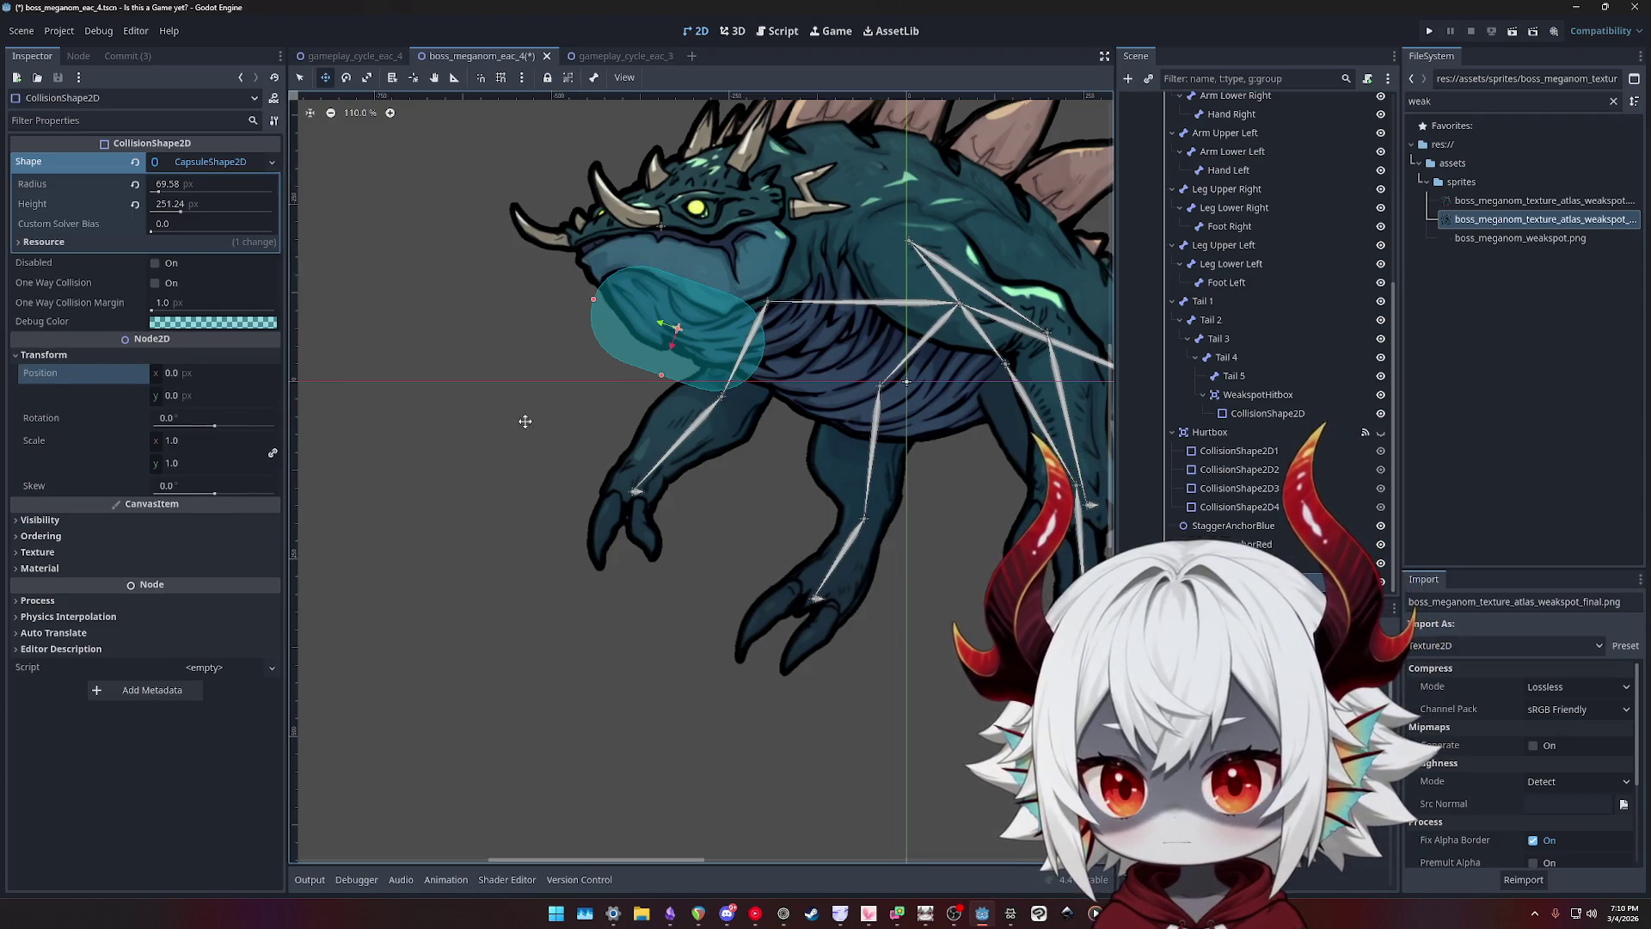
pyautogui.click(649, 370)
pyautogui.moveTo(683, 330); pyautogui.dragTo(684, 324)
pyautogui.click(1264, 581)
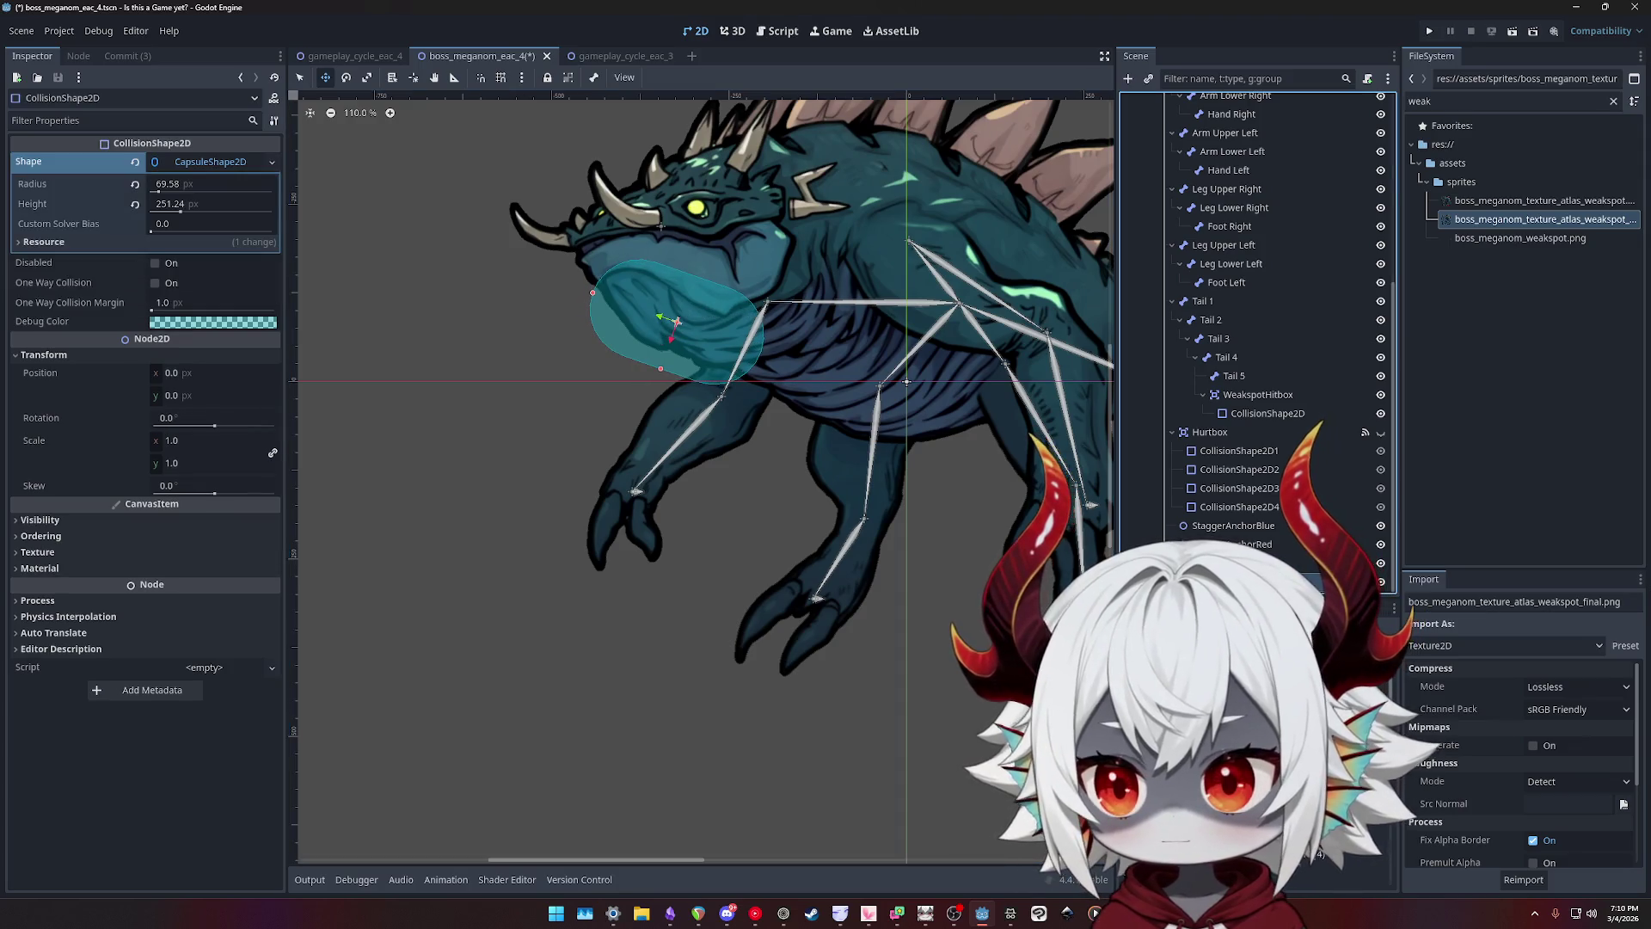
pyautogui.click(678, 323)
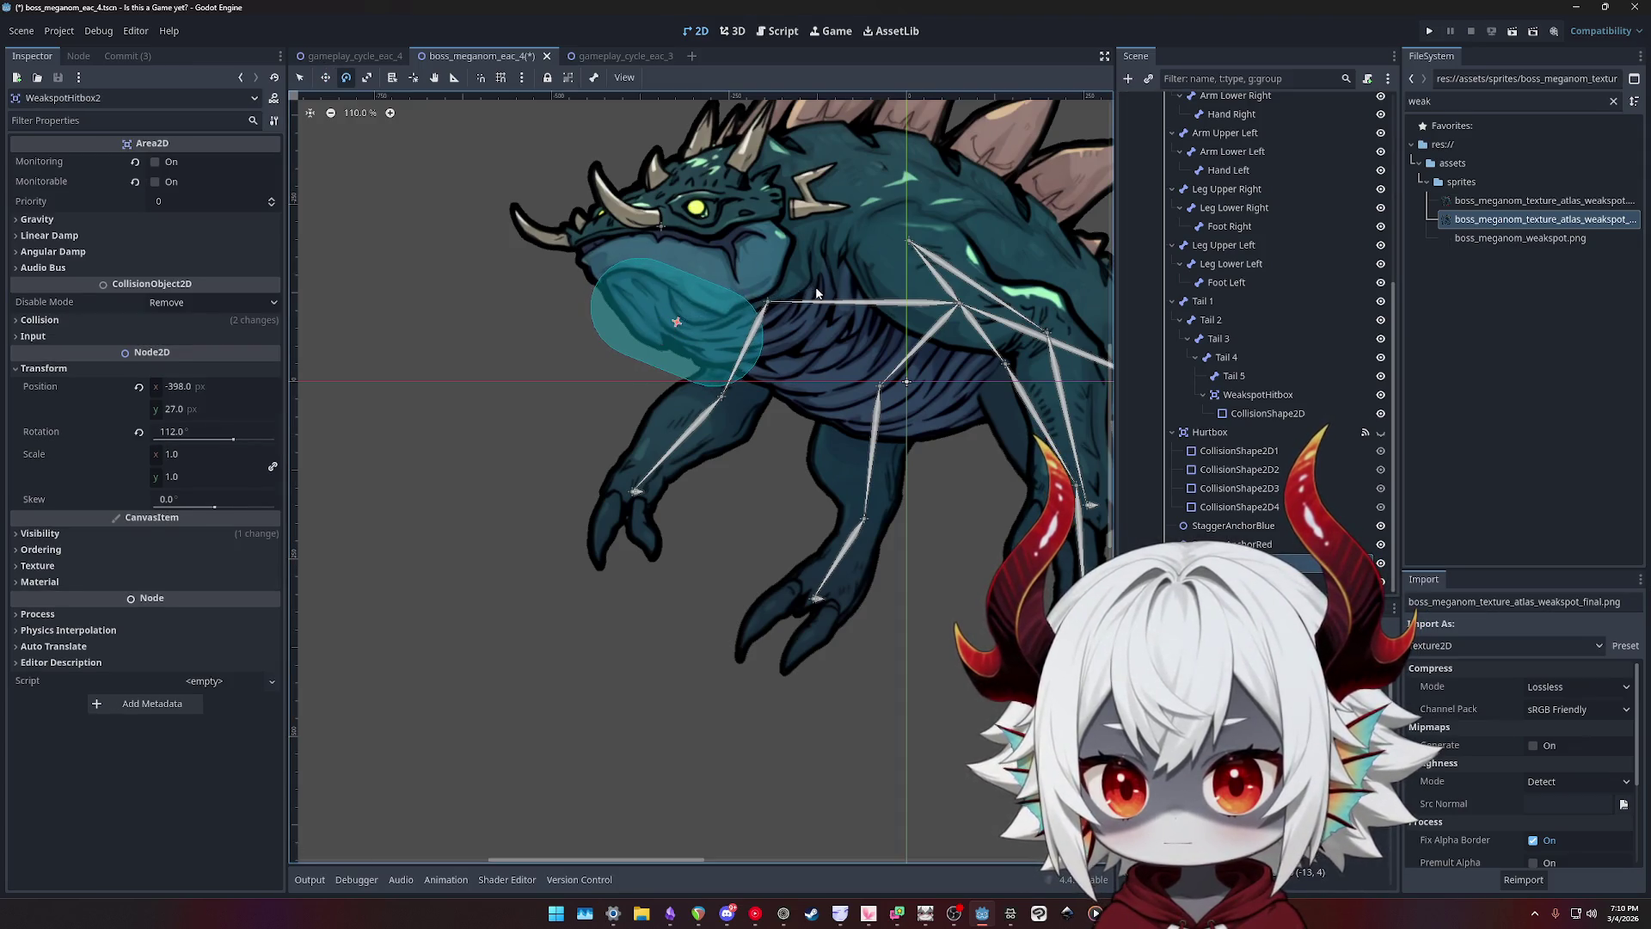
pyautogui.hotkey('ctrl', 'z')
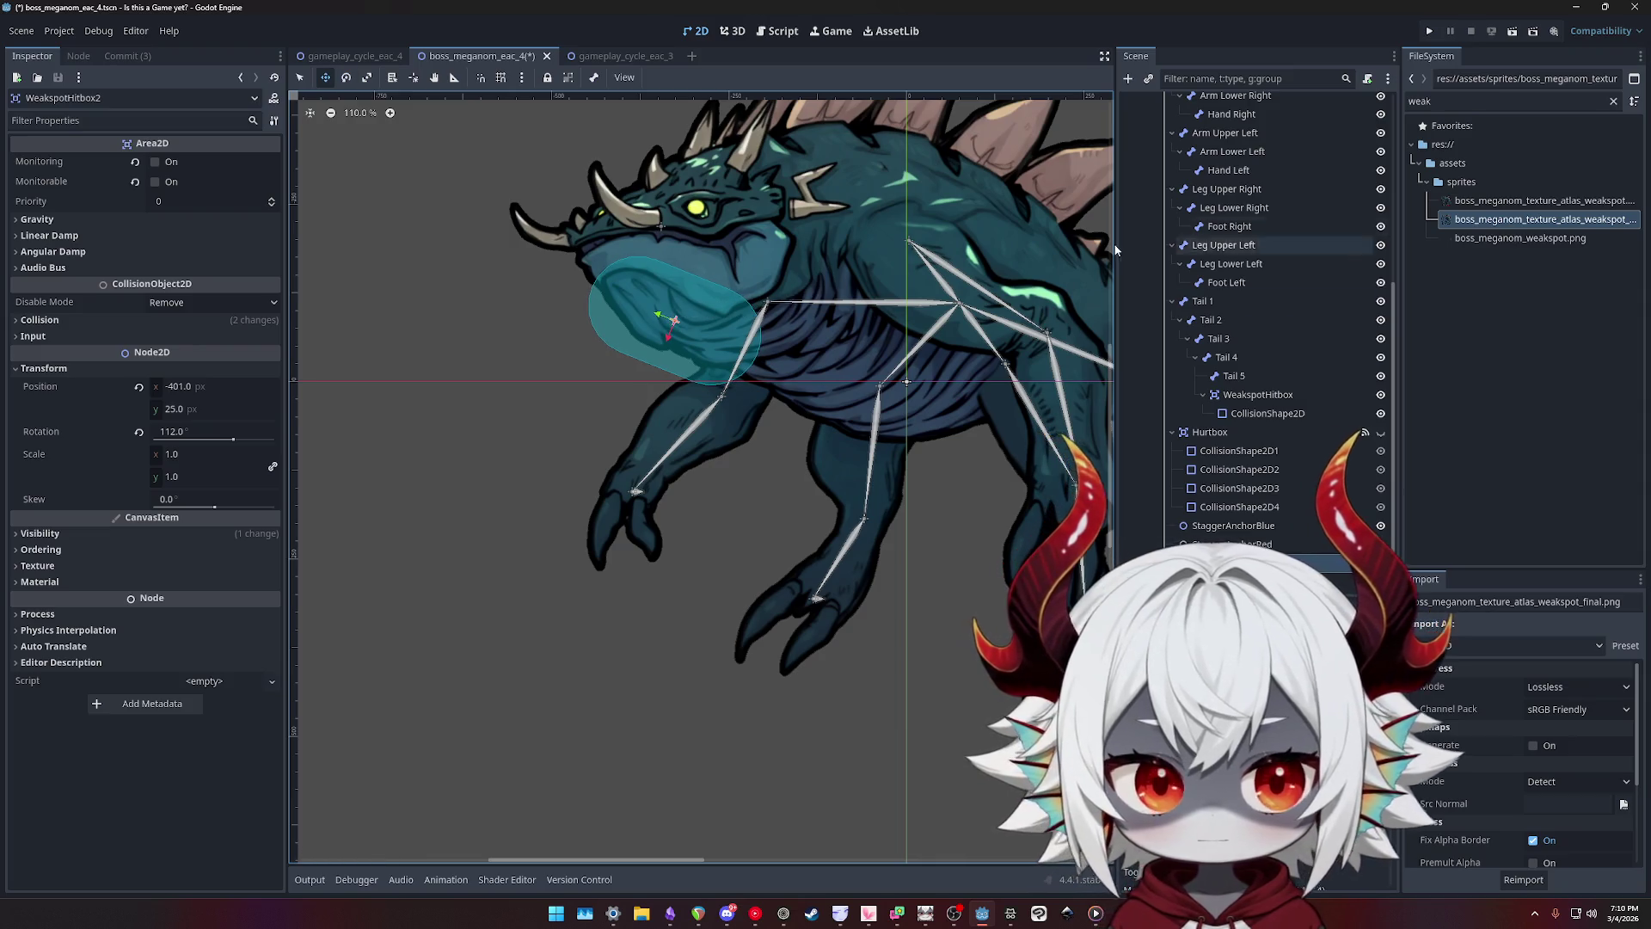
pyautogui.scroll(6, 1228, 263)
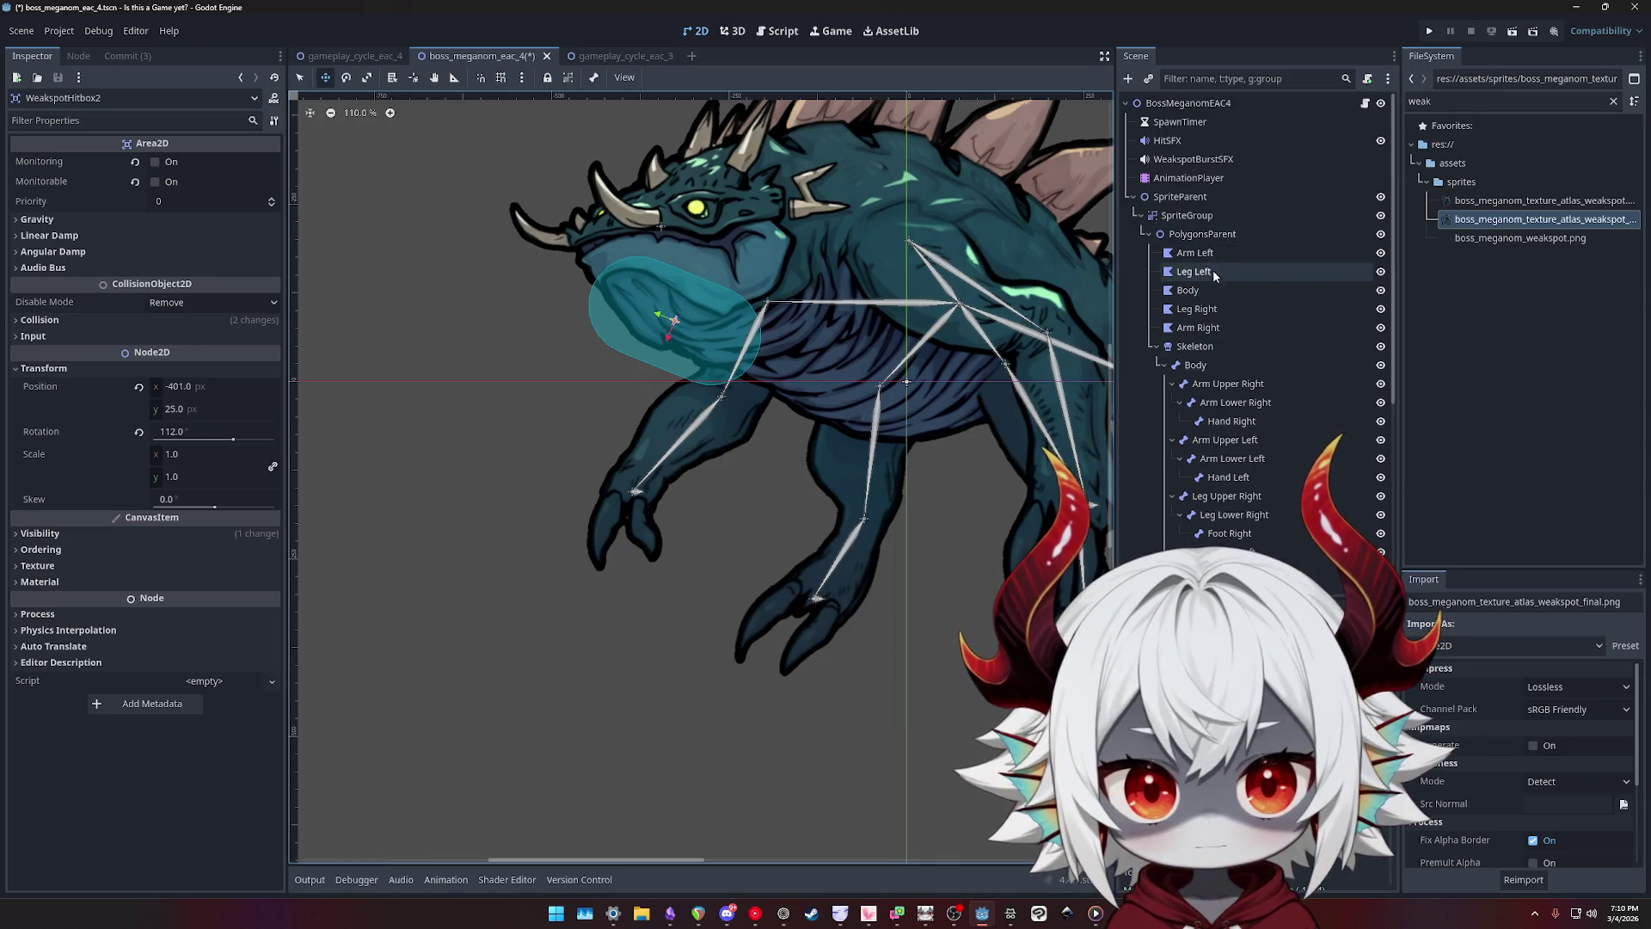
# - Swap the Body polygon's texture for the weakspot atlas
pyautogui.click(1249, 291)
pyautogui.moveTo(1540, 220)
pyautogui.mouseDown()
pyautogui.moveTo(602, 344)
pyautogui.moveTo(358, 276)
pyautogui.moveTo(215, 270)
pyautogui.mouseUp()
pyautogui.scroll(-5, 1256, 344)
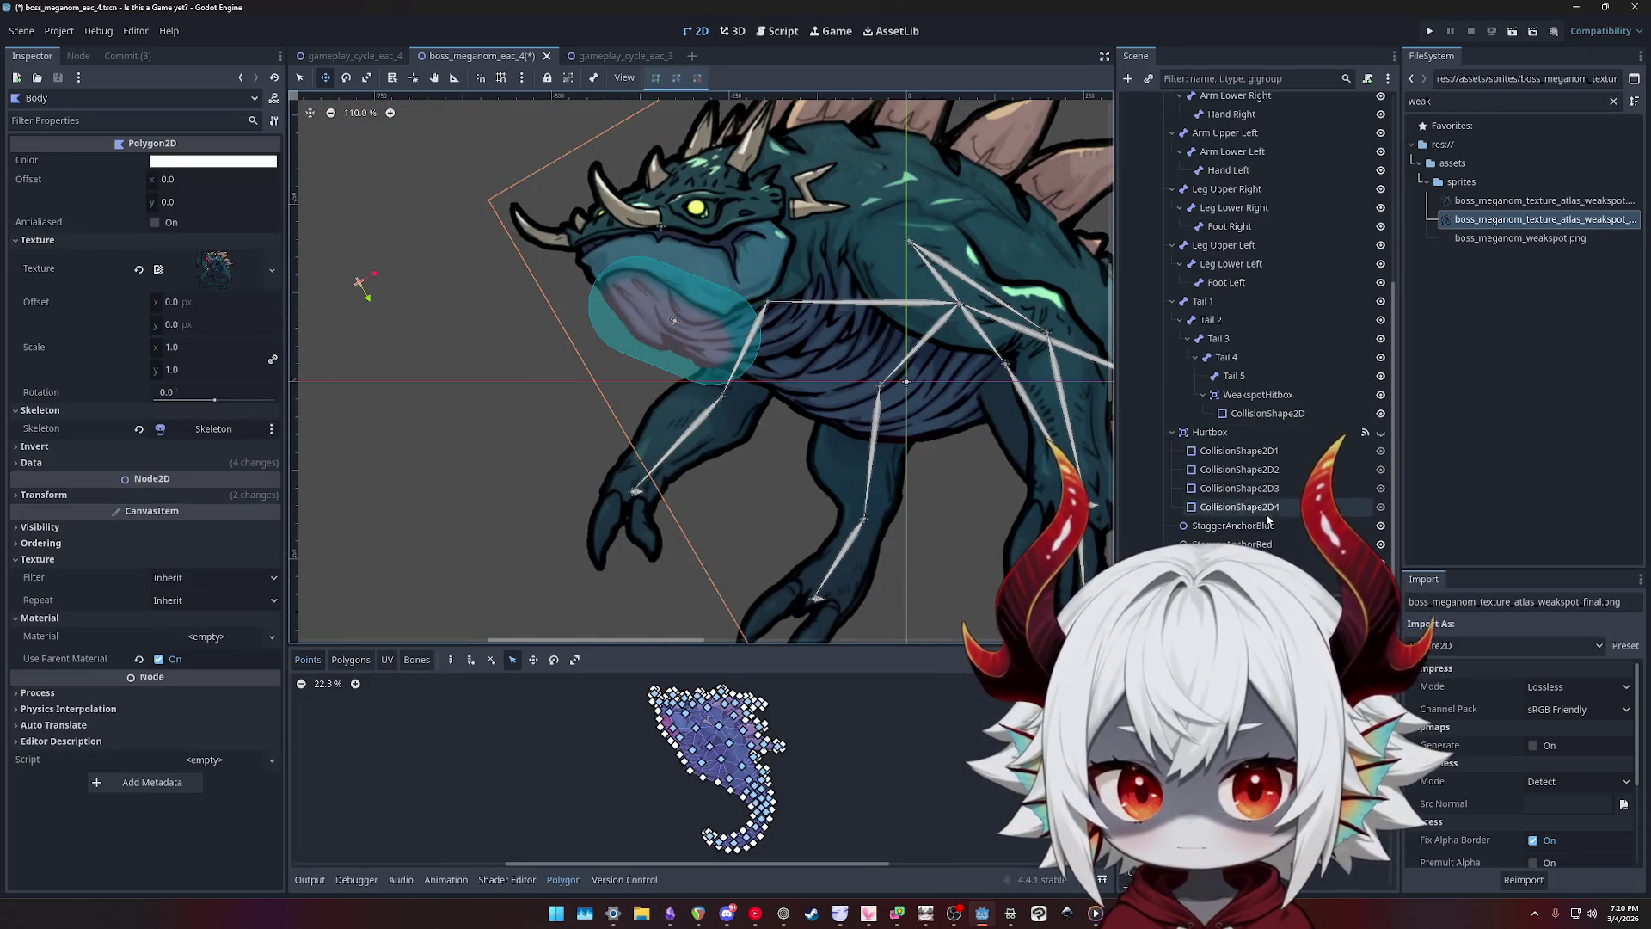
# - Rotate WeakspotHitbox2 to 115.9°, nudge it to -408, 22, and save the scene
pyautogui.click(661, 295)
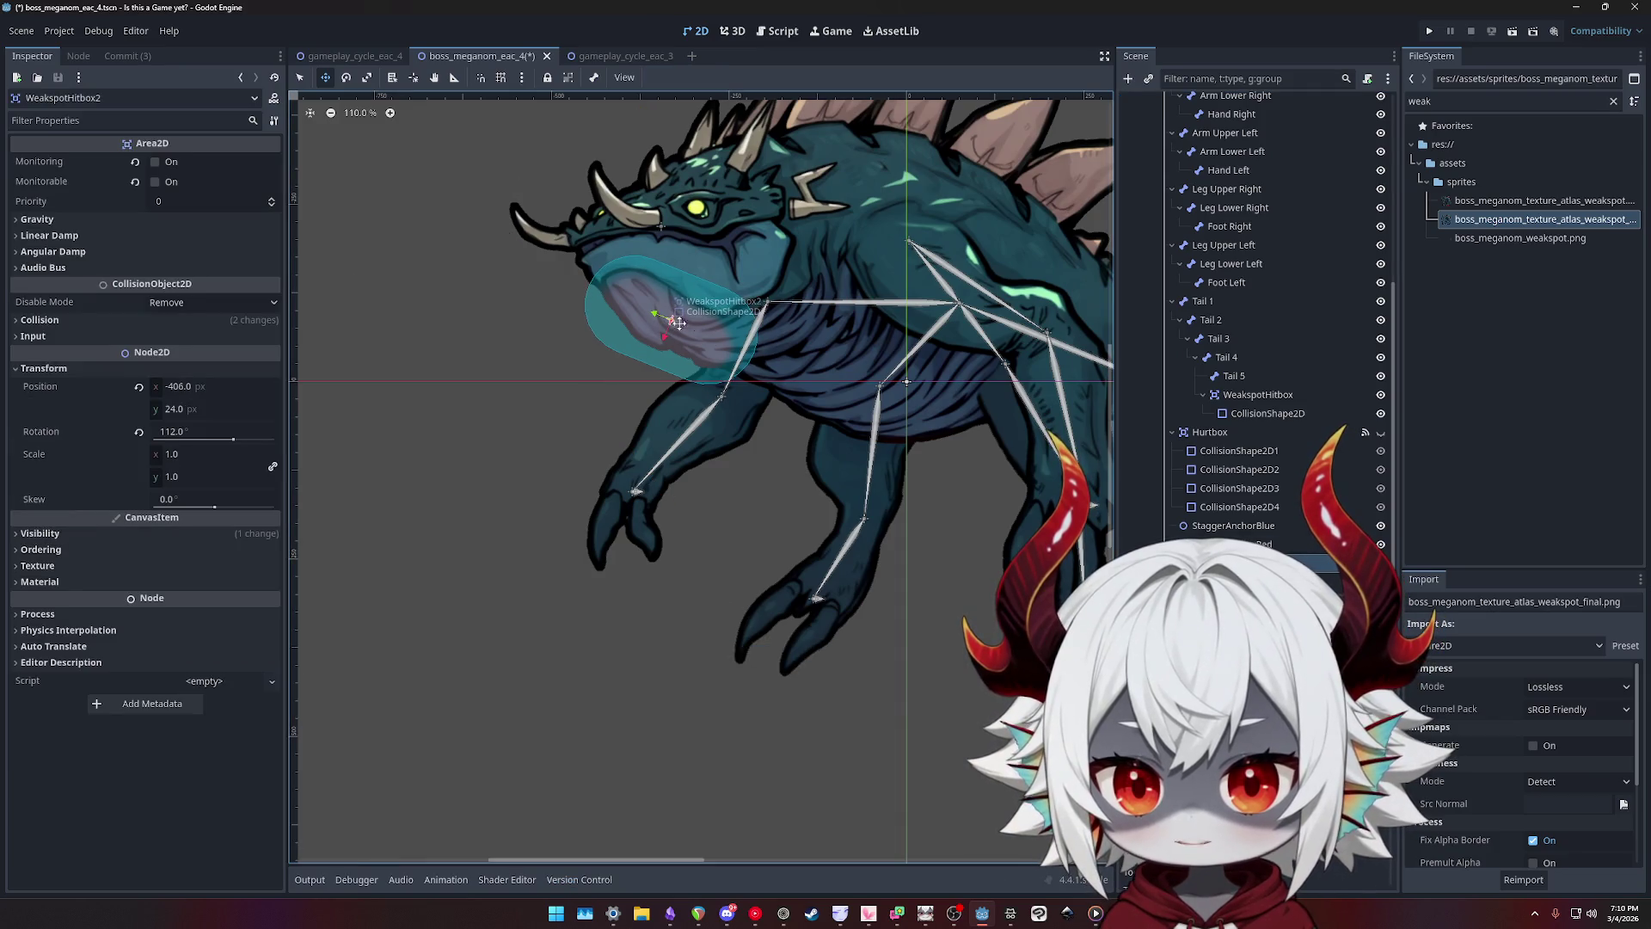
pyautogui.press('e')
pyautogui.moveTo(737, 270); pyautogui.dragTo(741, 276)
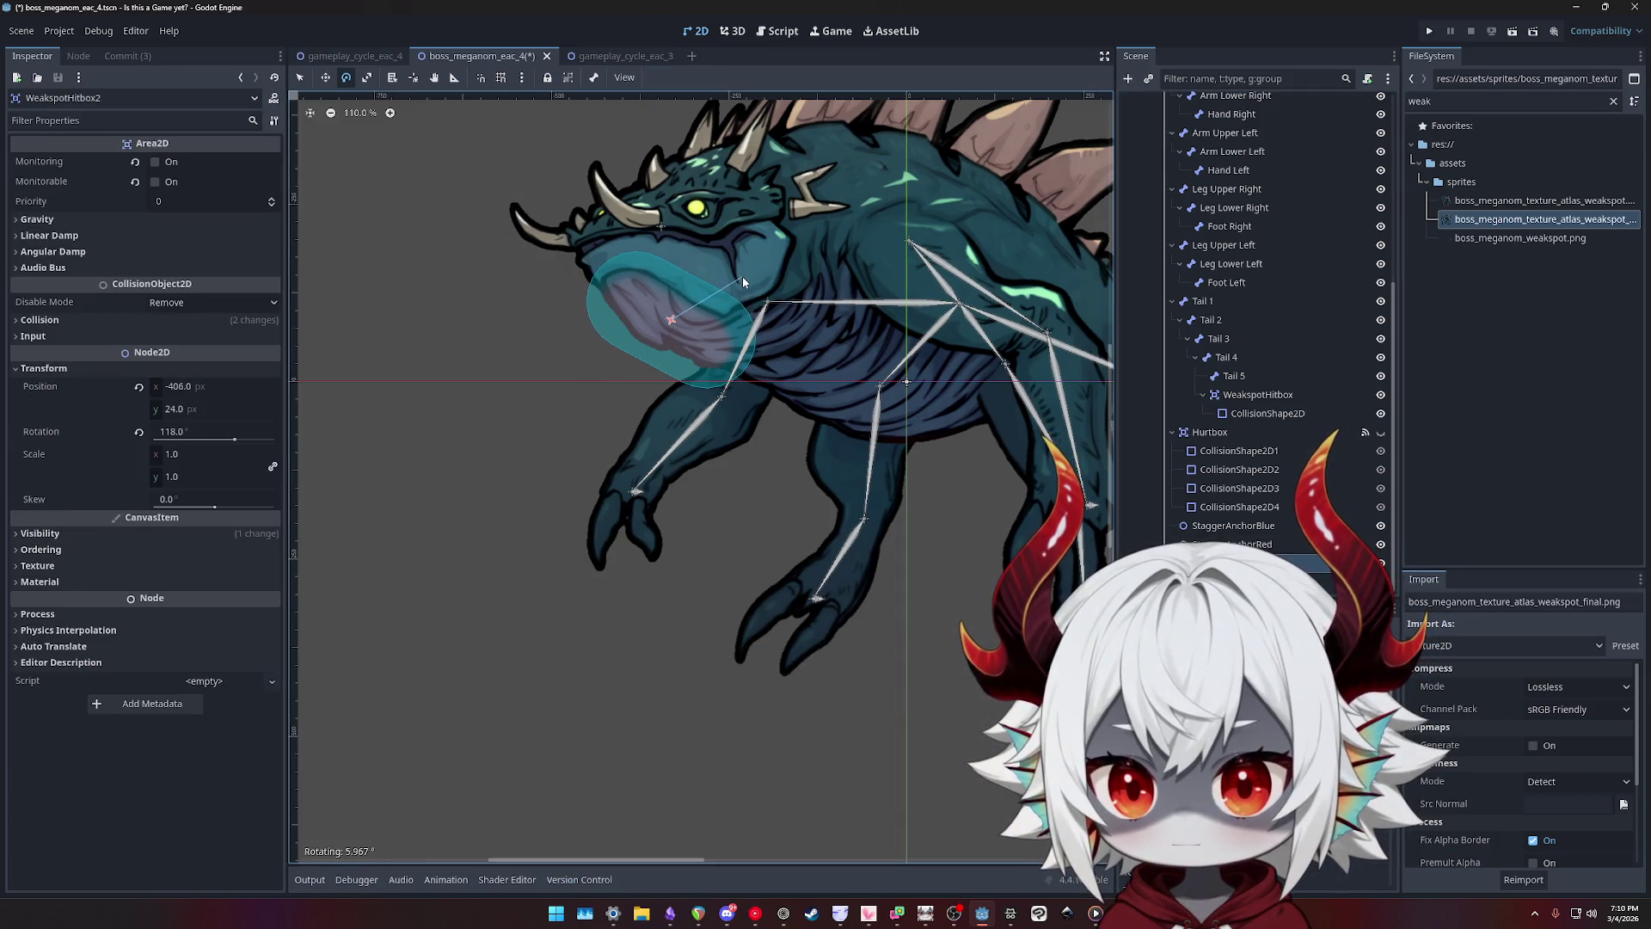
pyautogui.press('w')
pyautogui.moveTo(679, 320); pyautogui.dragTo(678, 317)
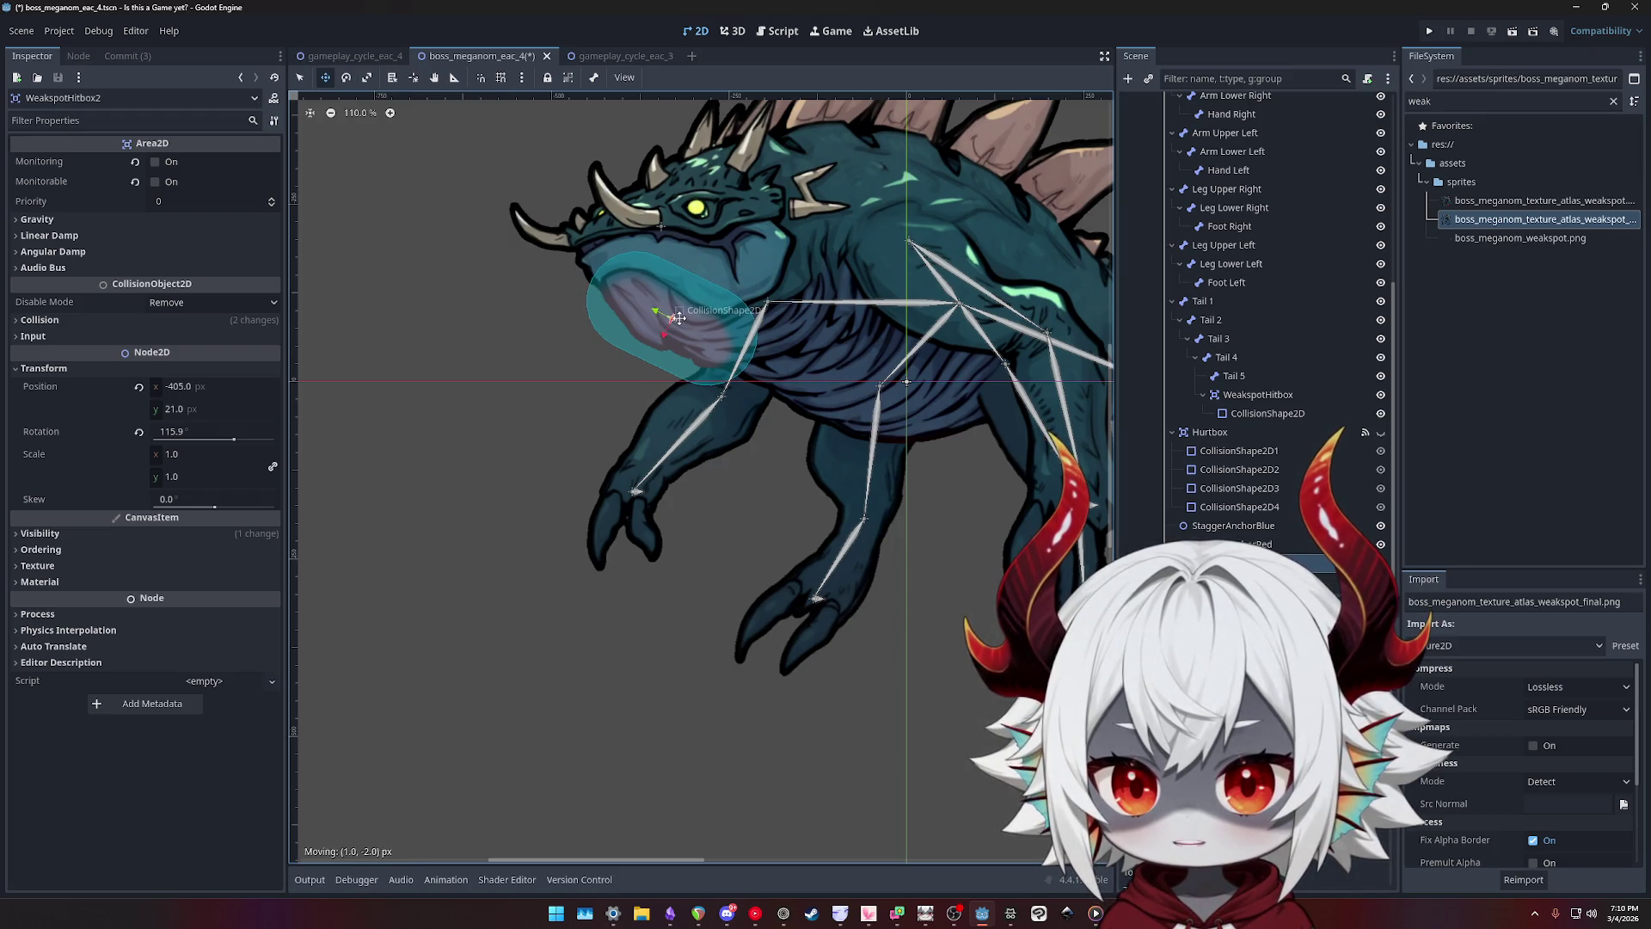
pyautogui.moveTo(679, 320); pyautogui.dragTo(677, 320)
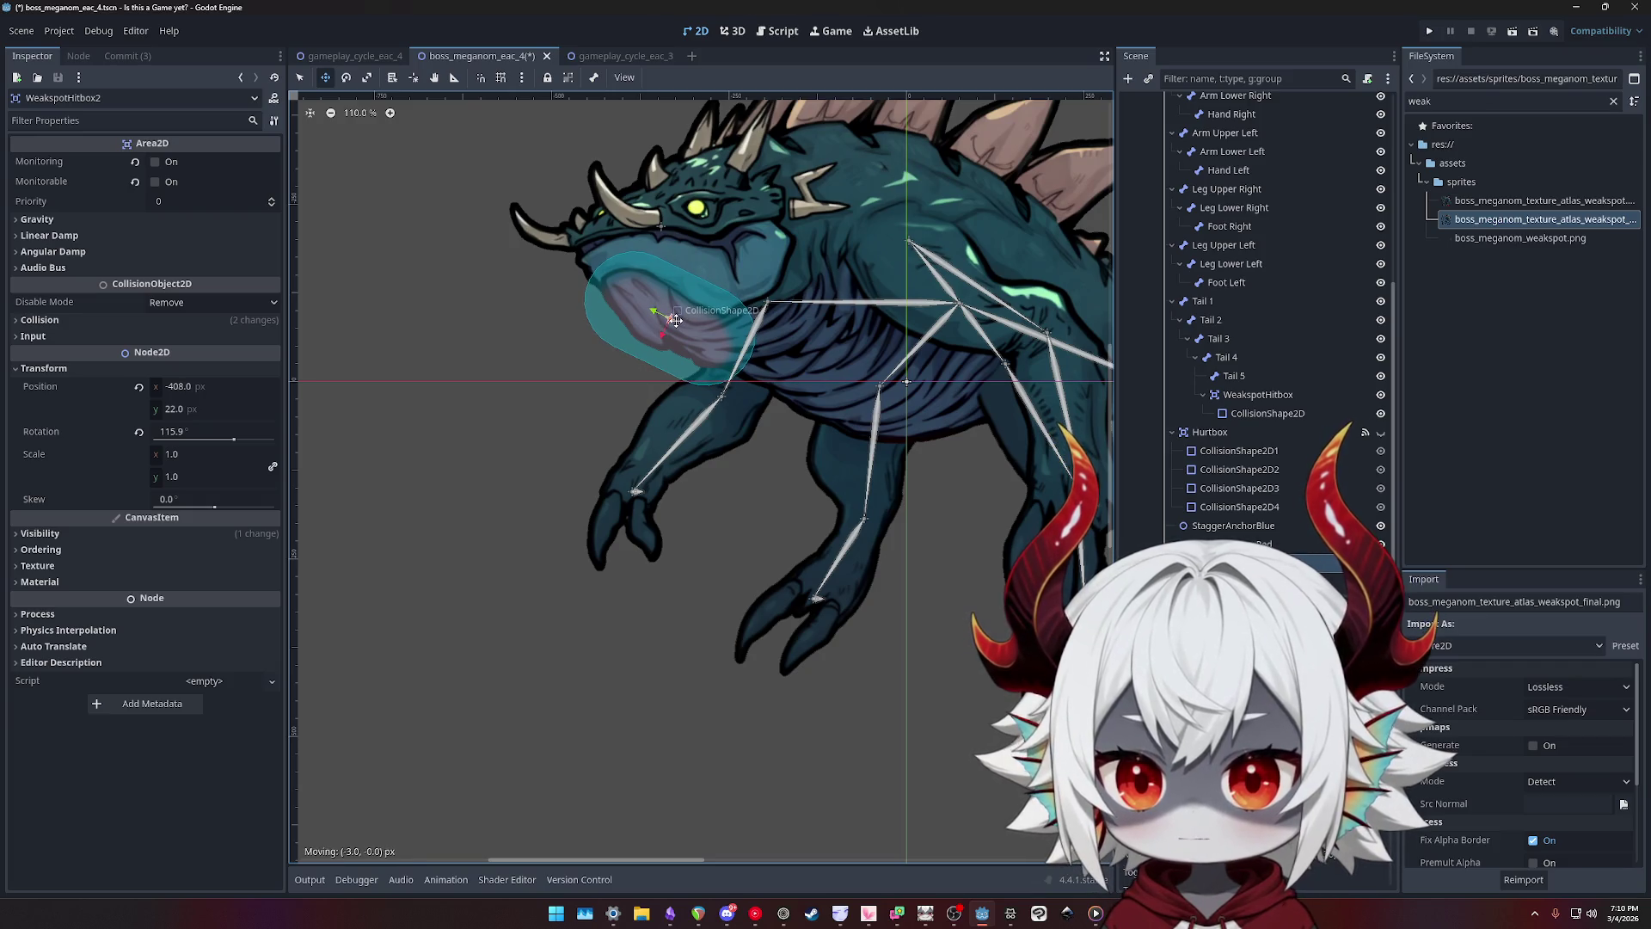
pyautogui.hotkey('ctrl', 's')
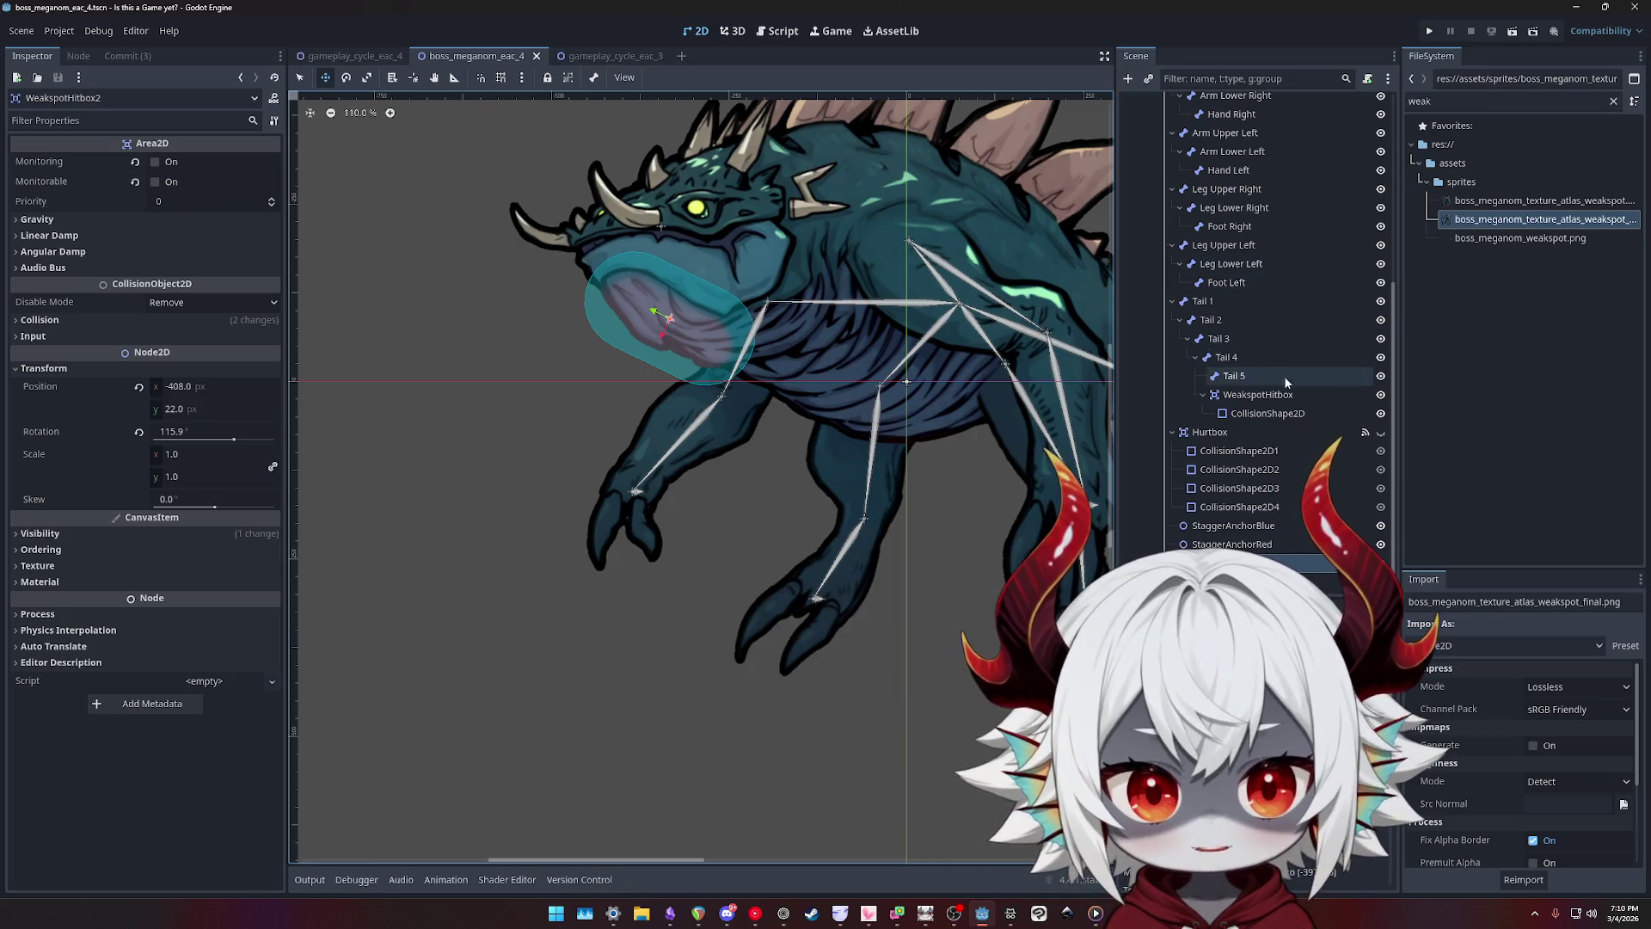
pyautogui.click(1381, 563)
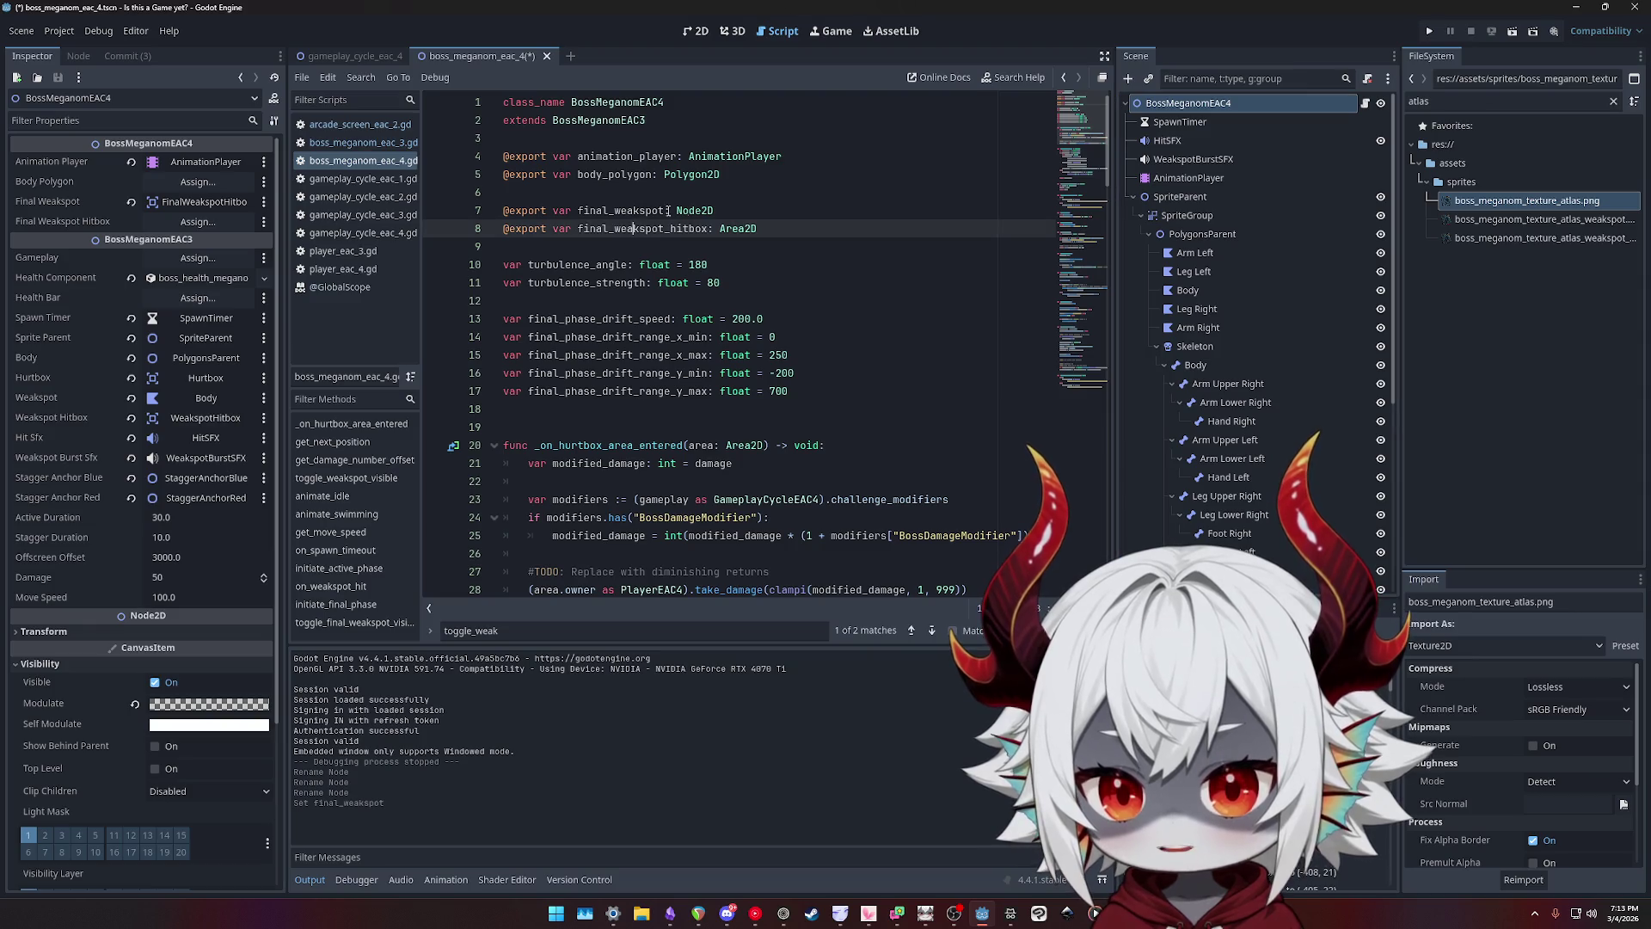
pyautogui.click(756, 205)
pyautogui.hotkey('shift', 'Home')
pyautogui.press('BackSpace')
pyautogui.press('BackSpace')
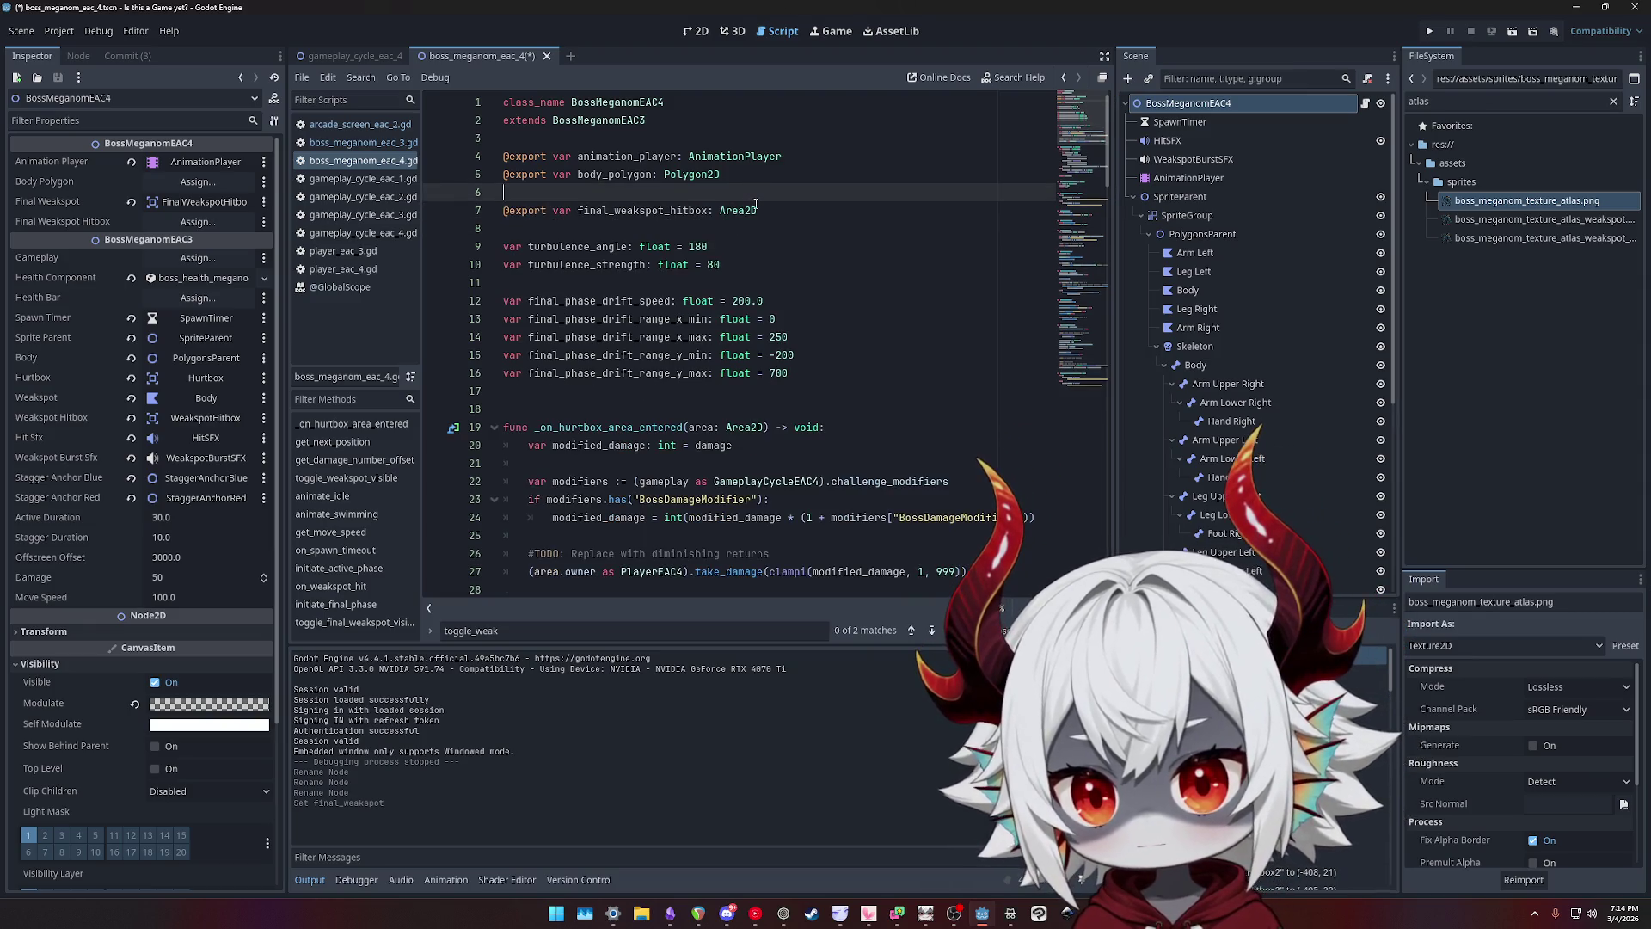
# - Assign the FinalWeakspotHitbox node to the Final Weakspot Hitbox export and save
pyautogui.doubleClick(663, 215)
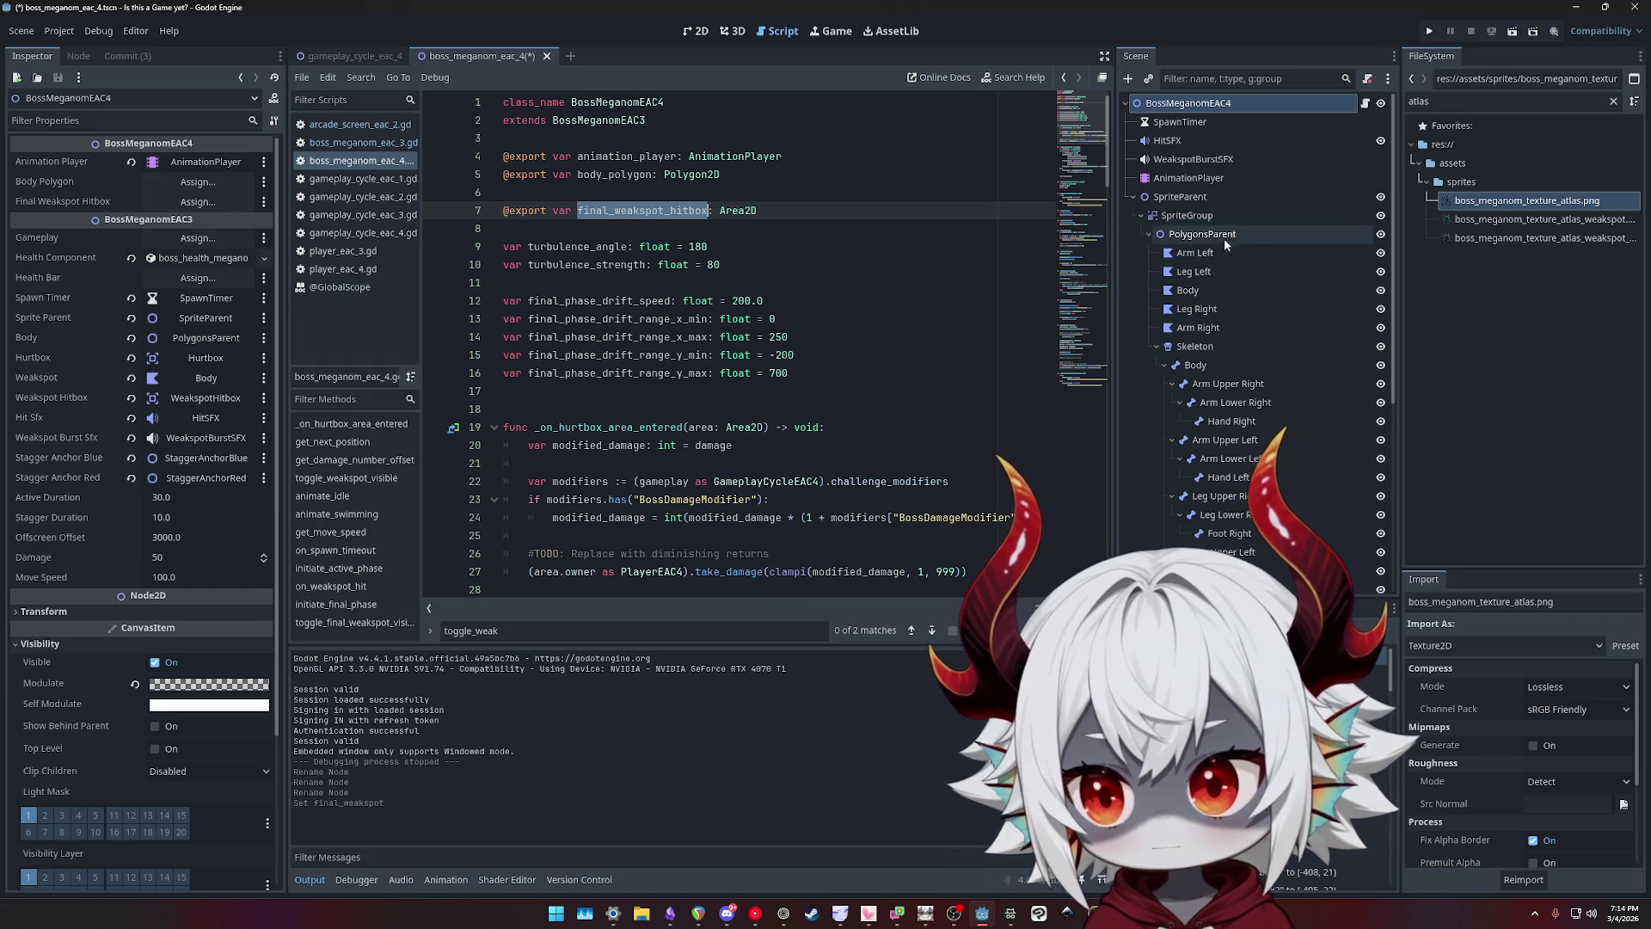
pyautogui.click(1200, 125)
pyautogui.scroll(-5, 1232, 398)
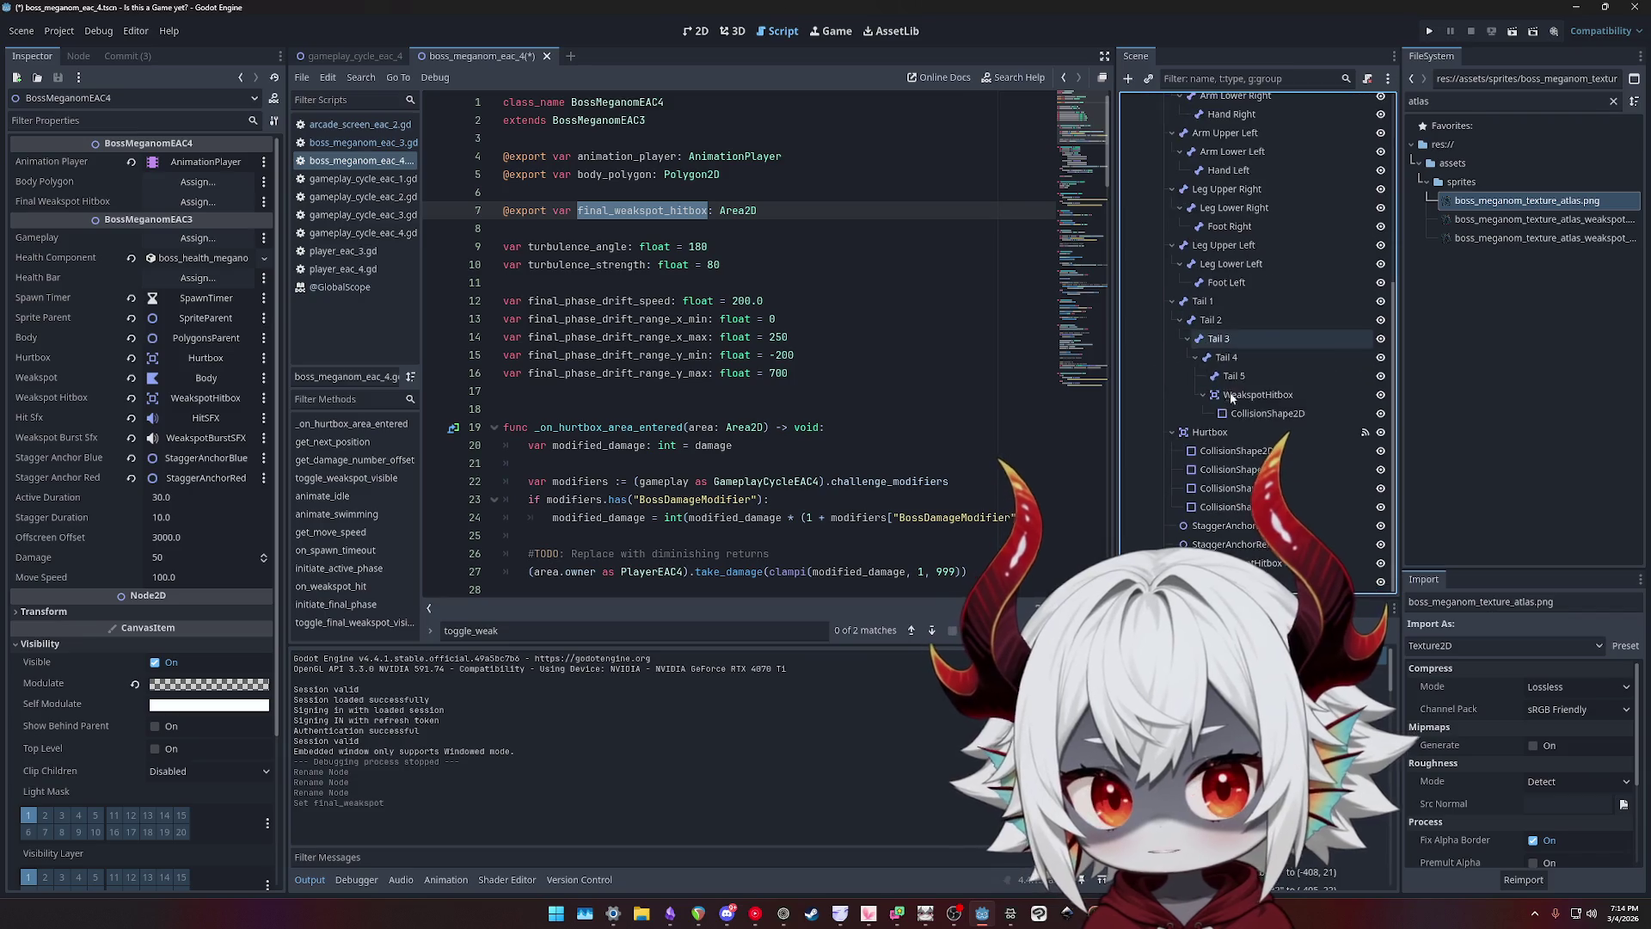
pyautogui.moveTo(1243, 563)
pyautogui.mouseDown()
pyautogui.moveTo(404, 289)
pyautogui.moveTo(249, 262)
pyautogui.moveTo(203, 229)
pyautogui.moveTo(208, 183)
pyautogui.moveTo(200, 203)
pyautogui.mouseUp()
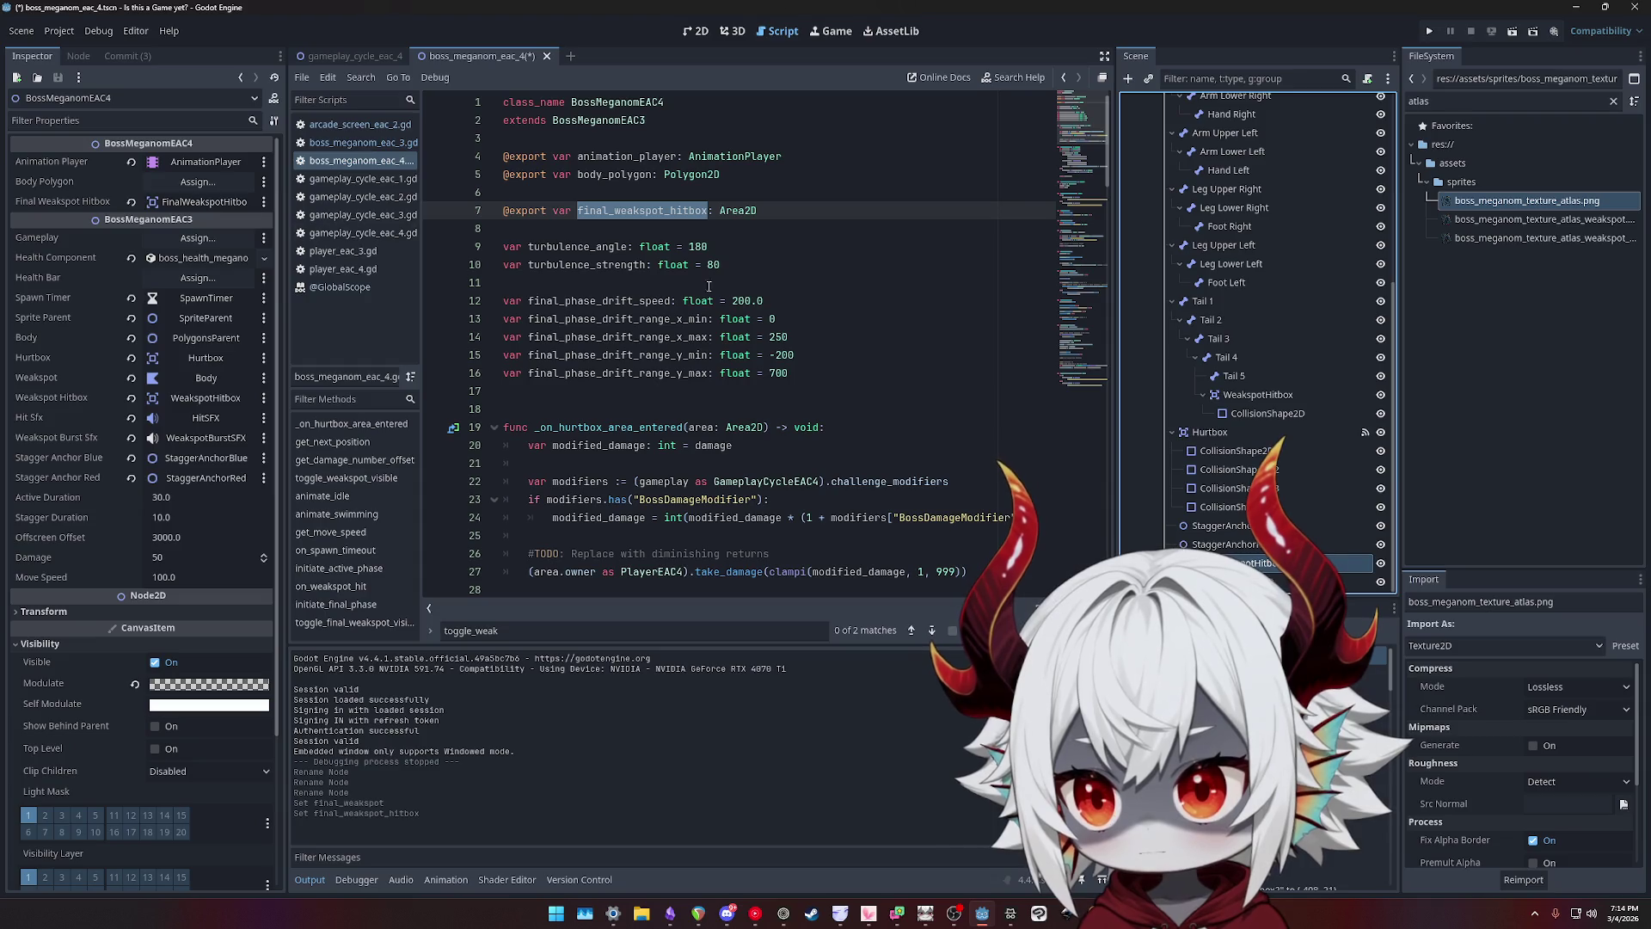
pyautogui.click(928, 300)
pyautogui.hotkey('ctrl', 's')
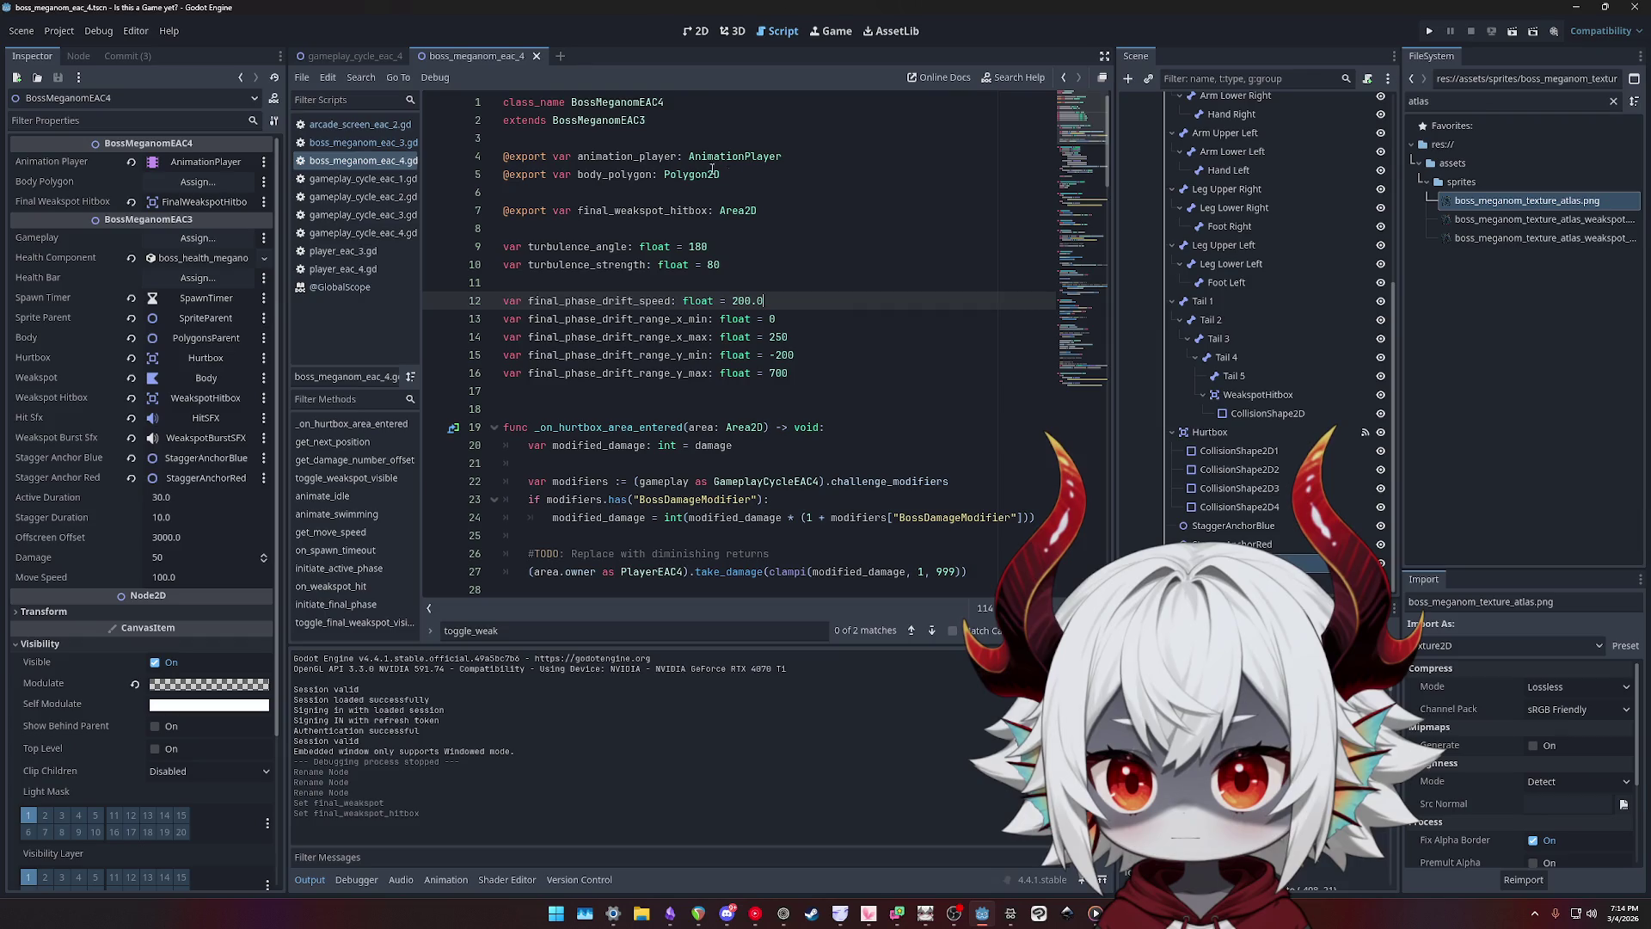
# - Remove the body_polygon export line and its leftover blank line, then save
pyautogui.doubleClick(611, 175)
pyautogui.hotkey('ctrl', 'f')
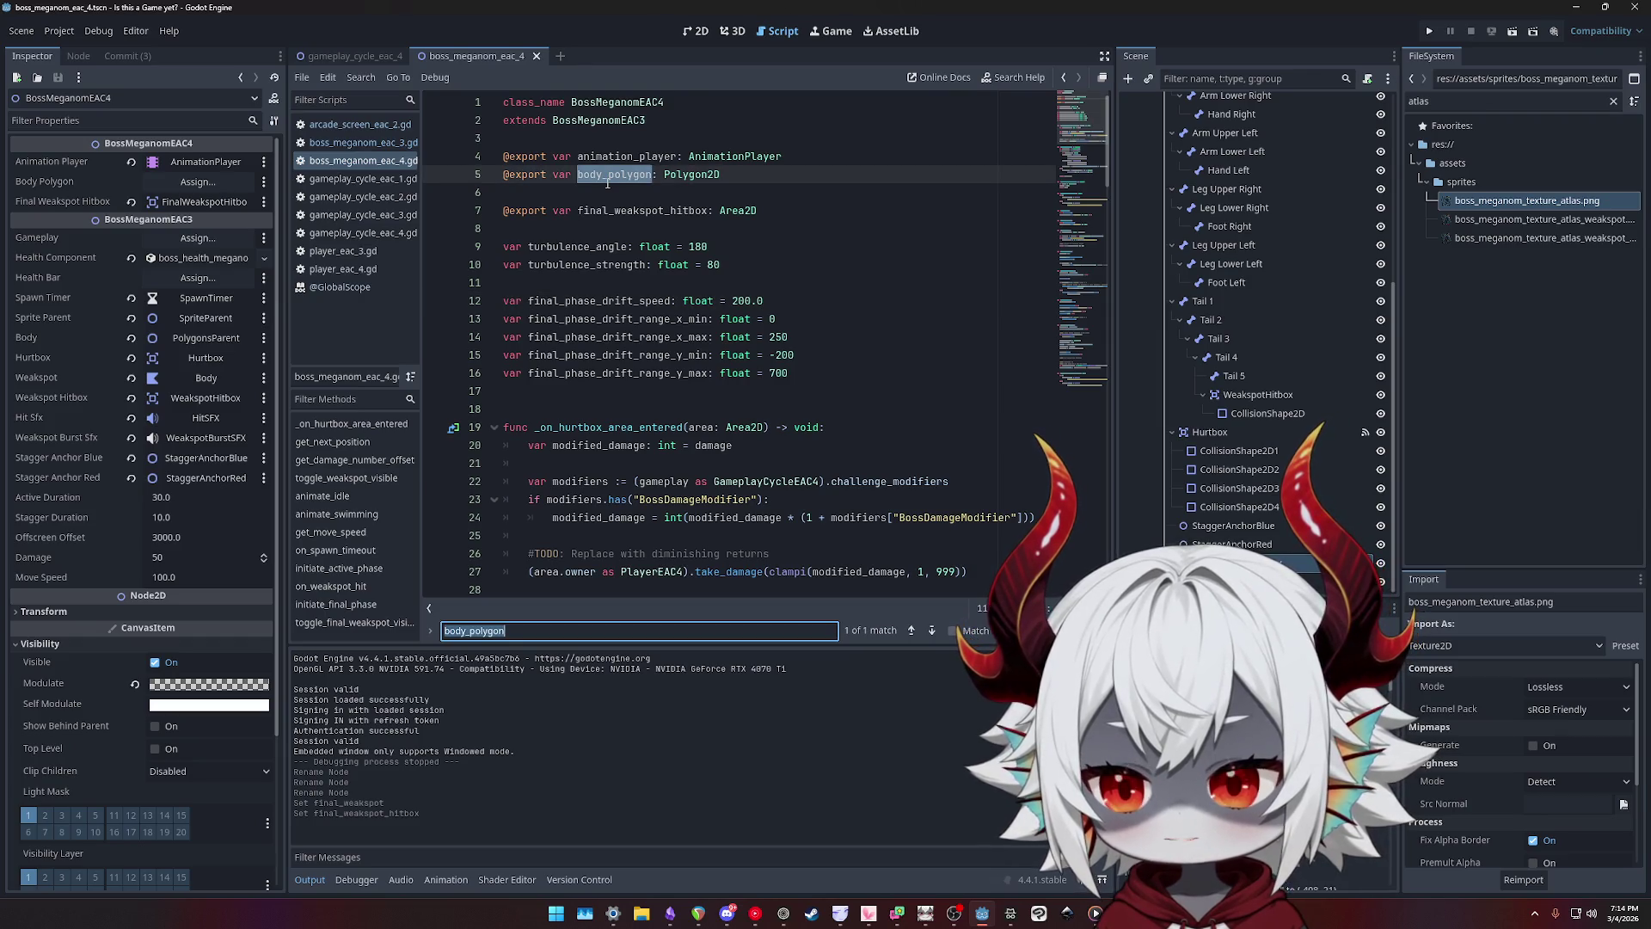
pyautogui.click(607, 183)
pyautogui.hotkey('ctrl', 'x')
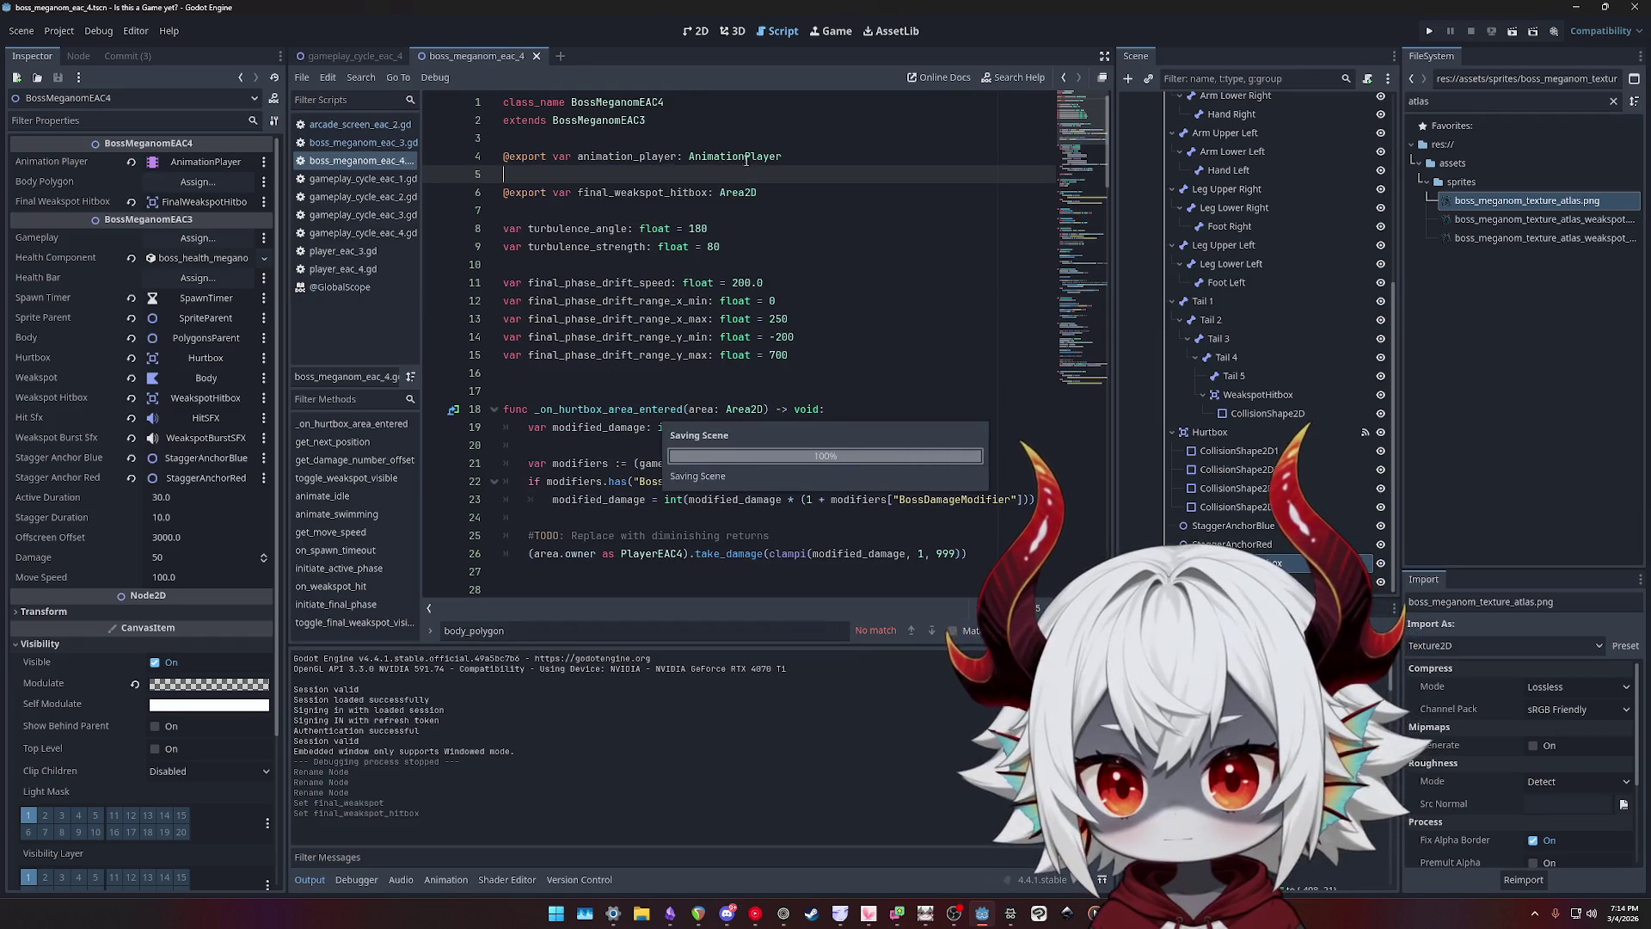
pyautogui.hotkey('ctrl', 's')
pyautogui.press('Delete')
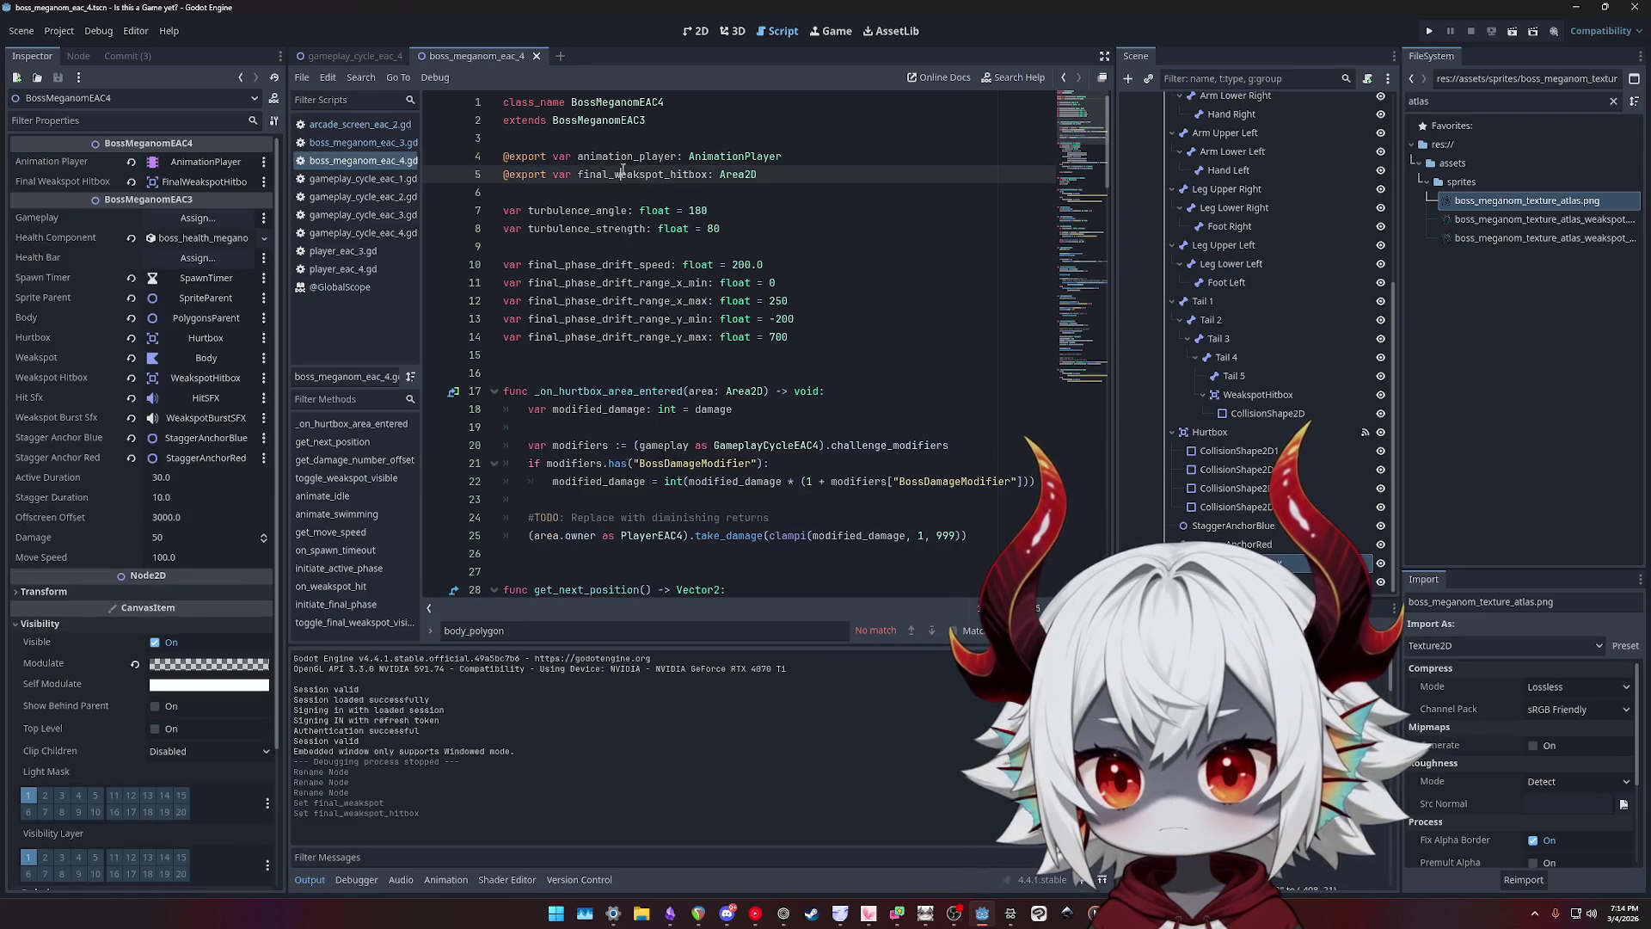
pyautogui.hotkey('ctrl', 'f')
pyautogui.scroll(-20, 1024, 387)
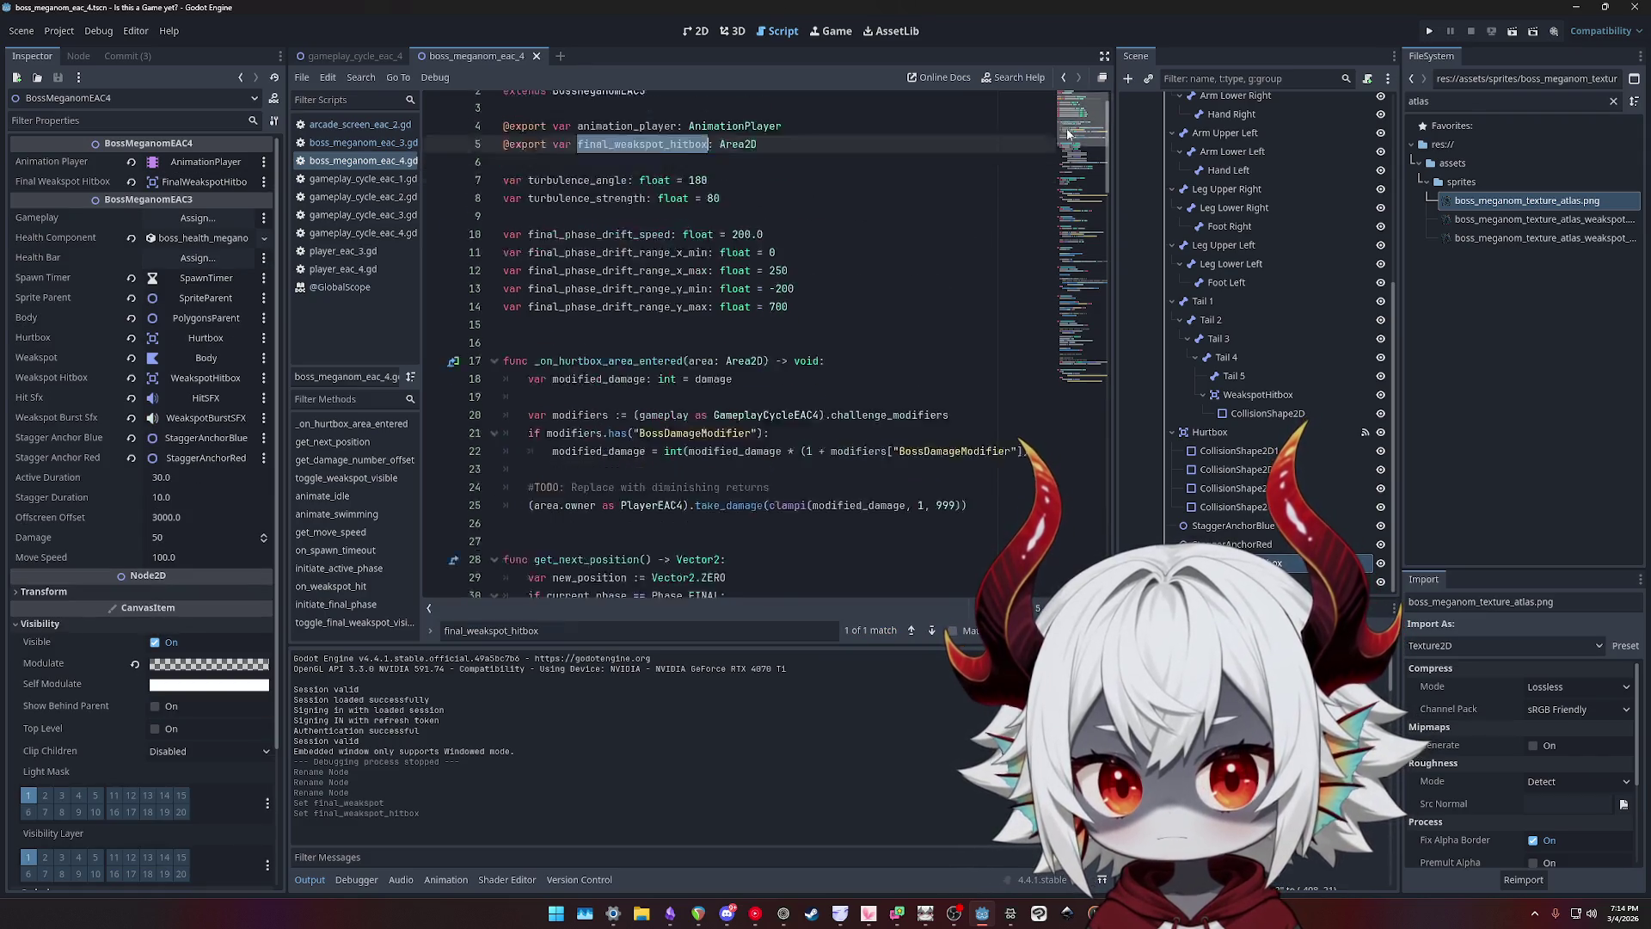
# - Search for on_weakspot_hit, select the whole function, and place the caret after it
pyautogui.doubleClick(578, 483)
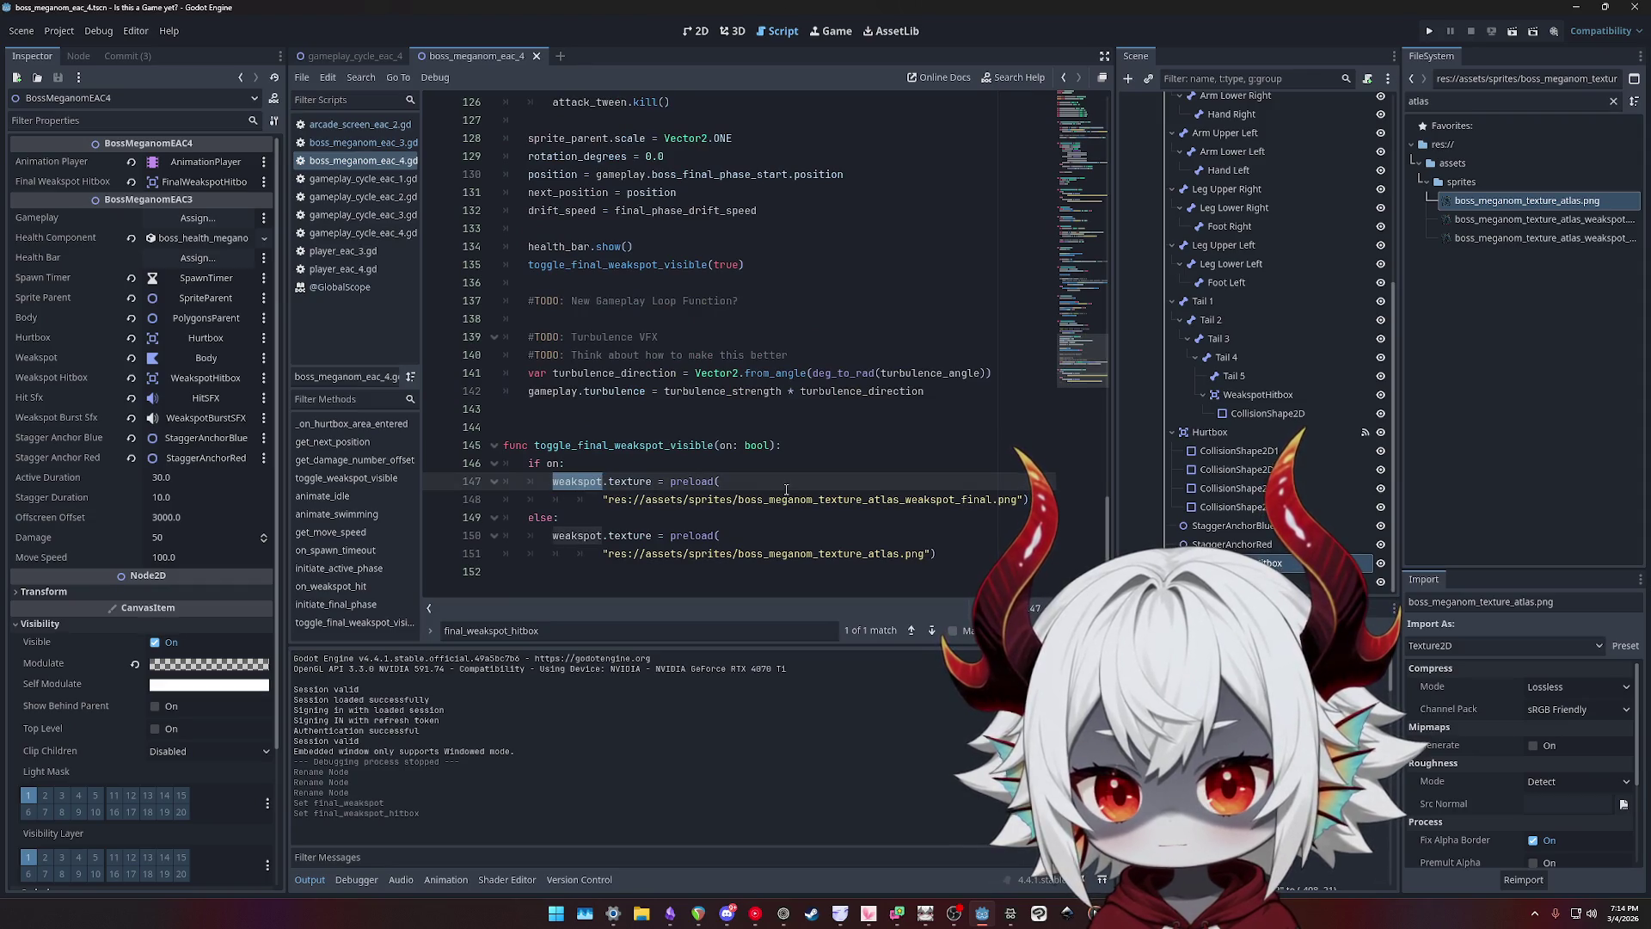
pyautogui.doubleClick(624, 445)
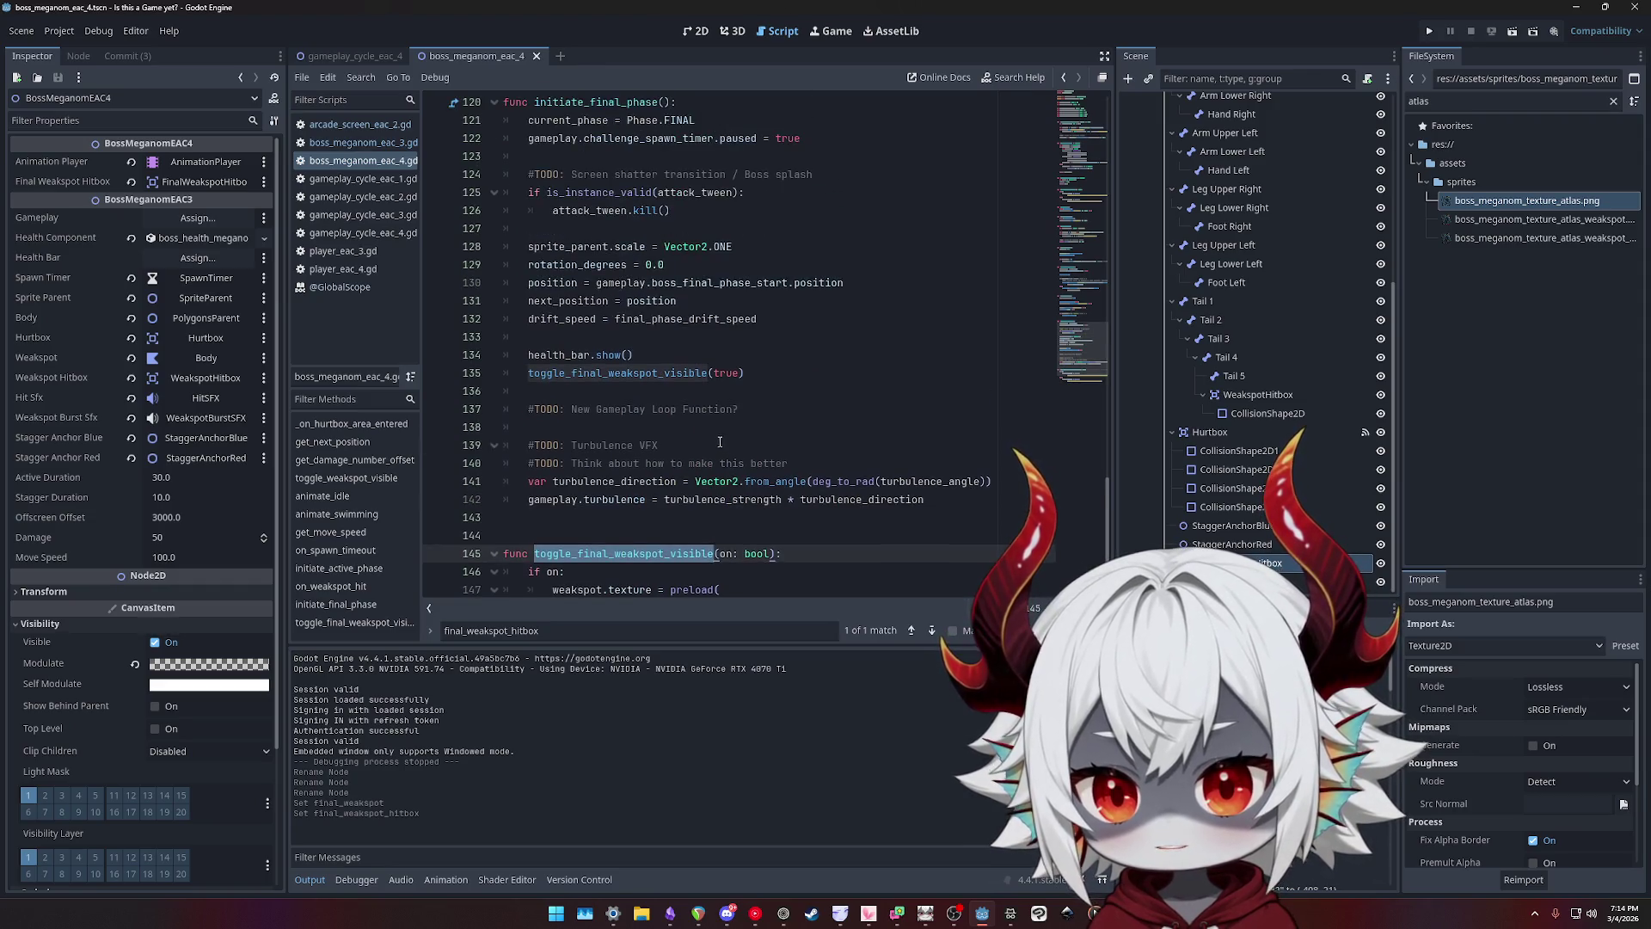
pyautogui.scroll(9, 837, 376)
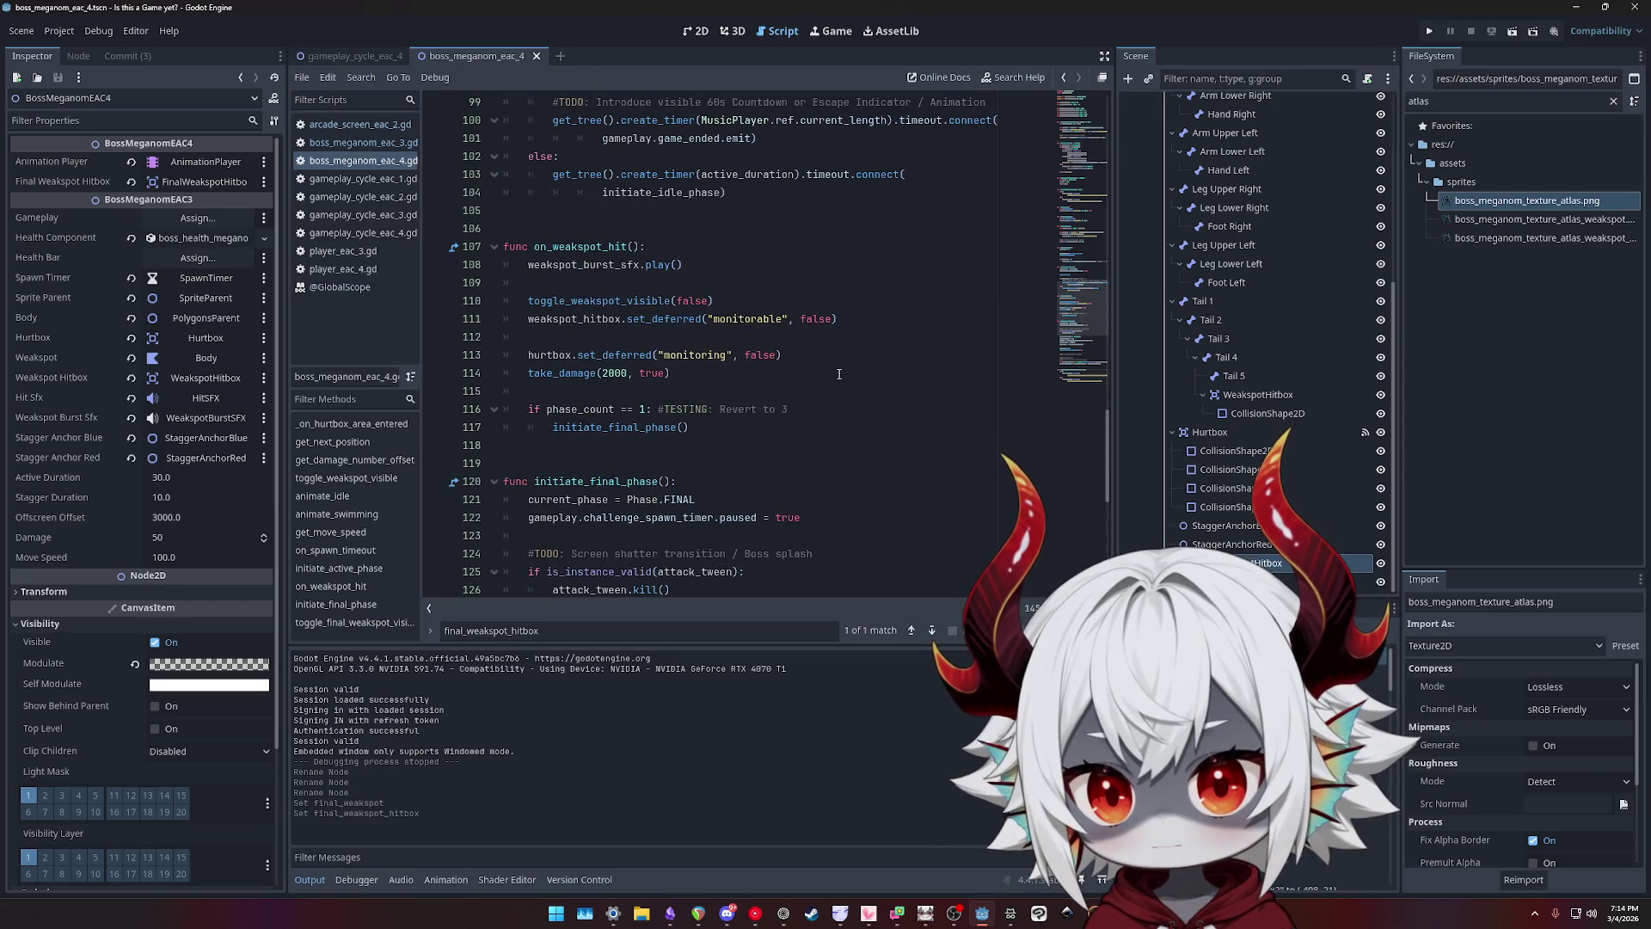
pyautogui.click(630, 301)
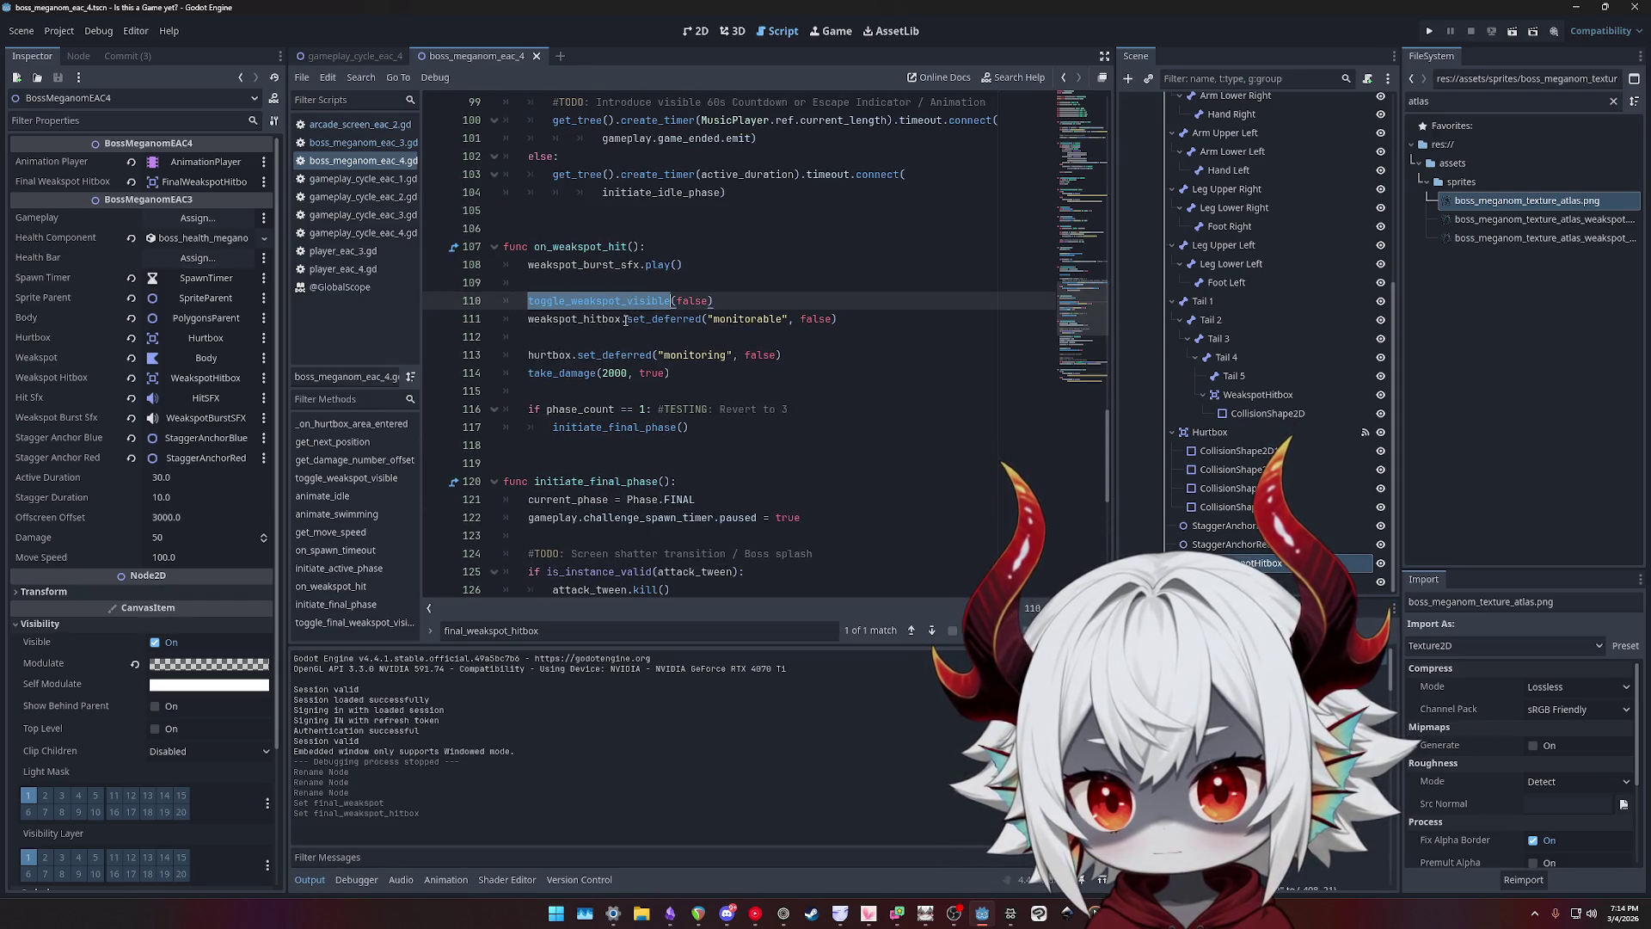
pyautogui.doubleClick(573, 319)
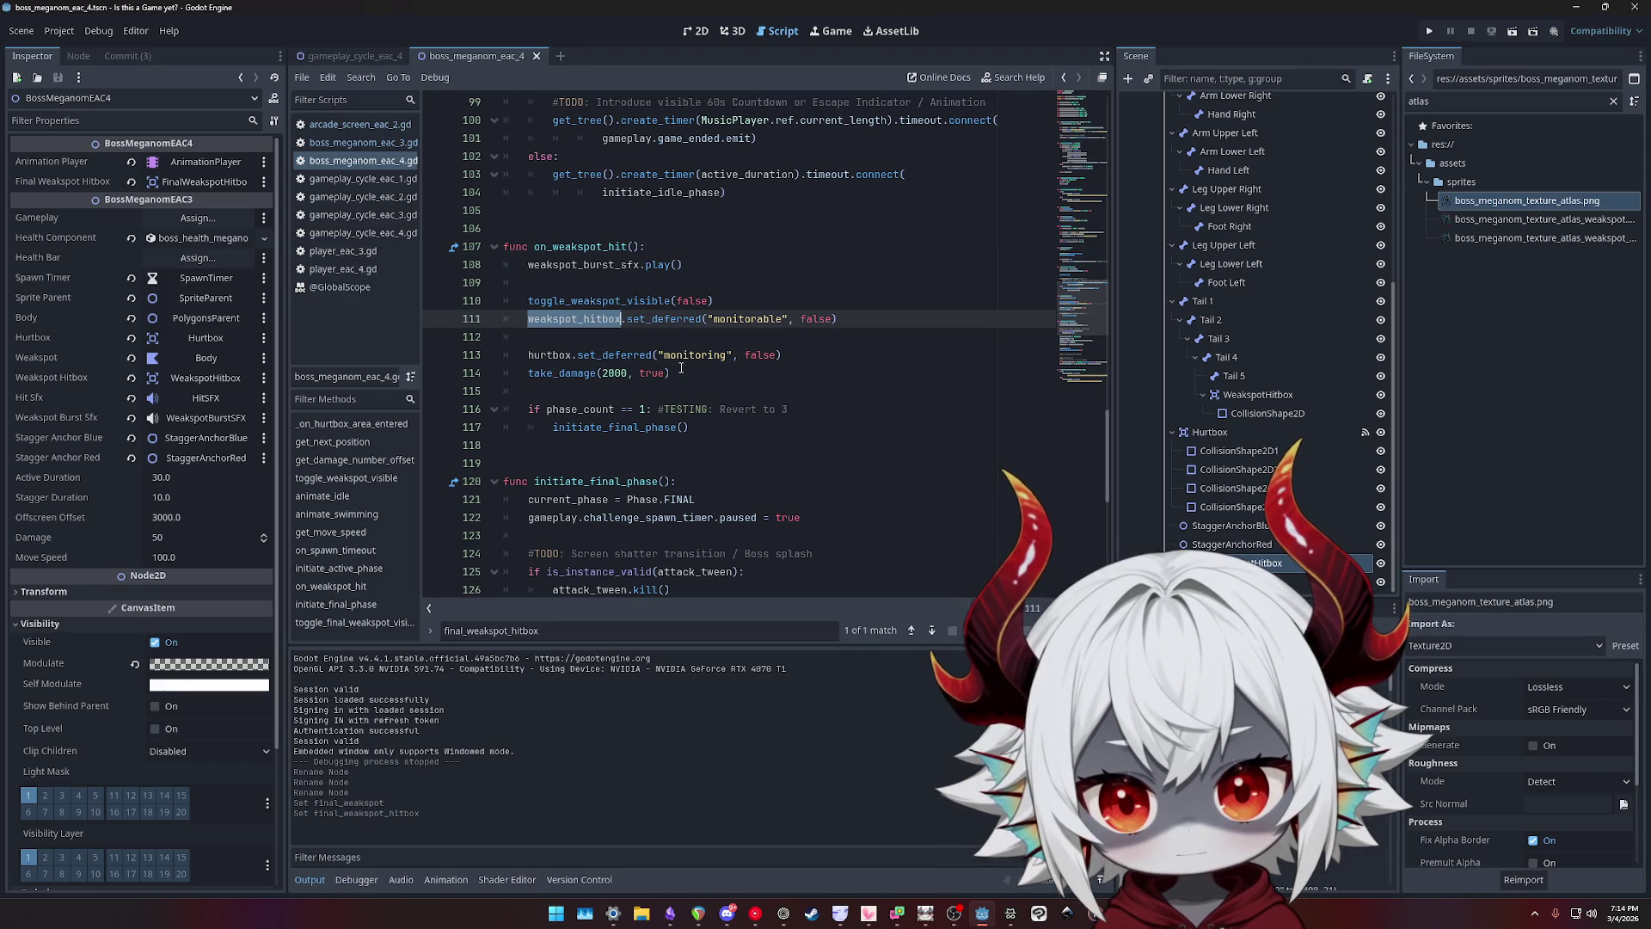
pyautogui.moveTo(683, 372)
pyautogui.mouseDown()
pyautogui.moveTo(481, 352)
pyautogui.moveTo(439, 327)
pyautogui.mouseUp()
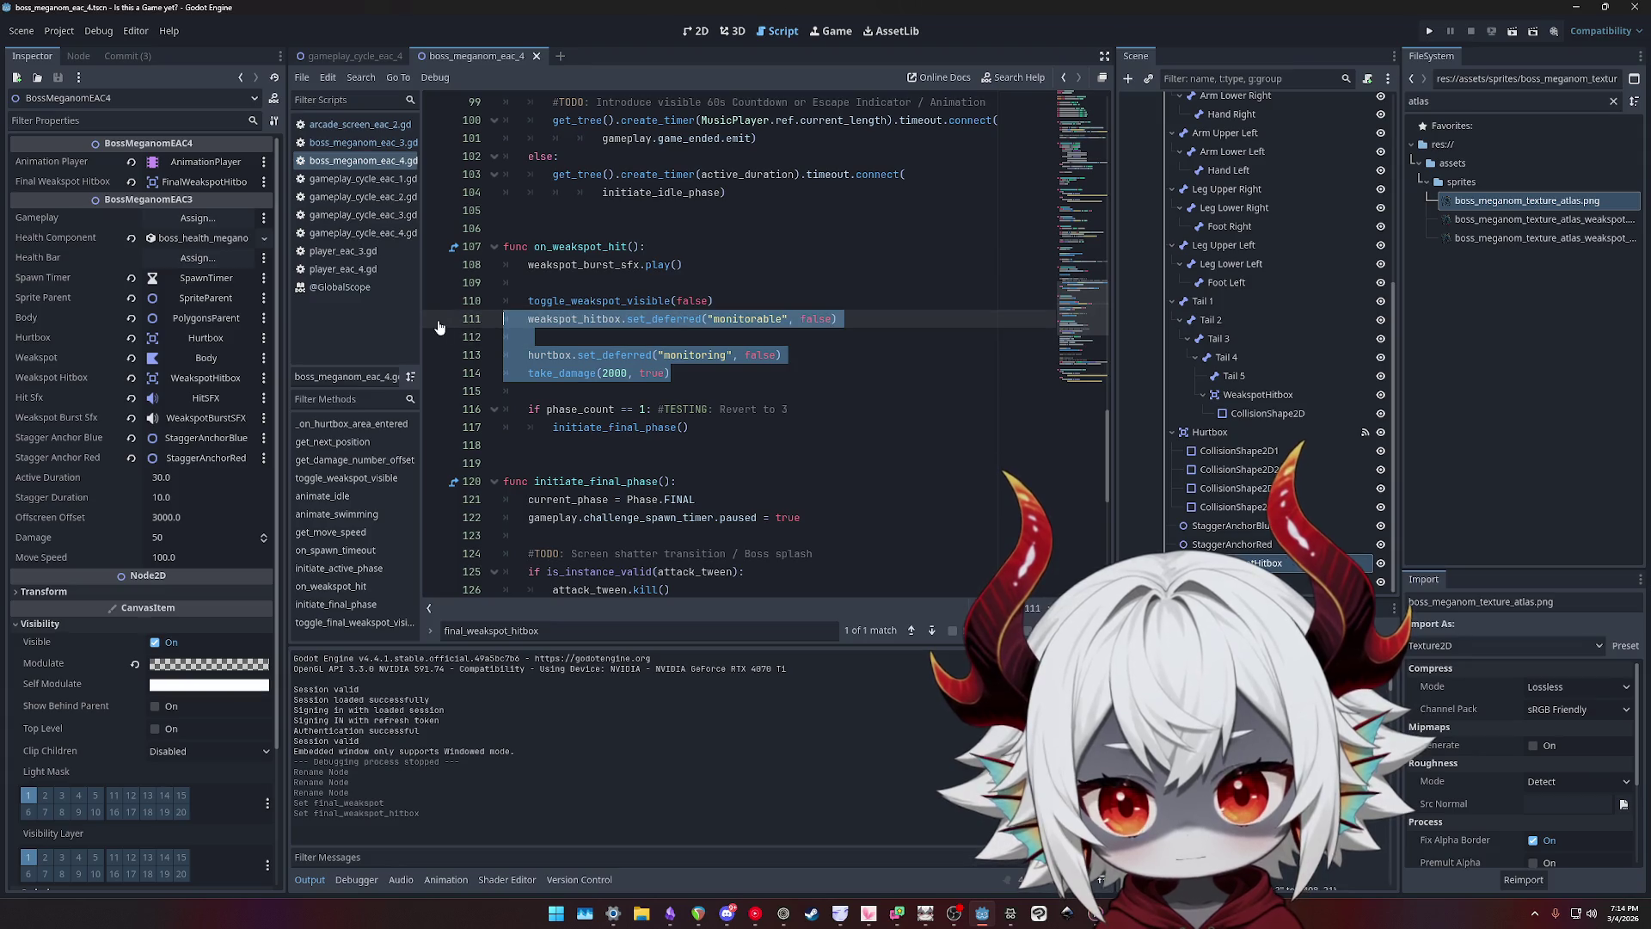
pyautogui.doubleClick(572, 245)
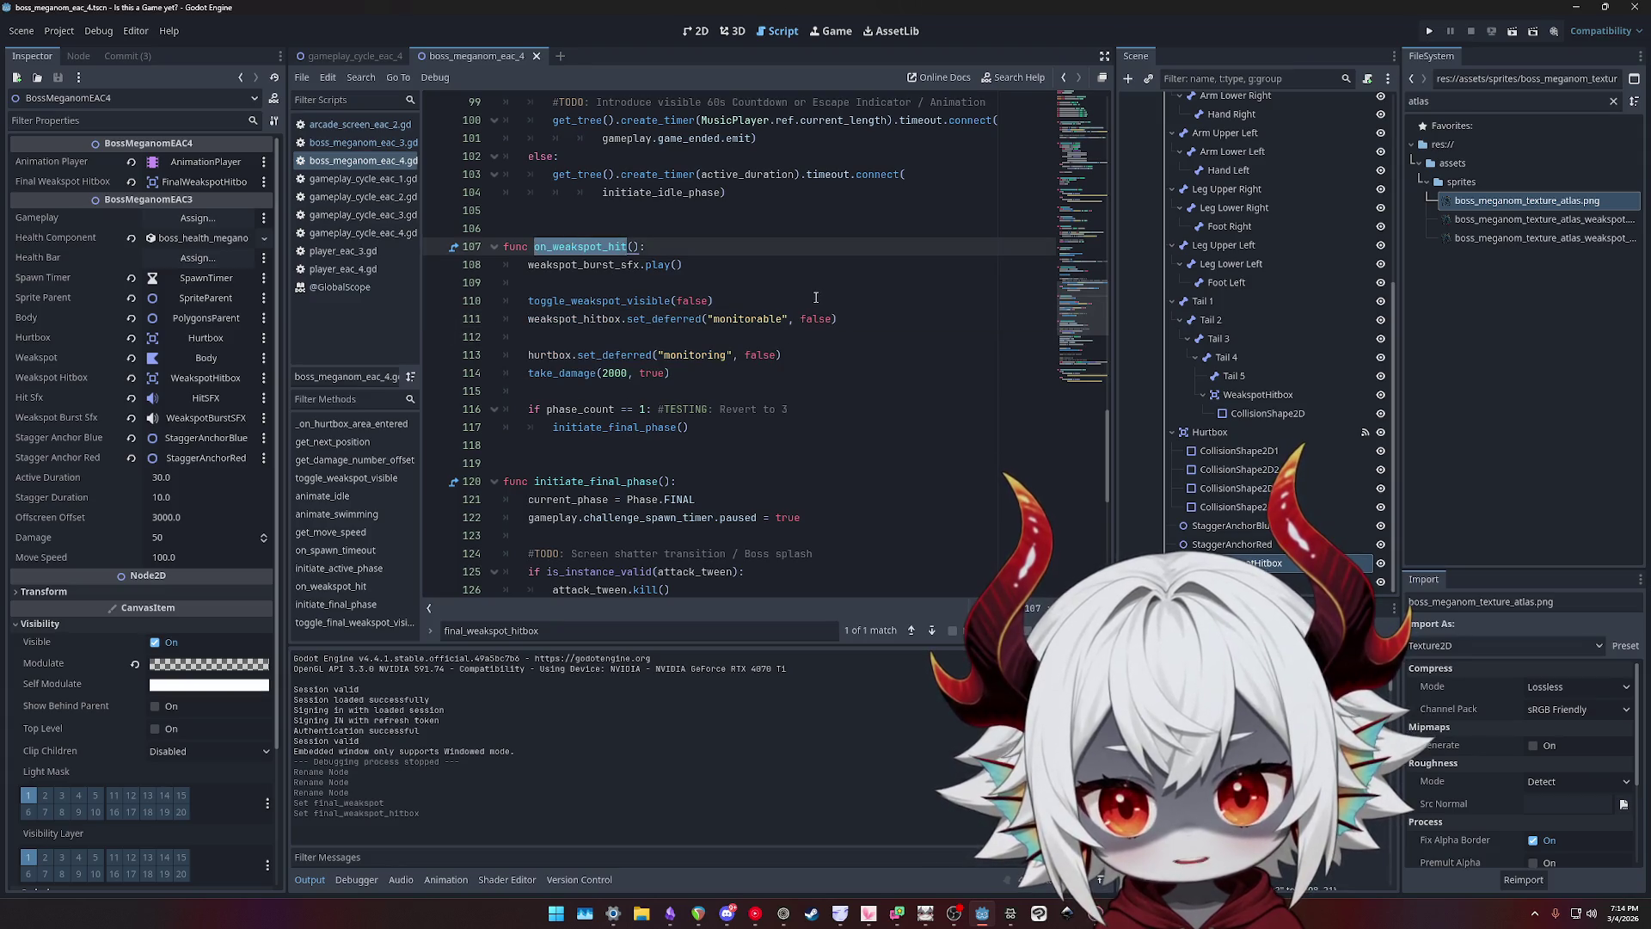
pyautogui.hotkey('ctrl', 'f')
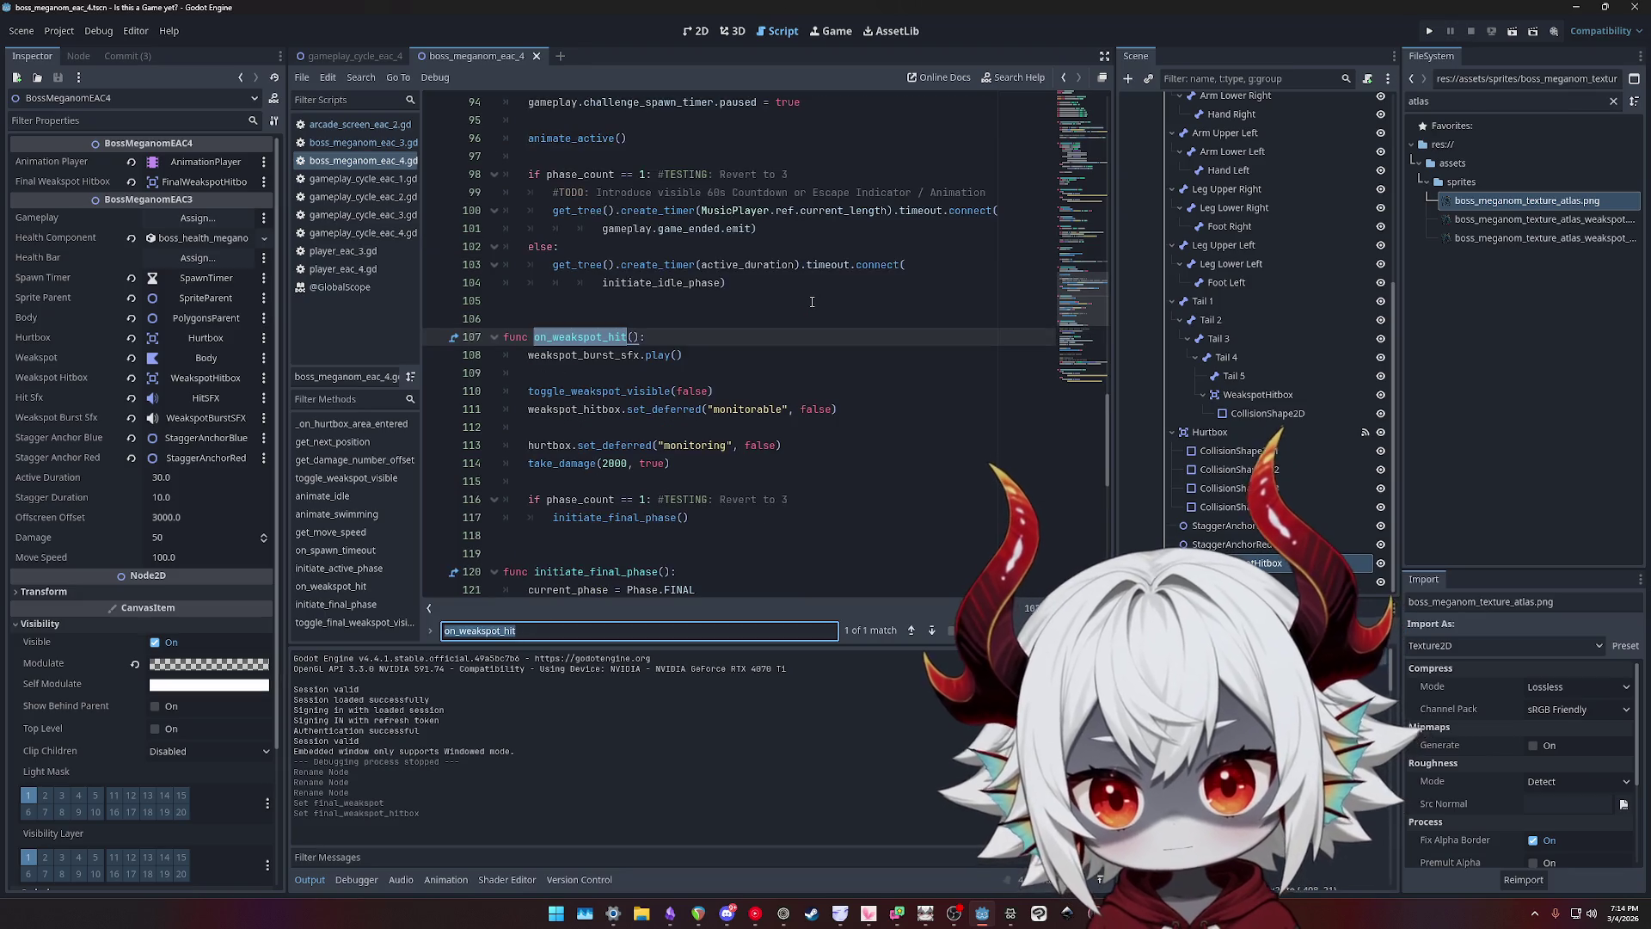
pyautogui.scroll(-2, 788, 274)
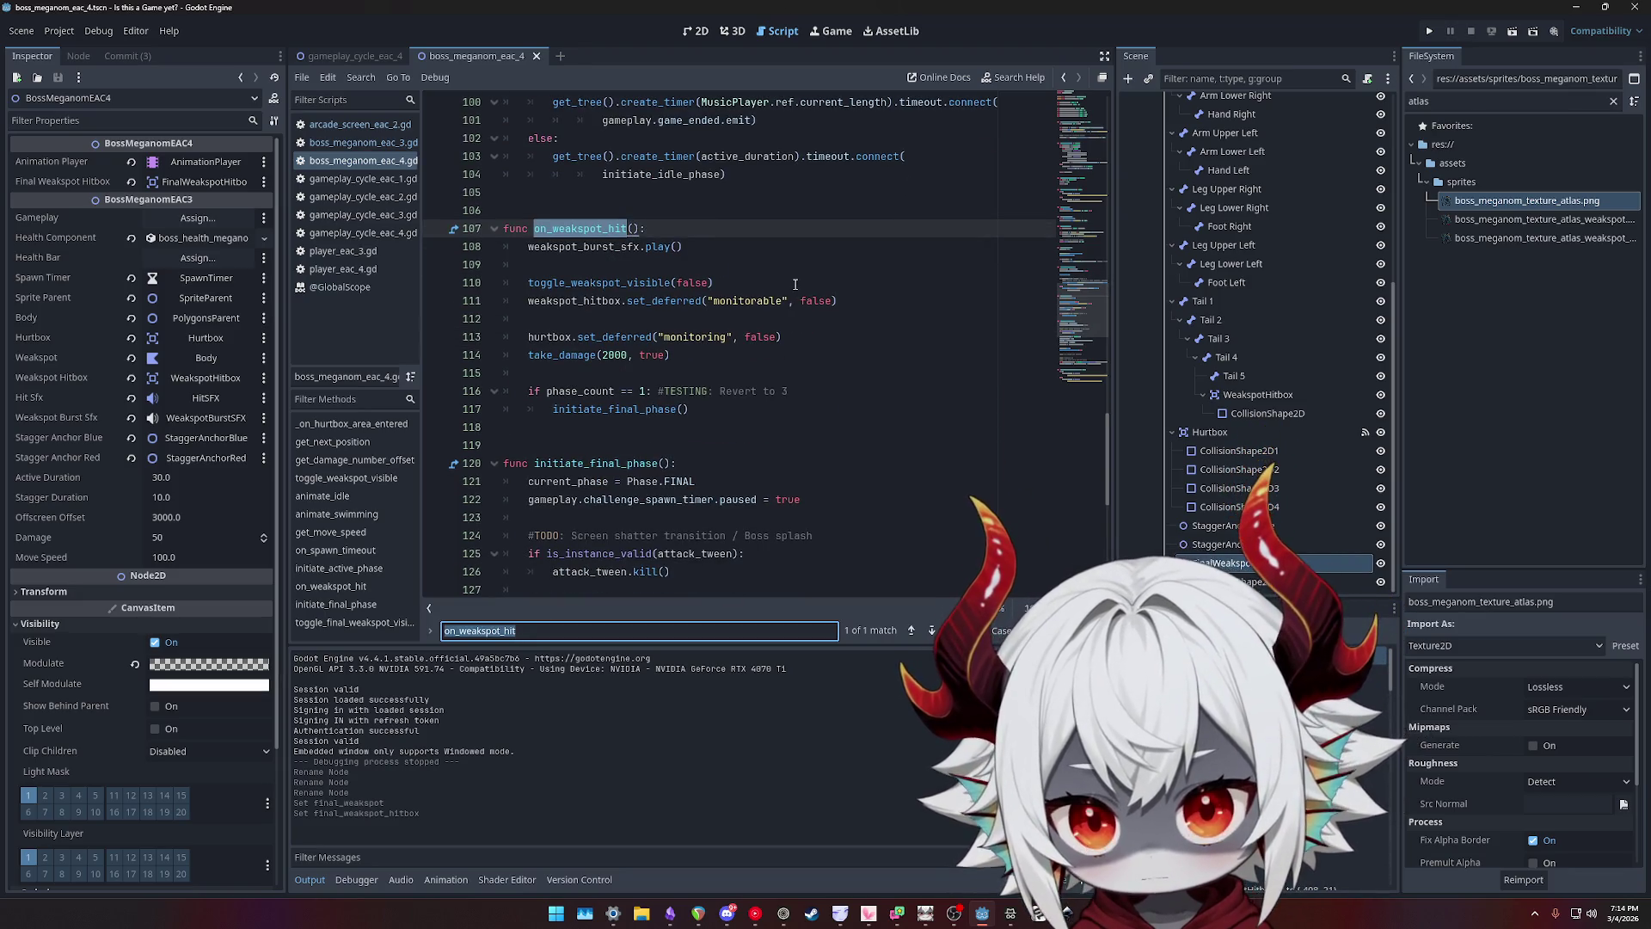
pyautogui.moveTo(661, 415); pyautogui.dragTo(503, 228)
pyautogui.hotkey('ctrl', 'c')
pyautogui.click(558, 427)
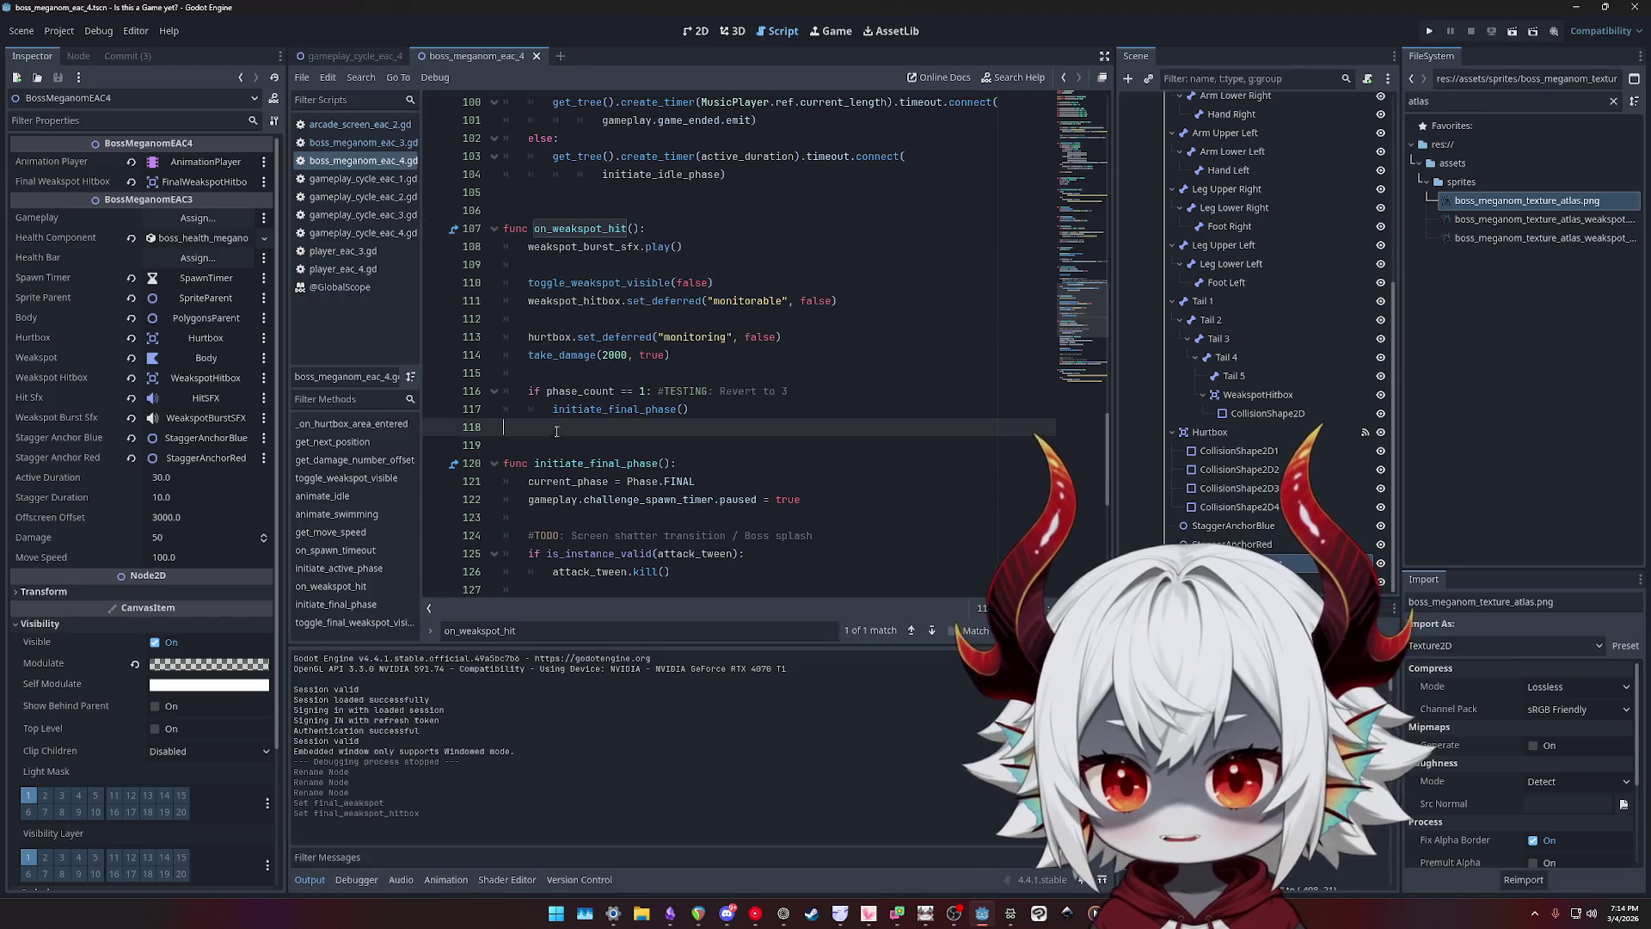
# - Paste a copy of on_weakspot_hit, renaming it on_final_weakspot_hit calling toggle_final_weakspot_visible
pyautogui.press('Return')
pyautogui.press('Return')
pyautogui.hotkey('ctrl', 'v')
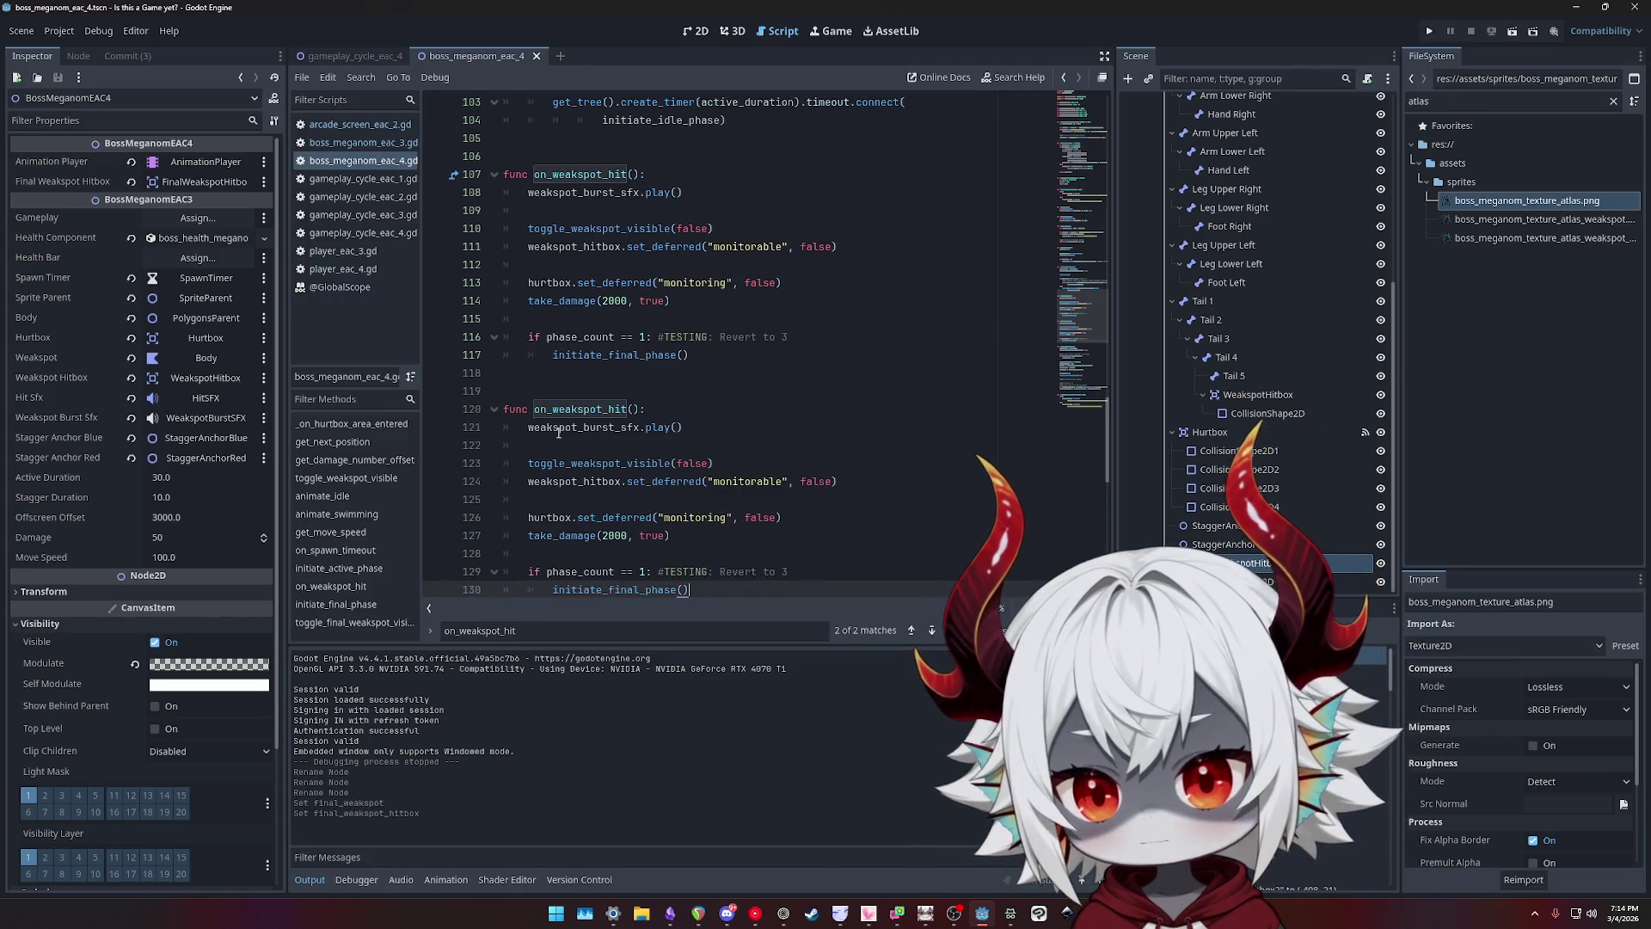
pyautogui.click(553, 409)
pyautogui.write('final')
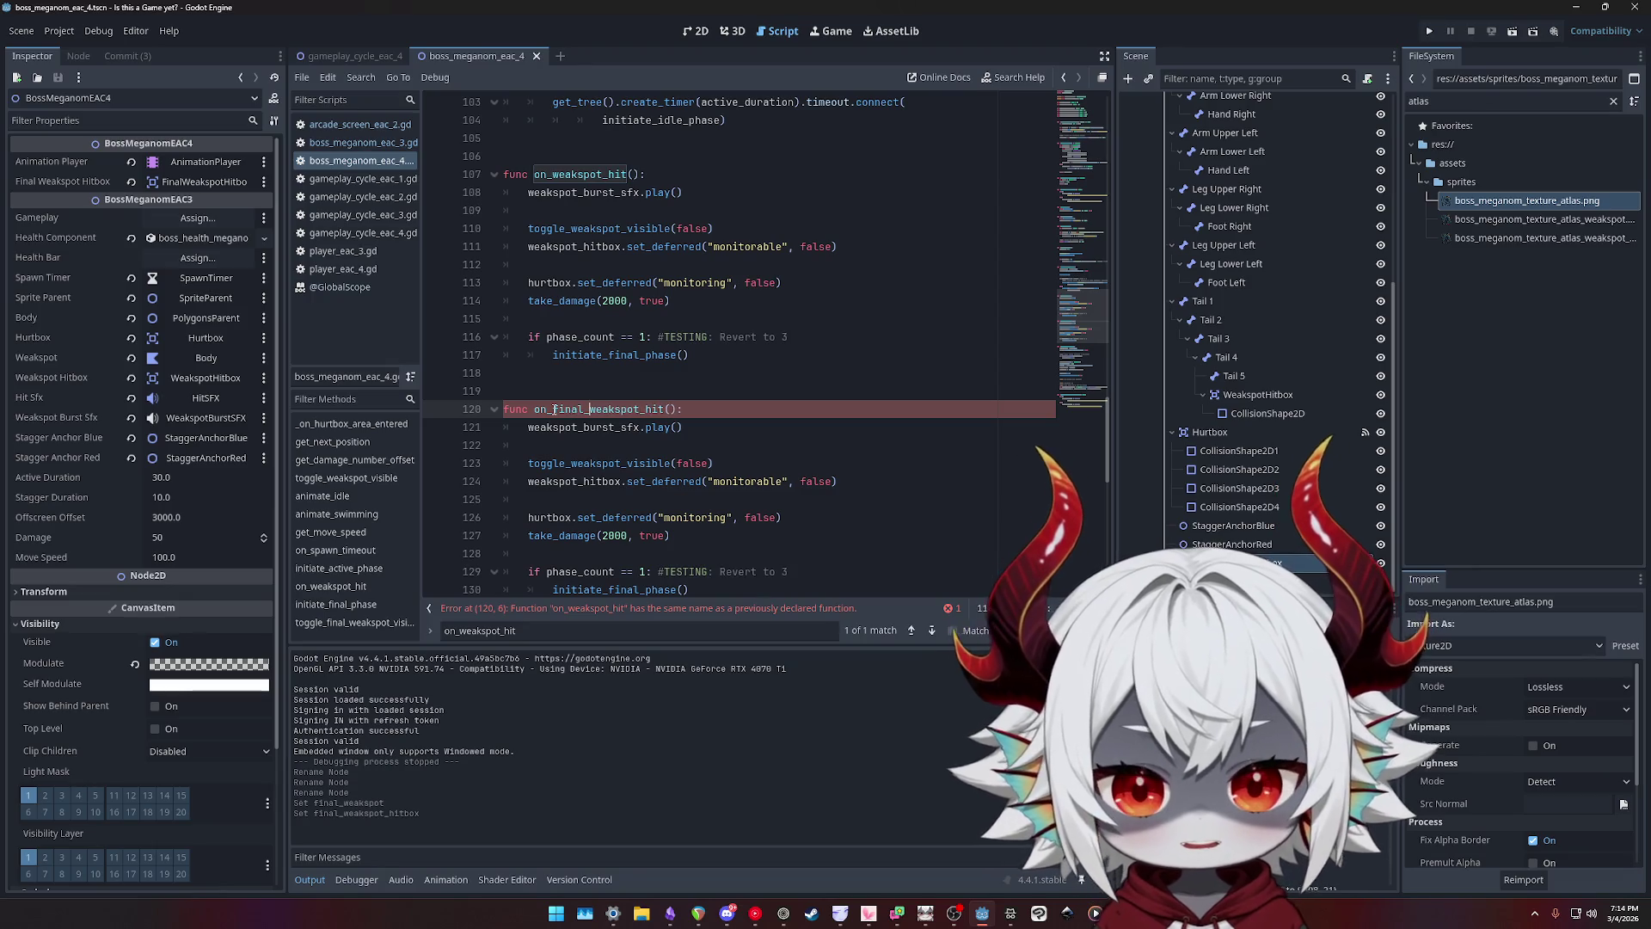
pyautogui.scroll(-3, 687, 366)
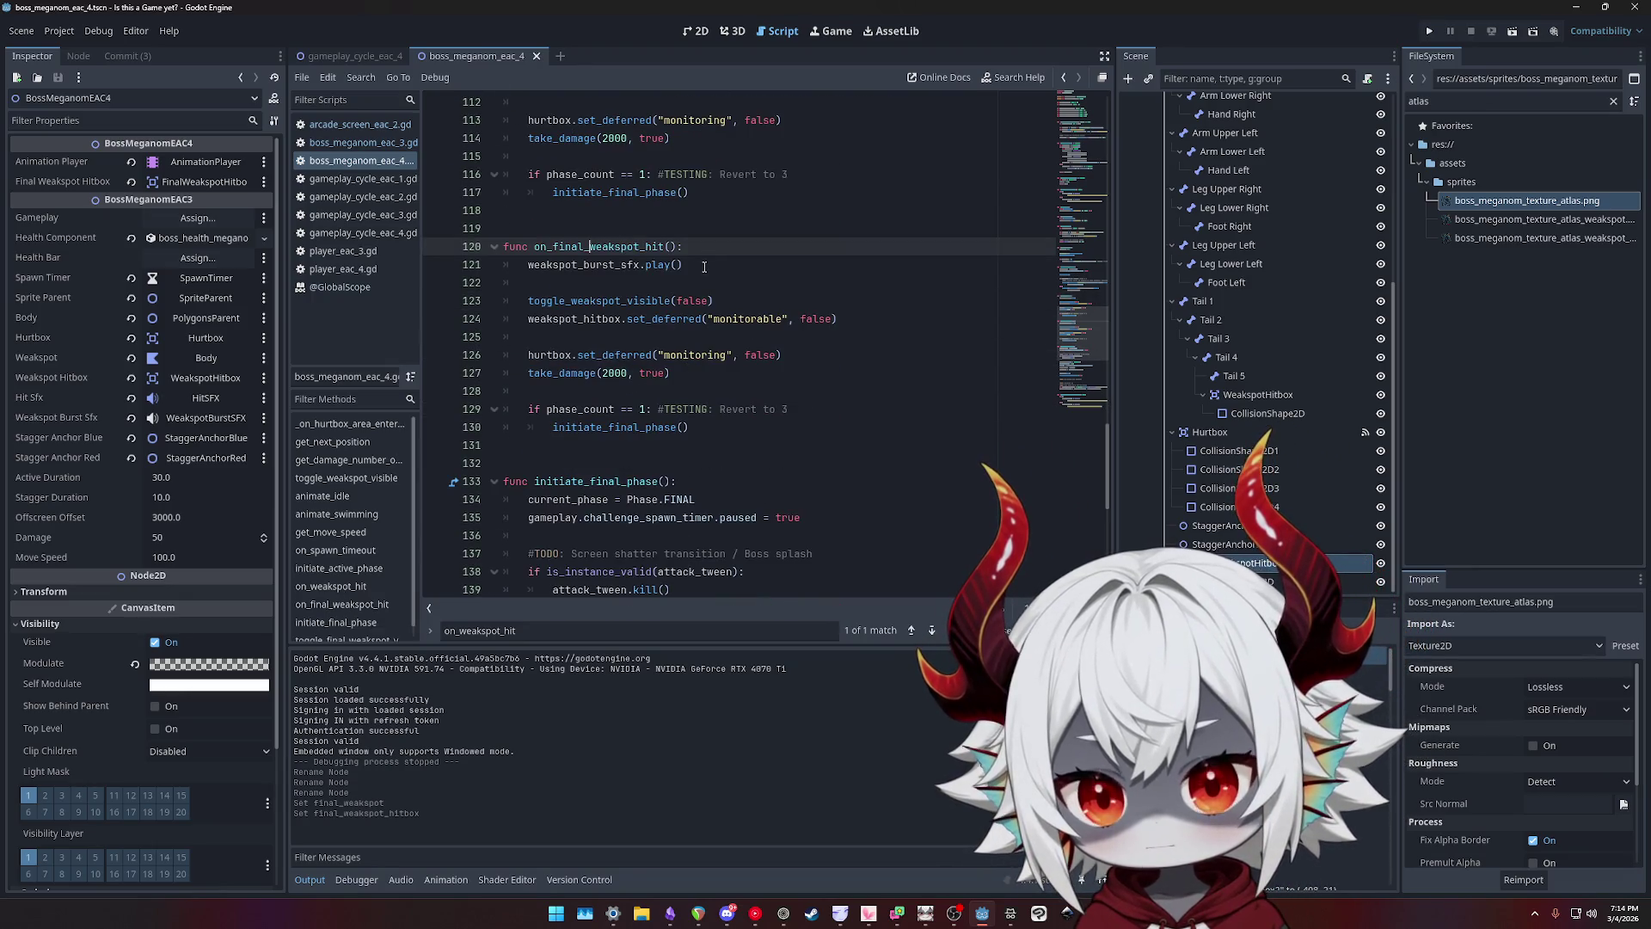
pyautogui.press('Down')
pyautogui.press('Down')
pyautogui.press('Down')
pyautogui.press('End')
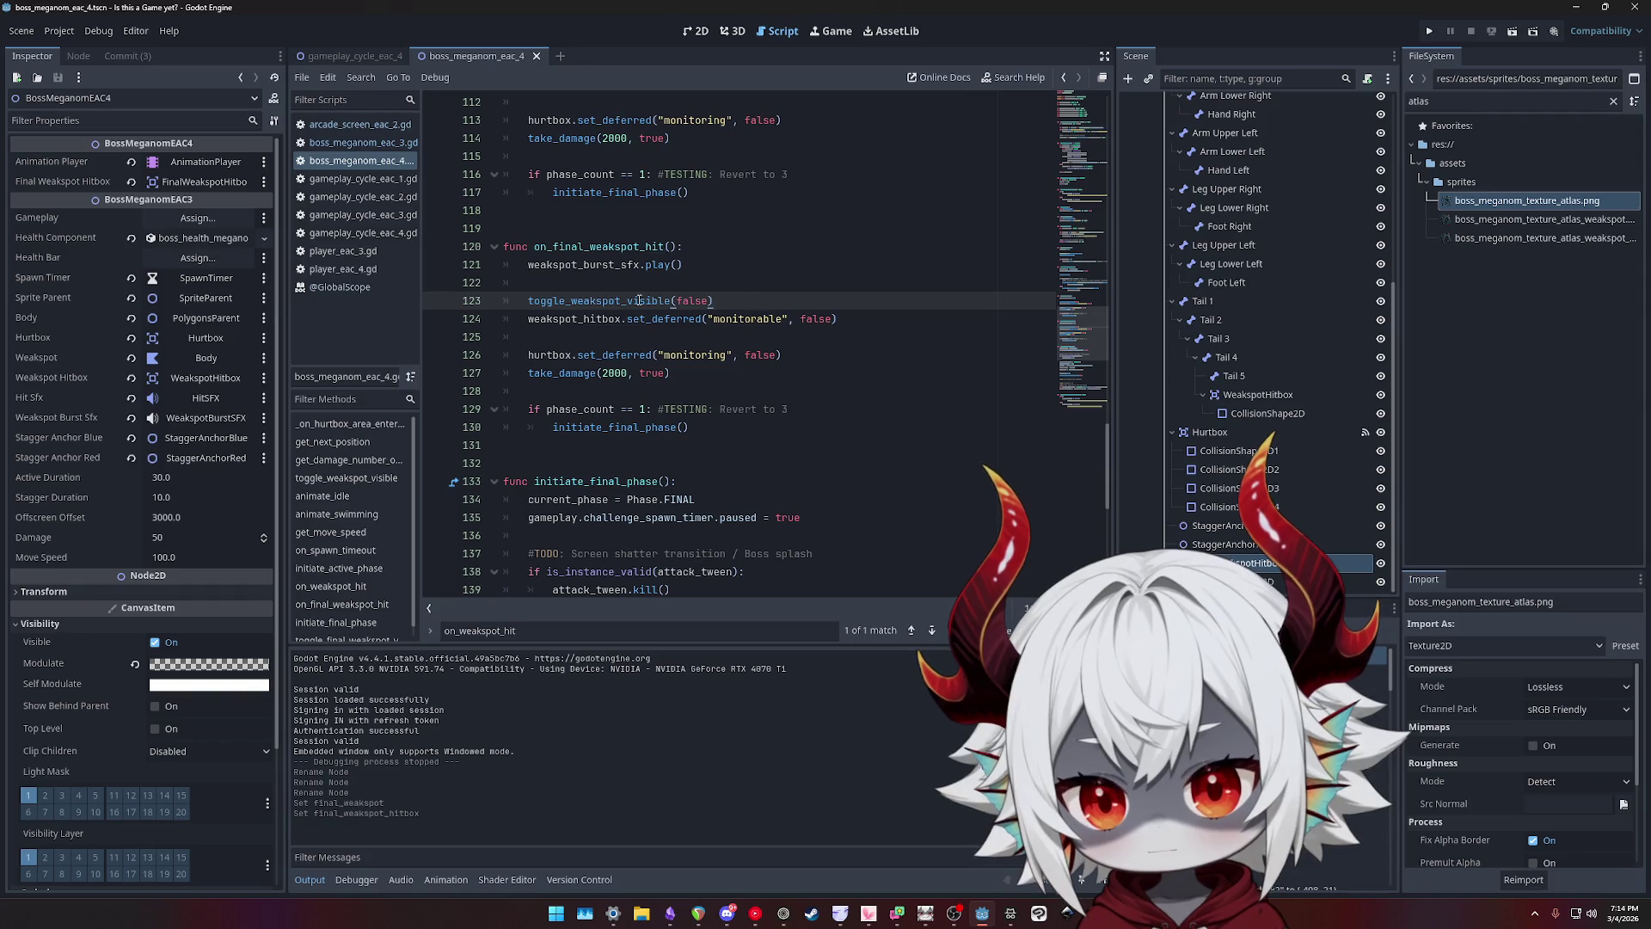
pyautogui.write('_final')
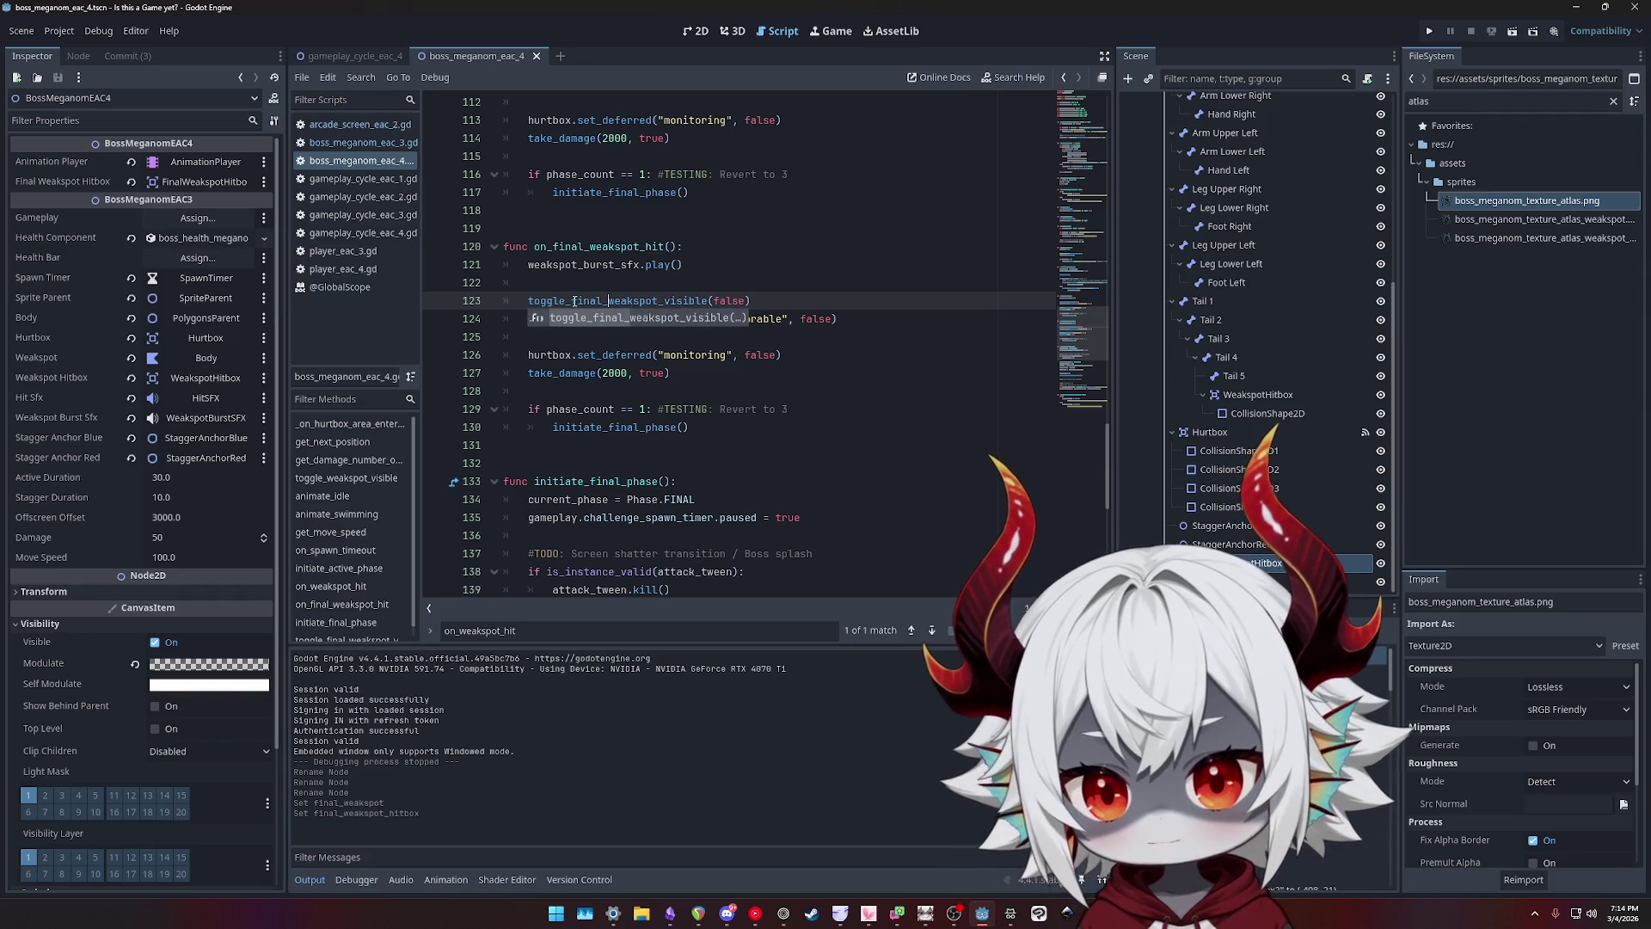
pyautogui.press('Escape')
# - Use final_weakspot_hitbox, raise the damage to 10000, and view take_damage's definition in boss_meganom_eac_3.gd
pyautogui.doubleClick(608, 319)
pyautogui.write('final_')
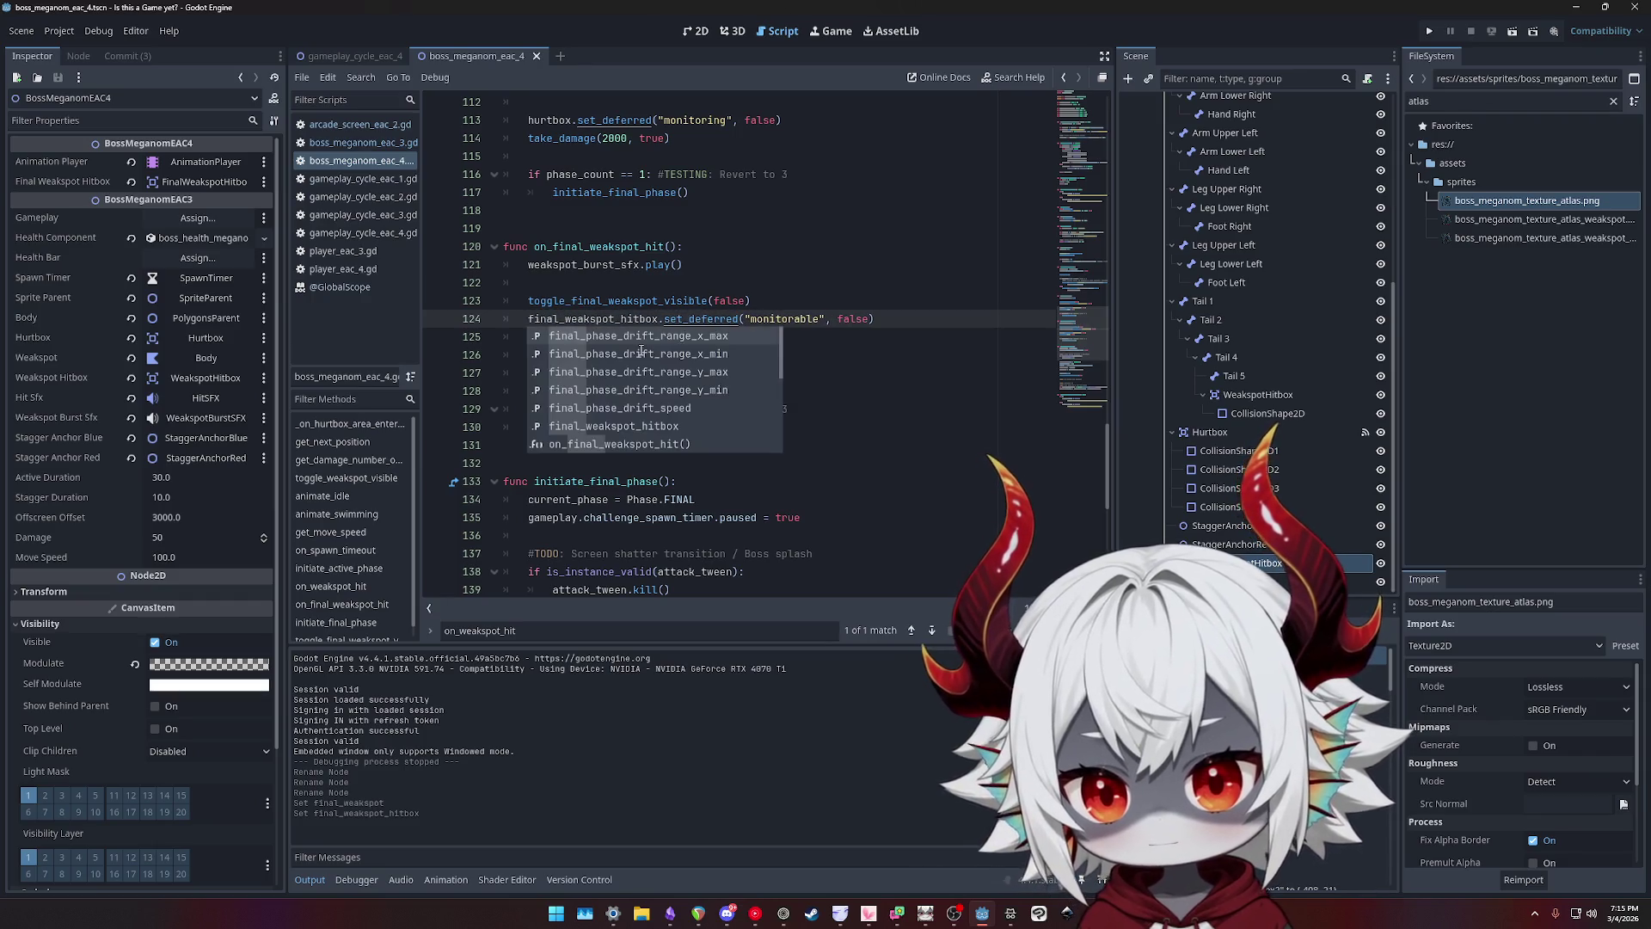
pyautogui.doubleClick(701, 318)
pyautogui.doubleClick(784, 318)
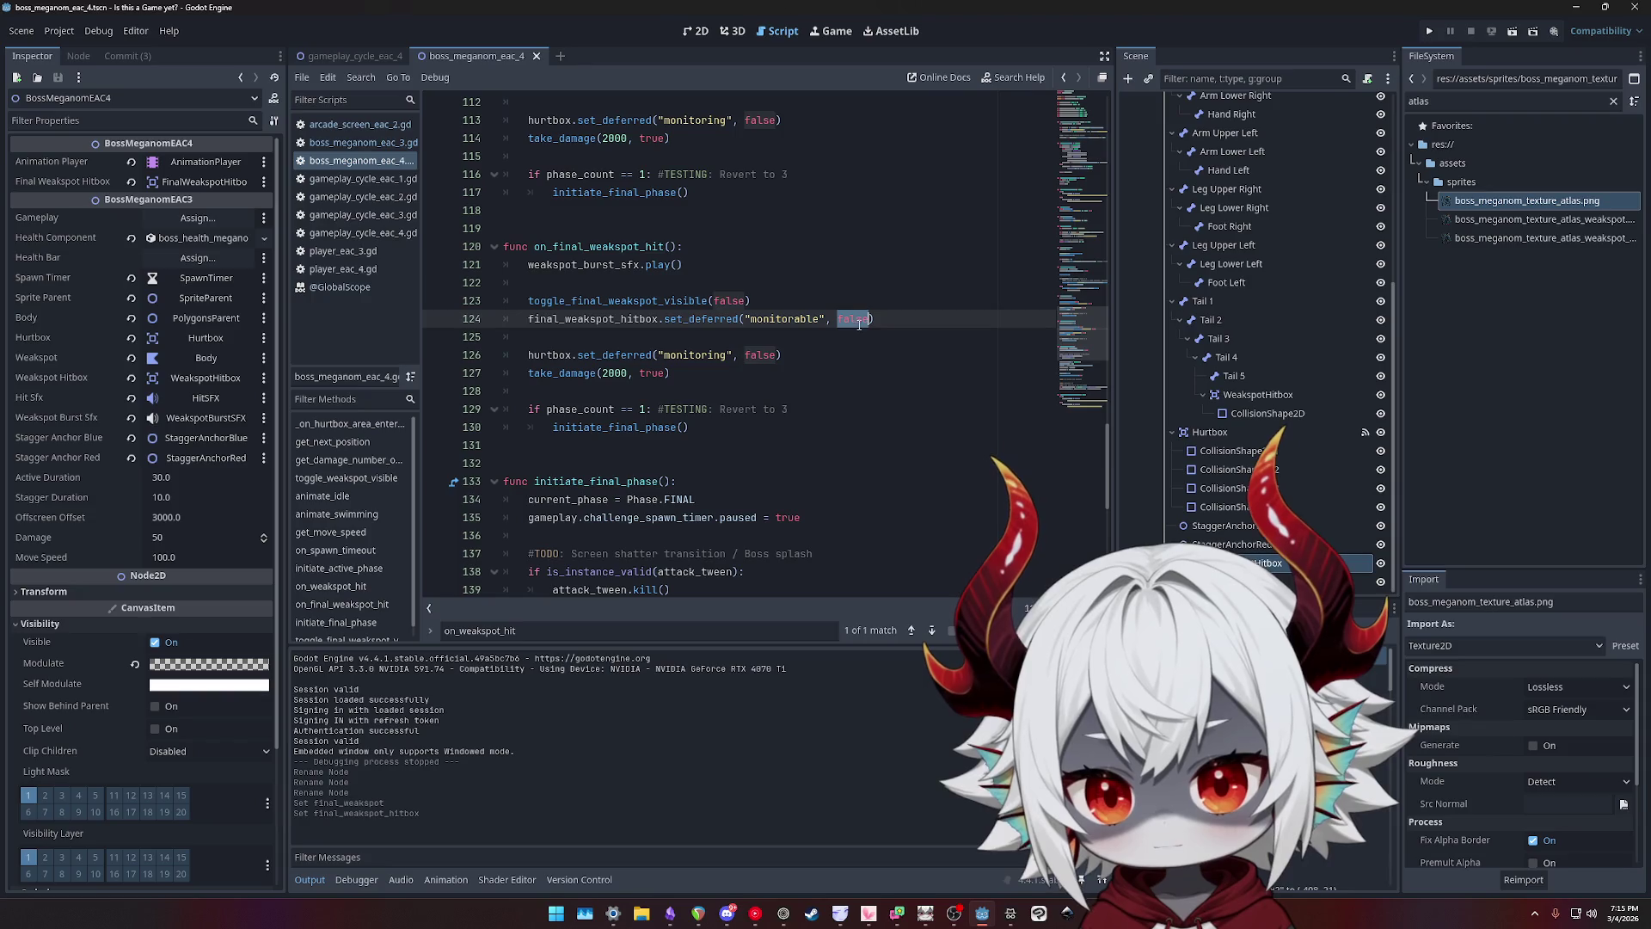
pyautogui.doubleClick(550, 355)
pyautogui.doubleClick(610, 355)
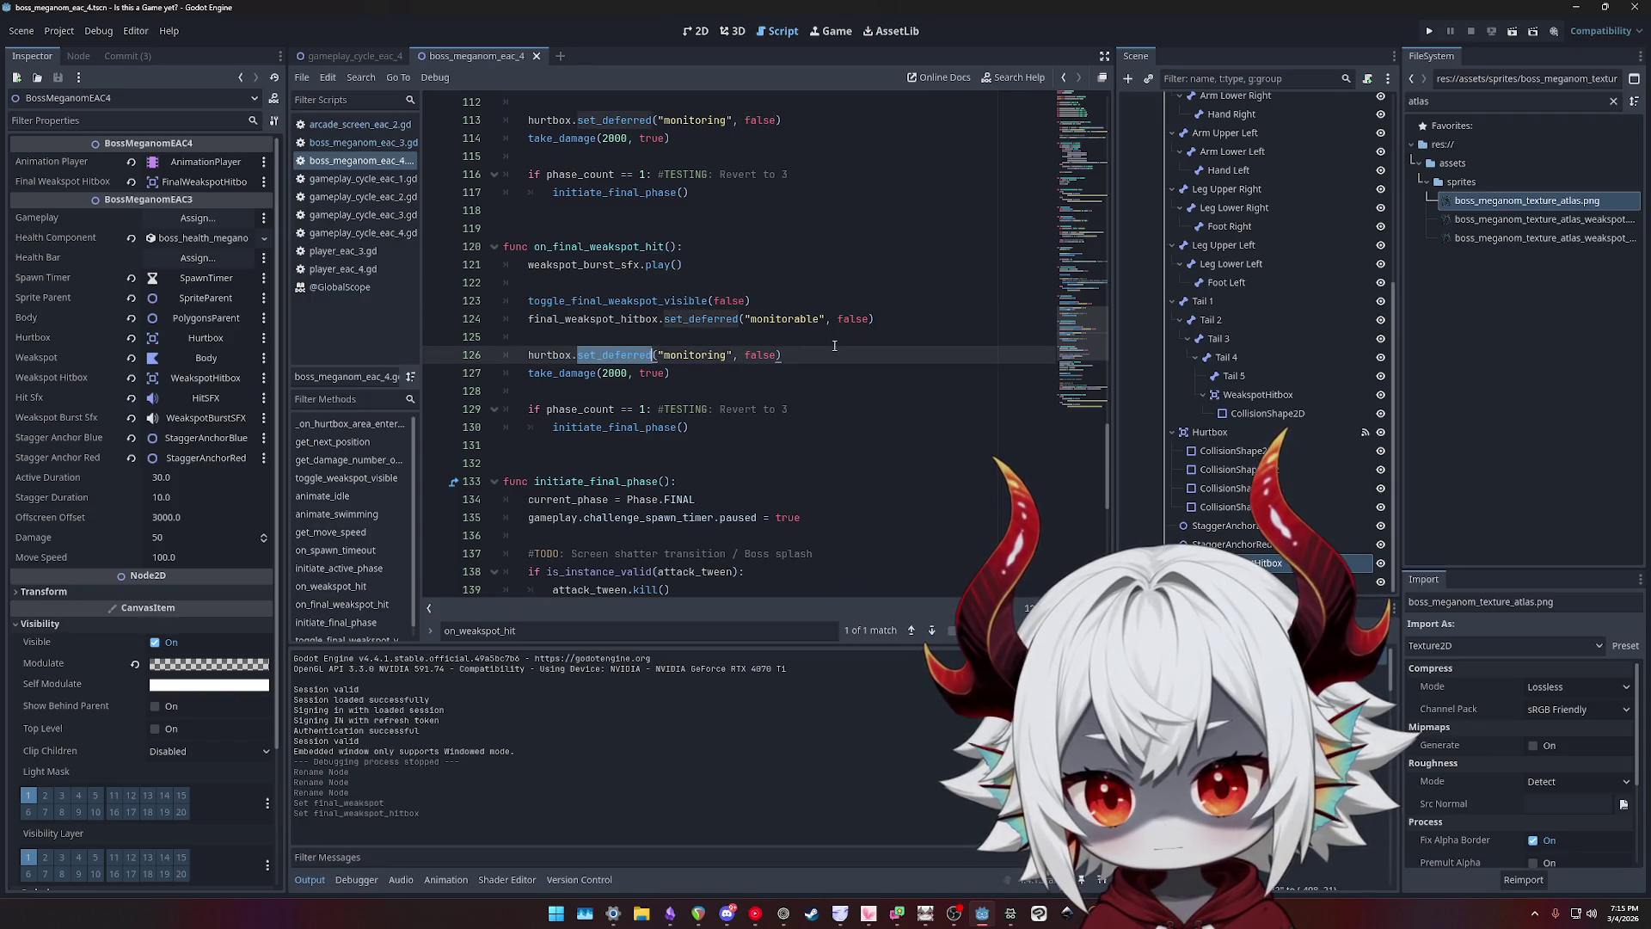
pyautogui.click(789, 352)
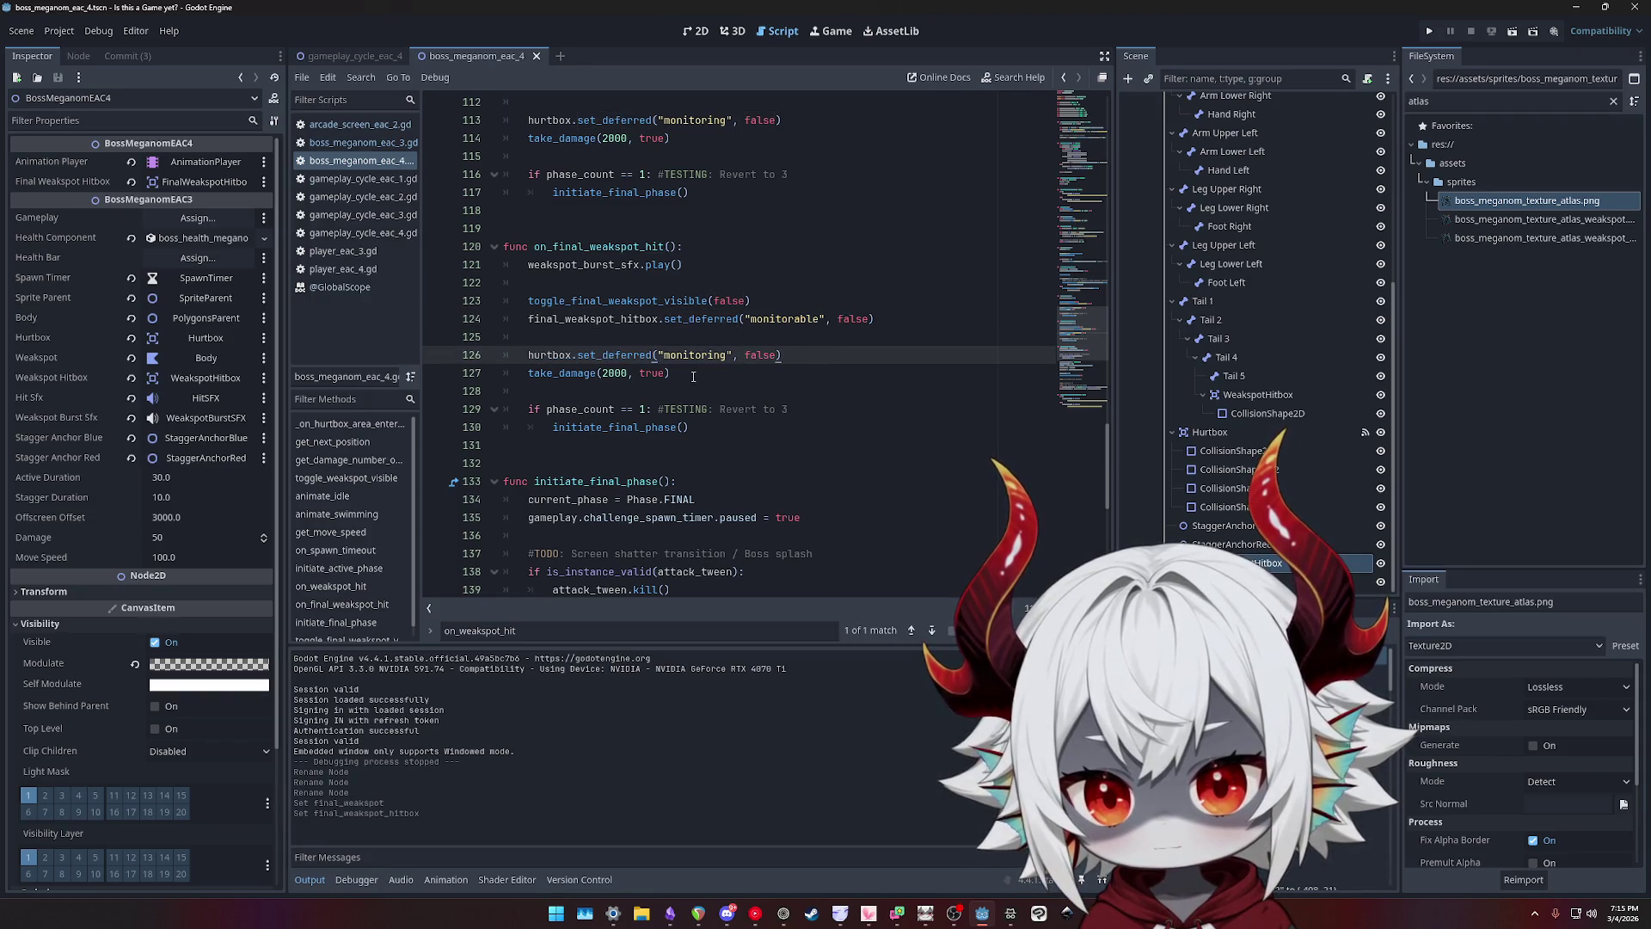
pyautogui.click(749, 371)
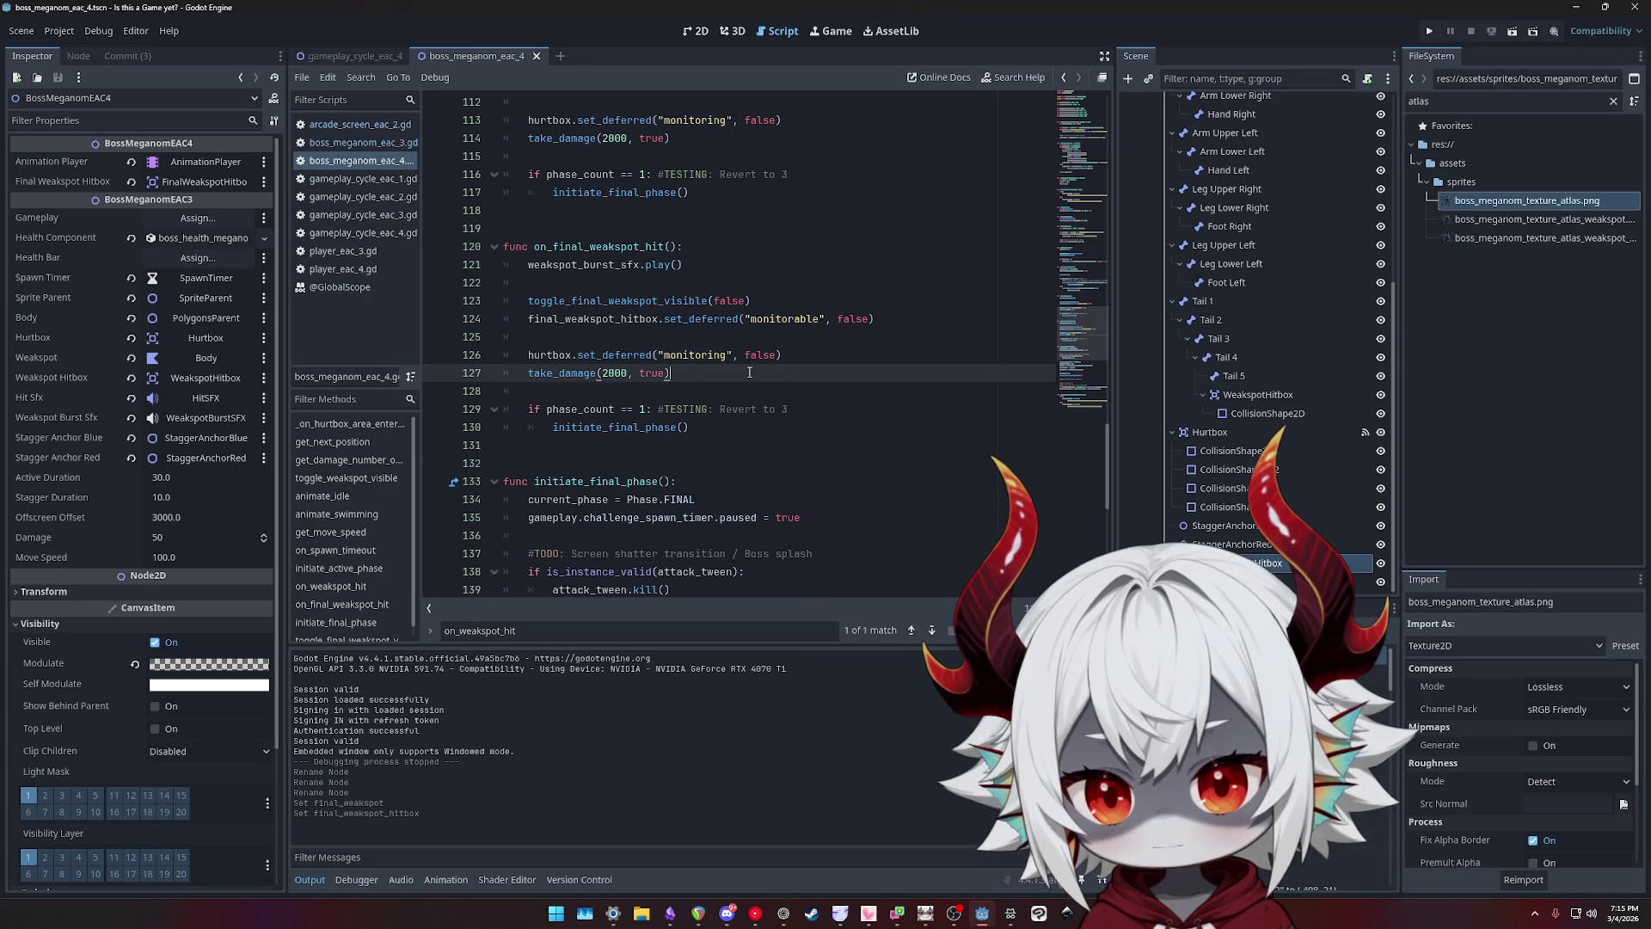
pyautogui.click(608, 372)
pyautogui.write('10')
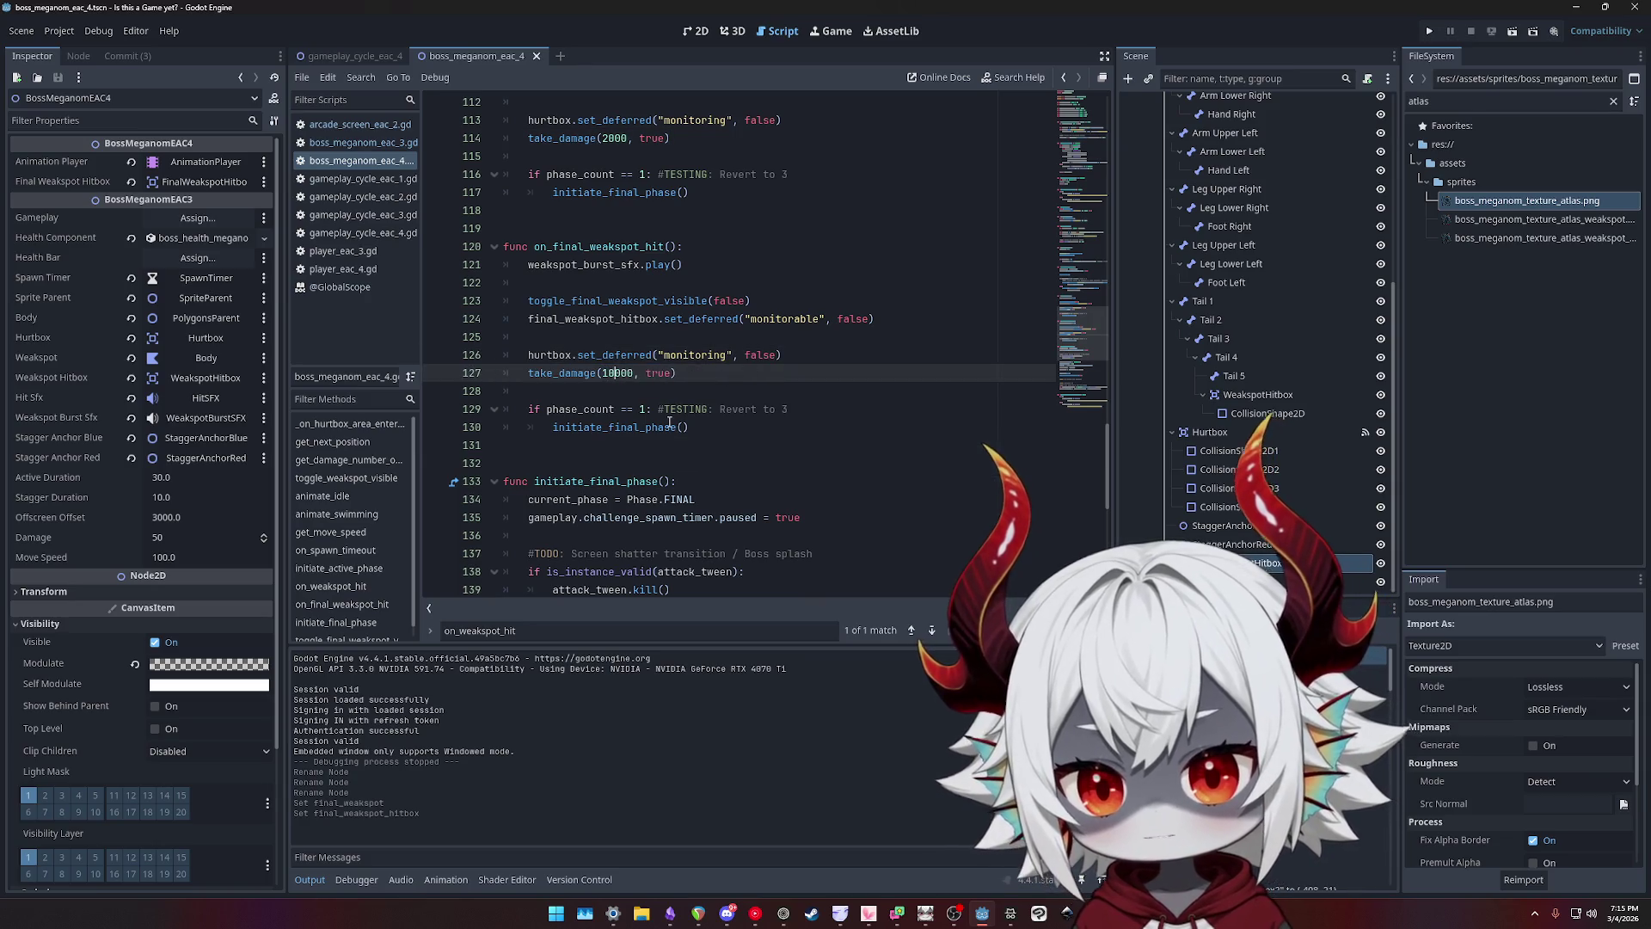
pyautogui.press('End')
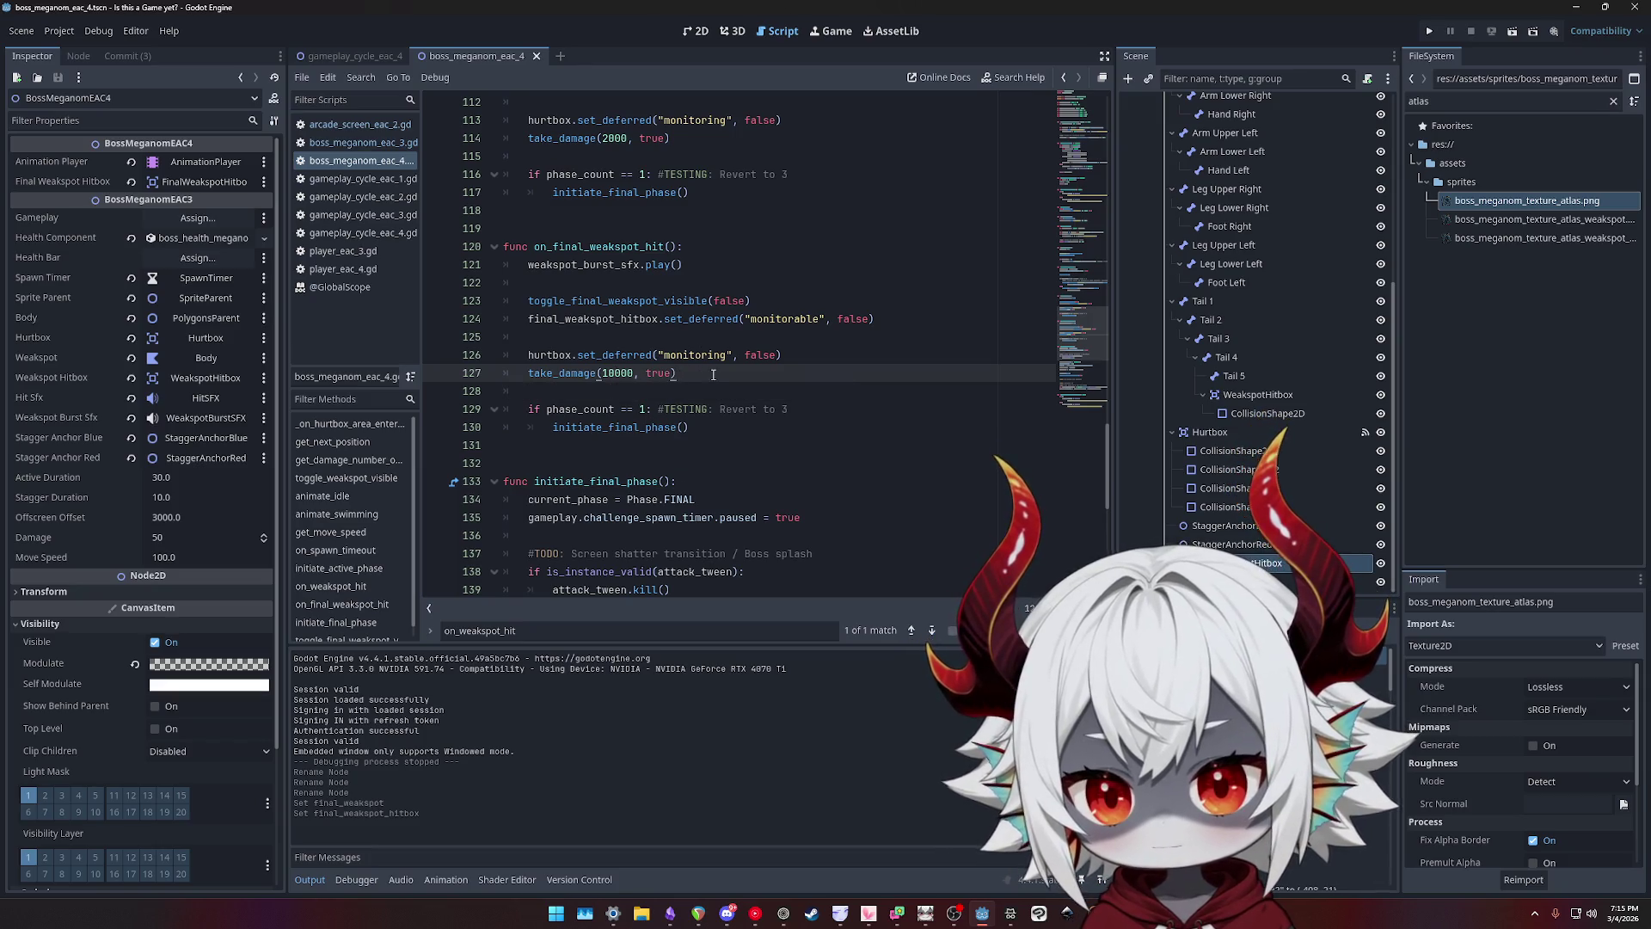
pyautogui.keyDown('ctrl'); pyautogui.click(576, 372); pyautogui.keyUp('ctrl')
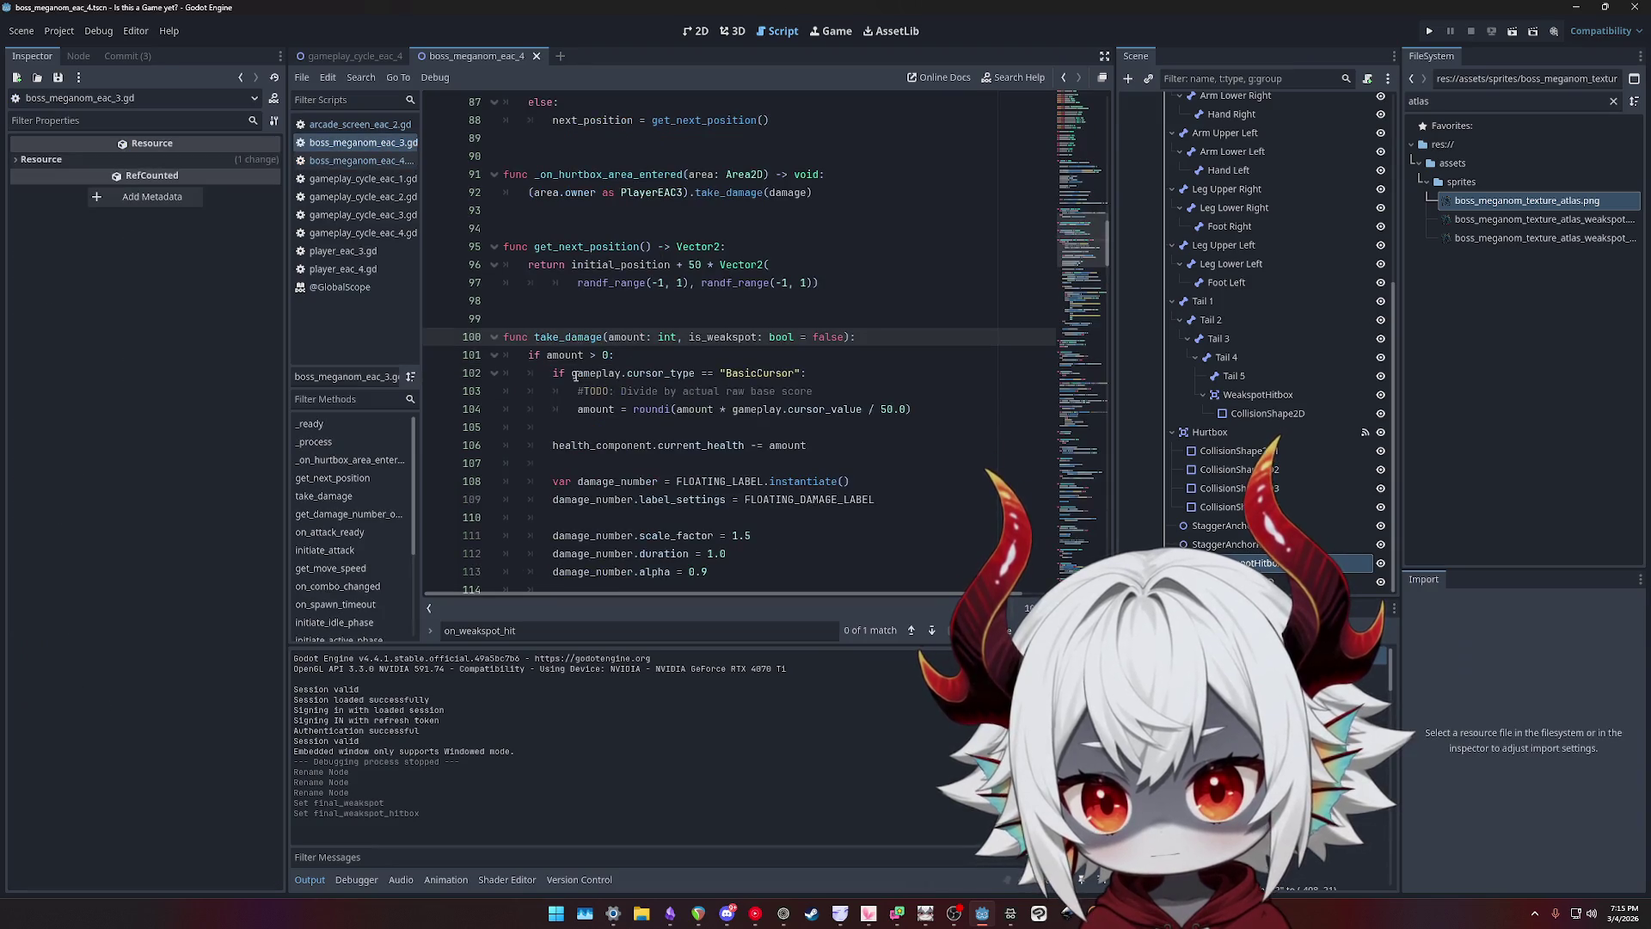
# - Close boss_meganom_eac_3.gd and delete the phase_count check (lines 128–130) from on_final_weakspot_hit
pyautogui.middleClick(394, 148)
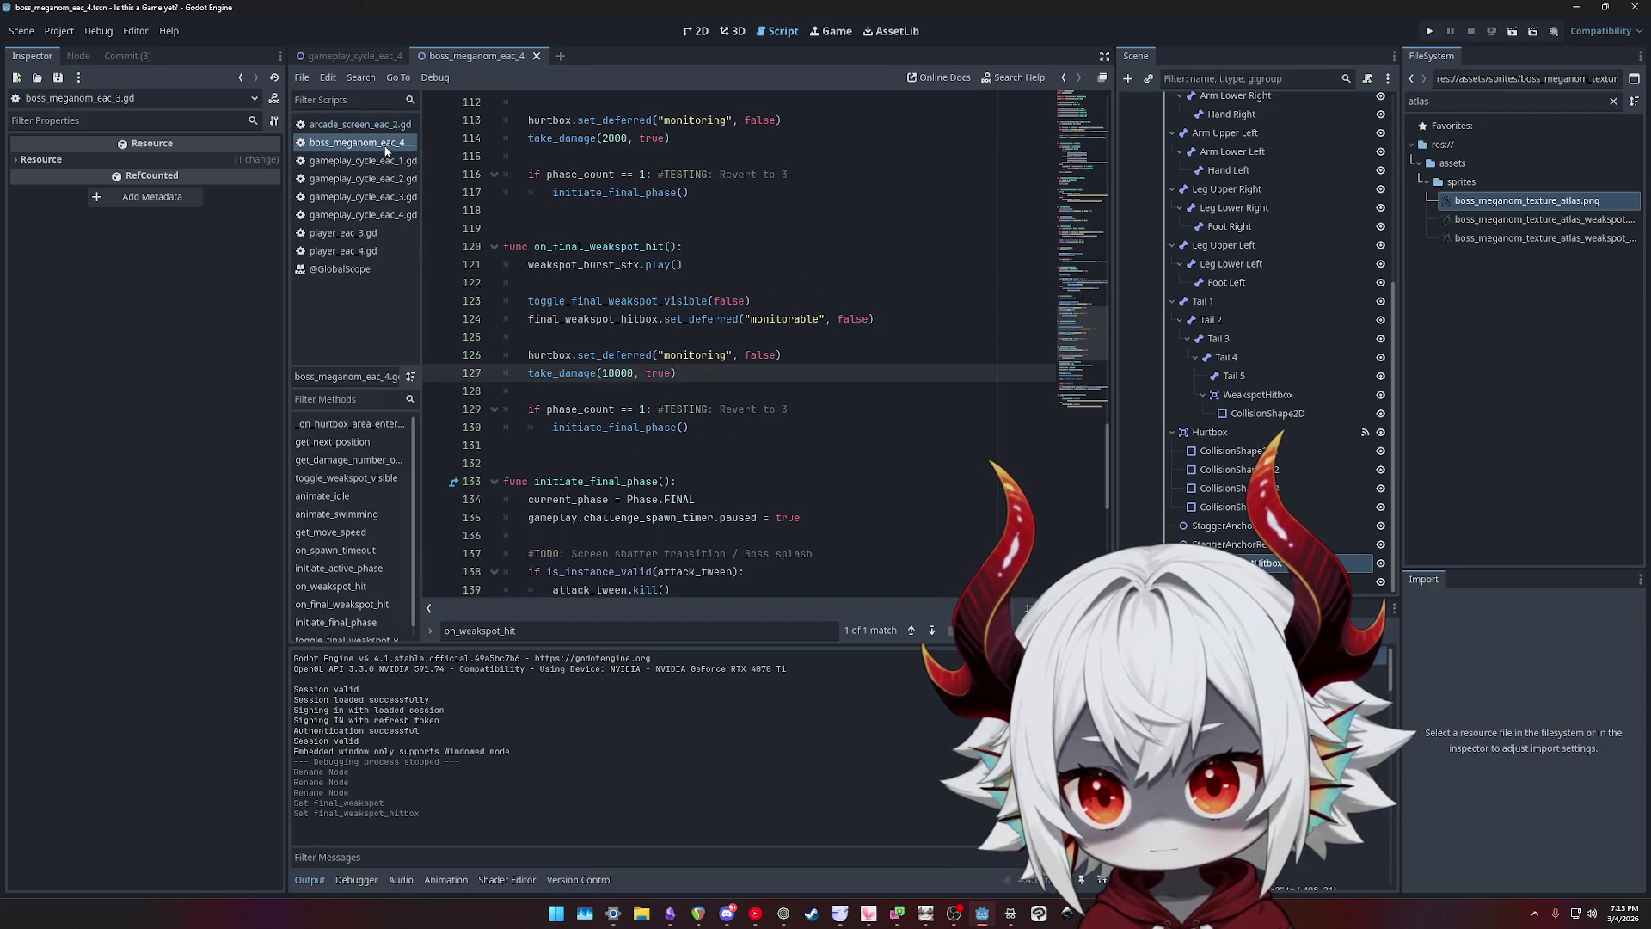
pyautogui.keyDown('ctrl'); pyautogui.click(560, 376); pyautogui.keyUp('ctrl')
pyautogui.hotkey('alt', 'Left')
pyautogui.moveTo(692, 427); pyautogui.dragTo(441, 397)
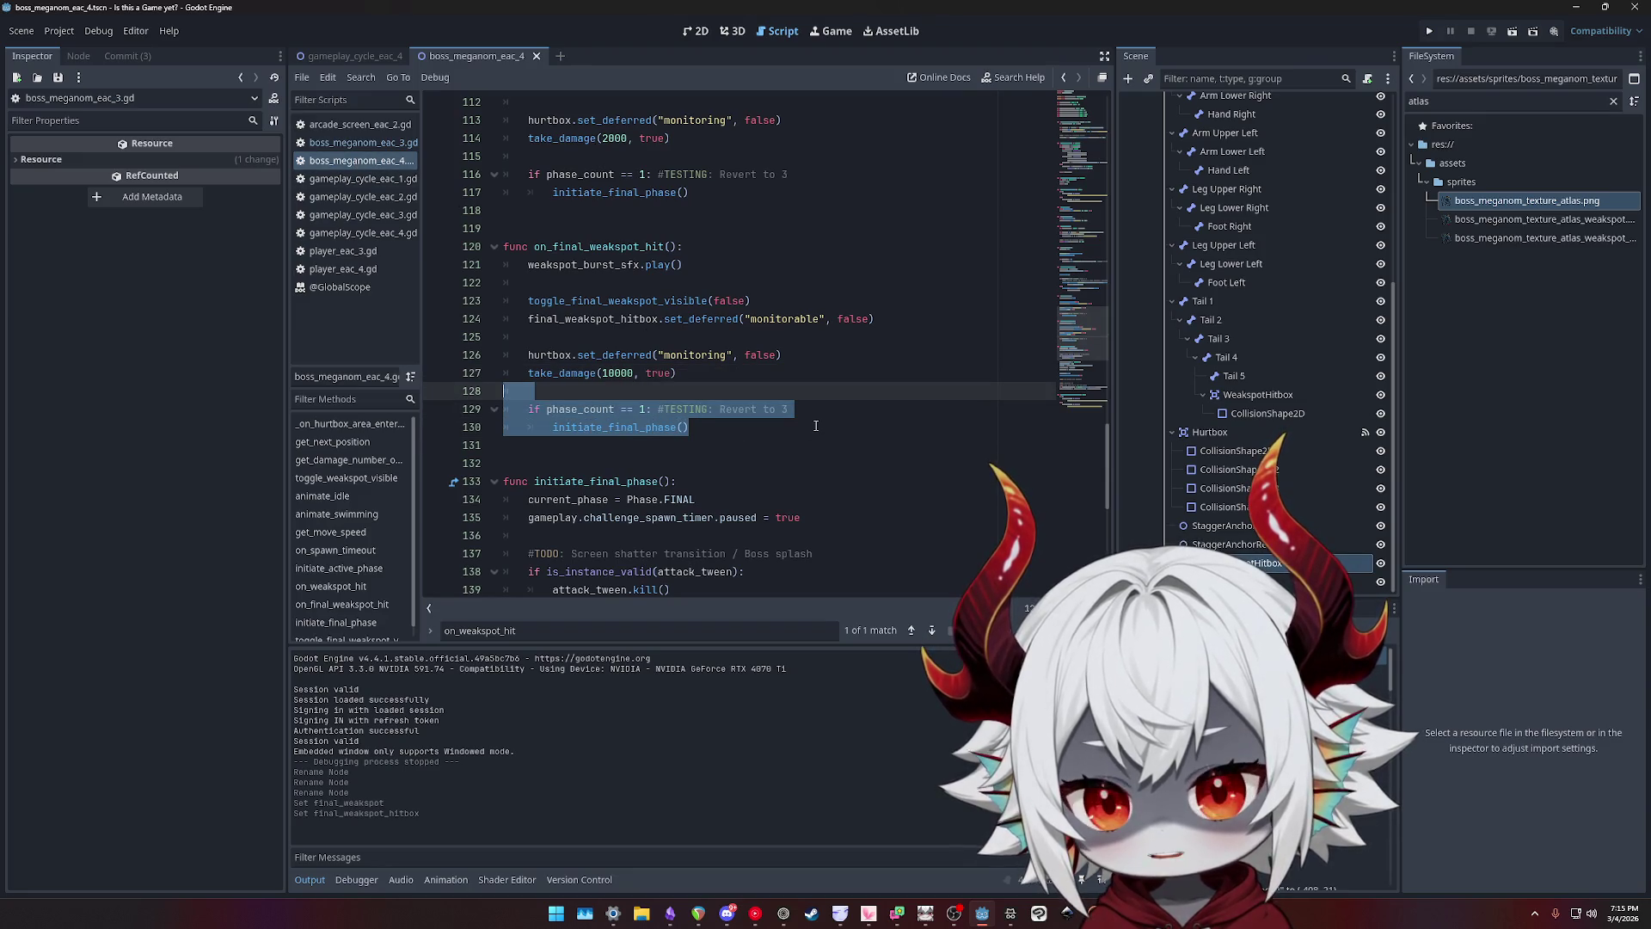
pyautogui.press('BackSpace')
pyautogui.press('BackSpace')
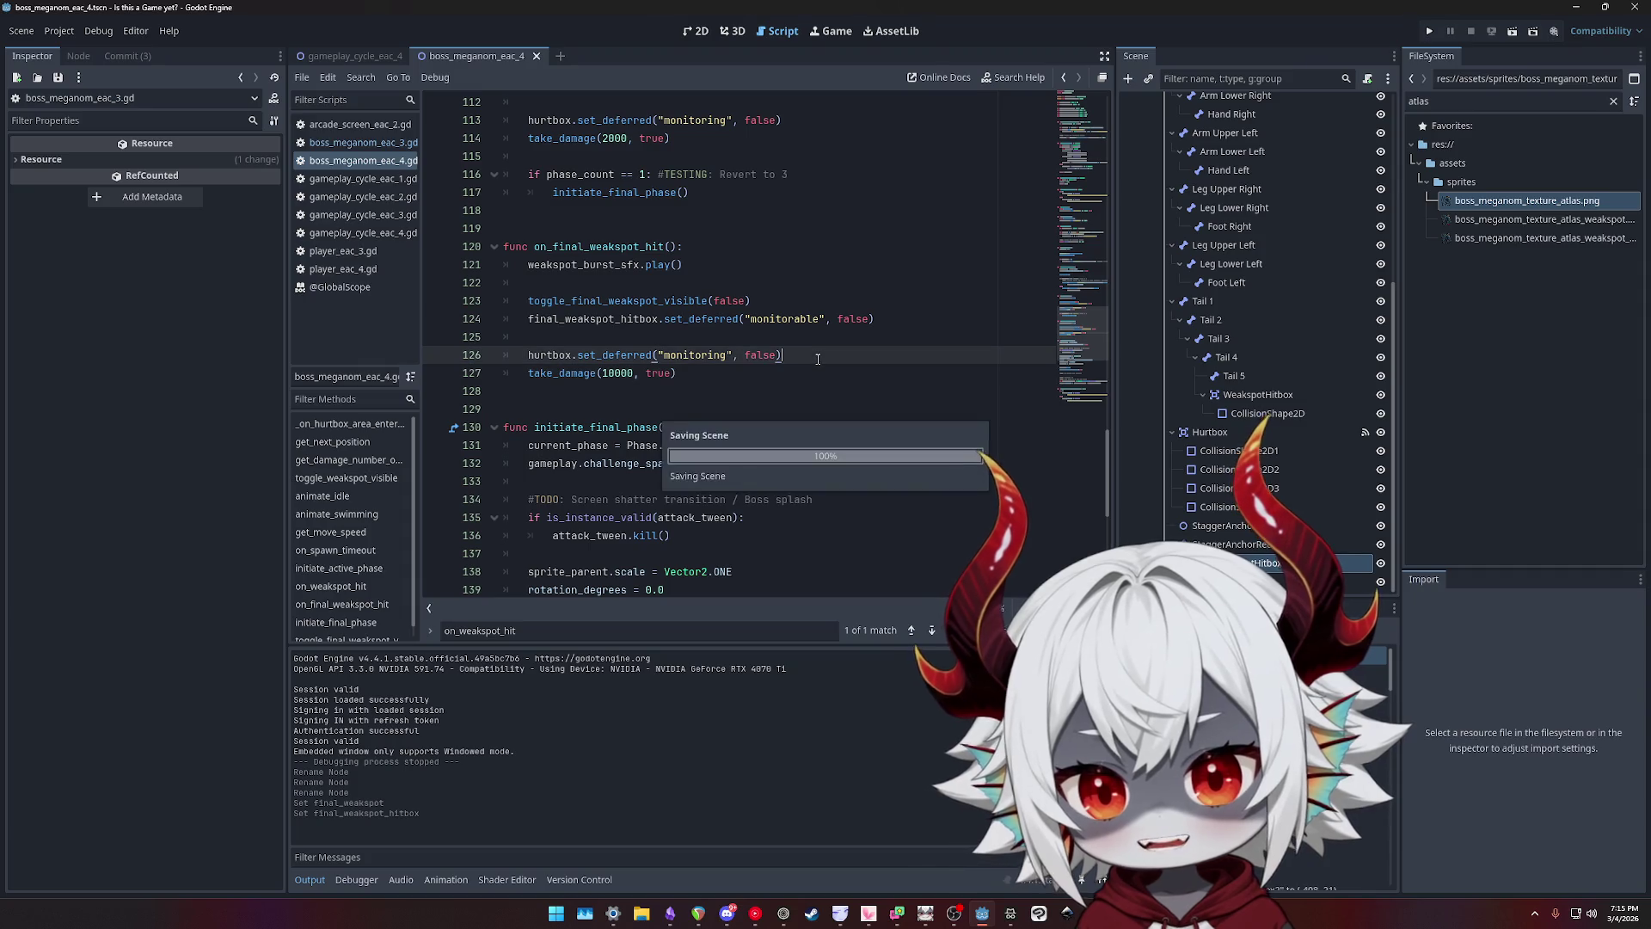
pyautogui.scroll(-8, 786, 296)
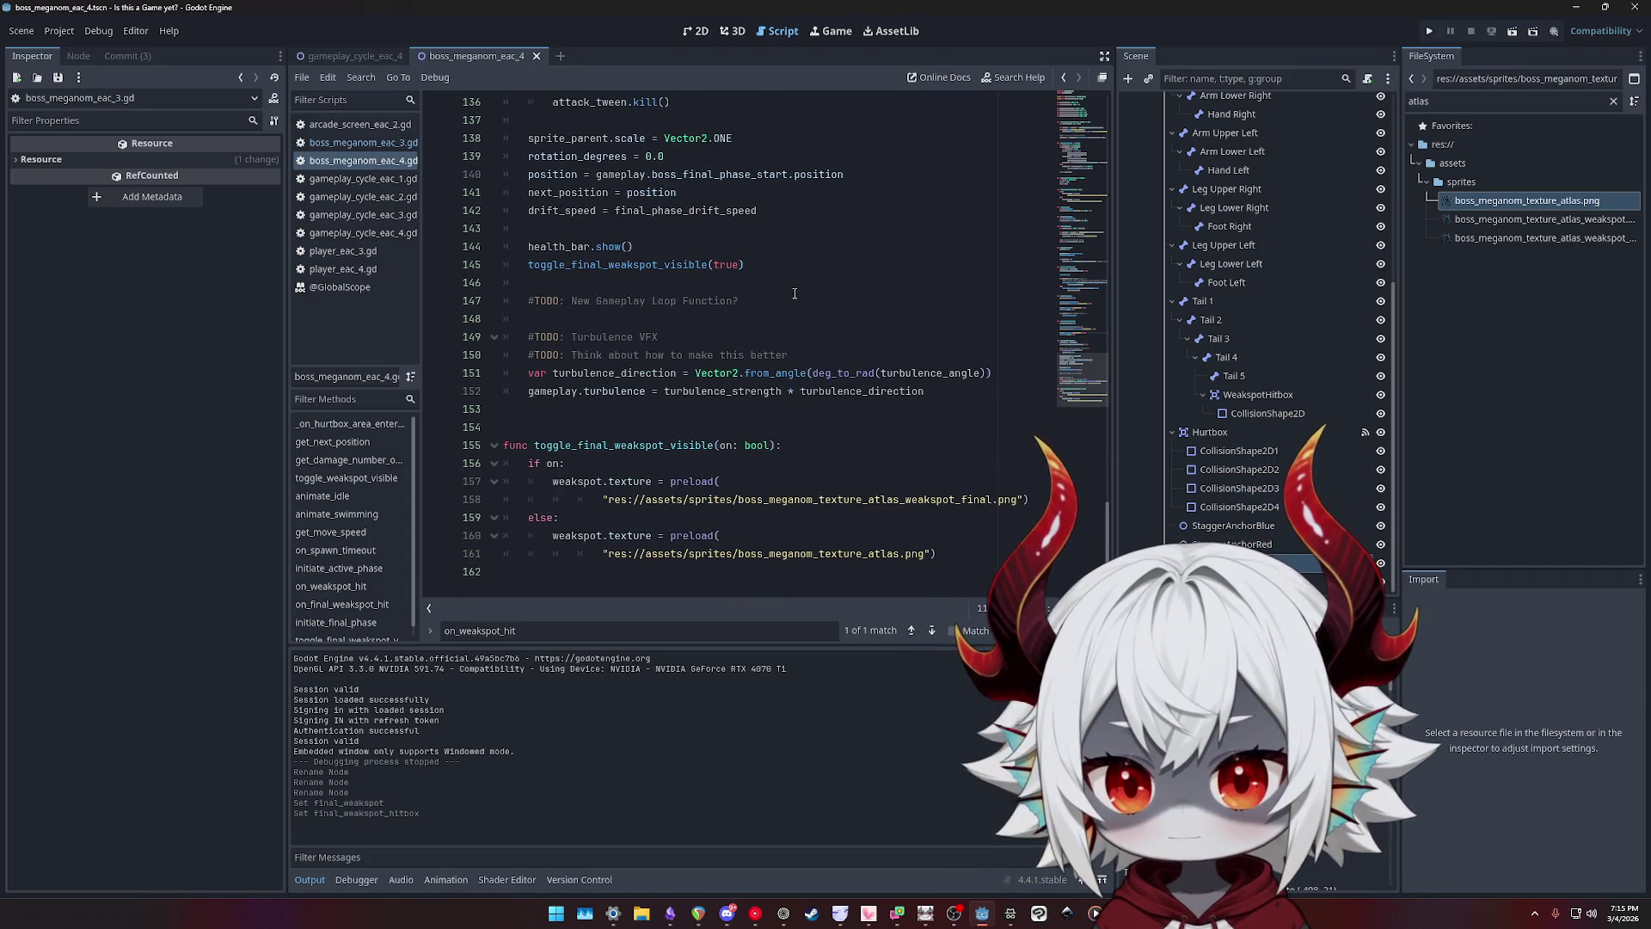
# - Run the project, dismiss the welcome message, and start a game from the main menu
pyautogui.click(1430, 31)
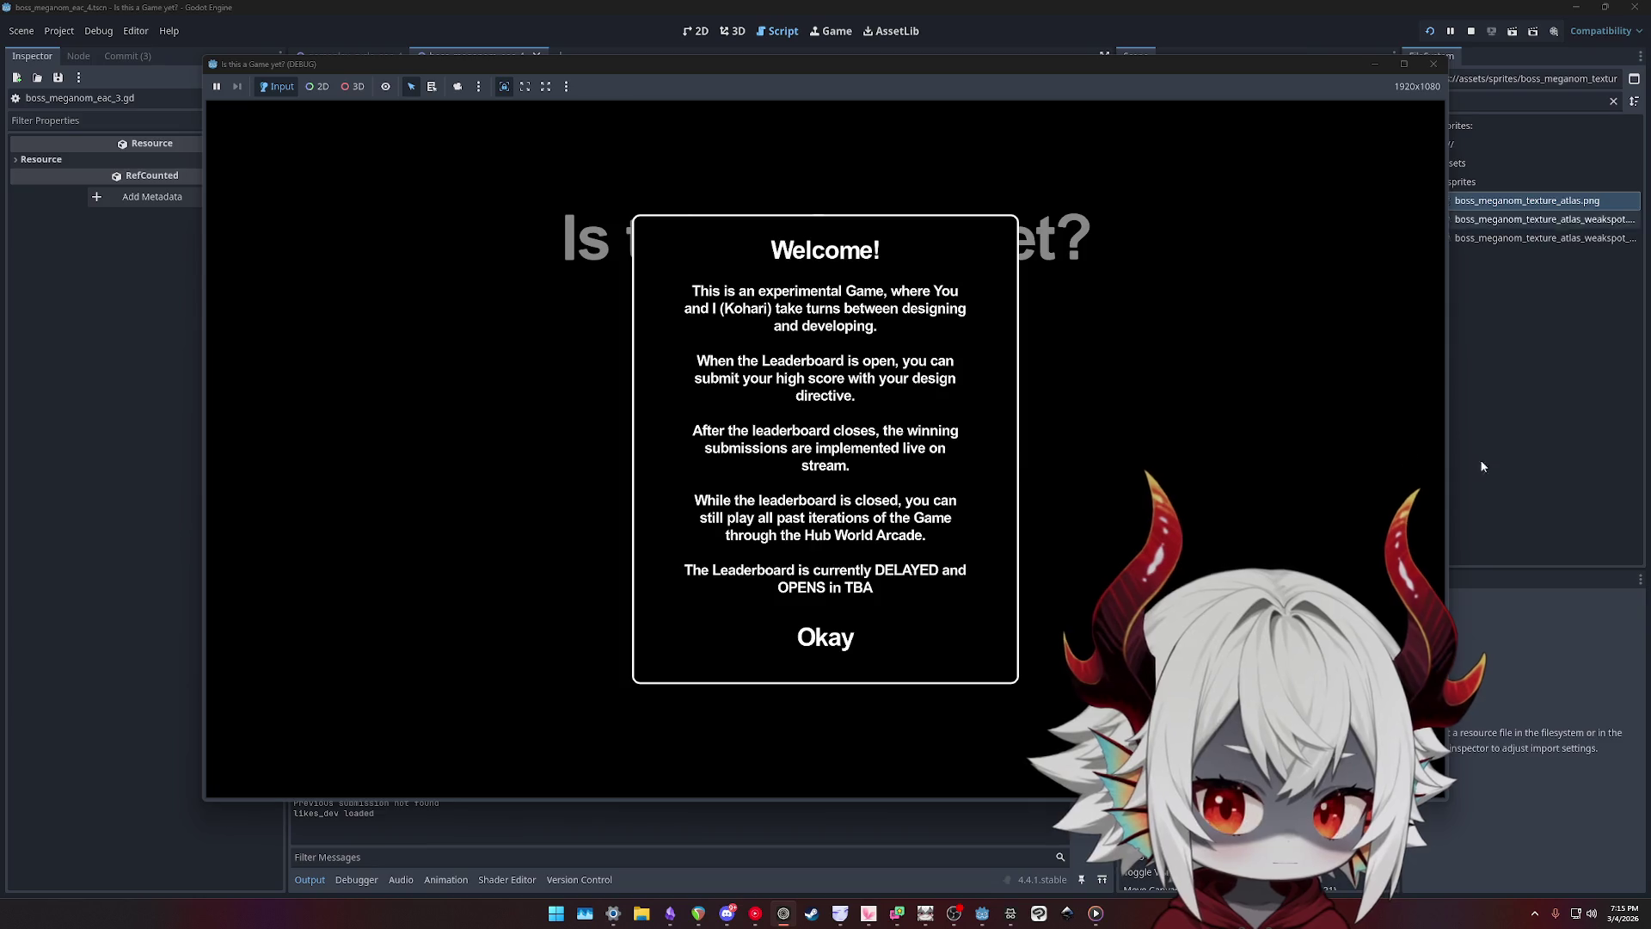
pyautogui.click(841, 654)
pyautogui.click(827, 396)
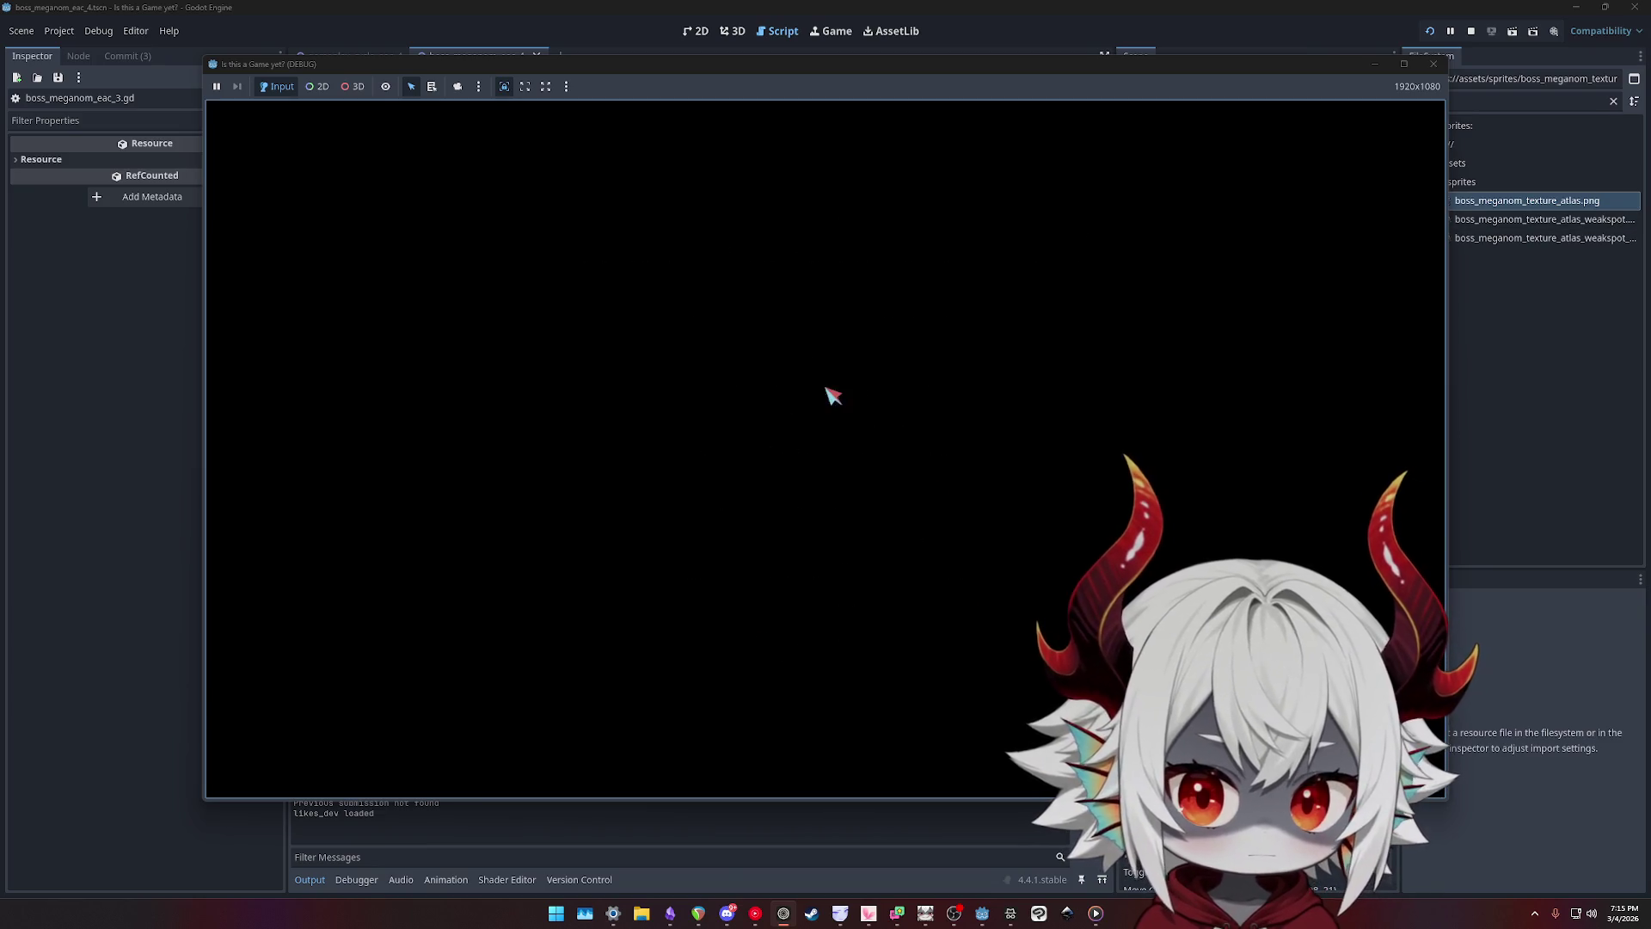
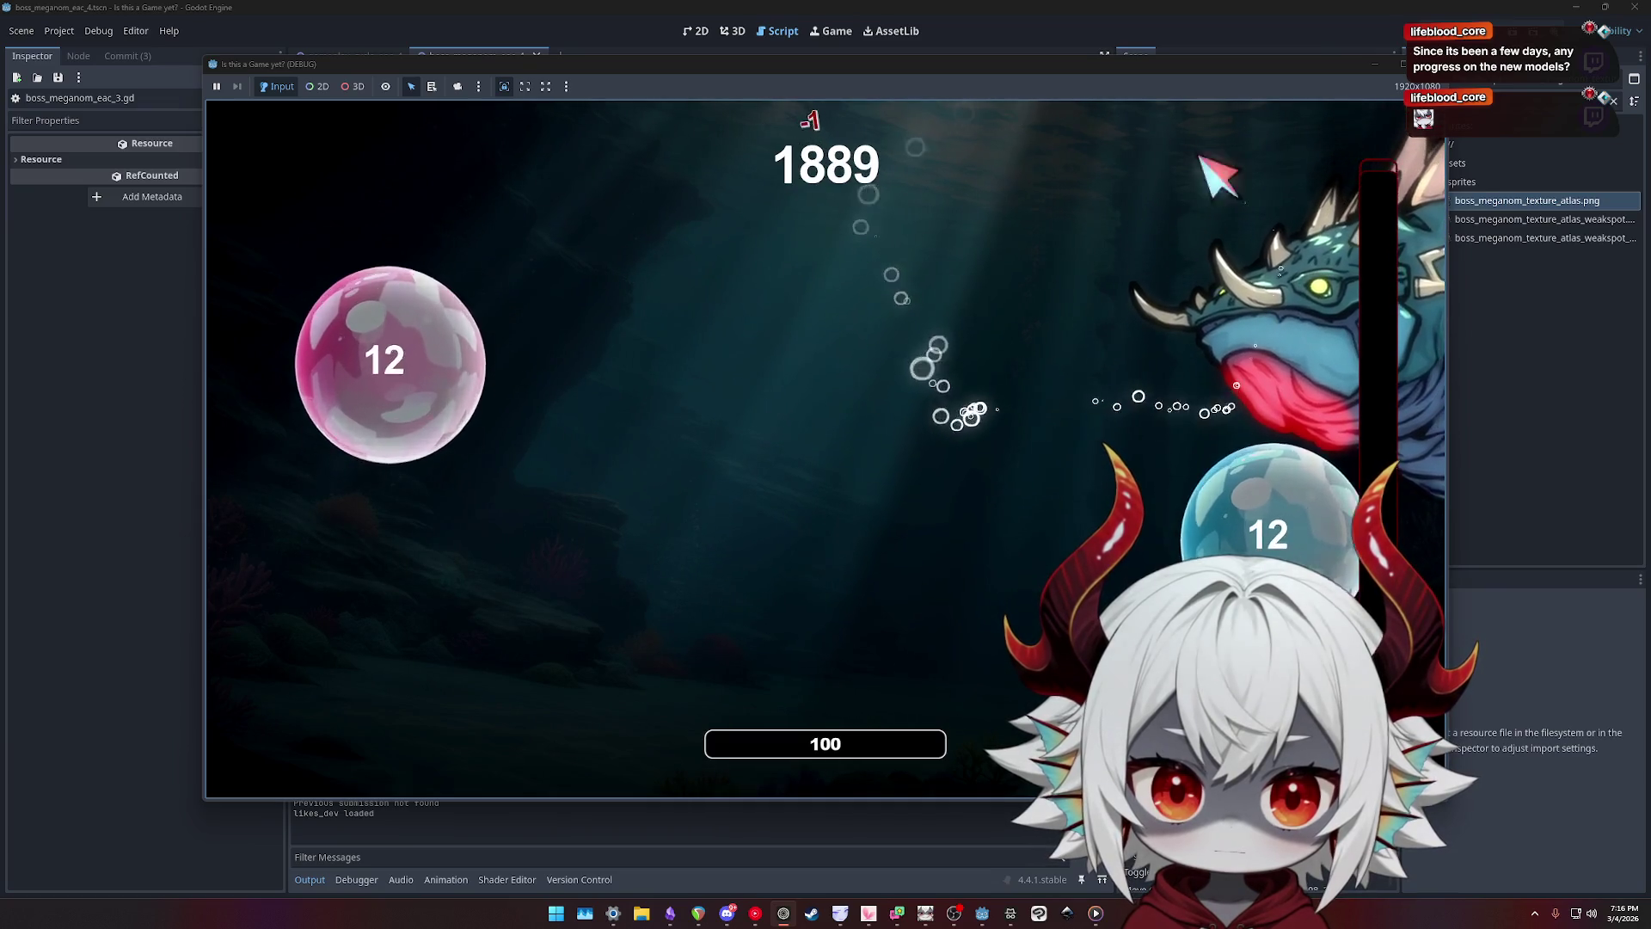
# - Stop the game and select the hitbox and hurtbox set_deferred lines 111–113 in on_weakspot_hit
pyautogui.press('F8')
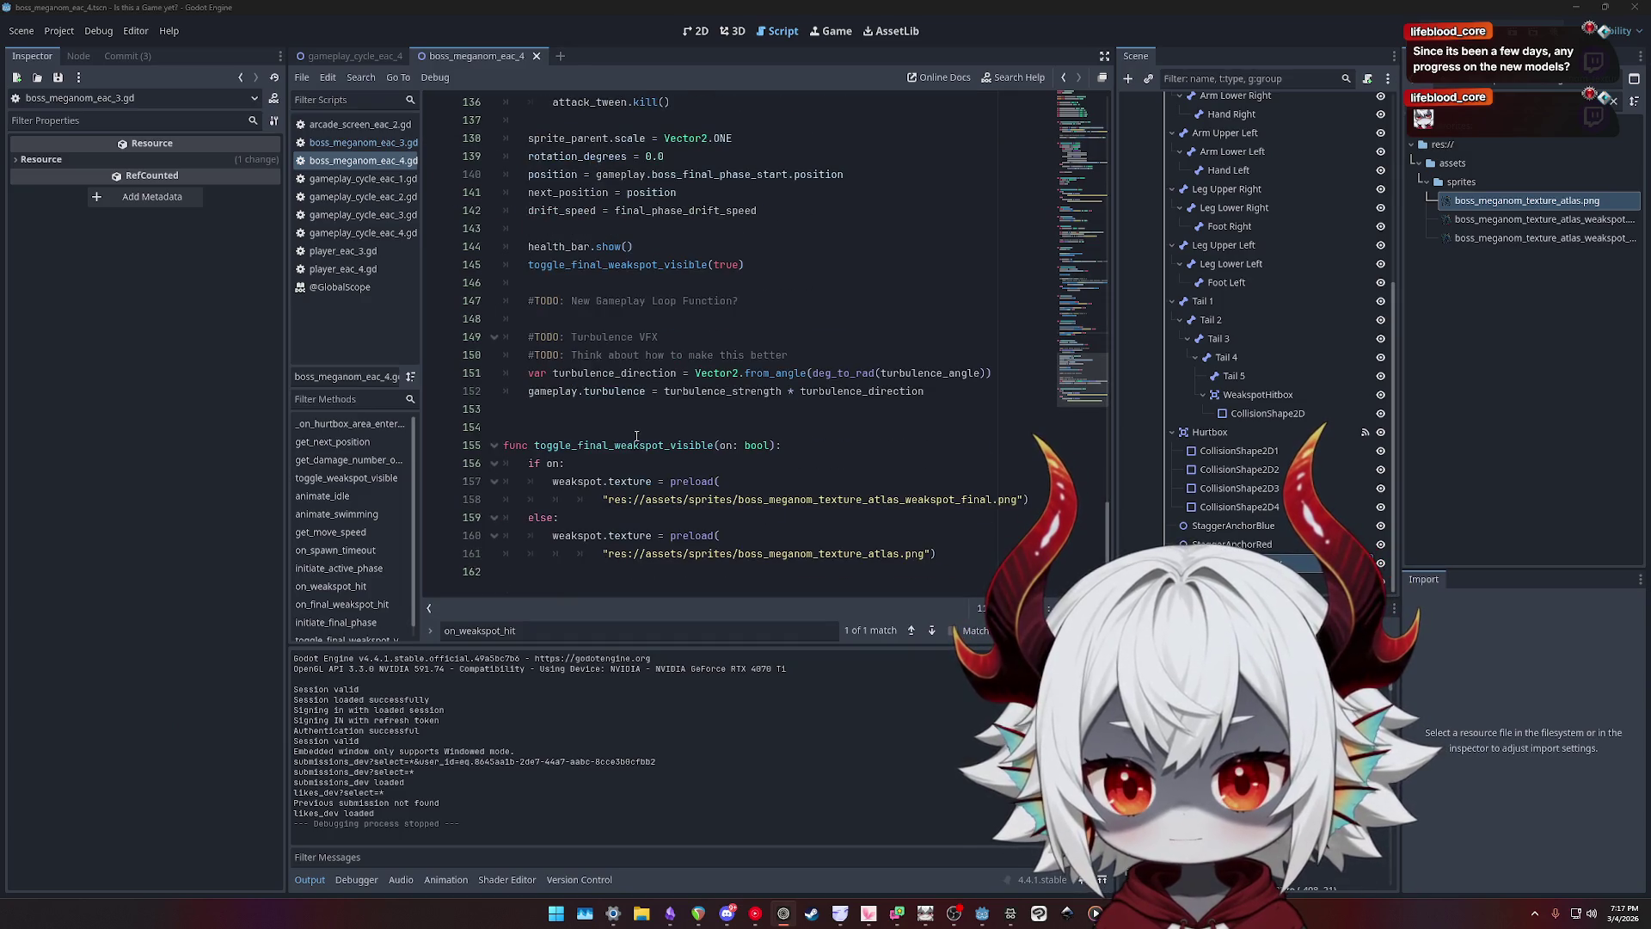
pyautogui.scroll(5, 637, 436)
pyautogui.scroll(-3, 641, 378)
pyautogui.doubleClick(641, 374)
pyautogui.scroll(-2, 799, 396)
pyautogui.scroll(9, 797, 397)
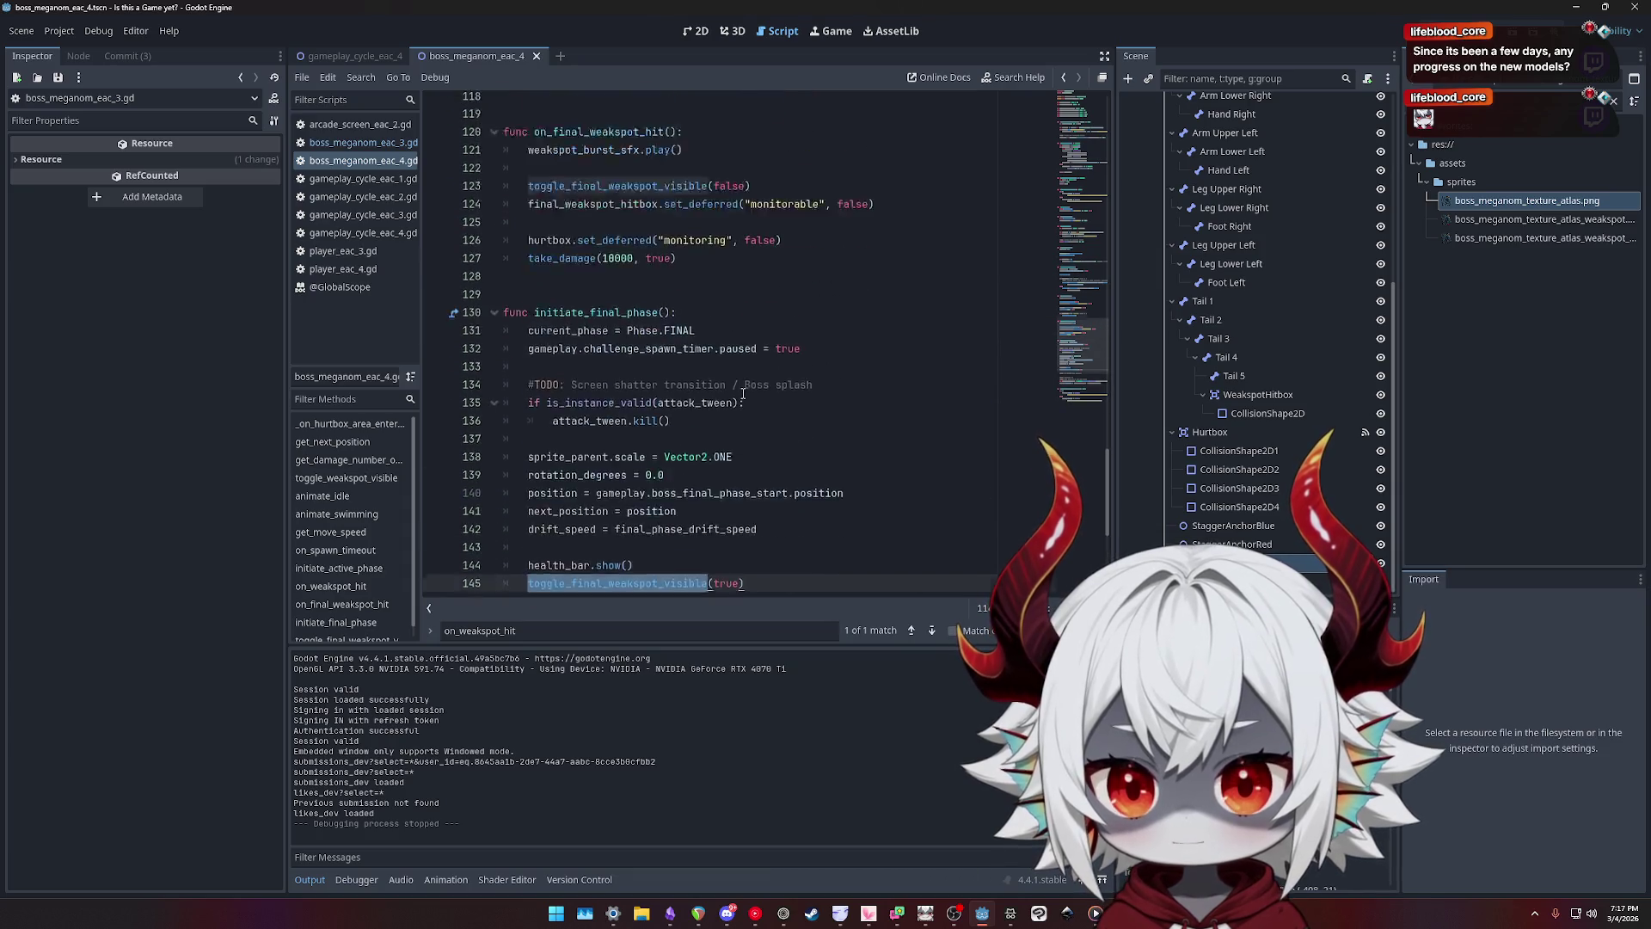
pyautogui.doubleClick(601, 374)
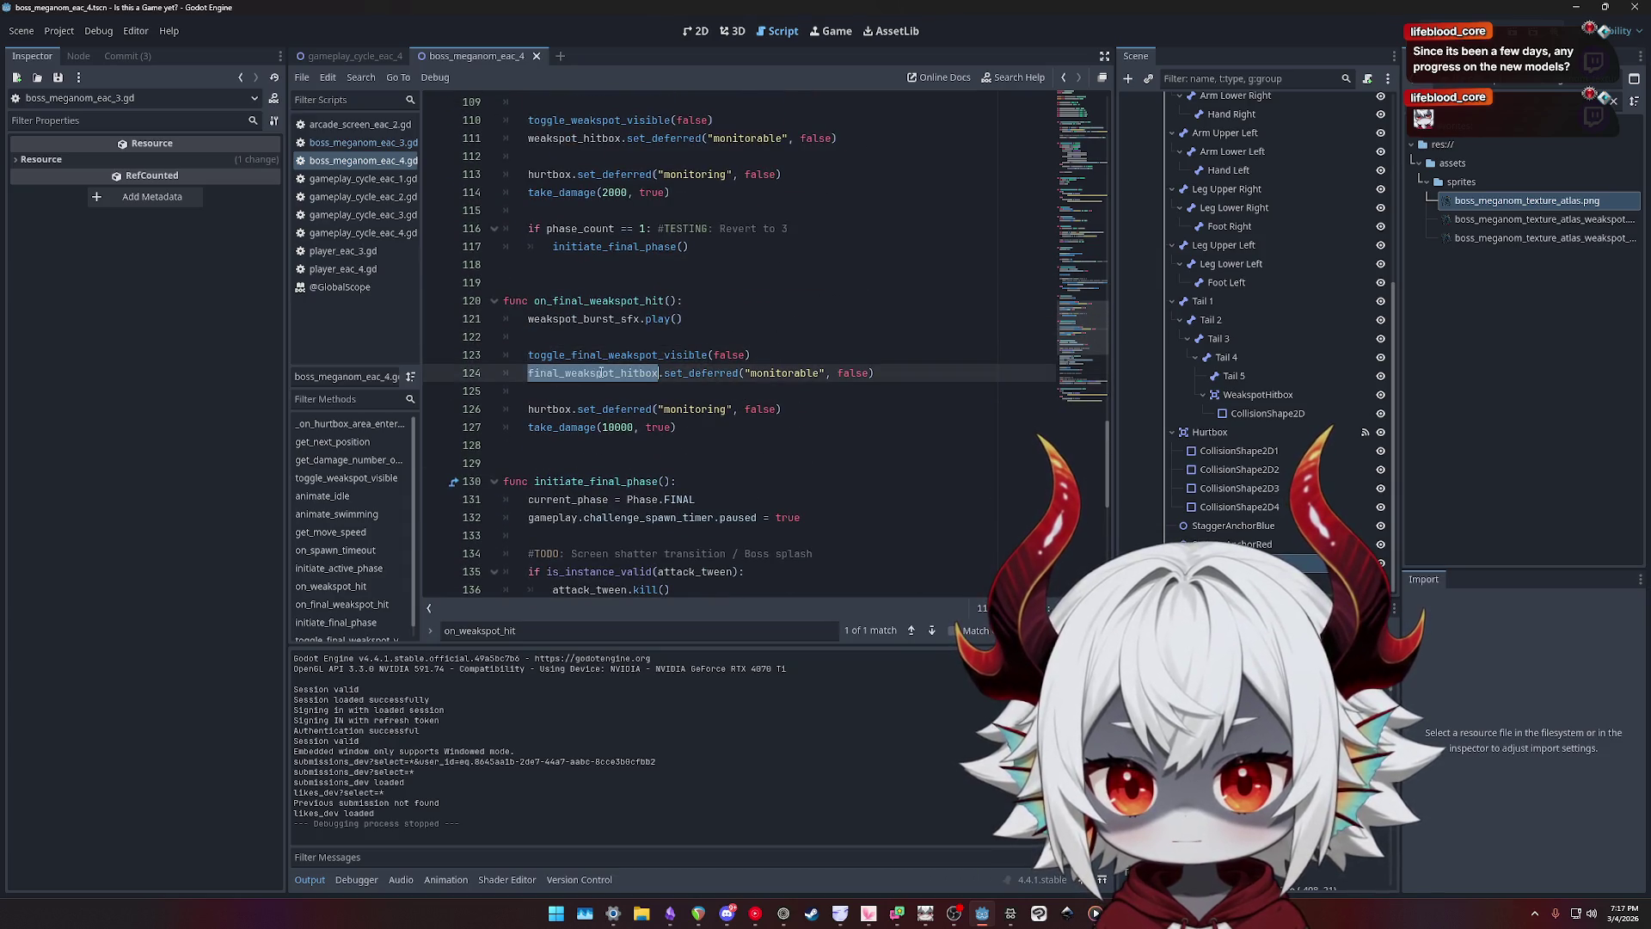
pyautogui.scroll(4, 792, 374)
pyautogui.click(873, 356)
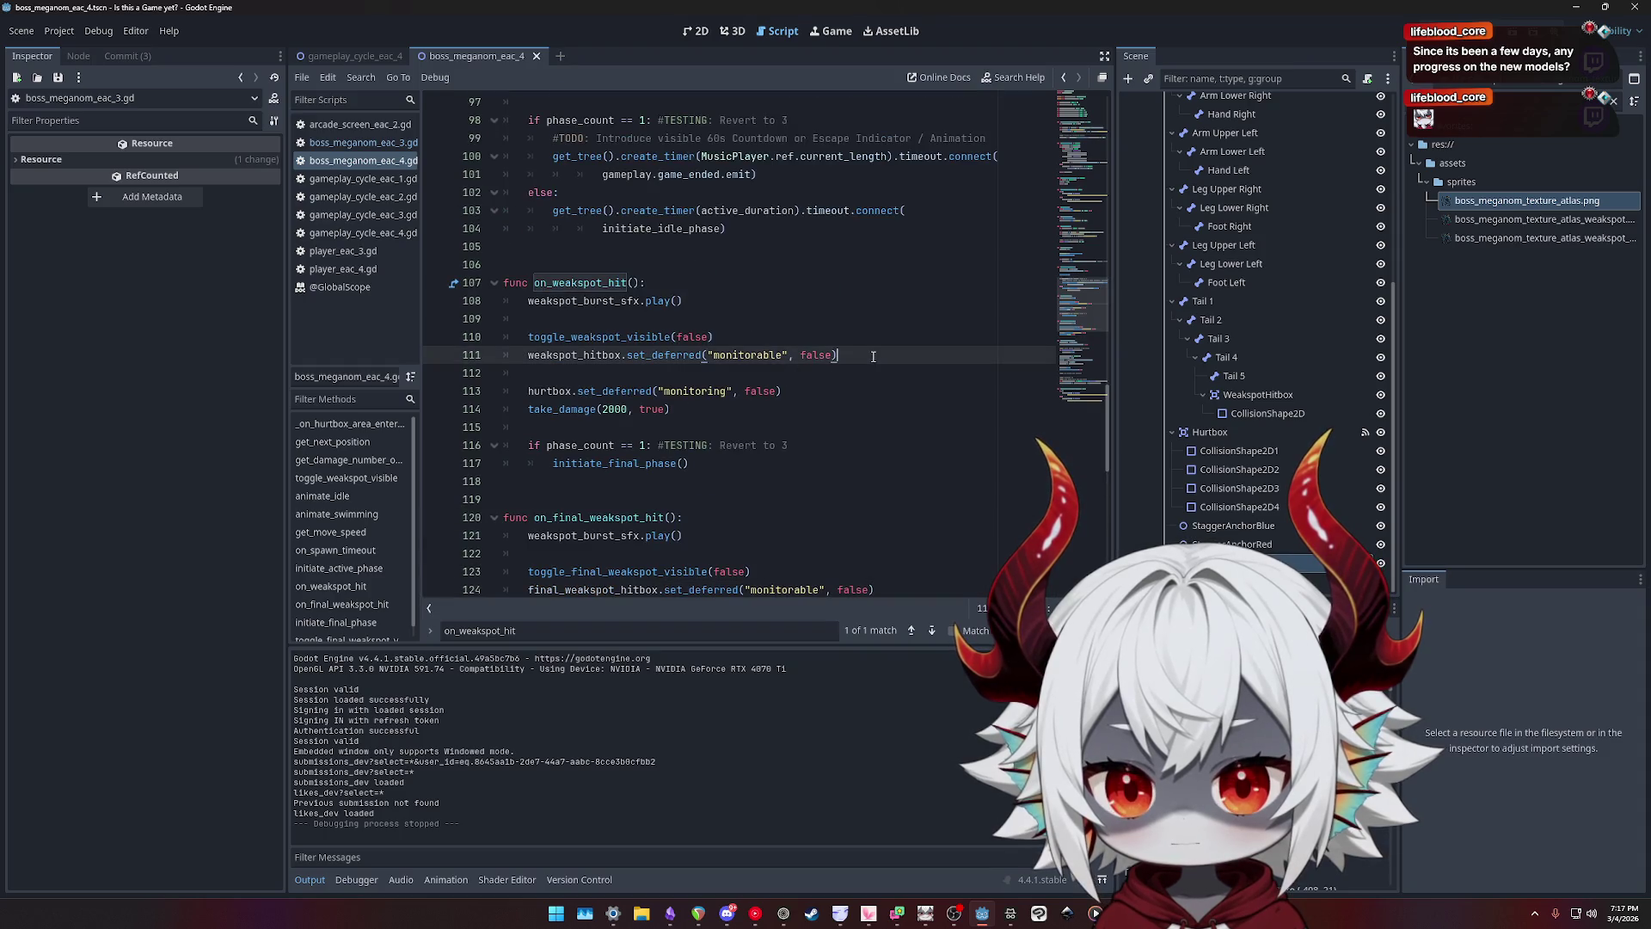
pyautogui.scroll(20, 869, 366)
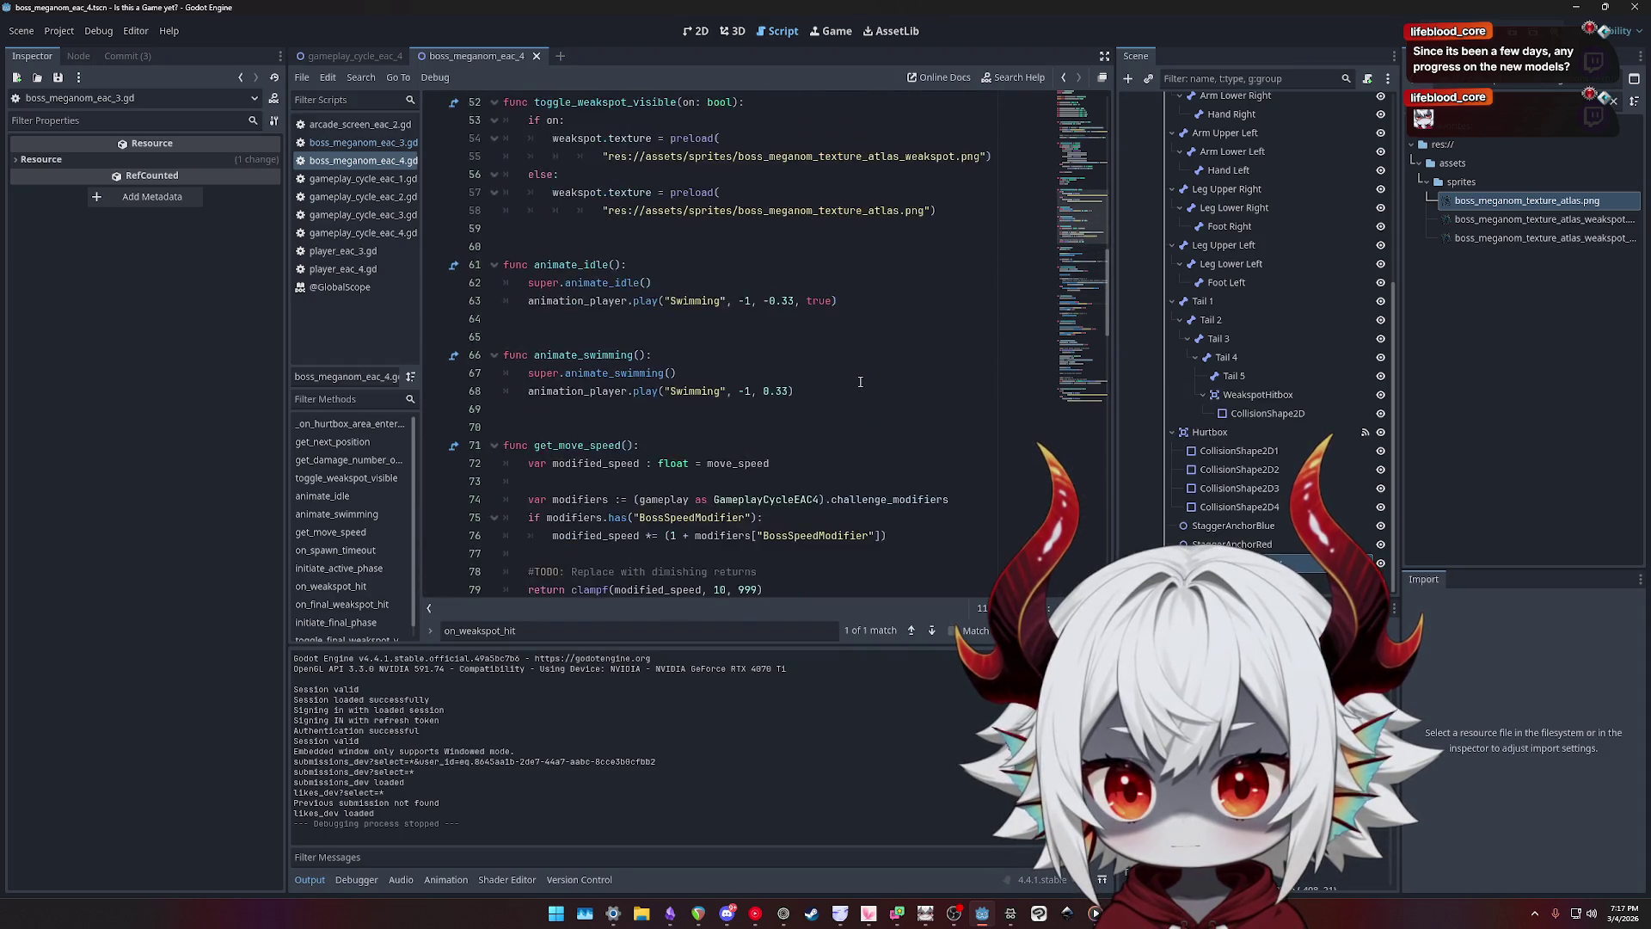
pyautogui.scroll(8, 860, 381)
pyautogui.scroll(-20, 843, 370)
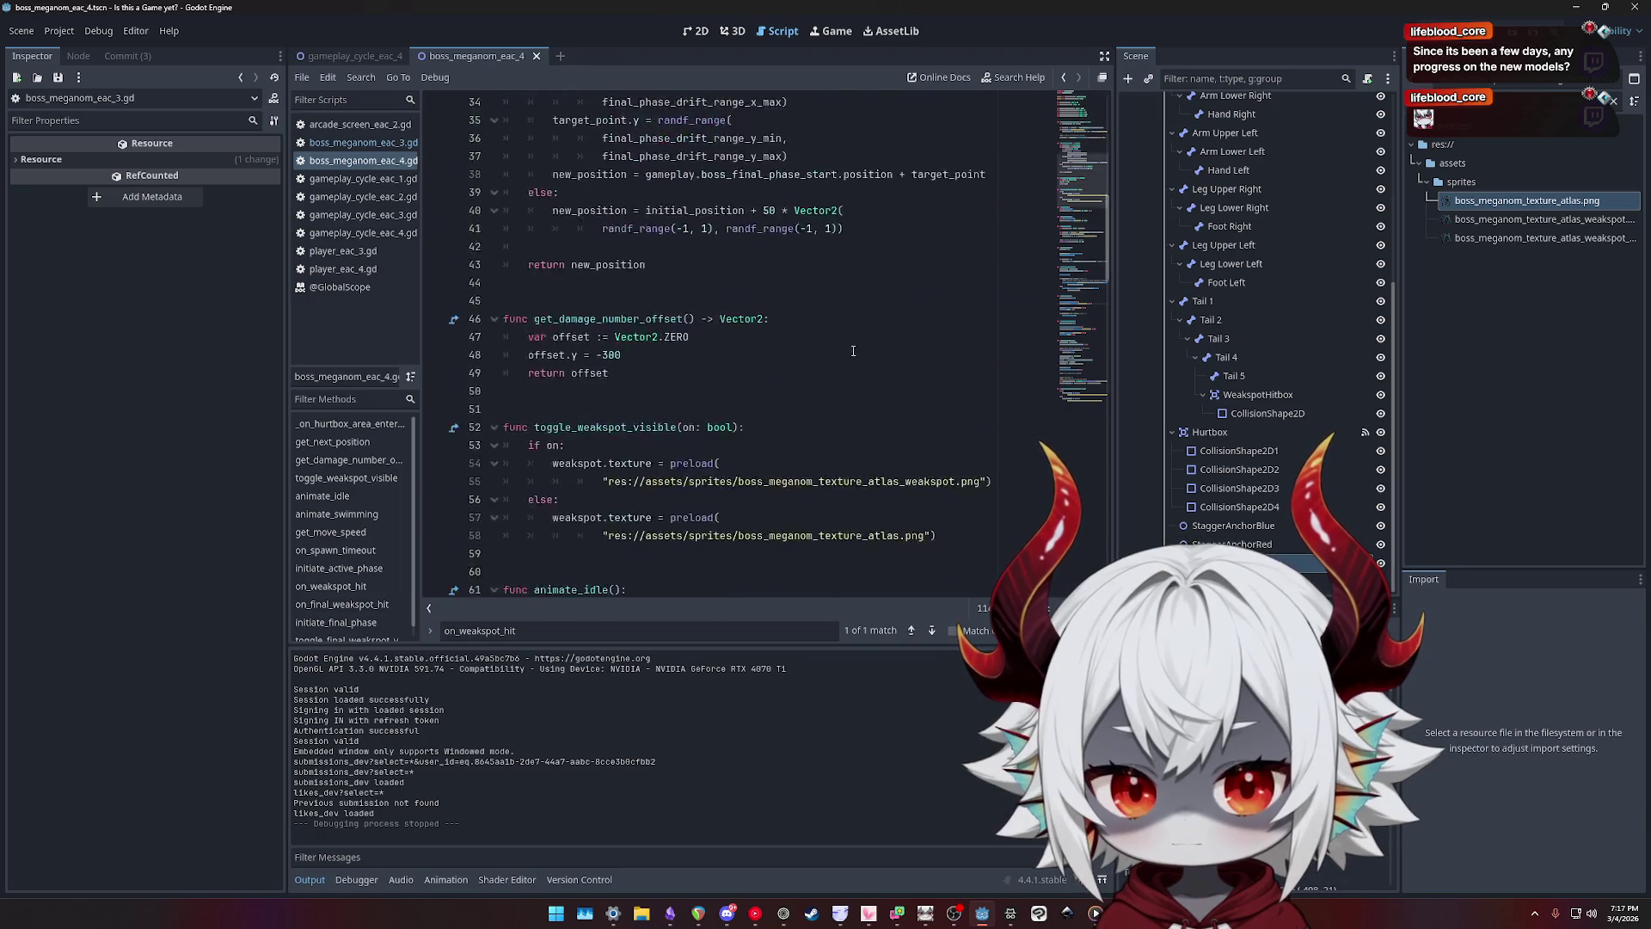
pyautogui.scroll(-10, 825, 357)
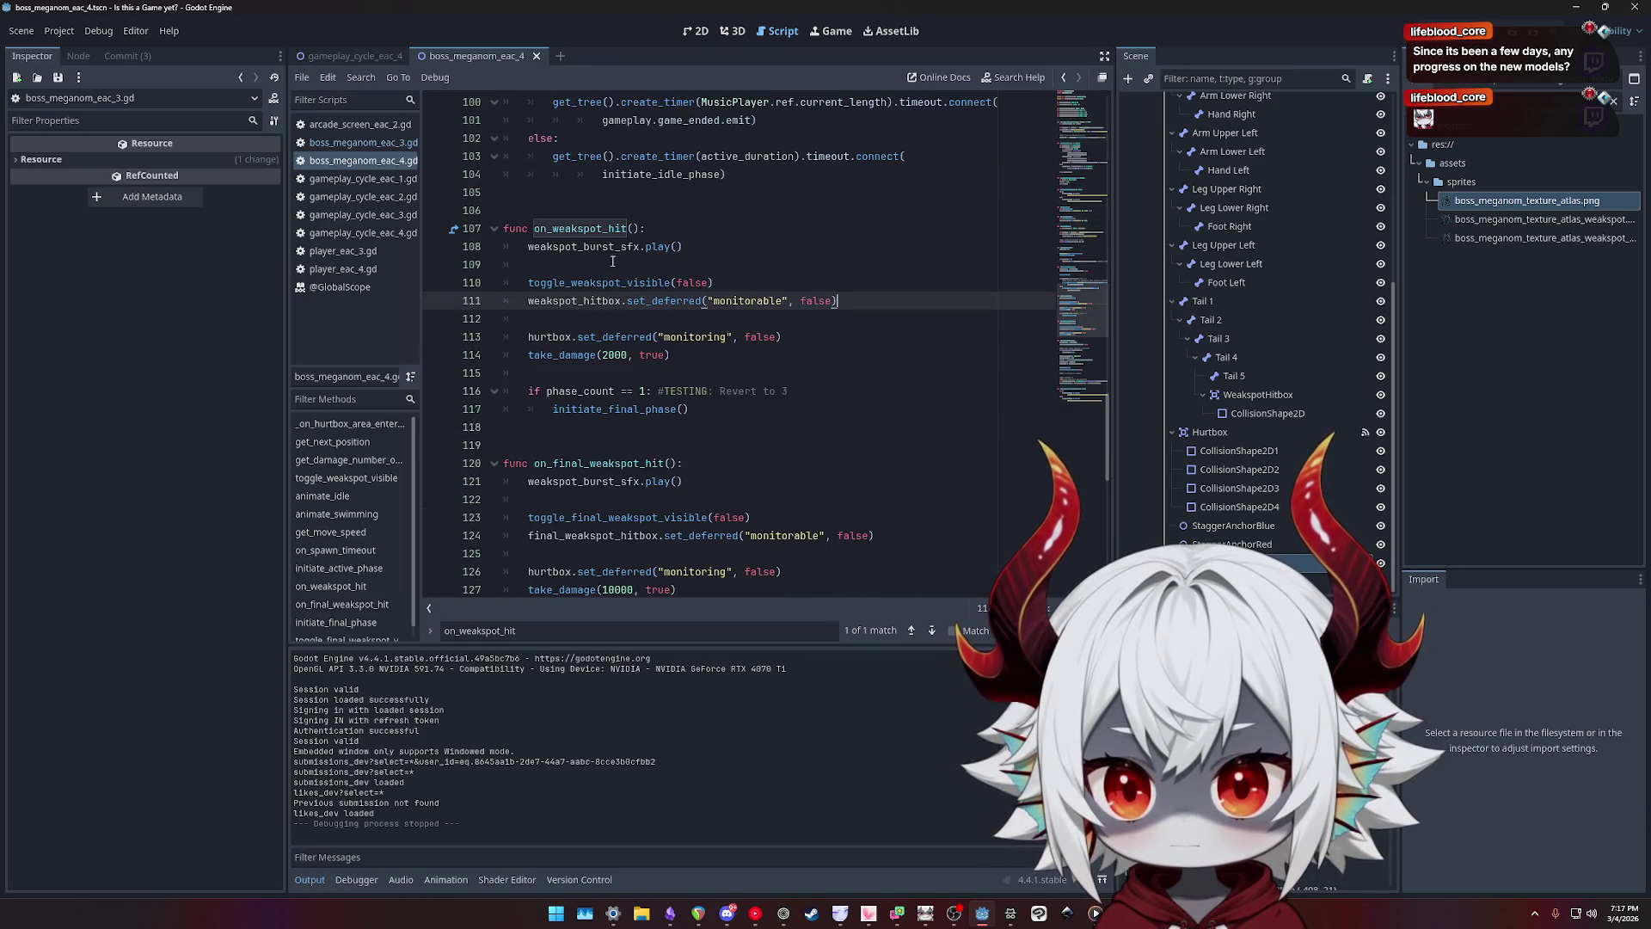
pyautogui.doubleClick(583, 301)
pyautogui.moveTo(888, 295); pyautogui.dragTo(496, 310)
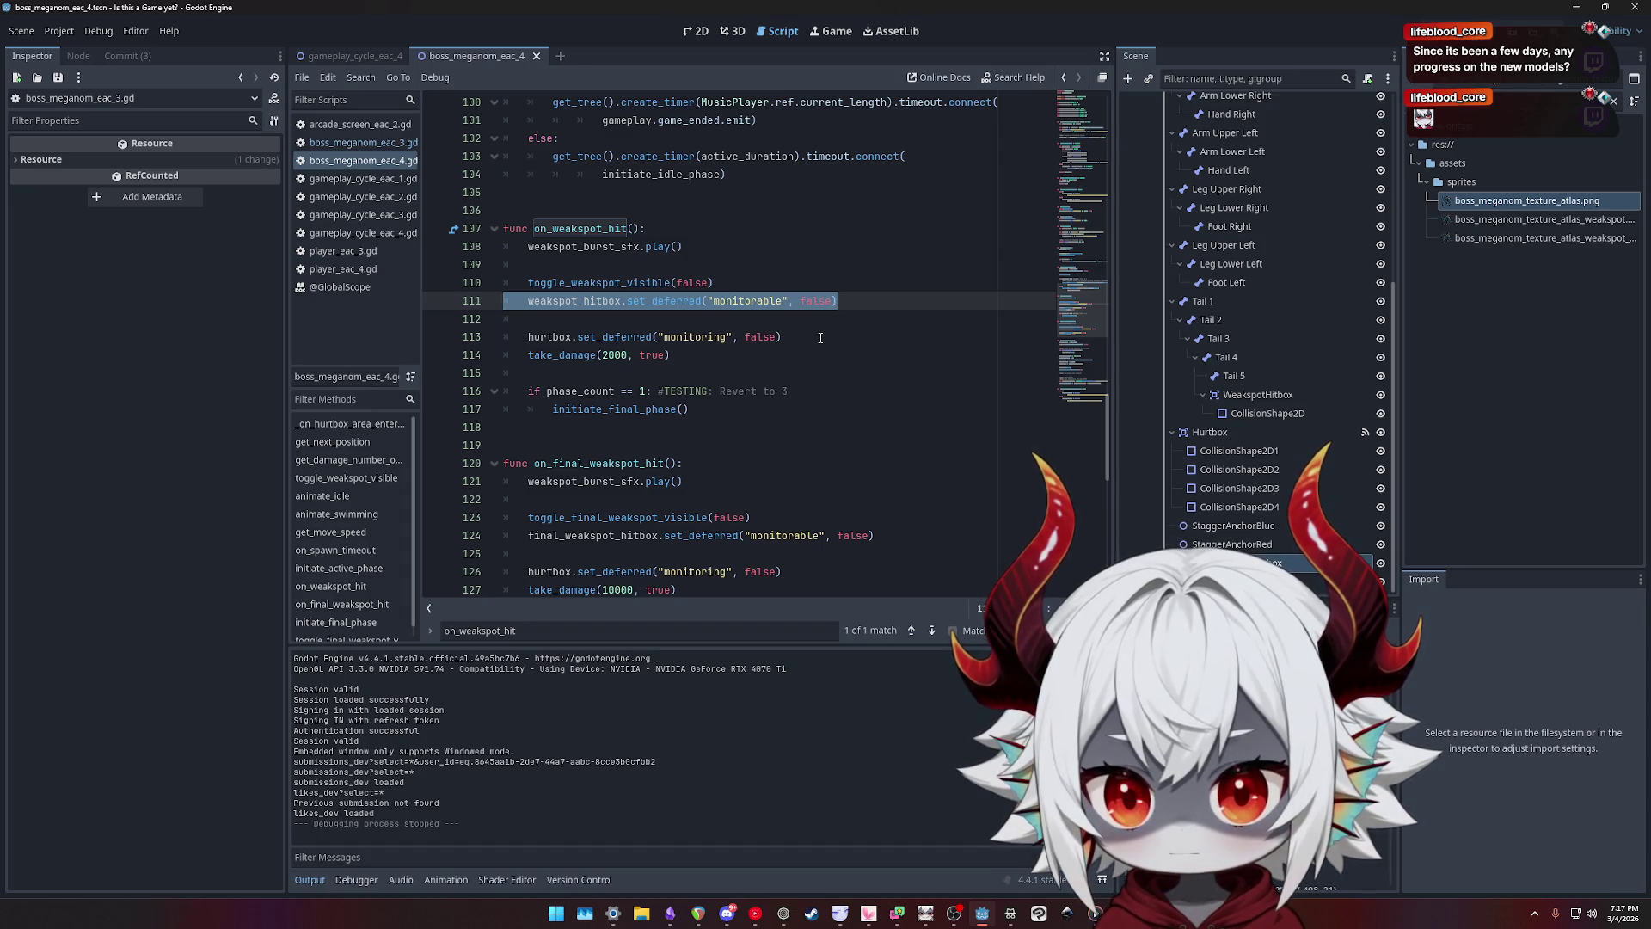
pyautogui.moveTo(804, 336); pyautogui.dragTo(513, 311)
pyautogui.hotkey('ctrl', 'c')
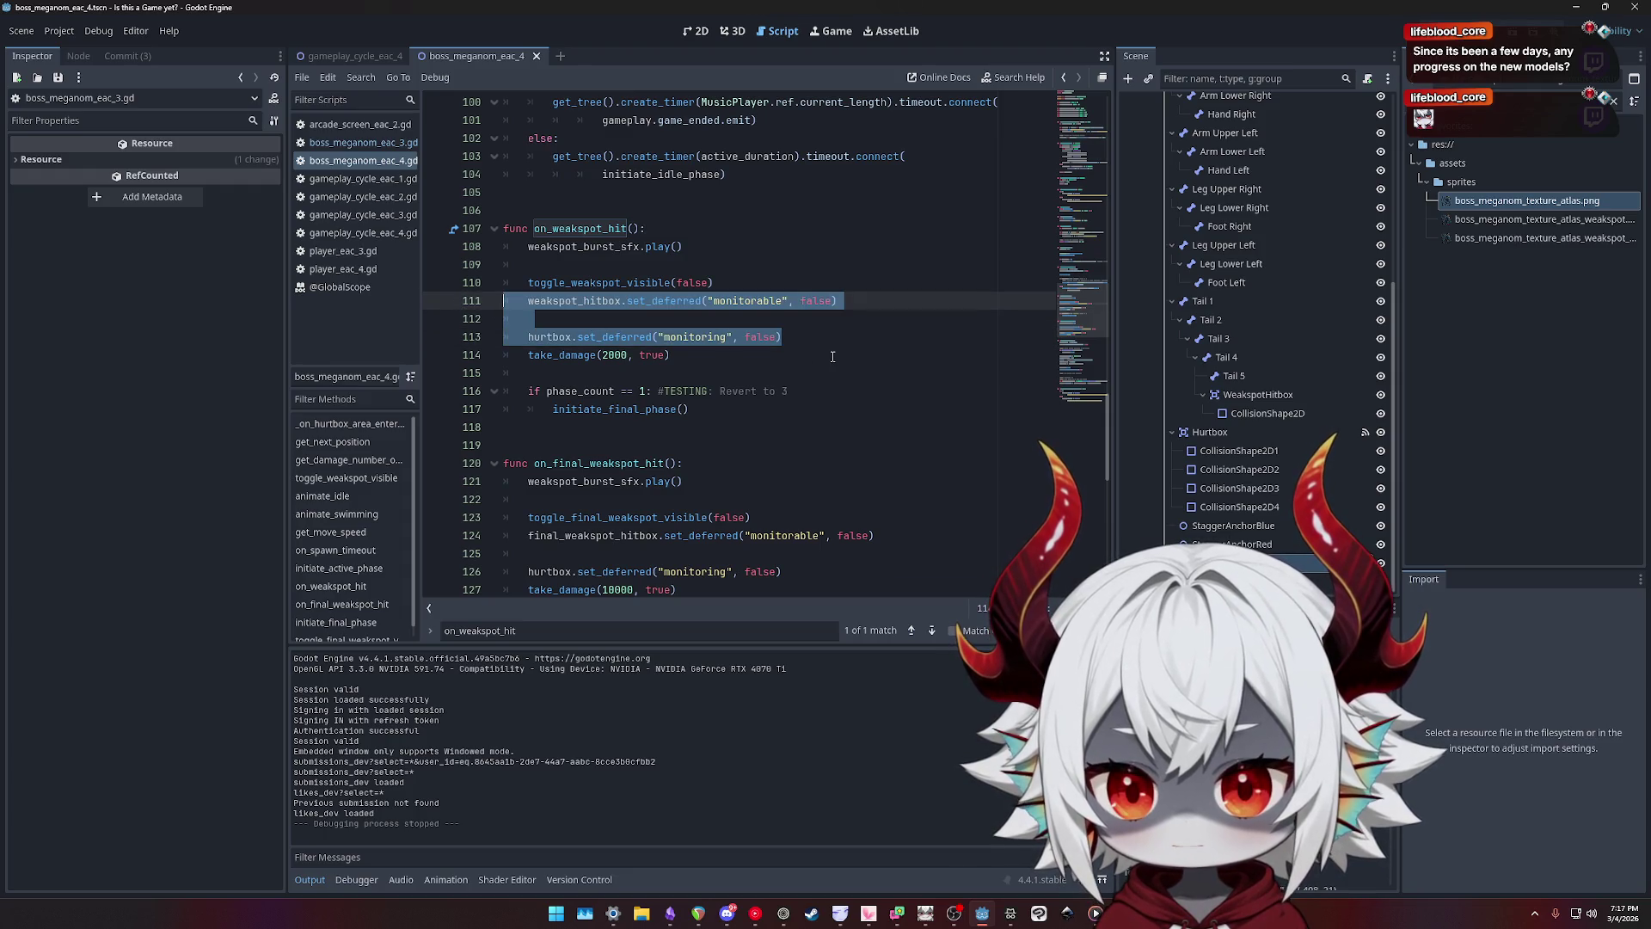
# - Paste the lines into initiate_final_phase after line 145, change both false values to true, and run
pyautogui.scroll(-8, 833, 356)
pyautogui.click(805, 336)
pyautogui.hotkey('ctrl', 'v')
pyautogui.press('BackSpace')
pyautogui.press('BackSpace')
pyautogui.doubleClick(809, 336)
pyautogui.write('true')
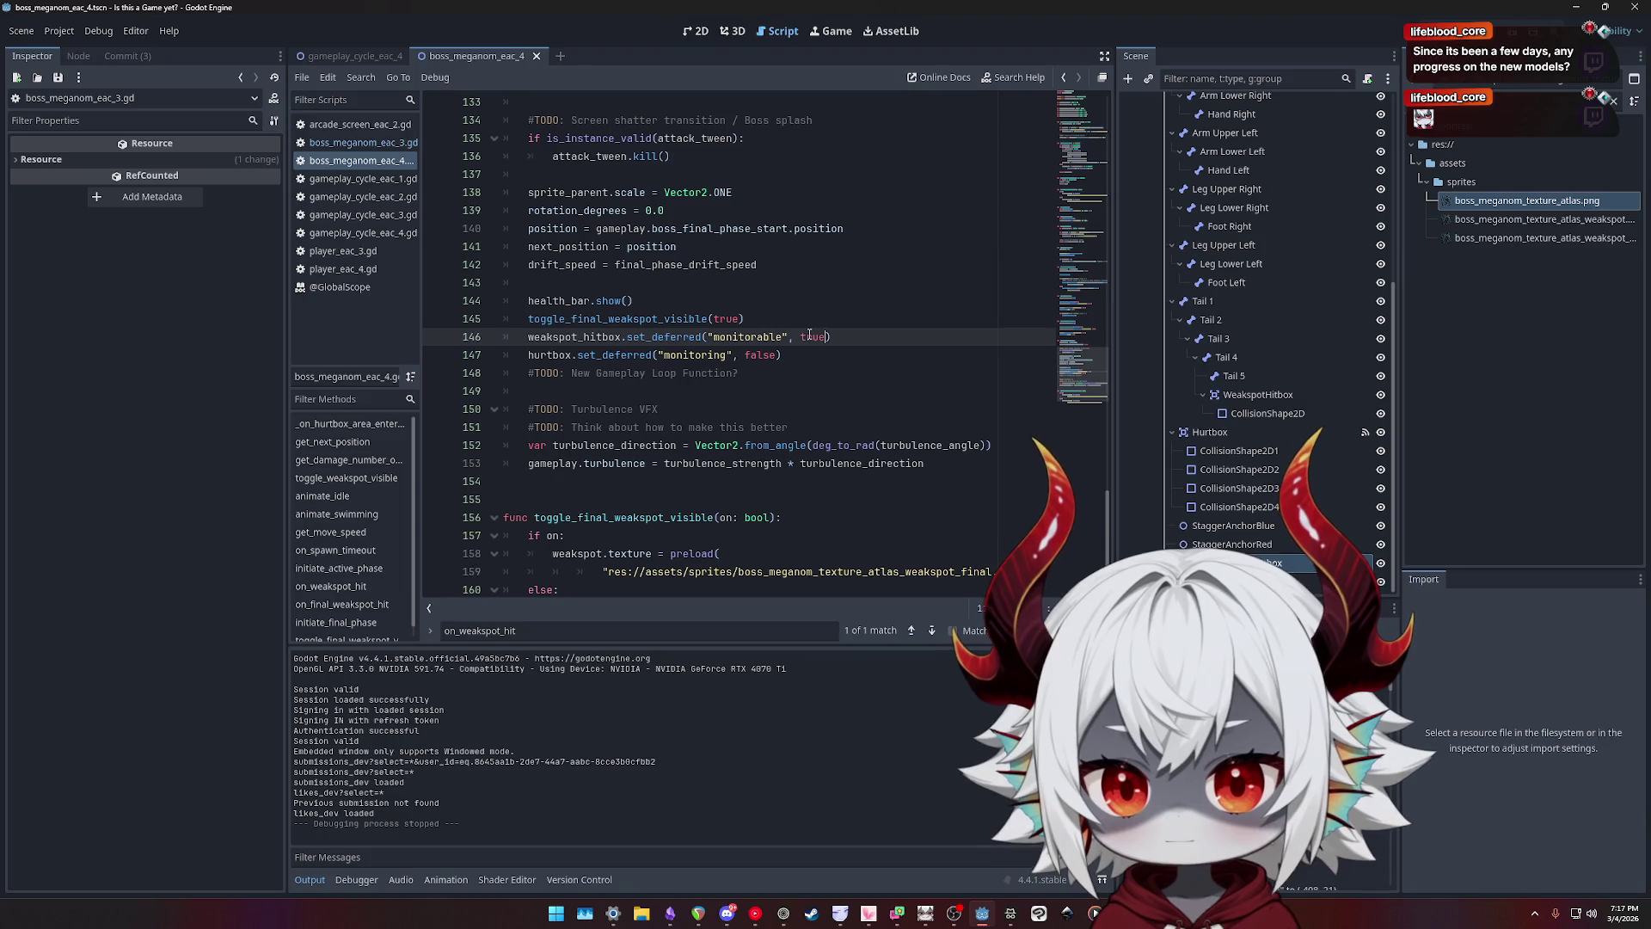
pyautogui.press('Down')
pyautogui.press('Left')
pyautogui.hotkey('ctrl', 'shift', 'Left')
pyautogui.write('true')
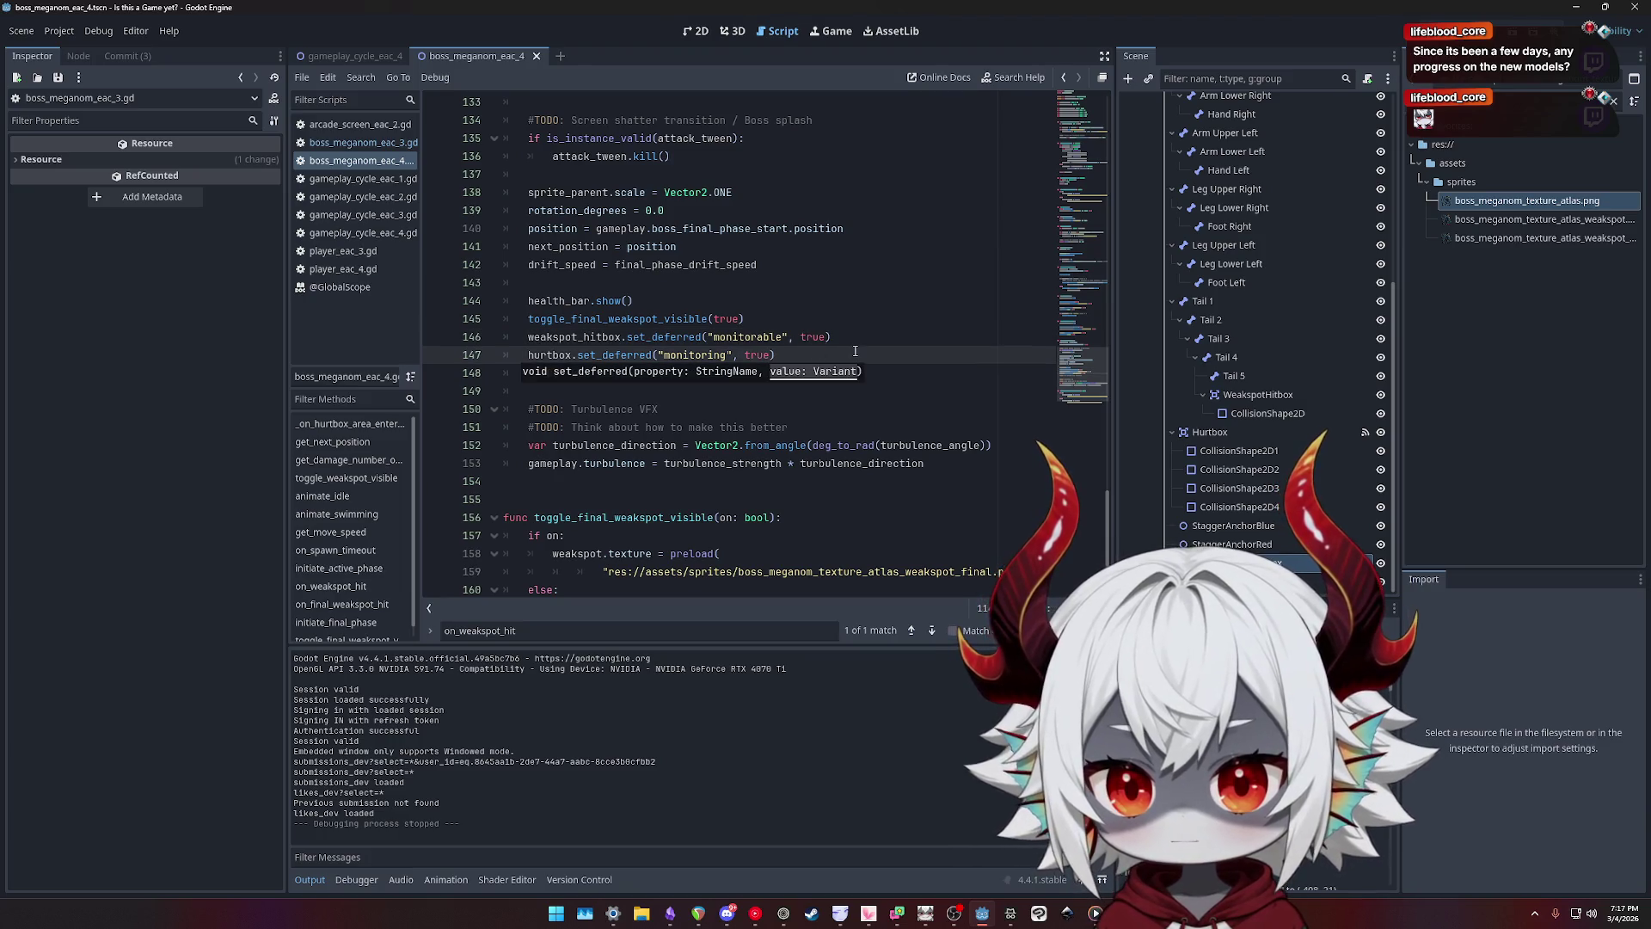
pyautogui.press('Escape')
pyautogui.press('Return')
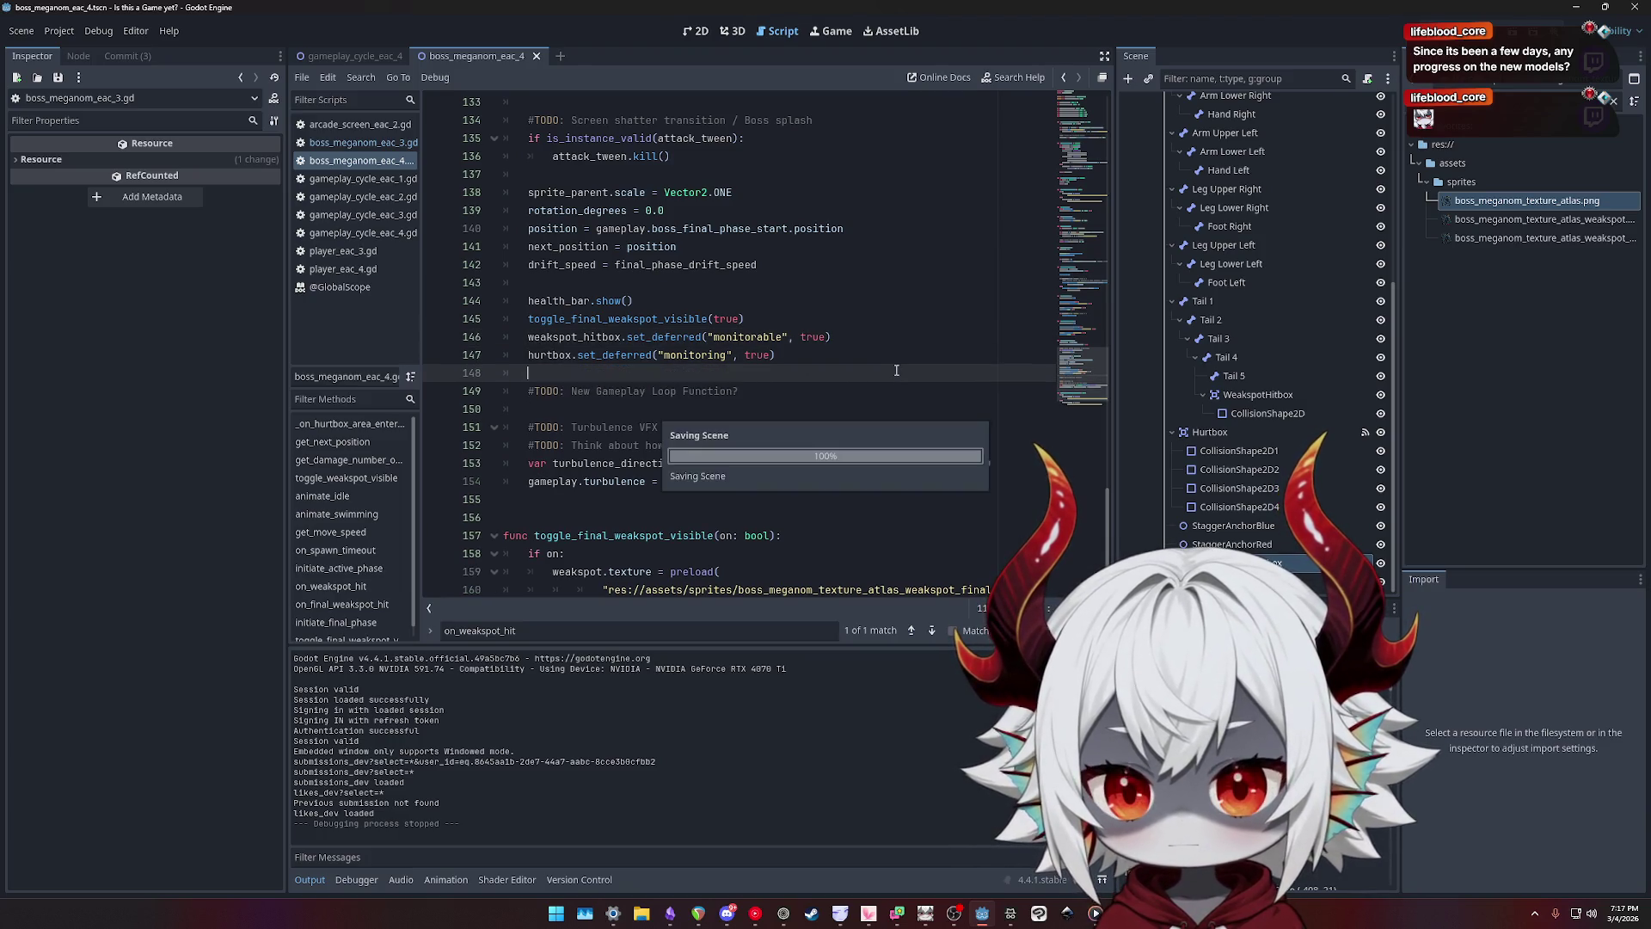
pyautogui.press('F5')
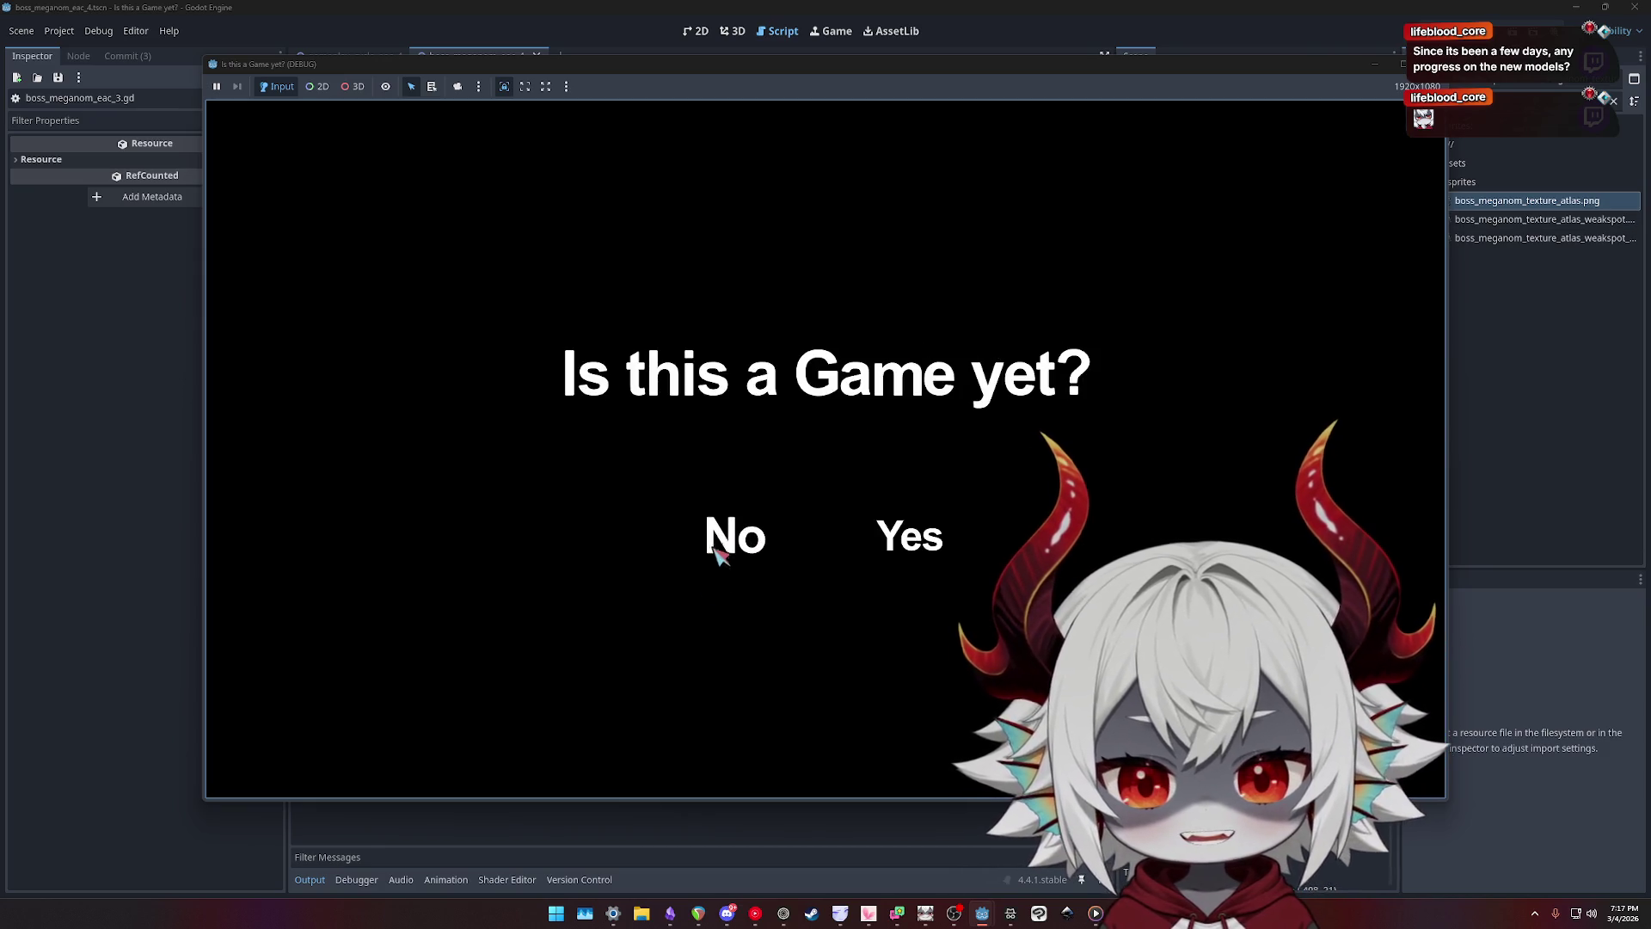
# - Play the debug game, continue past Game Overs at 10K, 20K and 40K penalties, then stop it
pyautogui.click(723, 544)
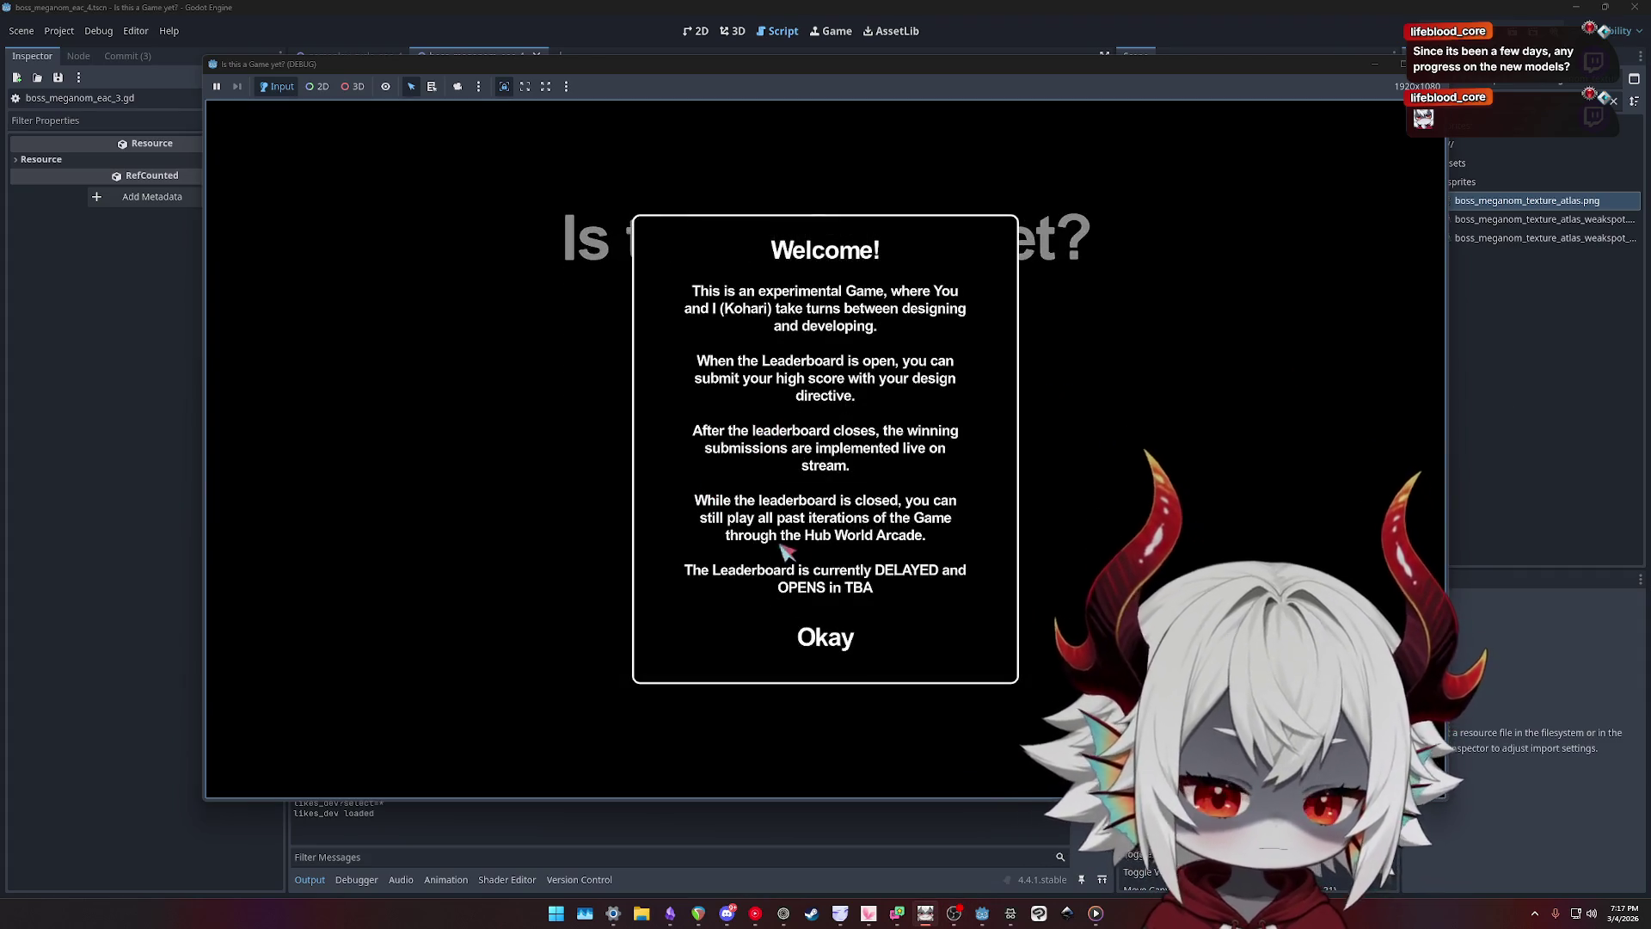
pyautogui.click(835, 628)
pyautogui.click(826, 396)
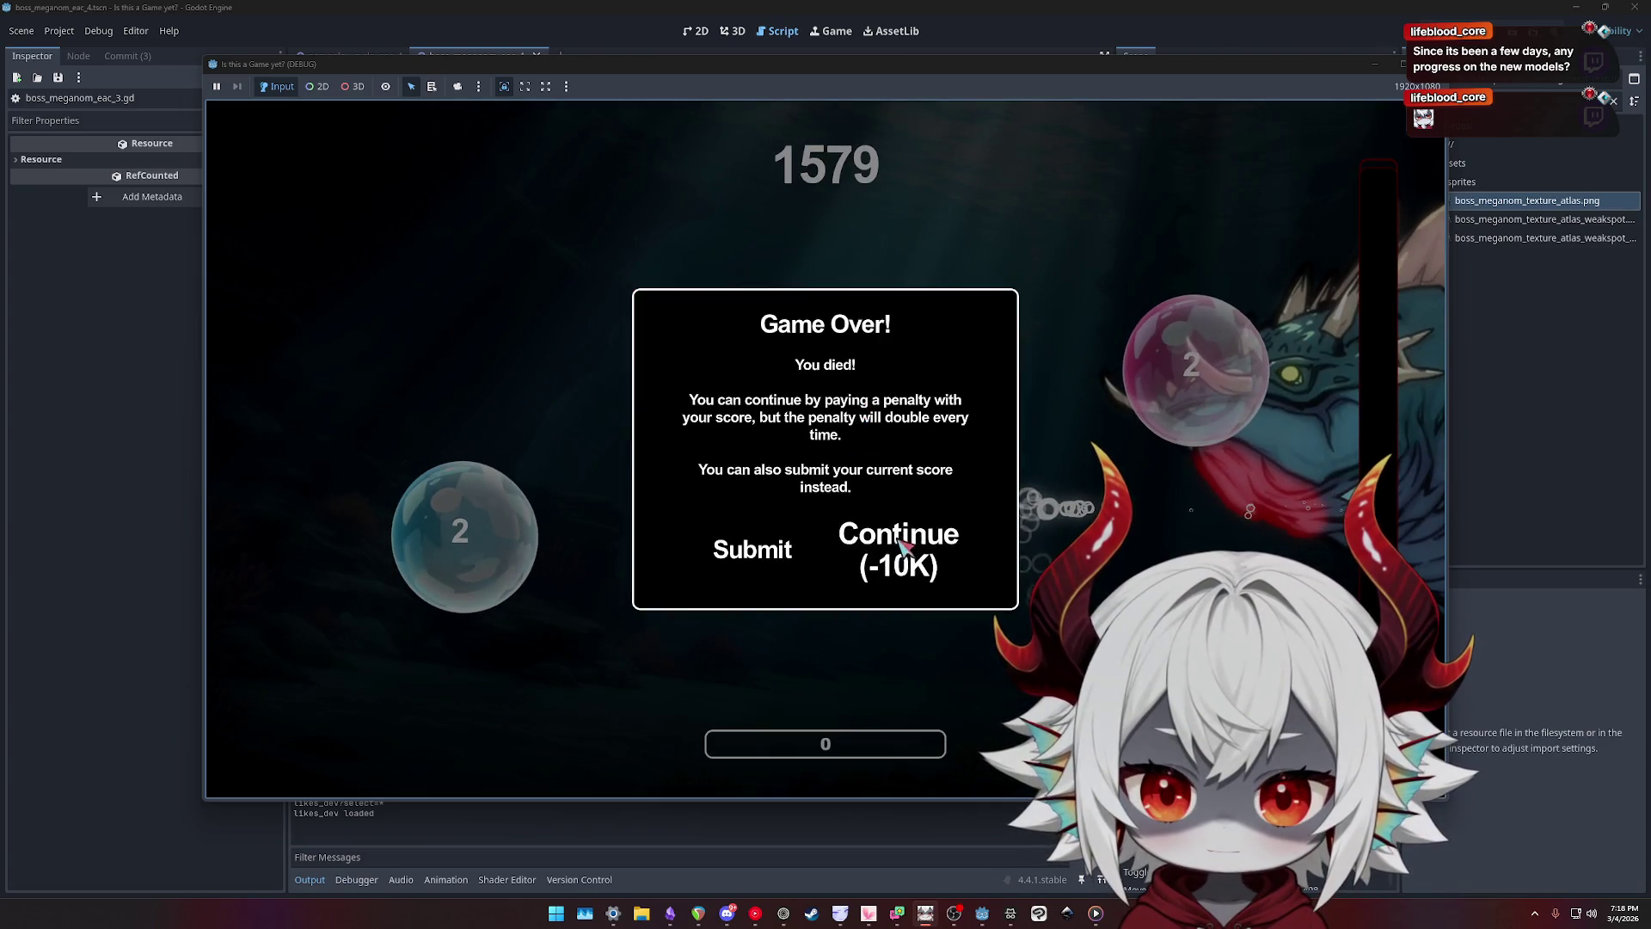
pyautogui.click(886, 550)
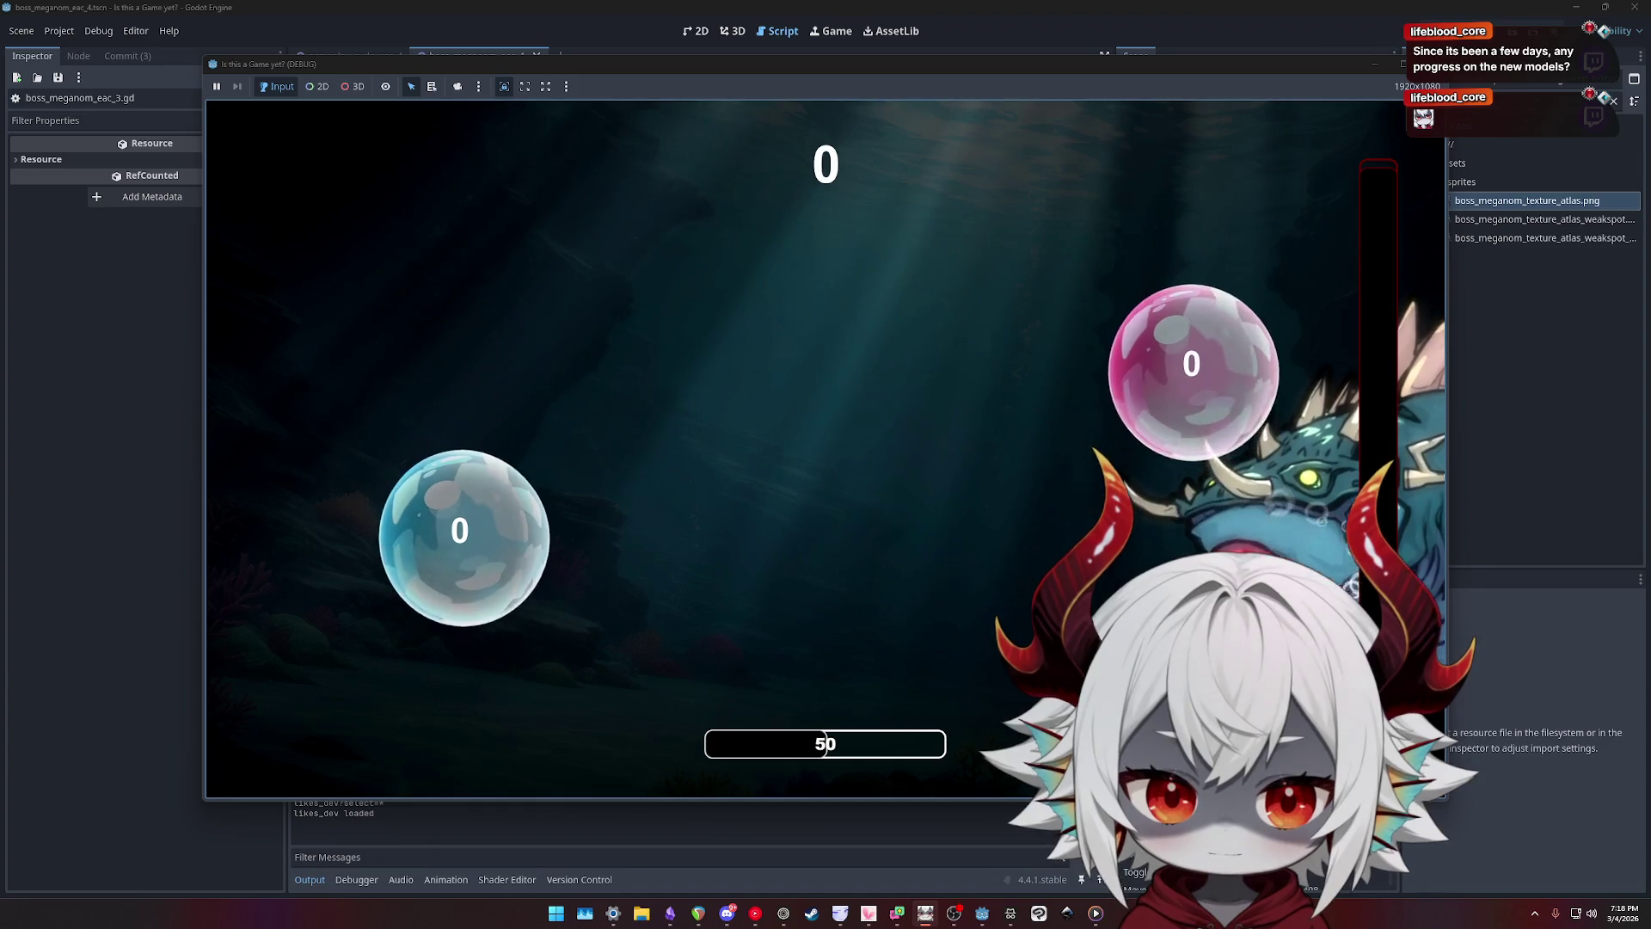
pyautogui.click(889, 559)
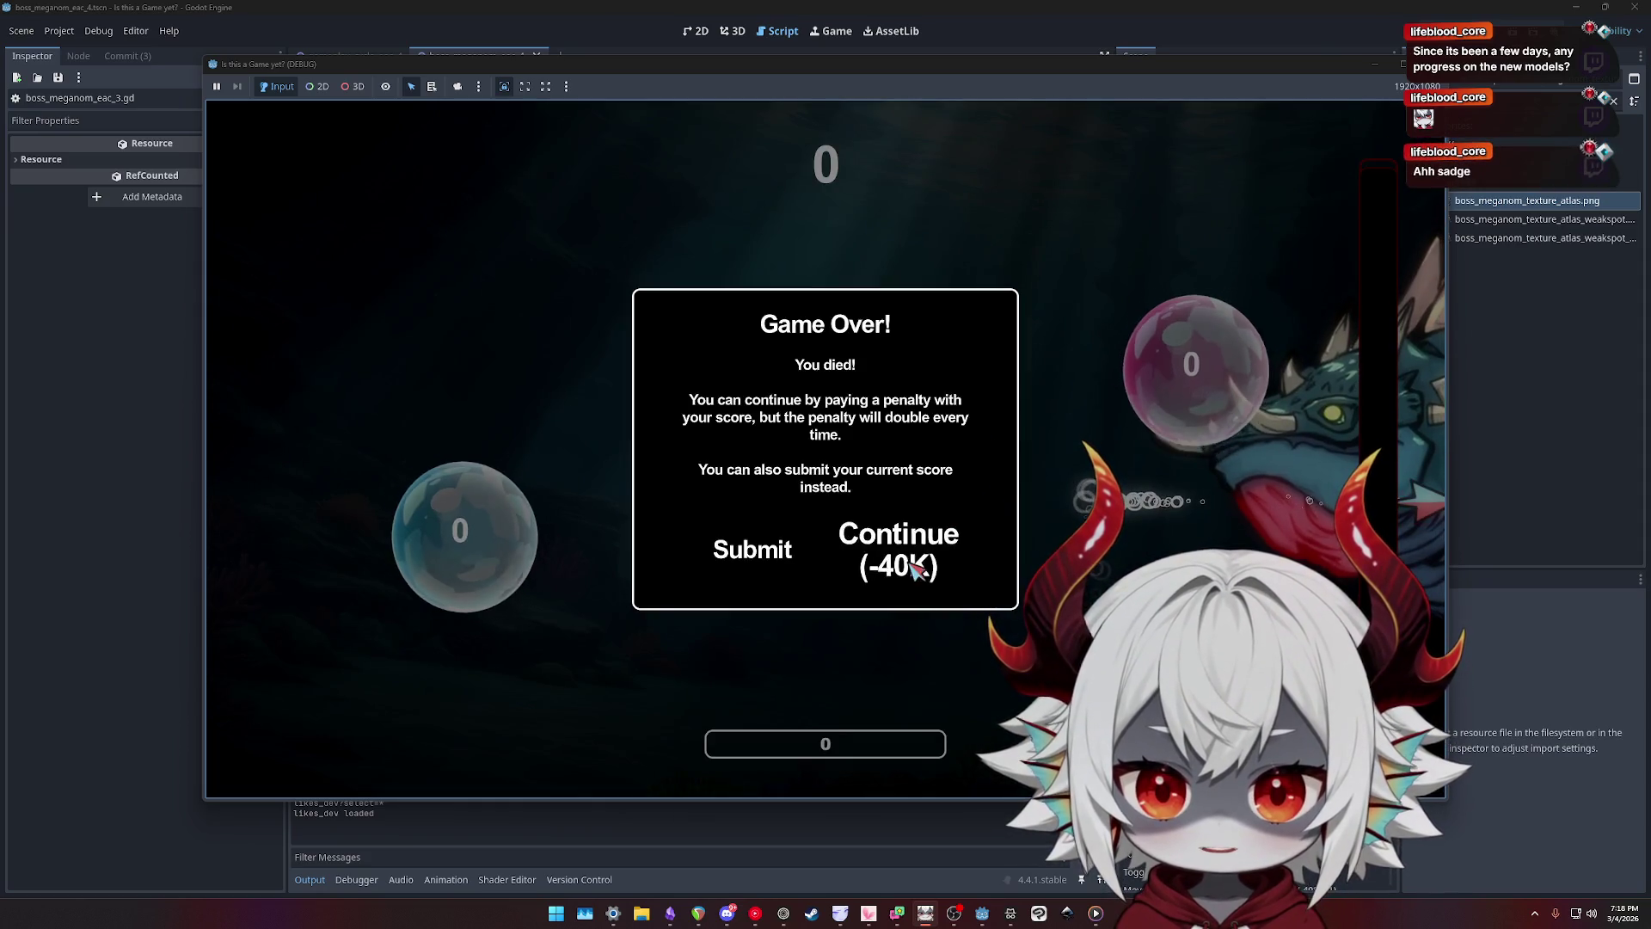
pyautogui.click(889, 560)
pyautogui.press('F8')
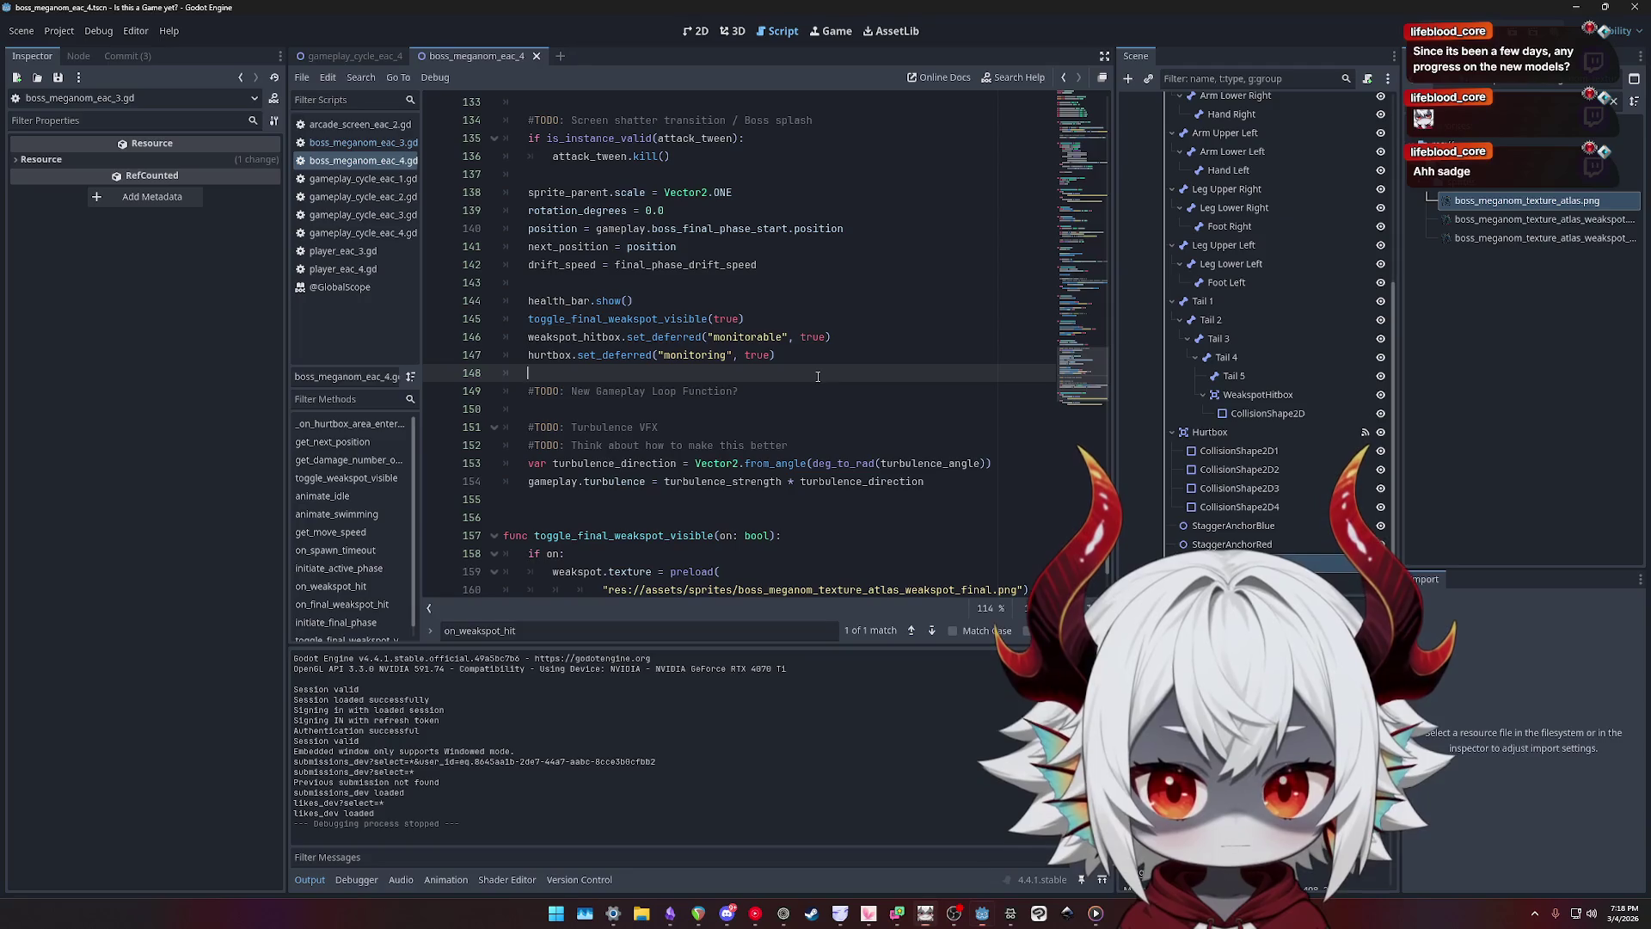
# - Look through the final-phase code on lines 135–146 of the boss script
pyautogui.click(852, 355)
pyautogui.click(897, 335)
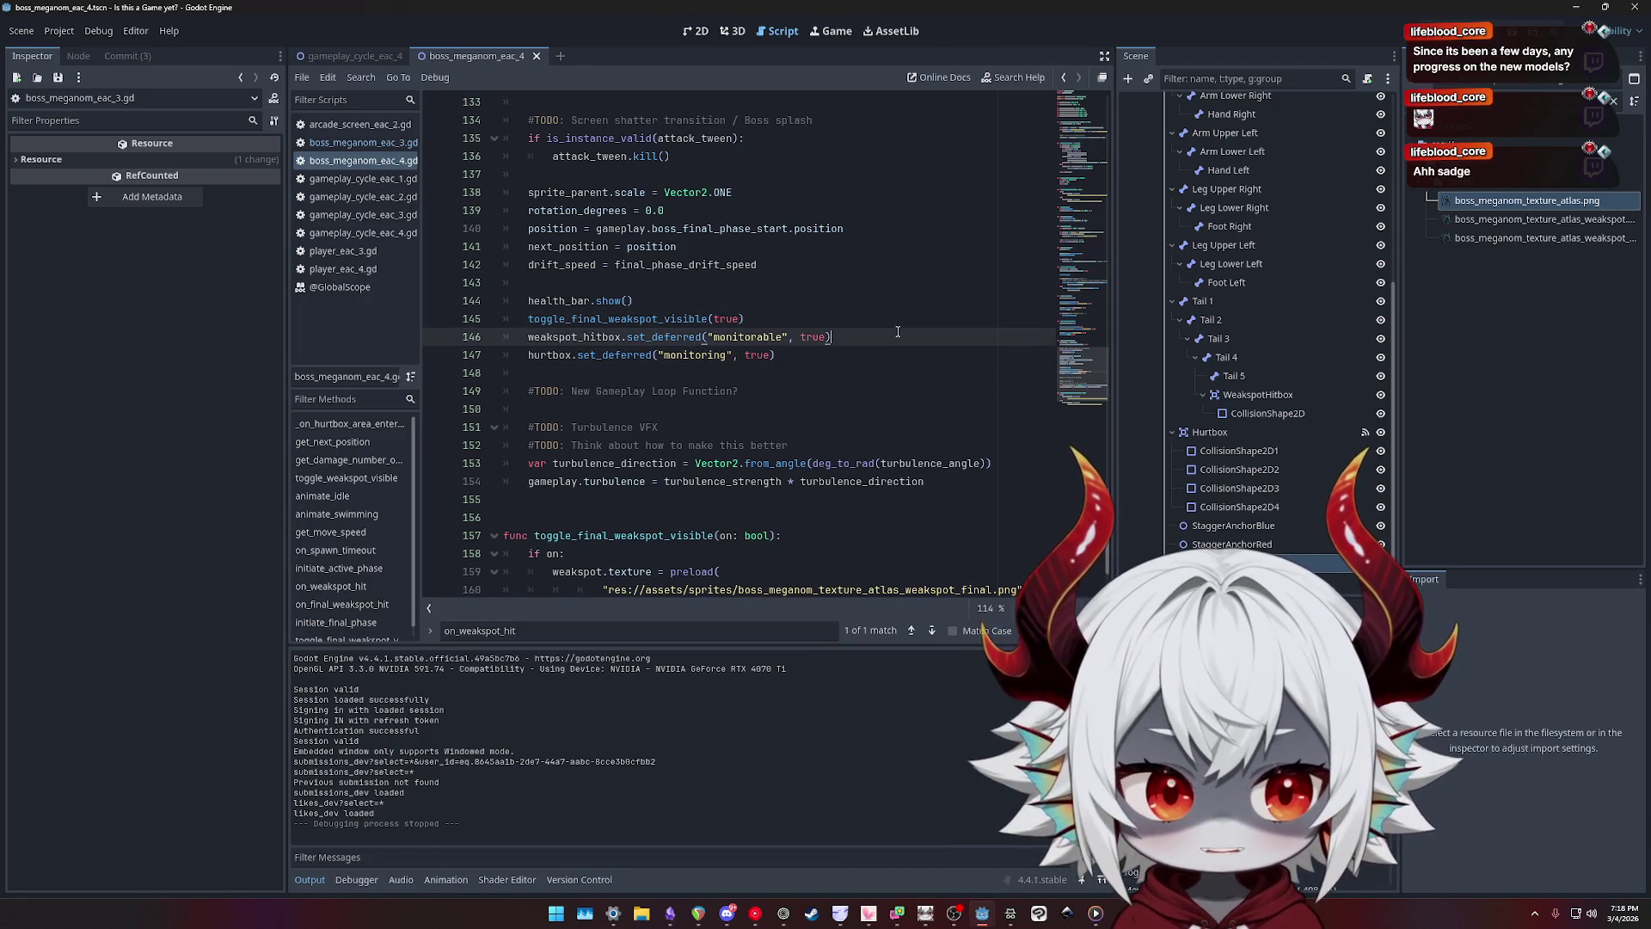
pyautogui.press('Up')
pyautogui.press('Up')
pyautogui.press('Up')
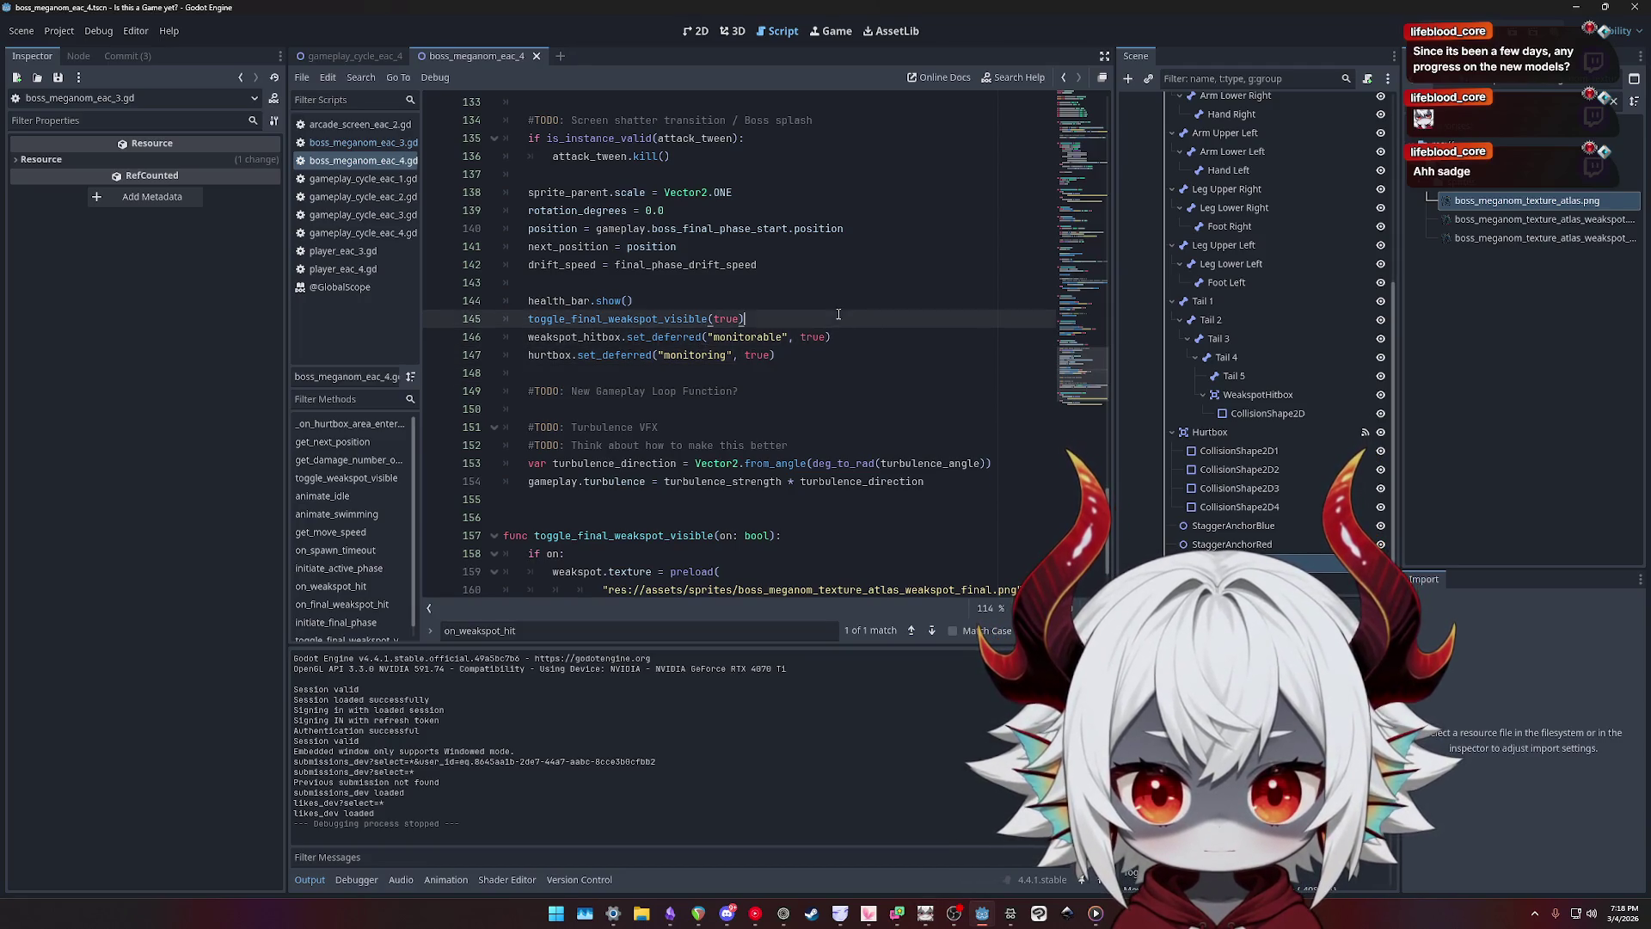
pyautogui.click(771, 298)
pyautogui.scroll(3, 825, 327)
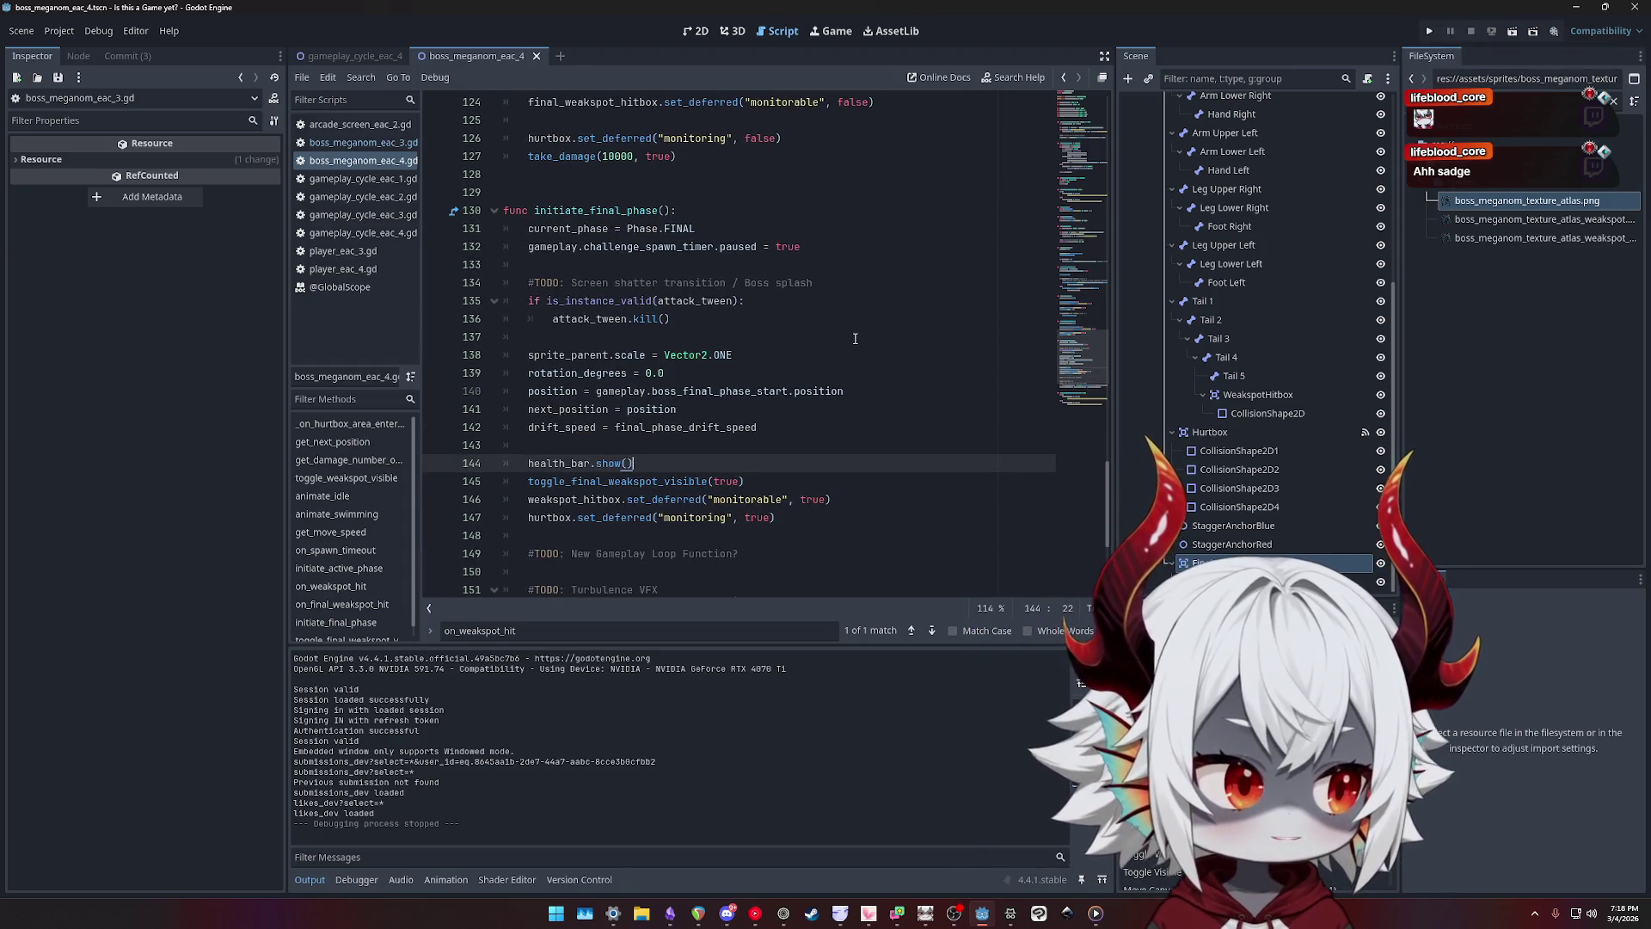
pyautogui.click(791, 326)
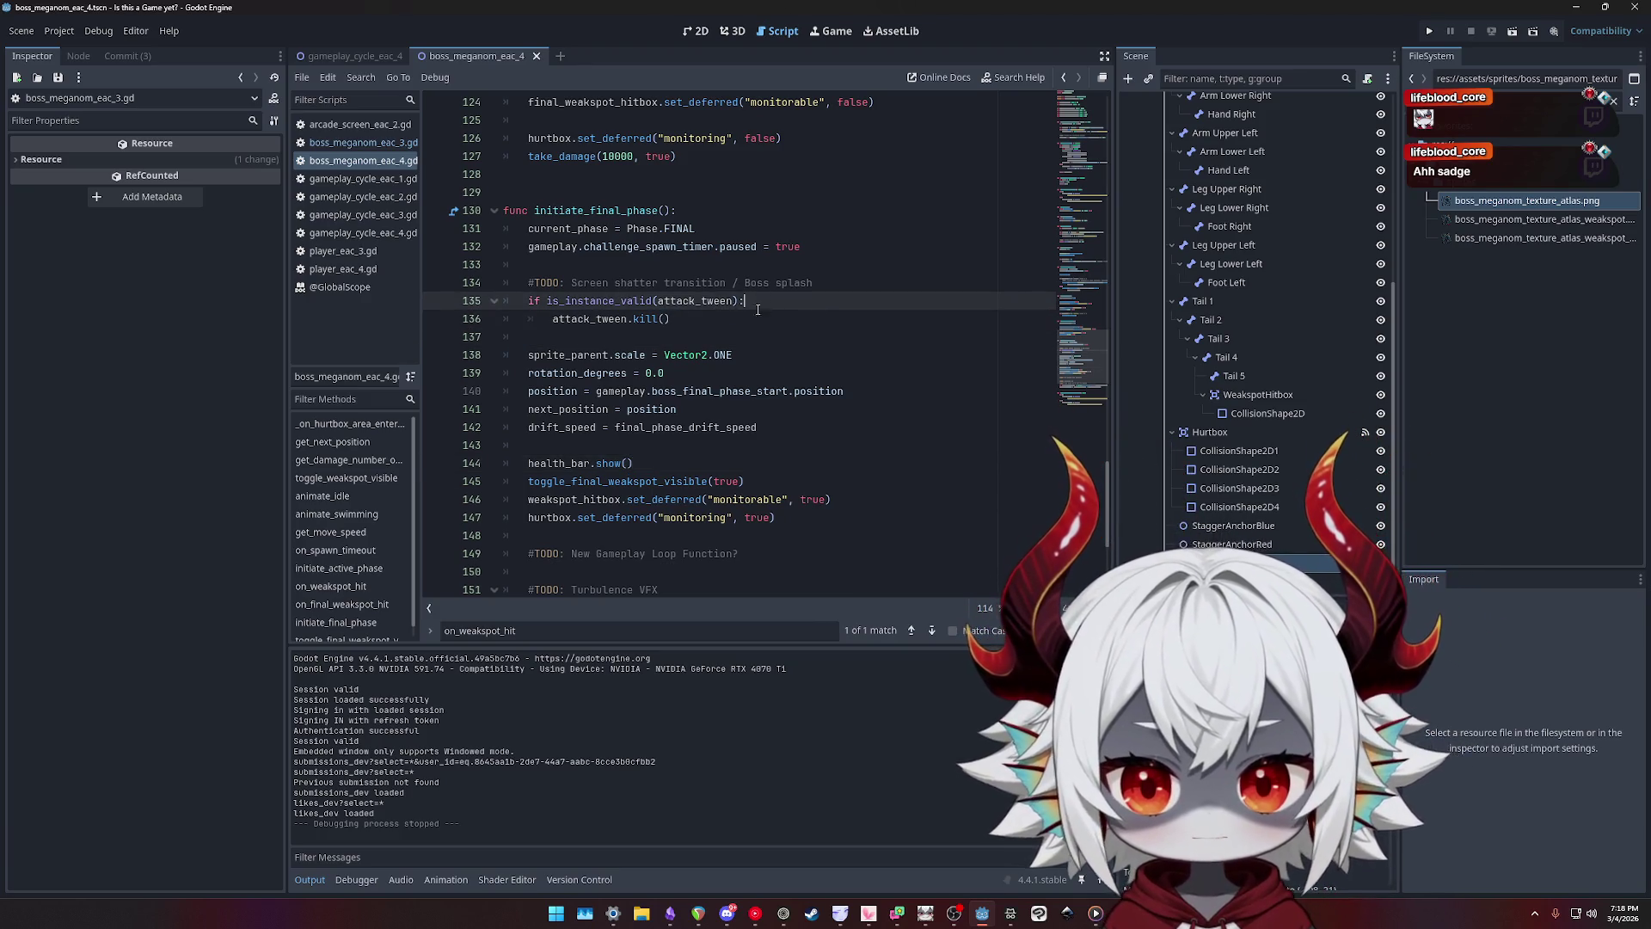
pyautogui.click(795, 303)
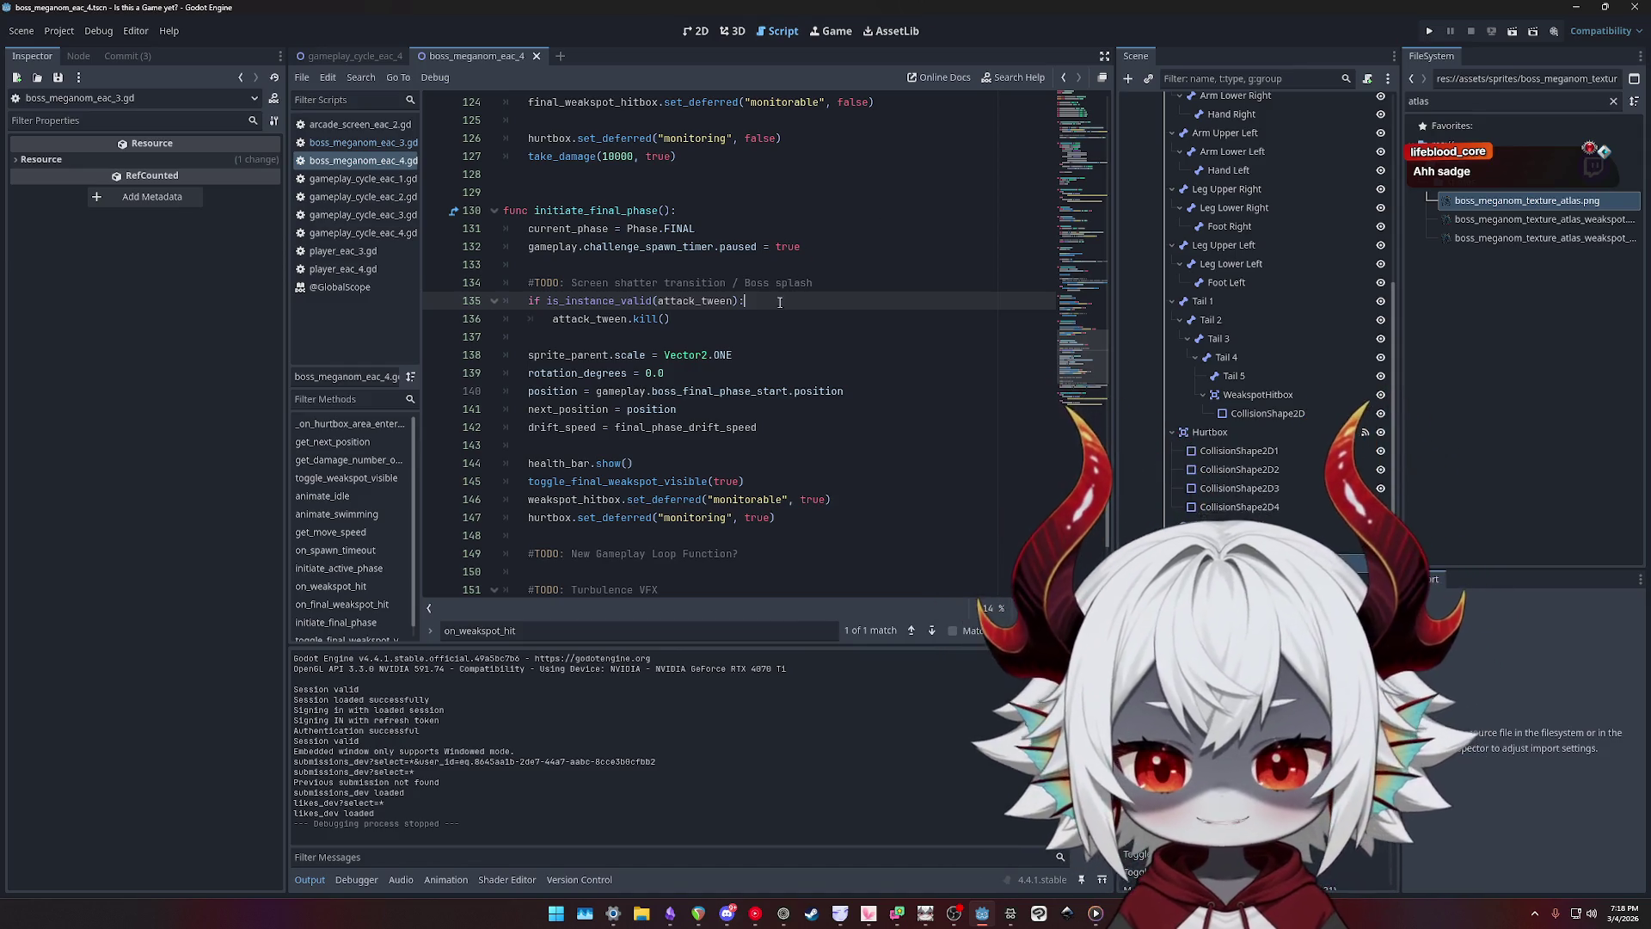
pyautogui.click(730, 330)
pyautogui.press('Up')
pyautogui.press('Up')
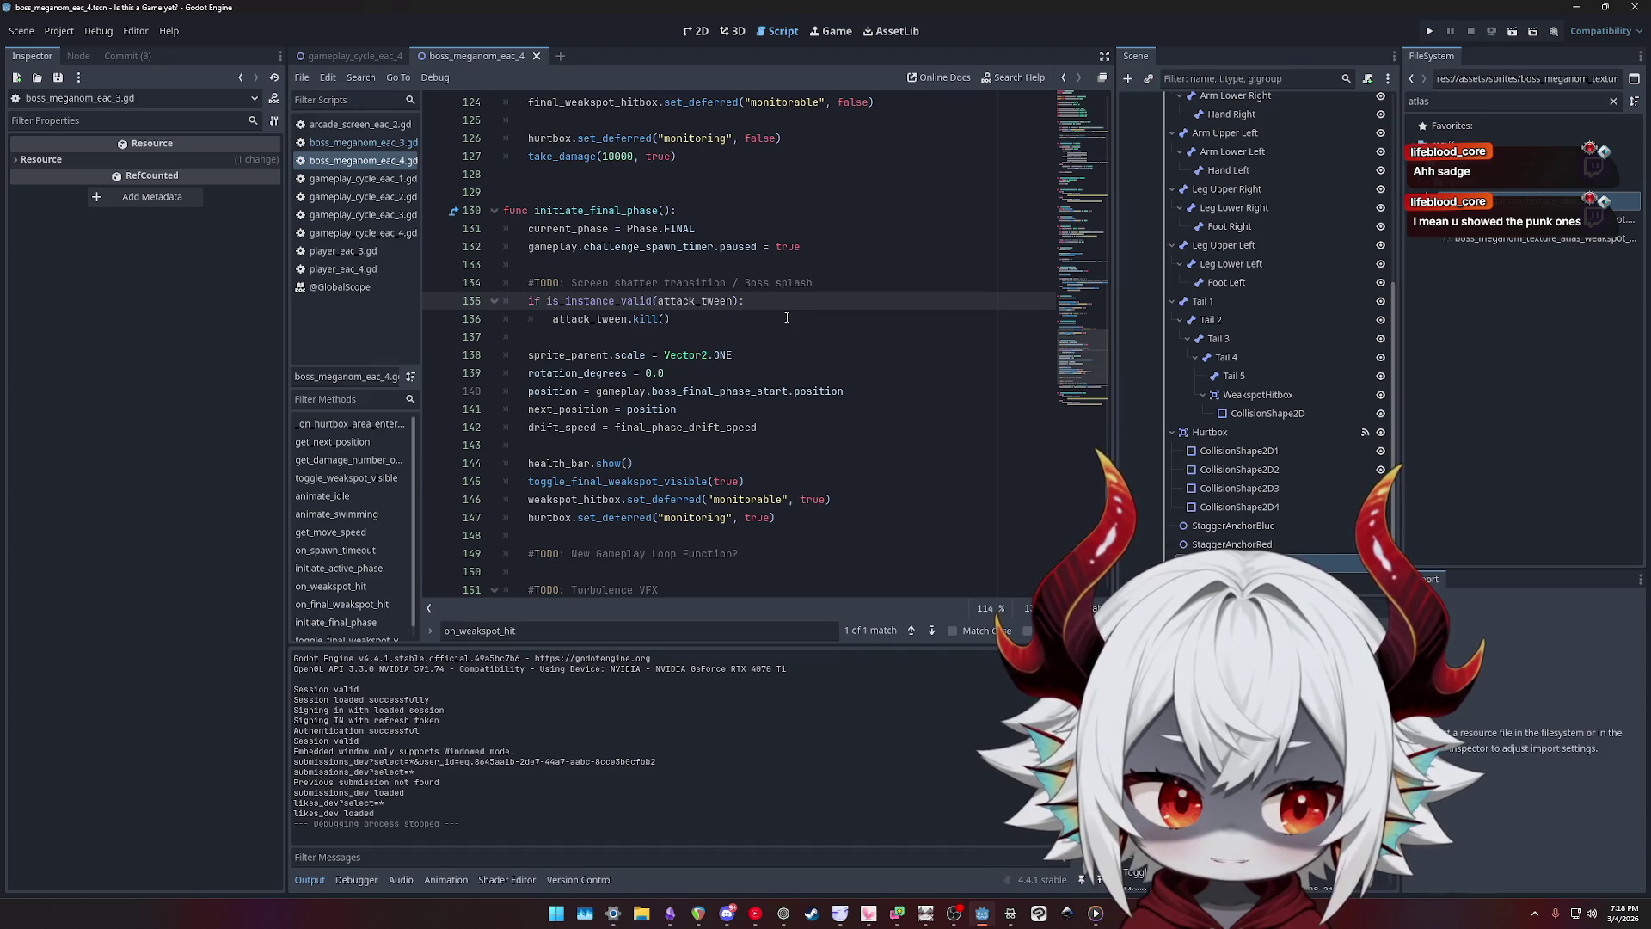
# - Recheck lines 134–137, then switch to the boss scene's 2D view
pyautogui.click(759, 318)
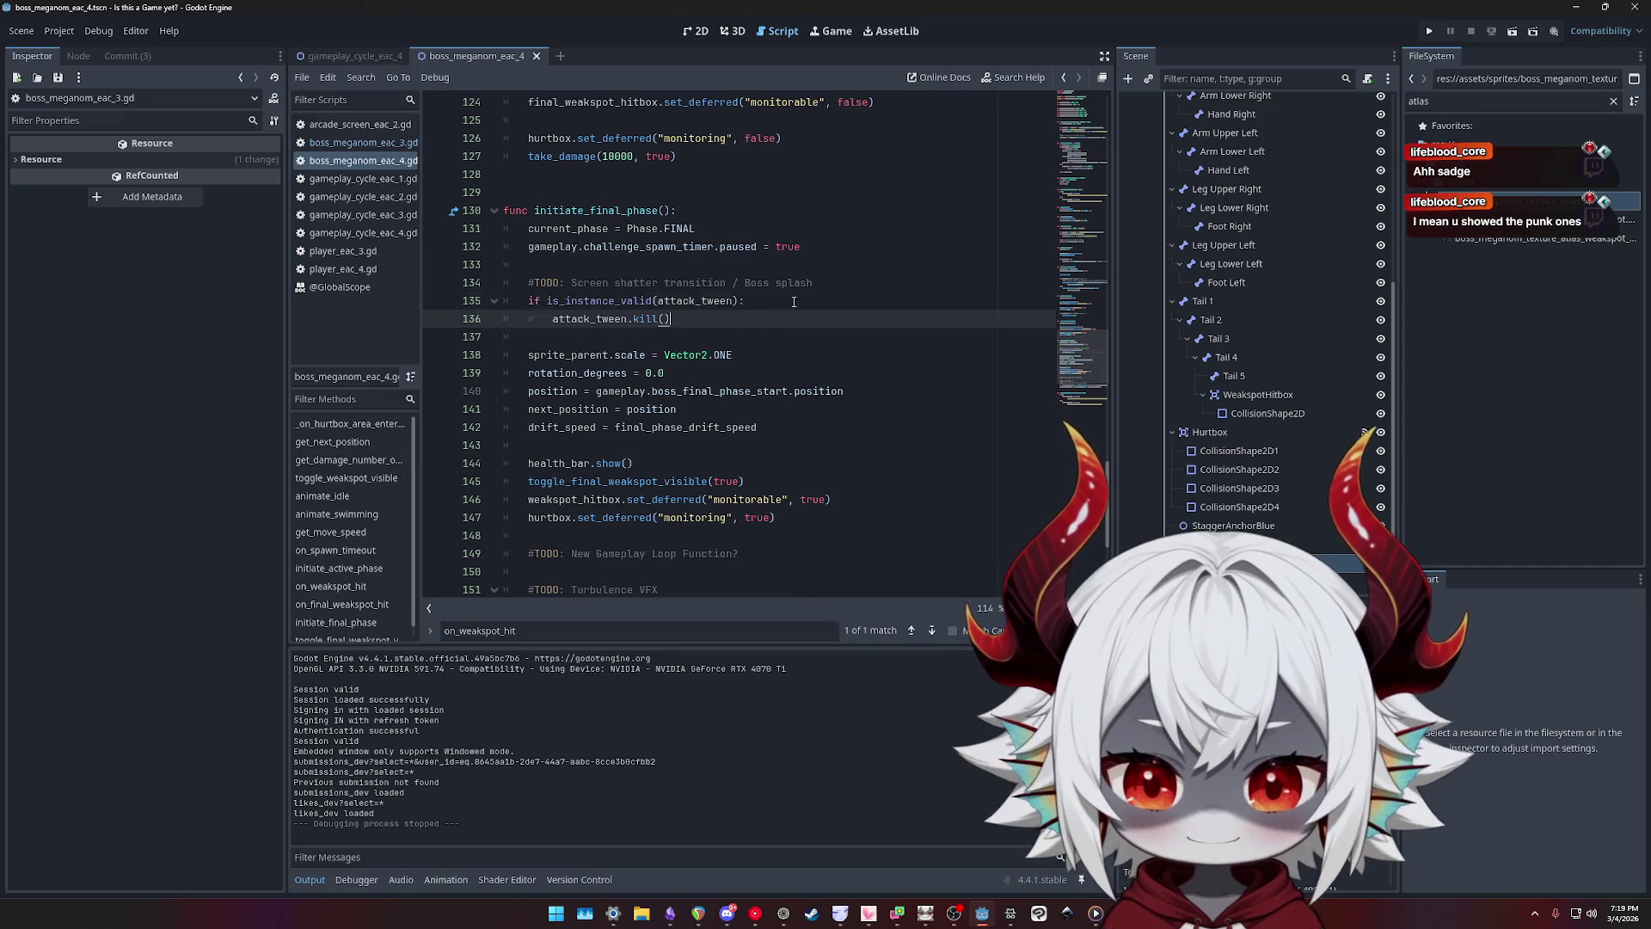
pyautogui.click(854, 291)
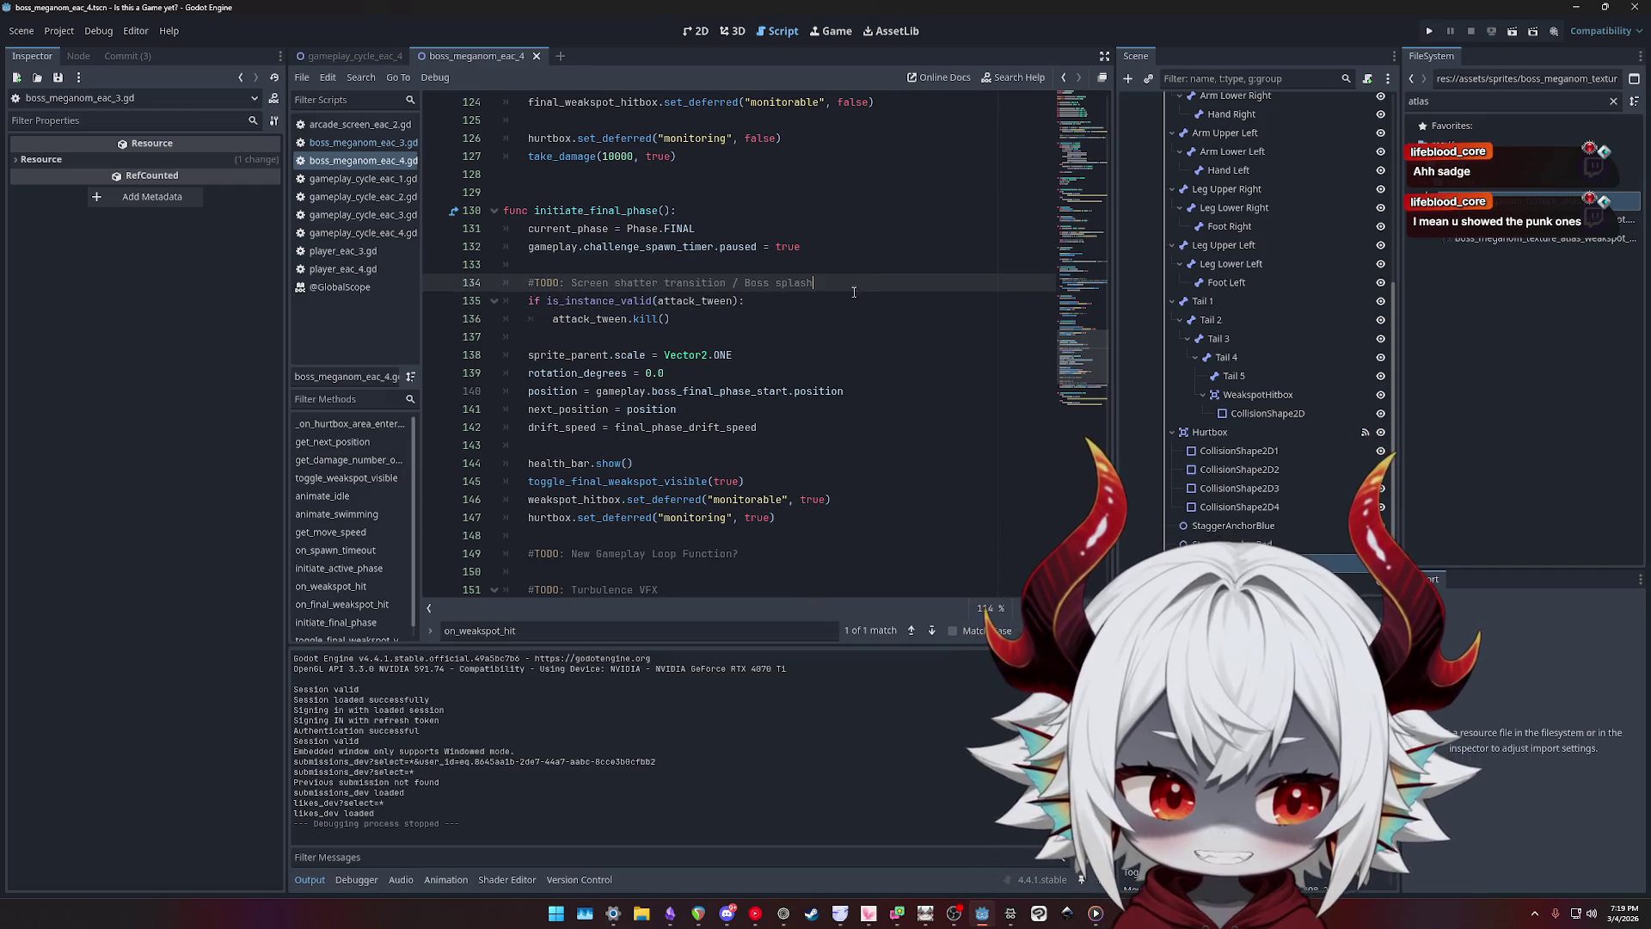
pyautogui.click(769, 319)
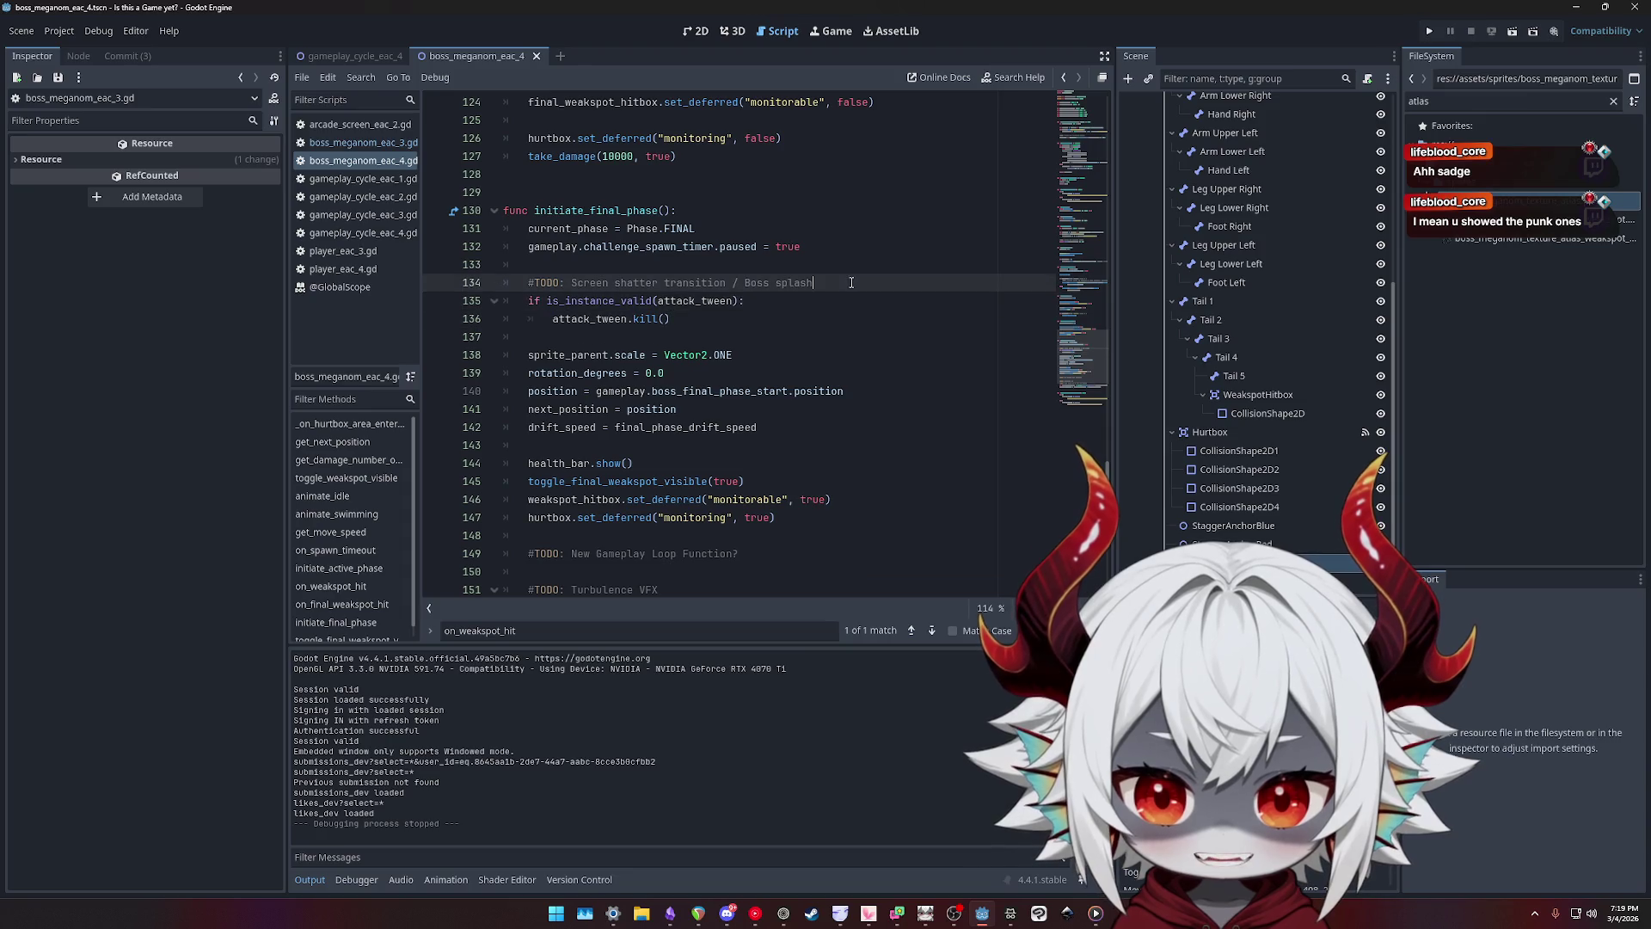
pyautogui.click(707, 334)
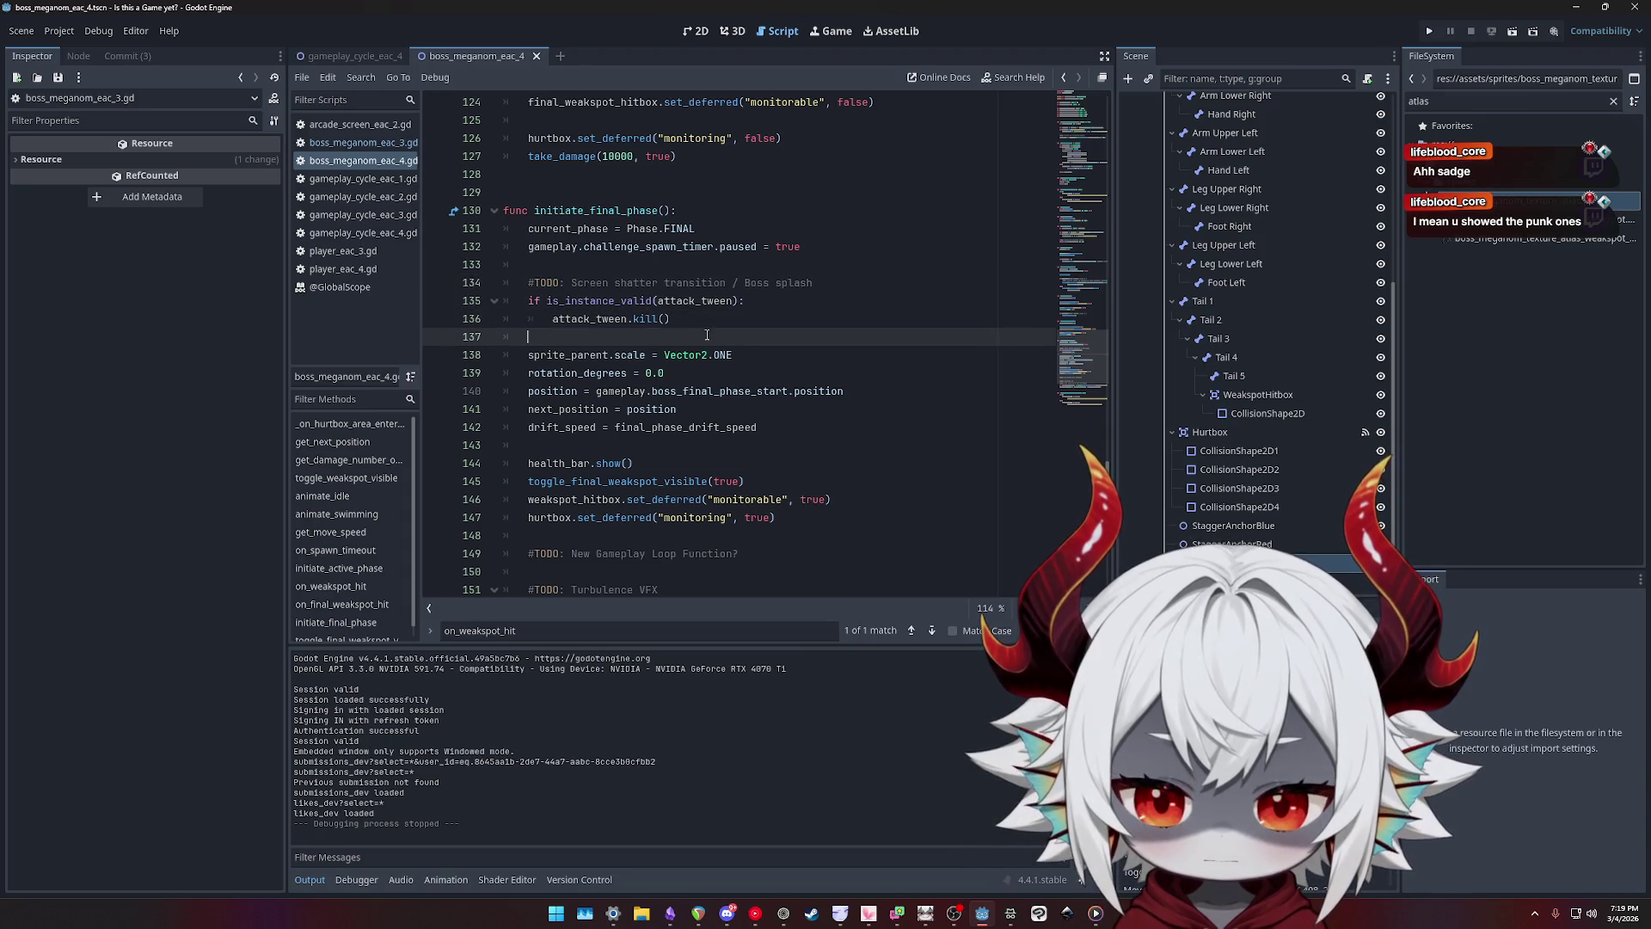
pyautogui.click(748, 319)
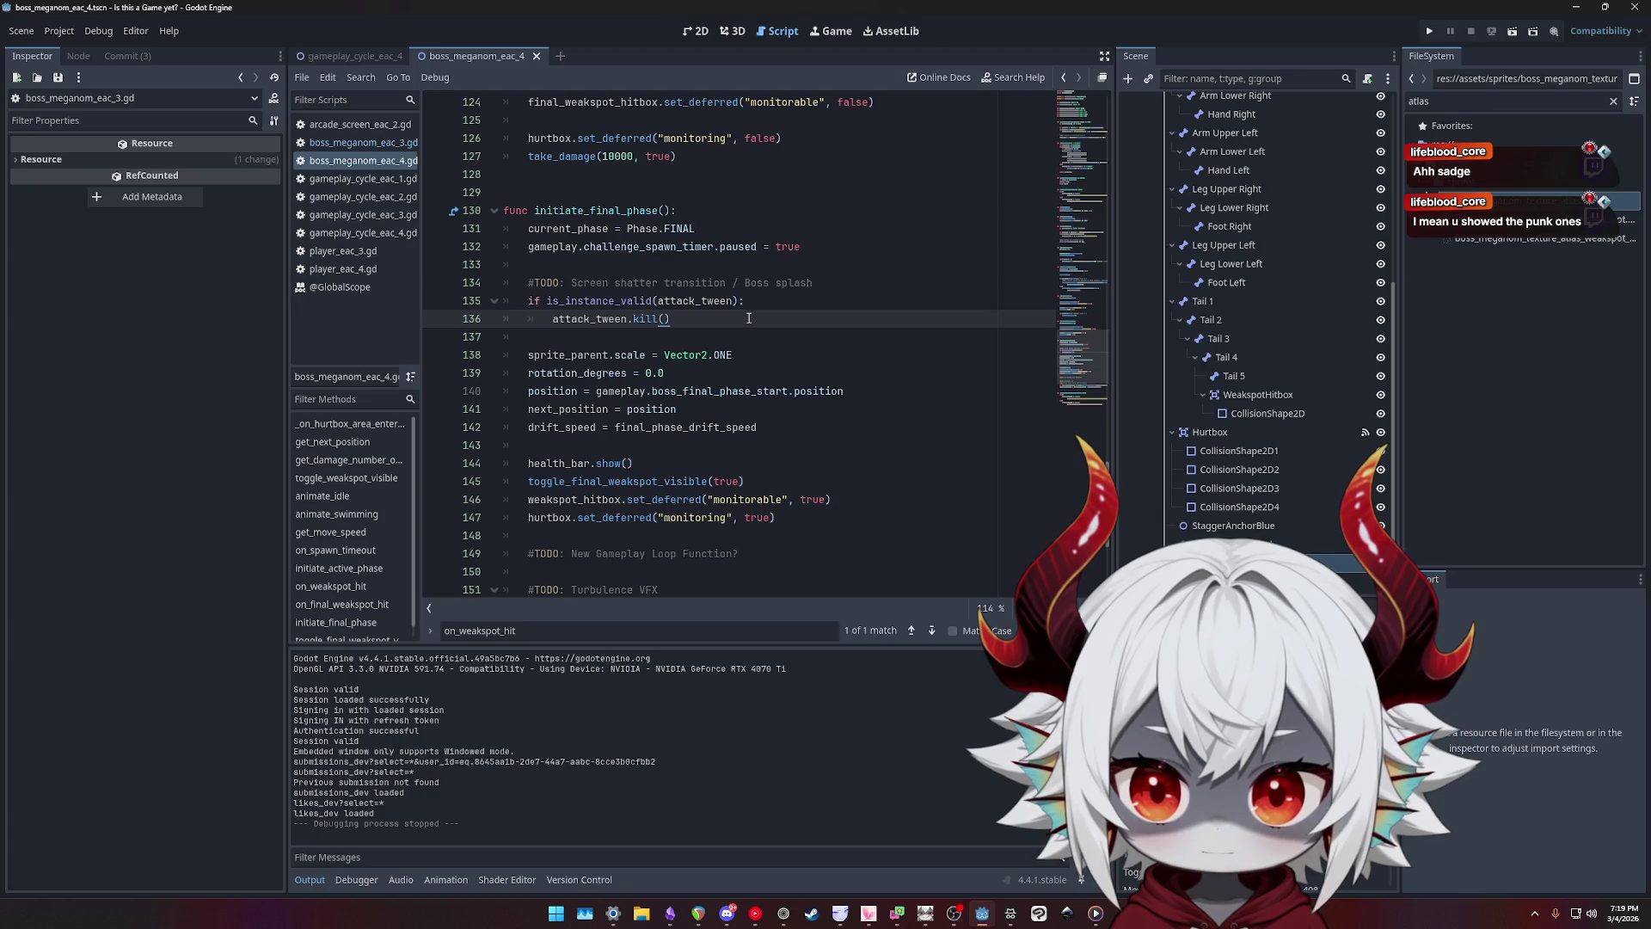
pyautogui.scroll(-5, 751, 321)
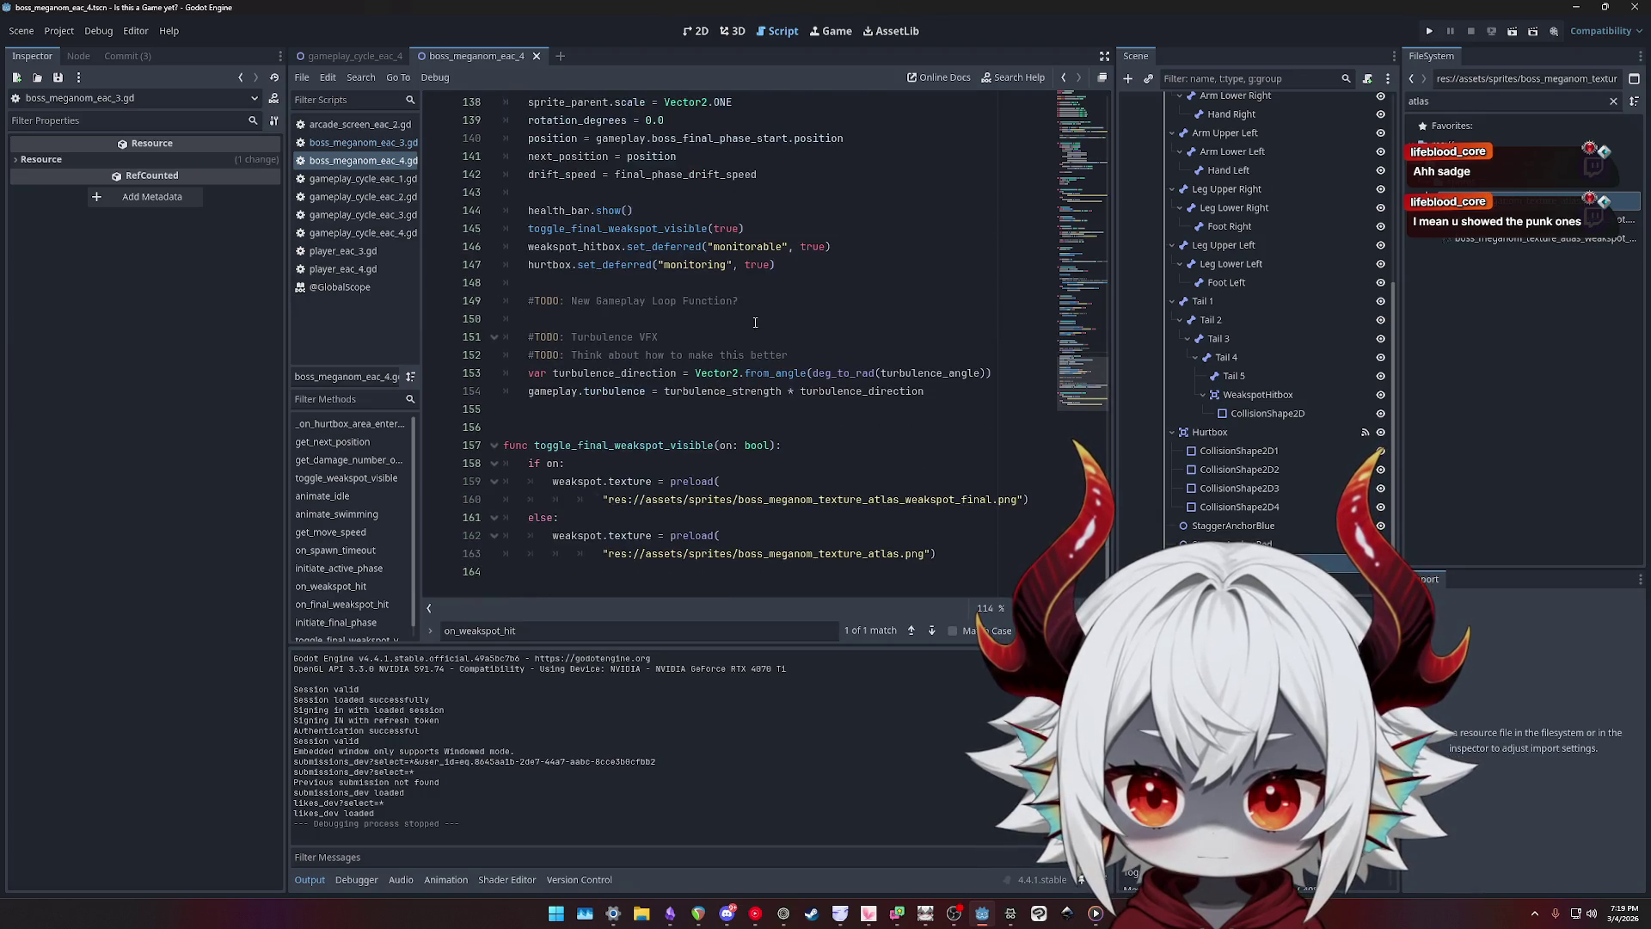
pyautogui.scroll(5, 759, 322)
pyautogui.click(696, 31)
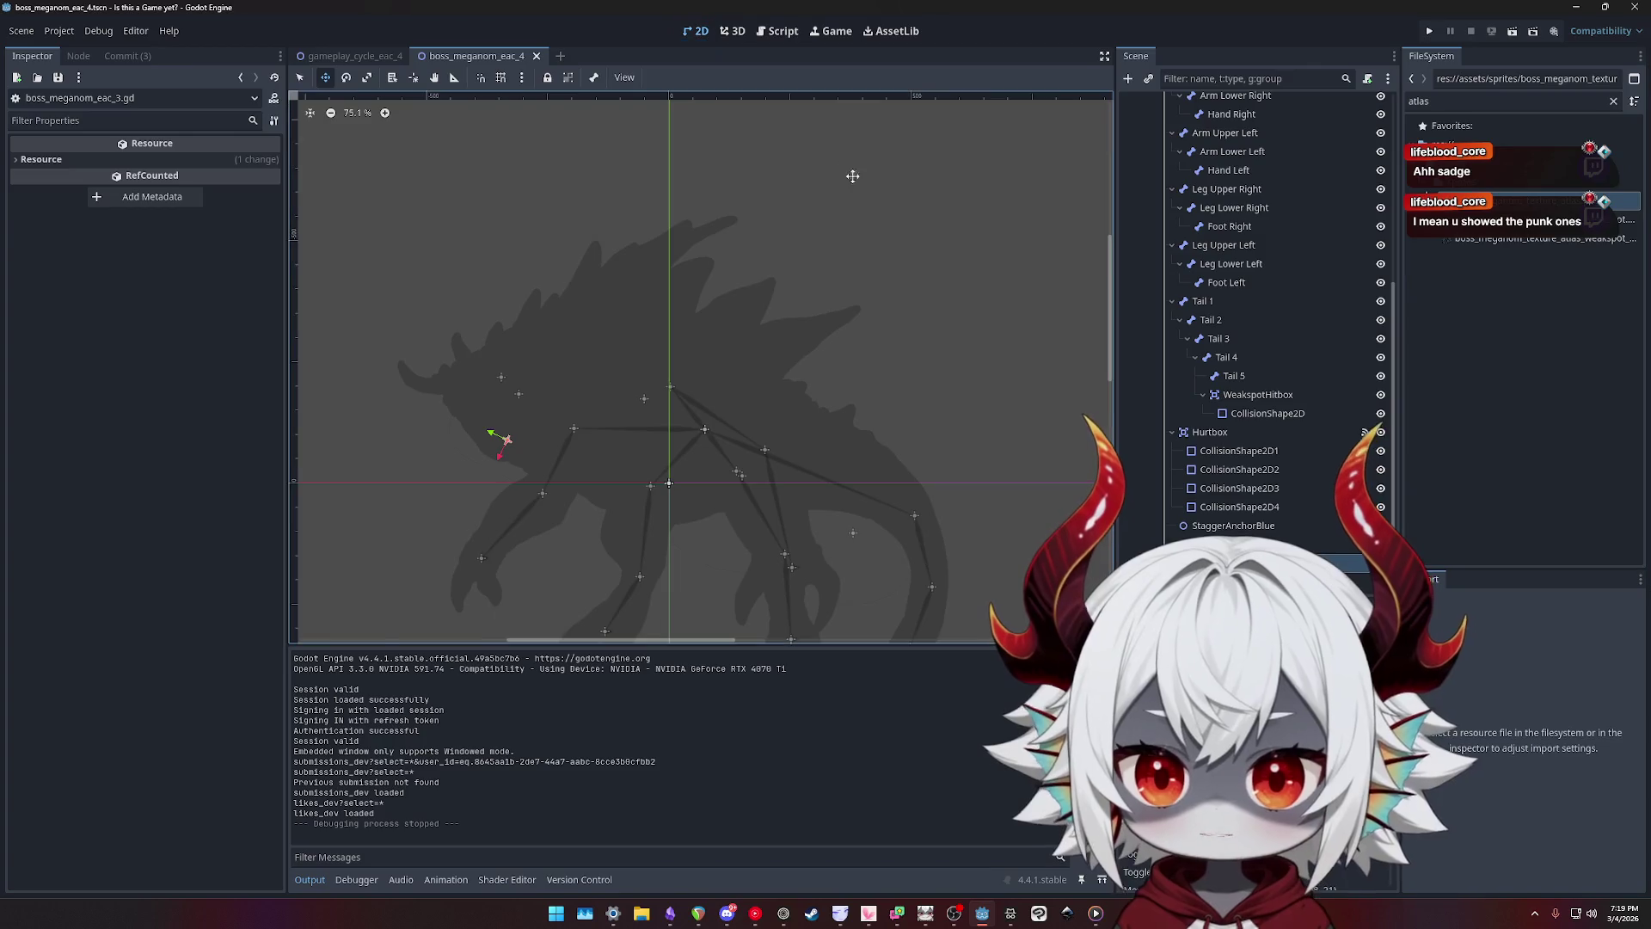
# - Inspect FinalWeakspotHitbox, then reset and undo the BossMeganomEAC4 root node's modulate
pyautogui.click(1247, 563)
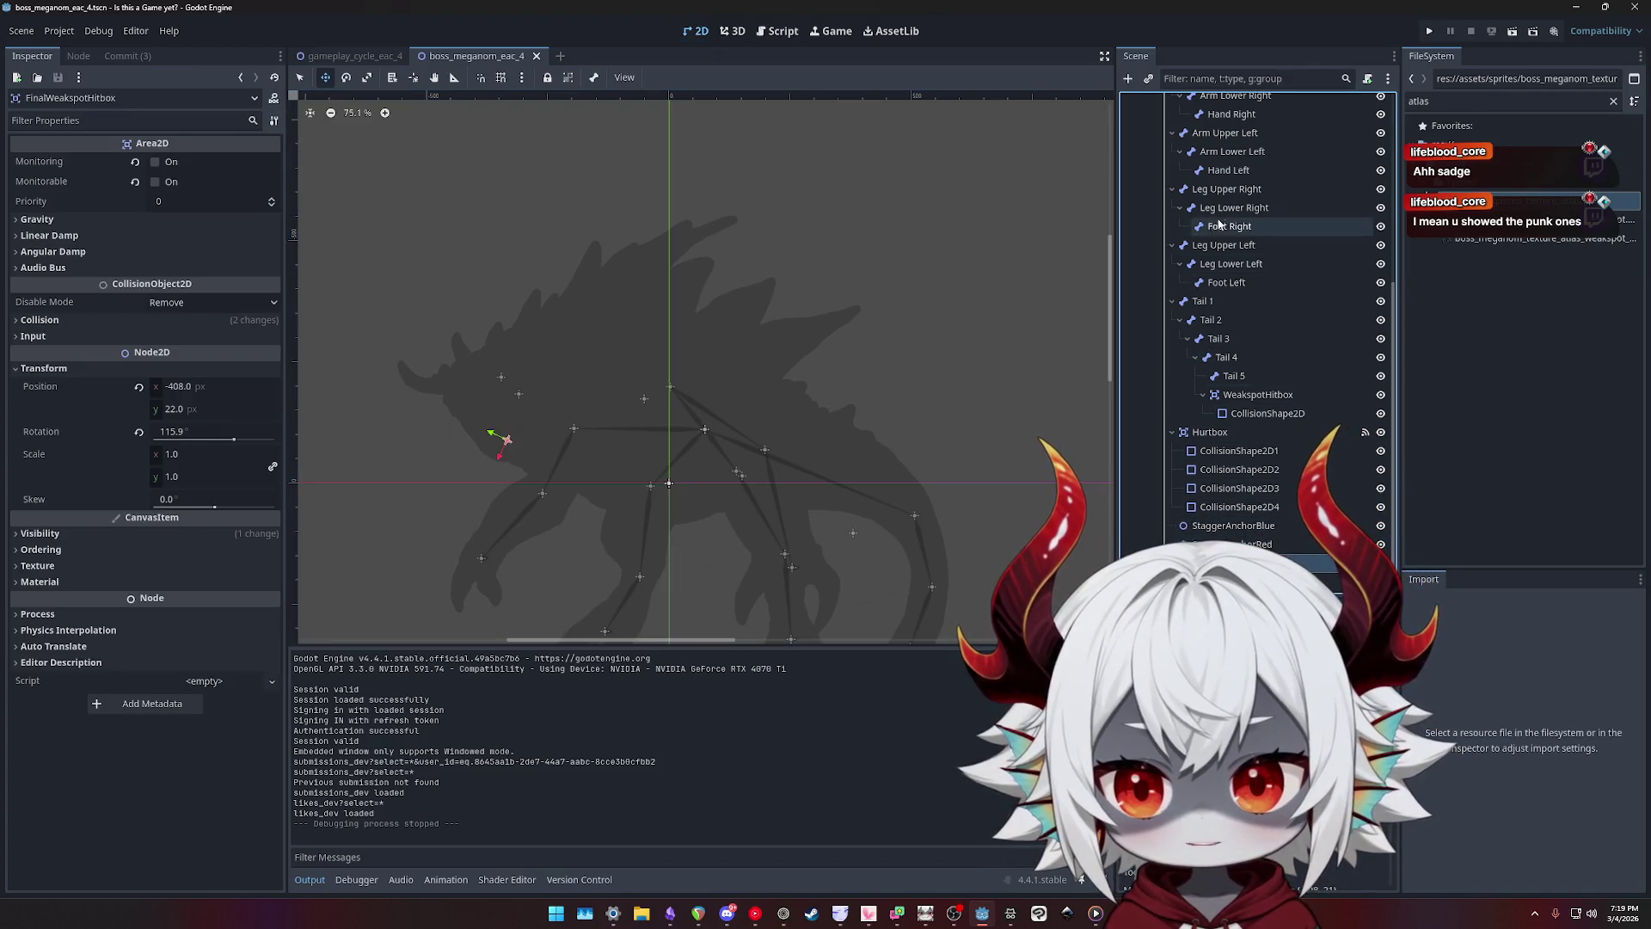
pyautogui.scroll(5, 1222, 172)
pyautogui.click(1211, 106)
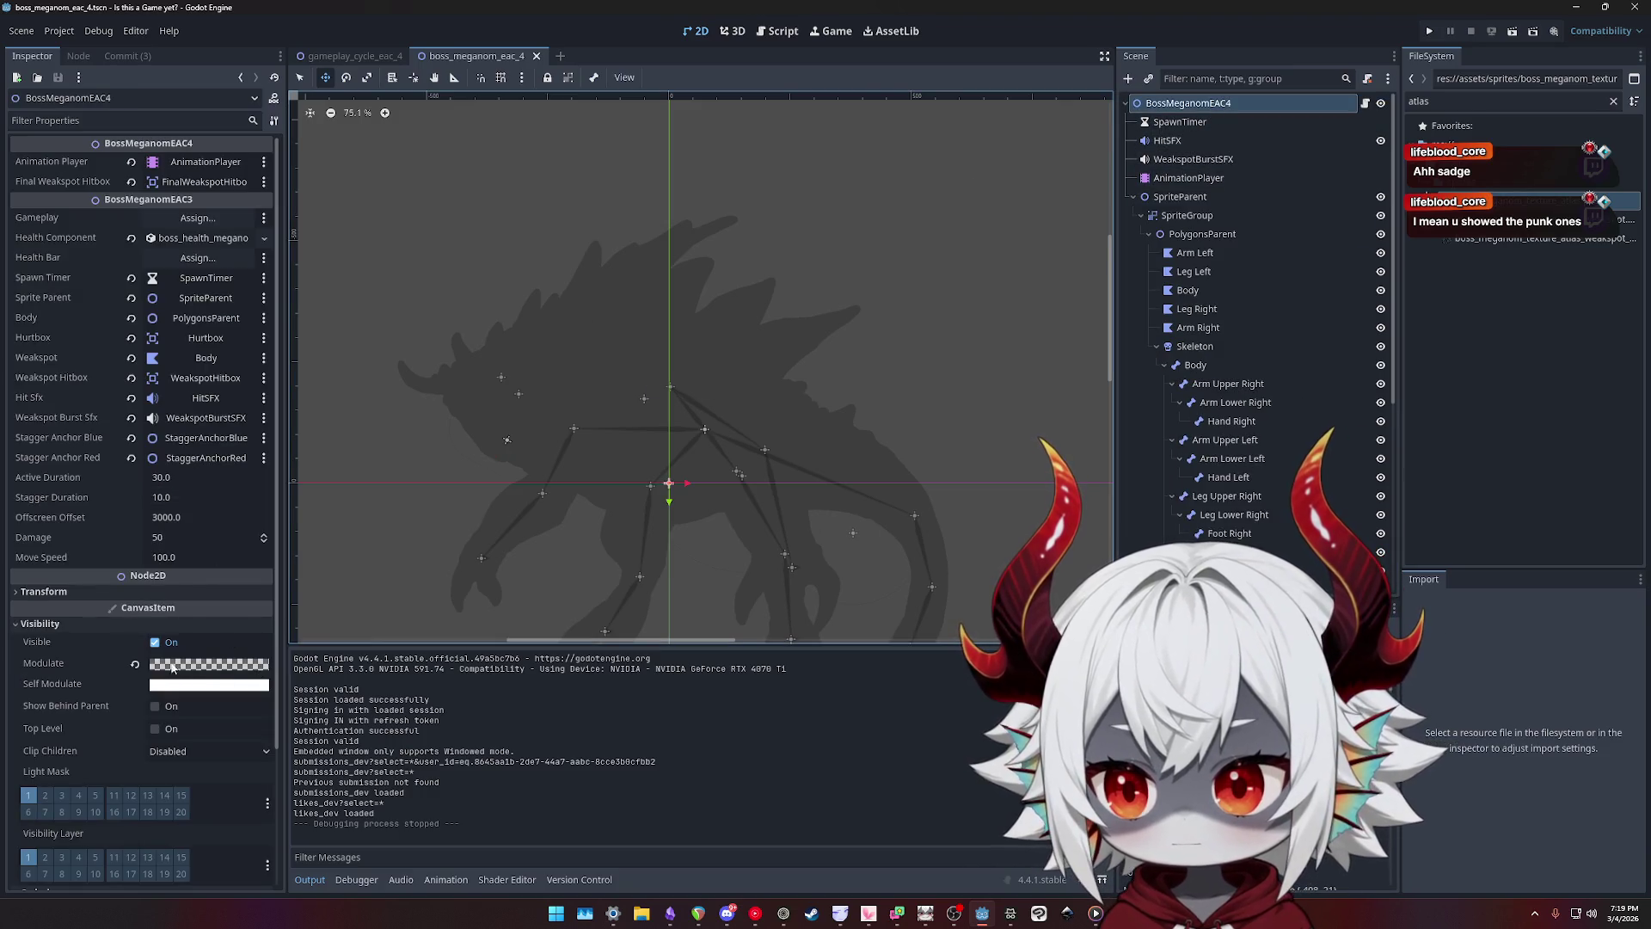
pyautogui.click(137, 666)
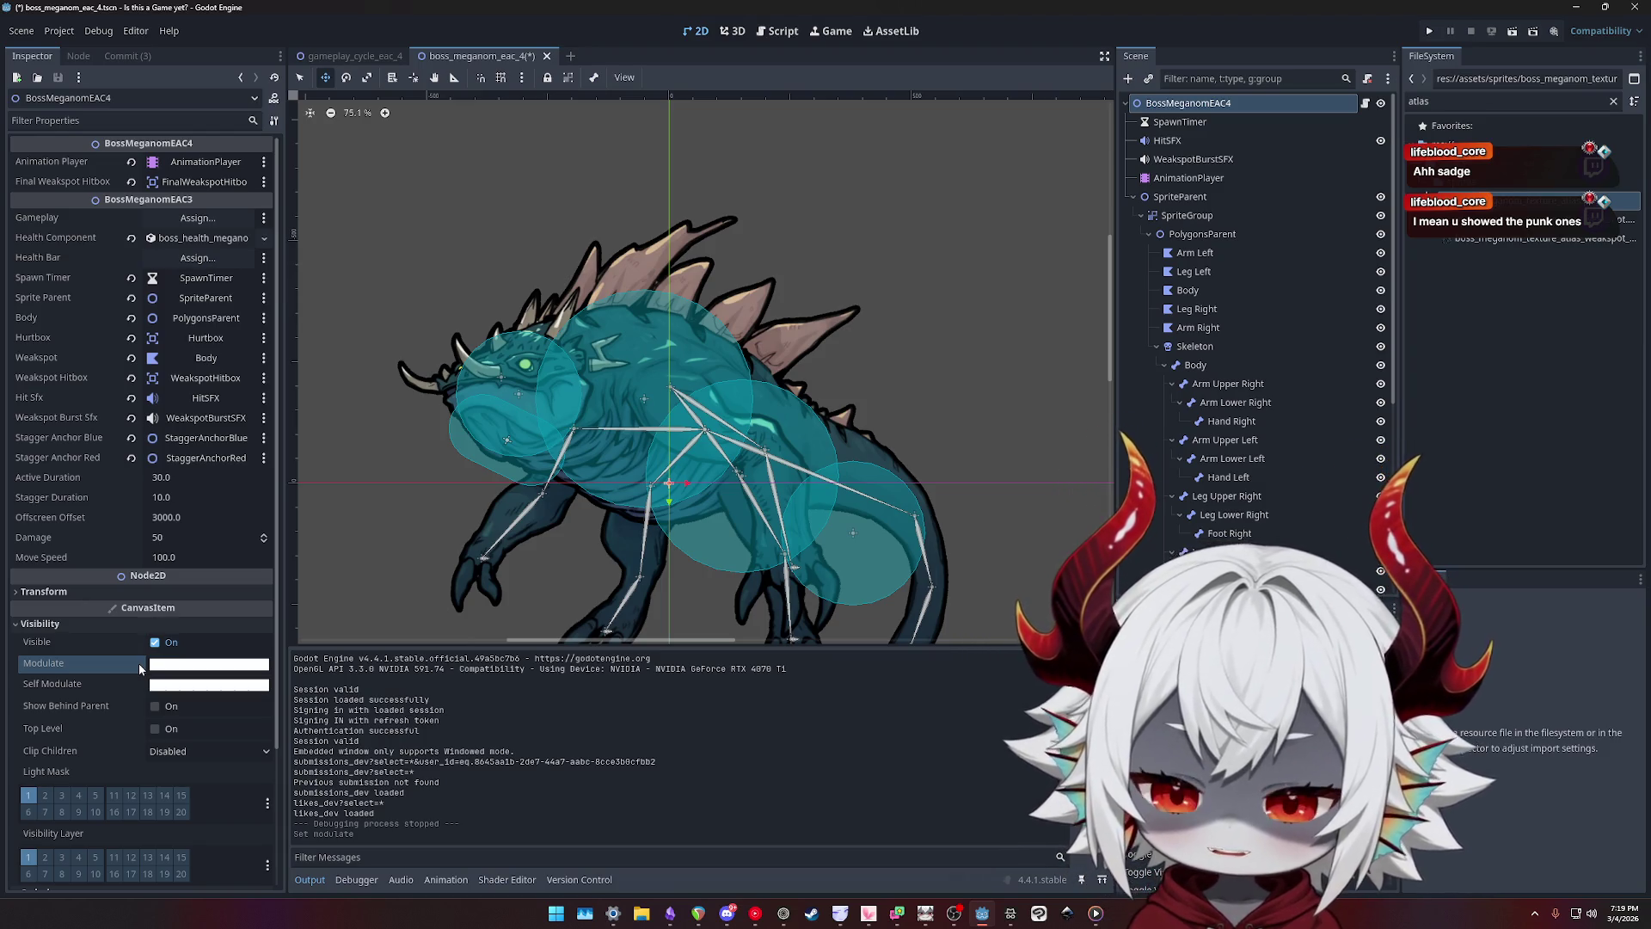
pyautogui.hotkey('ctrl', 'z')
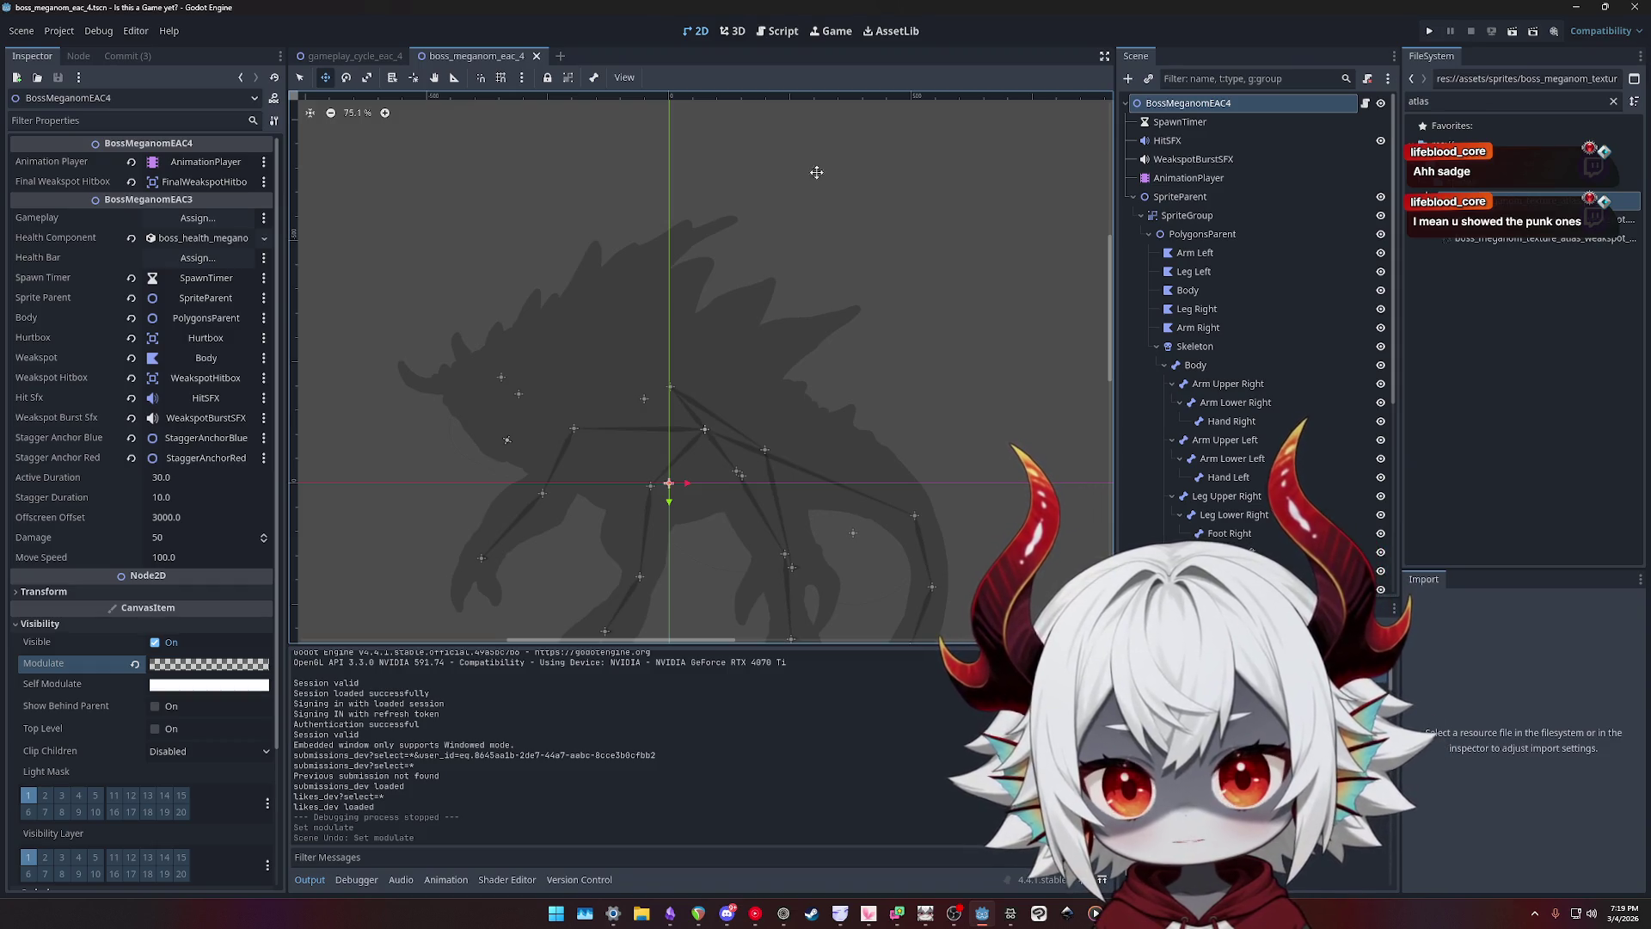
# - Inspect the Hurtbox collision settings and open the boss script at initiate_final_phase
pyautogui.scroll(-5, 1250, 548)
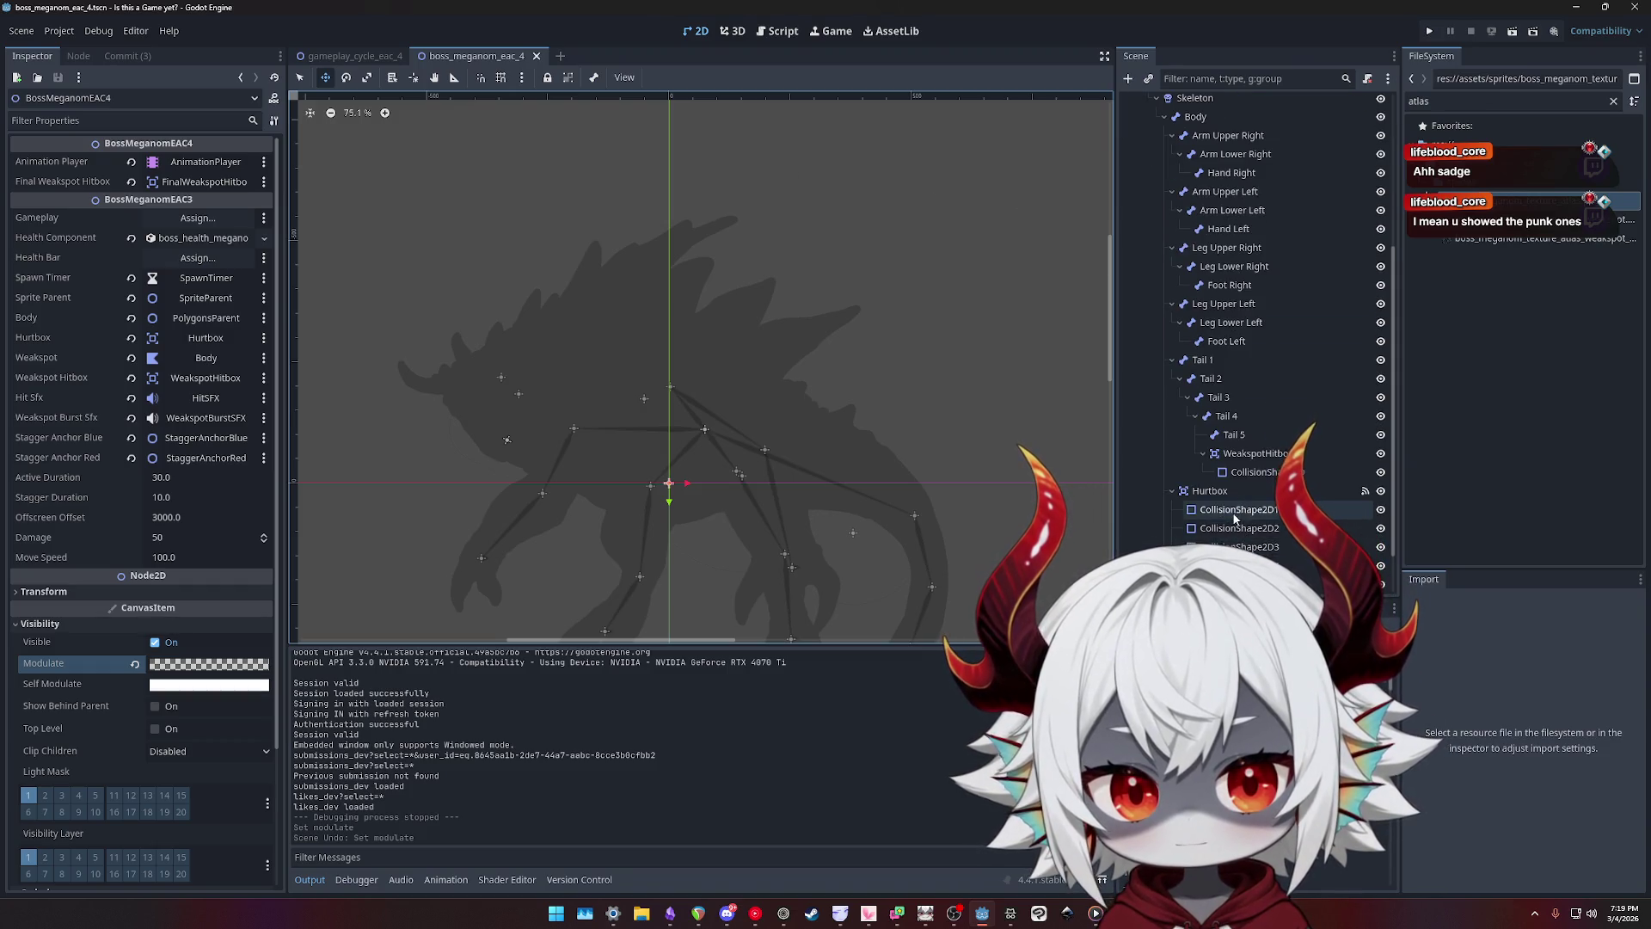
pyautogui.scroll(-1, 1236, 517)
pyautogui.click(1222, 432)
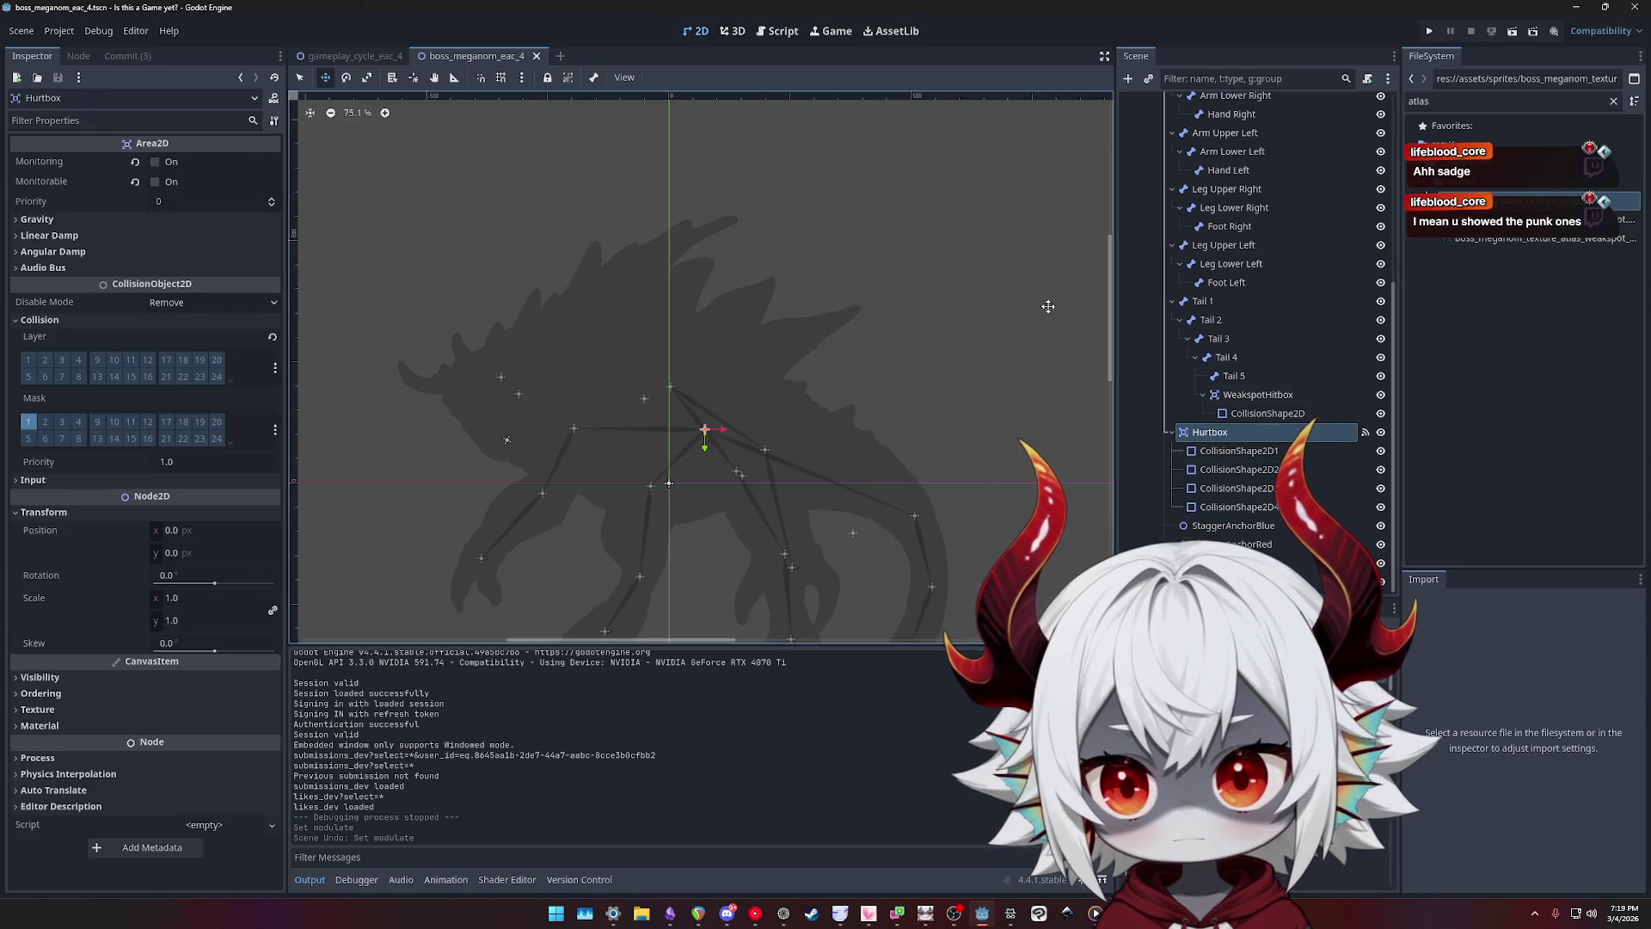
pyautogui.click(379, 57)
pyautogui.click(473, 57)
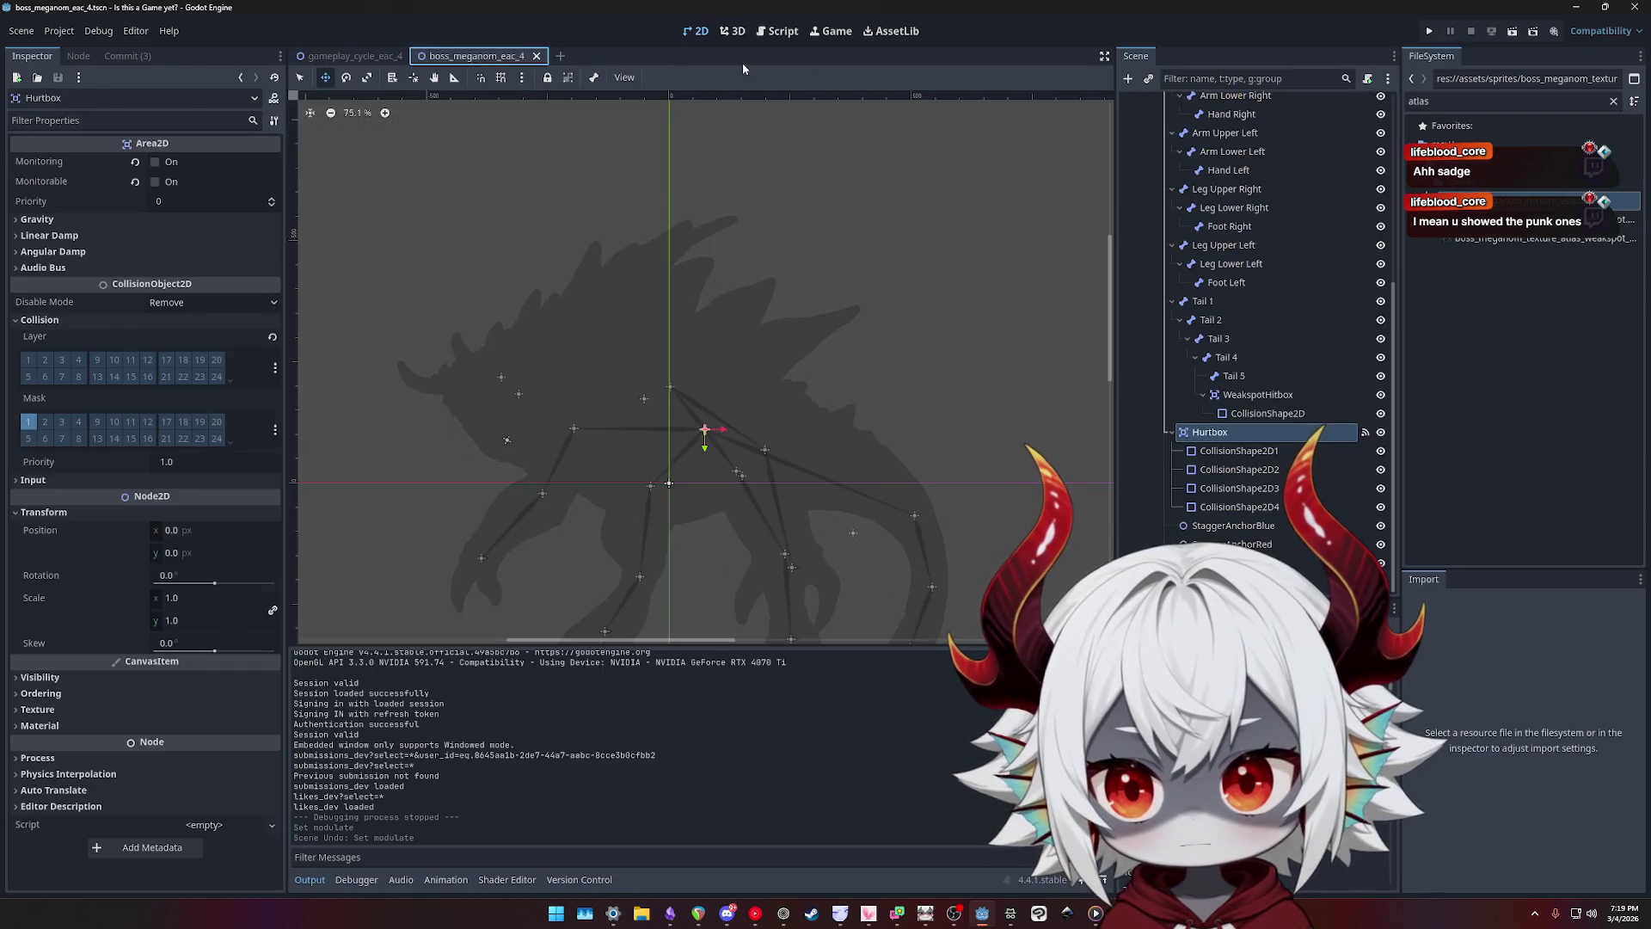
pyautogui.scroll(6, 1366, 172)
pyautogui.click(1365, 102)
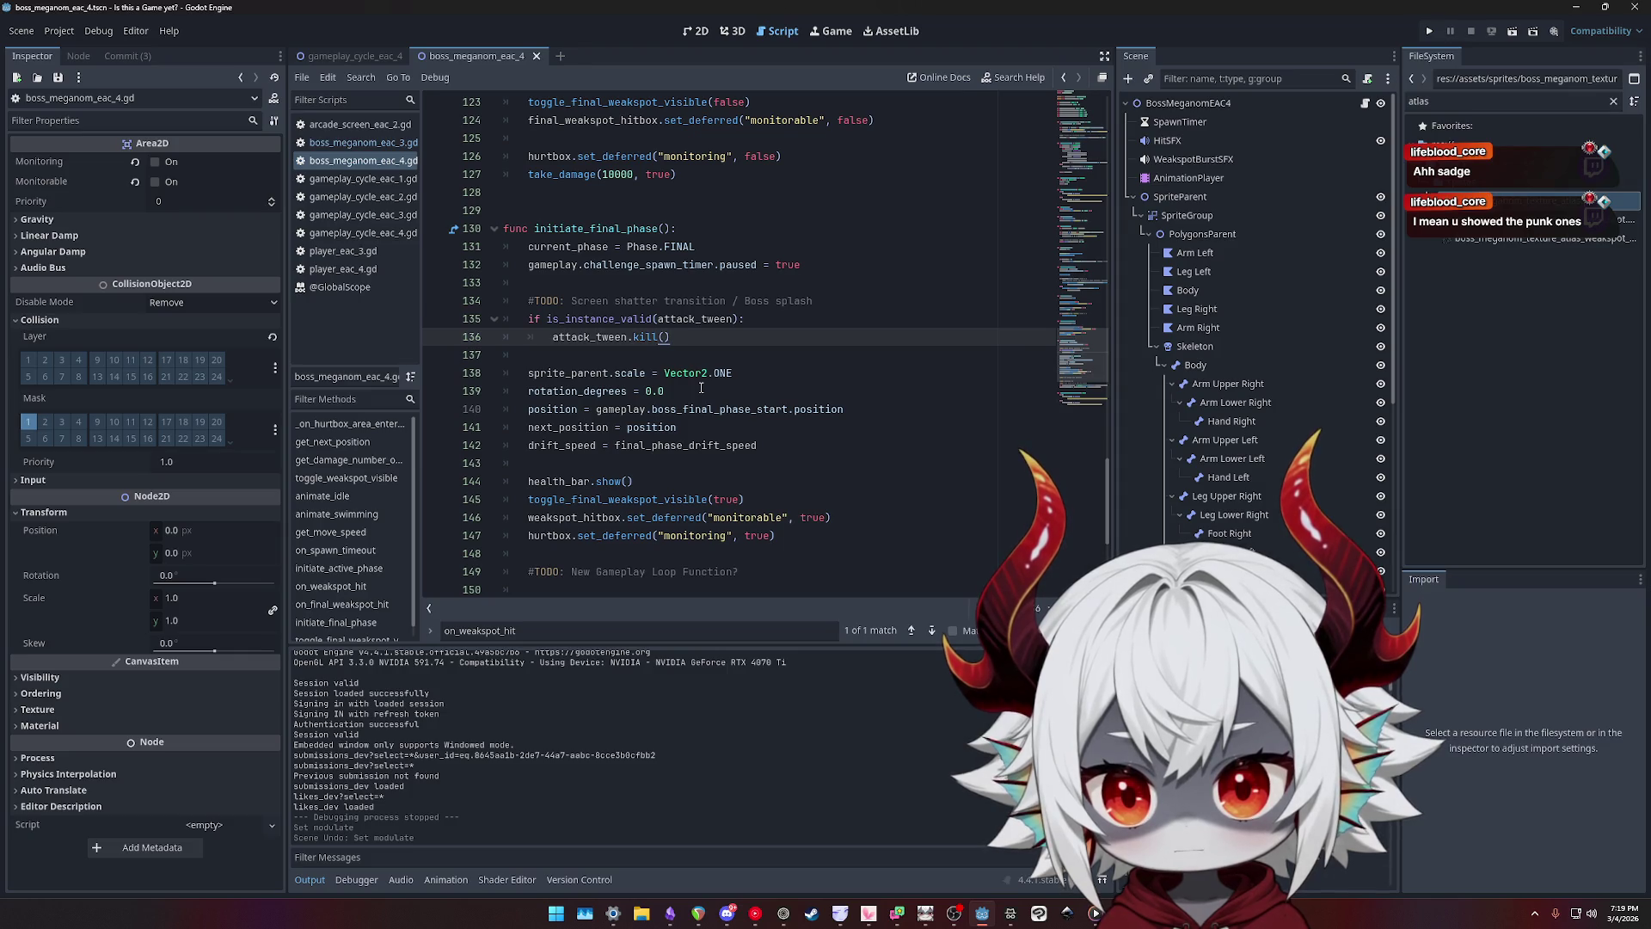
pyautogui.scroll(-5, 701, 389)
pyautogui.scroll(2, 704, 391)
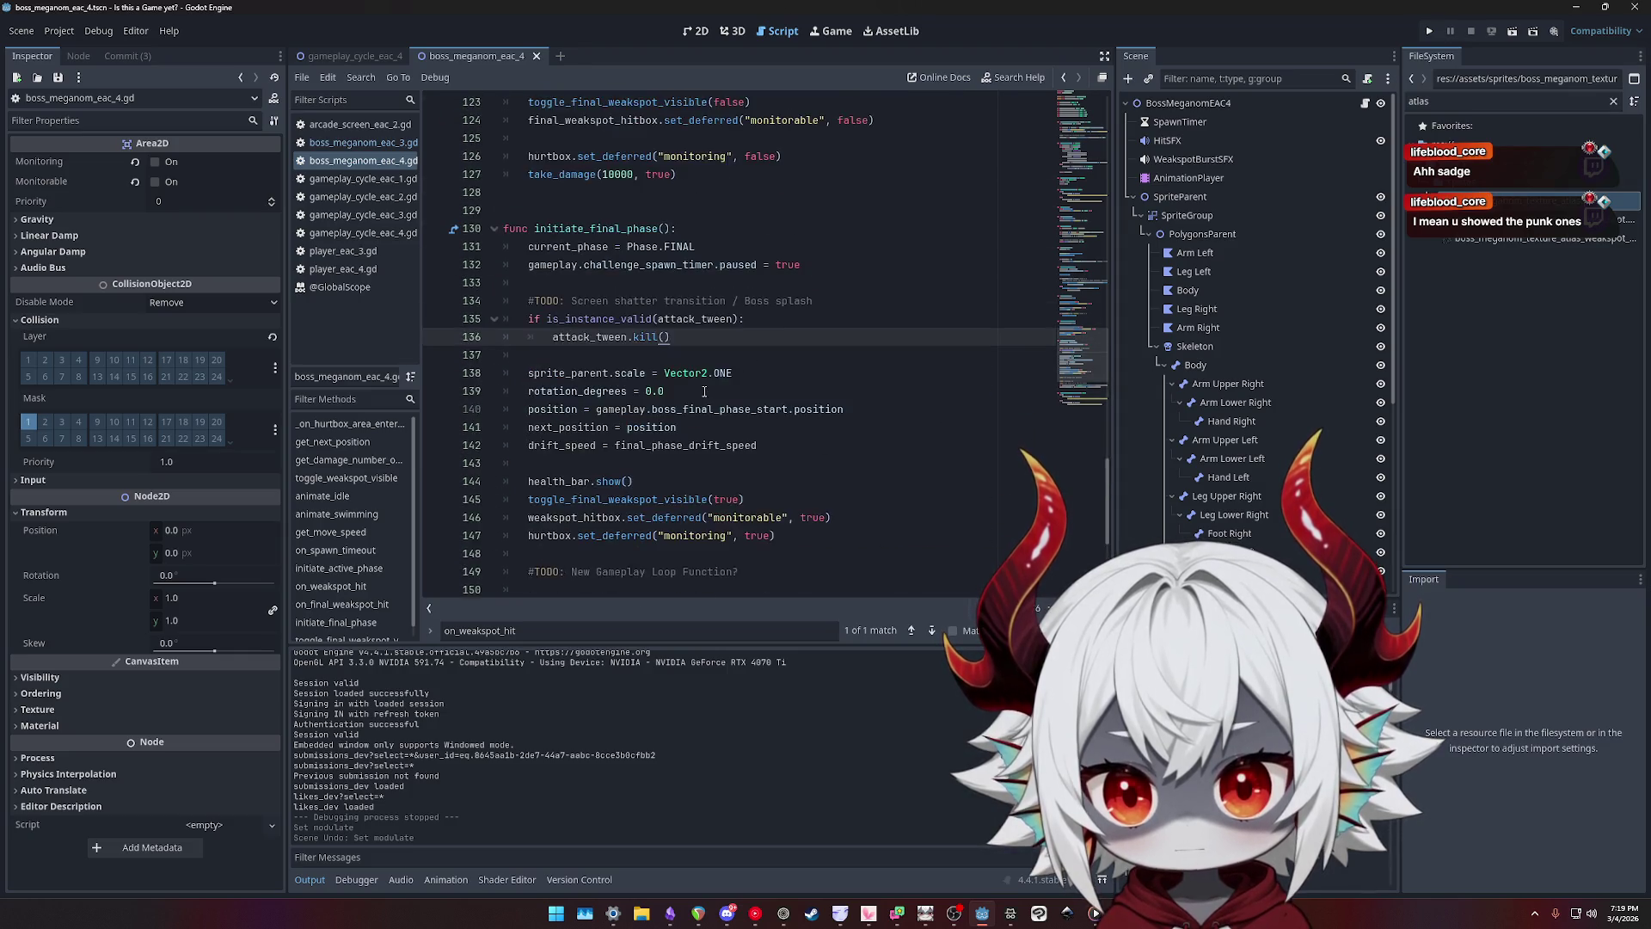
pyautogui.click(728, 337)
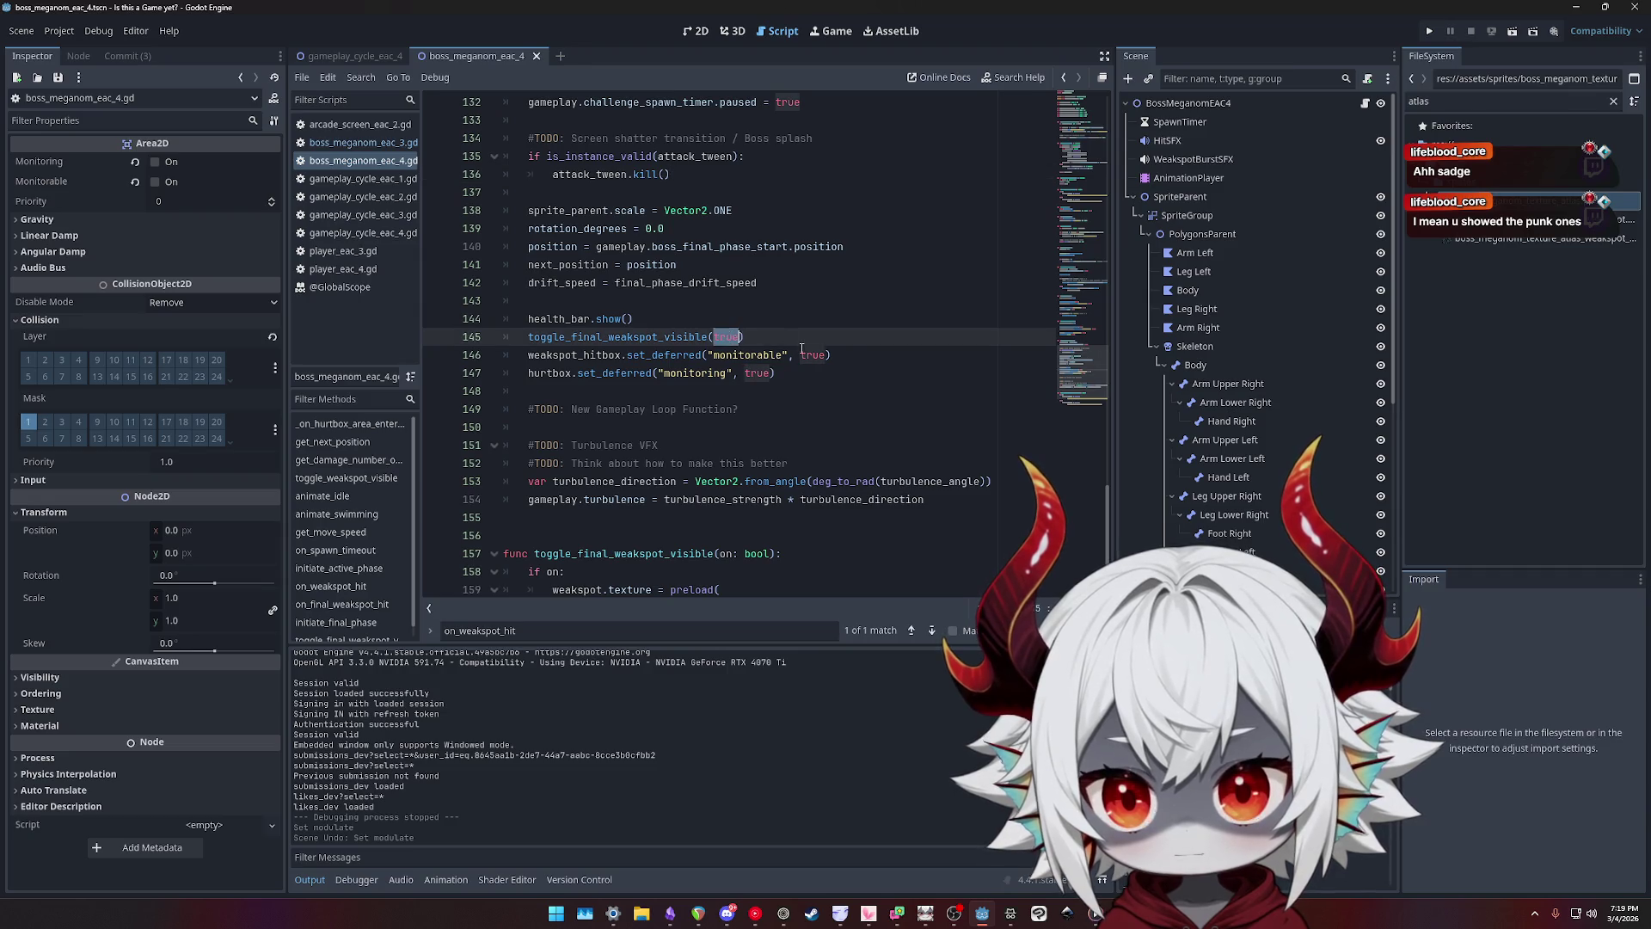
pyautogui.click(813, 380)
pyautogui.moveTo(813, 380); pyautogui.dragTo(486, 337)
pyautogui.click(809, 373)
pyautogui.moveTo(809, 372); pyautogui.dragTo(508, 337)
pyautogui.click(792, 372)
pyautogui.scroll(1, 792, 372)
pyautogui.moveTo(633, 372)
pyautogui.mouseDown()
pyautogui.moveTo(506, 347)
pyautogui.moveTo(743, 382)
pyautogui.mouseUp()
pyautogui.scroll(1, 506, 347)
pyautogui.moveTo(844, 354); pyautogui.dragTo(666, 336)
pyautogui.scroll(1, 680, 362)
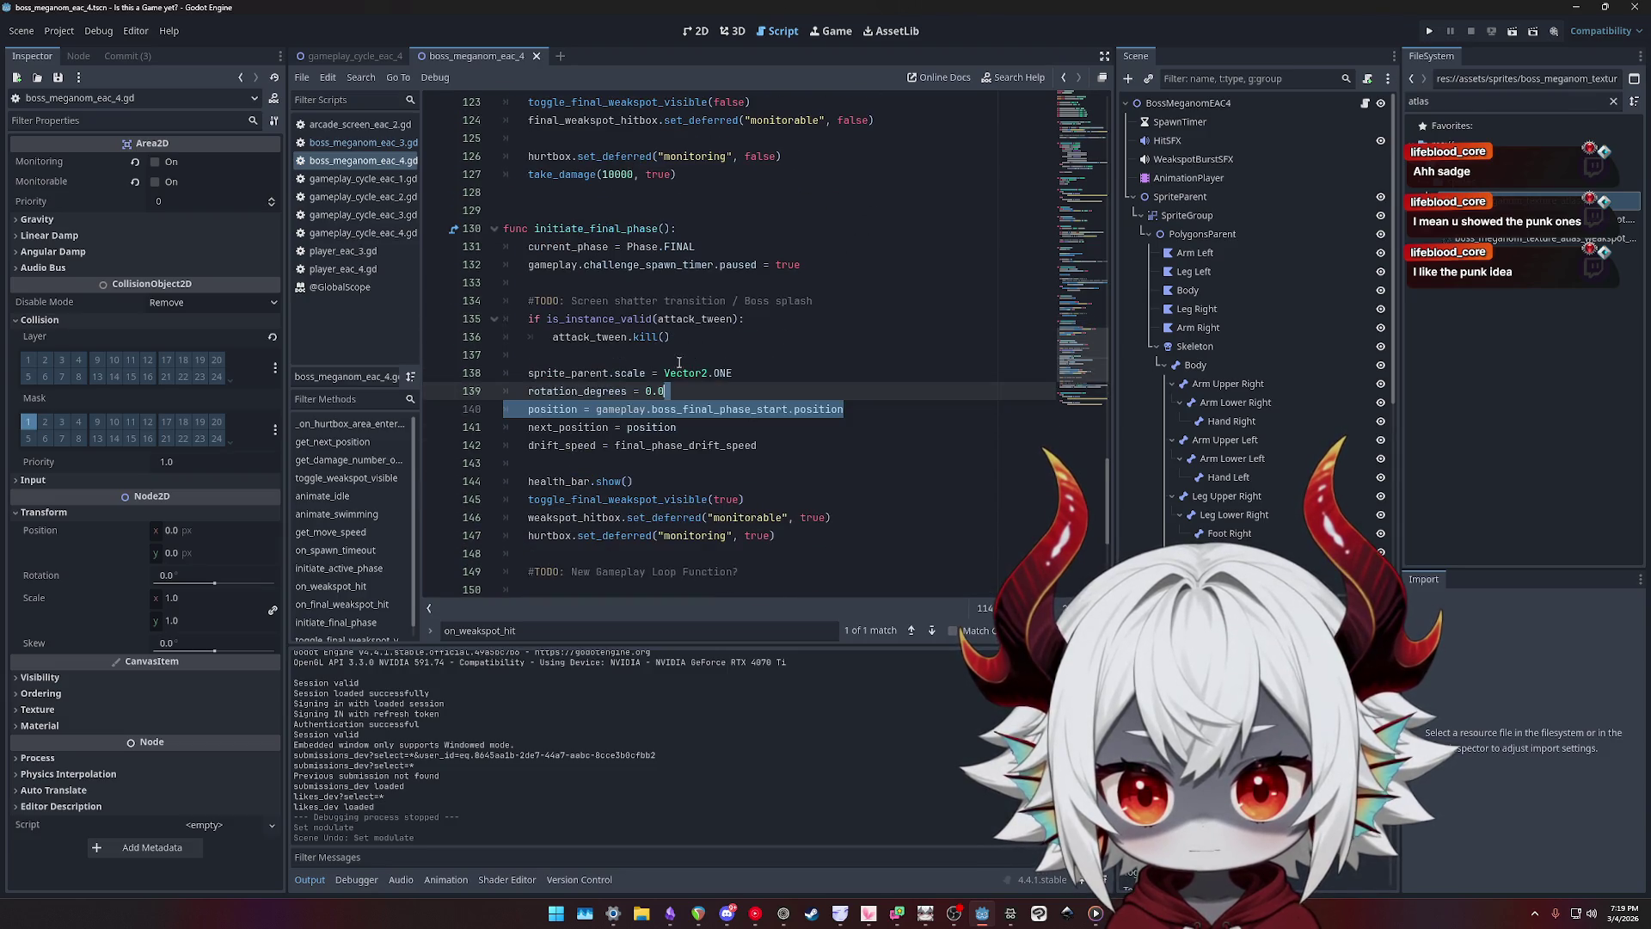
pyautogui.click(707, 352)
pyautogui.click(746, 335)
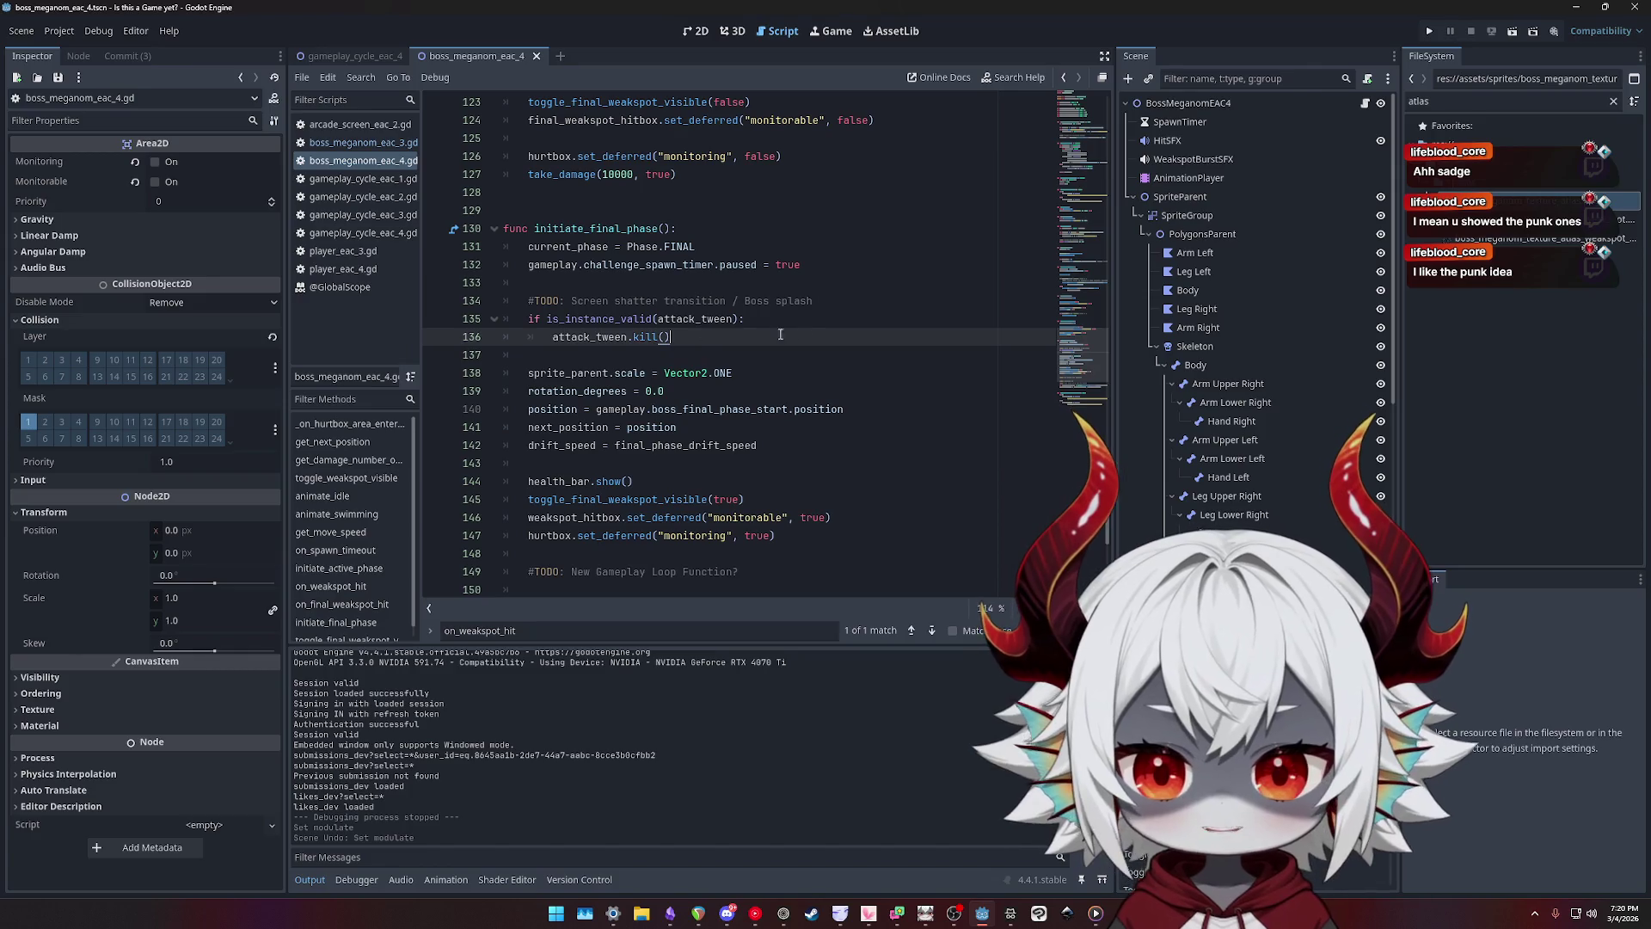
pyautogui.scroll(3, 833, 315)
pyautogui.click(689, 360)
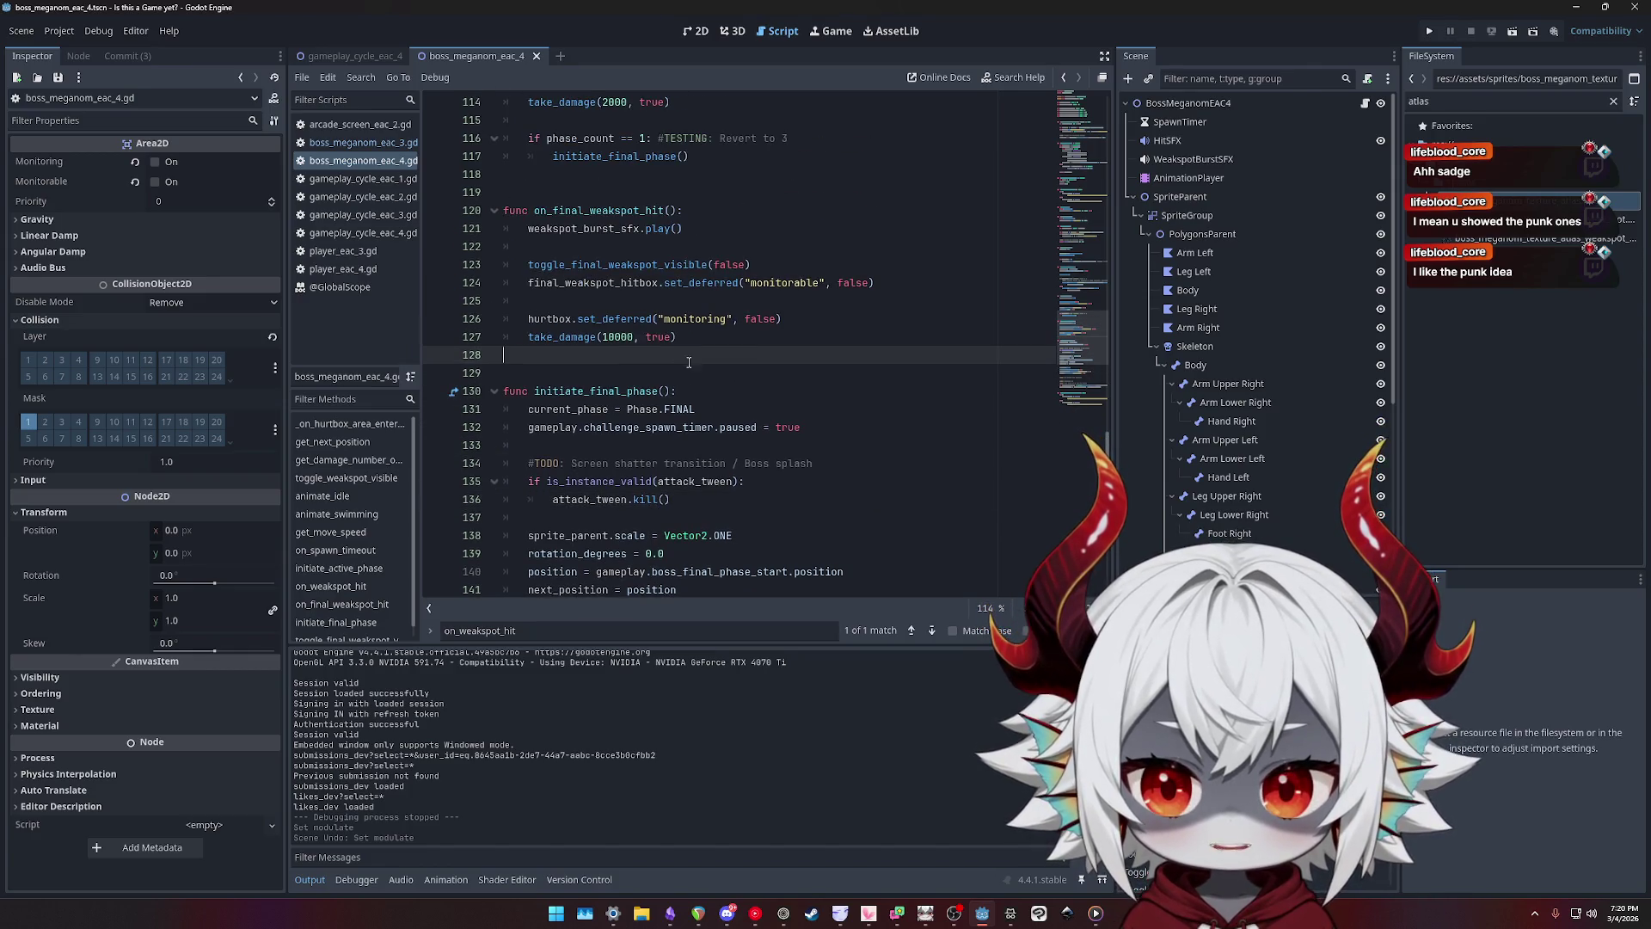
pyautogui.click(637, 373)
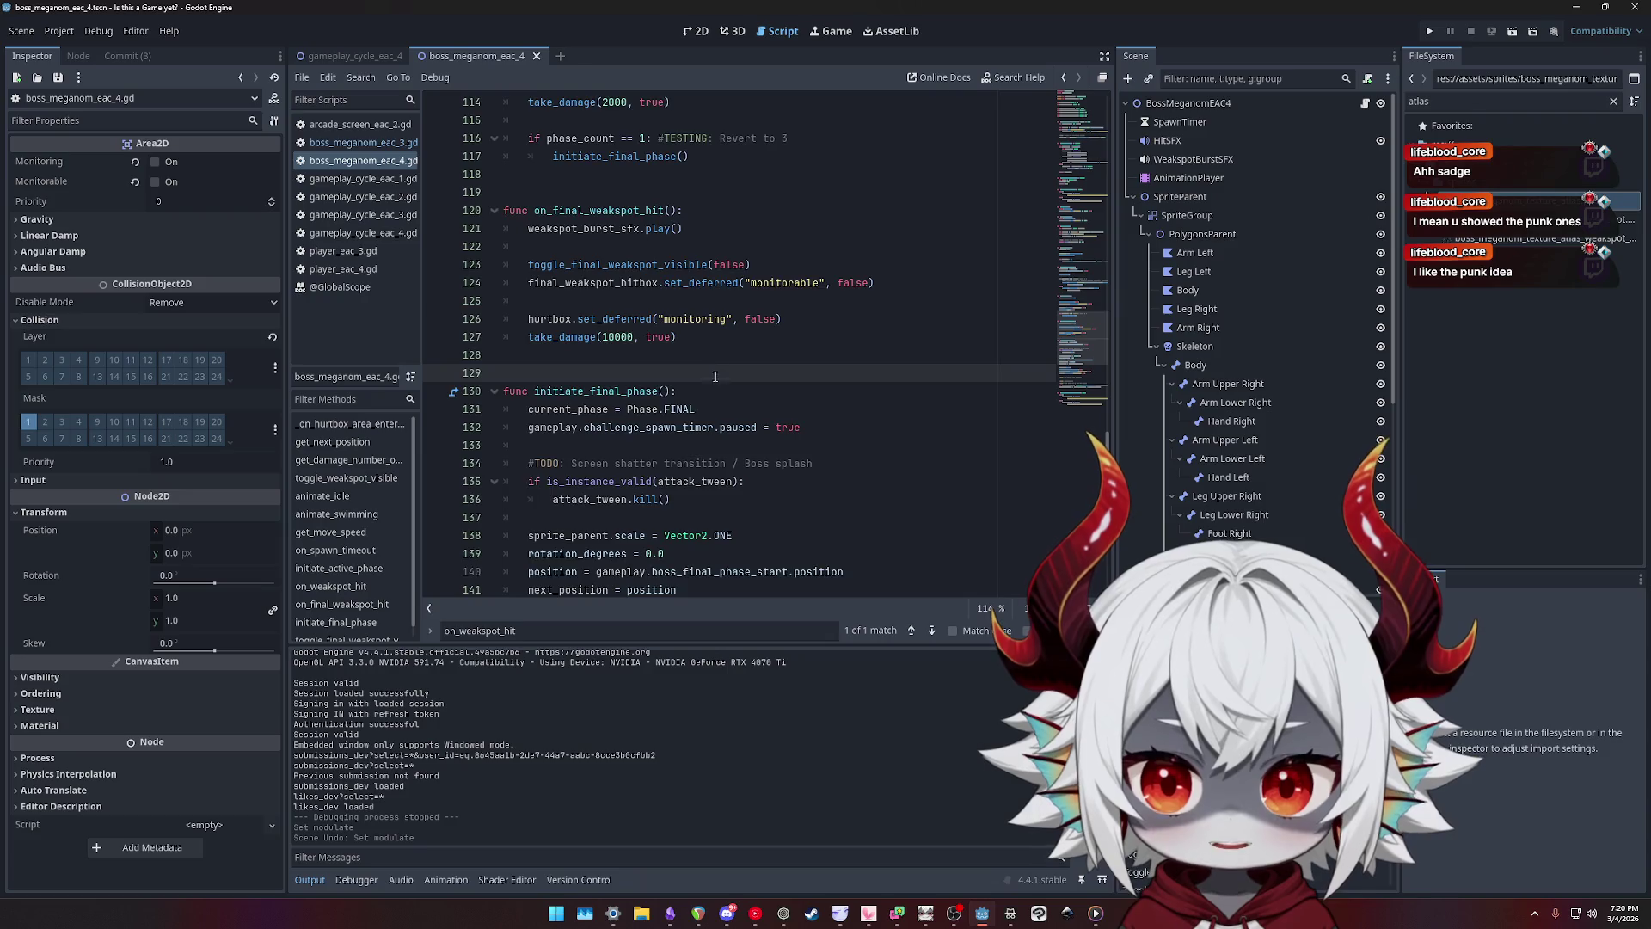
pyautogui.scroll(3, 715, 376)
pyautogui.click(729, 353)
pyautogui.click(733, 340)
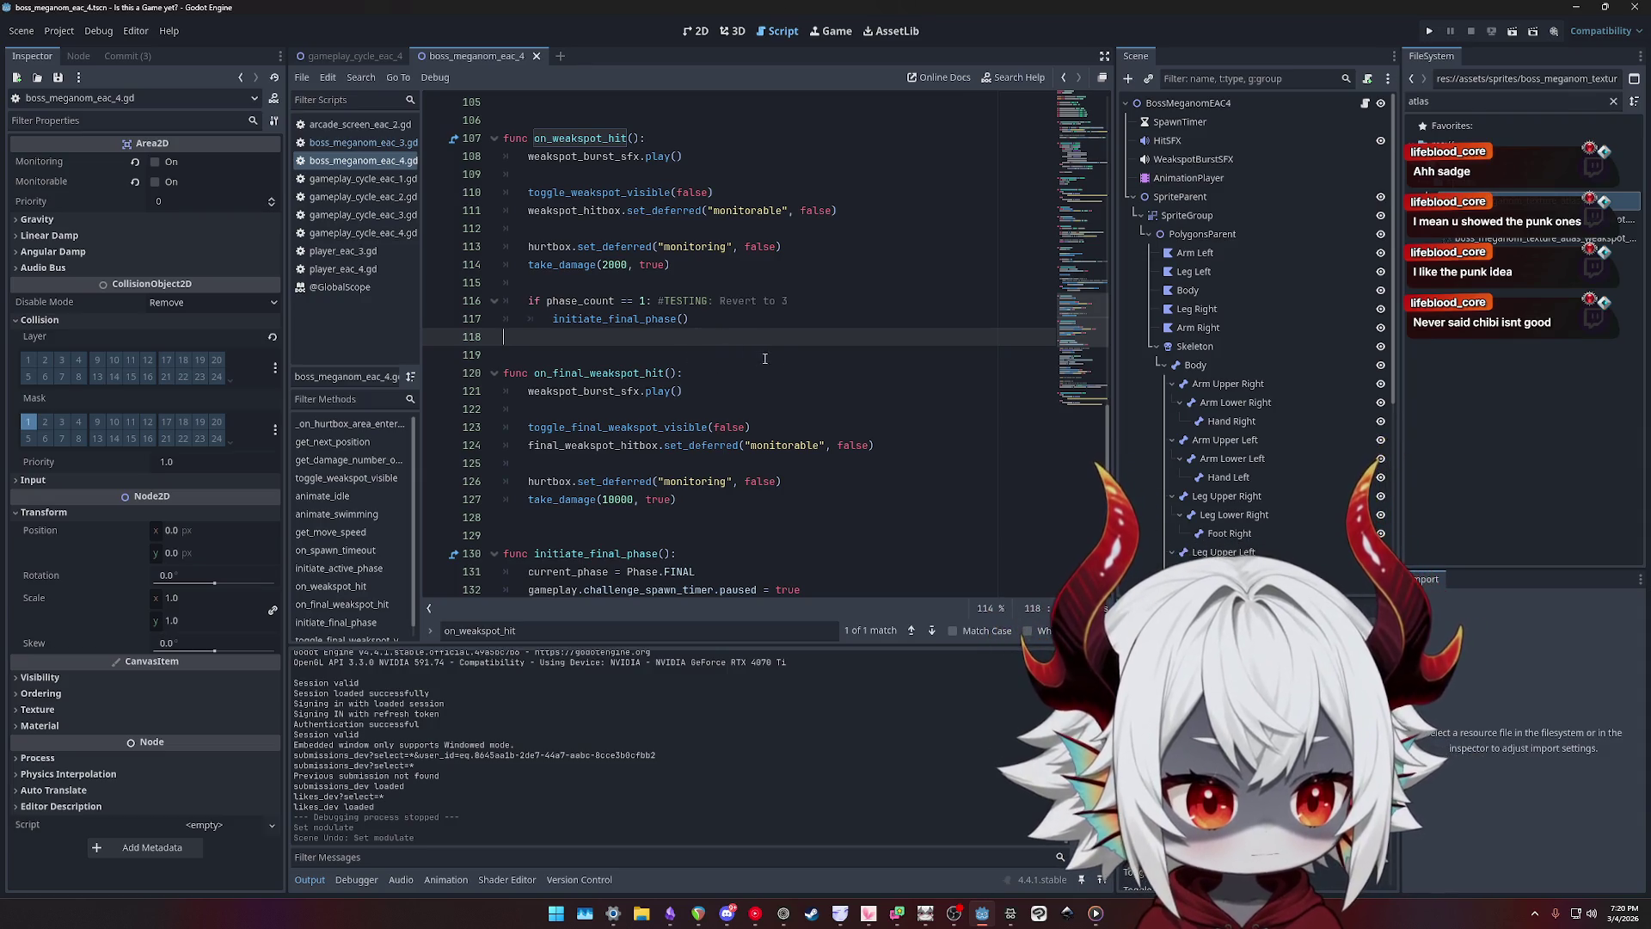
pyautogui.scroll(-11, 805, 363)
pyautogui.click(631, 423)
pyautogui.scroll(13, 814, 385)
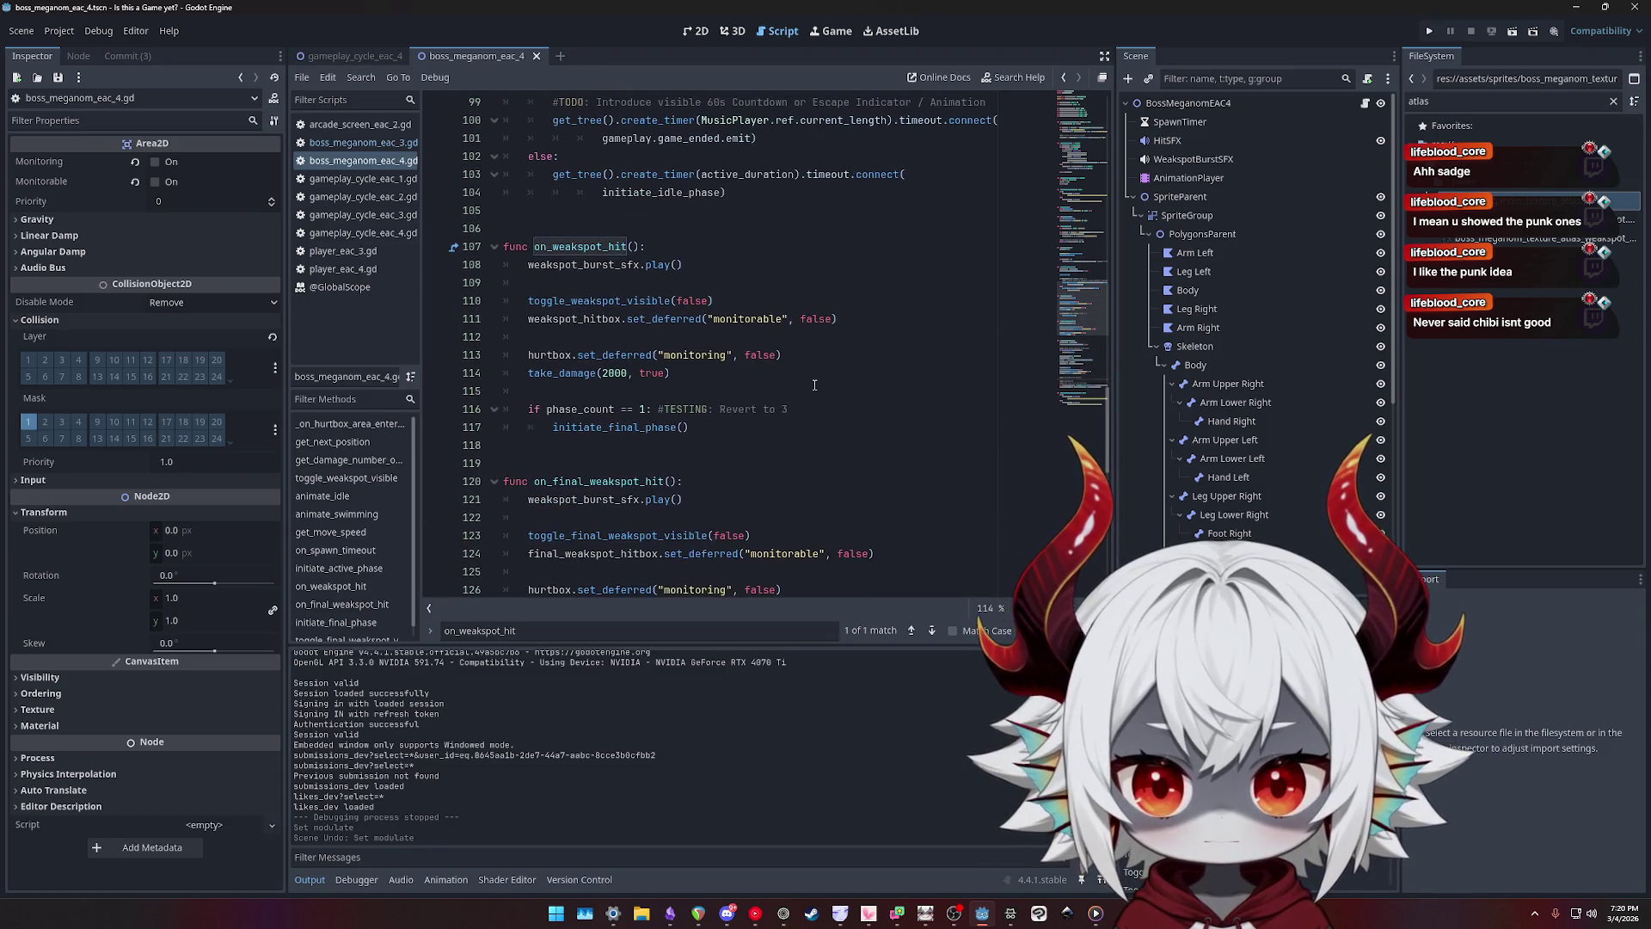
pyautogui.click(753, 387)
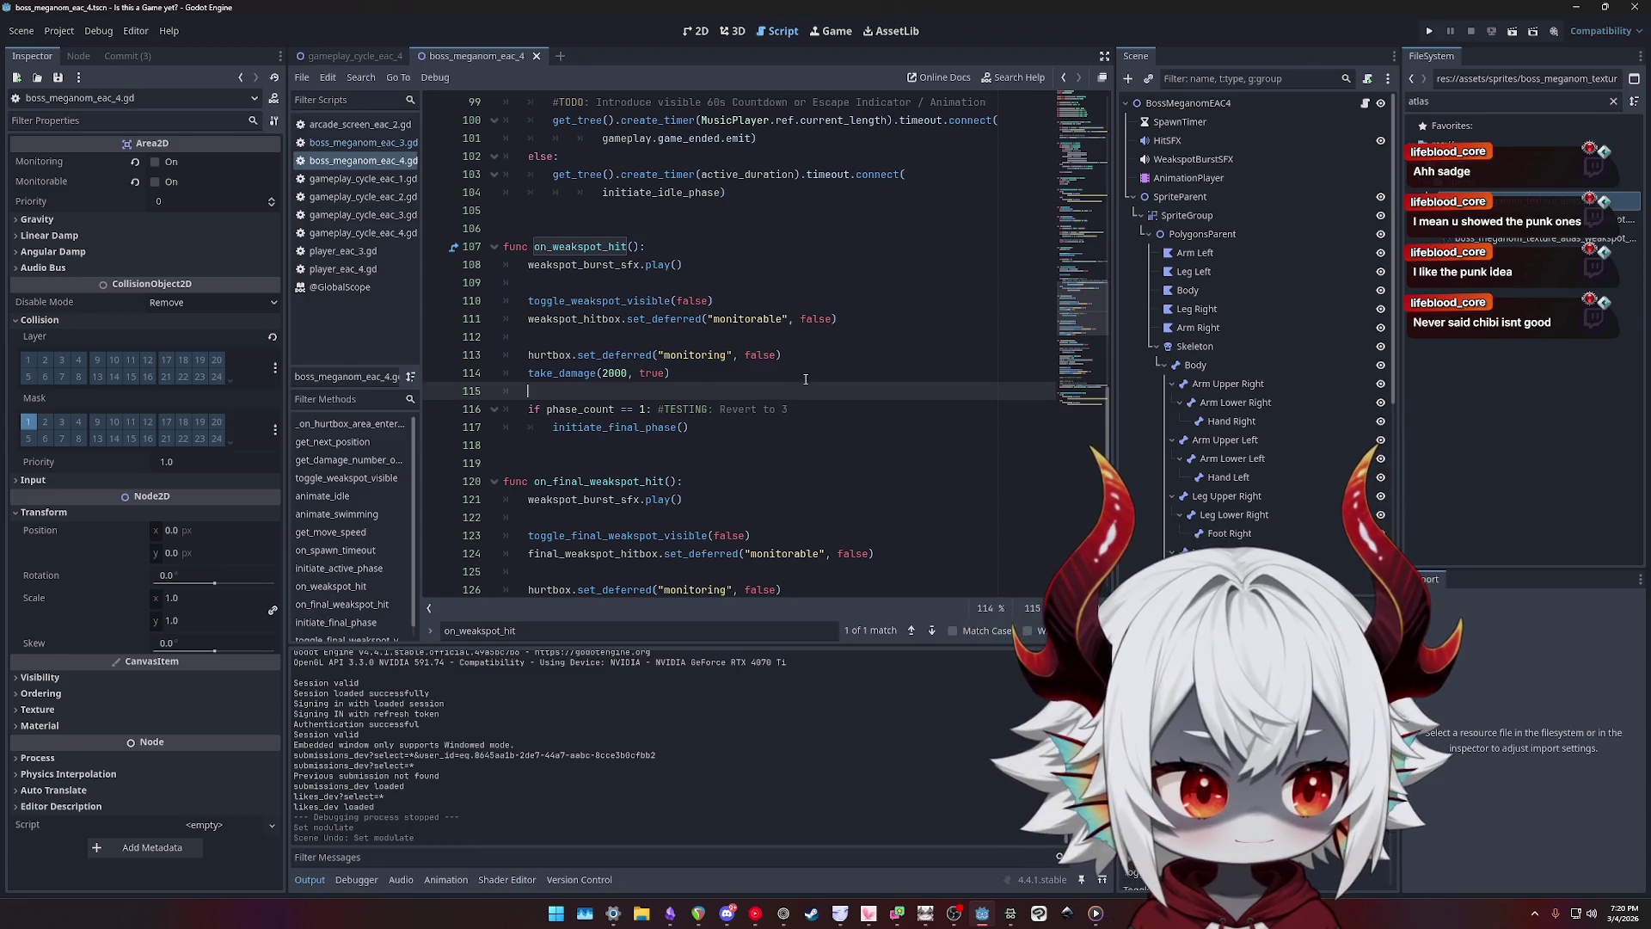
pyautogui.scroll(2, 806, 379)
pyautogui.click(701, 331)
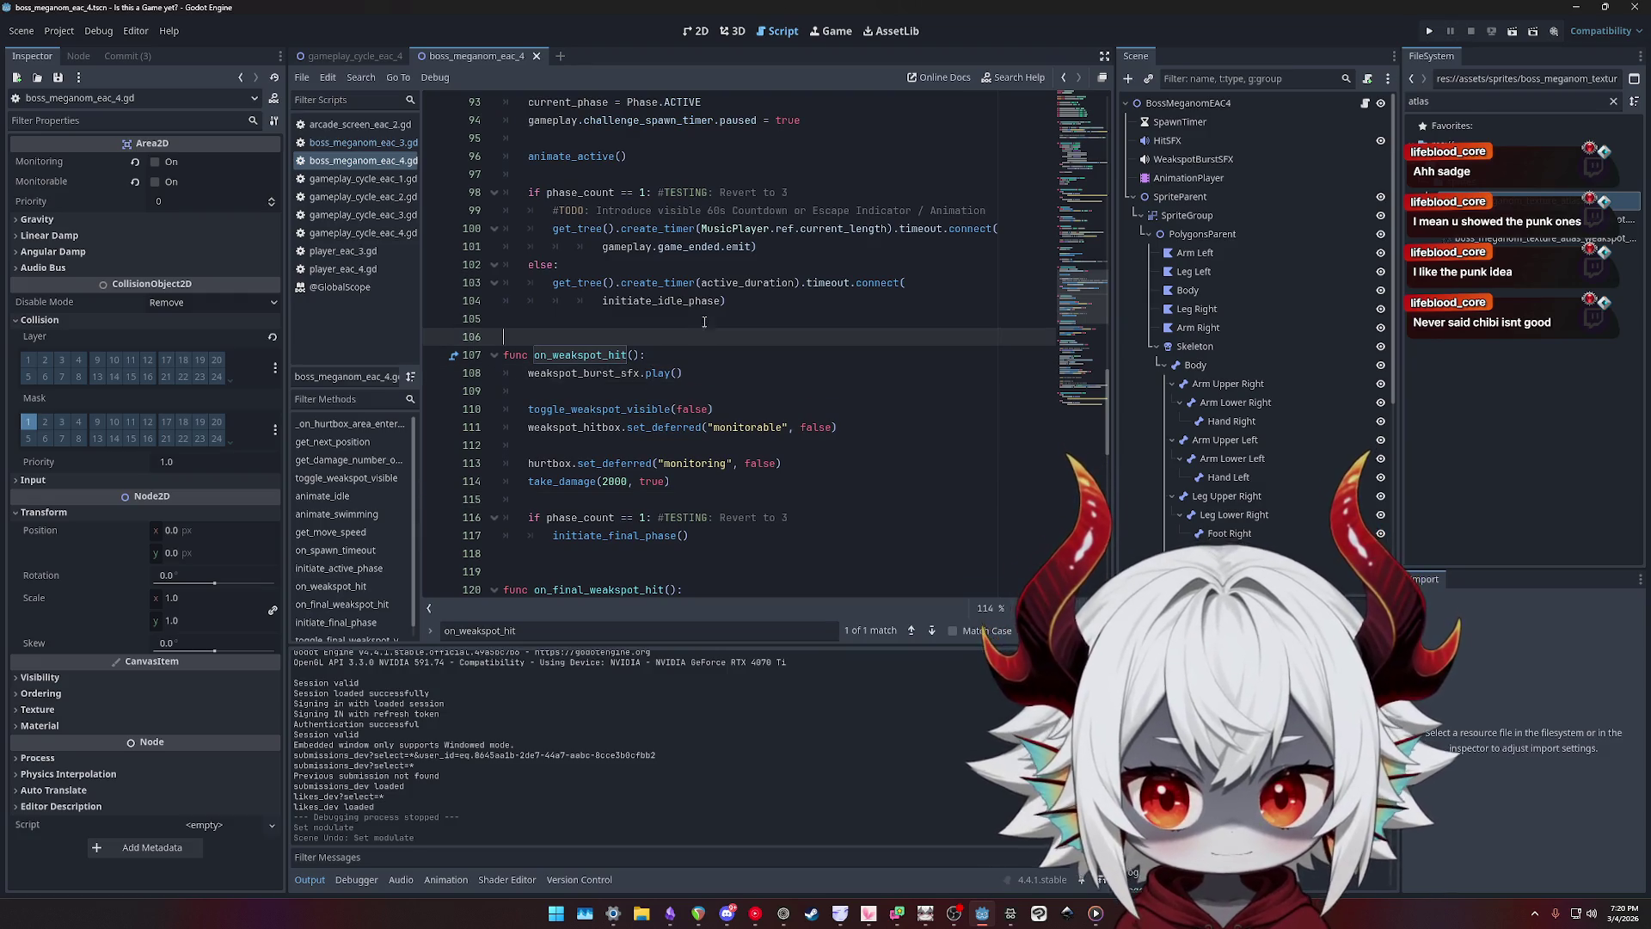
pyautogui.scroll(4, 704, 322)
pyautogui.click(758, 393)
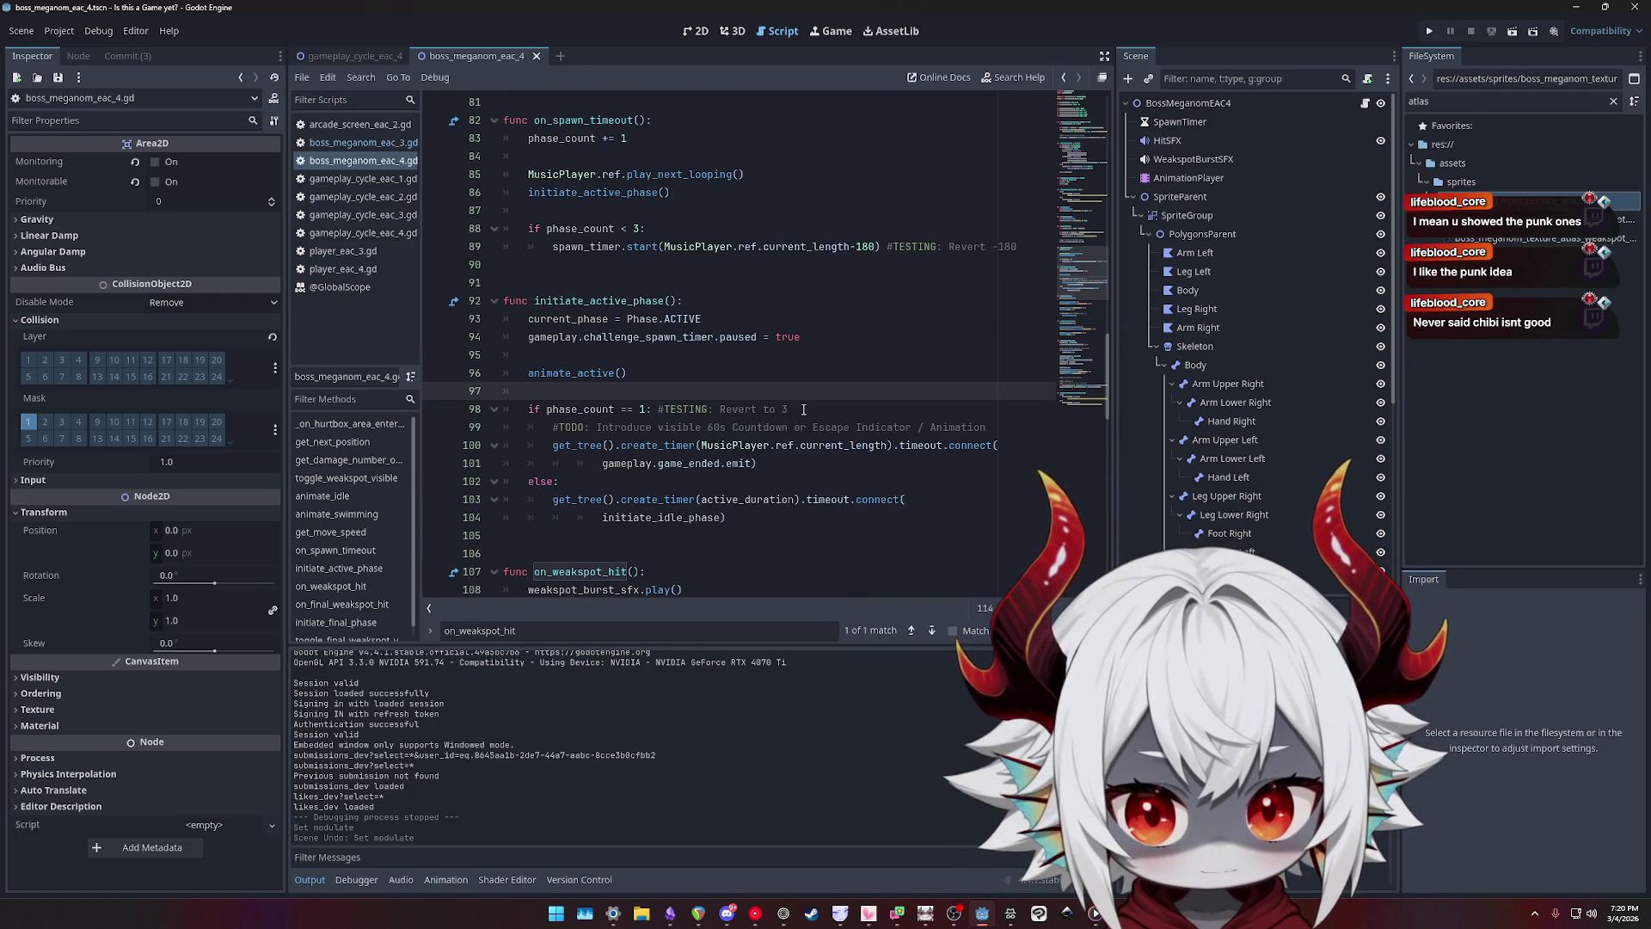
pyautogui.scroll(4, 768, 379)
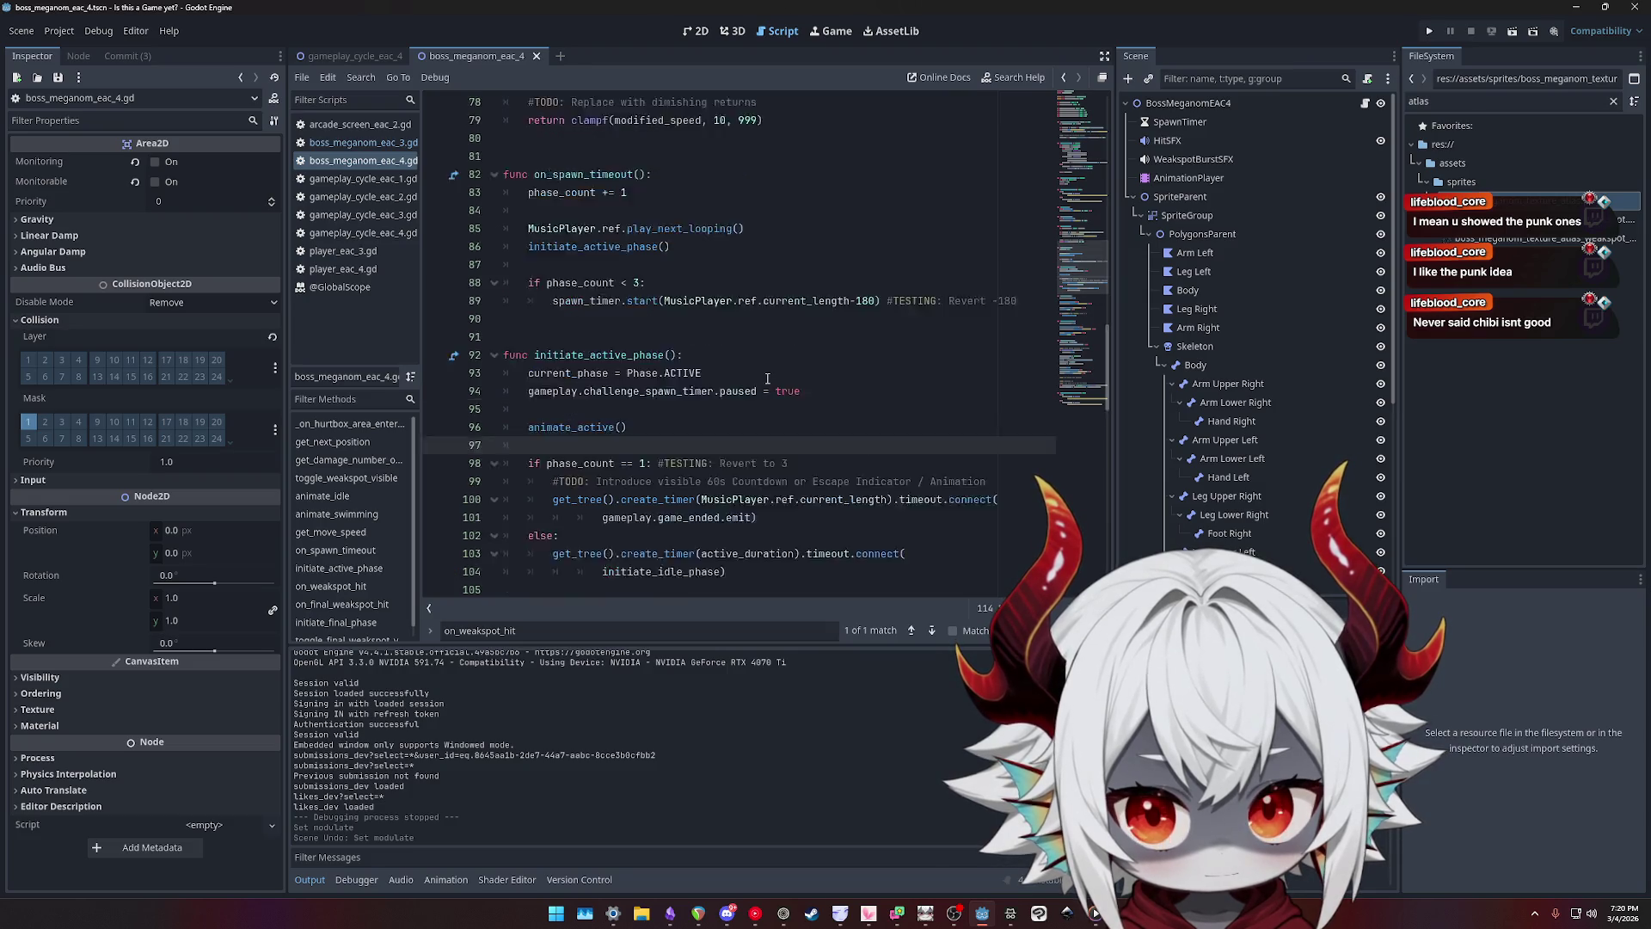
pyautogui.scroll(1, 768, 379)
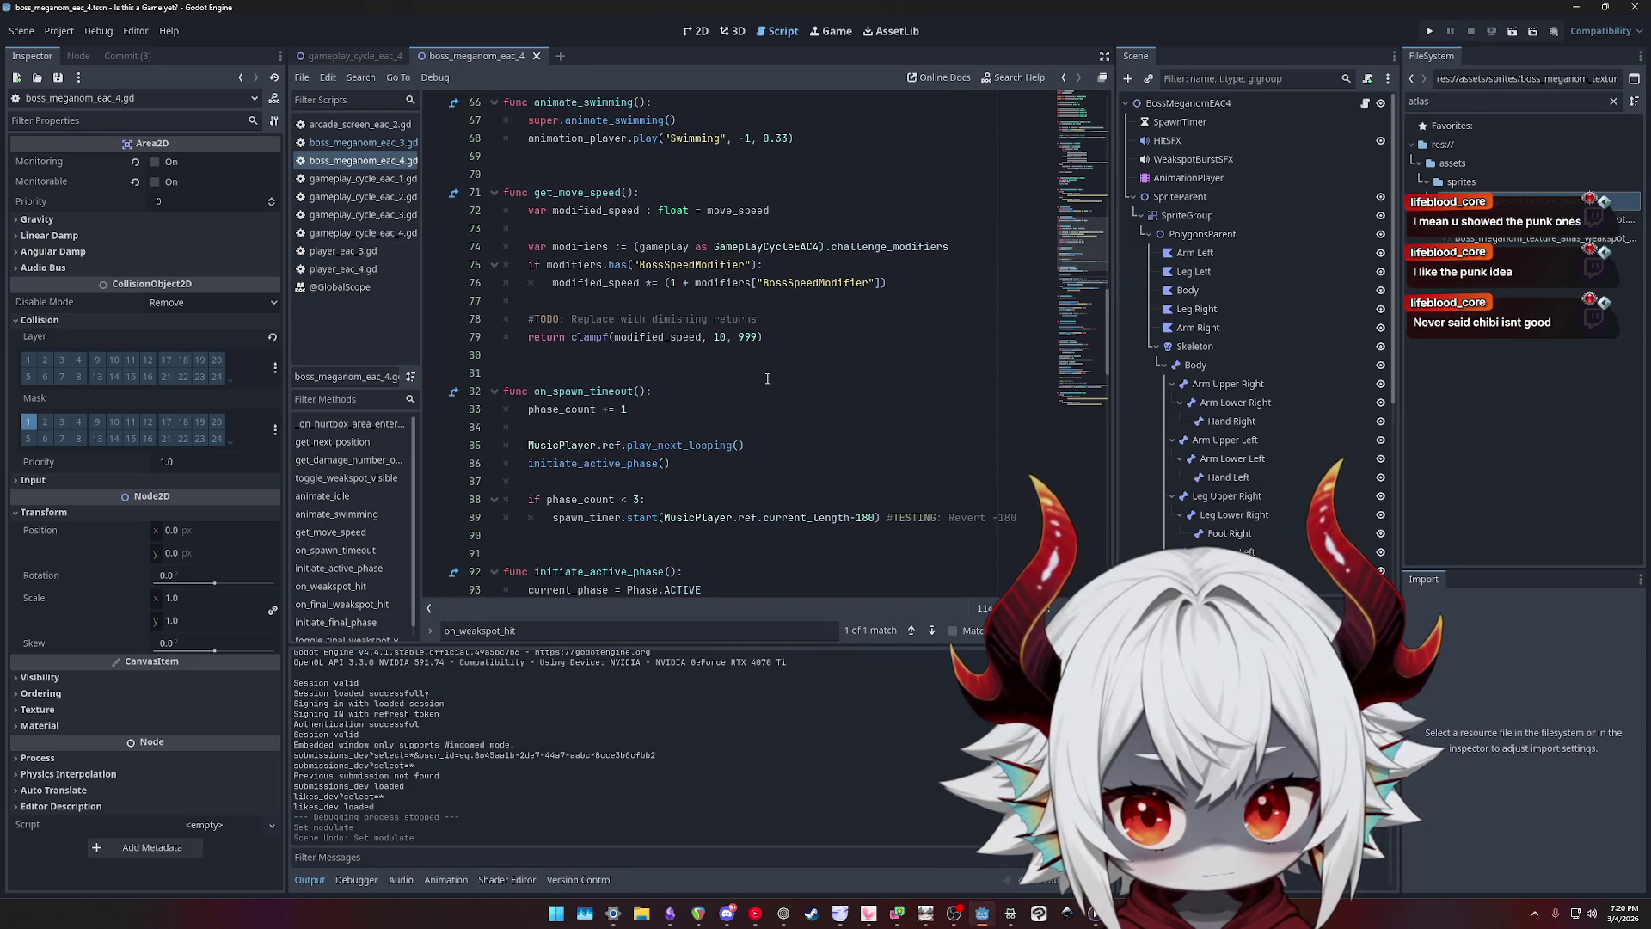
pyautogui.scroll(-15, 768, 379)
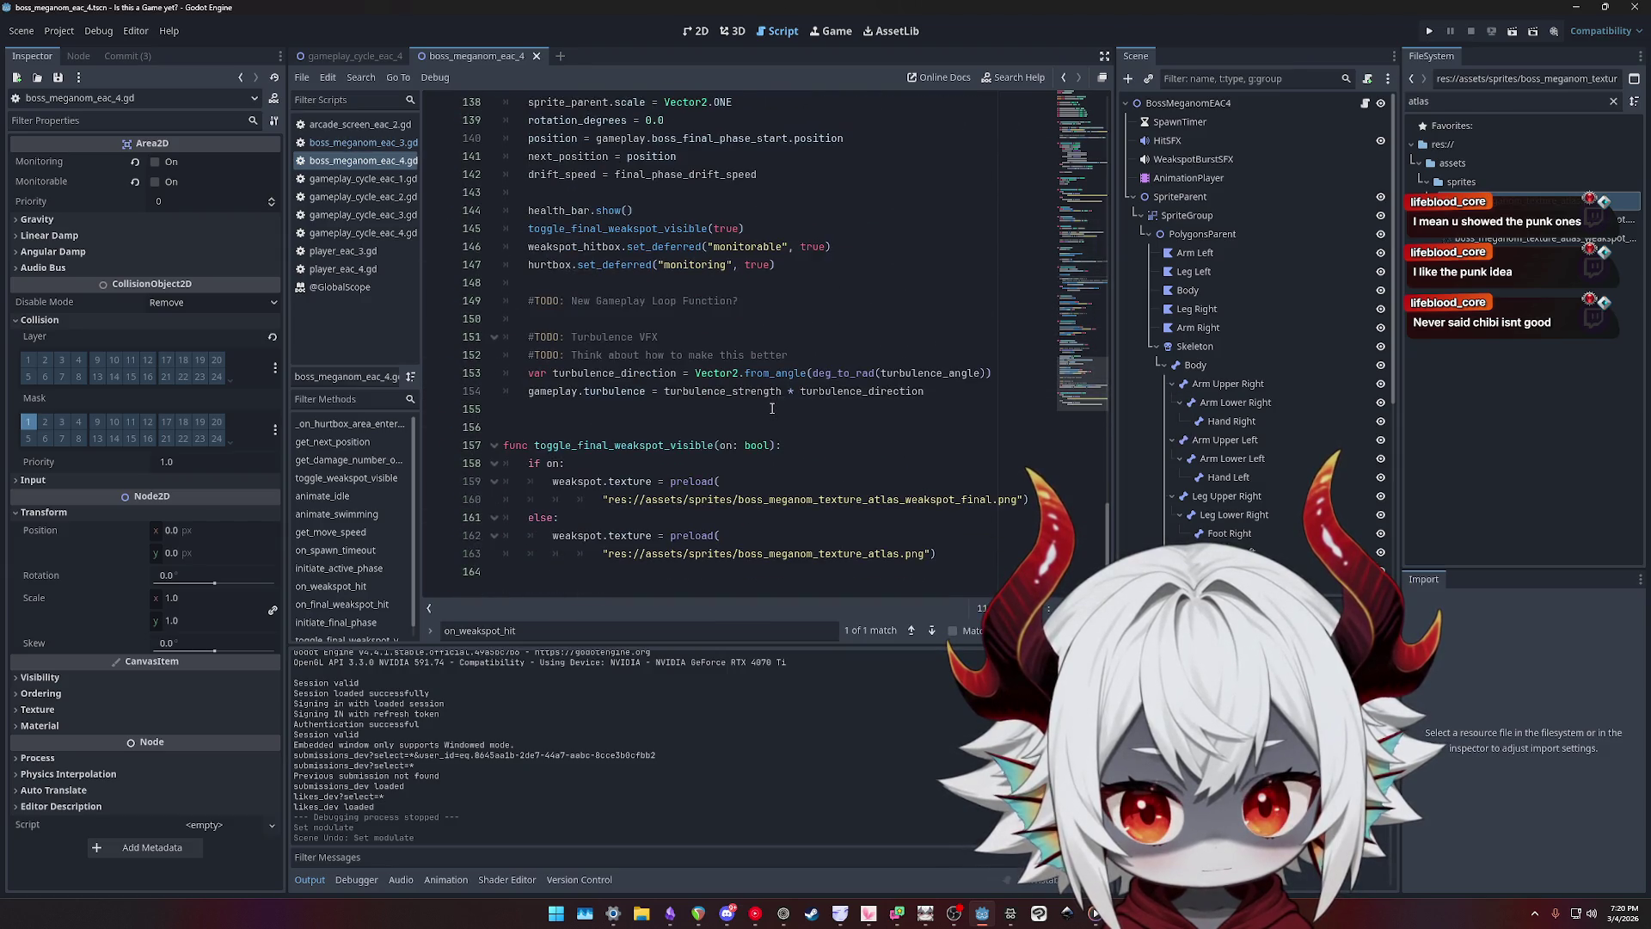
pyautogui.scroll(3, 772, 408)
pyautogui.scroll(5, 808, 410)
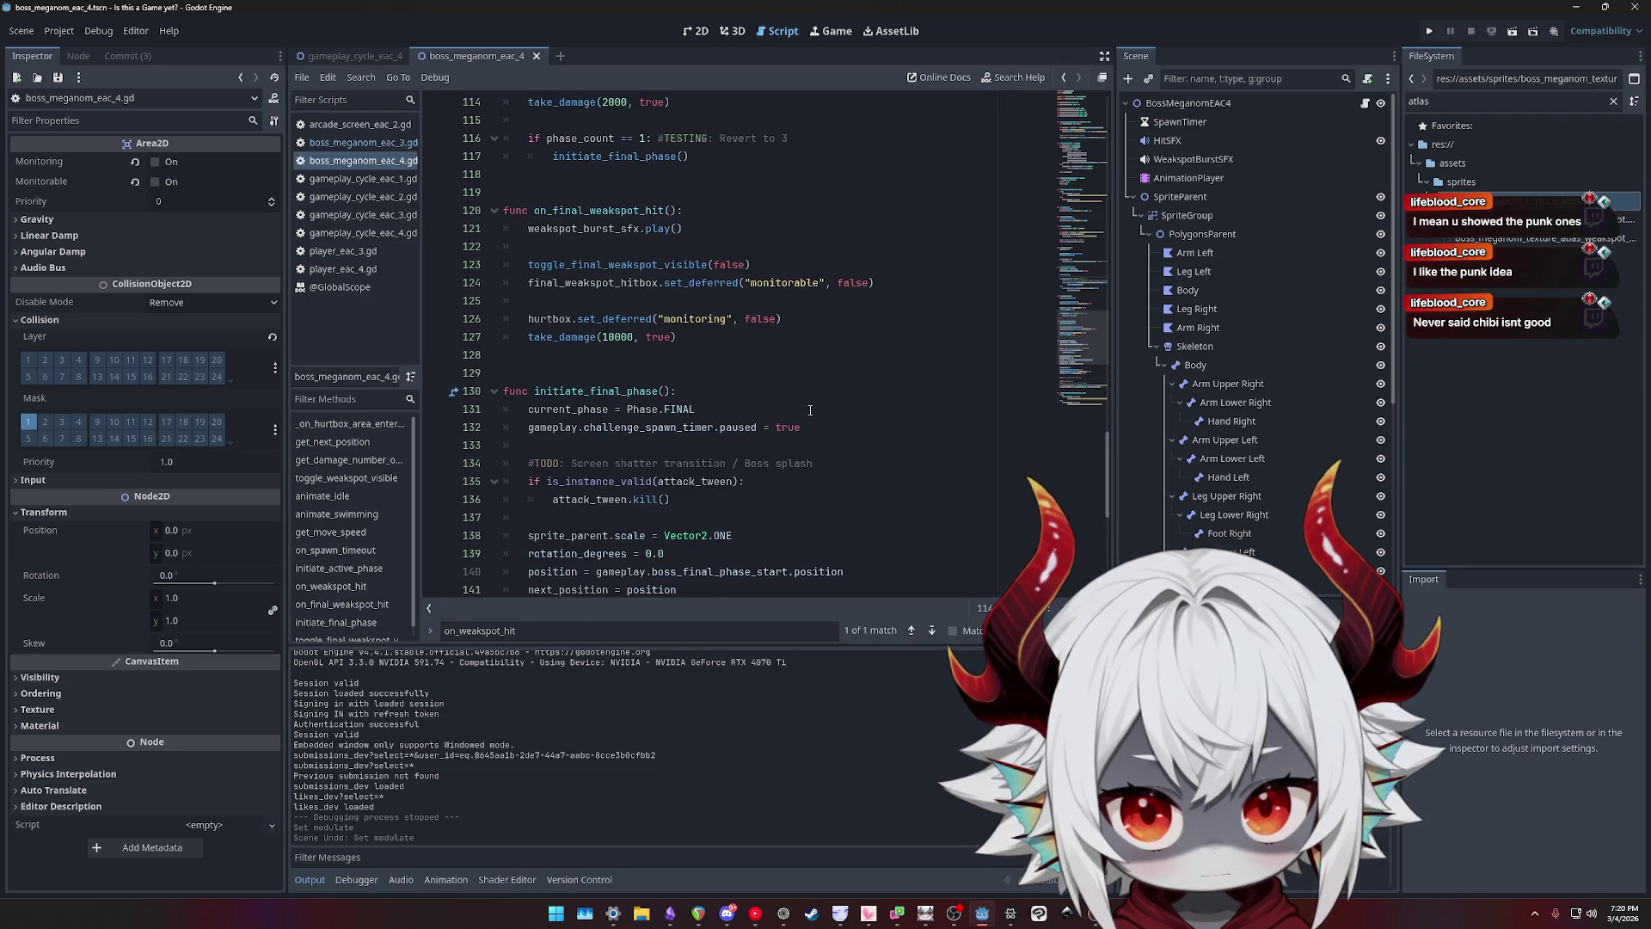
pyautogui.doubleClick(582, 282)
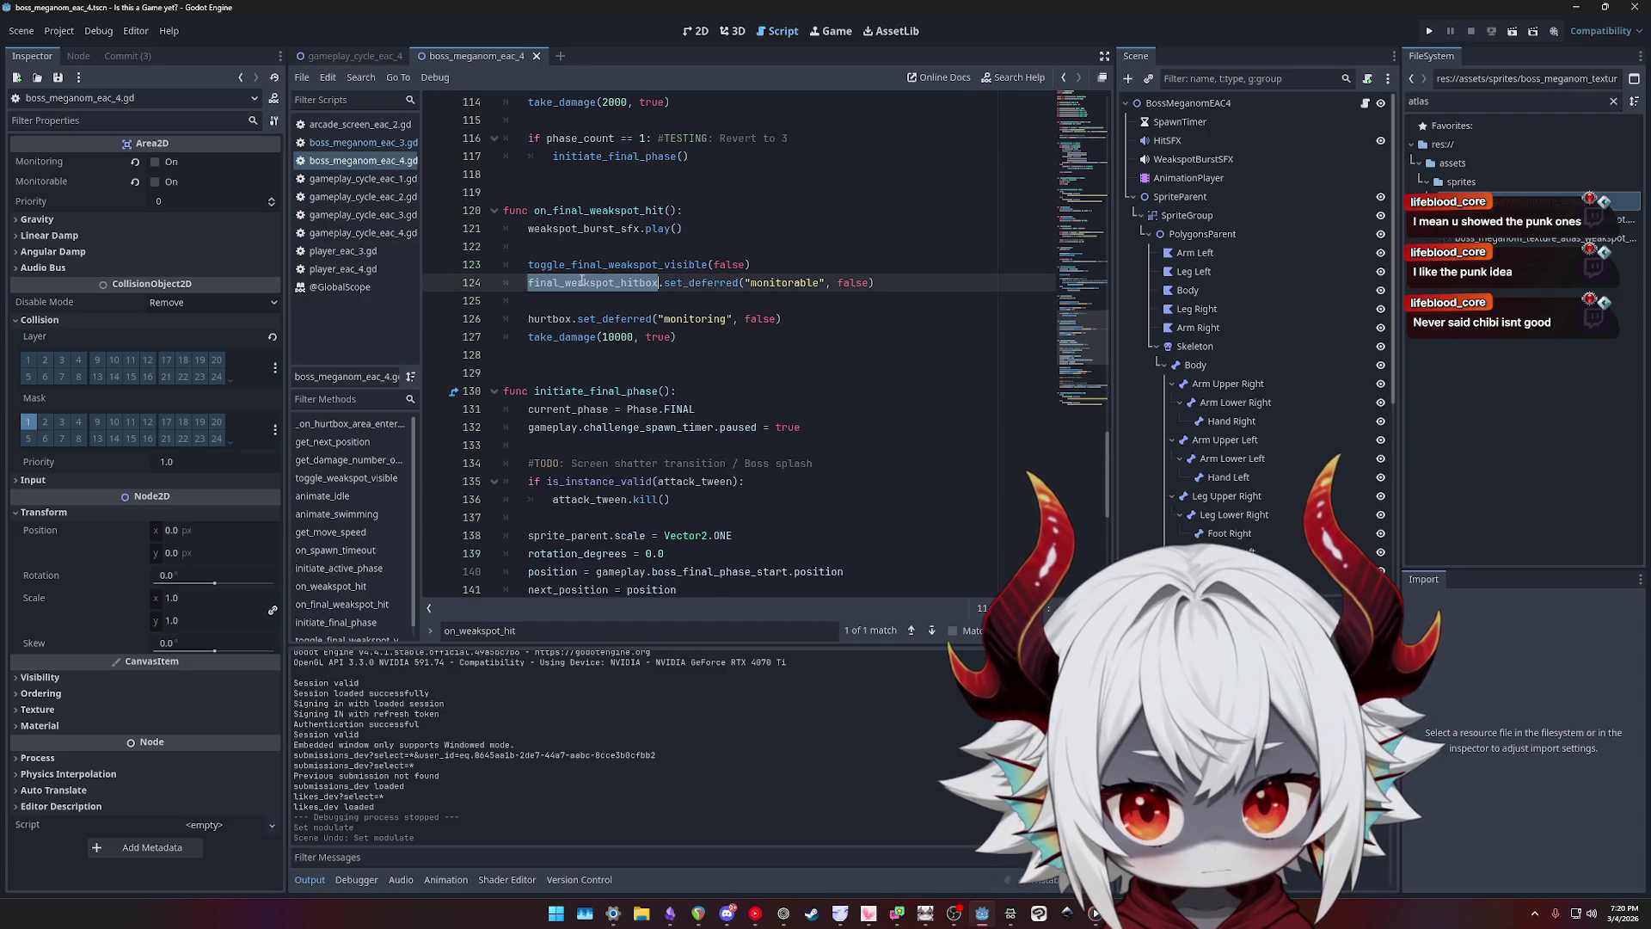
pyautogui.click(707, 286)
pyautogui.click(782, 284)
pyautogui.click(882, 284)
pyautogui.click(785, 318)
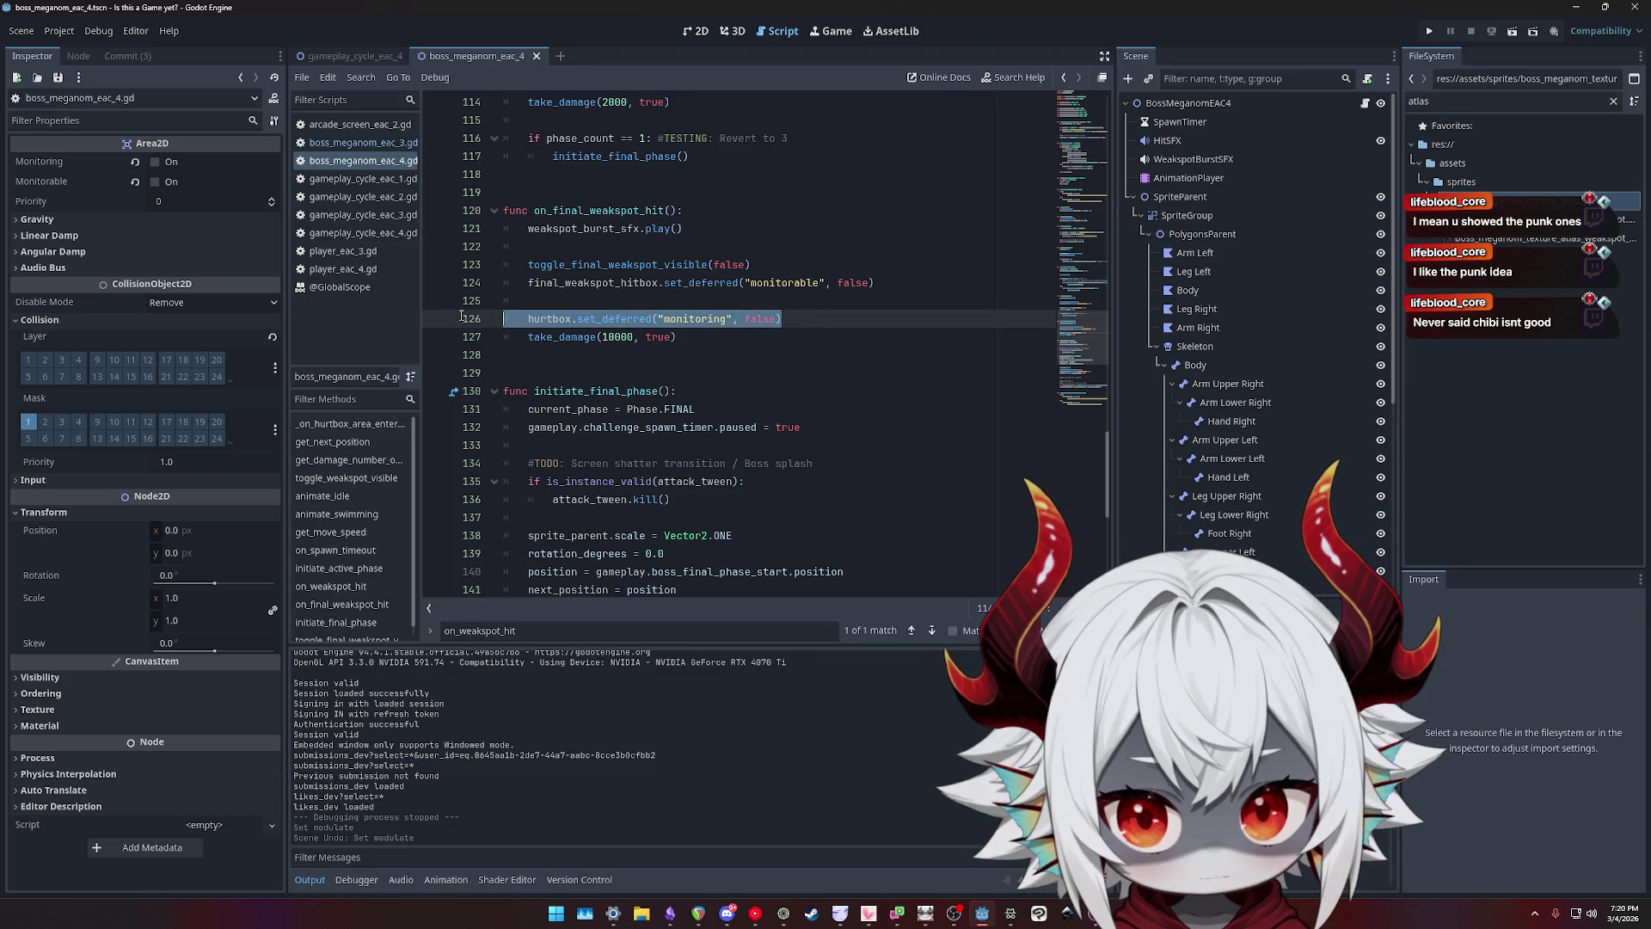
pyautogui.press('Up')
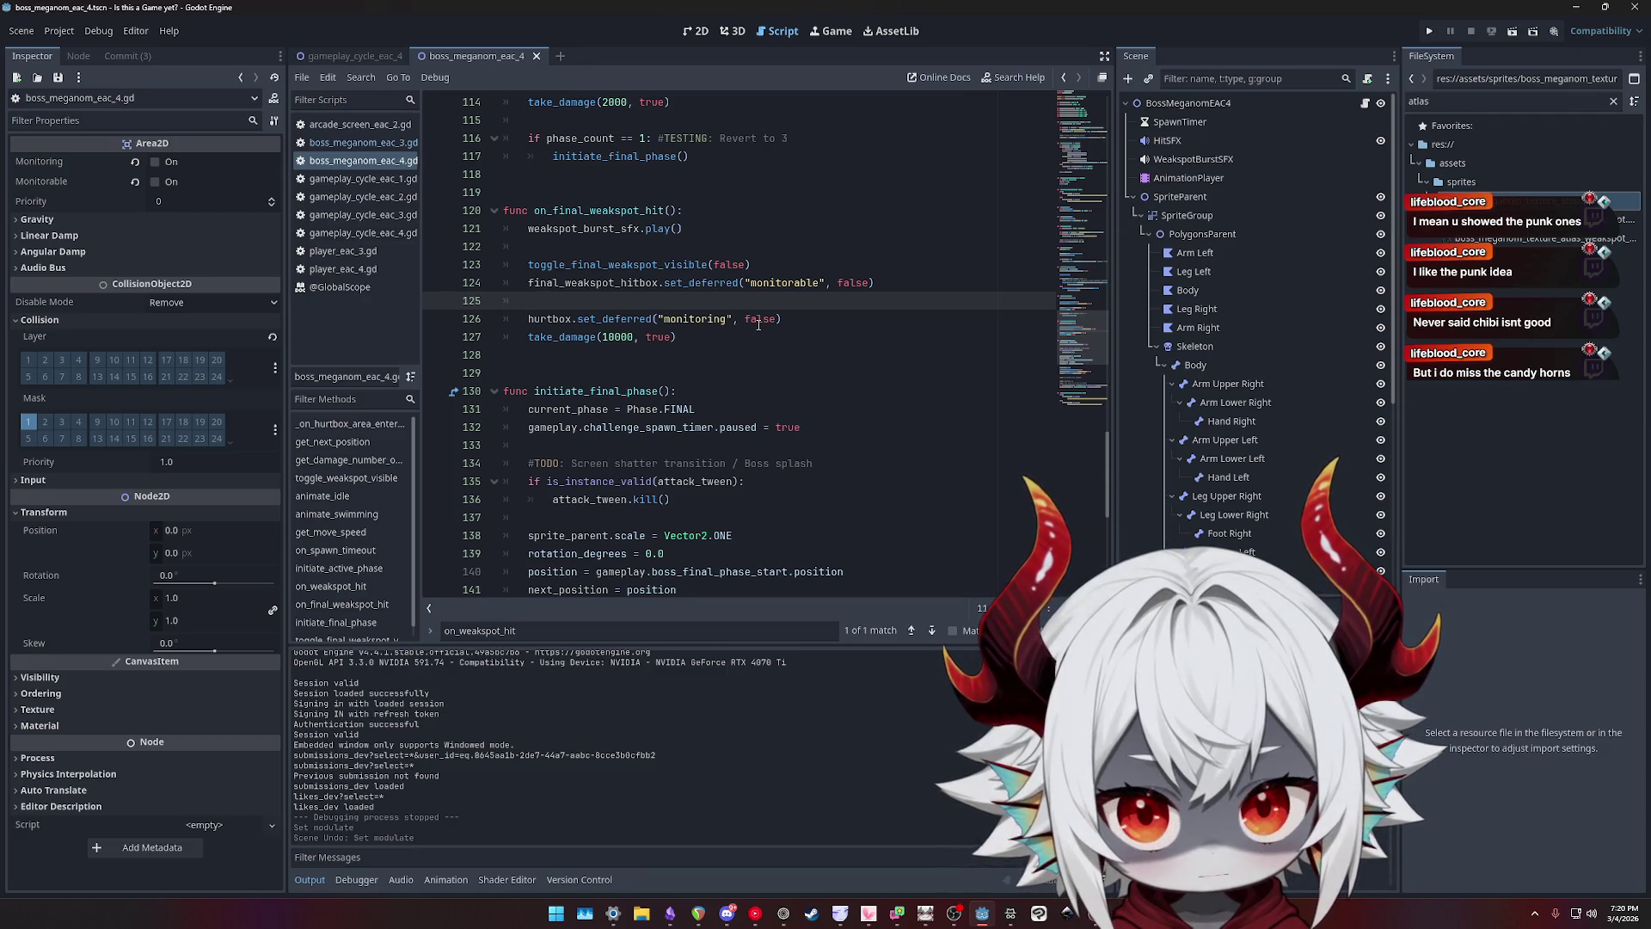
# - Run the project from the boss scene's 2D view and start a bubble round
pyautogui.click(702, 32)
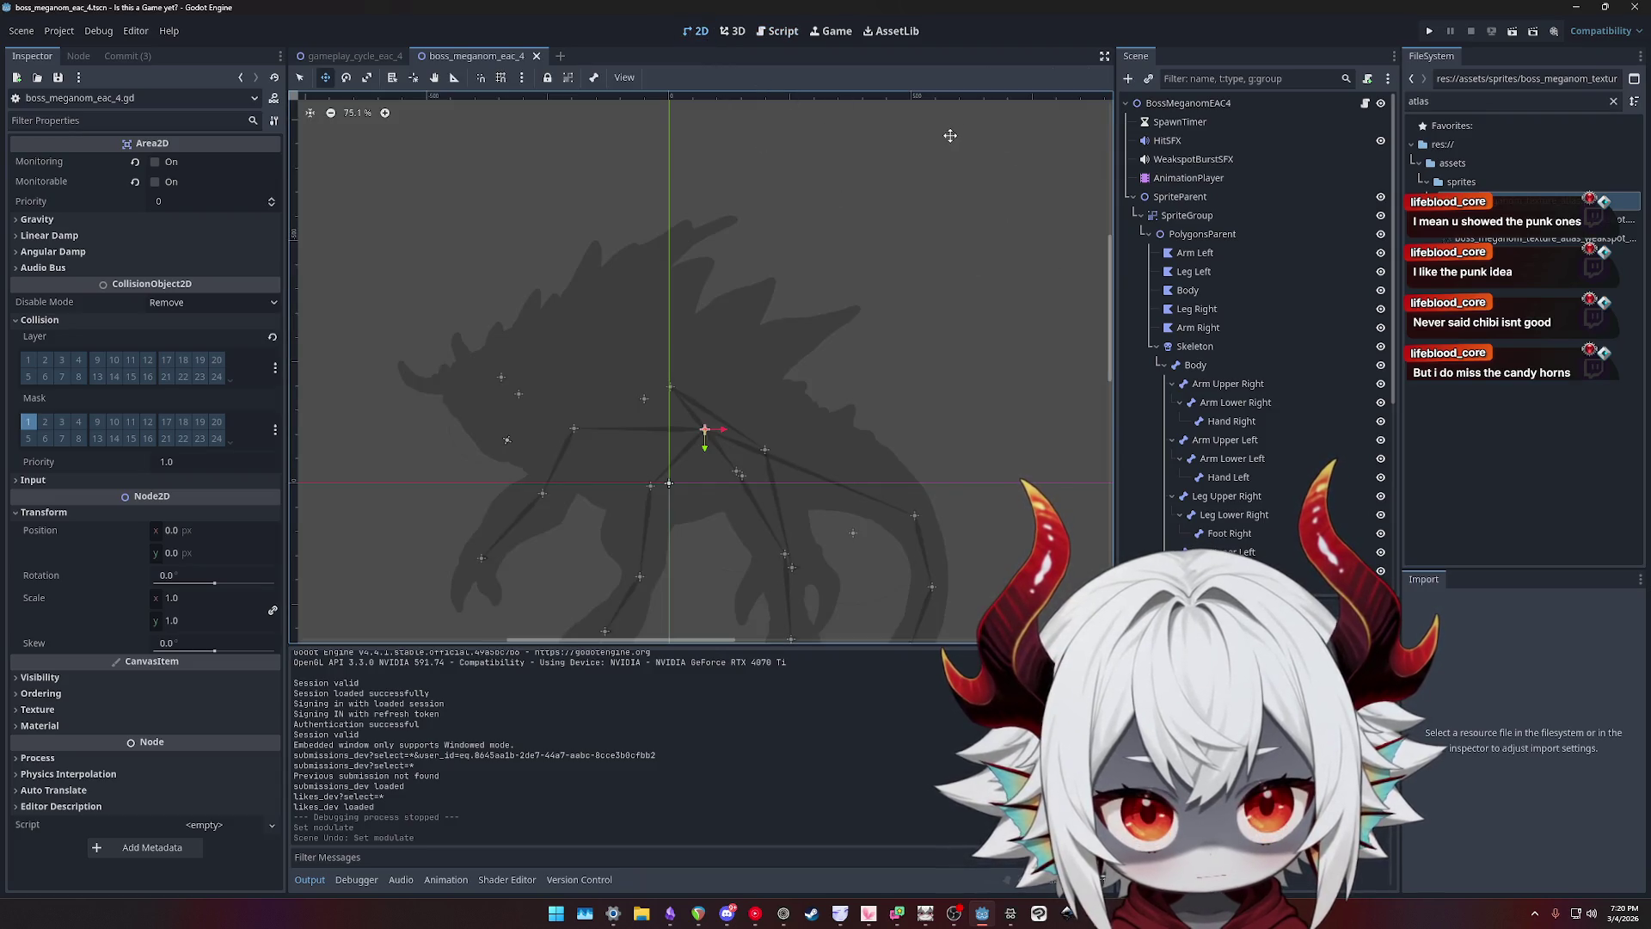
pyautogui.click(1429, 31)
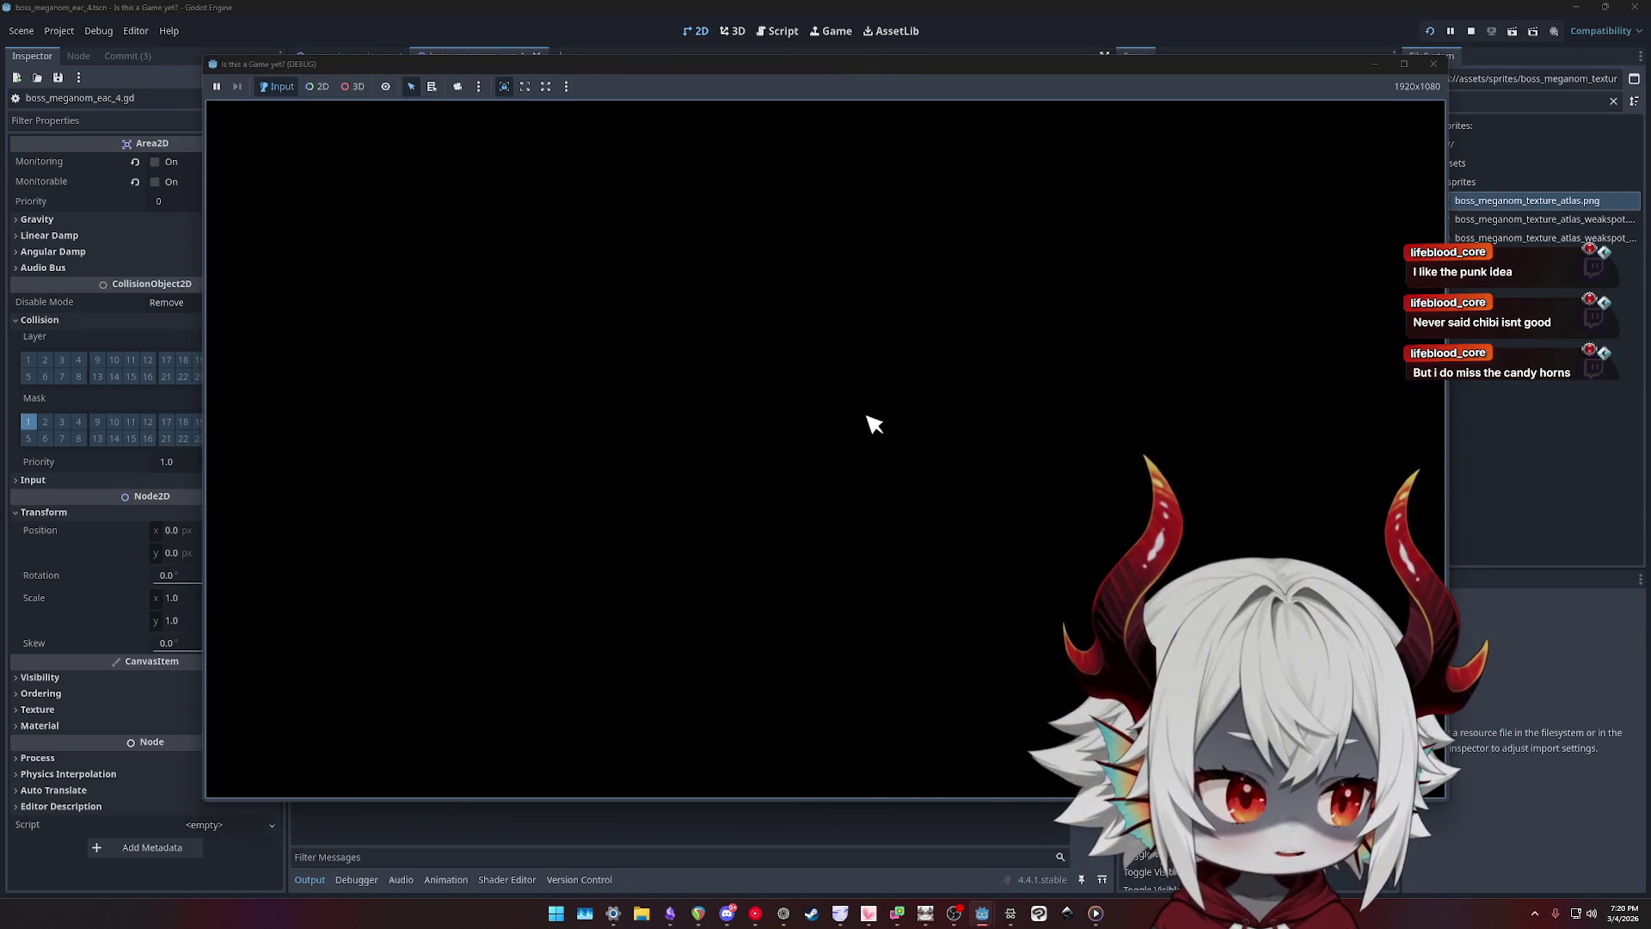
pyautogui.click(771, 539)
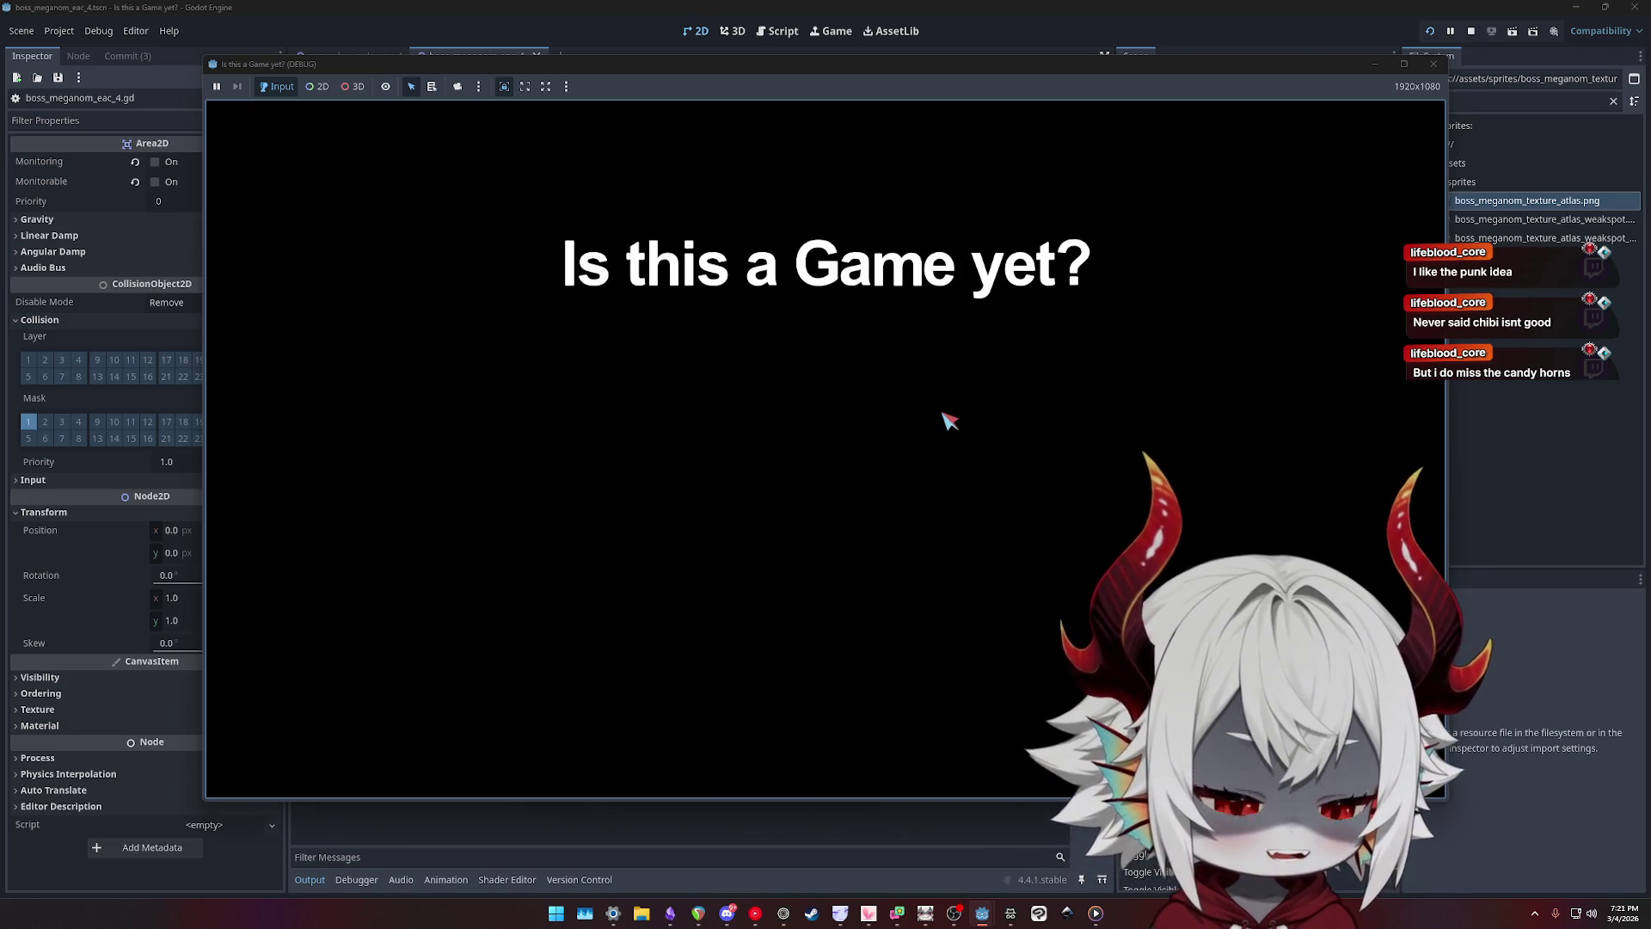
pyautogui.click(816, 658)
pyautogui.click(839, 403)
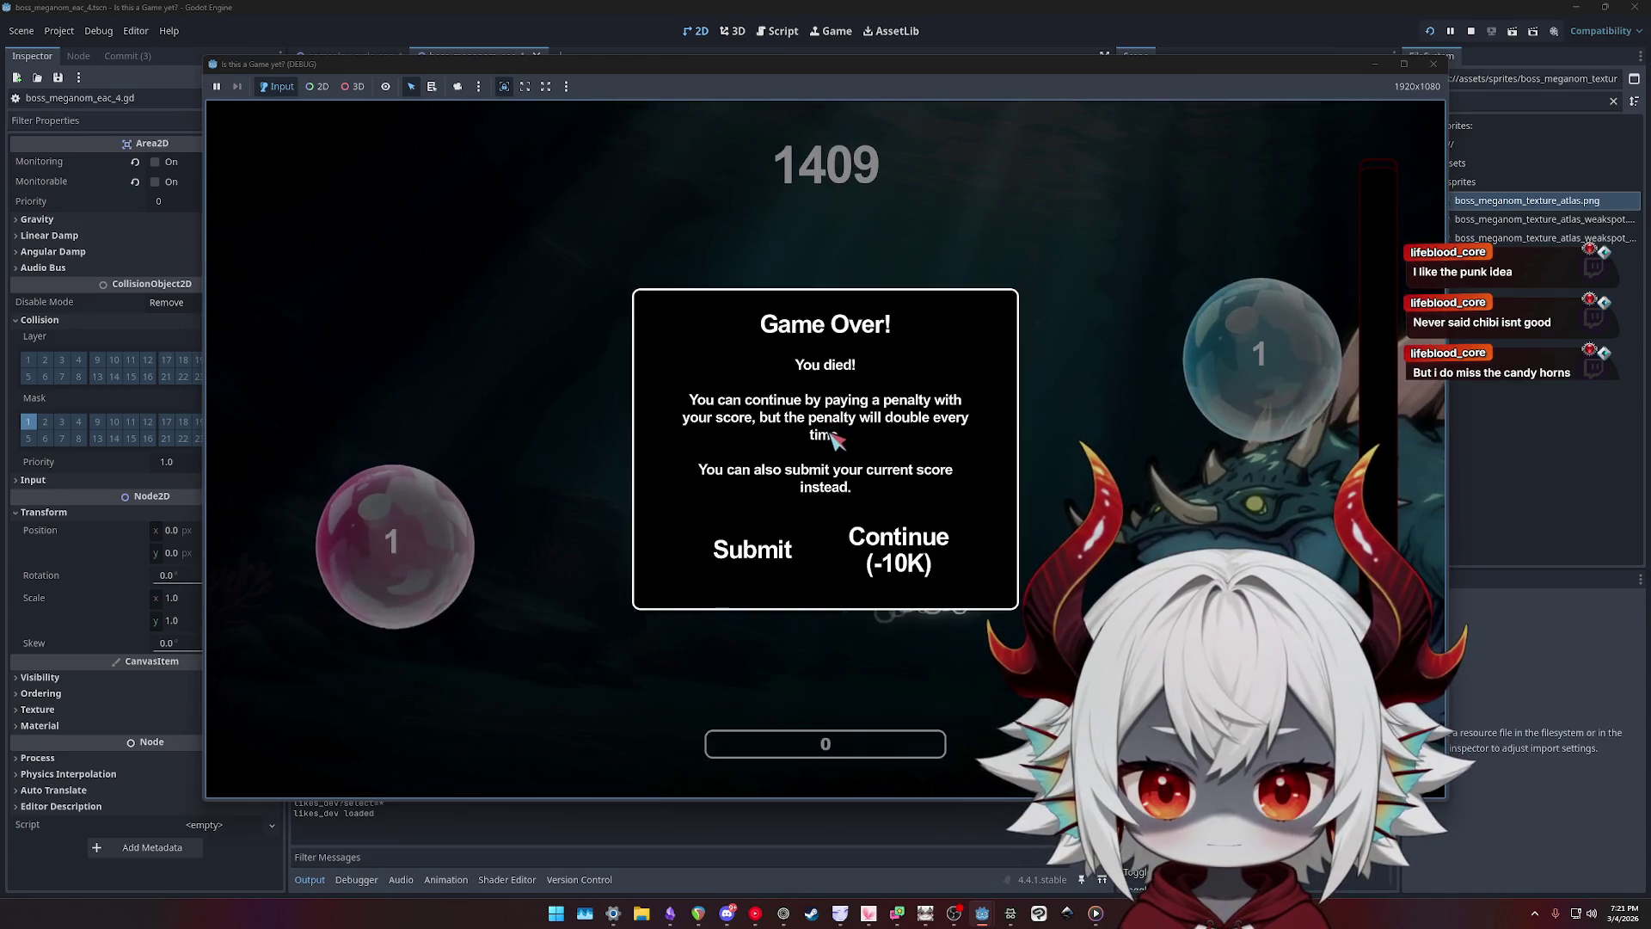
# - Continue past each Game Over, paying escalating penalties up to 160K, then stop the game
pyautogui.click(899, 550)
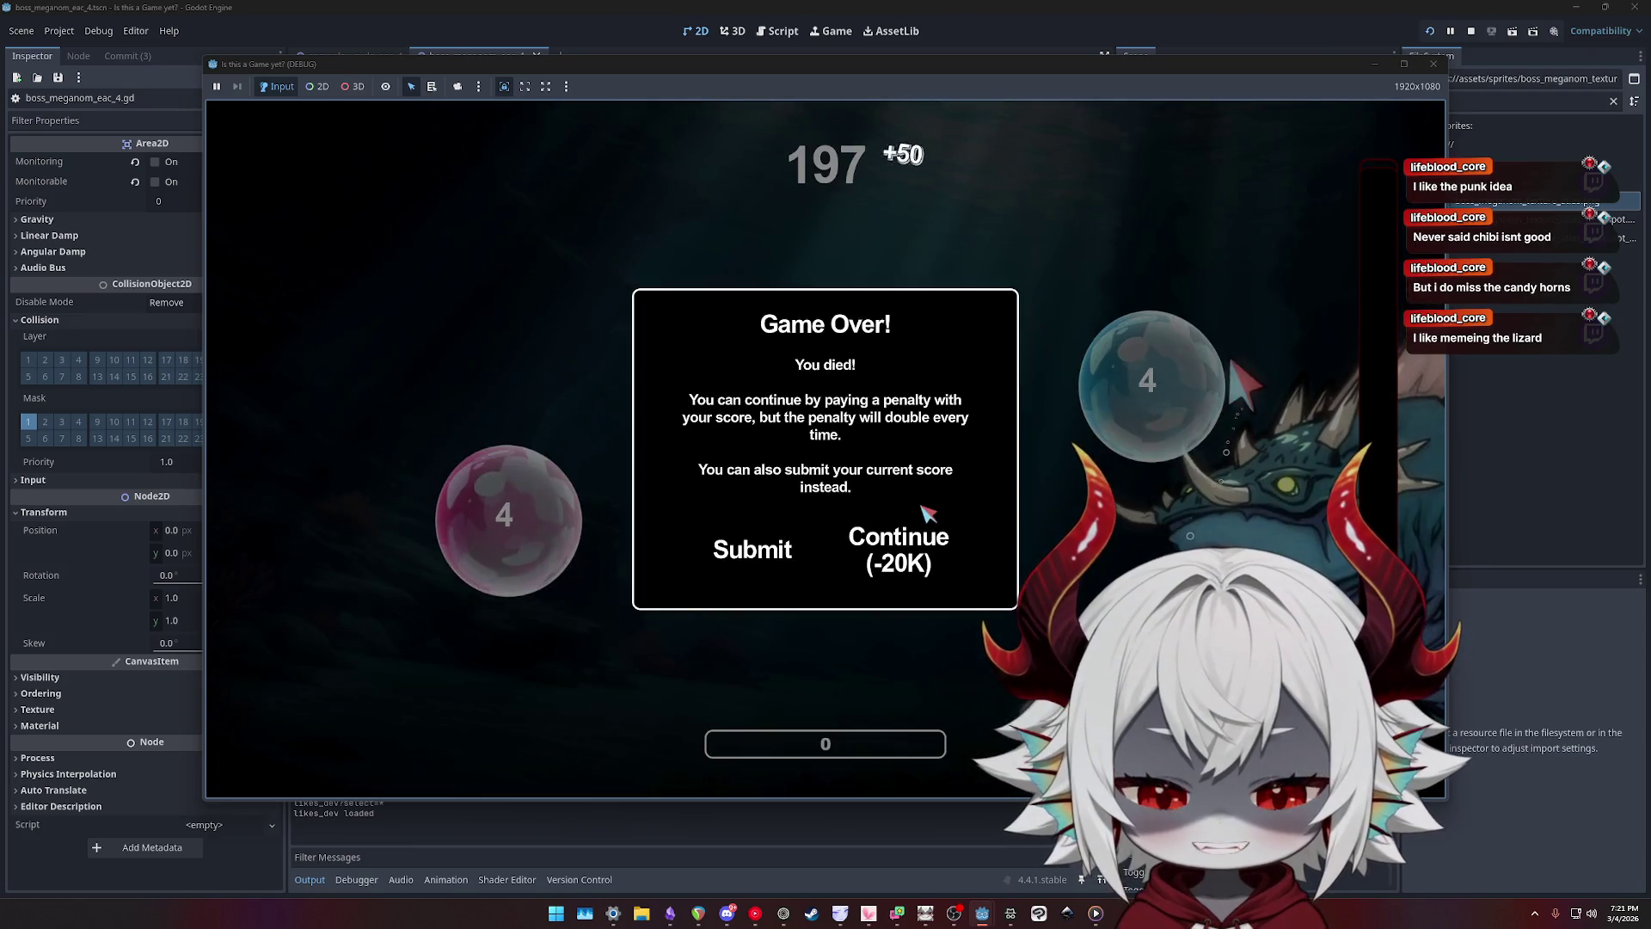
pyautogui.click(894, 551)
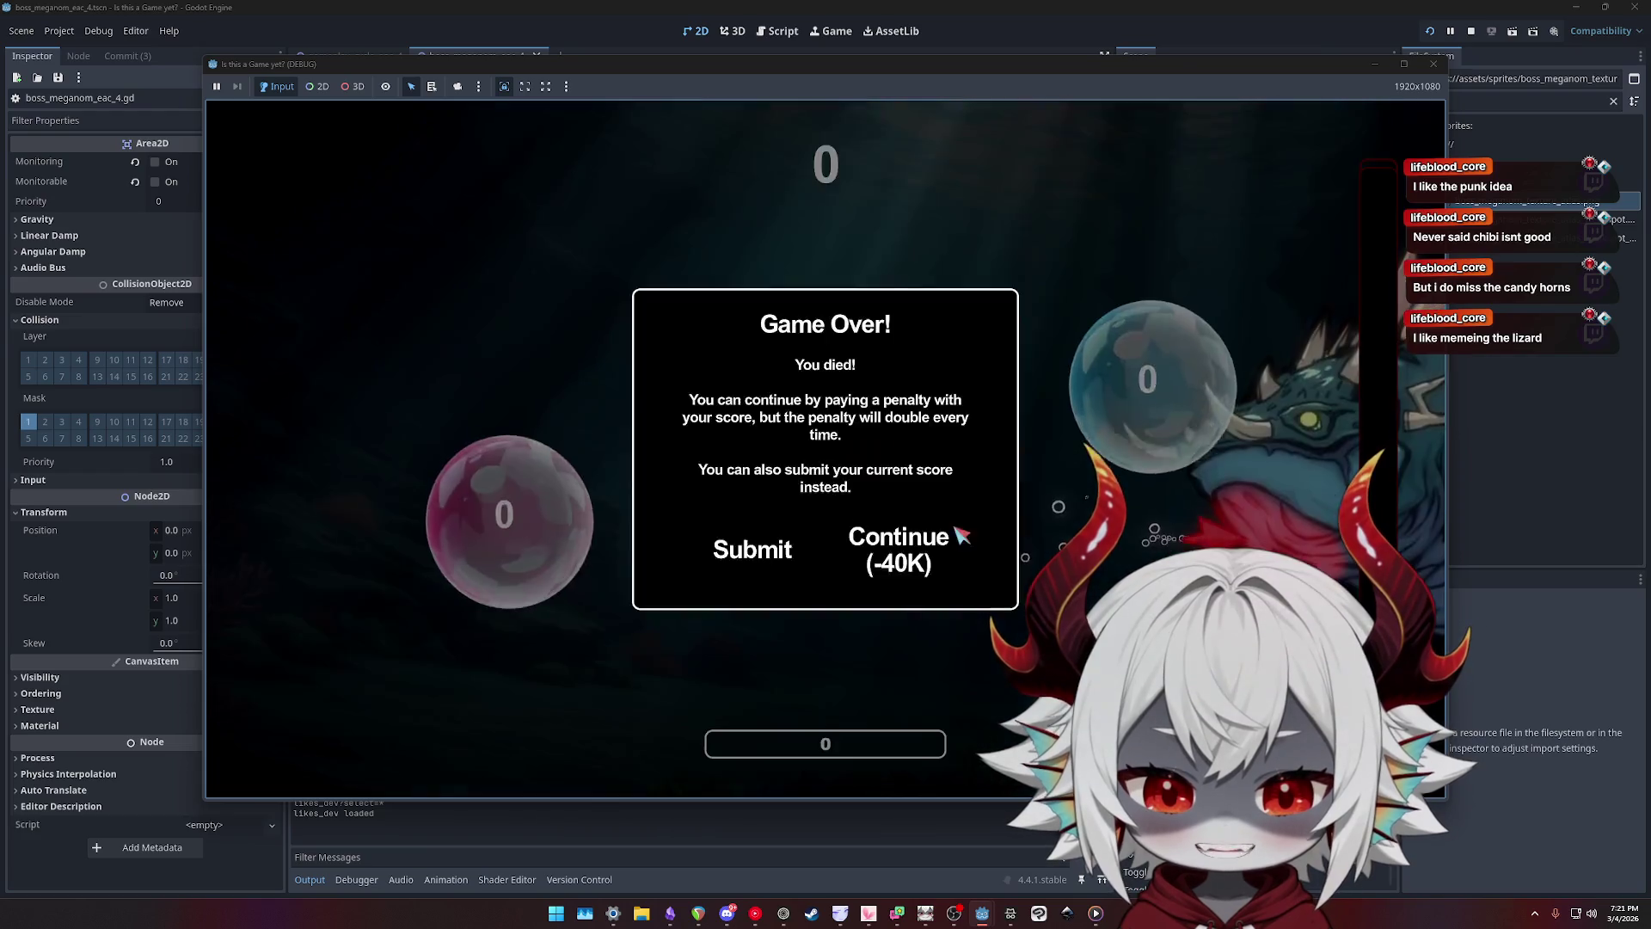
pyautogui.click(903, 541)
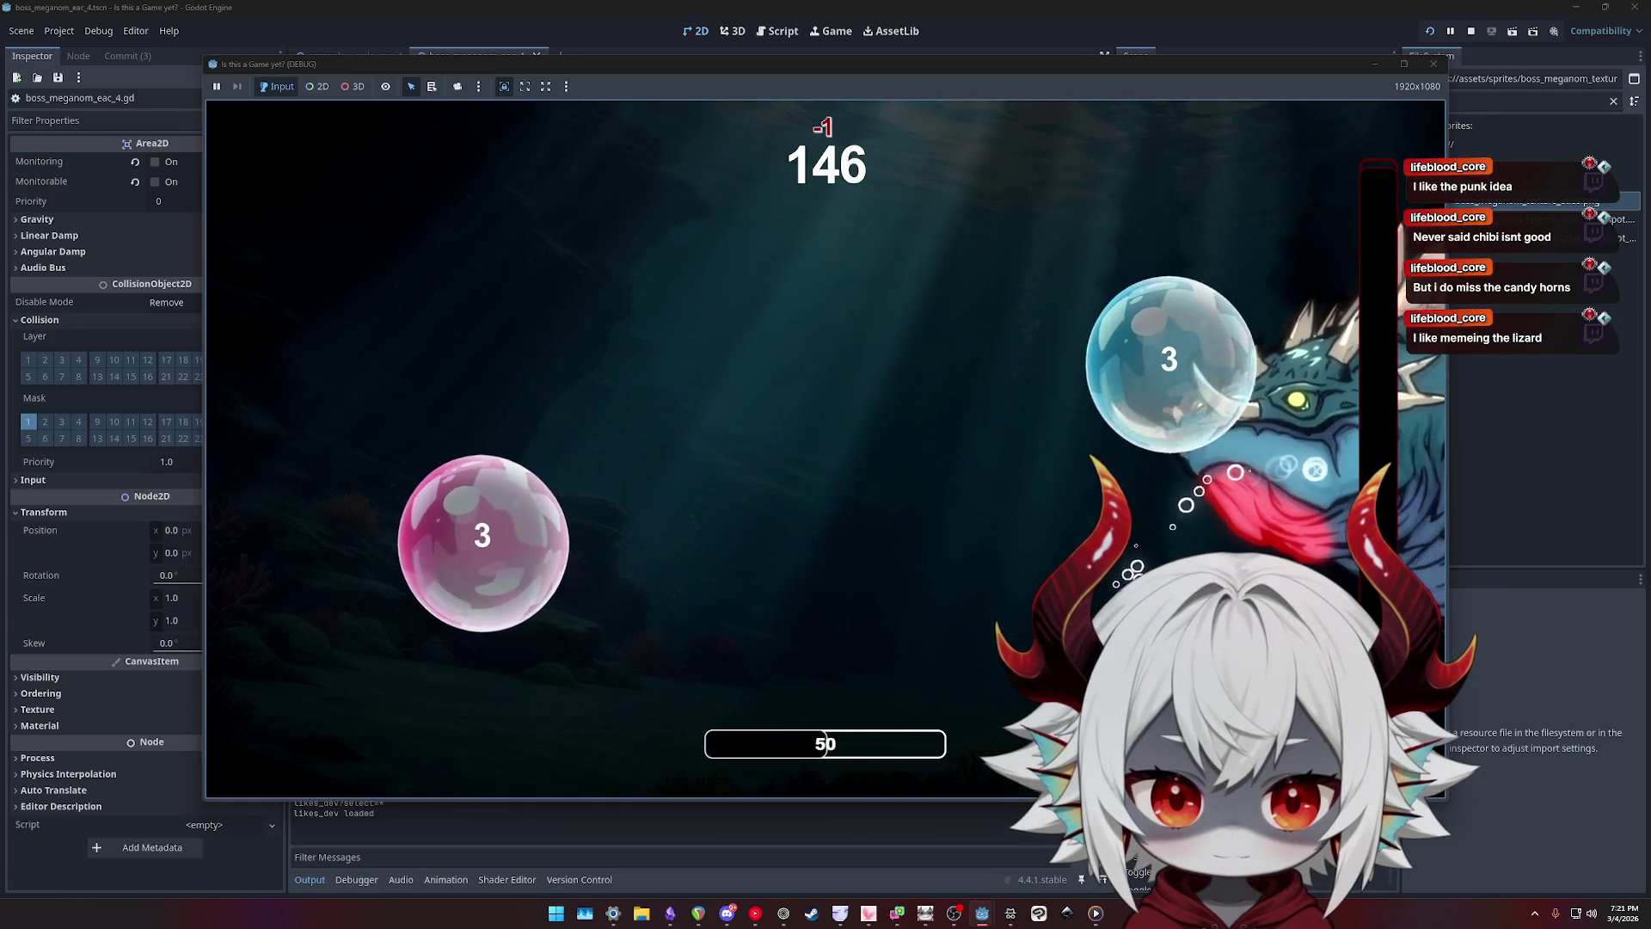
pyautogui.click(921, 520)
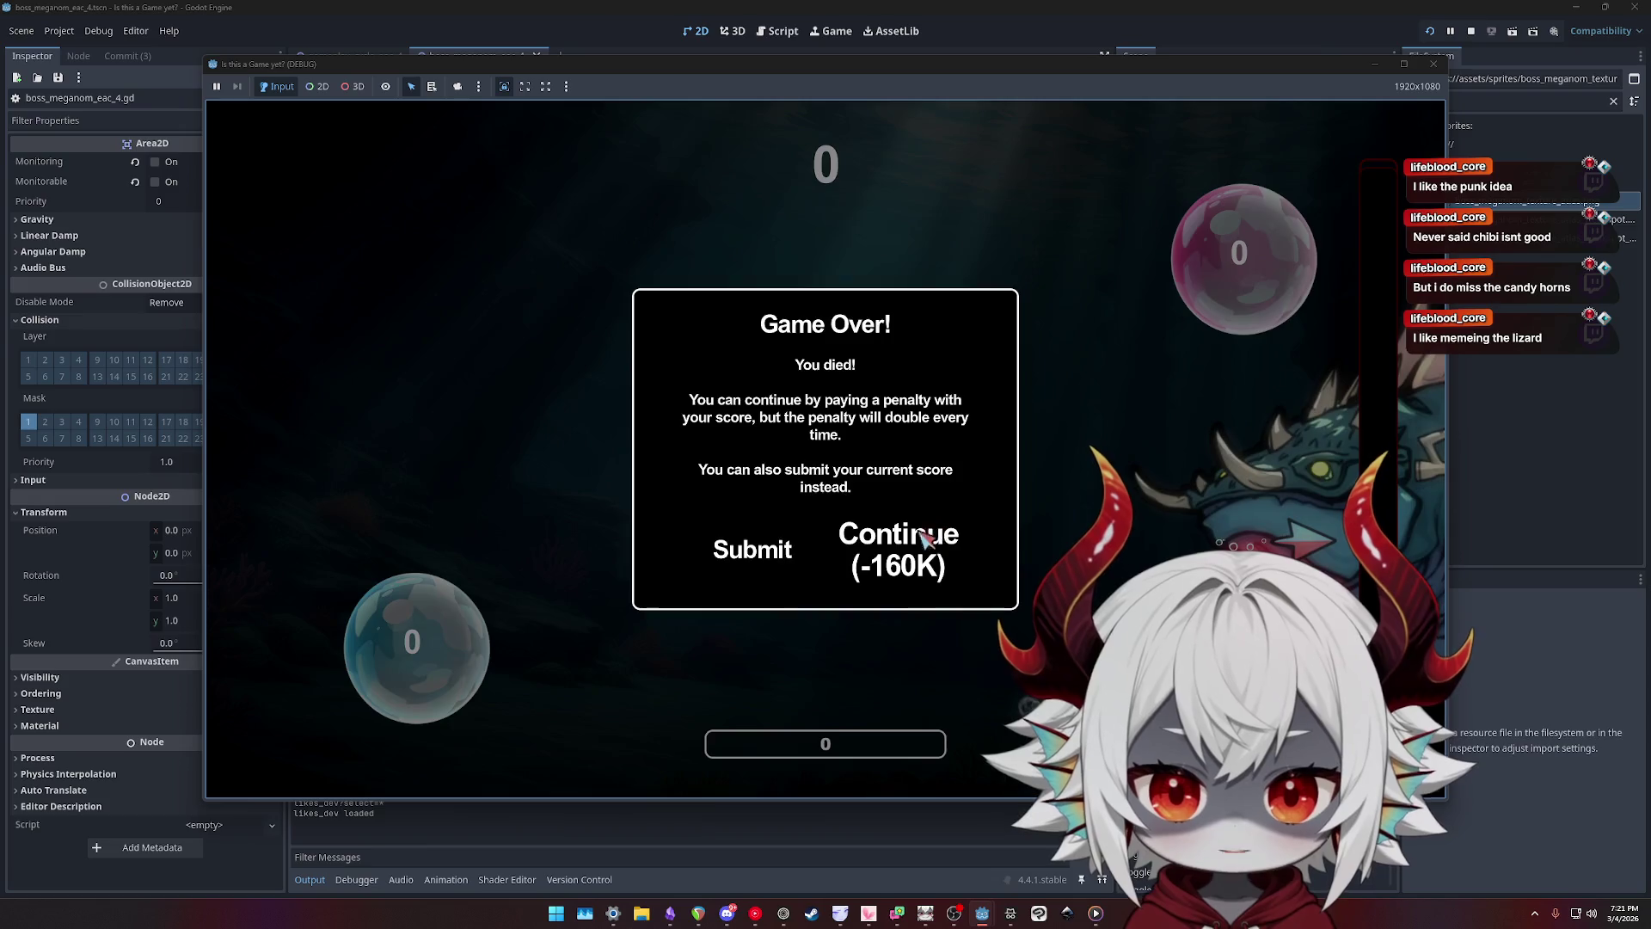
pyautogui.click(925, 533)
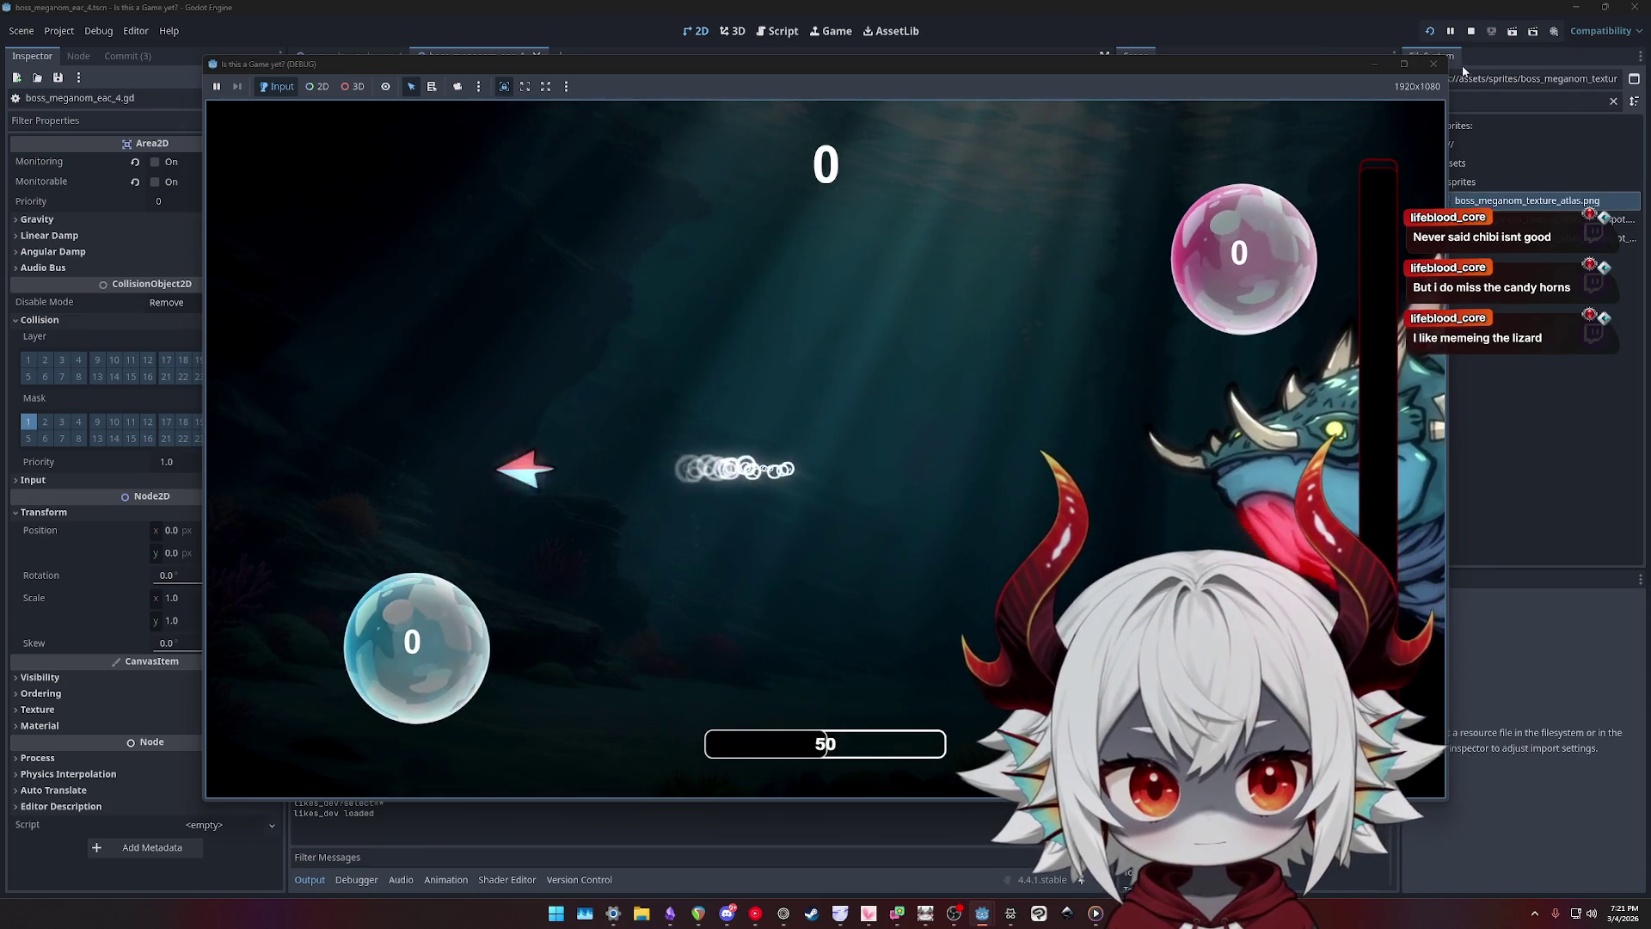
pyautogui.click(1434, 64)
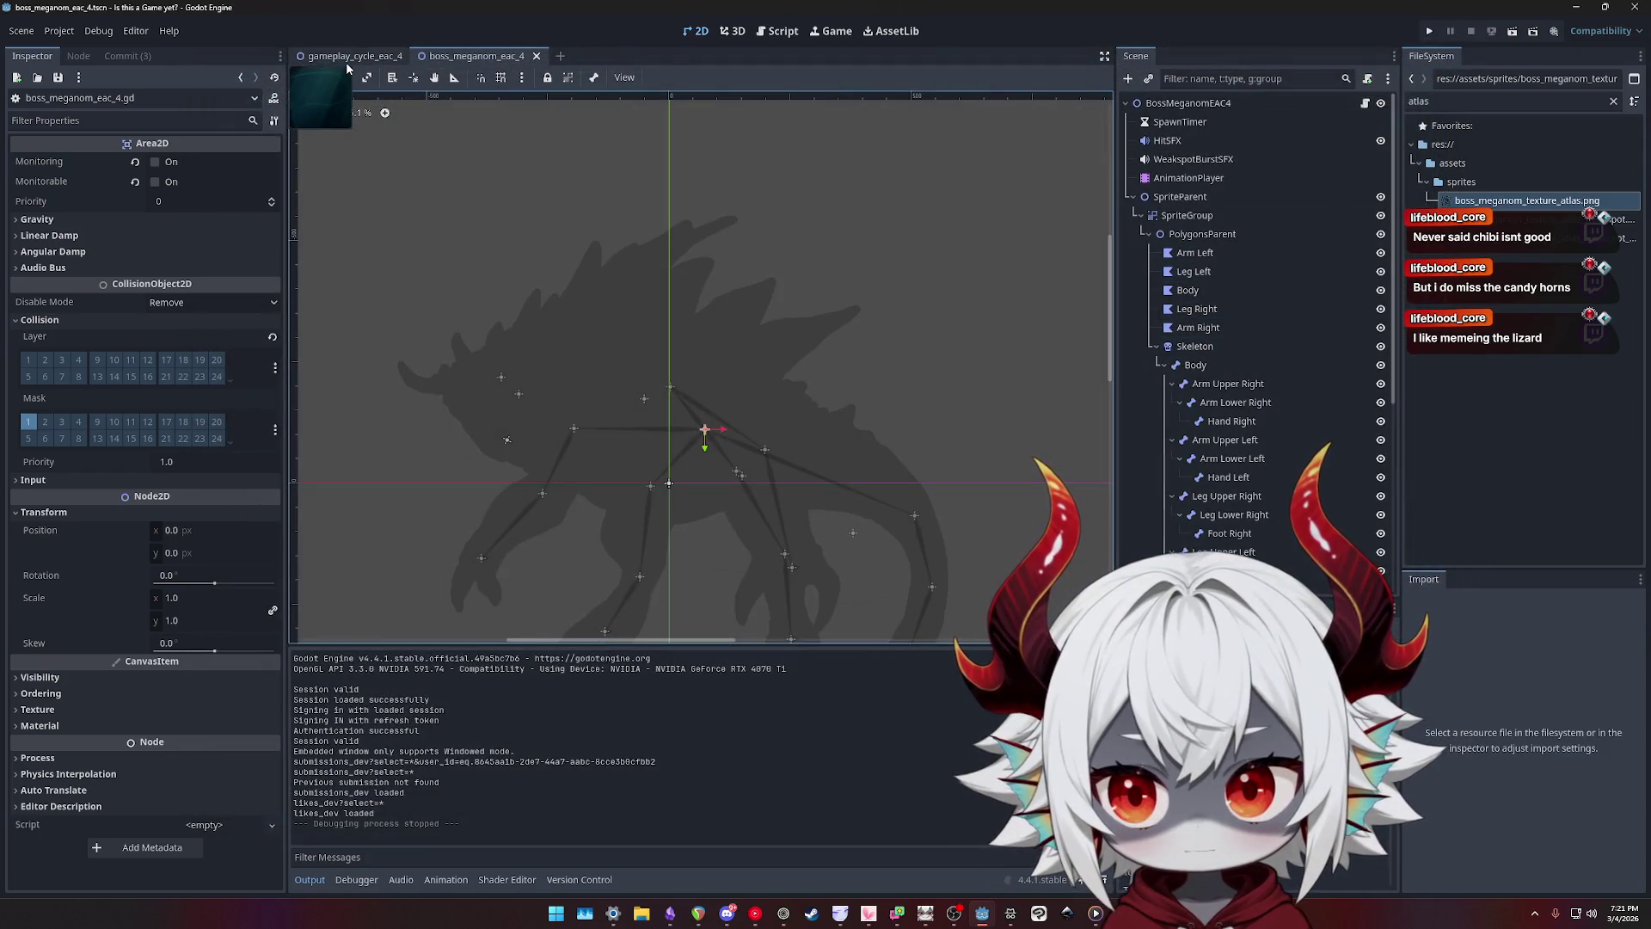
# - Select the BossMeganomEAC4 root node and open its script
pyautogui.click(348, 55)
pyautogui.click(471, 55)
pyautogui.scroll(-4, 1259, 465)
pyautogui.scroll(5, 1273, 413)
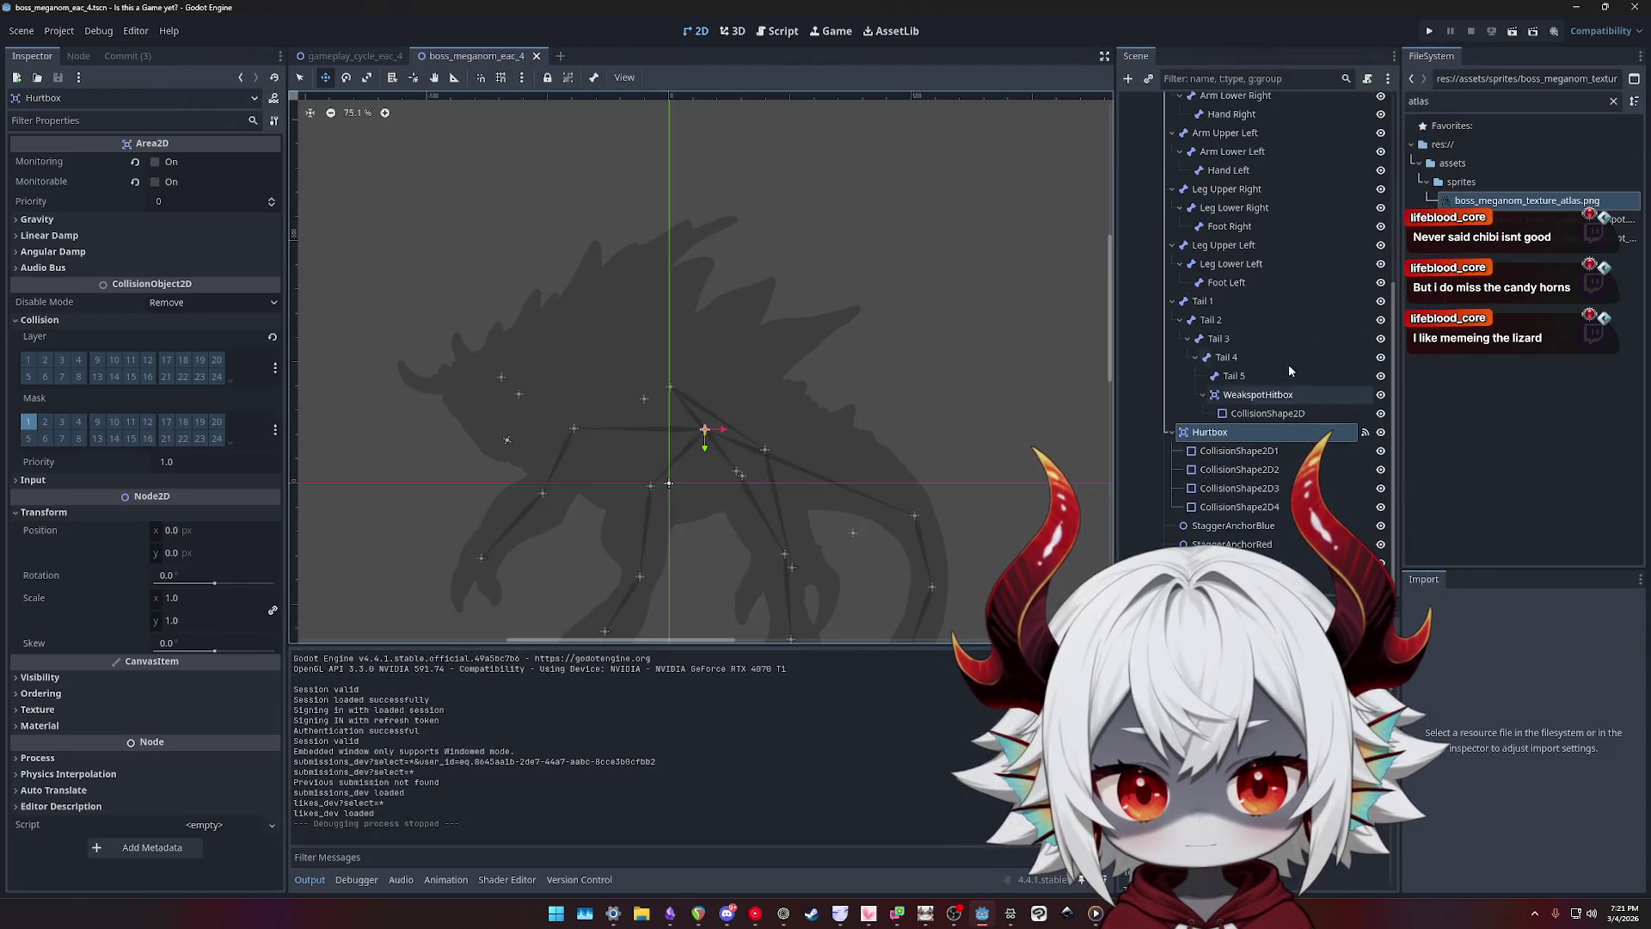
pyautogui.click(1238, 103)
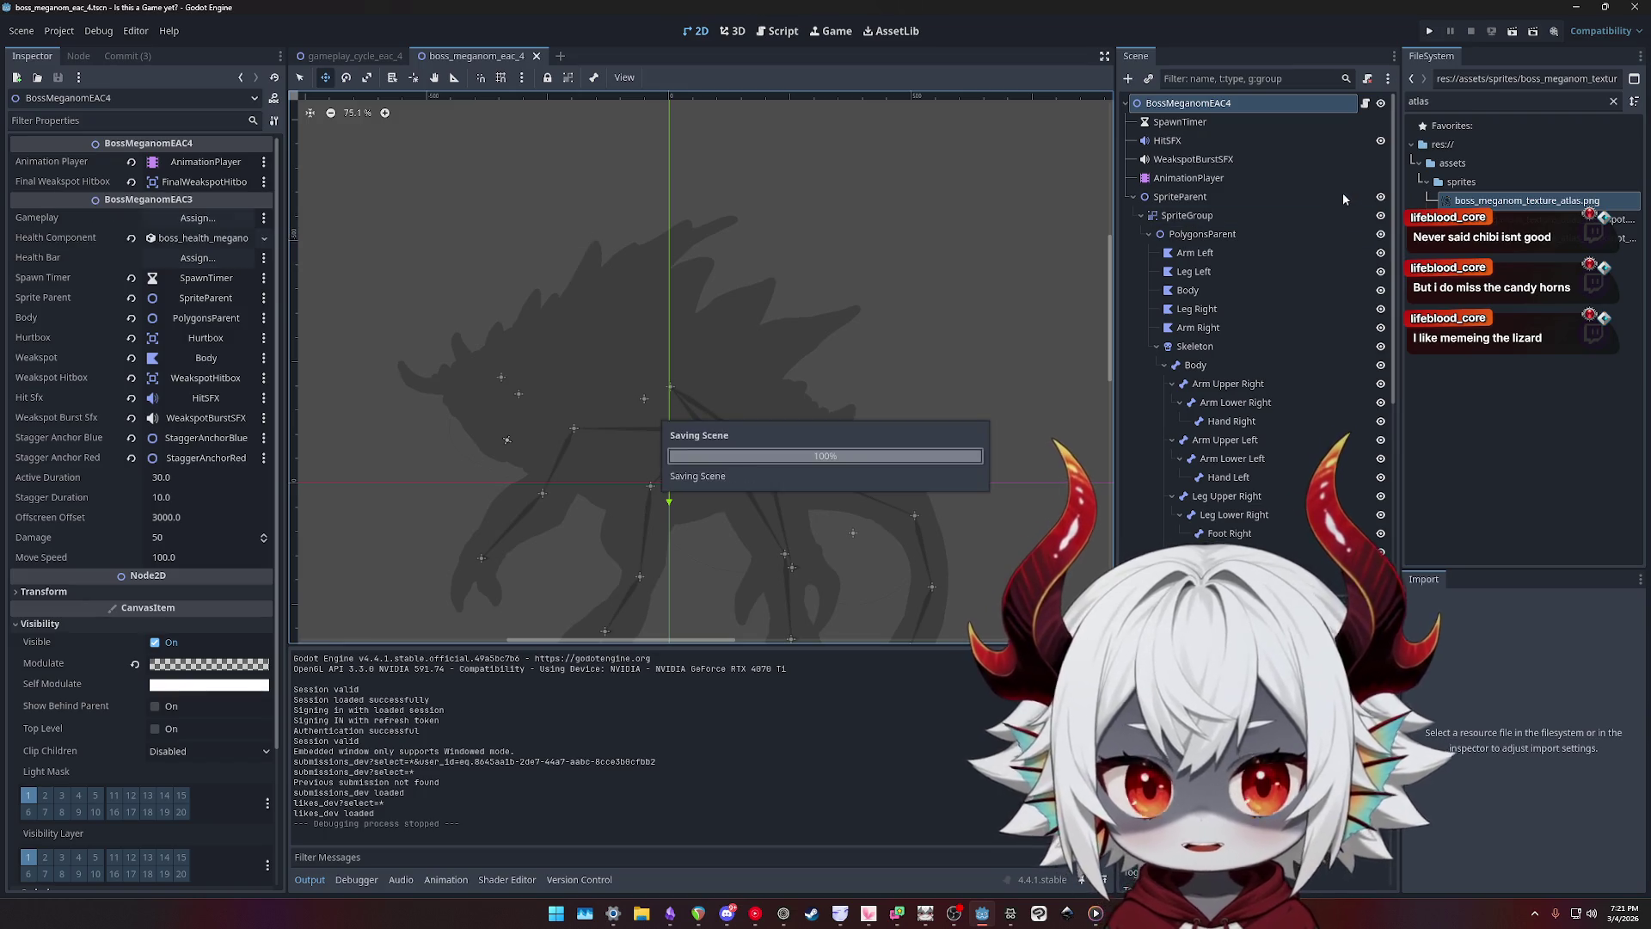
pyautogui.click(1366, 104)
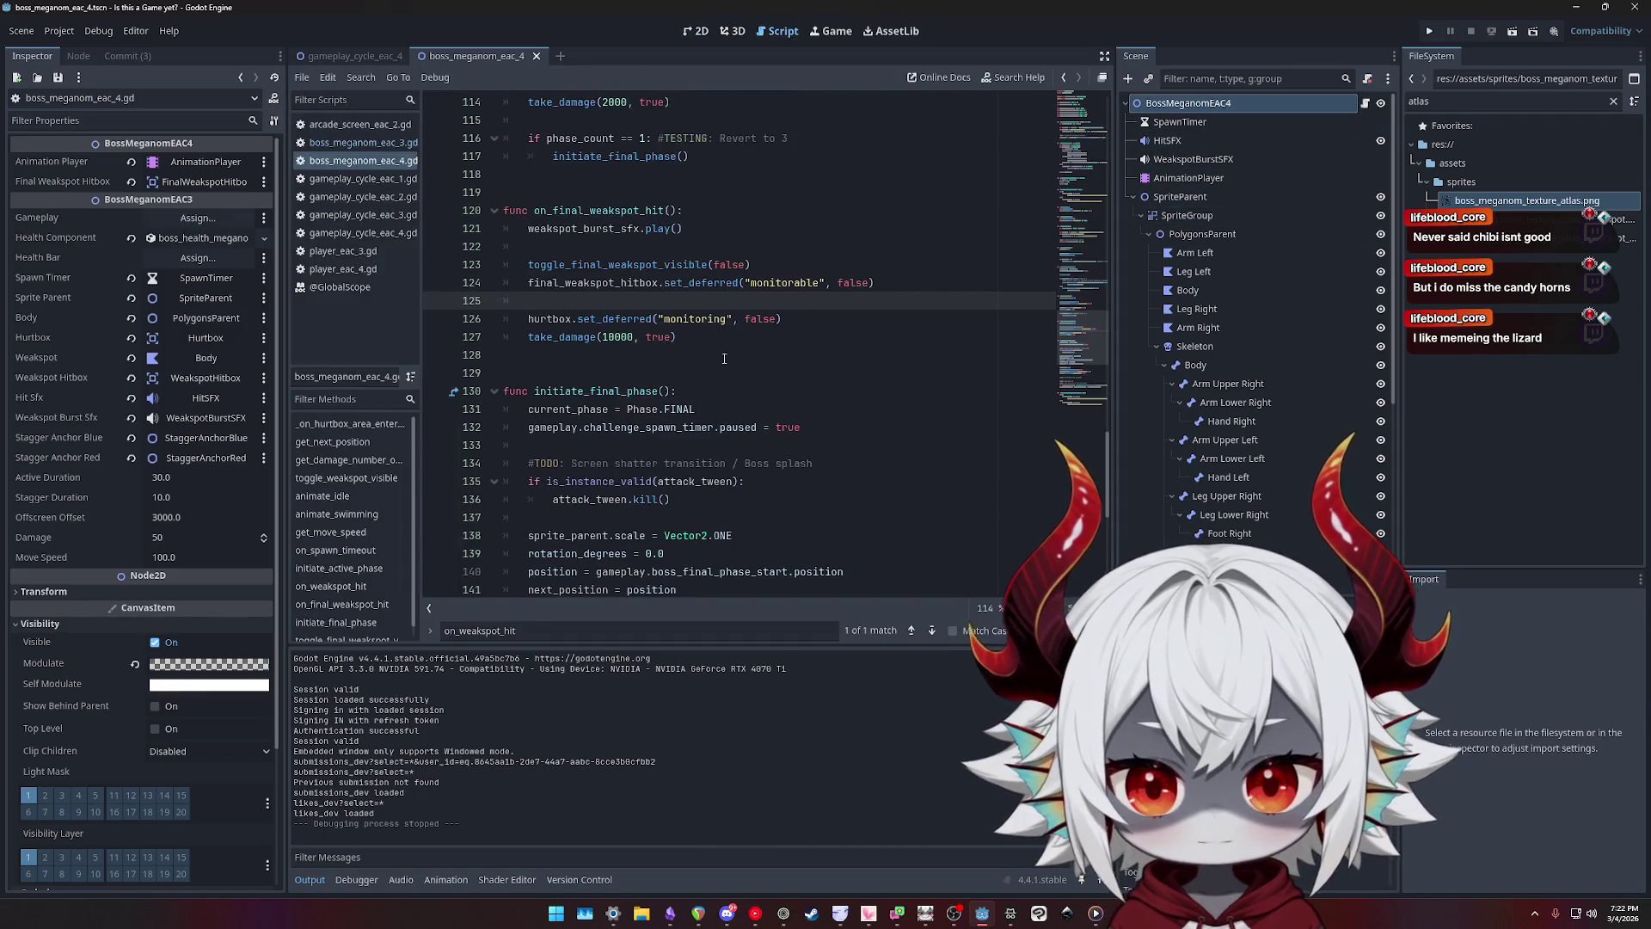
# - Compare on_weakspot_hit with the version in boss_meganom_eac_3.gd
pyautogui.doubleClick(599, 211)
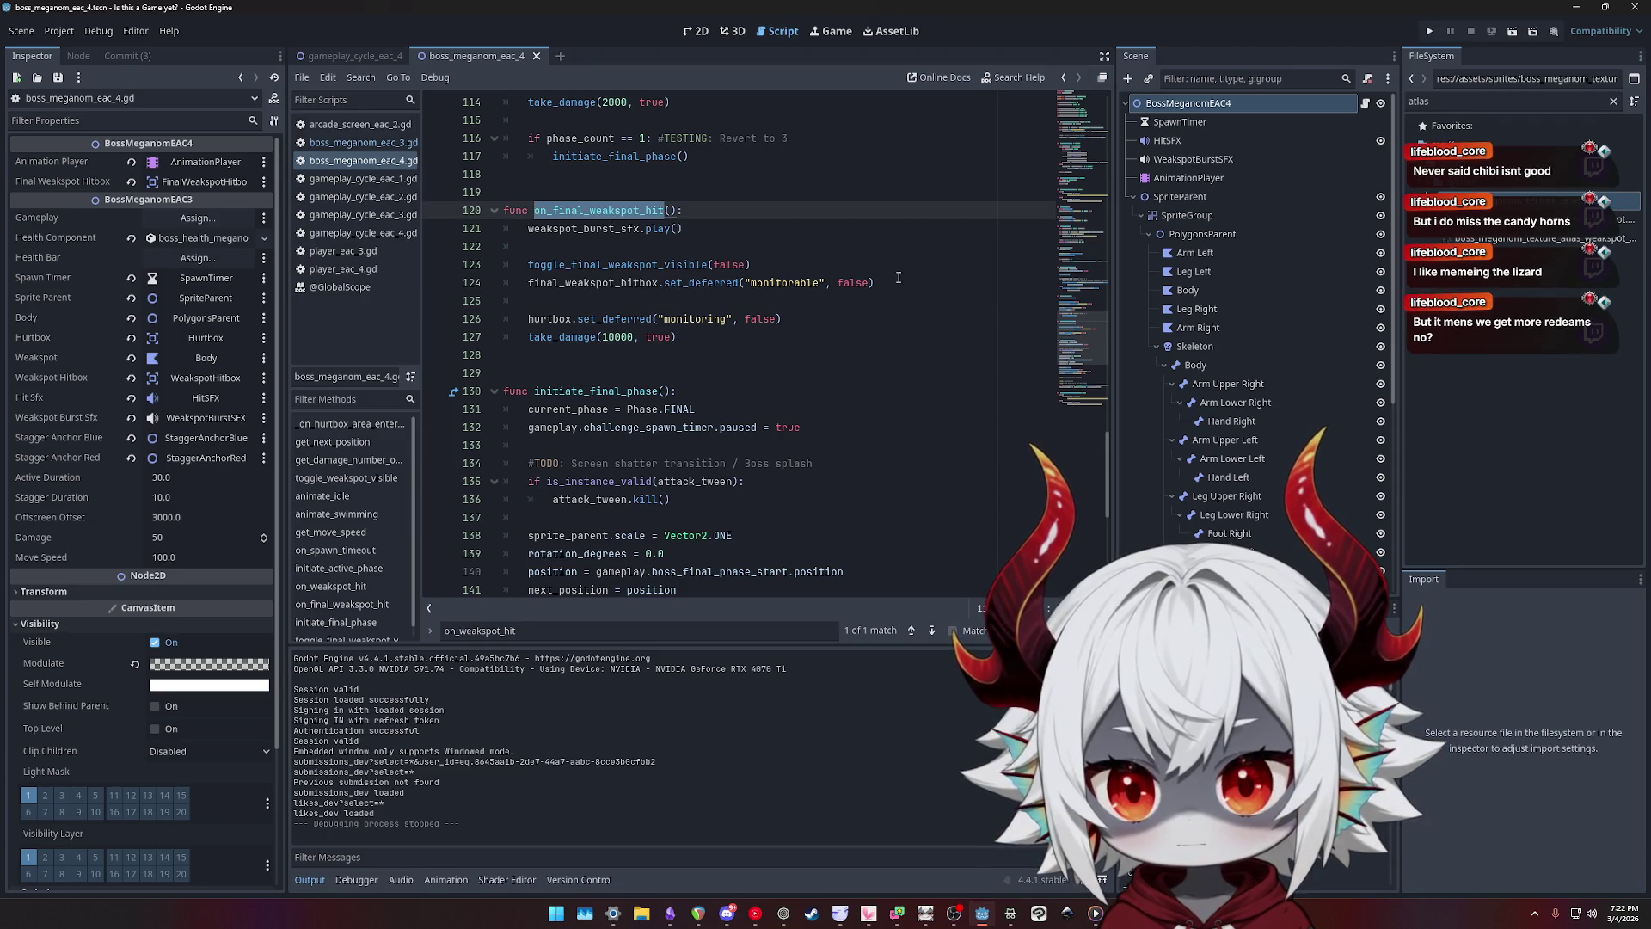
pyautogui.scroll(5, 879, 321)
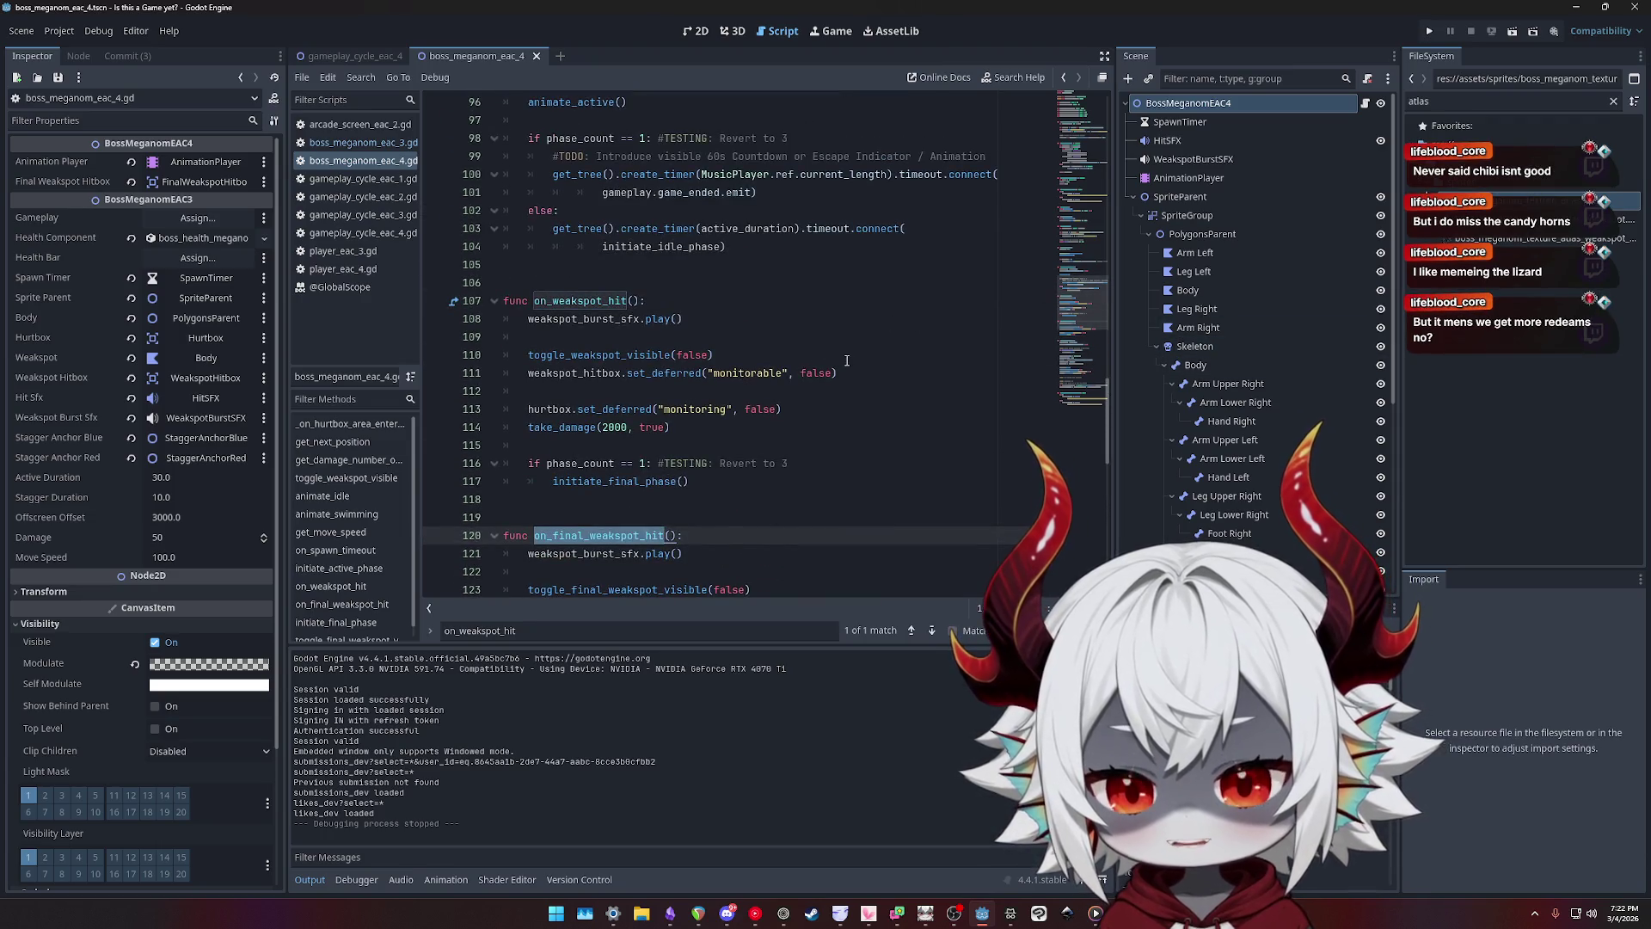
pyautogui.doubleClick(580, 300)
pyautogui.click(372, 148)
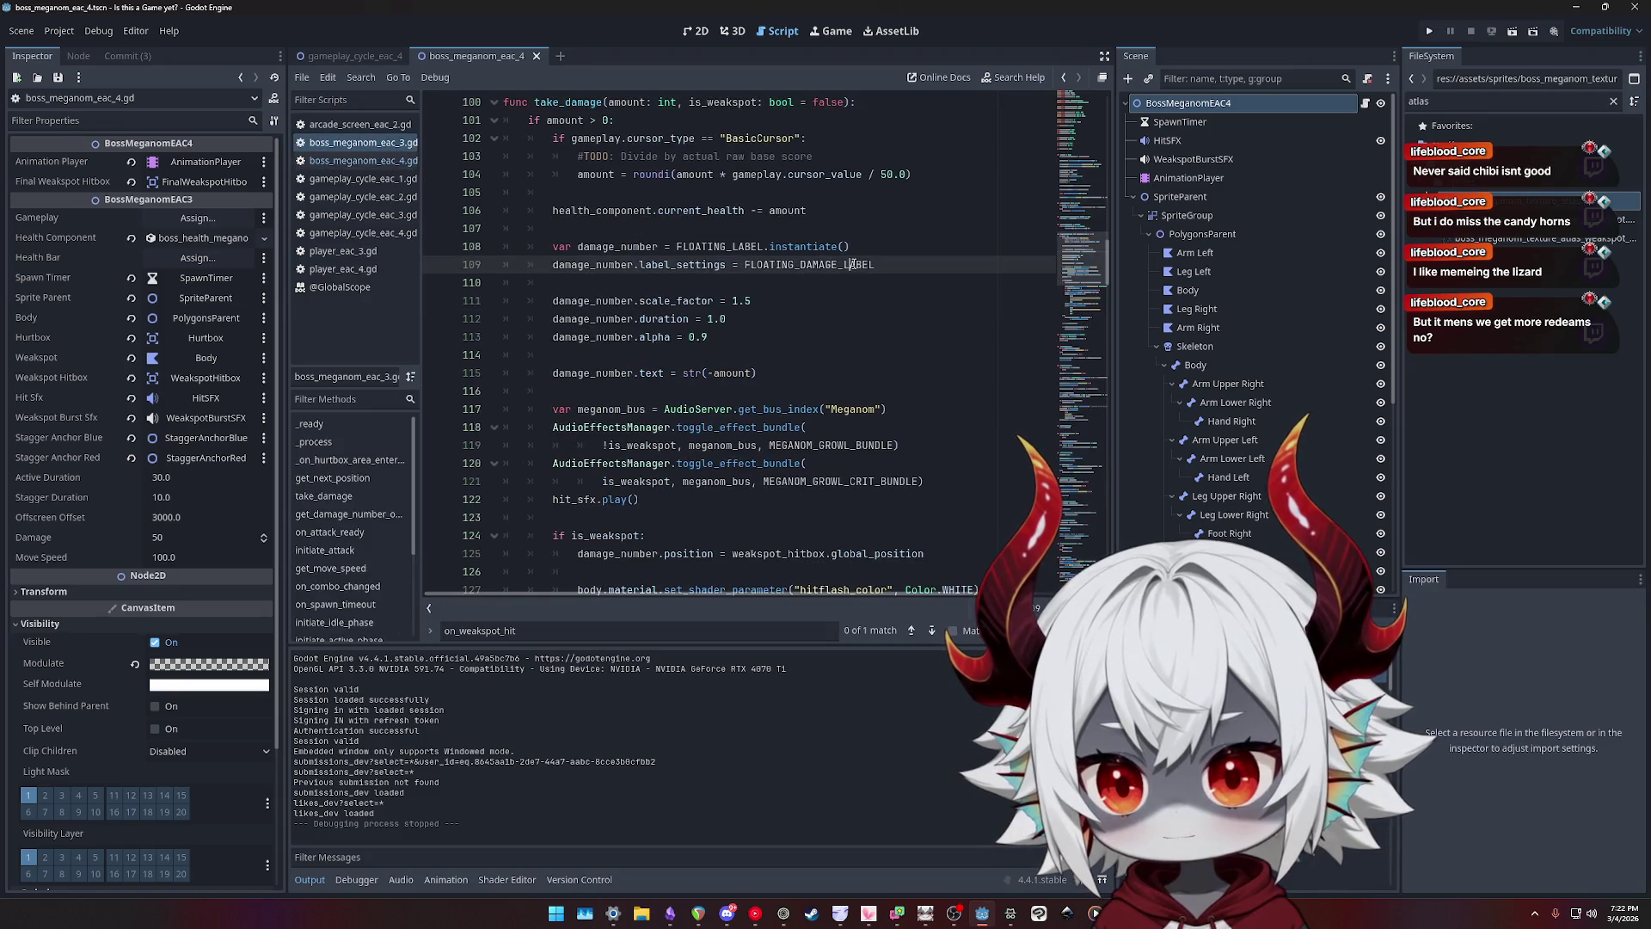
pyautogui.hotkey('ctrl', 'f')
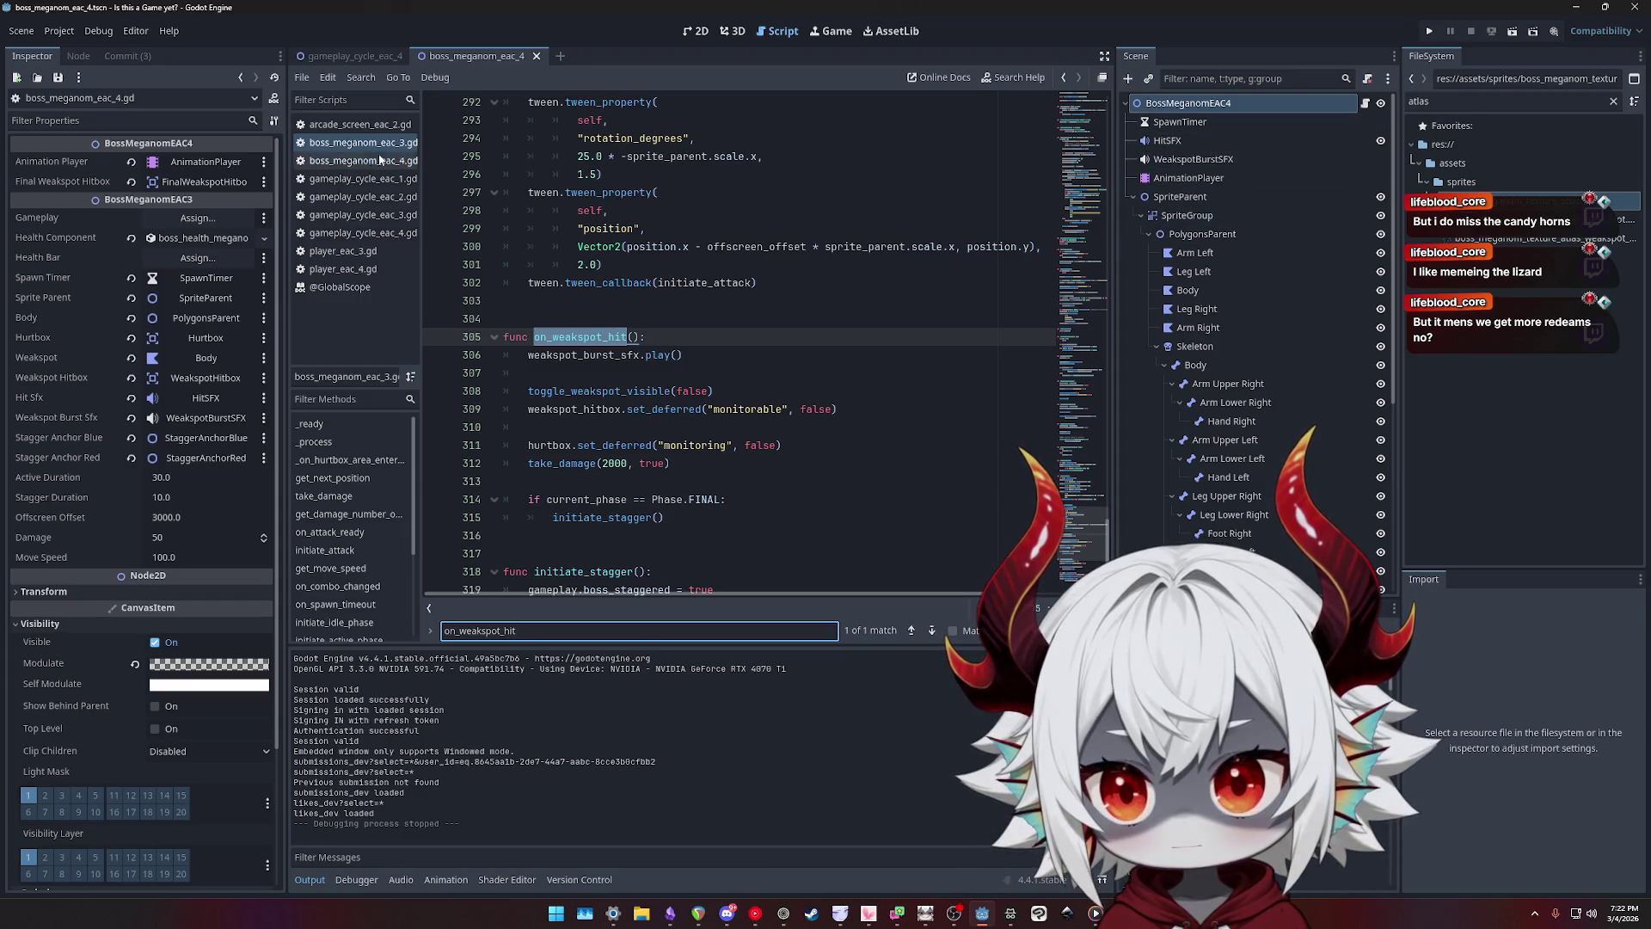
pyautogui.click(344, 162)
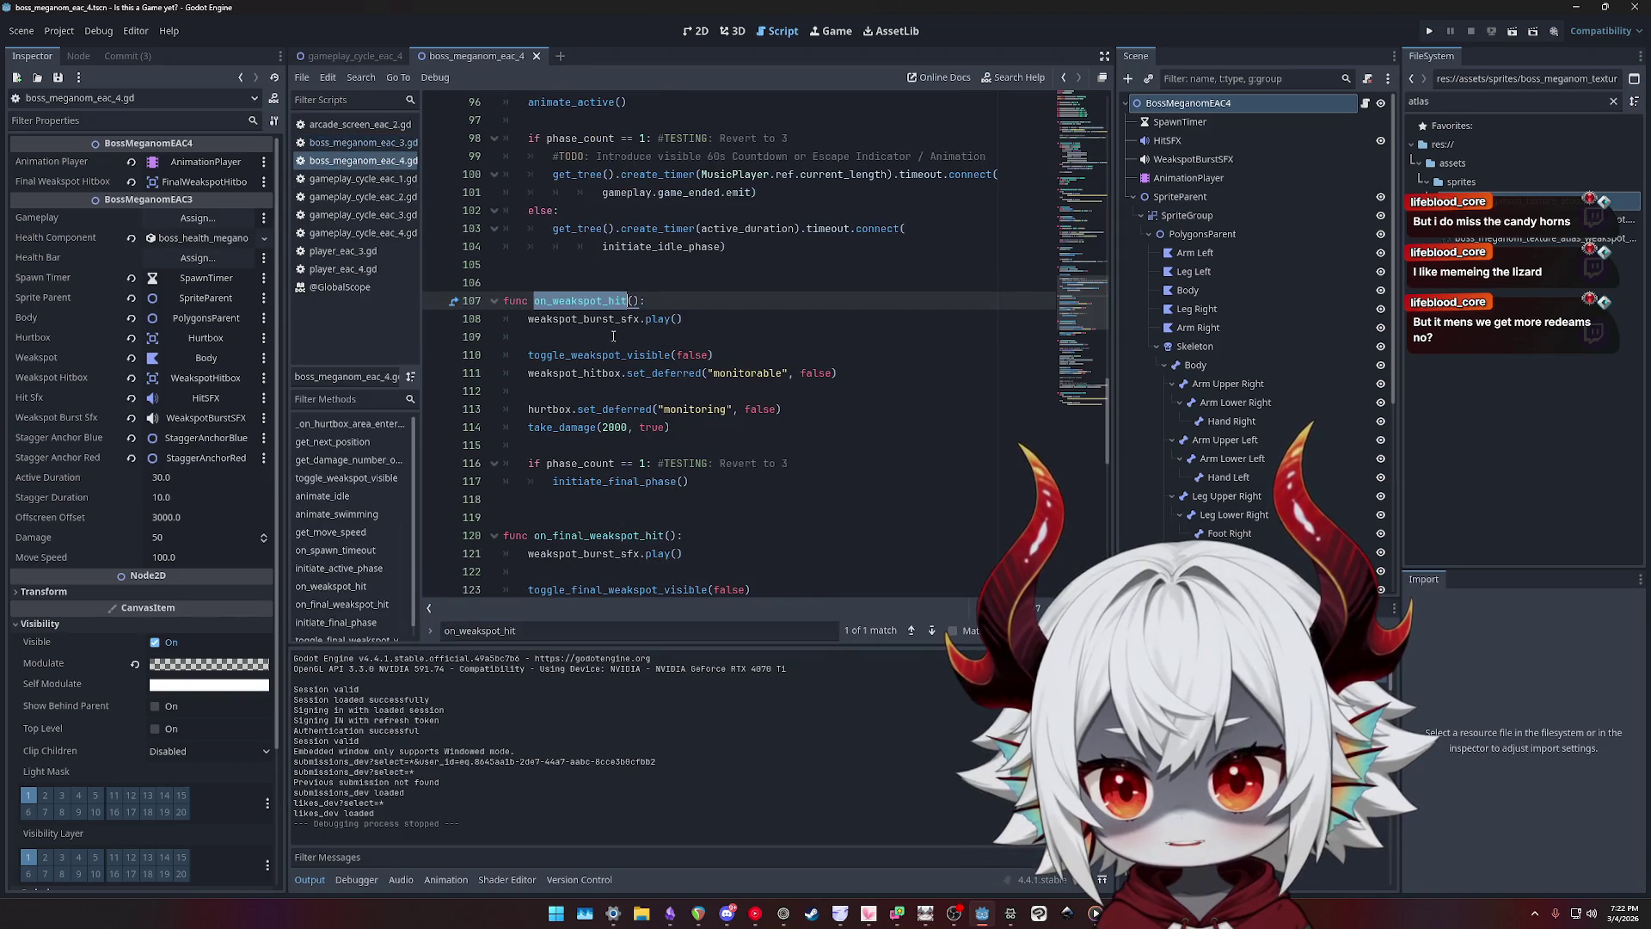
# - Return to on_final_weakspot_hit and show FinalWeakspotHitbox's signals
pyautogui.scroll(-5, 590, 266)
pyautogui.click(590, 265)
pyautogui.scroll(-5, 1247, 344)
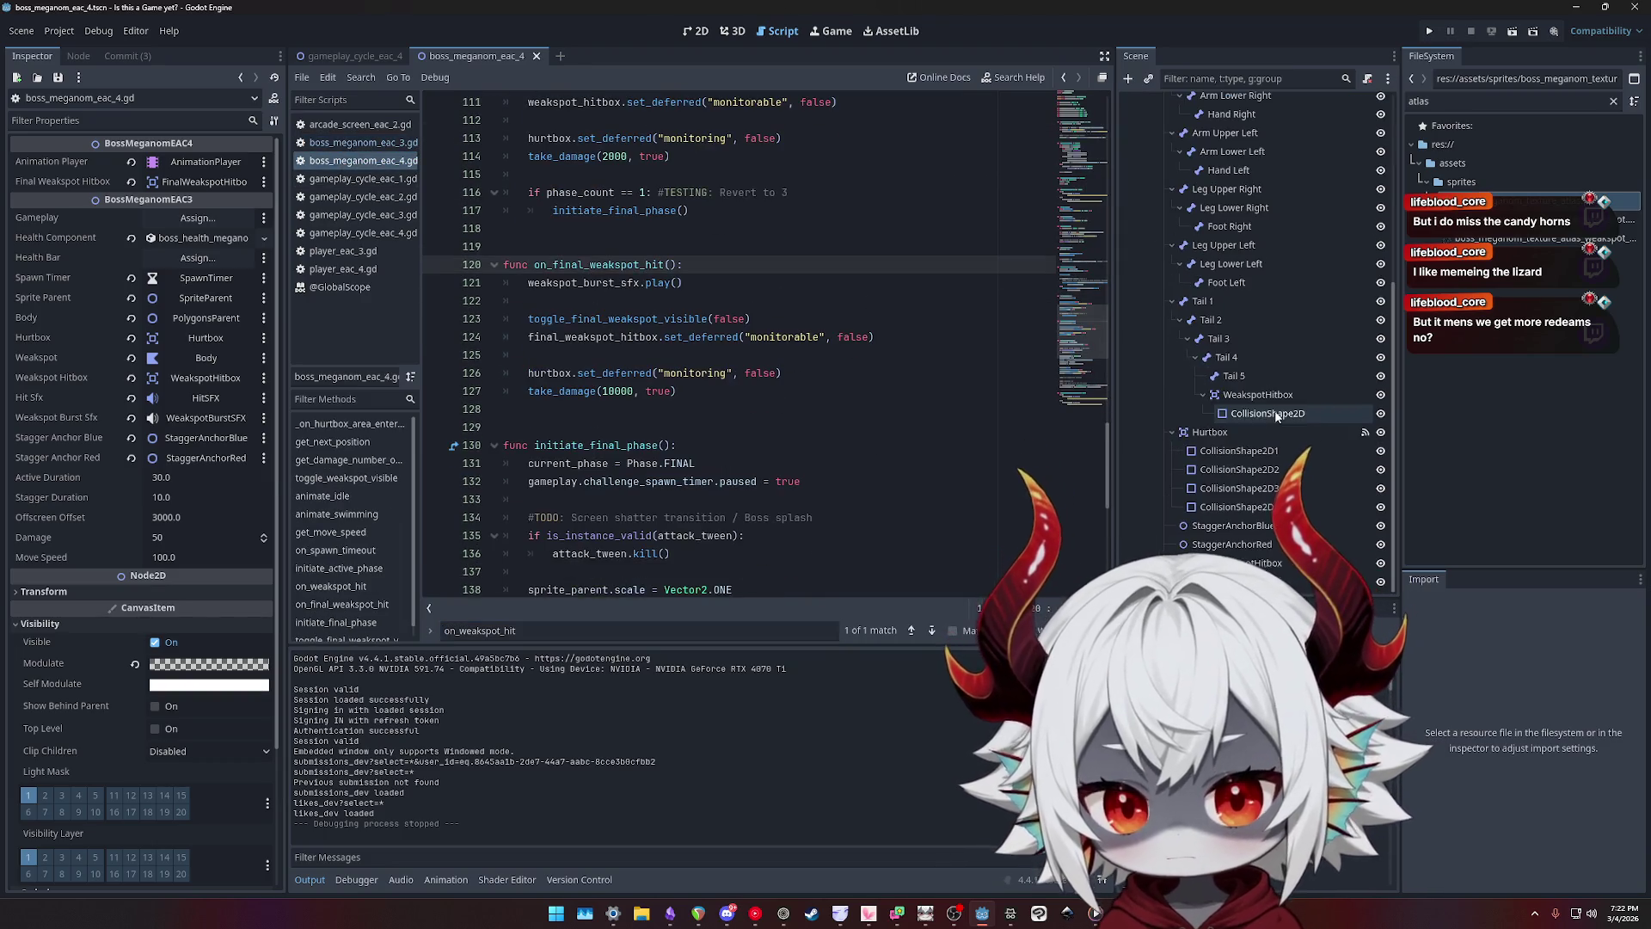
pyautogui.click(1256, 564)
pyautogui.click(66, 58)
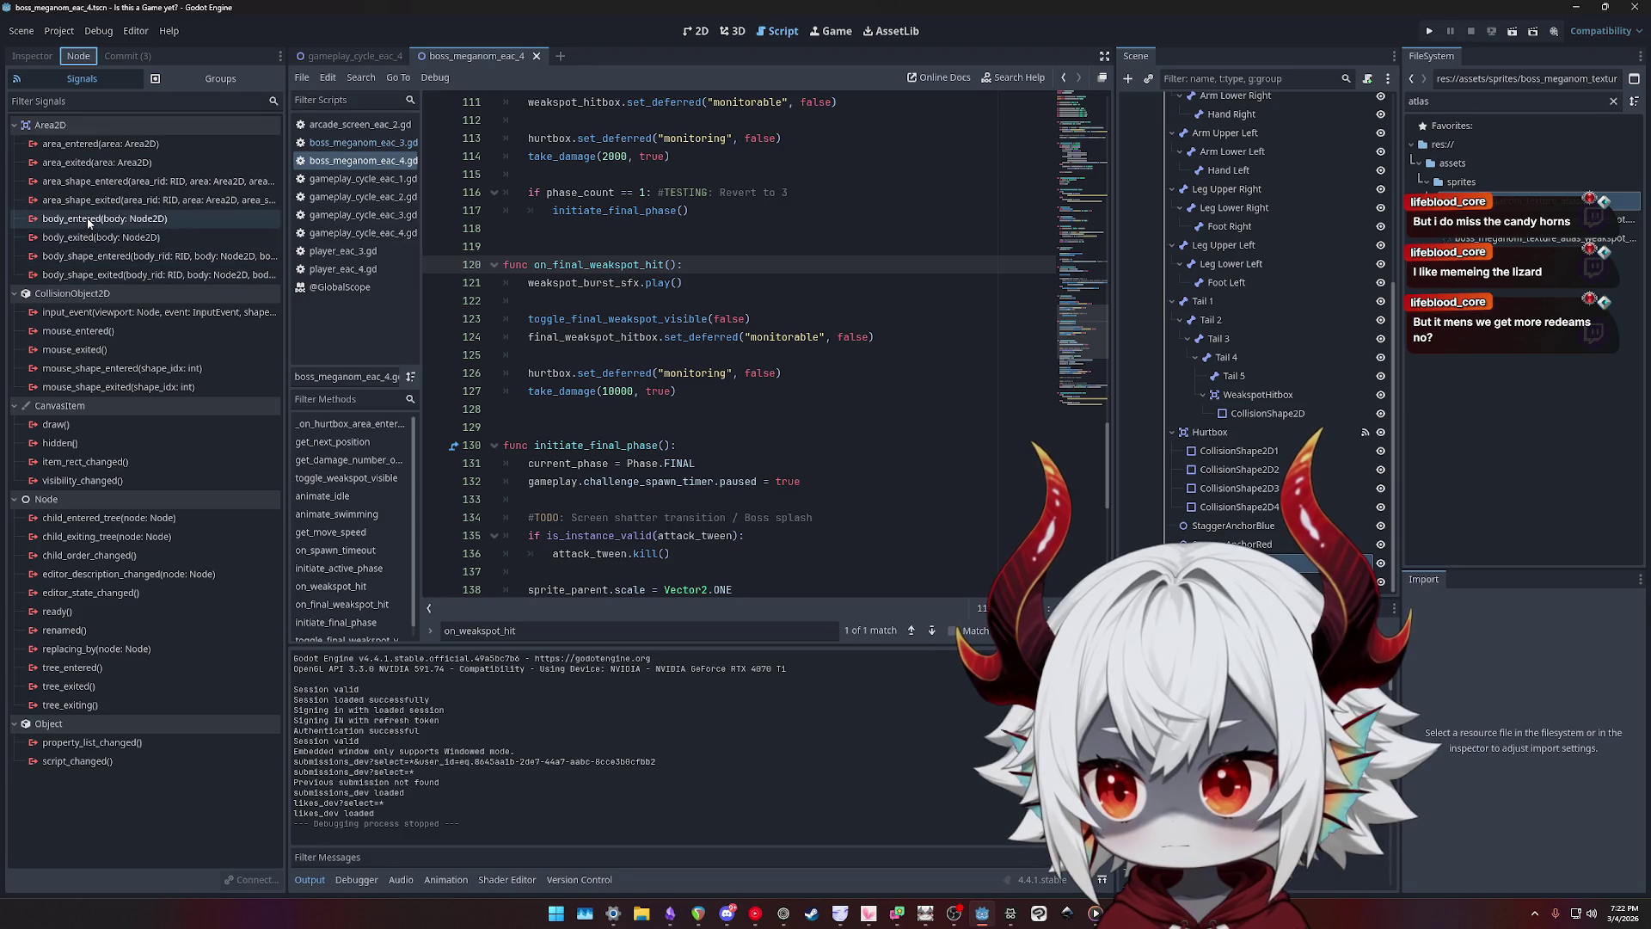
# - Search all project files for on_weakspot_hit and open the player_eac_3.gd line 124 result
pyautogui.doubleClick(602, 267)
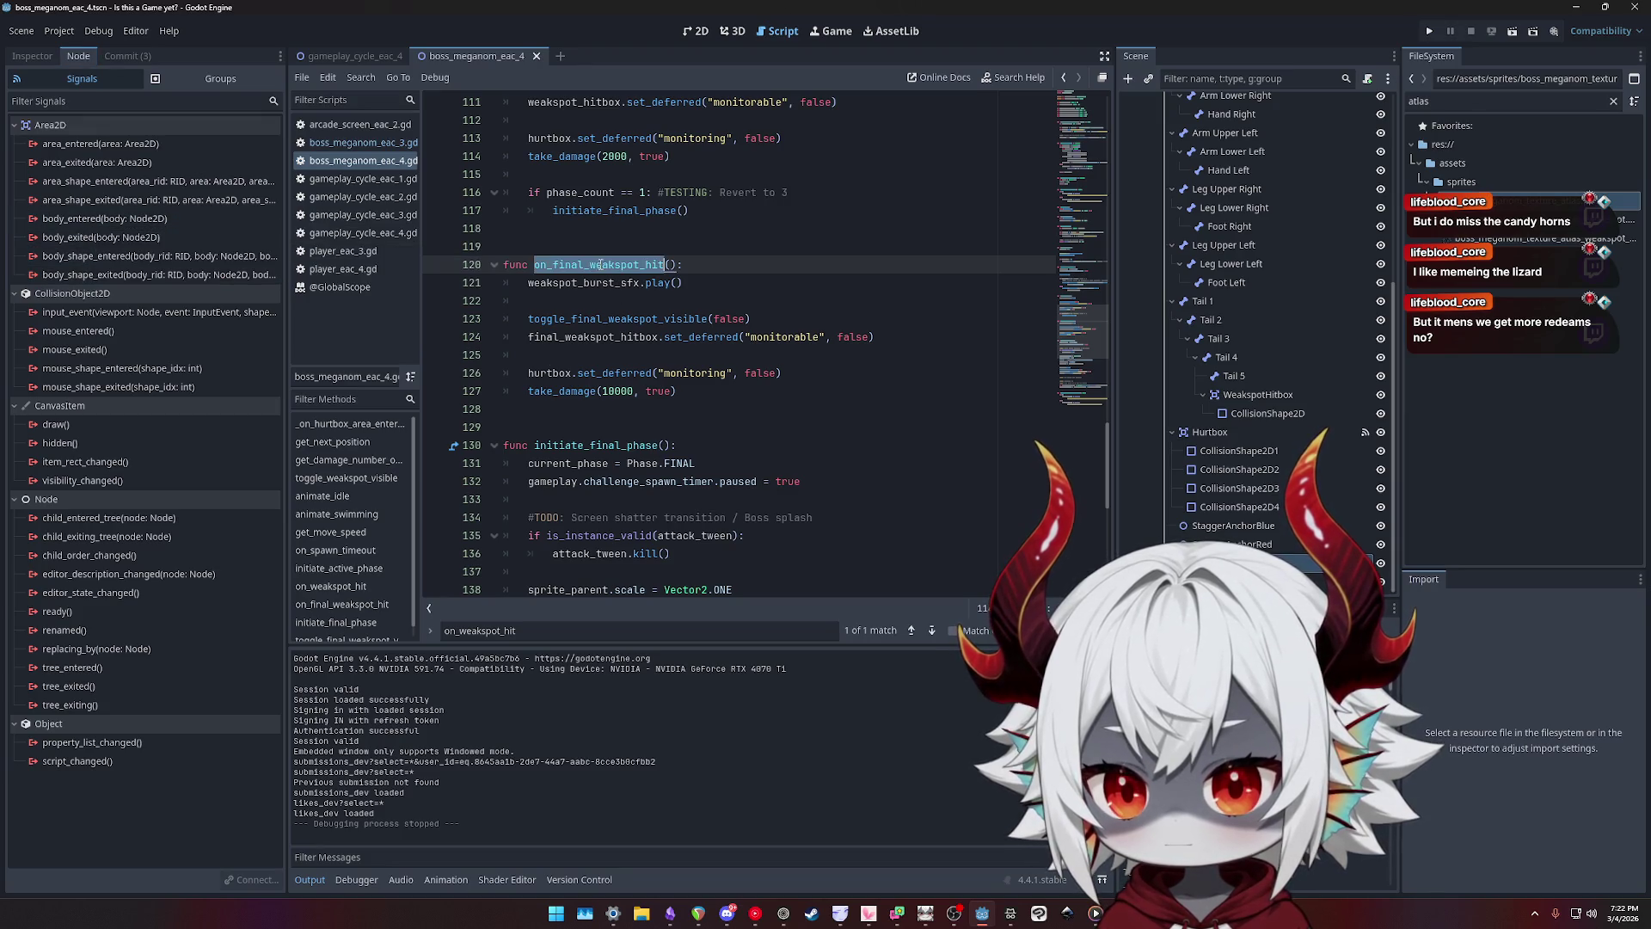
pyautogui.hotkey('ctrl', 'shift', 'f')
pyautogui.press('Escape')
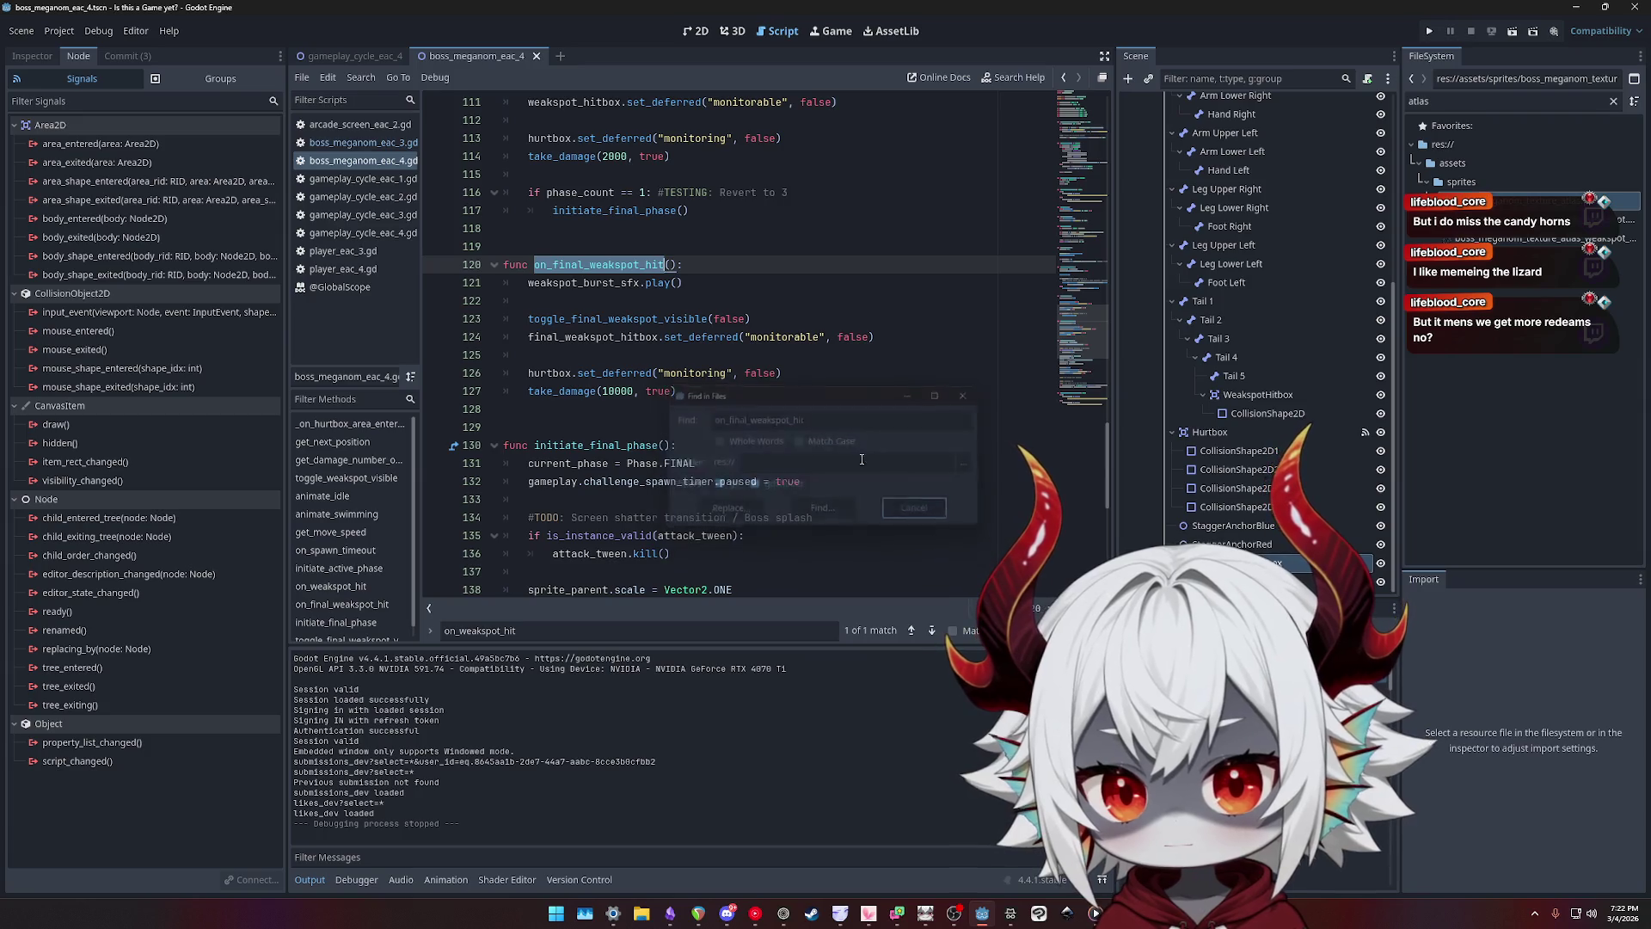
pyautogui.scroll(5, 629, 300)
pyautogui.doubleClick(628, 300)
pyautogui.hotkey('ctrl', 'shift', 'f')
pyautogui.press('Return')
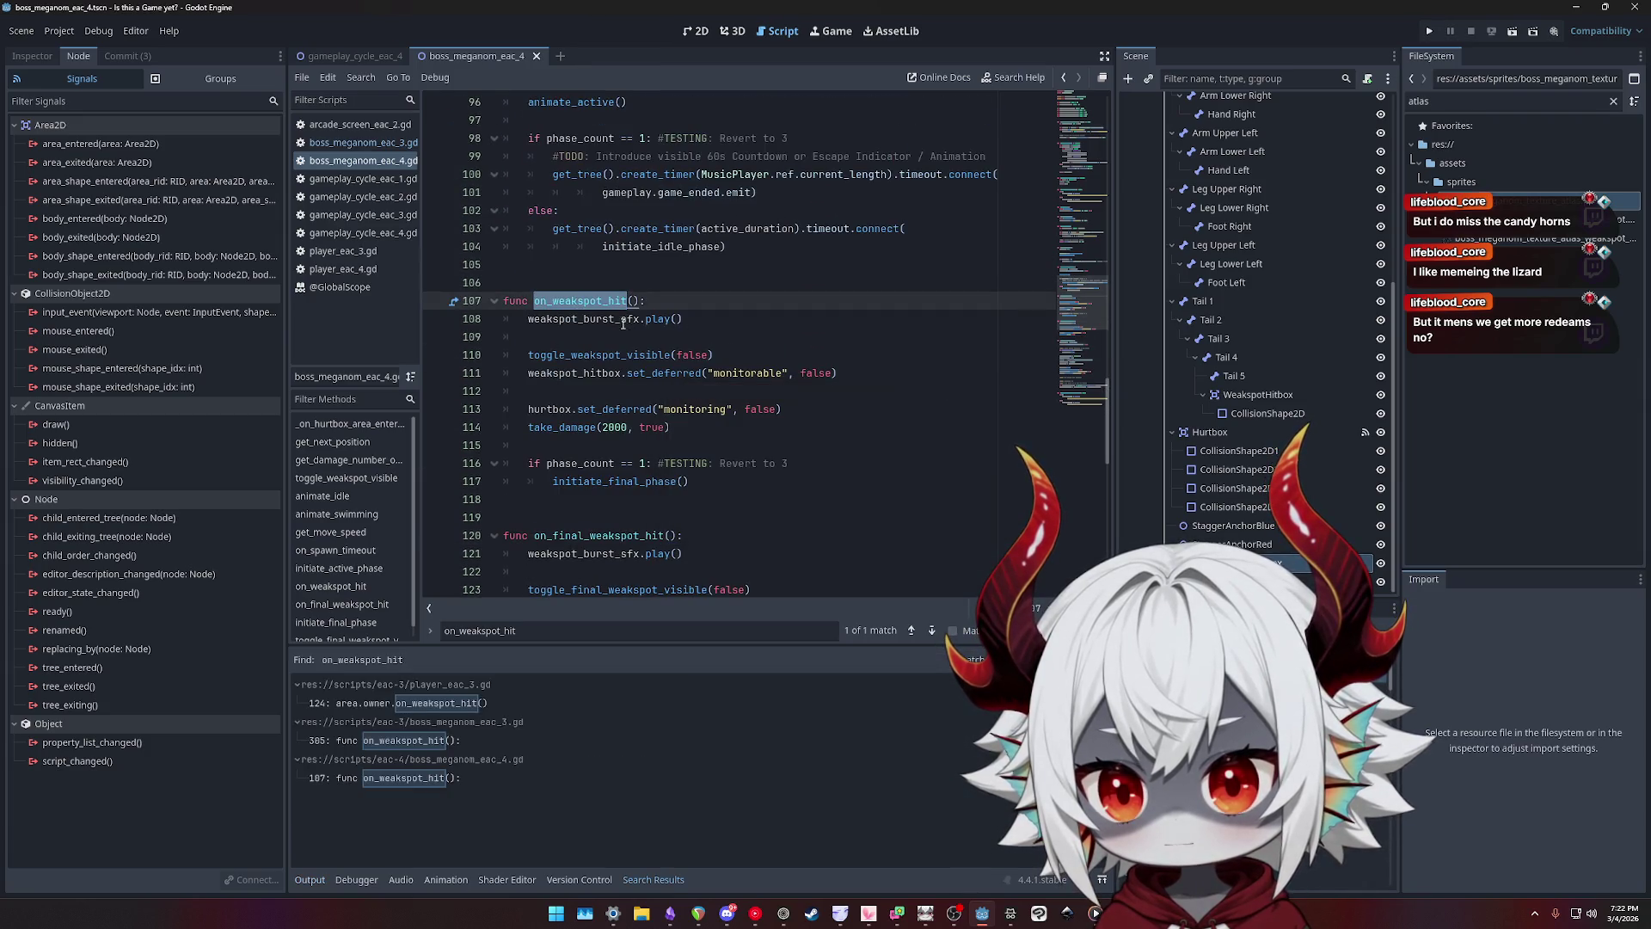
pyautogui.click(513, 702)
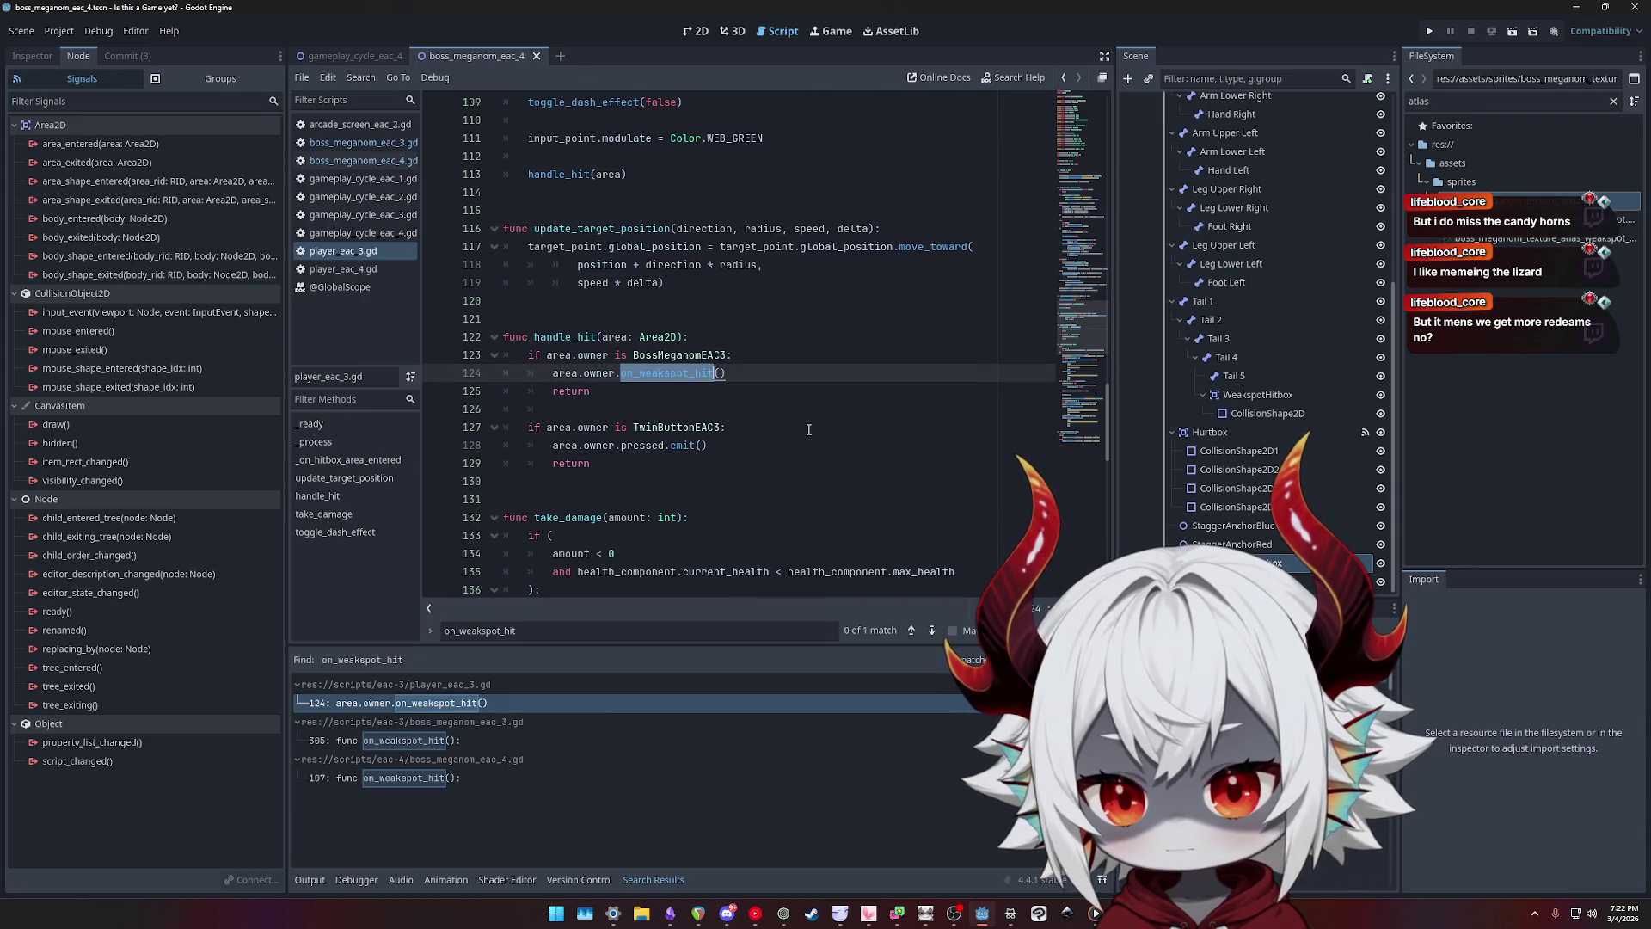
# - Examine handle_hit's BossMeganomEAC3 owner check and return on lines 123–125
pyautogui.doubleClick(558, 336)
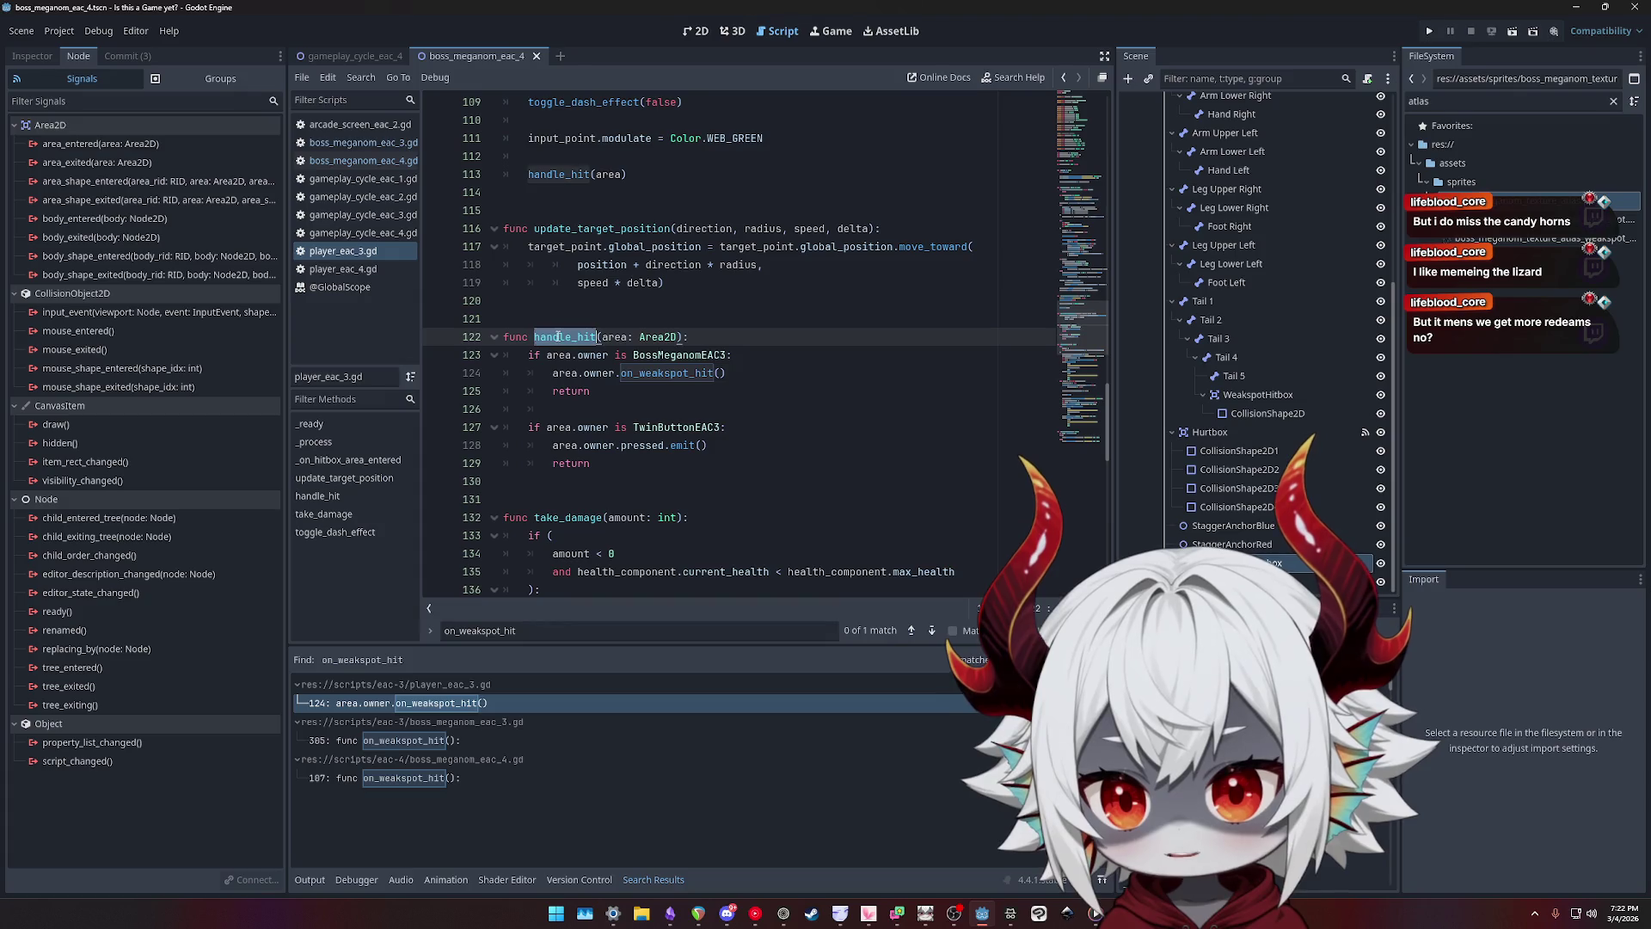
pyautogui.click(592, 355)
pyautogui.doubleClick(701, 354)
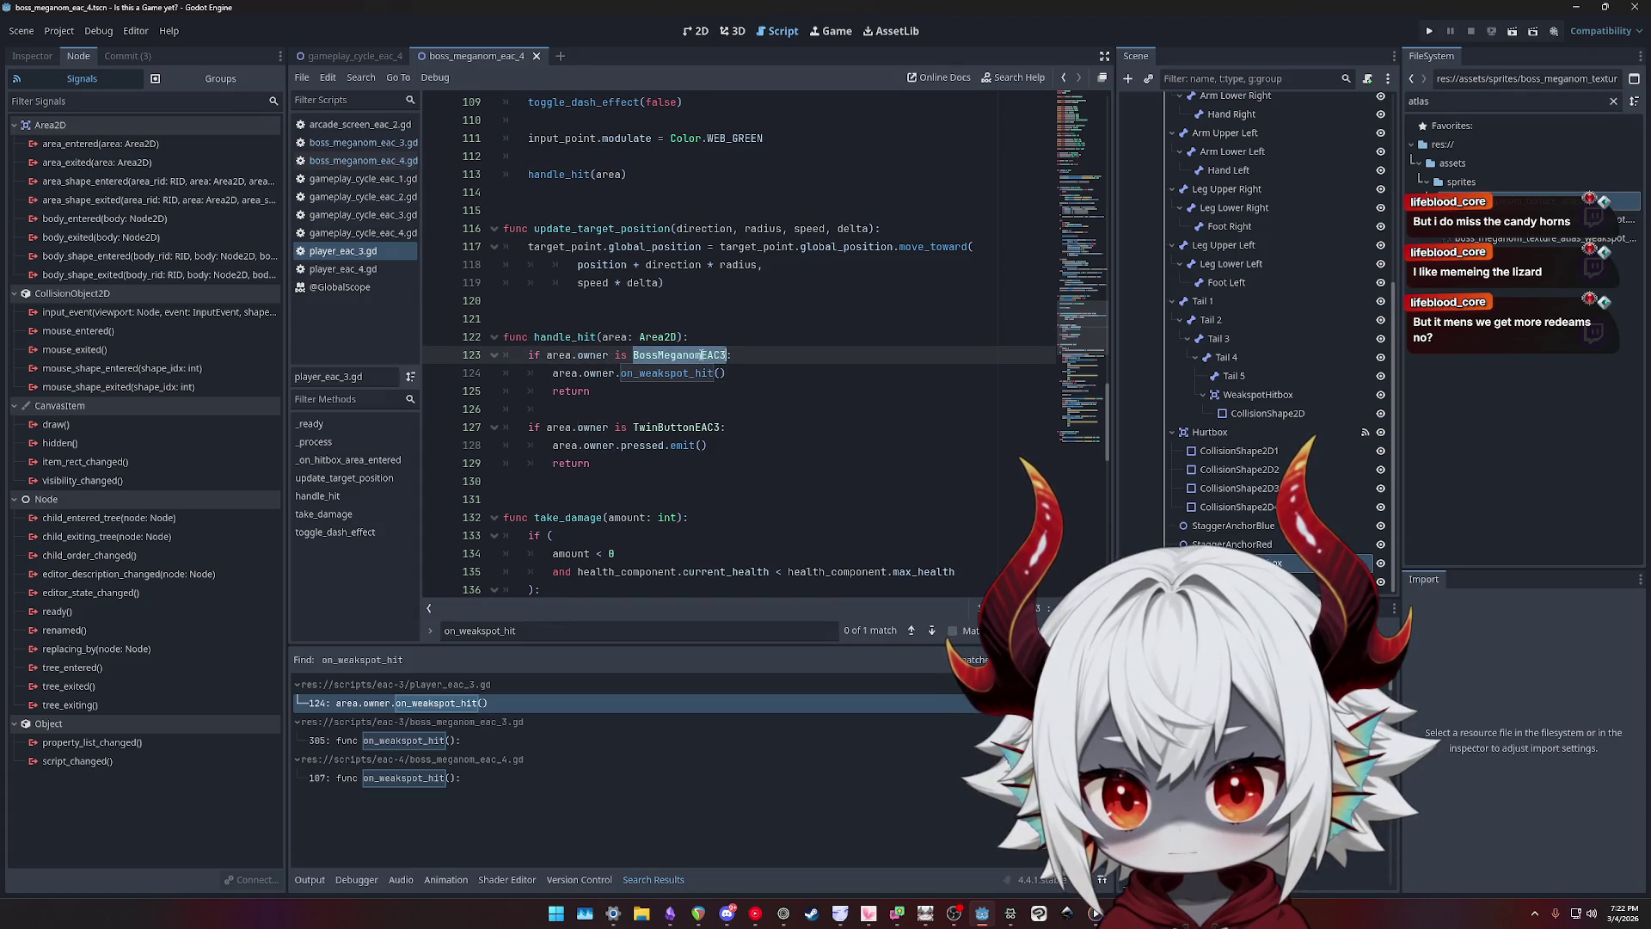
pyautogui.click(600, 380)
pyautogui.doubleClick(571, 392)
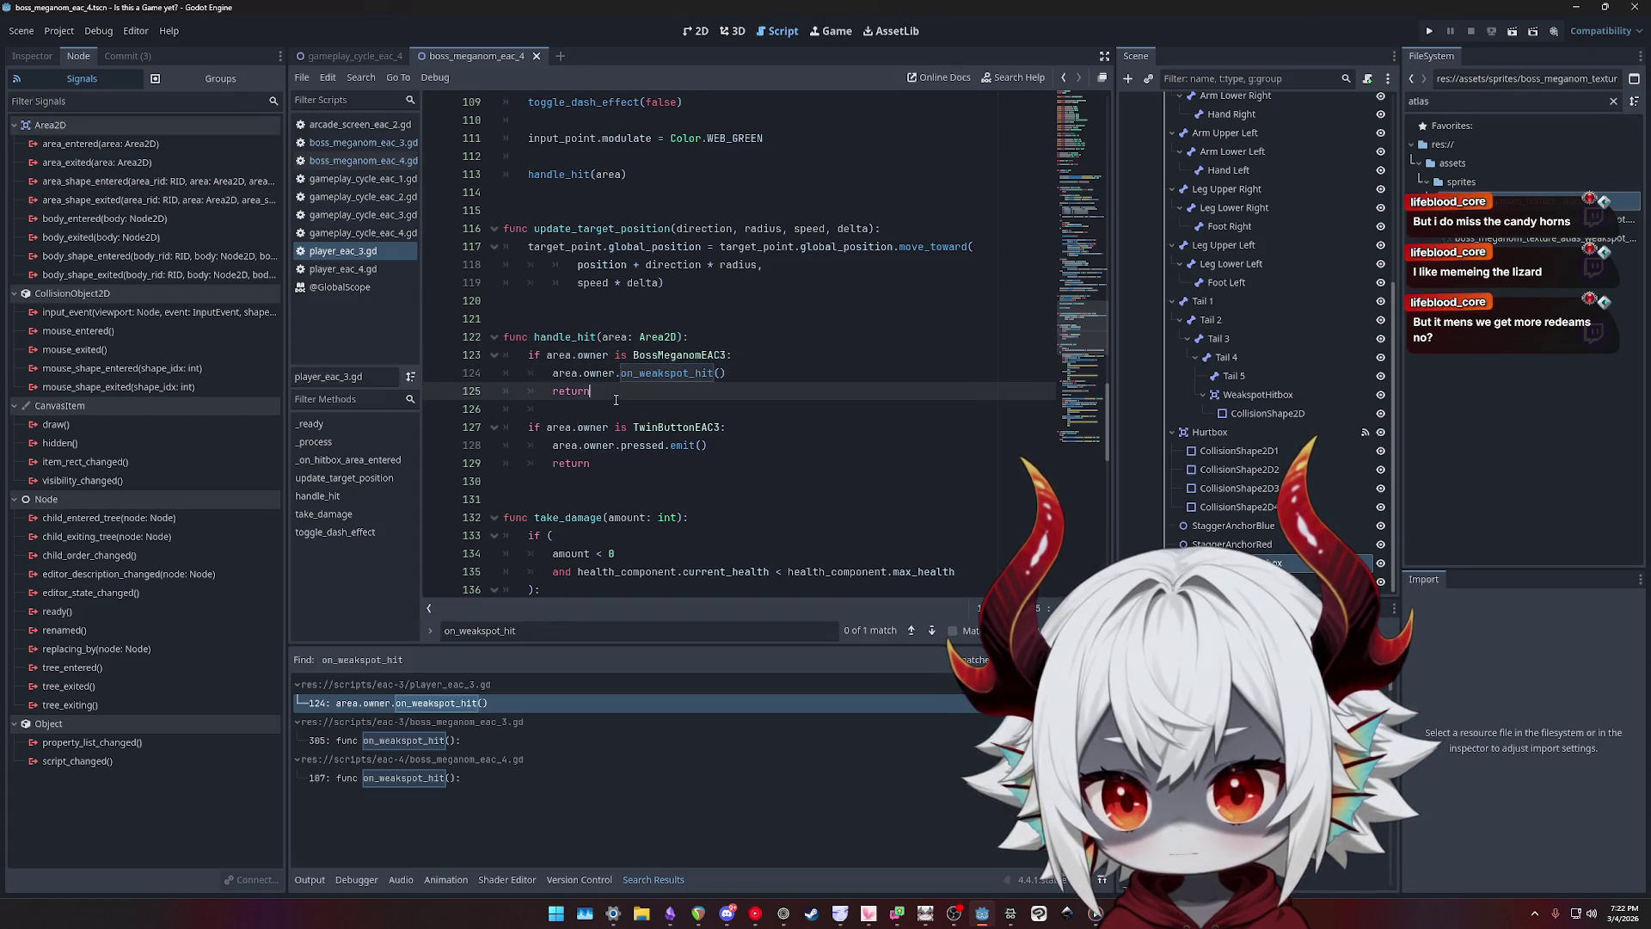
# - Select the BossMeganomEAC3 owner check line inside handle_hit
pyautogui.click(581, 353)
pyautogui.doubleClick(680, 354)
pyautogui.doubleClick(569, 336)
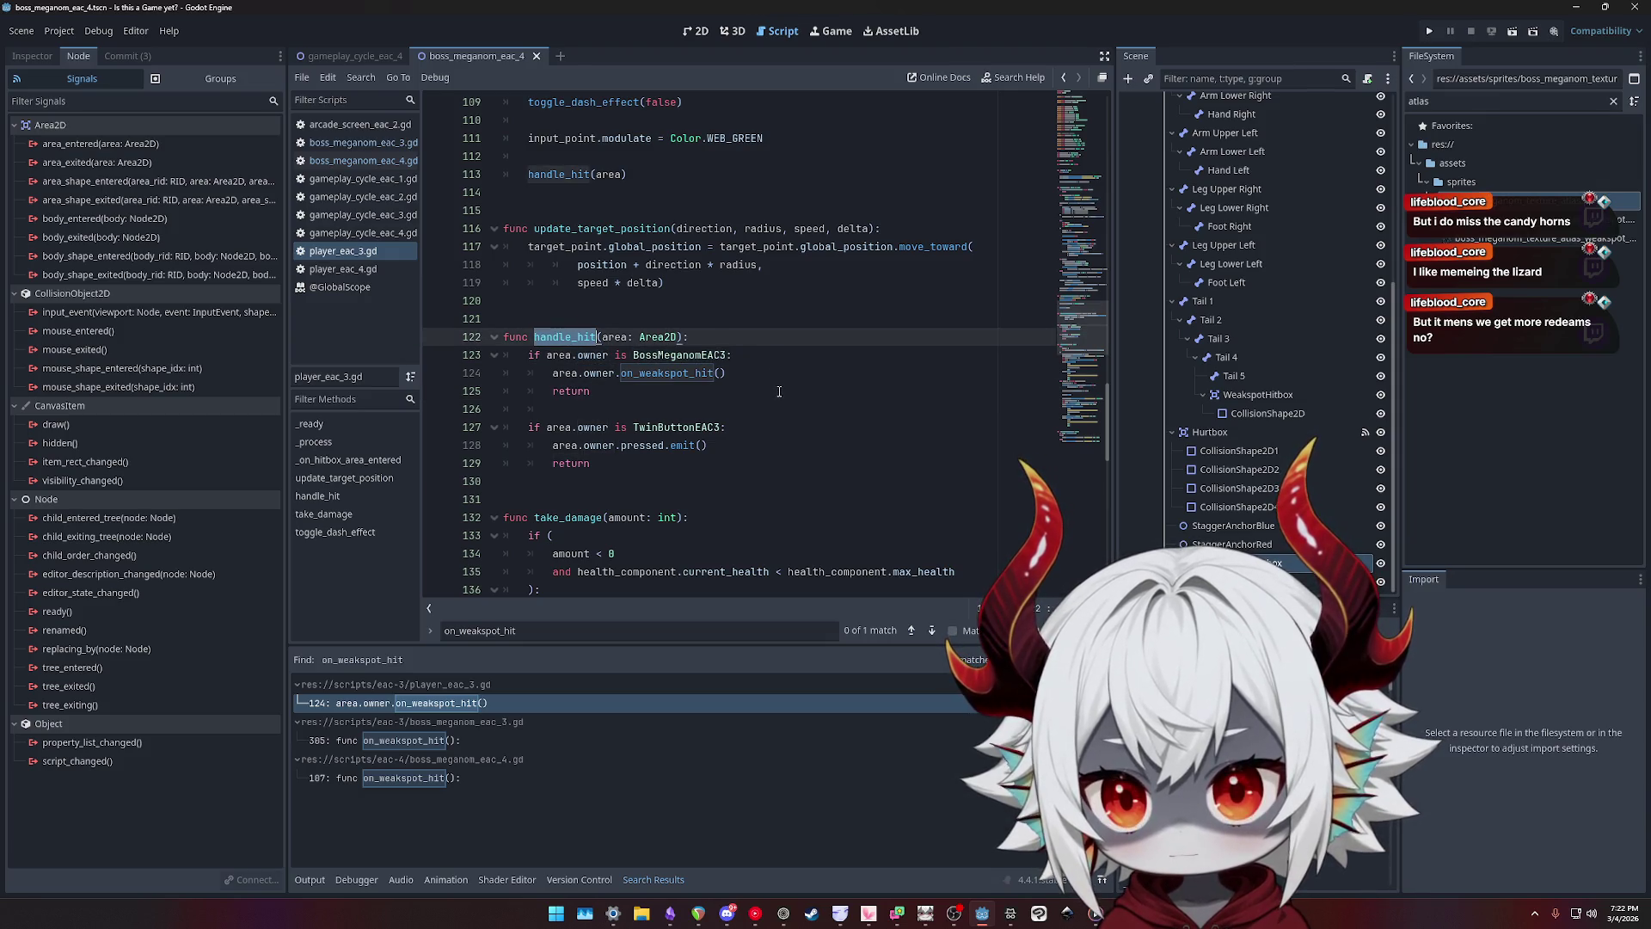
pyautogui.click(598, 353)
pyautogui.doubleClick(680, 354)
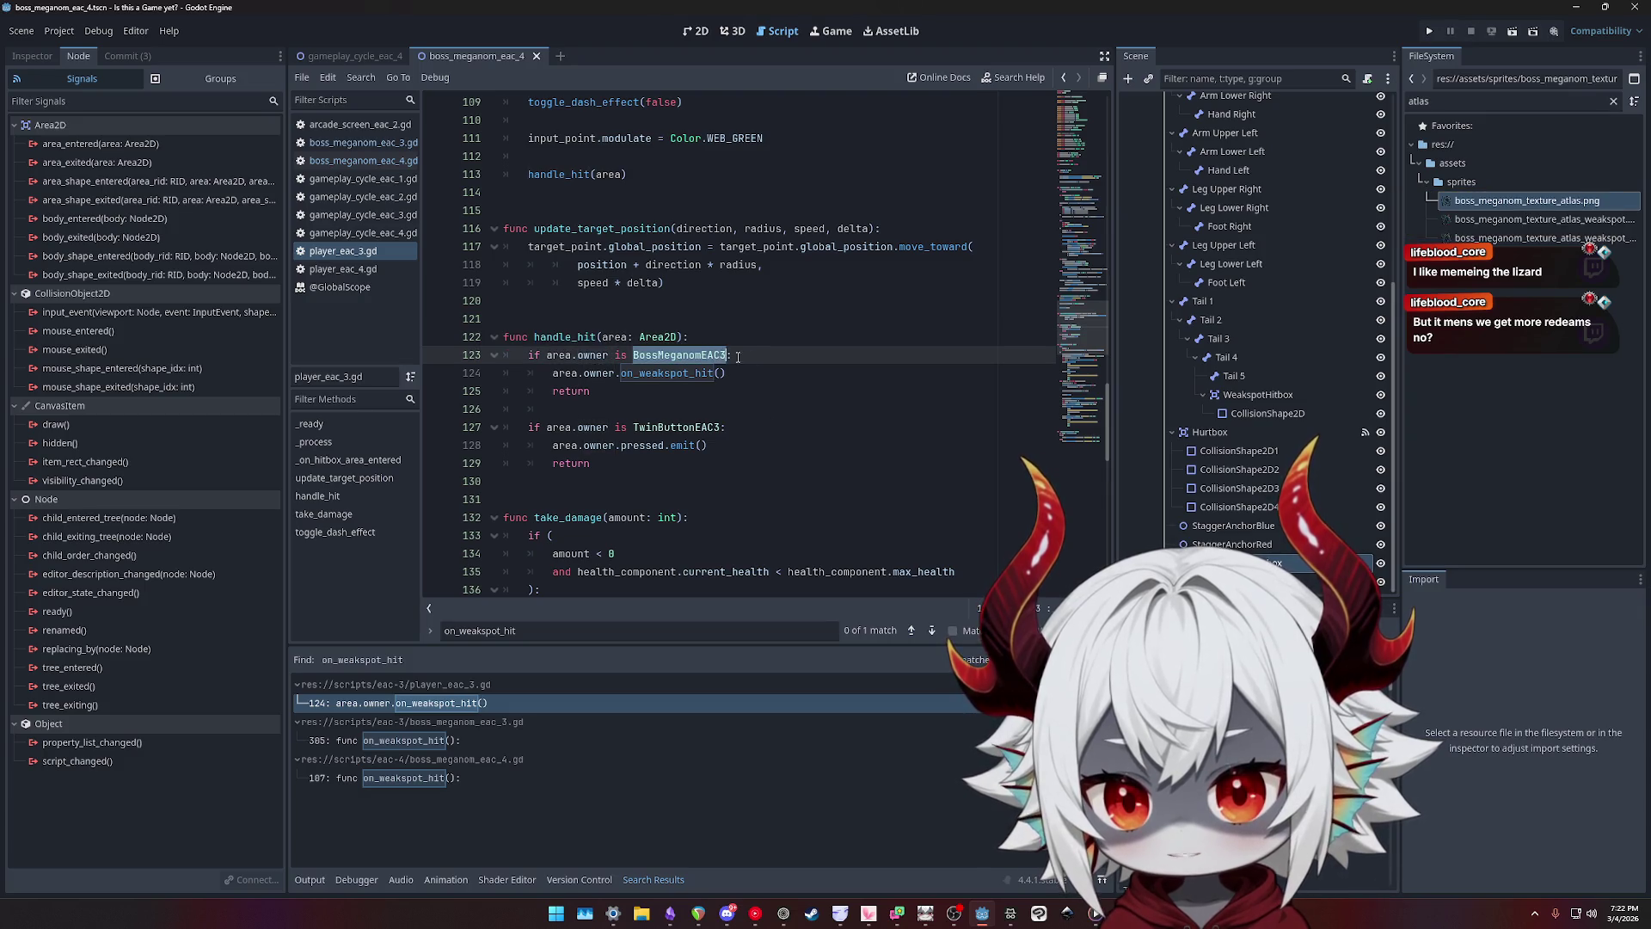
pyautogui.moveTo(732, 354); pyautogui.dragTo(529, 354)
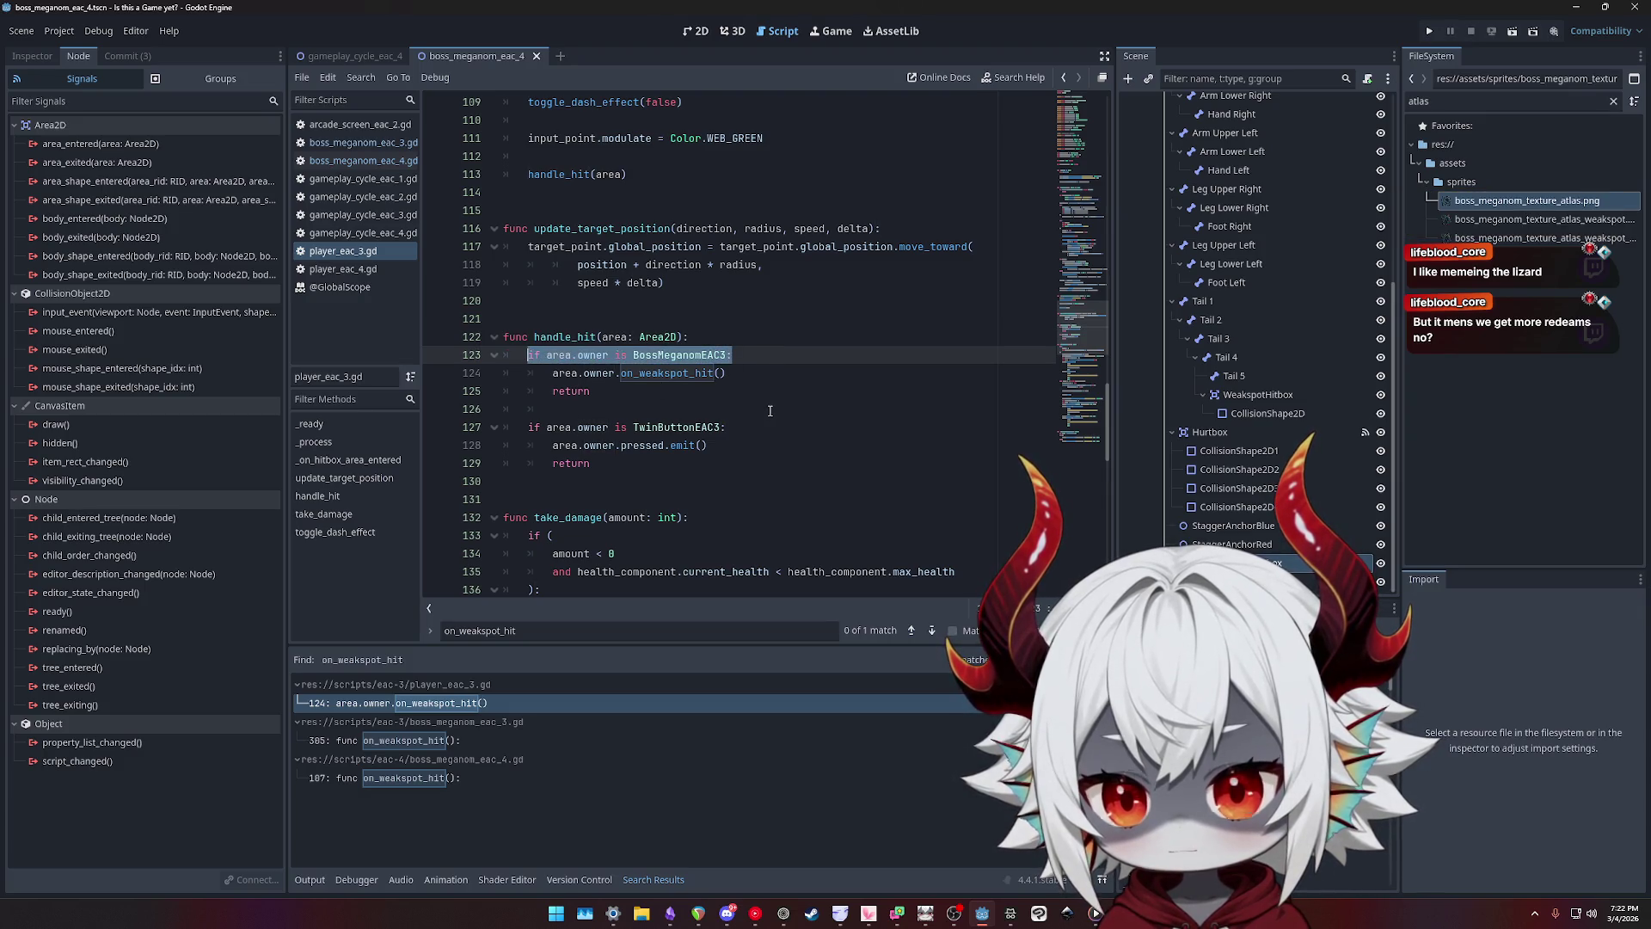
# - Copy the handle_hit function (lines 122–129) from player_eac_3.gd and switch to player_eac_4.gd
pyautogui.click(379, 271)
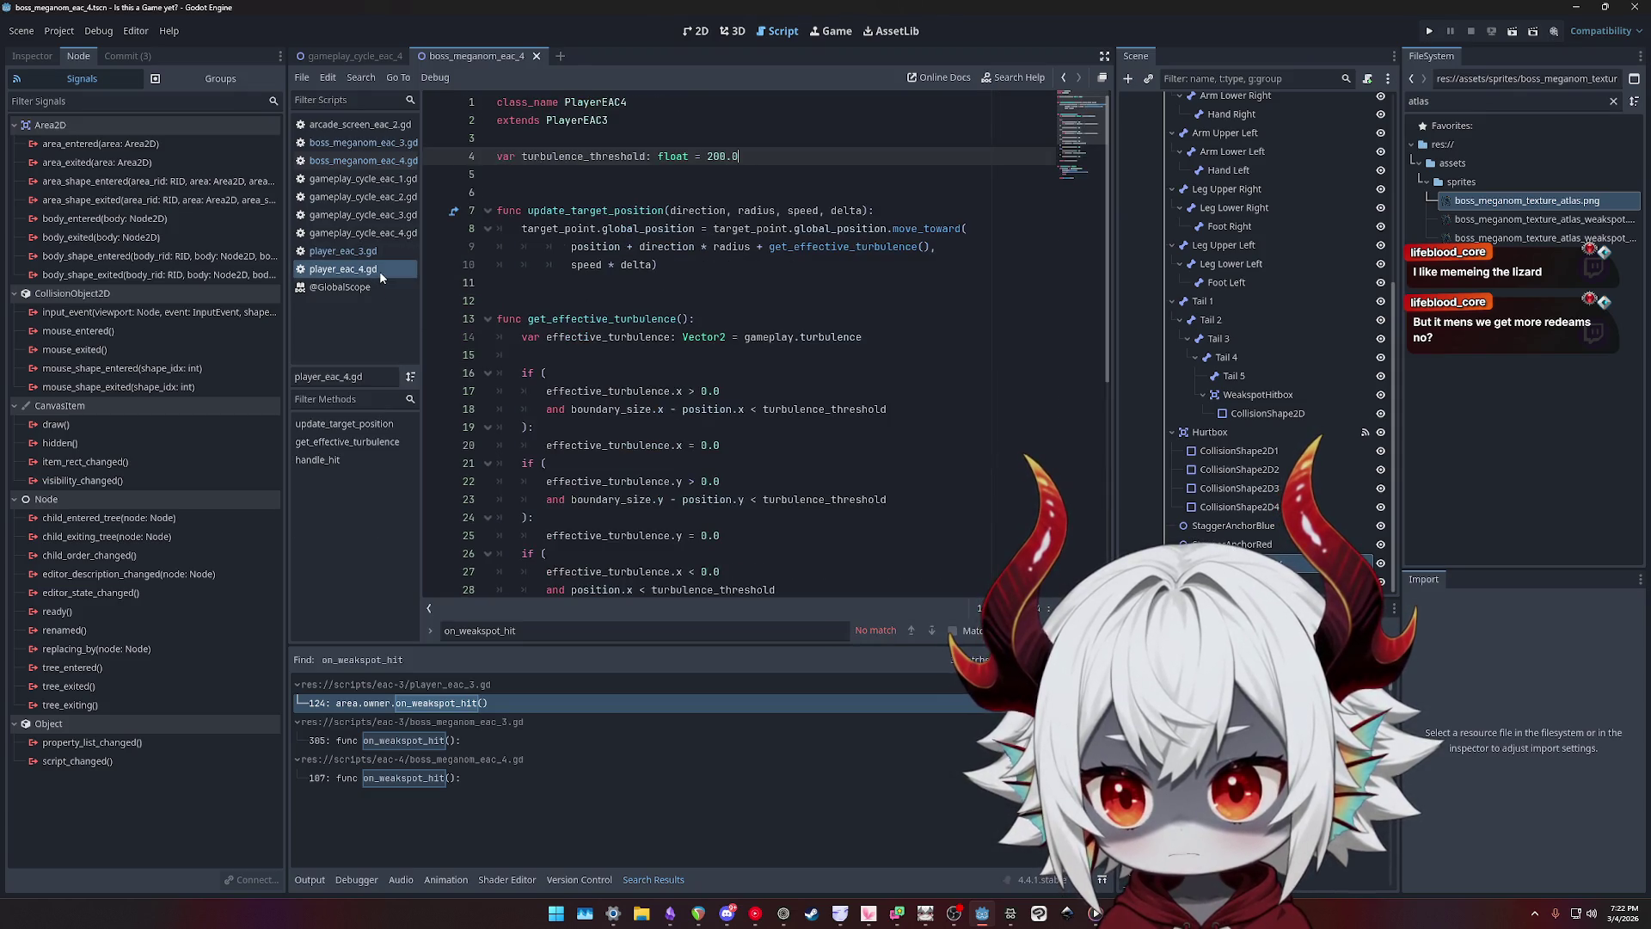
pyautogui.click(403, 257)
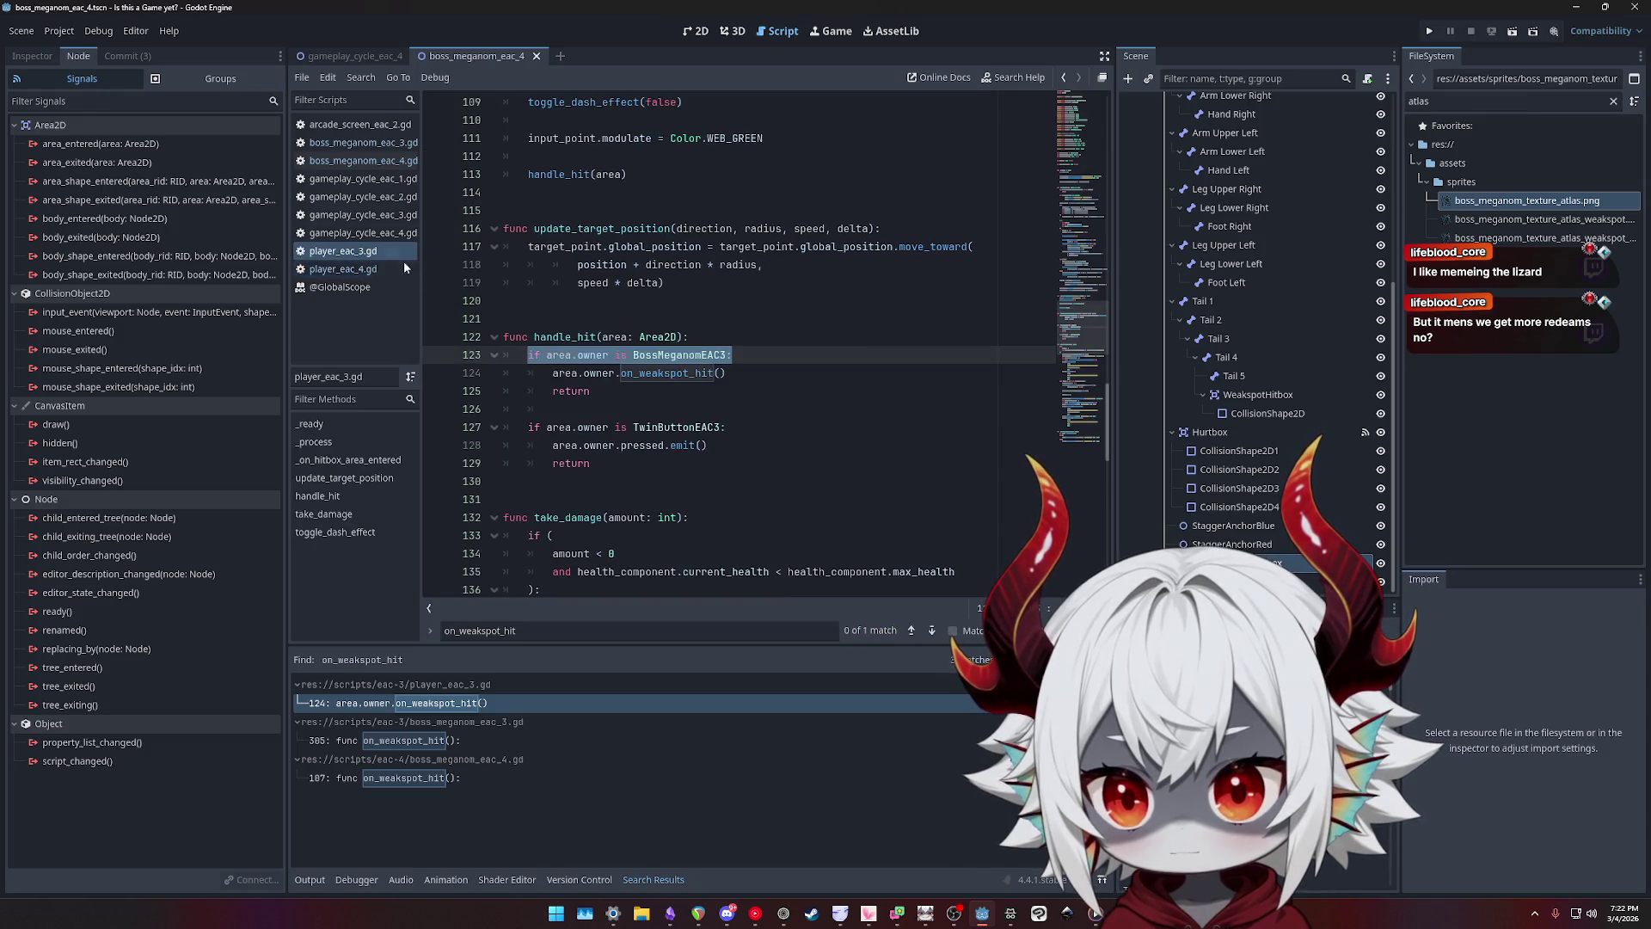
pyautogui.moveTo(631, 474)
pyautogui.mouseDown()
pyautogui.moveTo(512, 356)
pyautogui.moveTo(462, 339)
pyautogui.mouseUp()
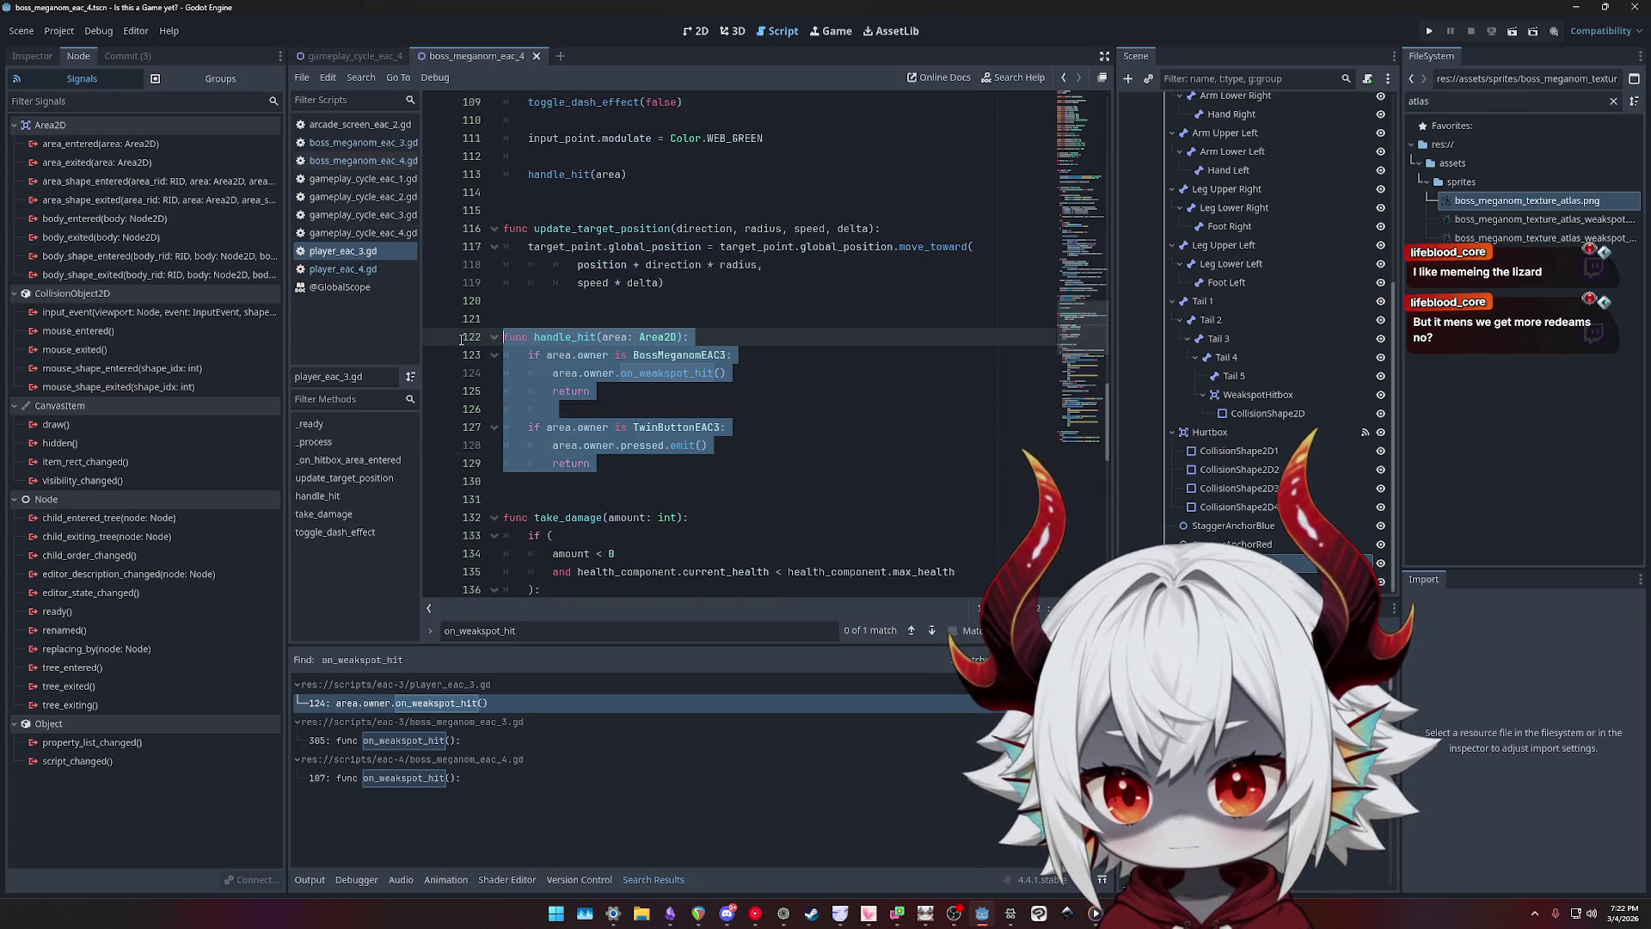
pyautogui.hotkey('ctrl', 'c')
pyautogui.click(343, 269)
# - Find 'handle' in player_eac_4.gd and paste the copied handle_hit below the existing one
pyautogui.hotkey('ctrl', 'f')
pyautogui.hotkey('ctrl', 'v')
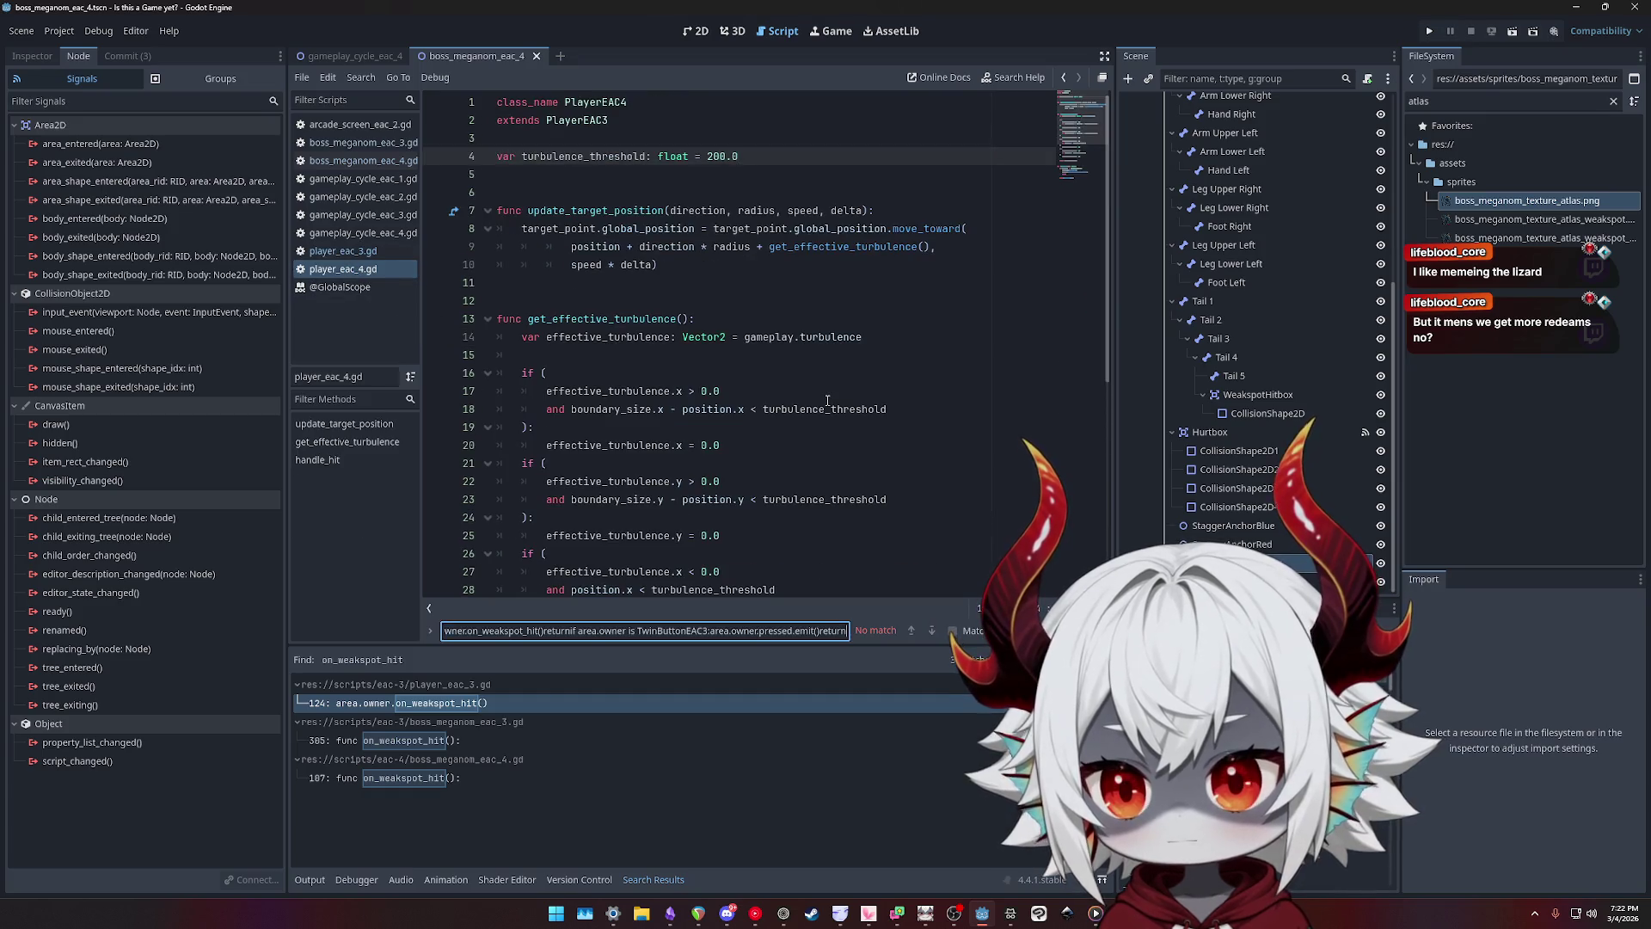
pyautogui.hotkey('ctrl', 'a')
pyautogui.press('BackSpace')
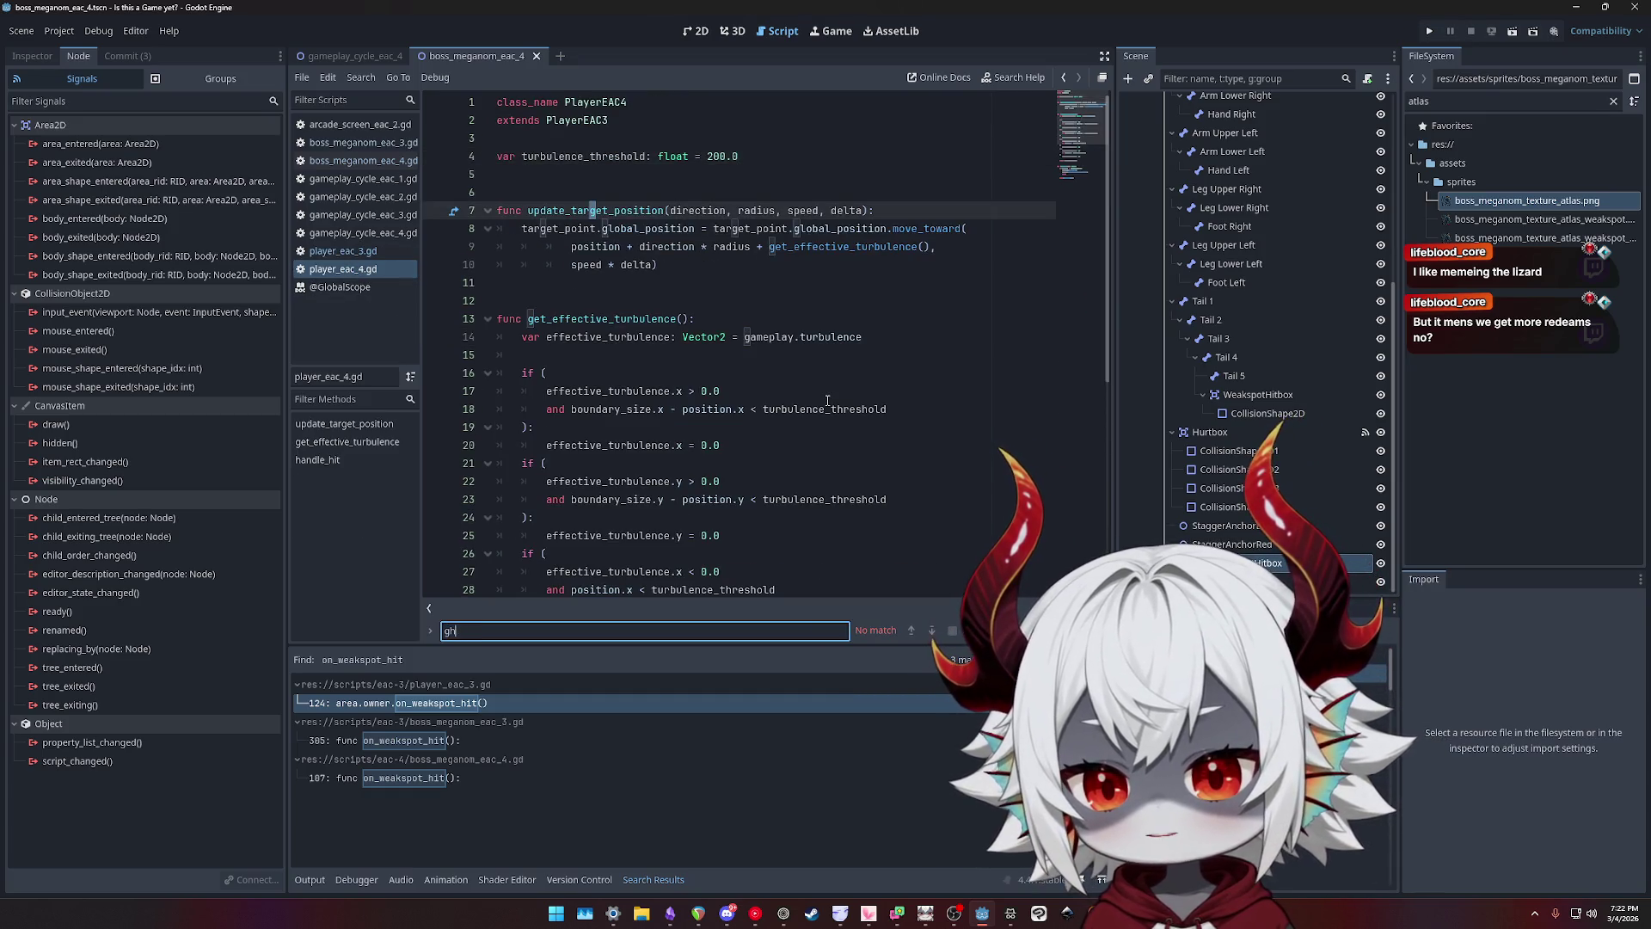
pyautogui.click(953, 432)
pyautogui.hotkey('ctrl', 'f')
pyautogui.write('handle')
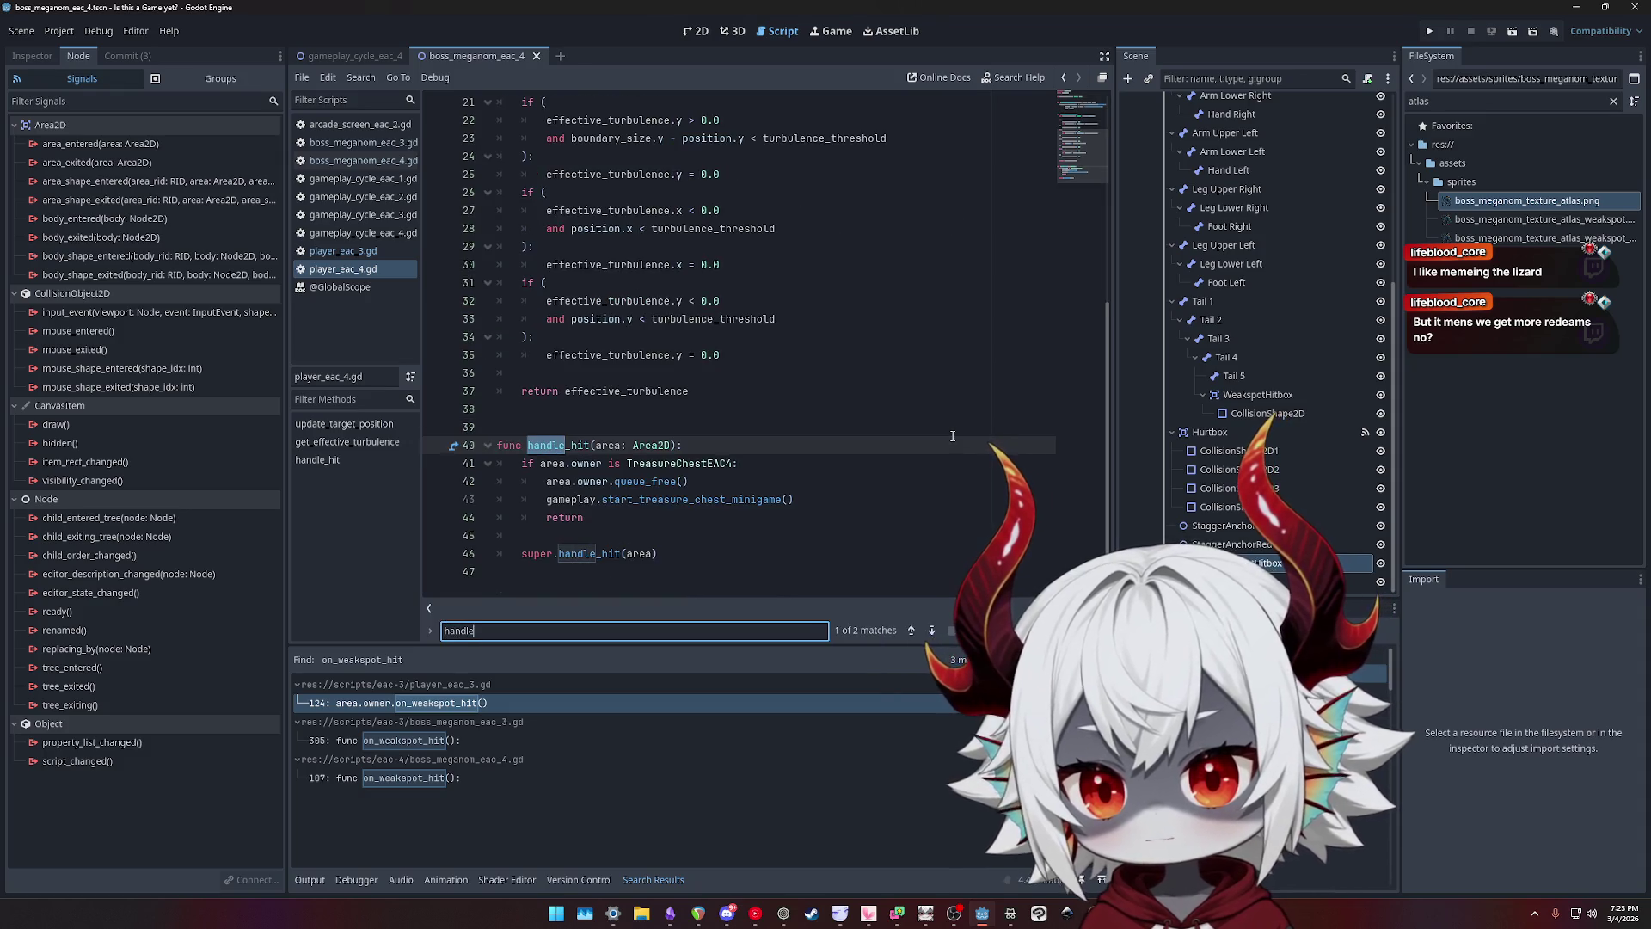
pyautogui.click(741, 538)
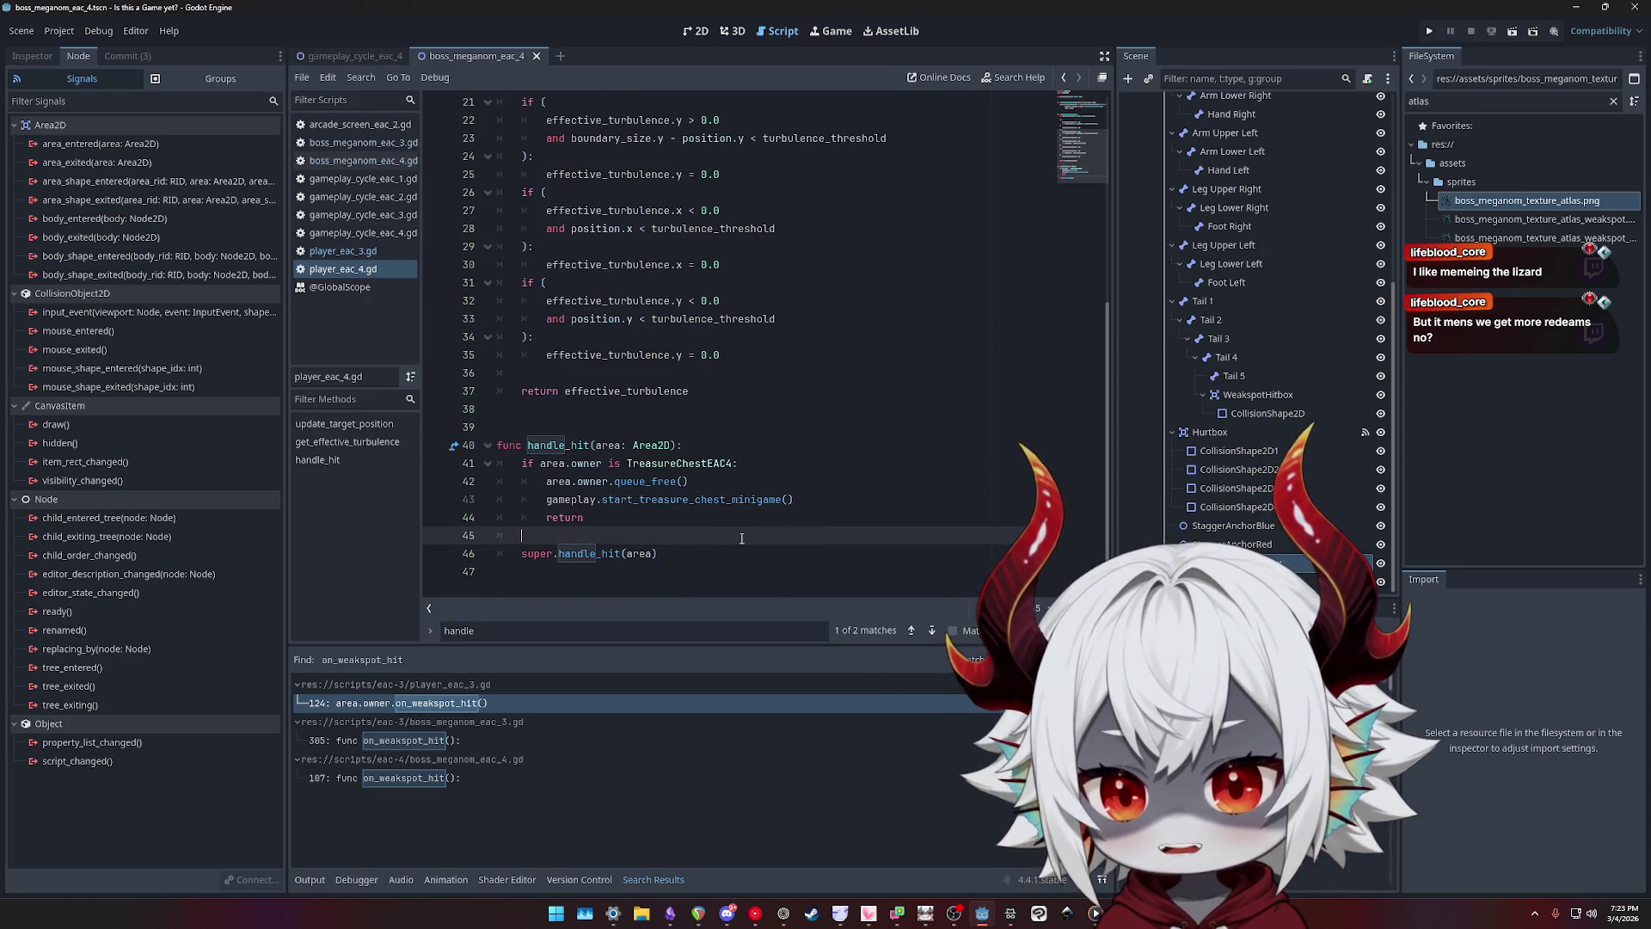
pyautogui.press('Down')
pyautogui.press('Down')
pyautogui.hotkey('ctrl', 'v')
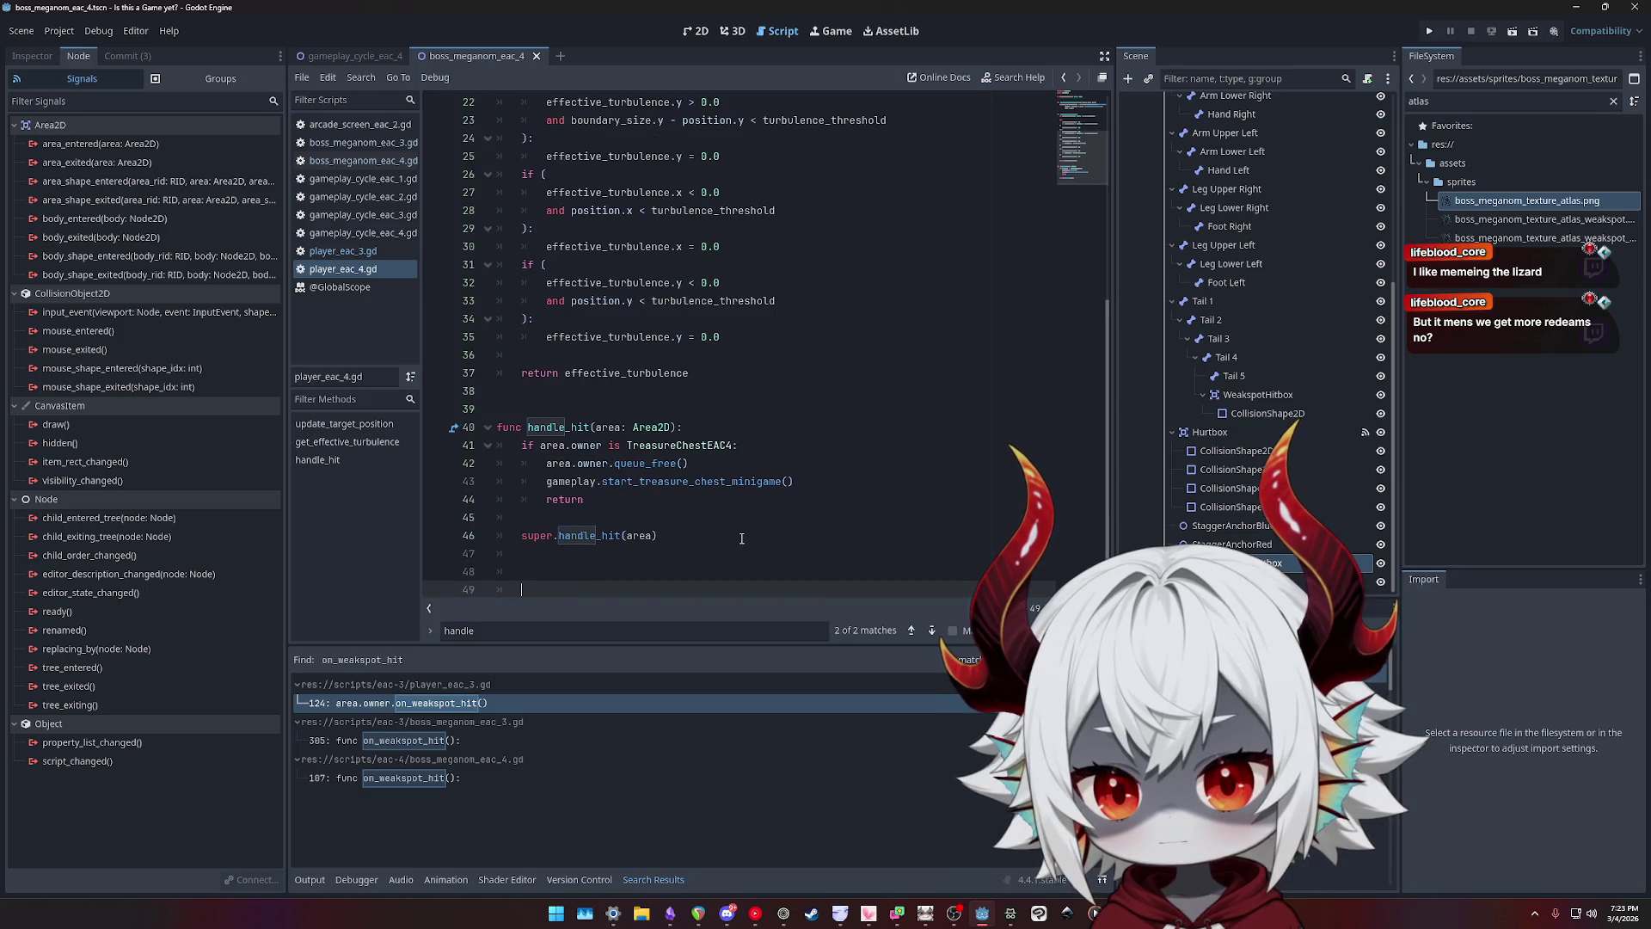
# - Review the pasted function's branches and revert its boss class to BossMeganomEAC3
pyautogui.doubleClick(579, 354)
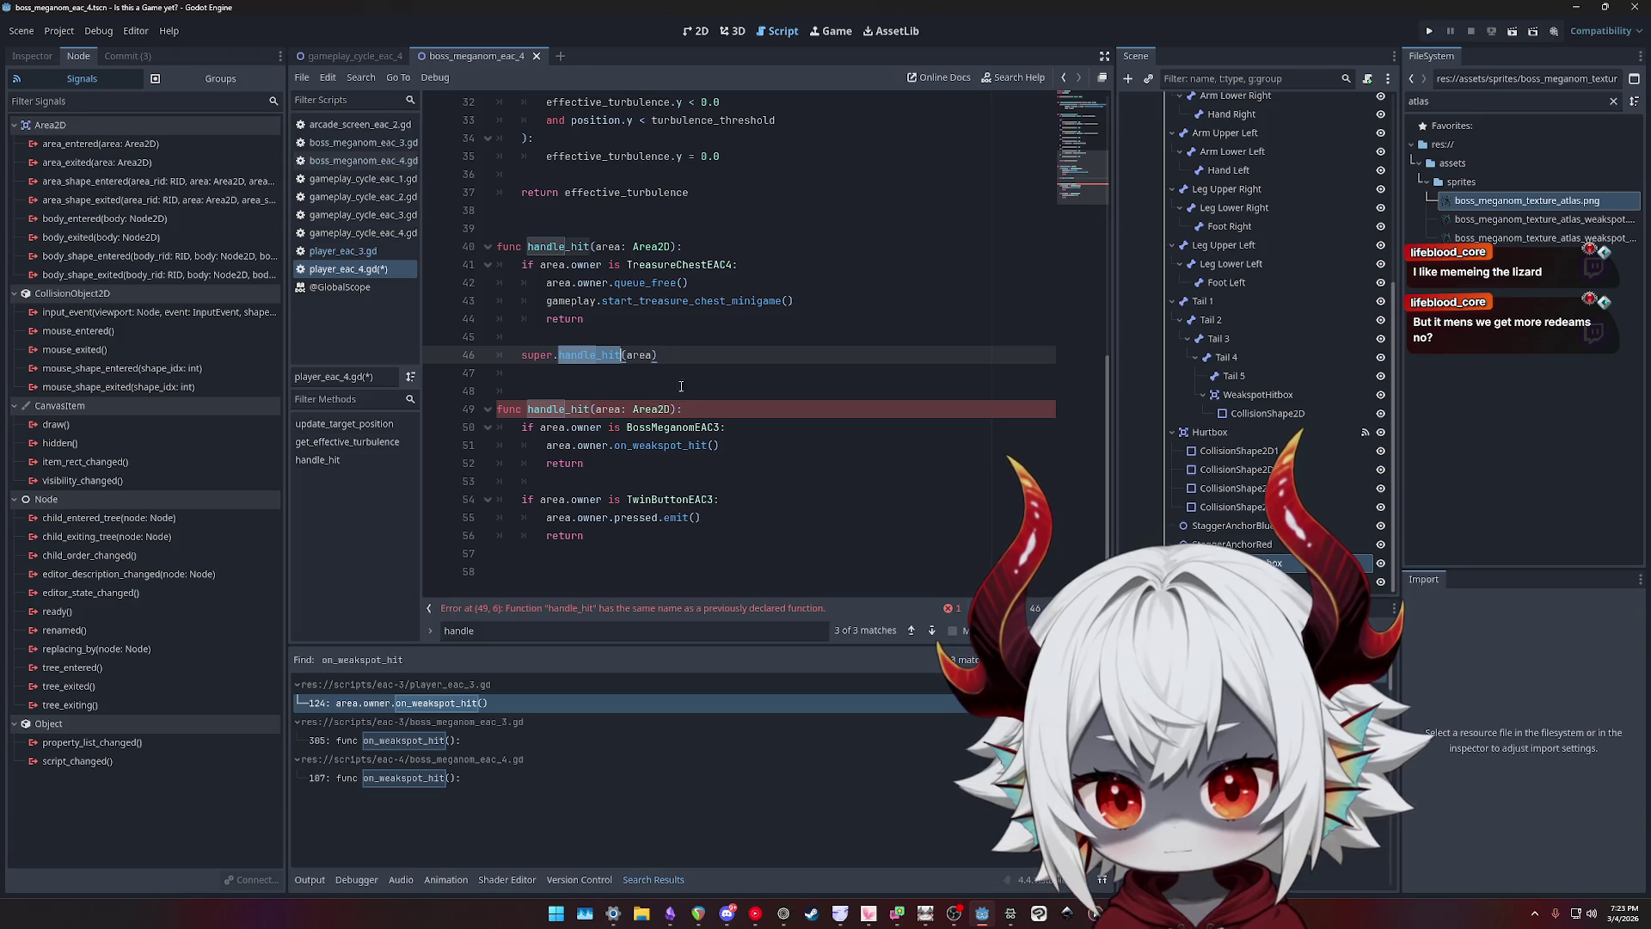
pyautogui.click(681, 354)
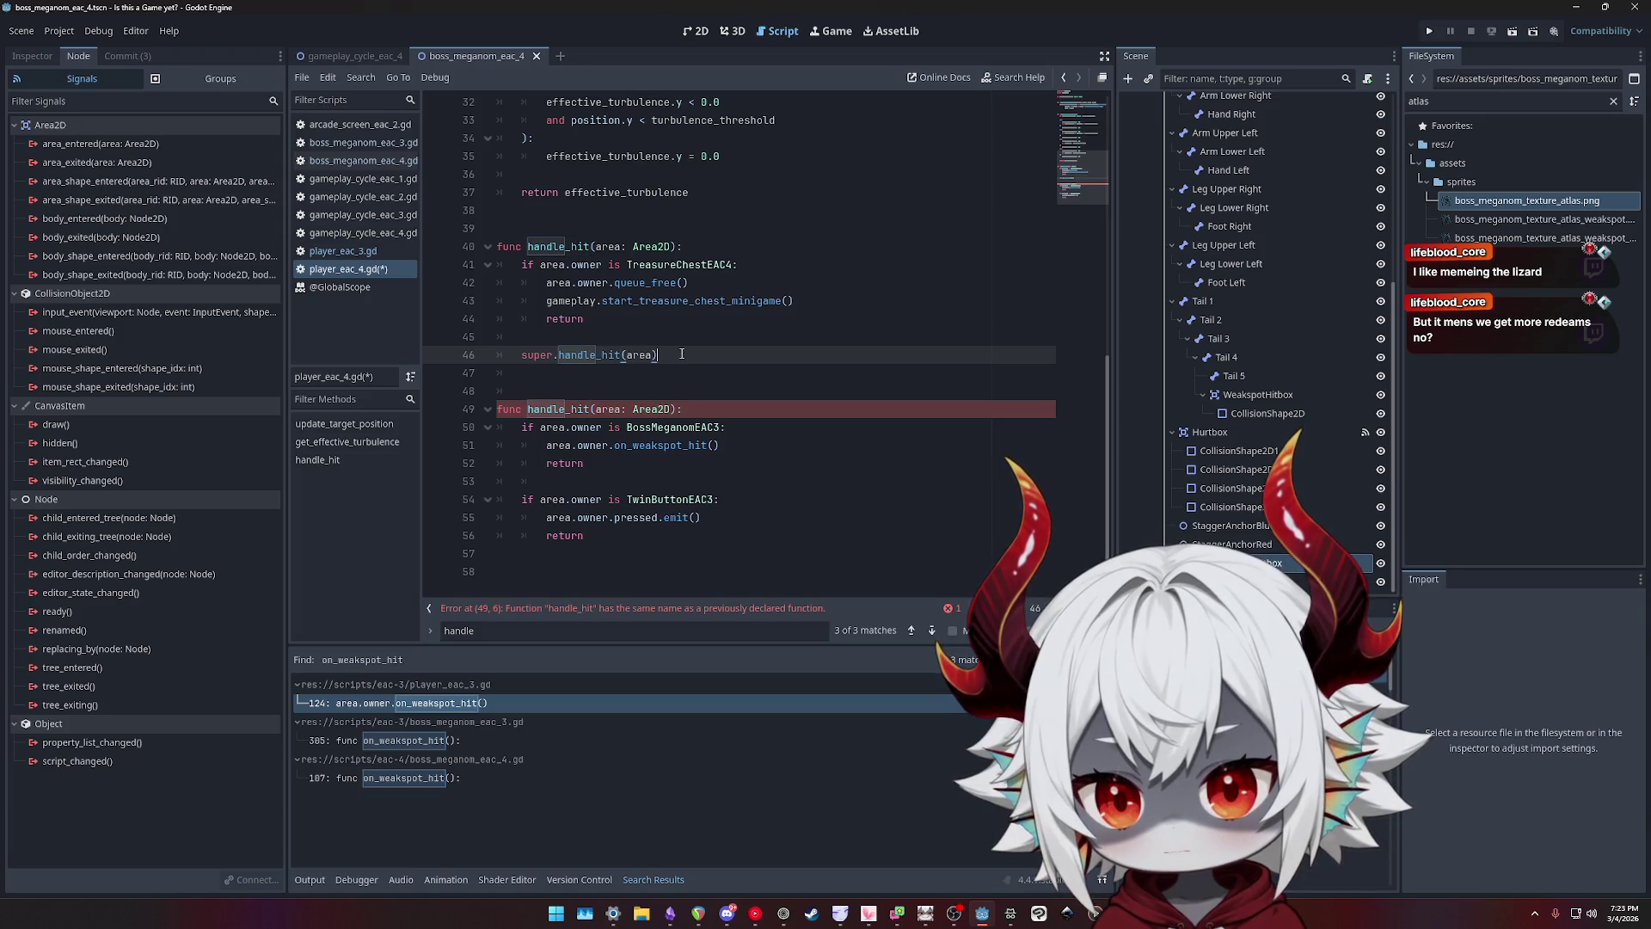
pyautogui.click(722, 425)
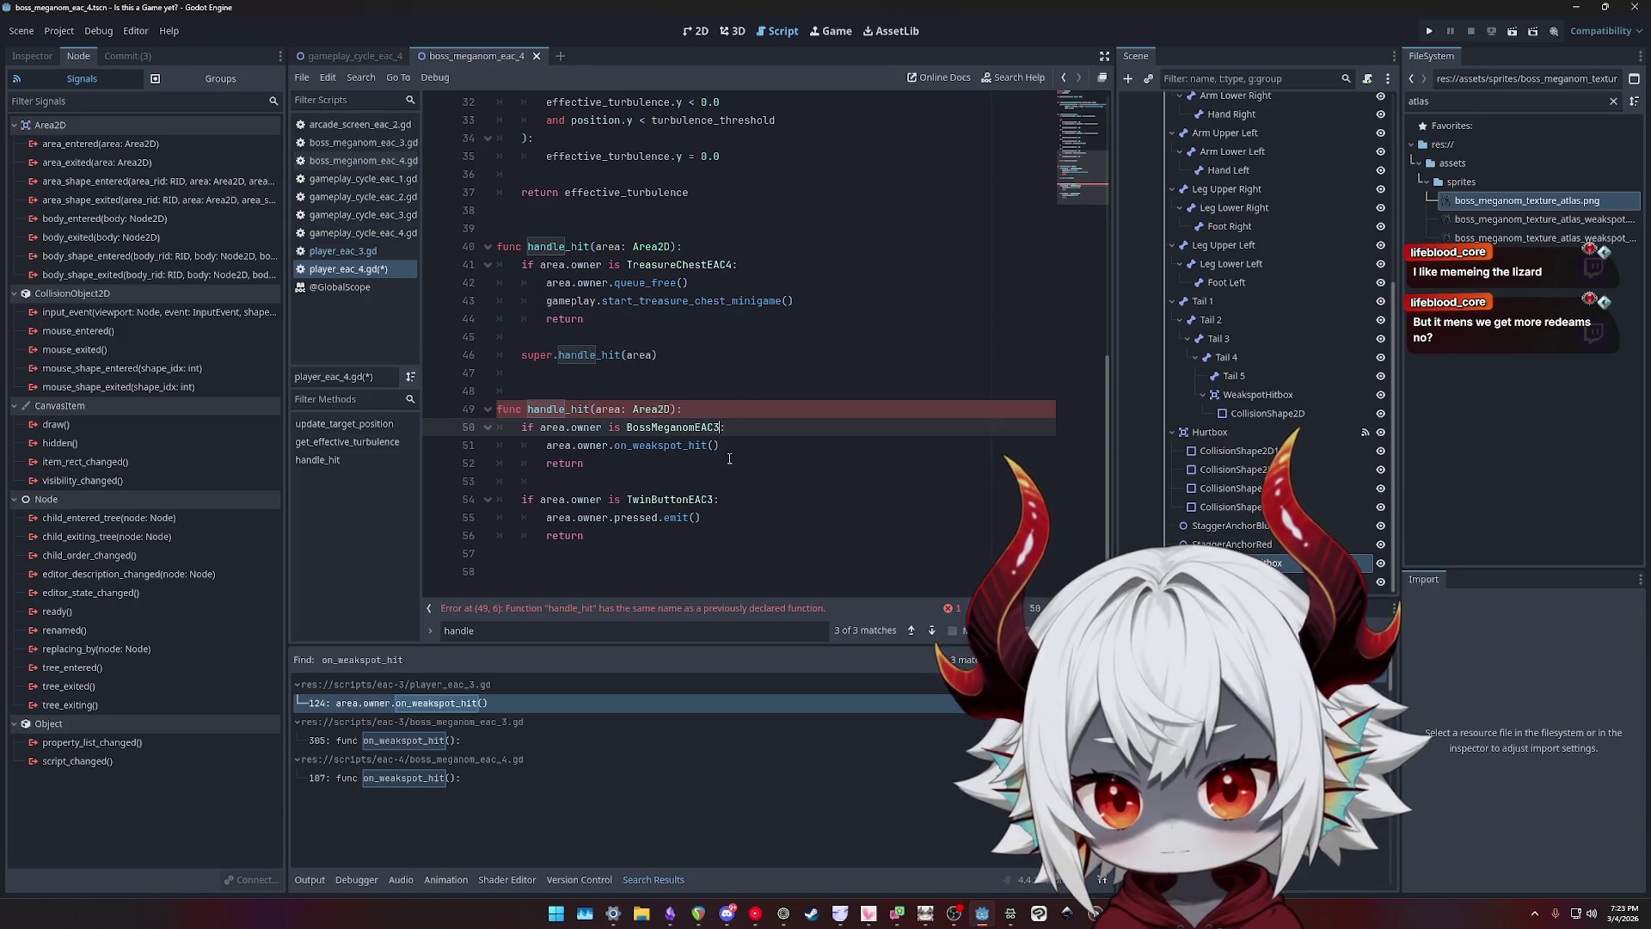
pyautogui.click(716, 499)
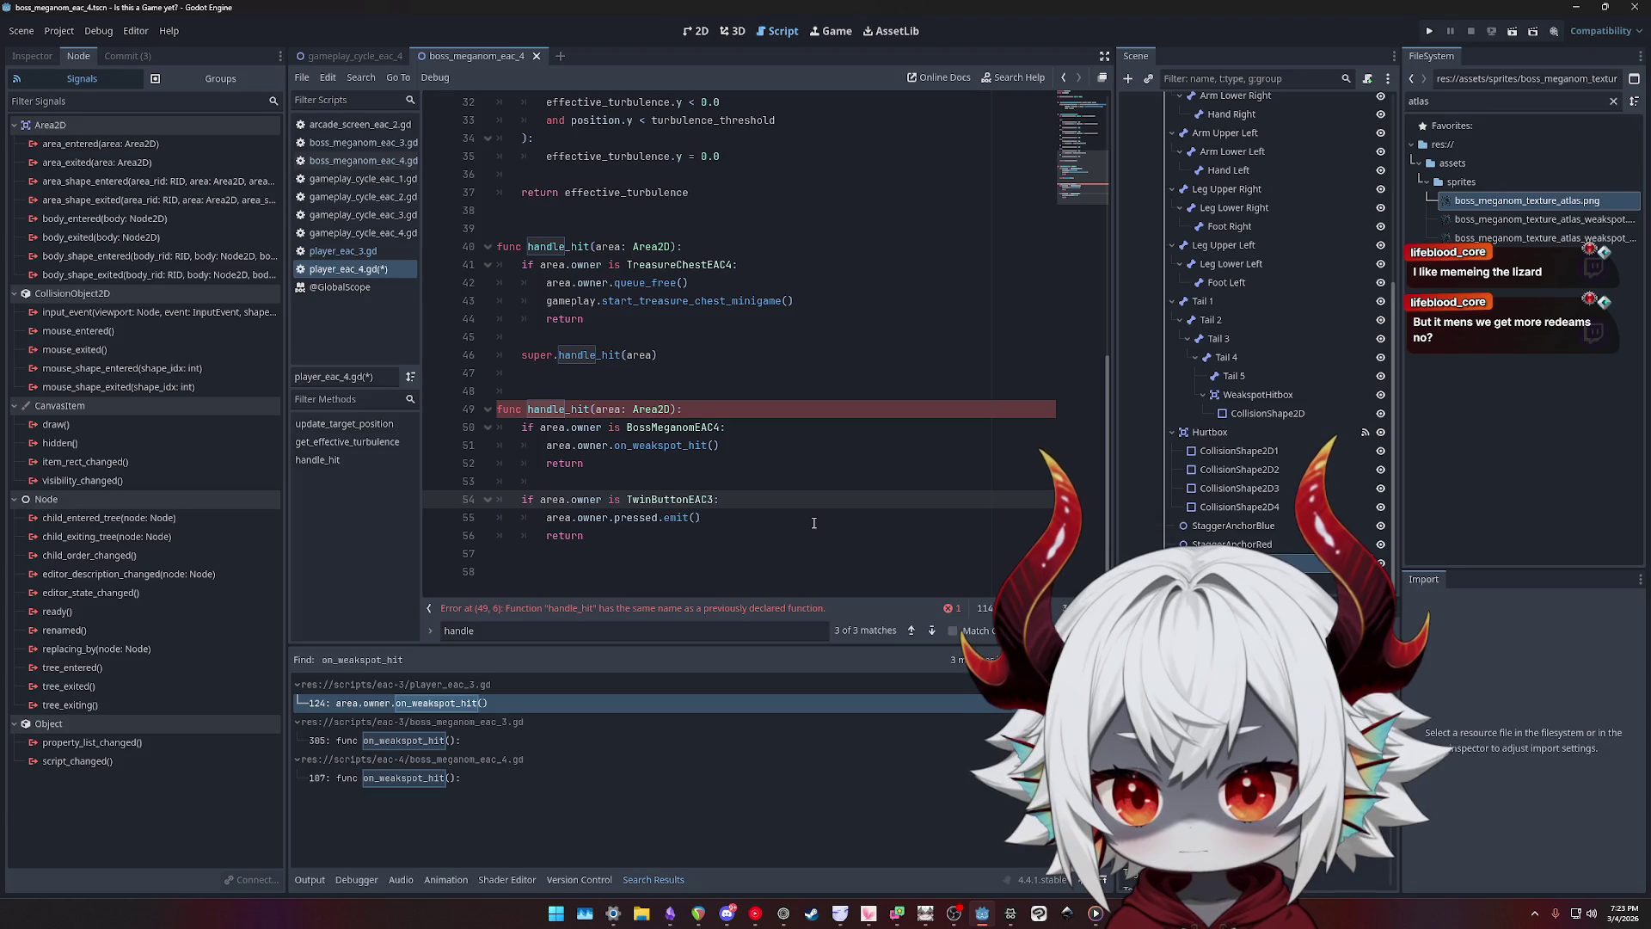
pyautogui.press('Up')
pyautogui.press('Up')
pyautogui.press('Up')
pyautogui.press('Delete')
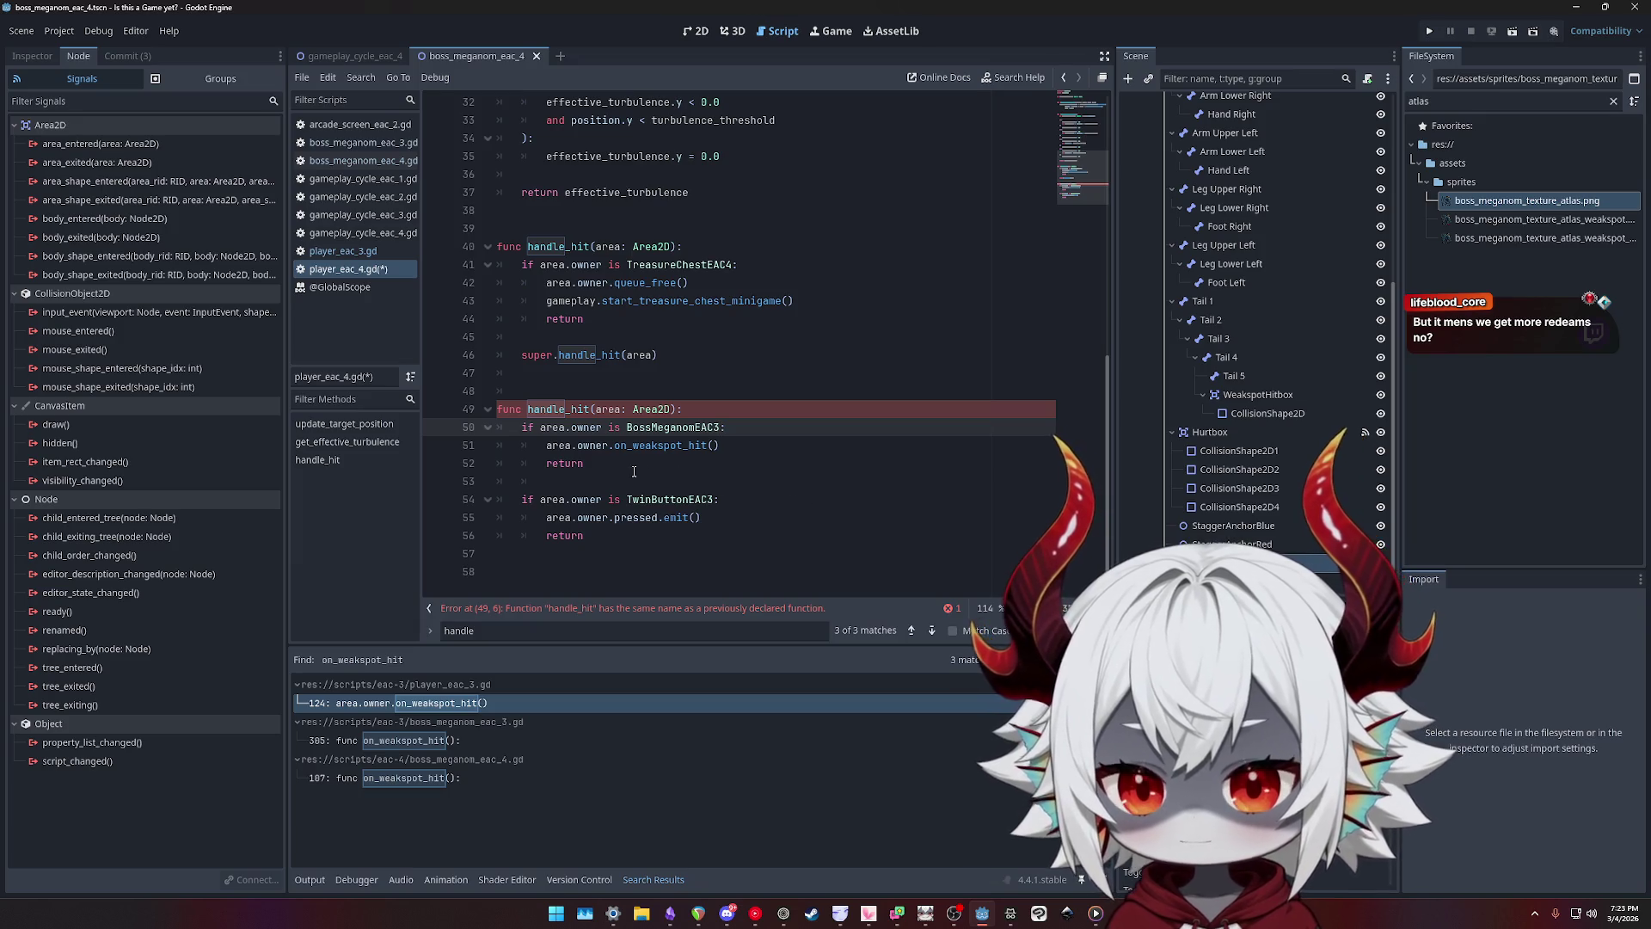
# - Copy the BossMeganomEAC3 if-block and paste it, dedented, above the super.handle_hit call
pyautogui.moveTo(634, 472); pyautogui.dragTo(472, 432)
pyautogui.hotkey('ctrl', 'c')
pyautogui.click(744, 337)
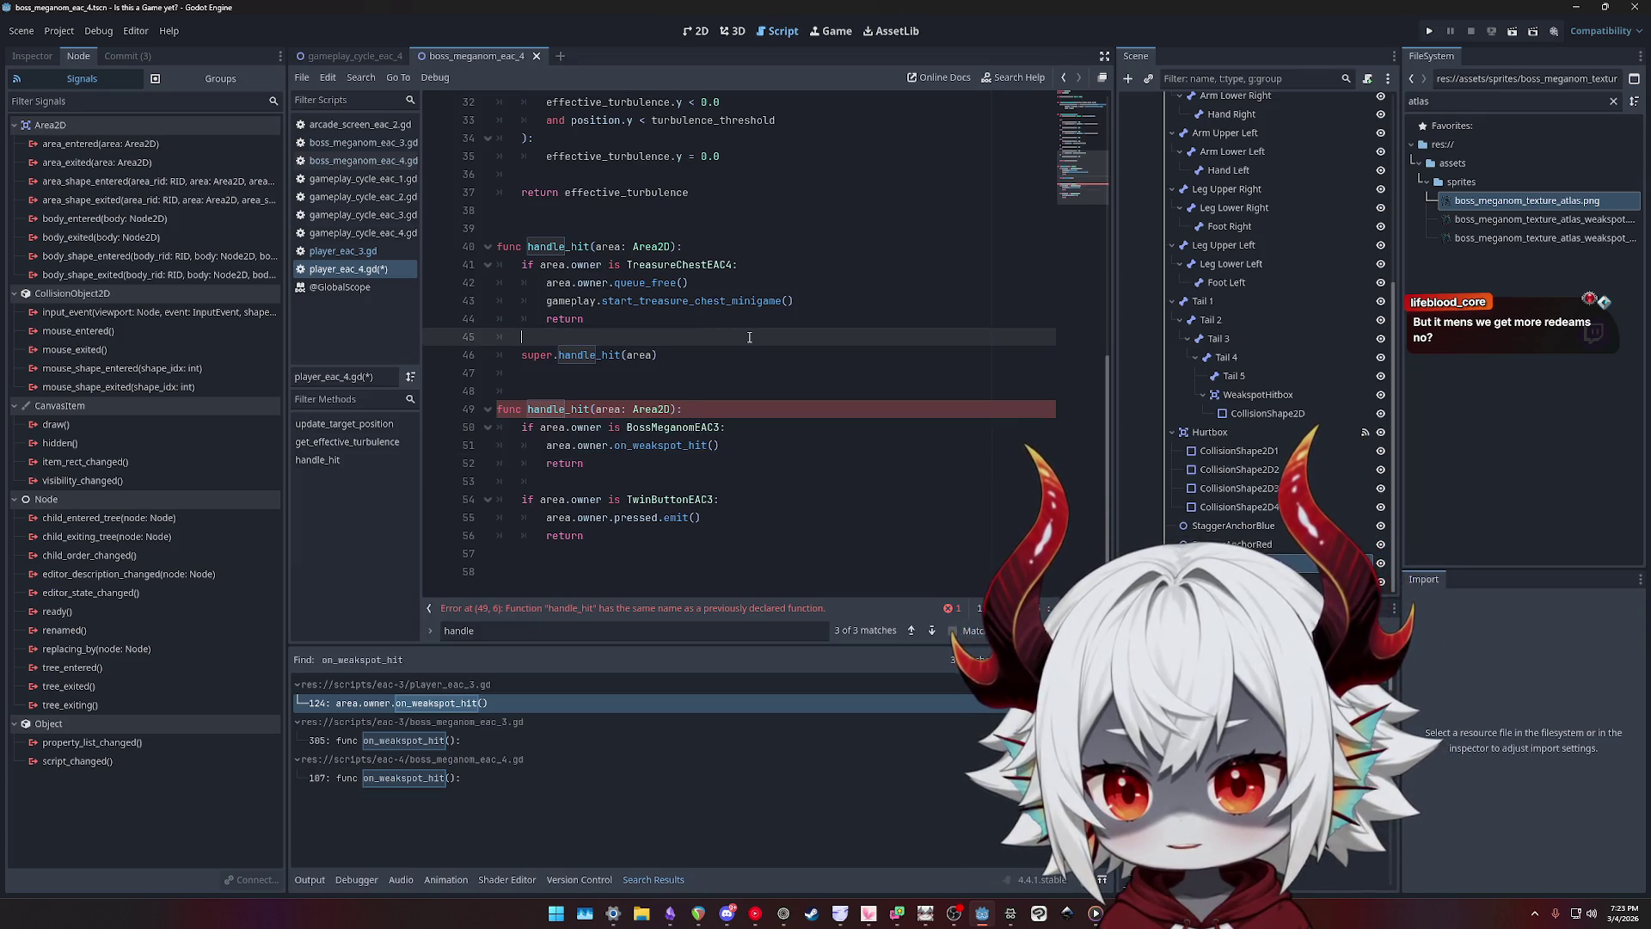
pyautogui.press('Return')
pyautogui.hotkey('ctrl', 'v')
pyautogui.press('End')
pyautogui.hotkey('shift', 'Tab')
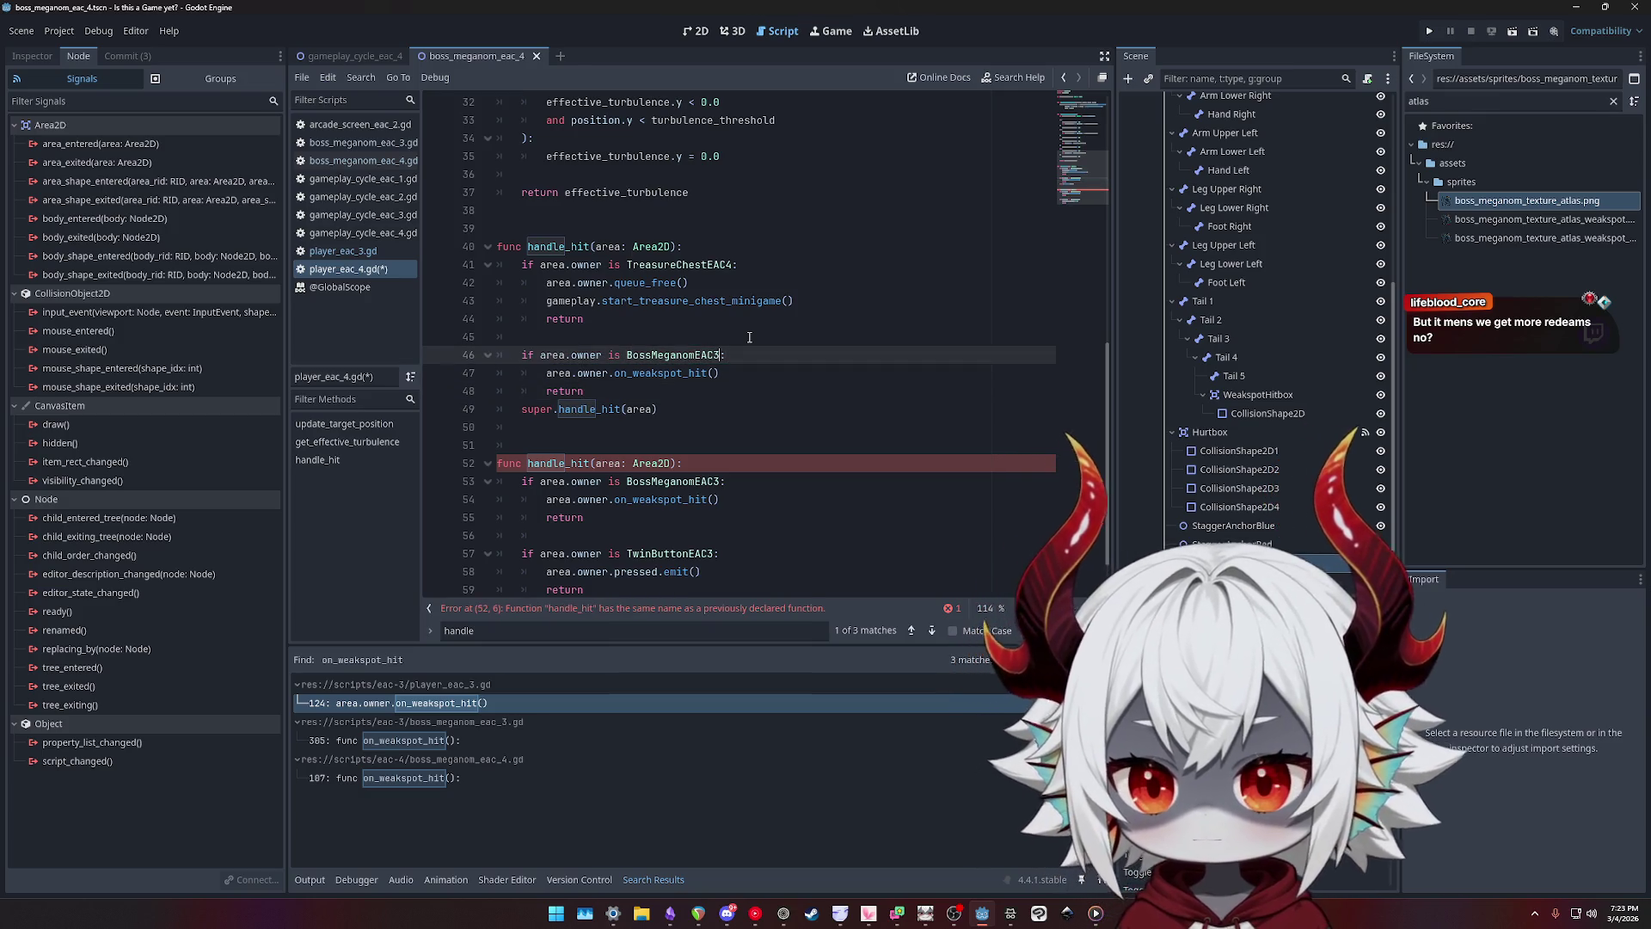
# - Extend the pasted if condition with an 'and' clause, trying current, gameplay.curr, then area_owner_cu
pyautogui.press('Down')
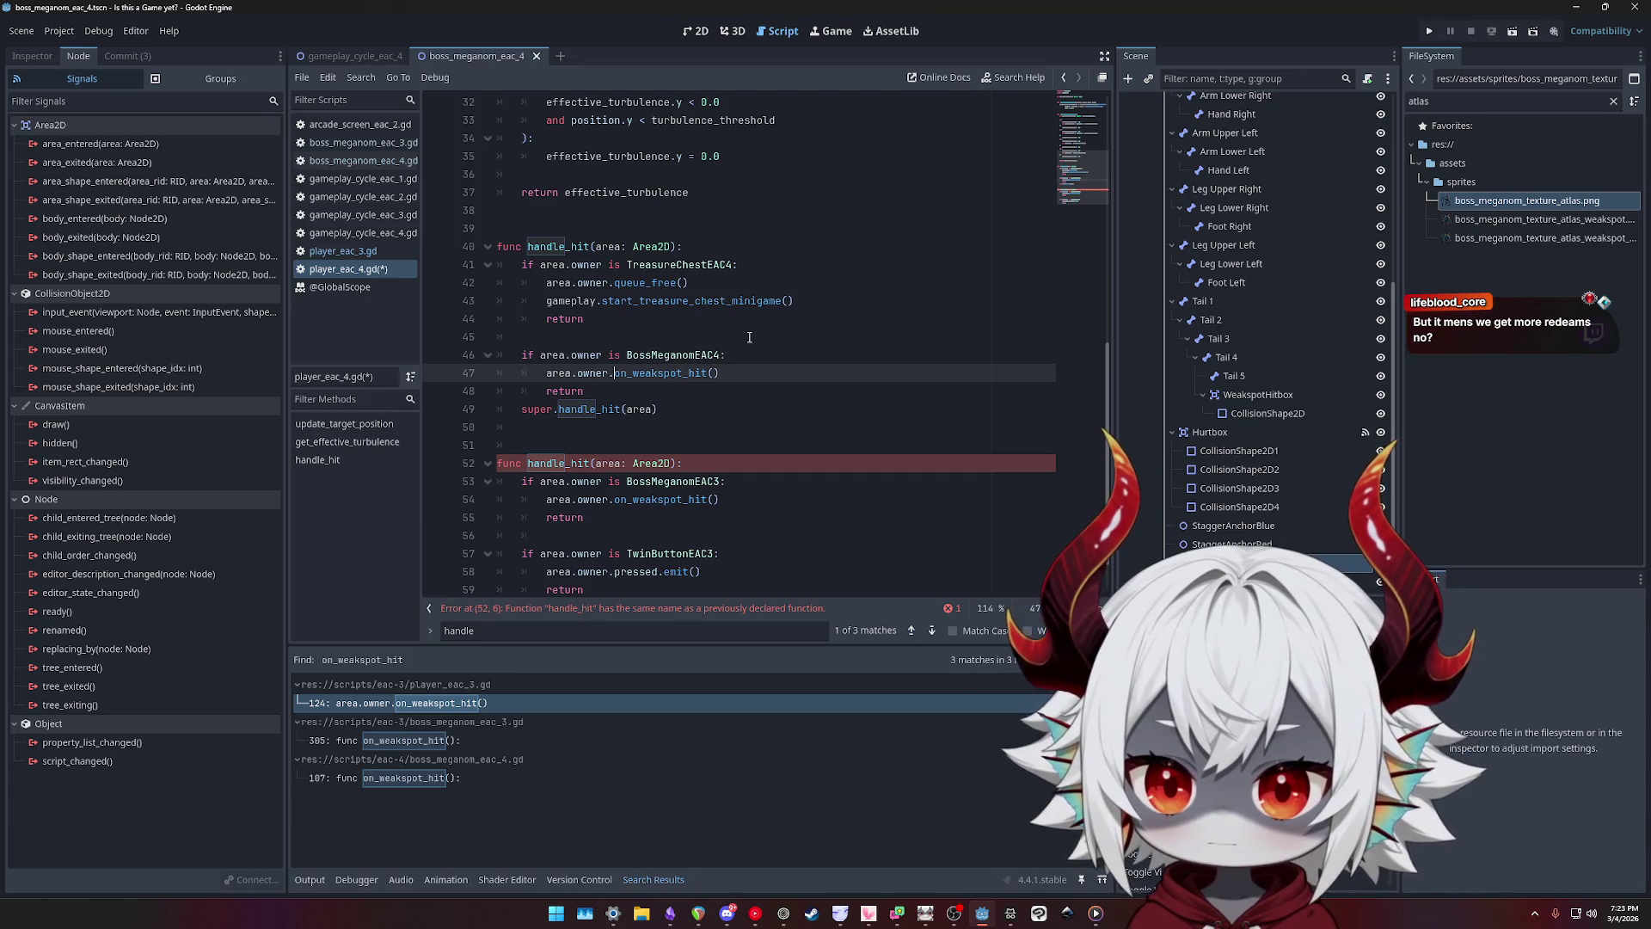
pyautogui.press('Up')
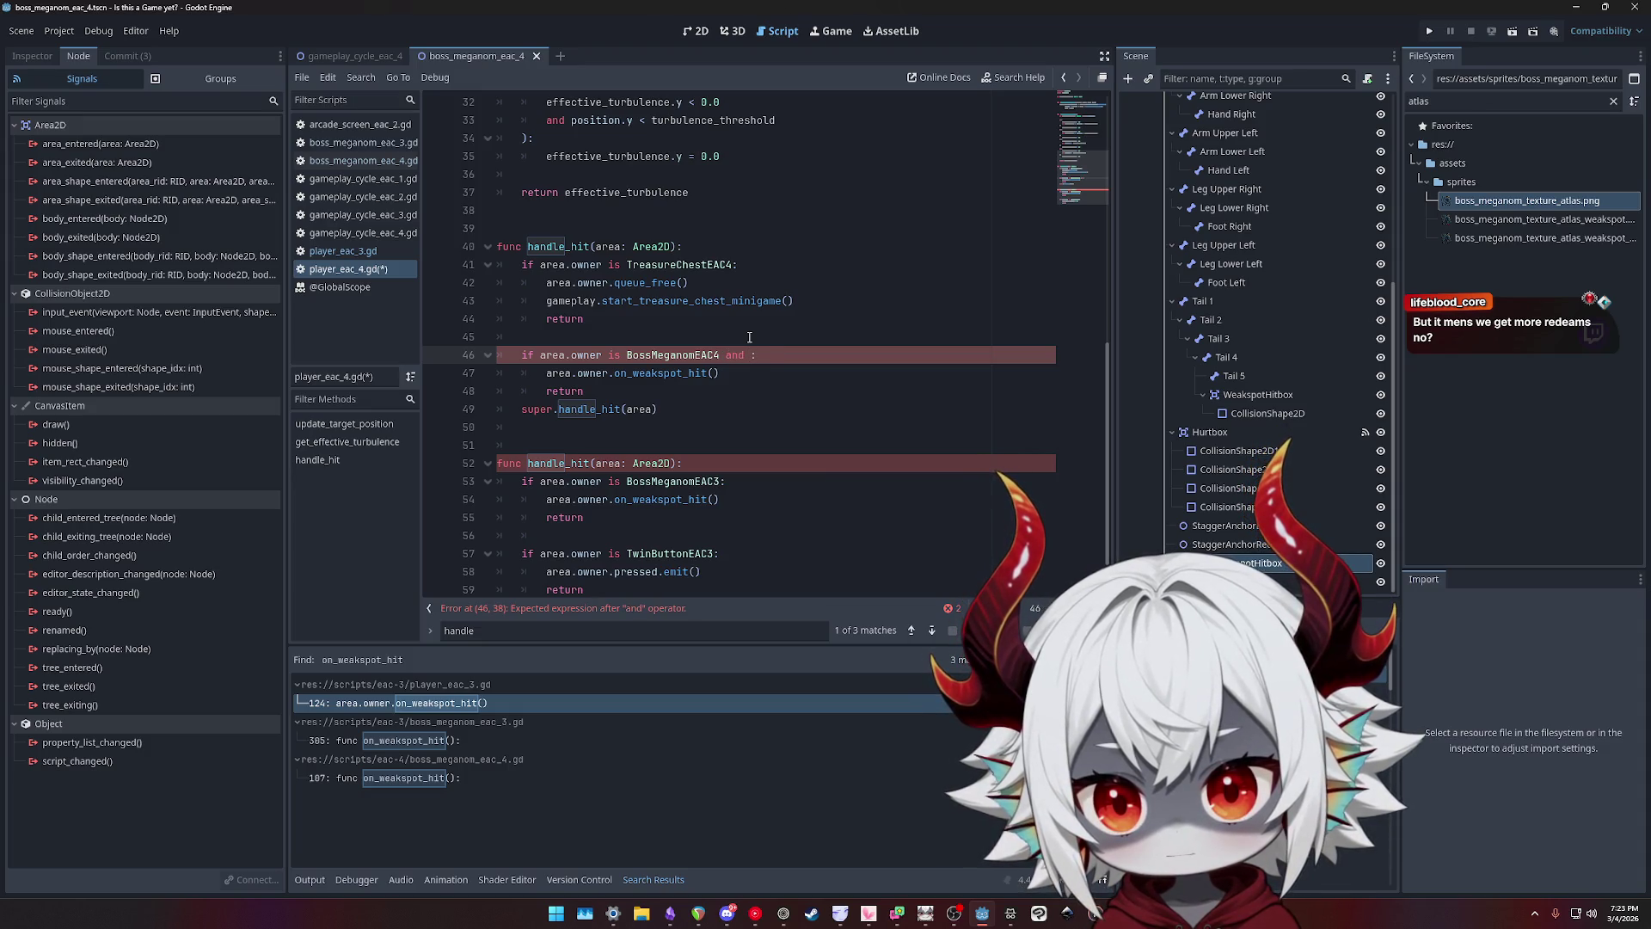
pyautogui.press('BackSpace')
pyautogui.press('BackSpace')
pyautogui.press('BackSpace')
pyautogui.write('cu')
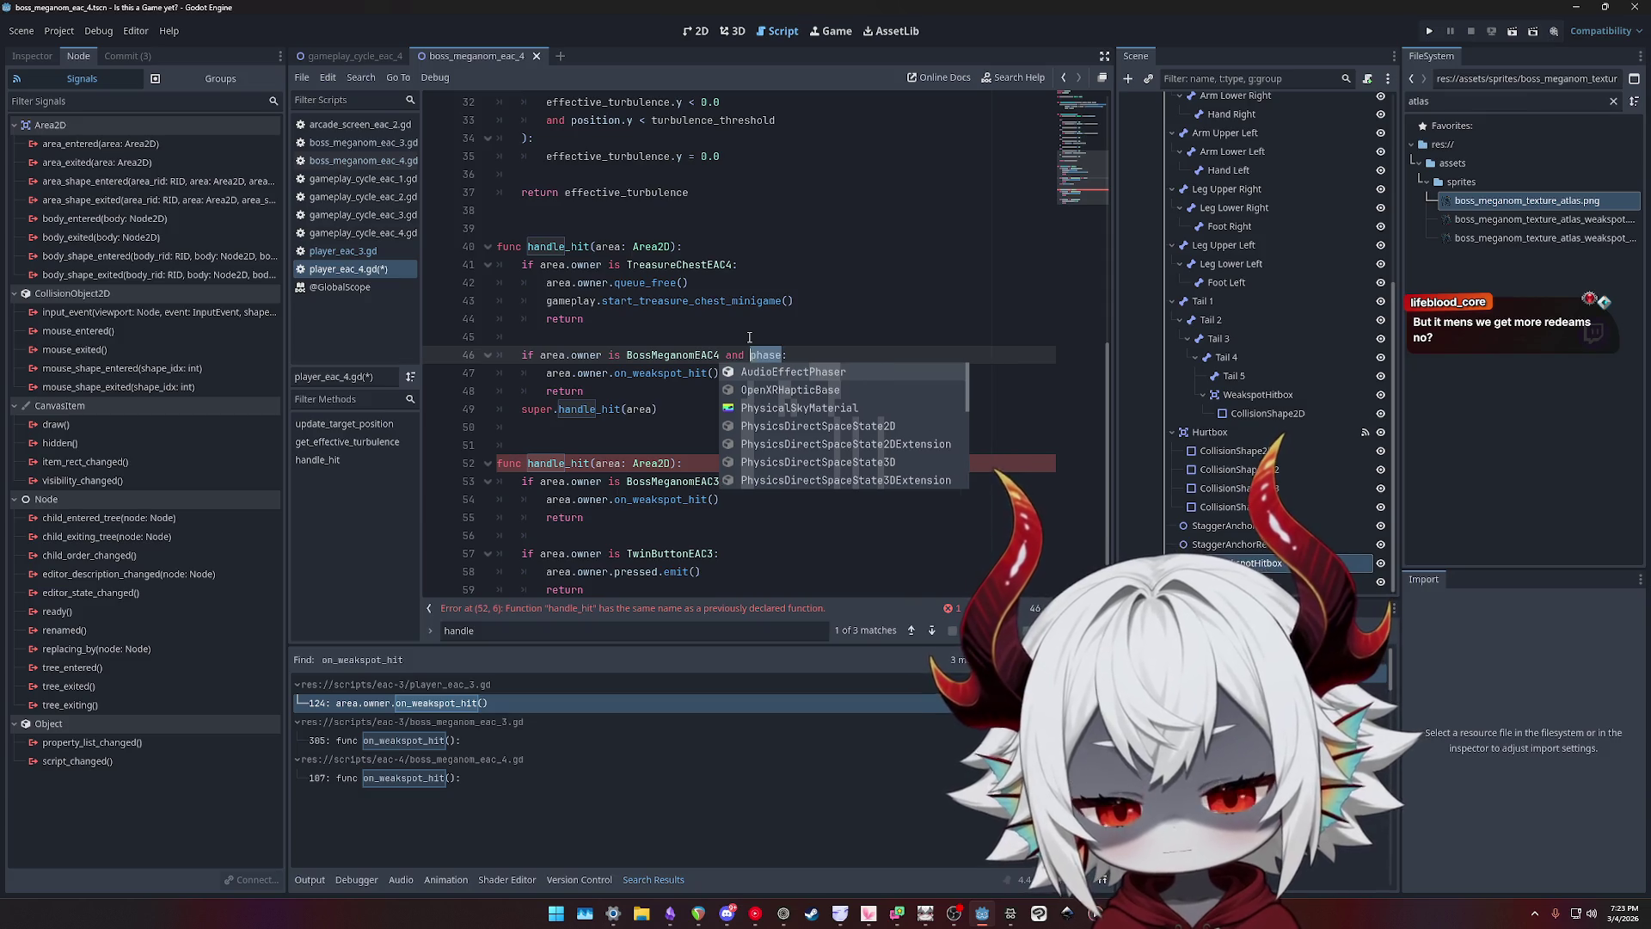
pyautogui.write('rre')
pyautogui.press('BackSpace')
pyautogui.press('BackSpace')
pyautogui.press('BackSpace')
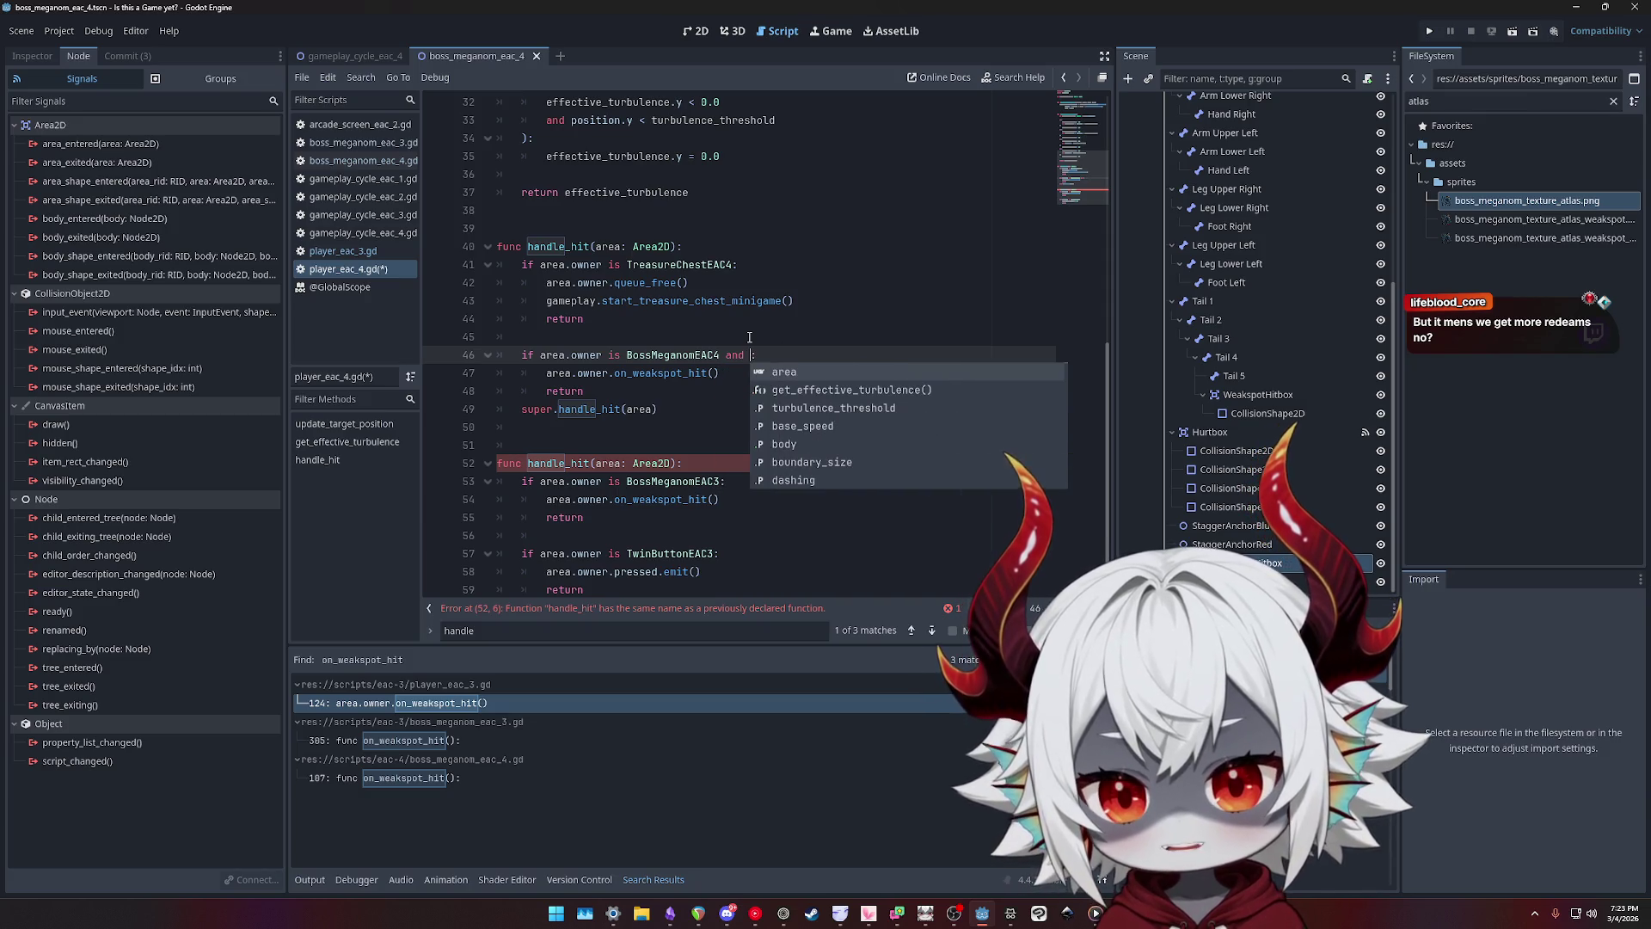
pyautogui.write('gameplay')
pyautogui.write('.curr')
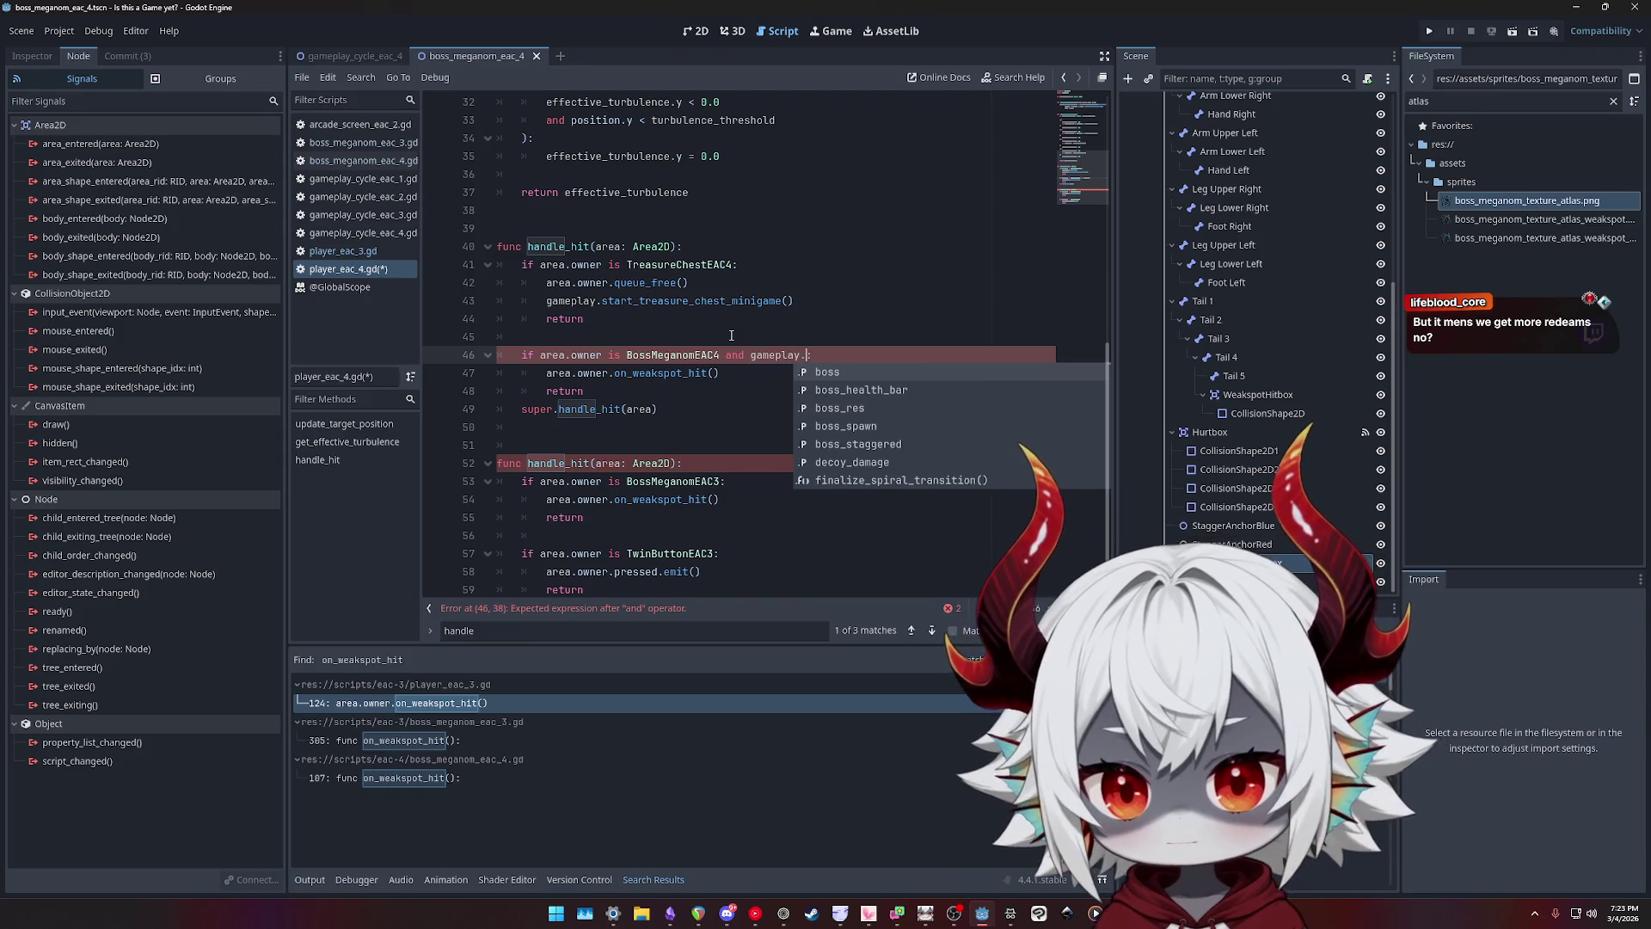
pyautogui.press('BackSpace')
pyautogui.press('BackSpace')
pyautogui.press('BackSpace')
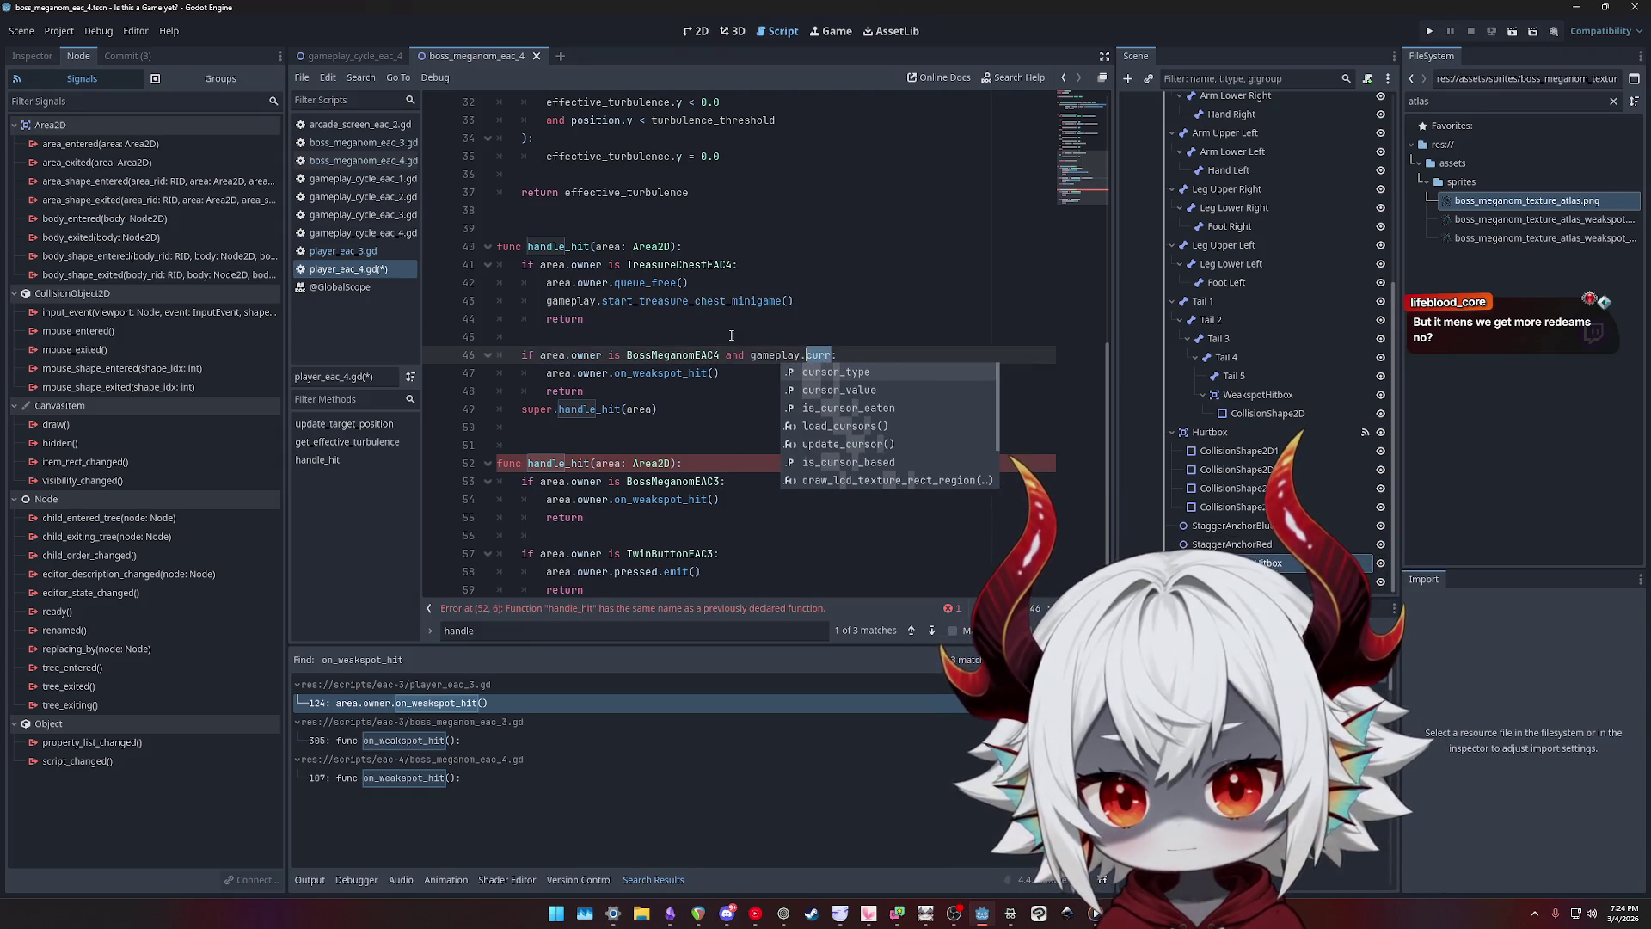
pyautogui.write('area_owne')
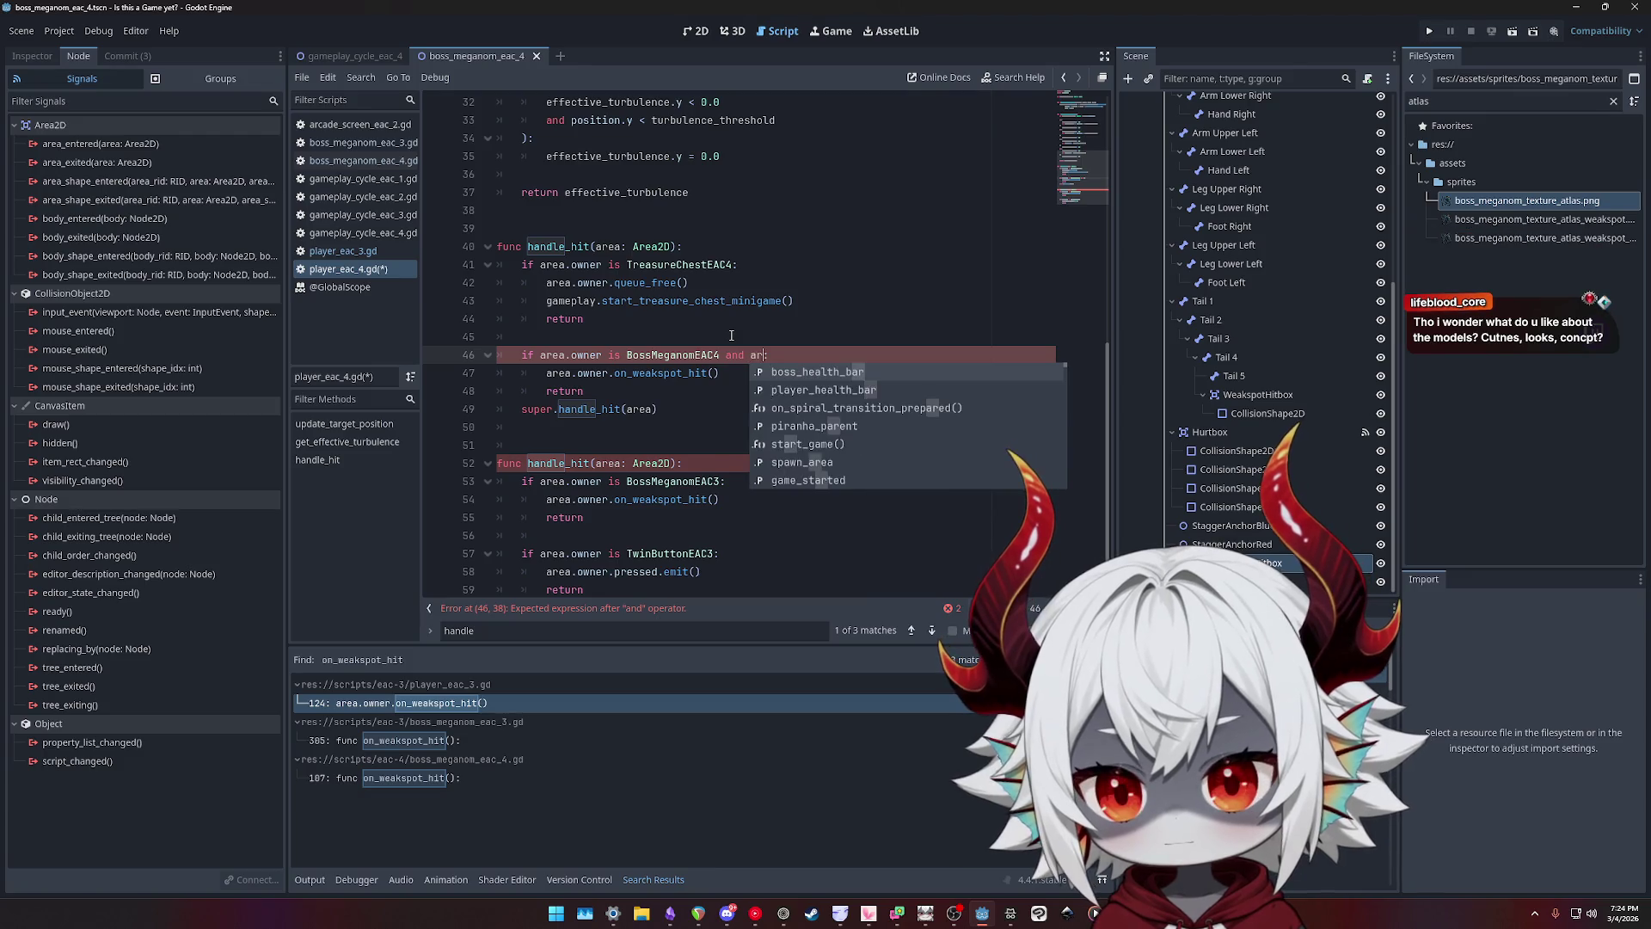
pyautogui.write('r_cu')
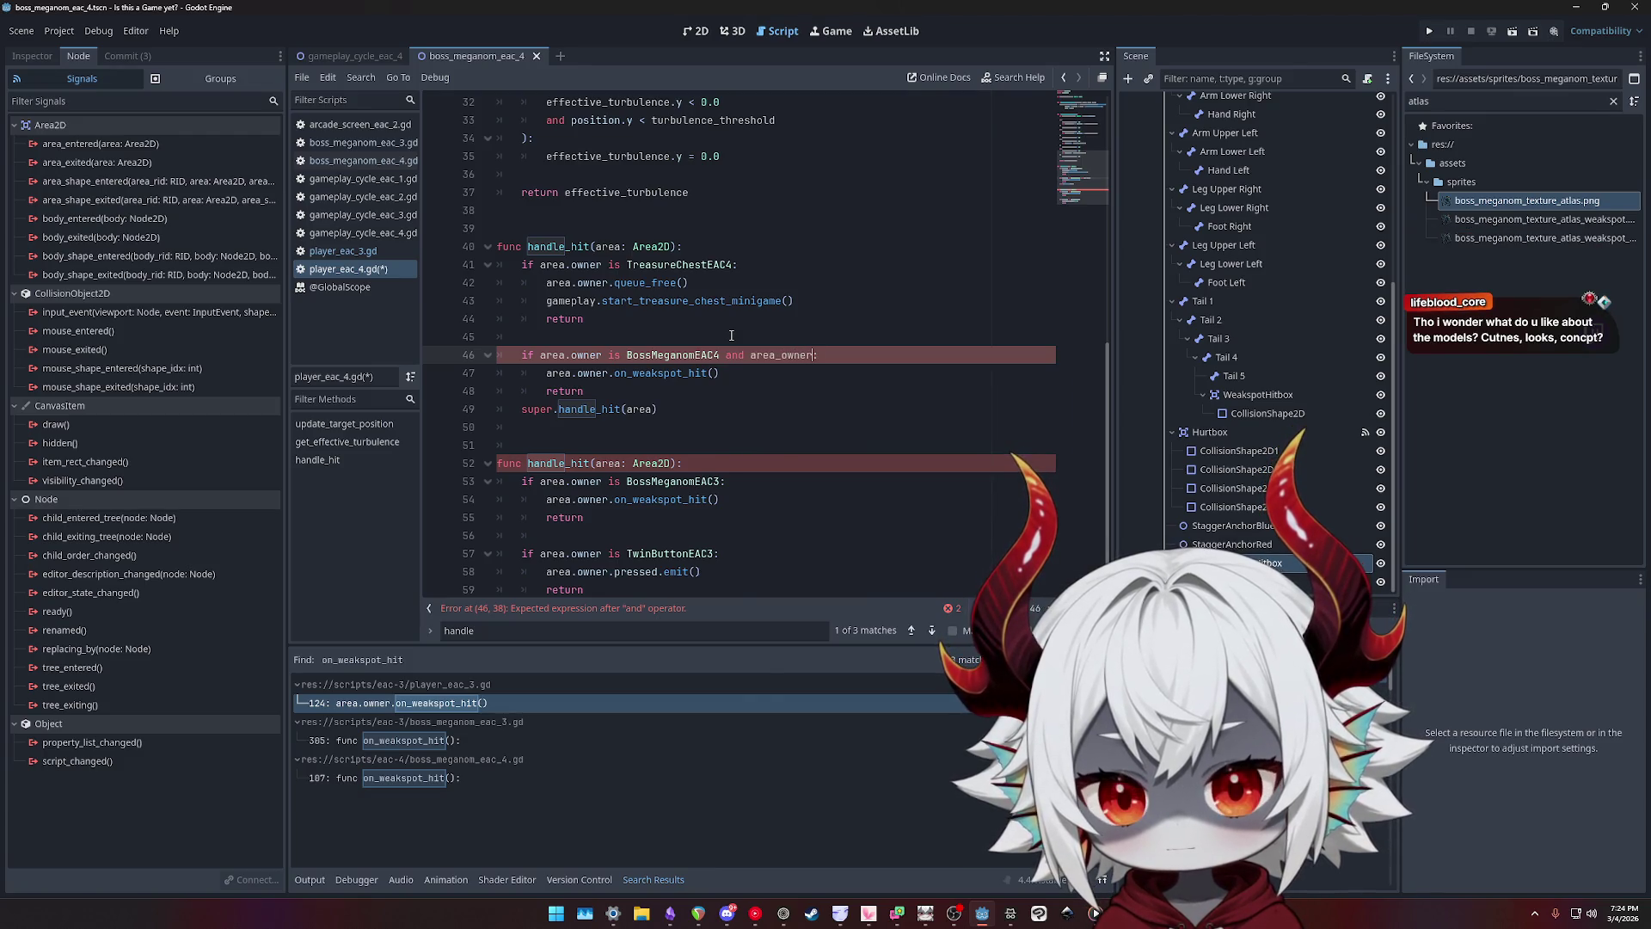
# - Delete the new BossMeganomEAC4 branch on lines 46–48
pyautogui.hotkey('shift', 'Home')
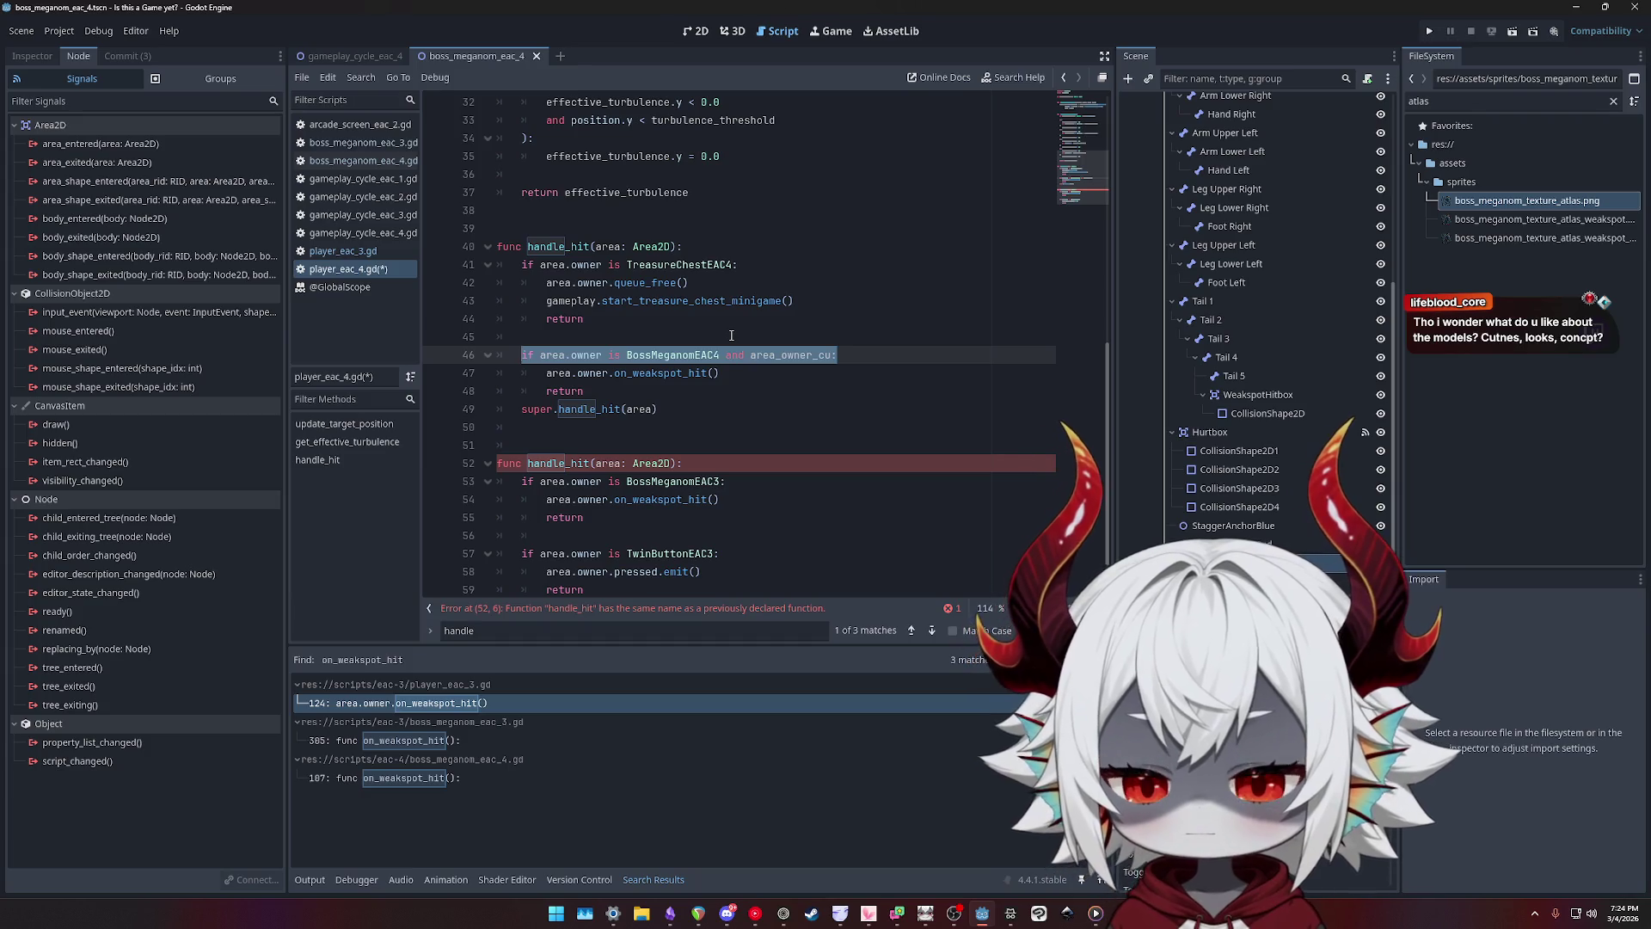
pyautogui.press('Home')
pyautogui.hotkey('shift', 'Down')
pyautogui.hotkey('shift', 'Down')
pyautogui.hotkey('shift', 'Down')
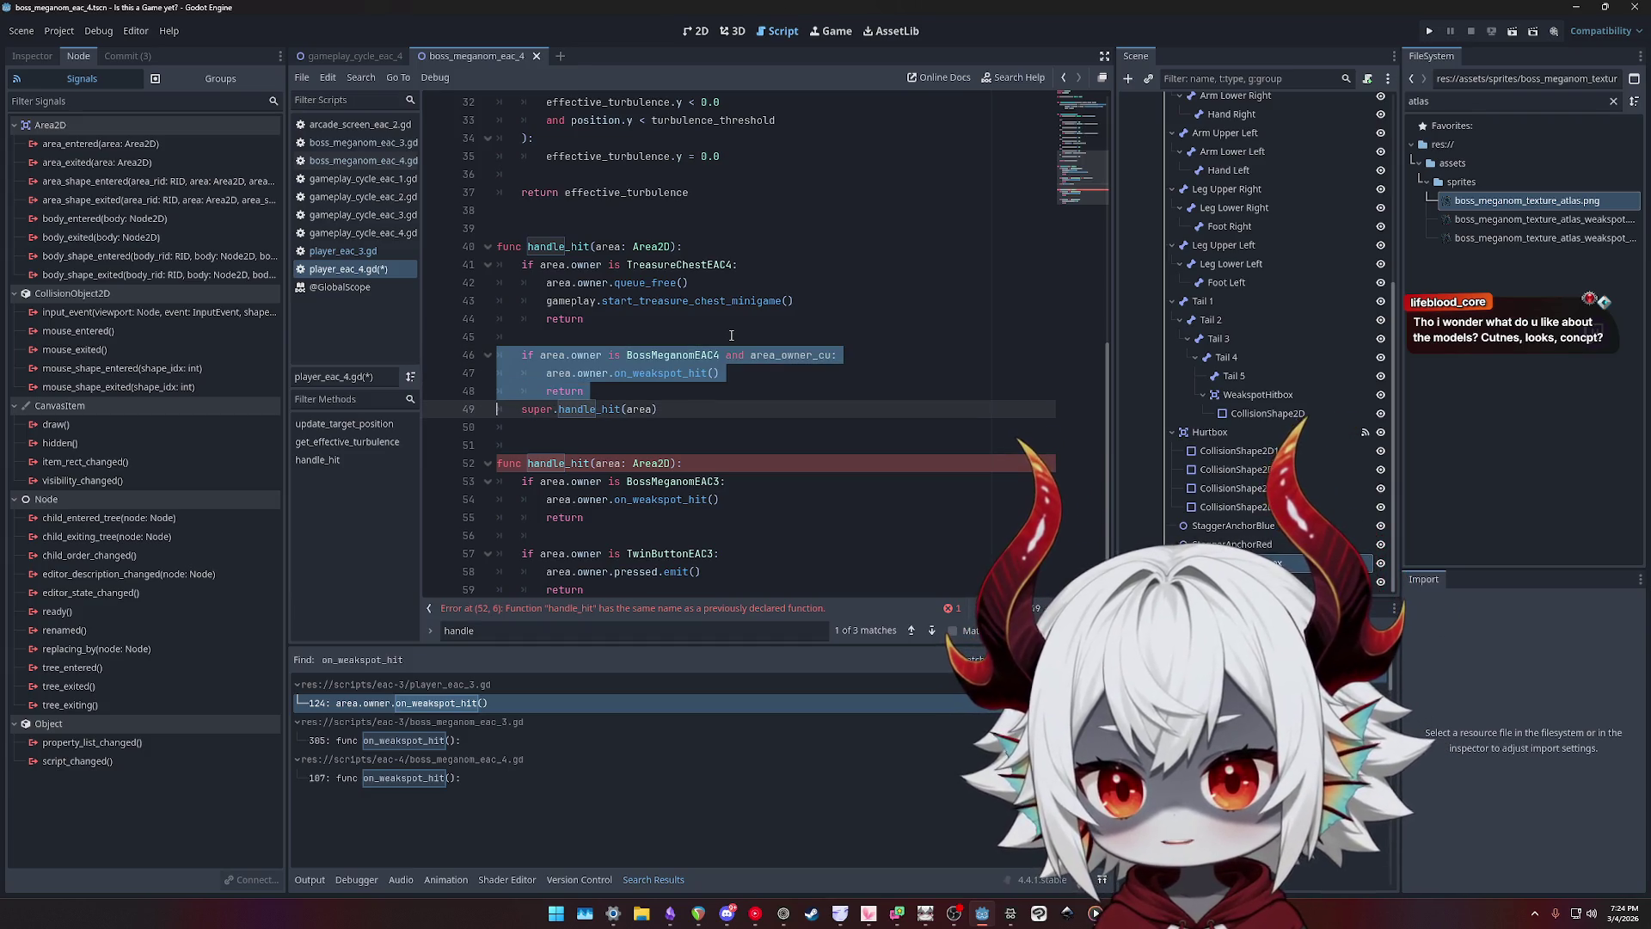
pyautogui.moveTo(594, 392); pyautogui.dragTo(414, 363)
pyautogui.press('BackSpace')
pyautogui.press('BackSpace')
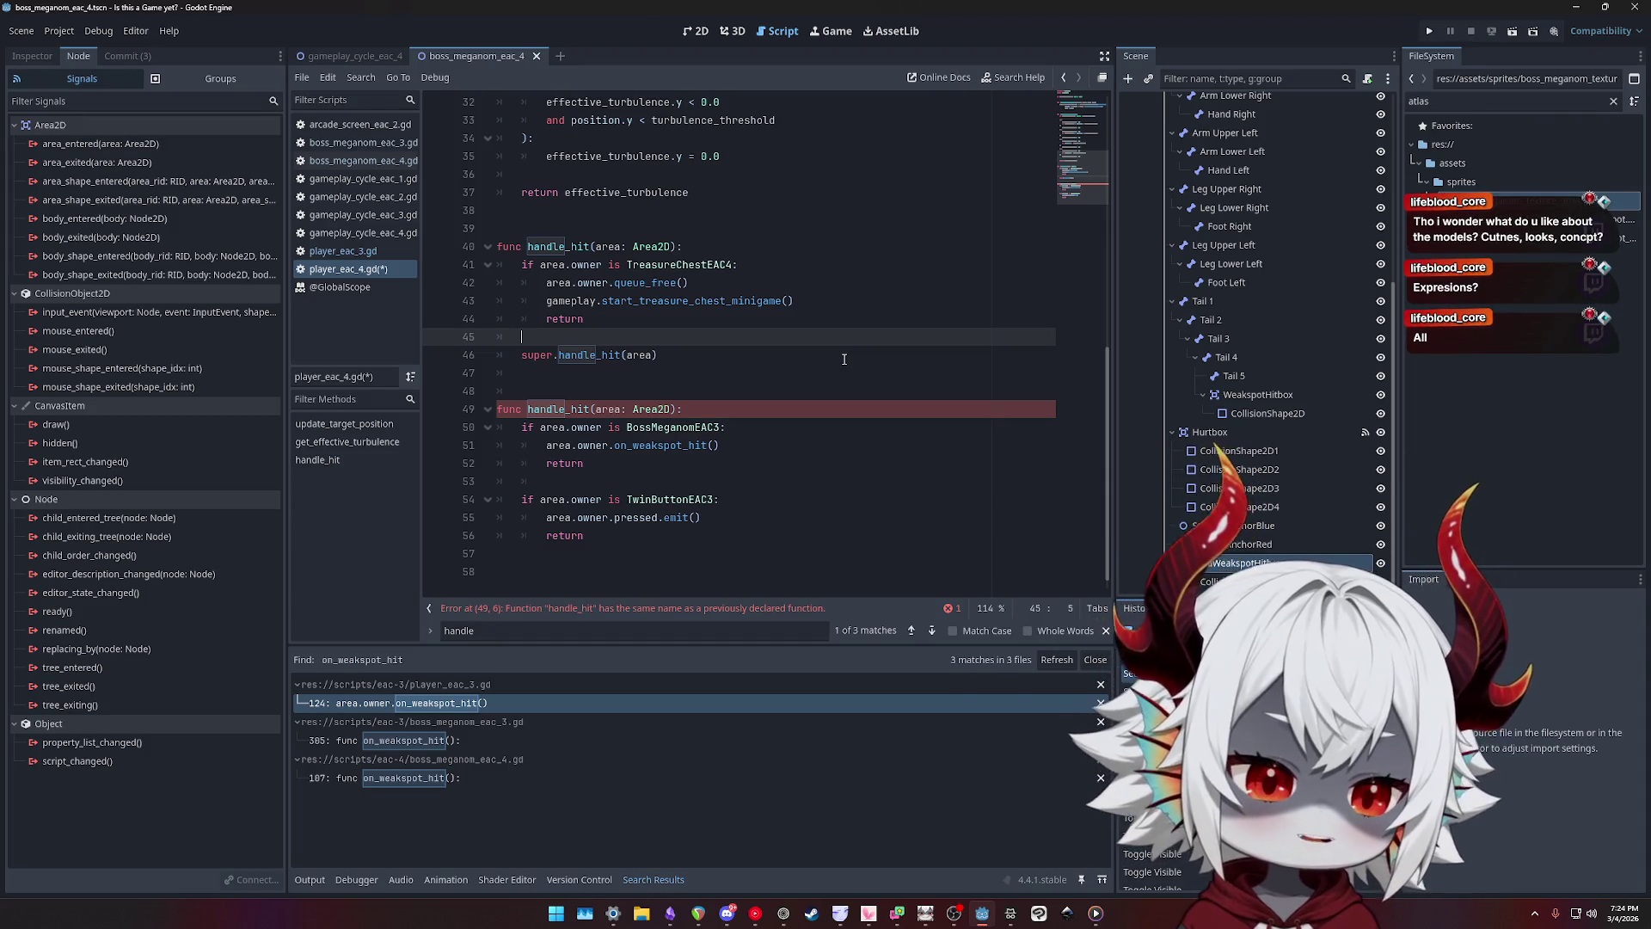
# - Review lines 38–45 of handle_hit, then select the duplicate handle_hit function on lines 48–56
pyautogui.click(769, 356)
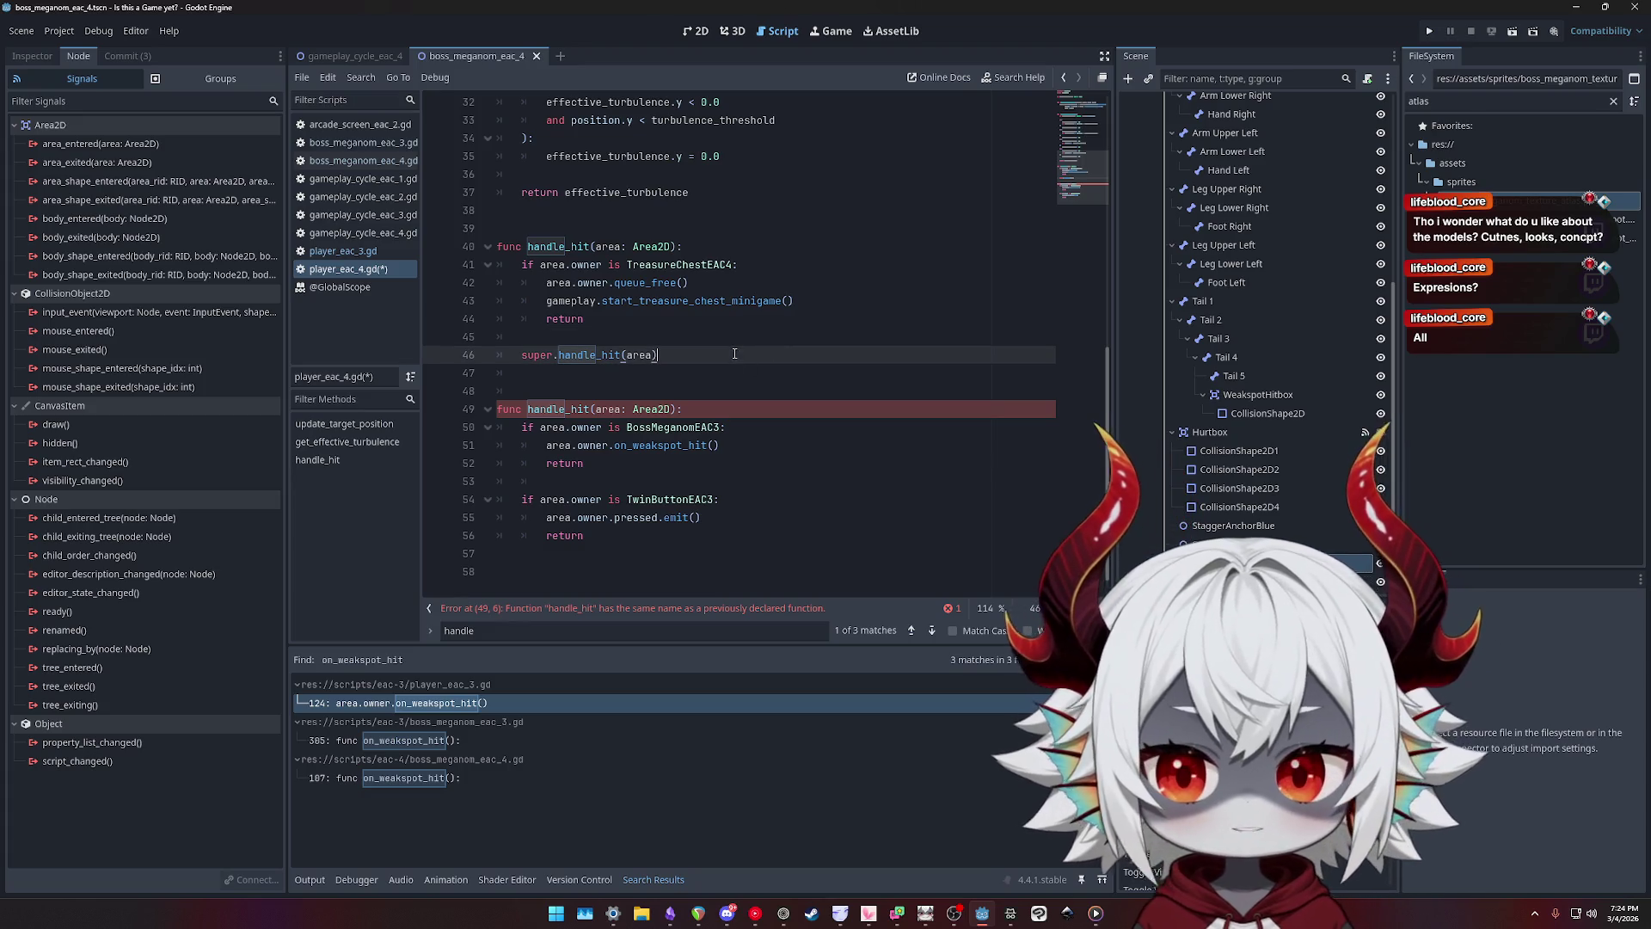
pyautogui.click(756, 334)
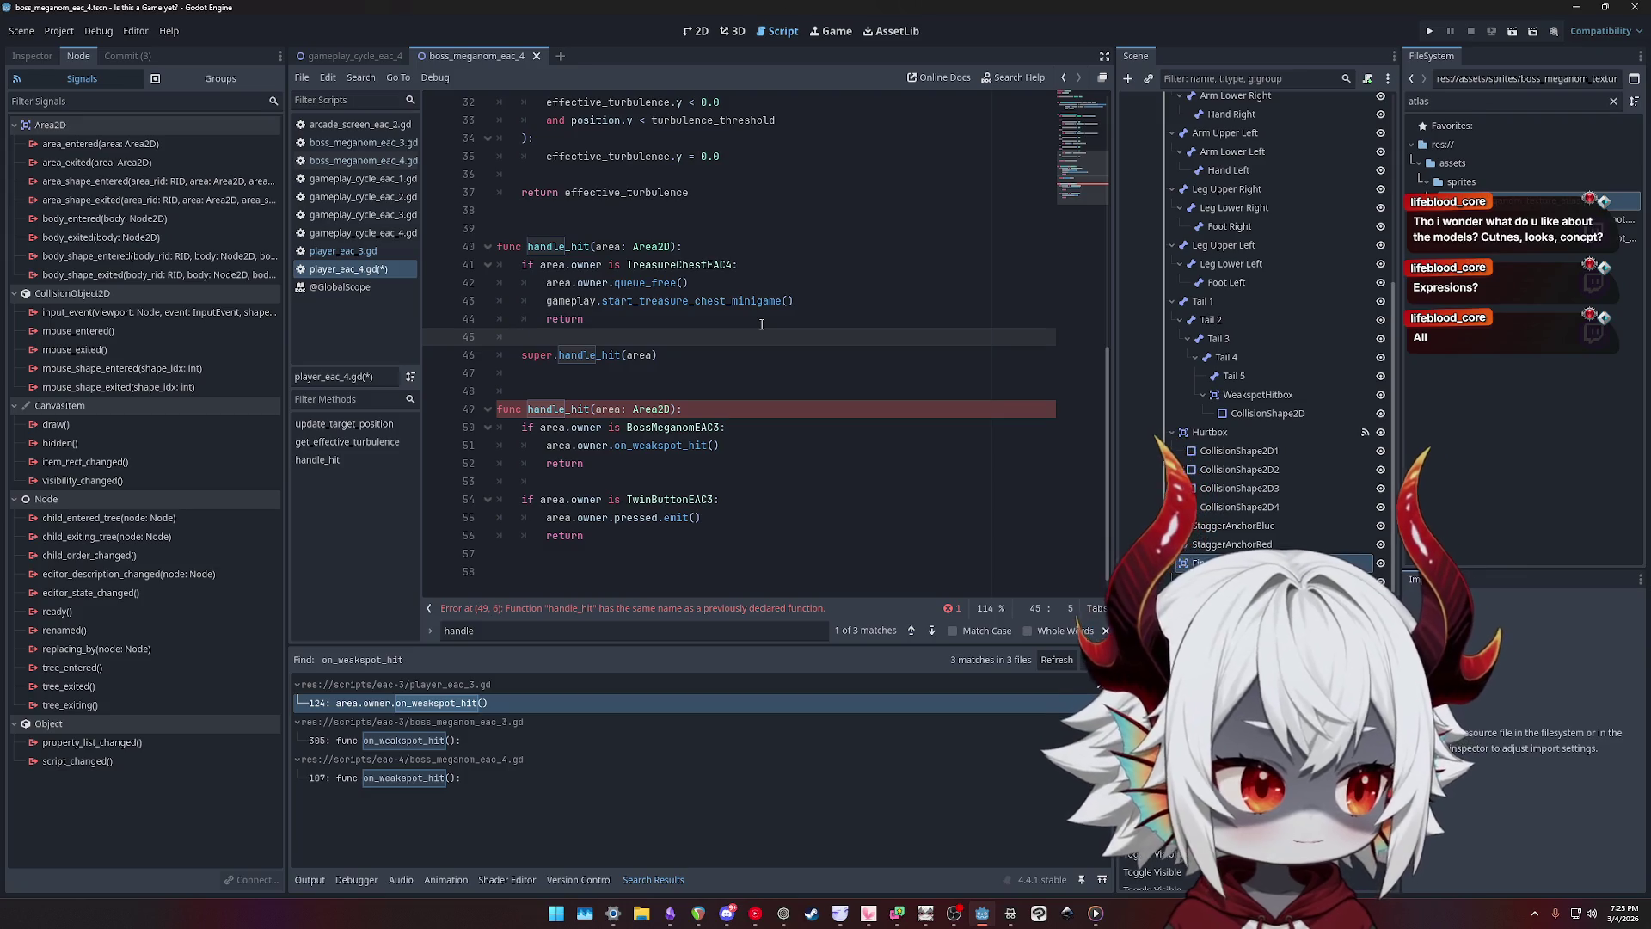
pyautogui.click(787, 320)
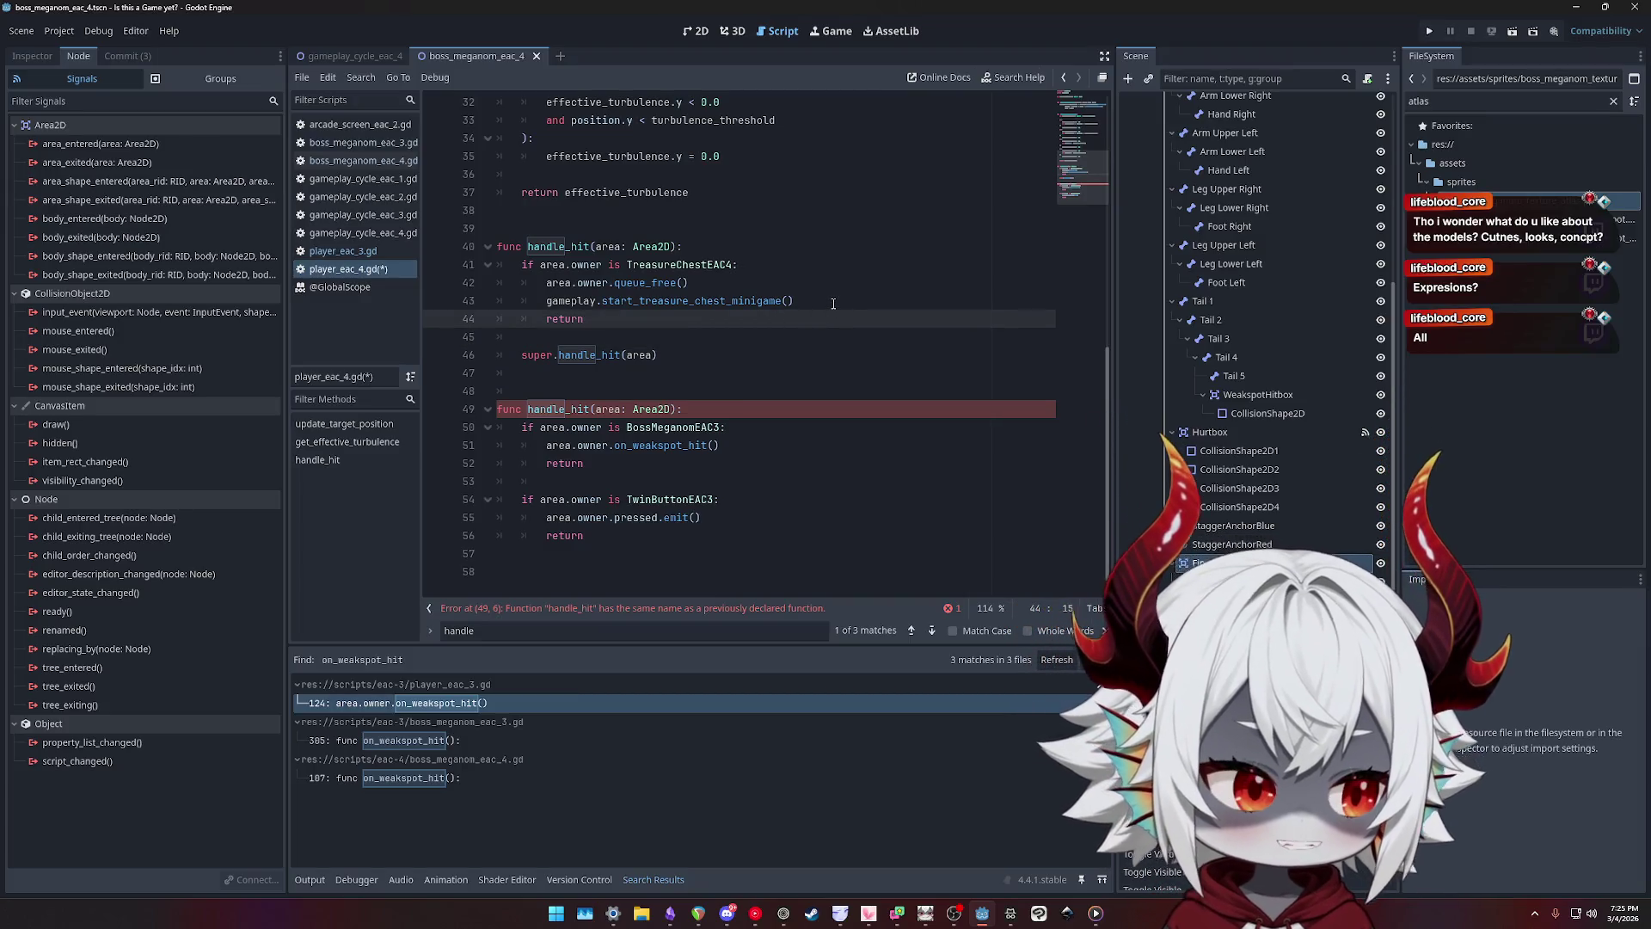
pyautogui.click(792, 277)
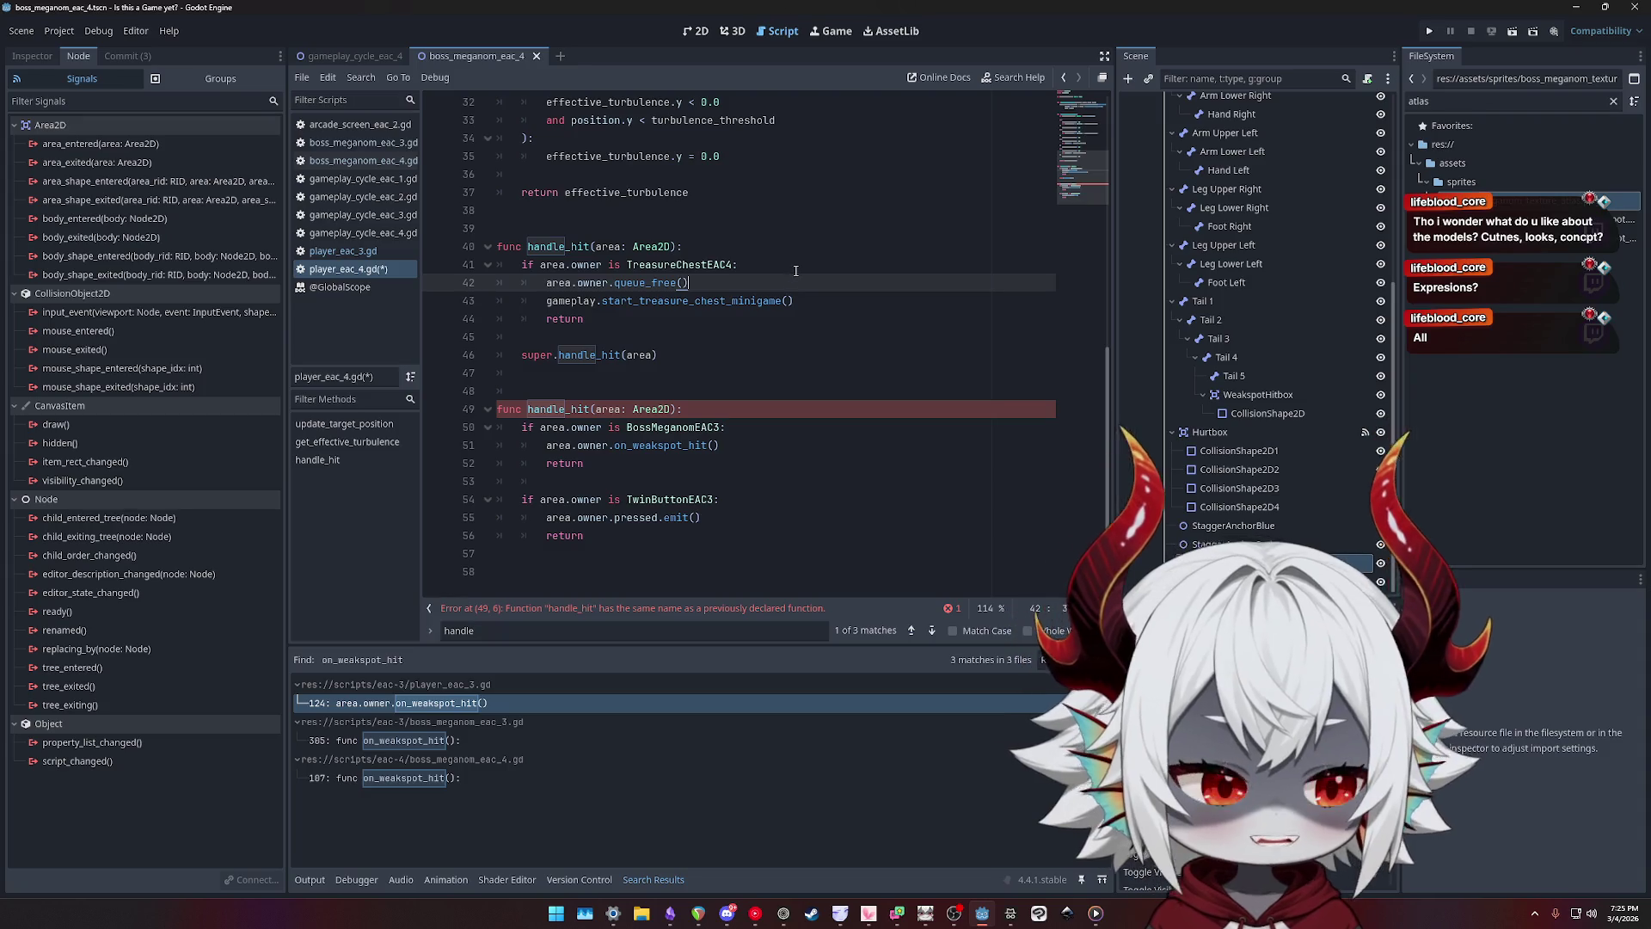
pyautogui.click(820, 244)
pyautogui.click(815, 214)
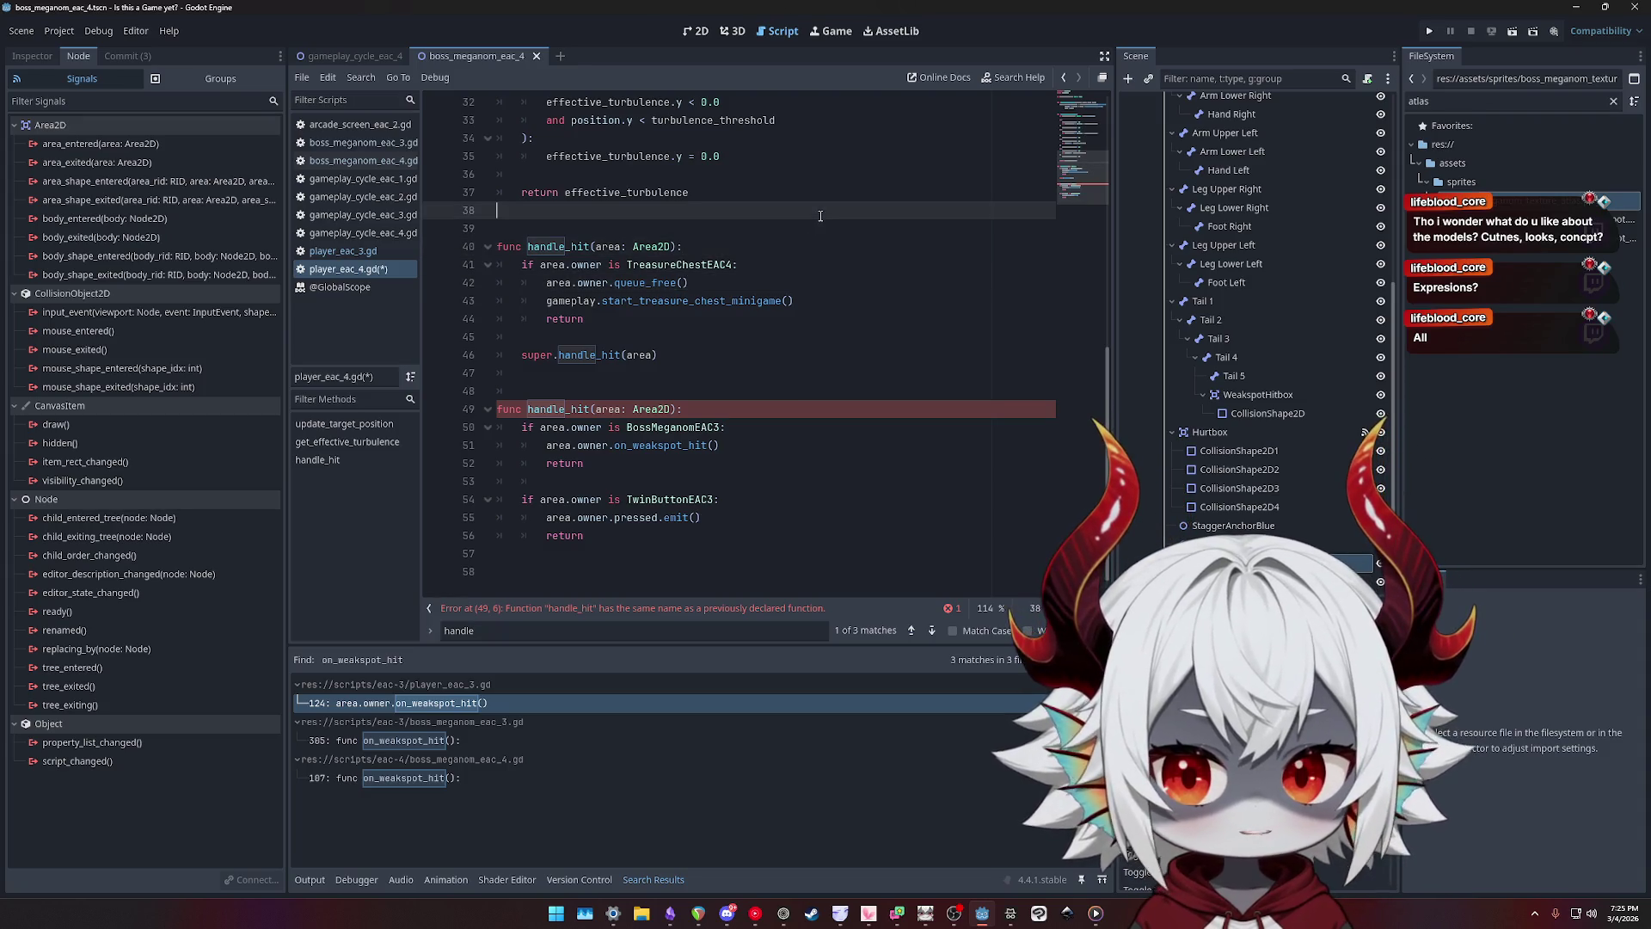
pyautogui.click(812, 220)
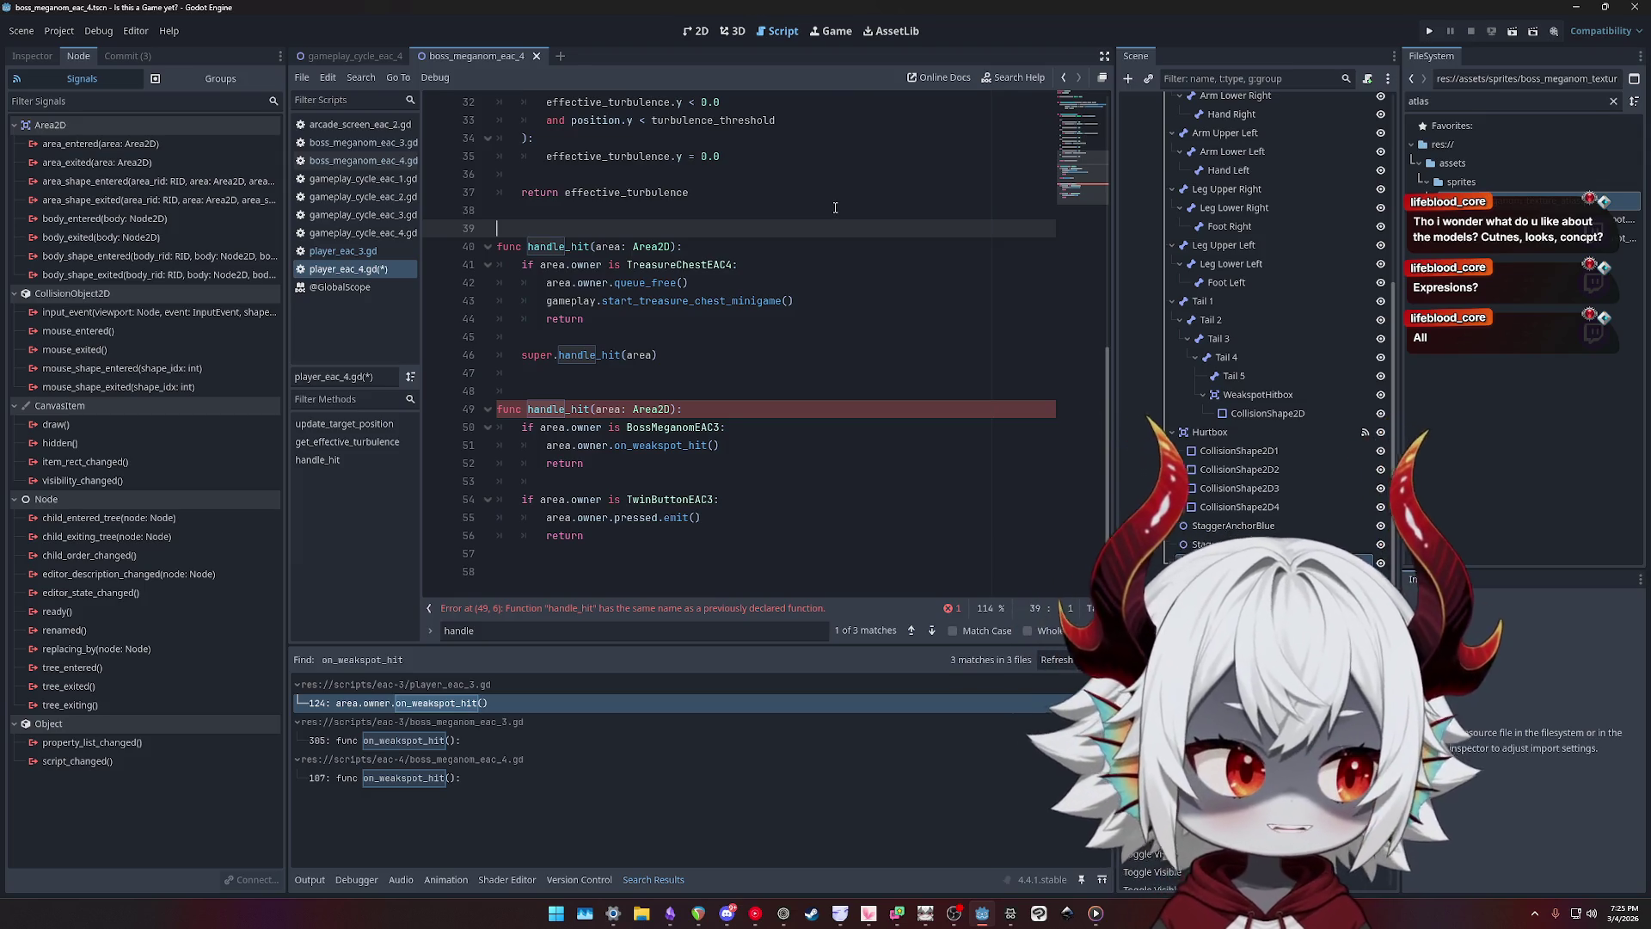
pyautogui.click(728, 214)
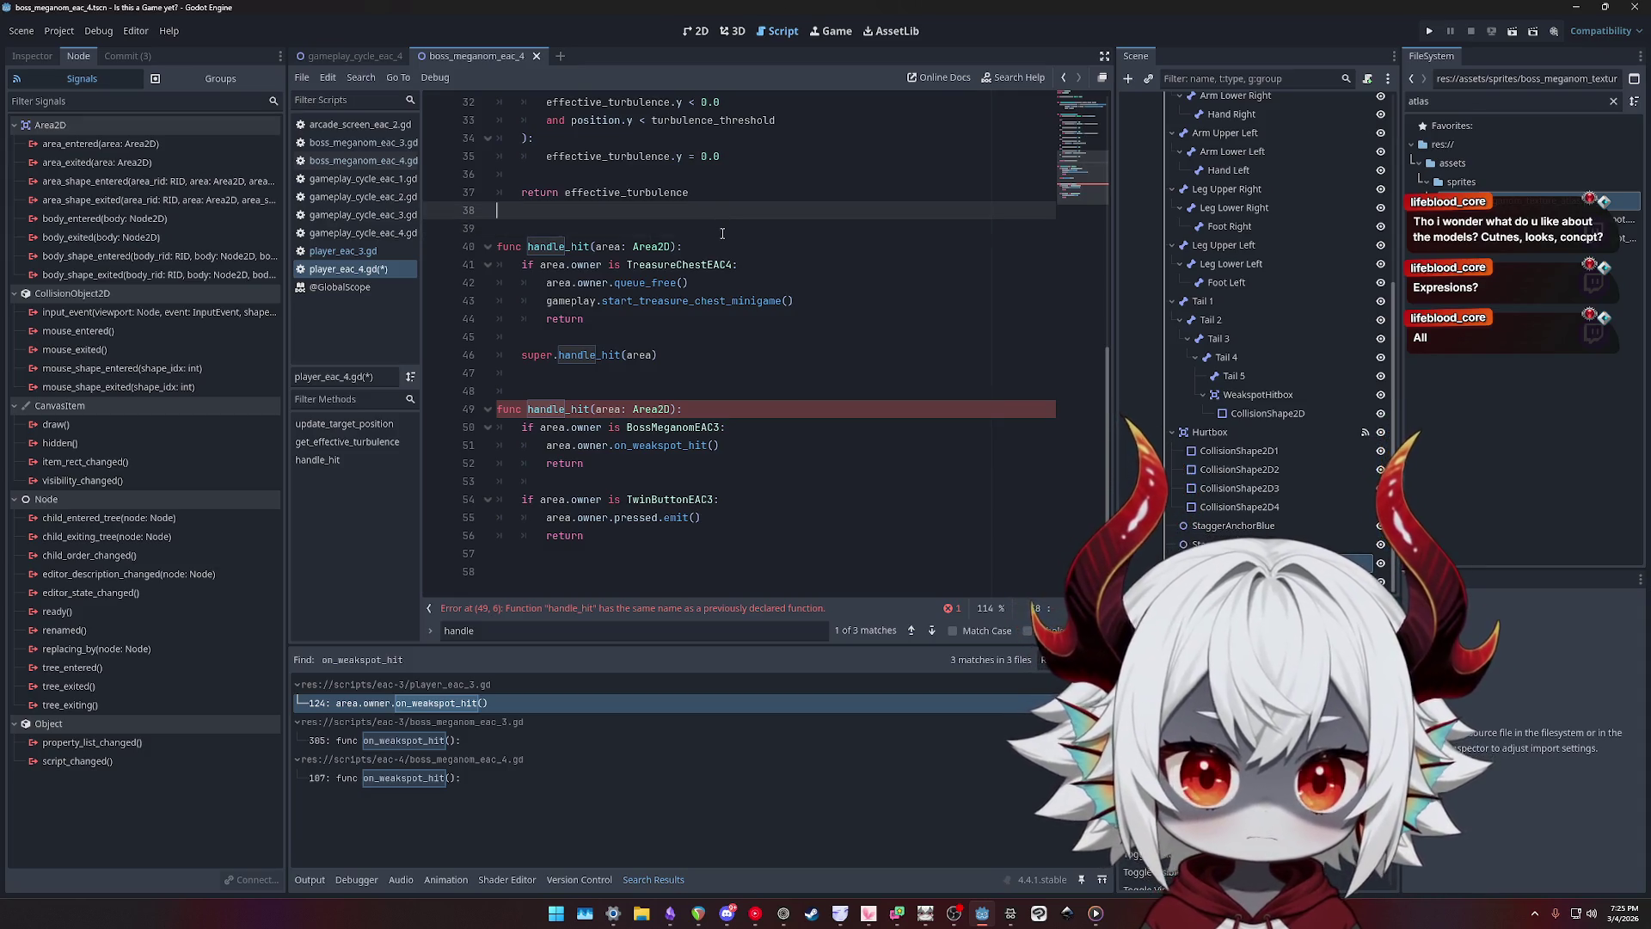
pyautogui.click(722, 228)
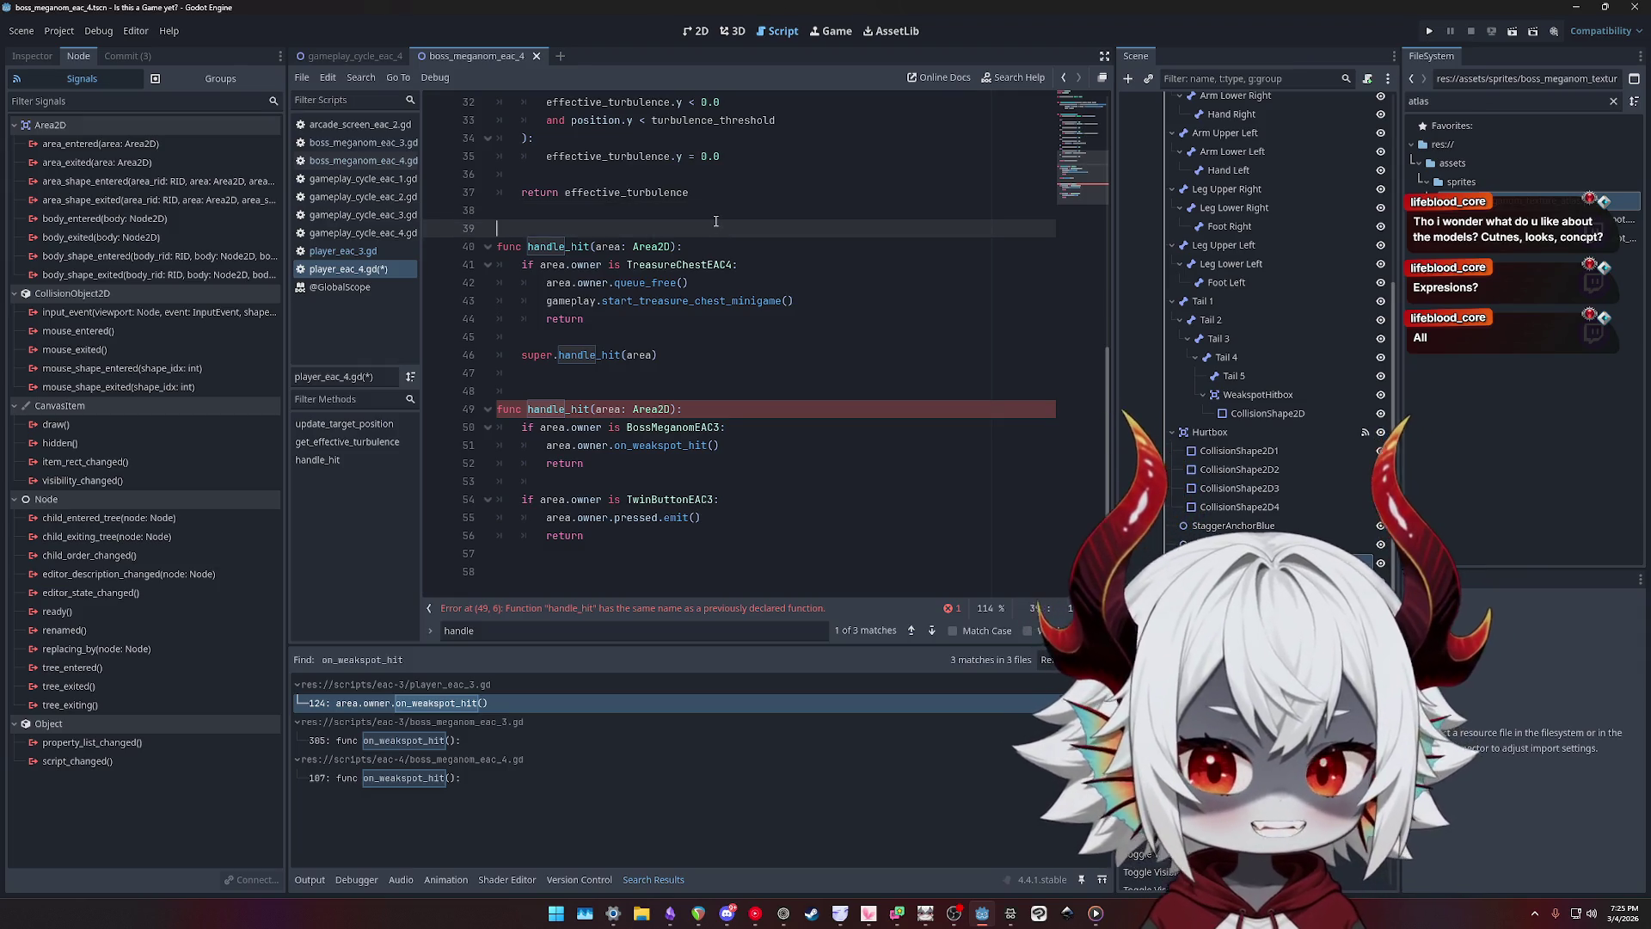
pyautogui.click(707, 212)
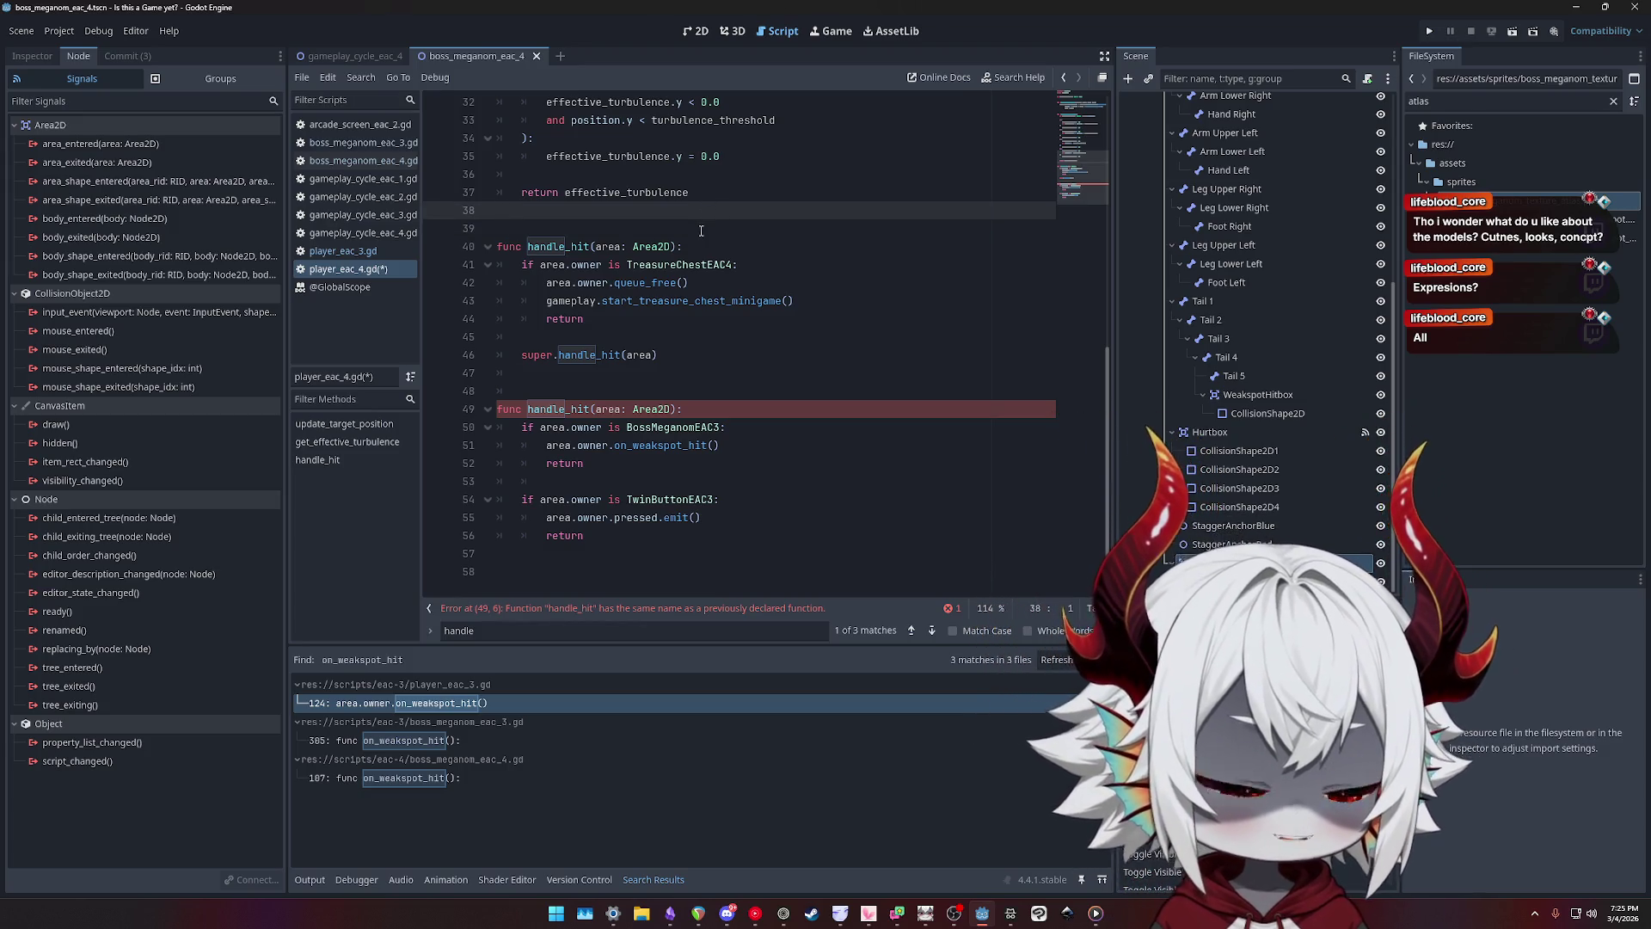
pyautogui.moveTo(637, 540); pyautogui.dragTo(477, 406)
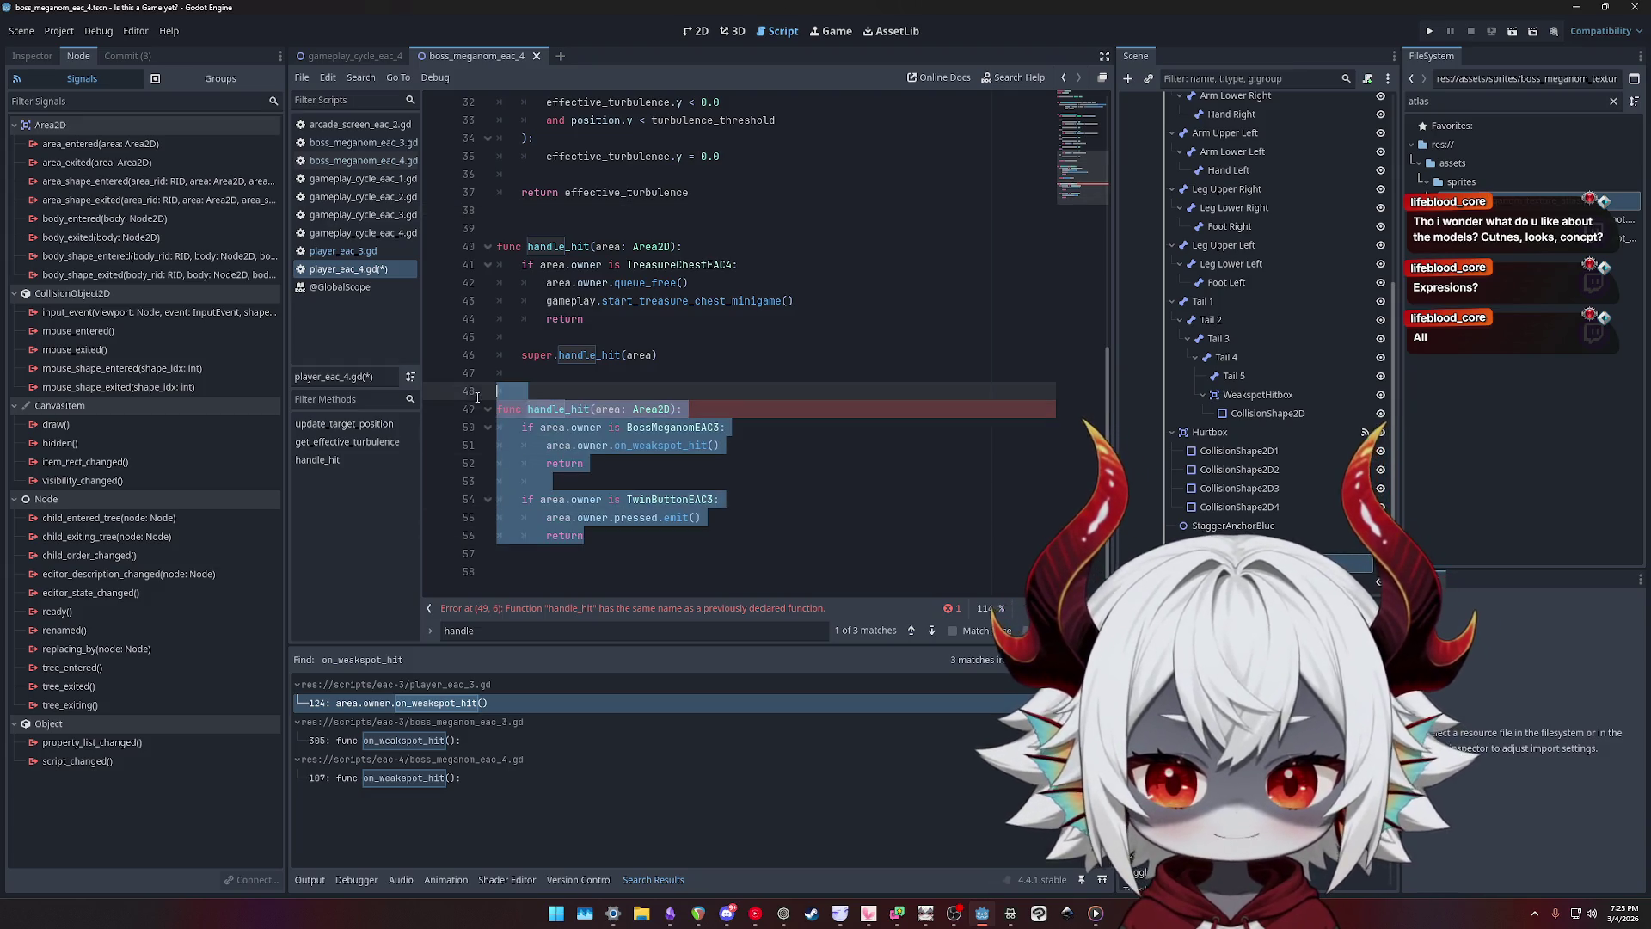
# - Delete the selected duplicate handle_hit function and the leftover empty line 48
pyautogui.press('BackSpace')
pyautogui.press('BackSpace')
pyautogui.press('BackSpace')
pyautogui.press('Delete')
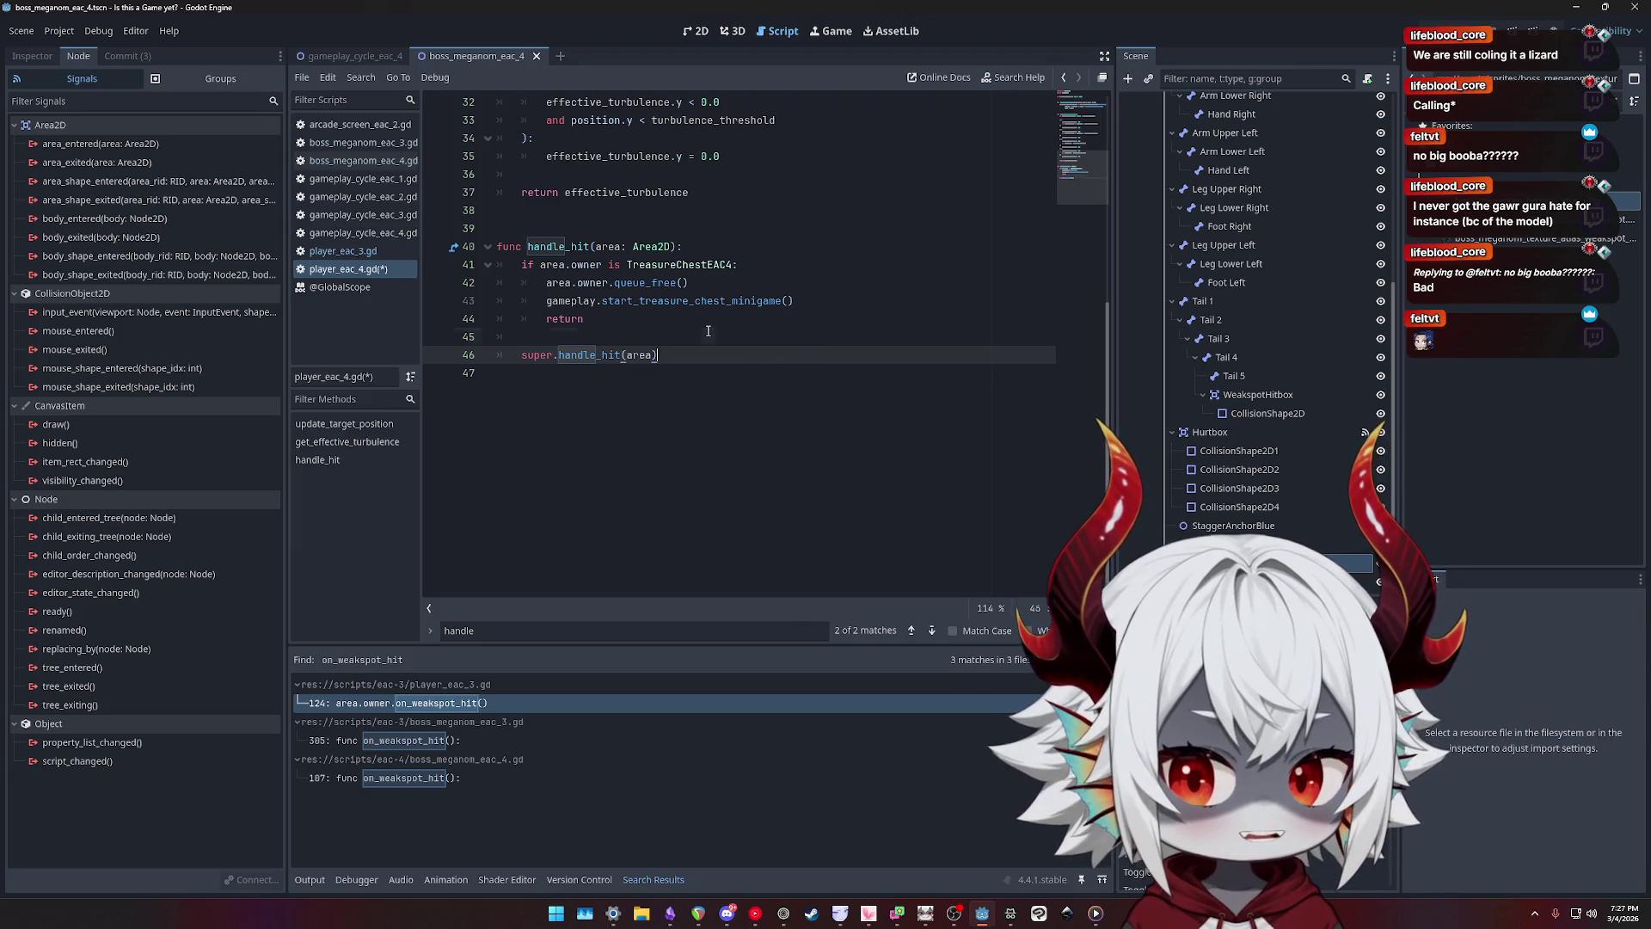
pyautogui.click(758, 340)
pyautogui.click(760, 355)
pyautogui.click(821, 215)
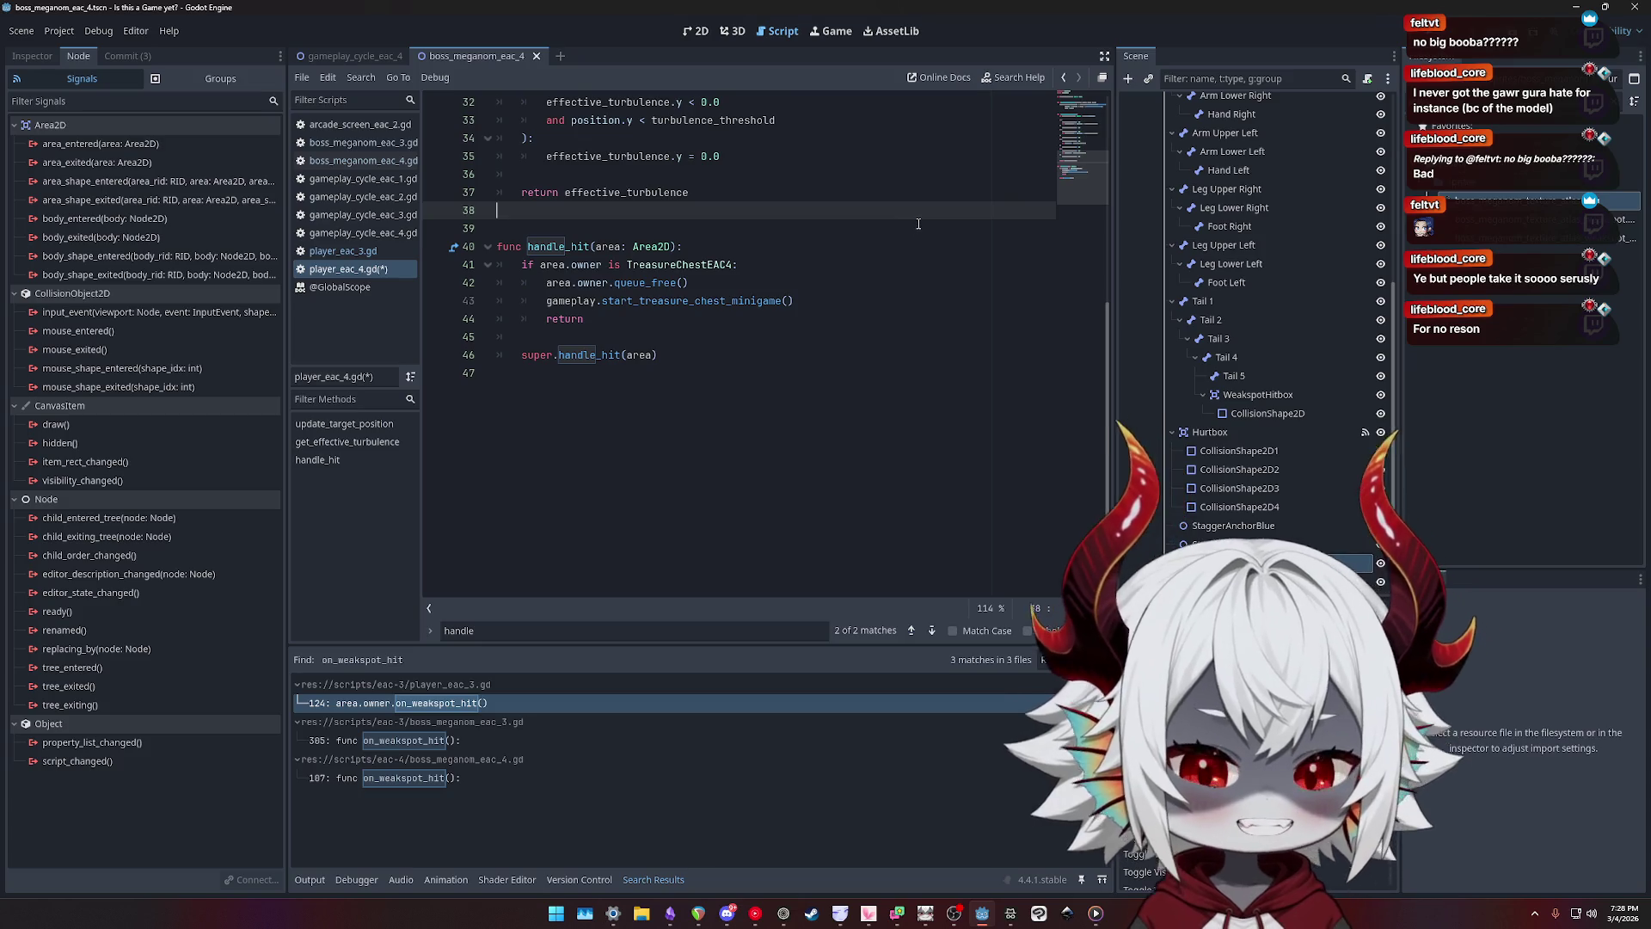
pyautogui.click(858, 223)
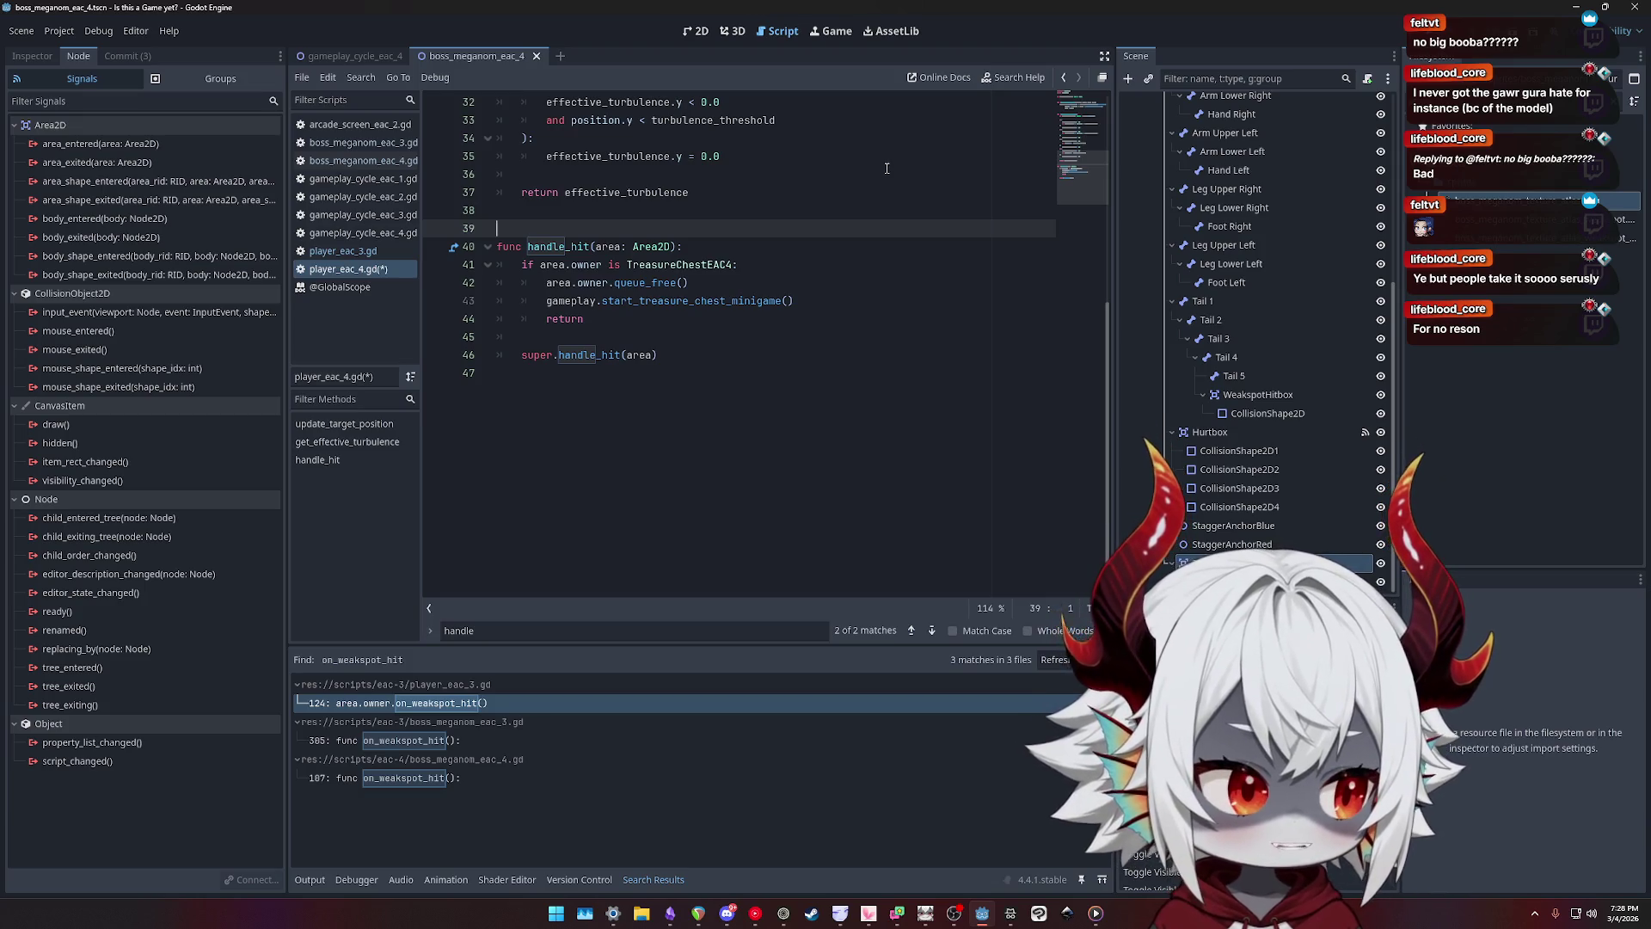
pyautogui.click(819, 216)
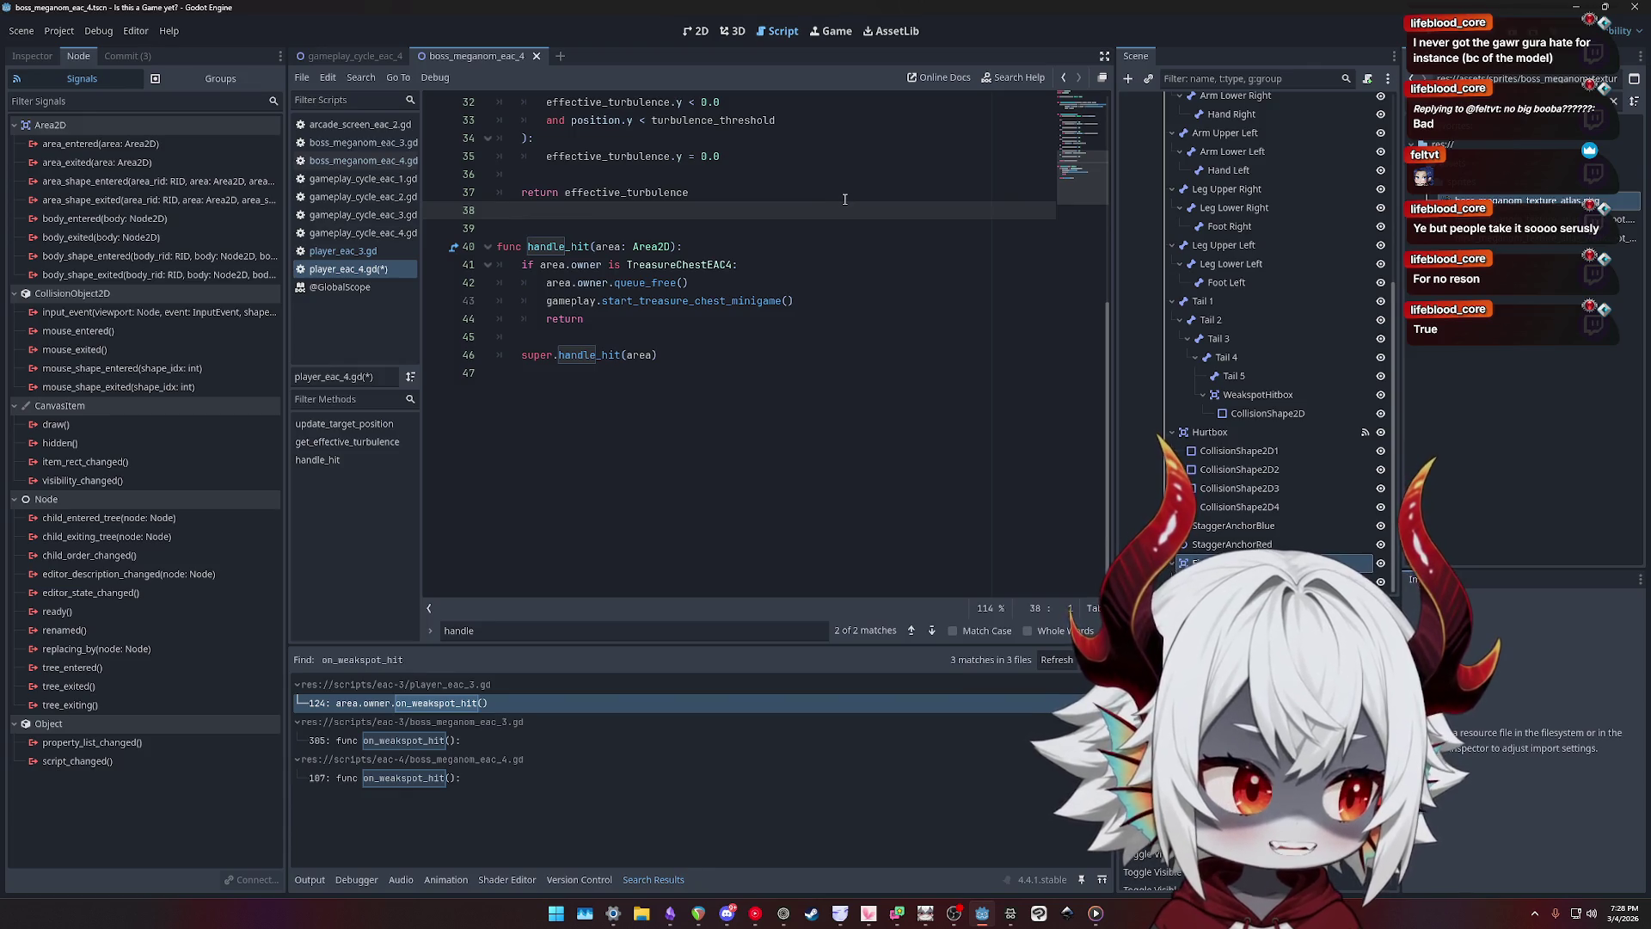
pyautogui.click(844, 199)
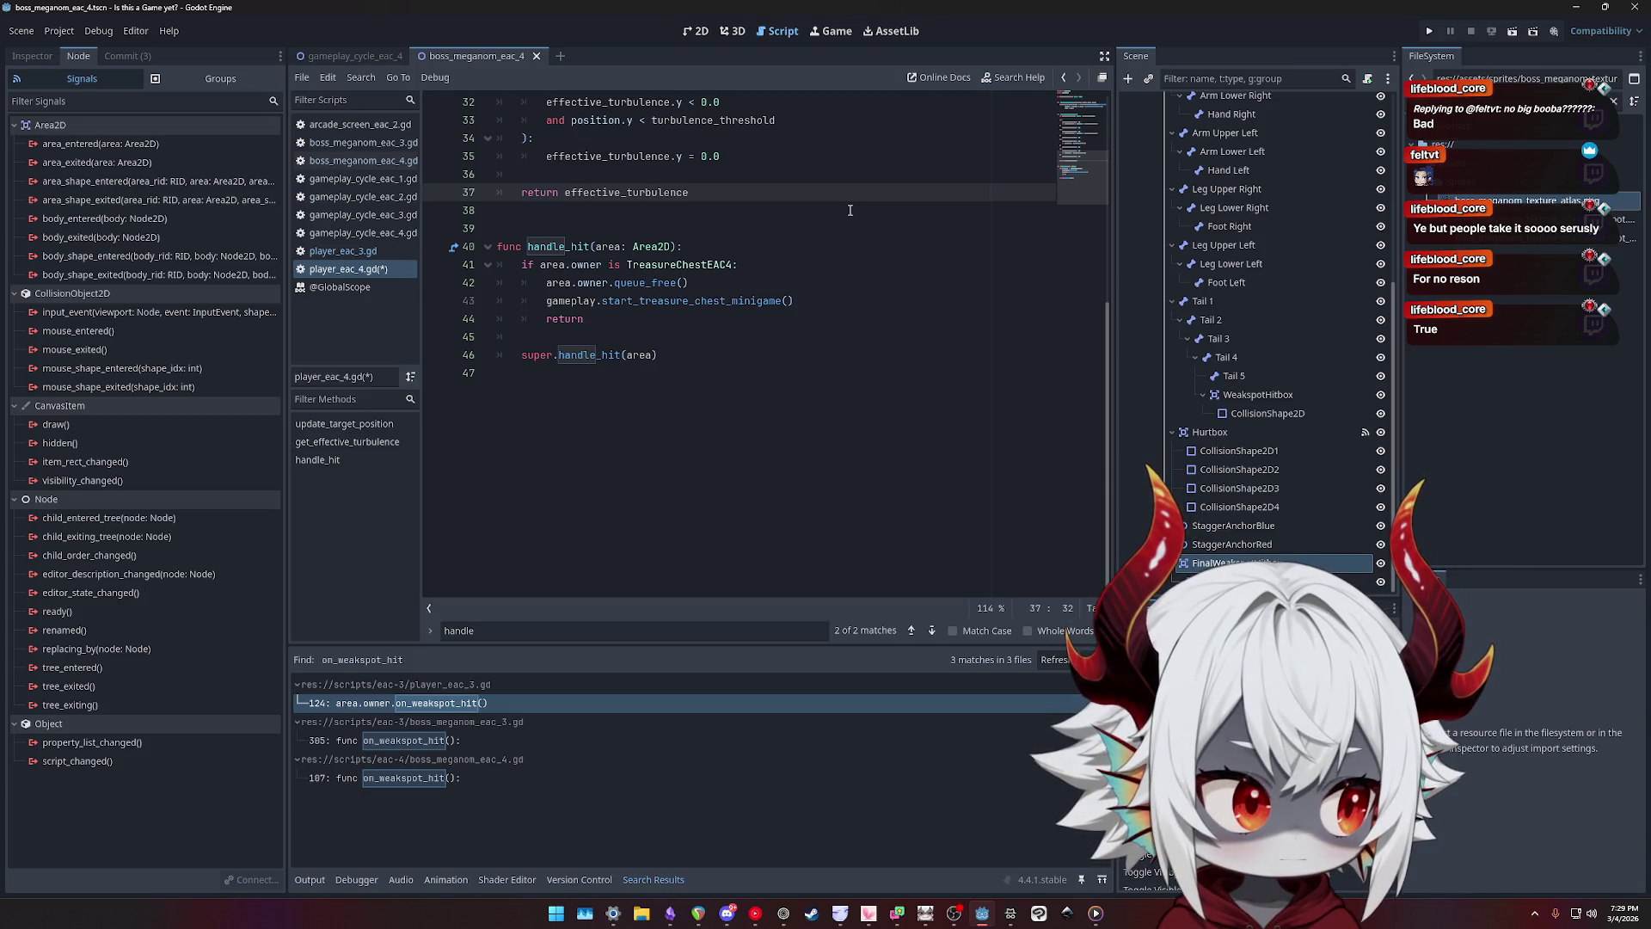
pyautogui.click(842, 221)
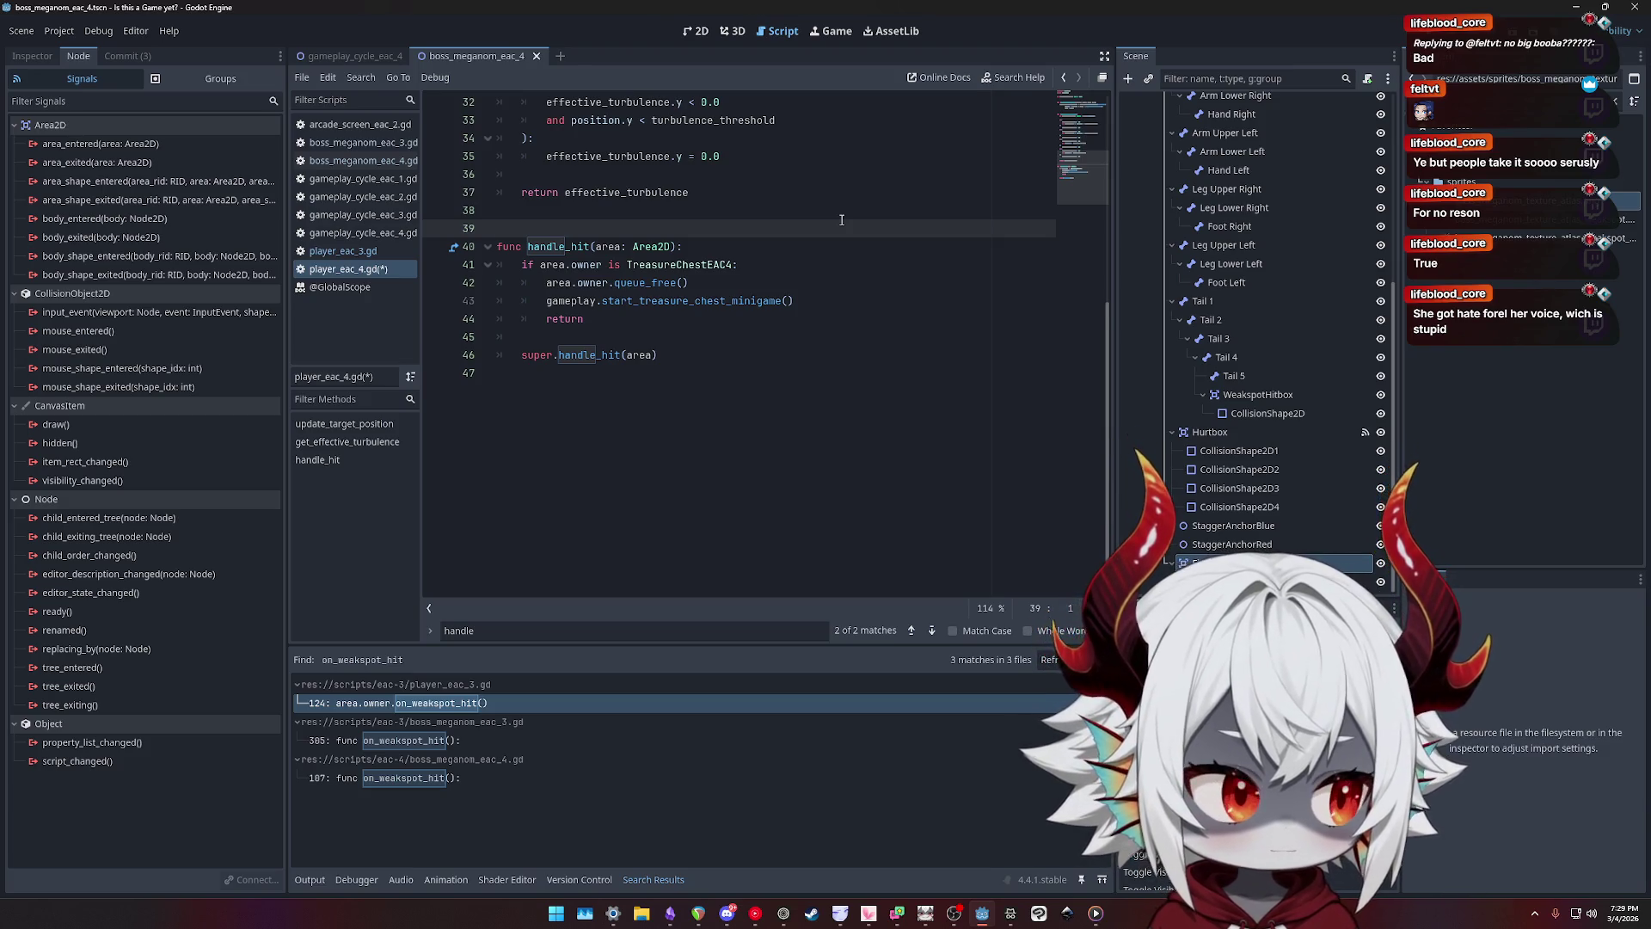
pyautogui.click(791, 238)
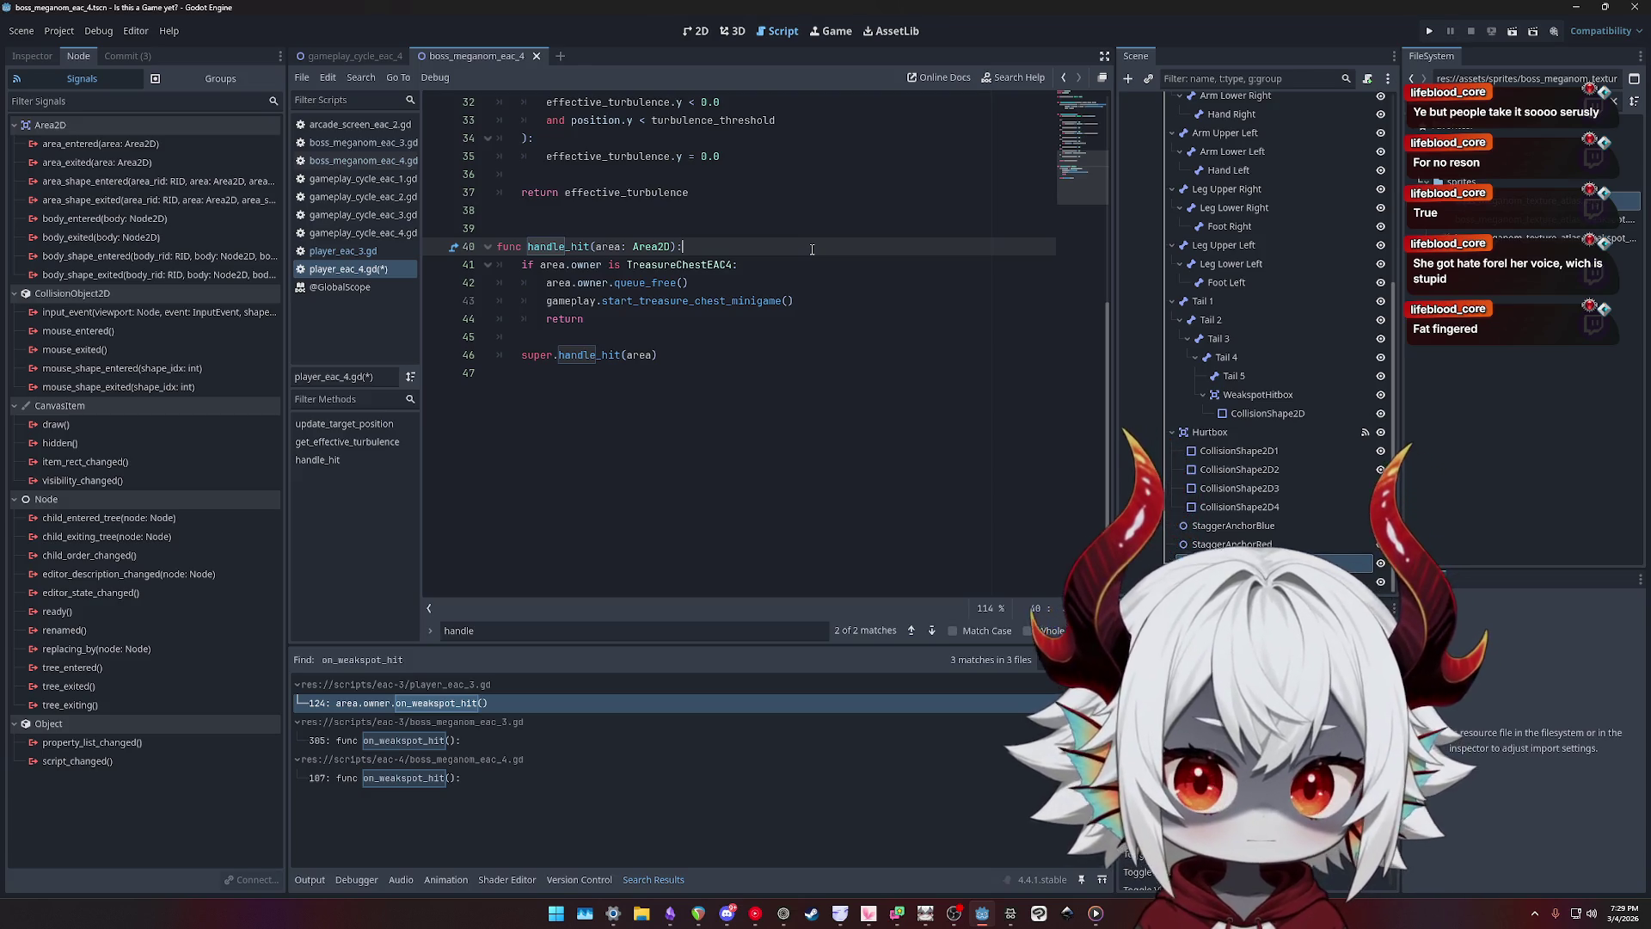
pyautogui.scroll(5, 812, 250)
# - Save player_eac_4.gd with its single handle_hit function
pyautogui.click(802, 387)
pyautogui.scroll(-3, 802, 376)
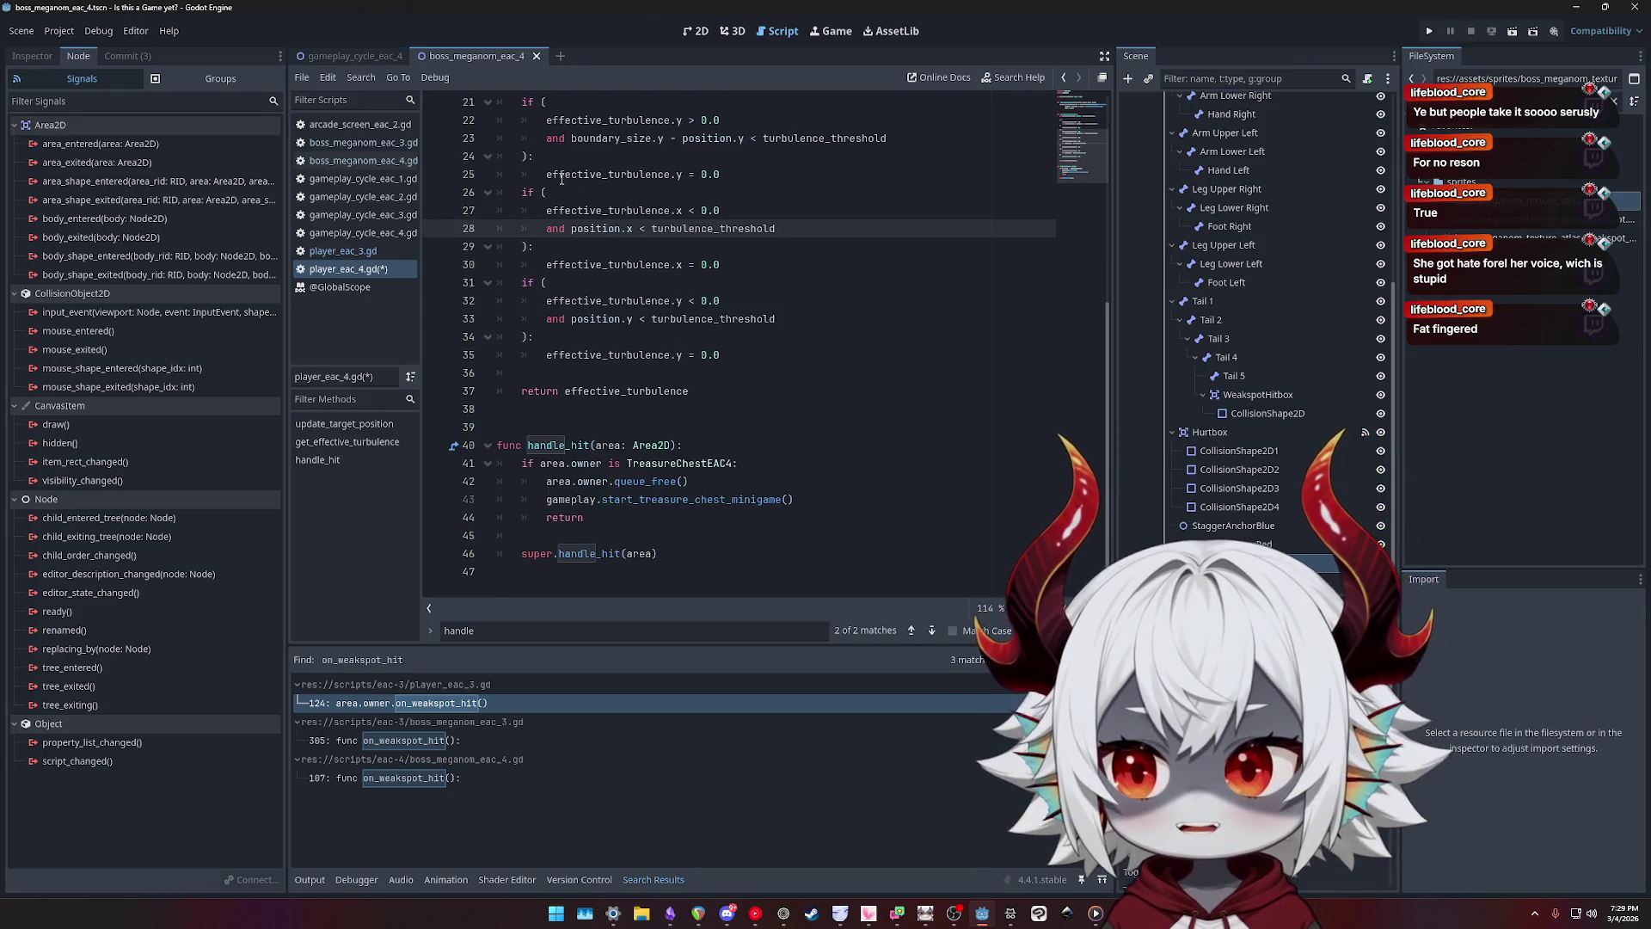
pyautogui.click(752, 374)
pyautogui.click(753, 408)
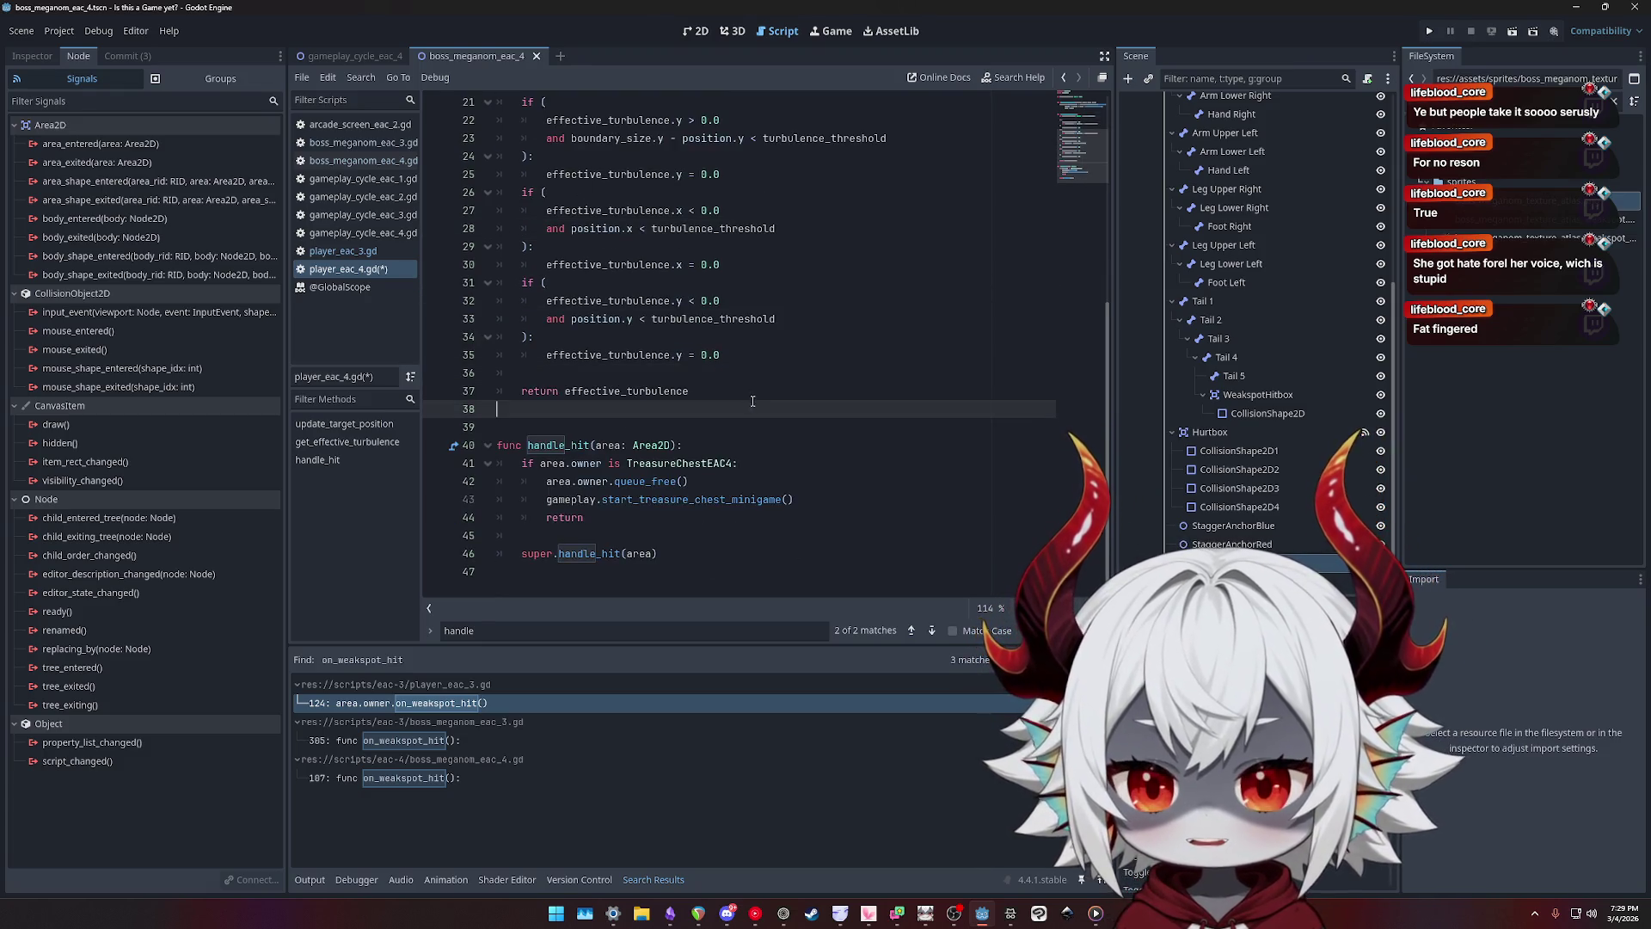
pyautogui.hotkey('ctrl', 's')
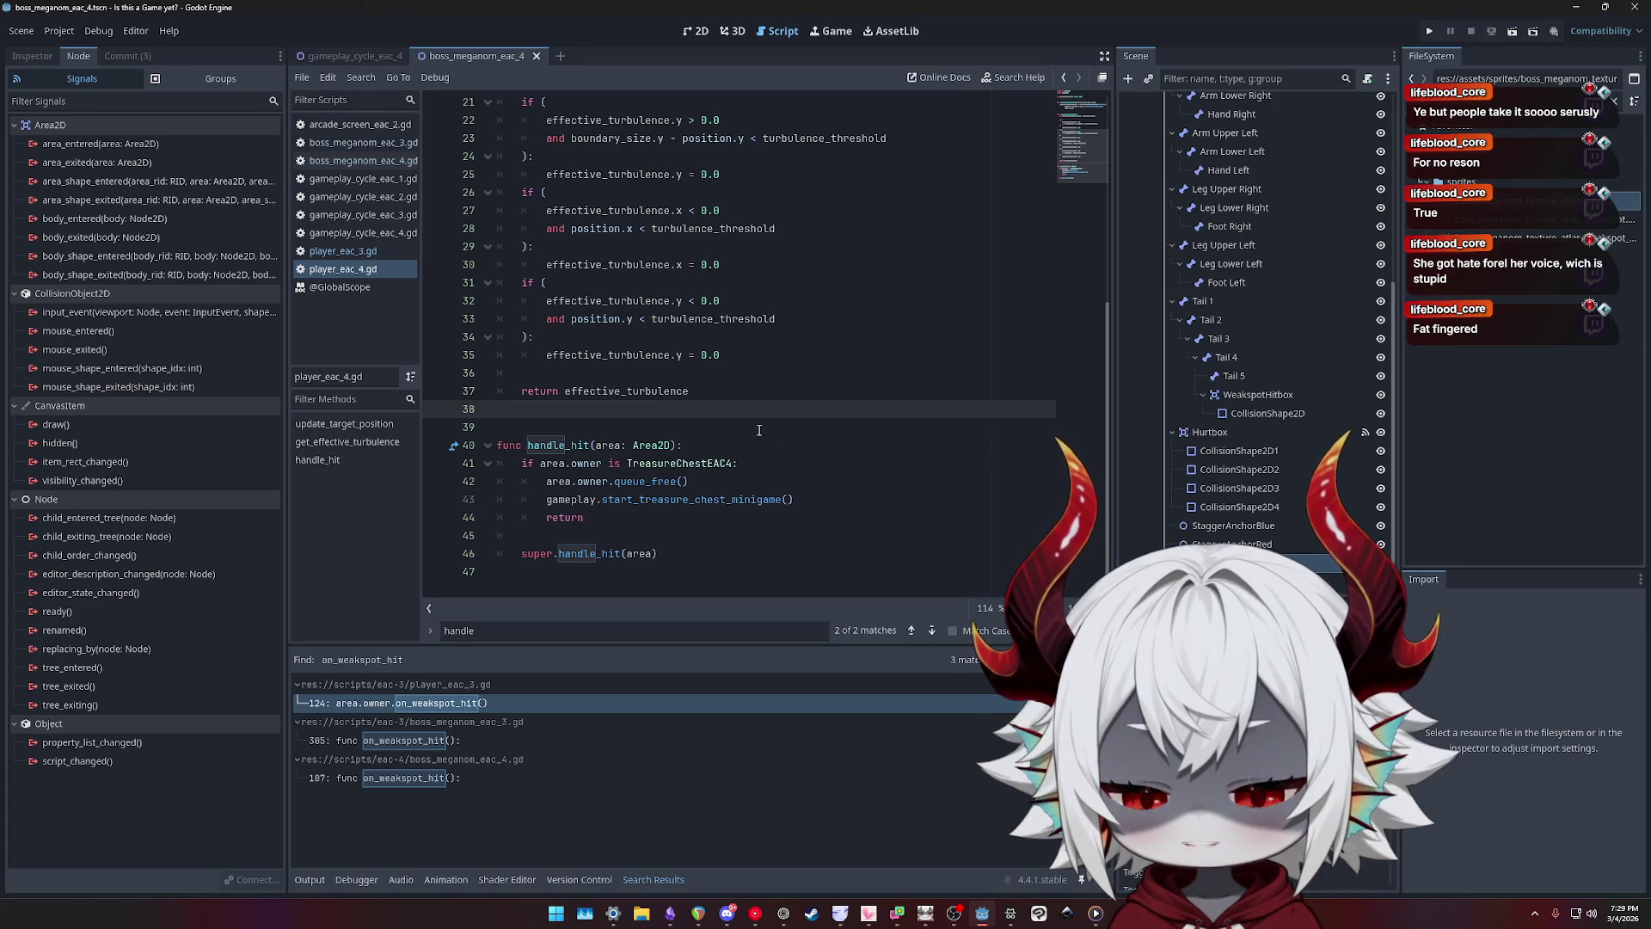
# - Inspect the handle_hit function on lines 39–46 of player_eac_4.gd
pyautogui.doubleClick(557, 445)
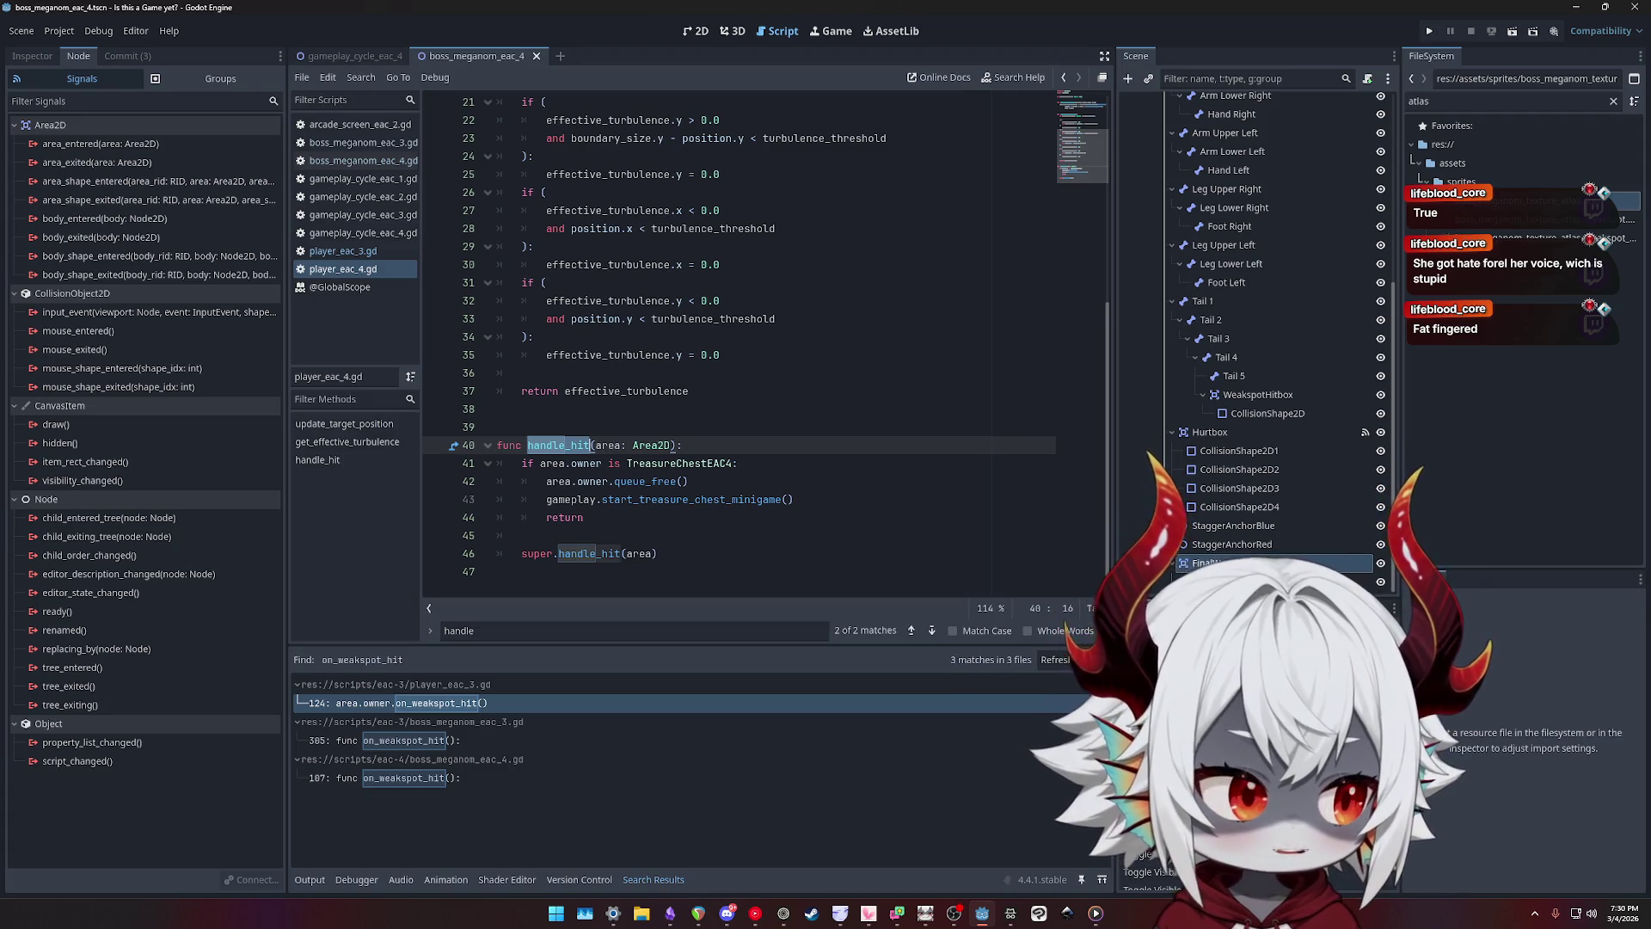
pyautogui.press('Up')
pyautogui.press('Up')
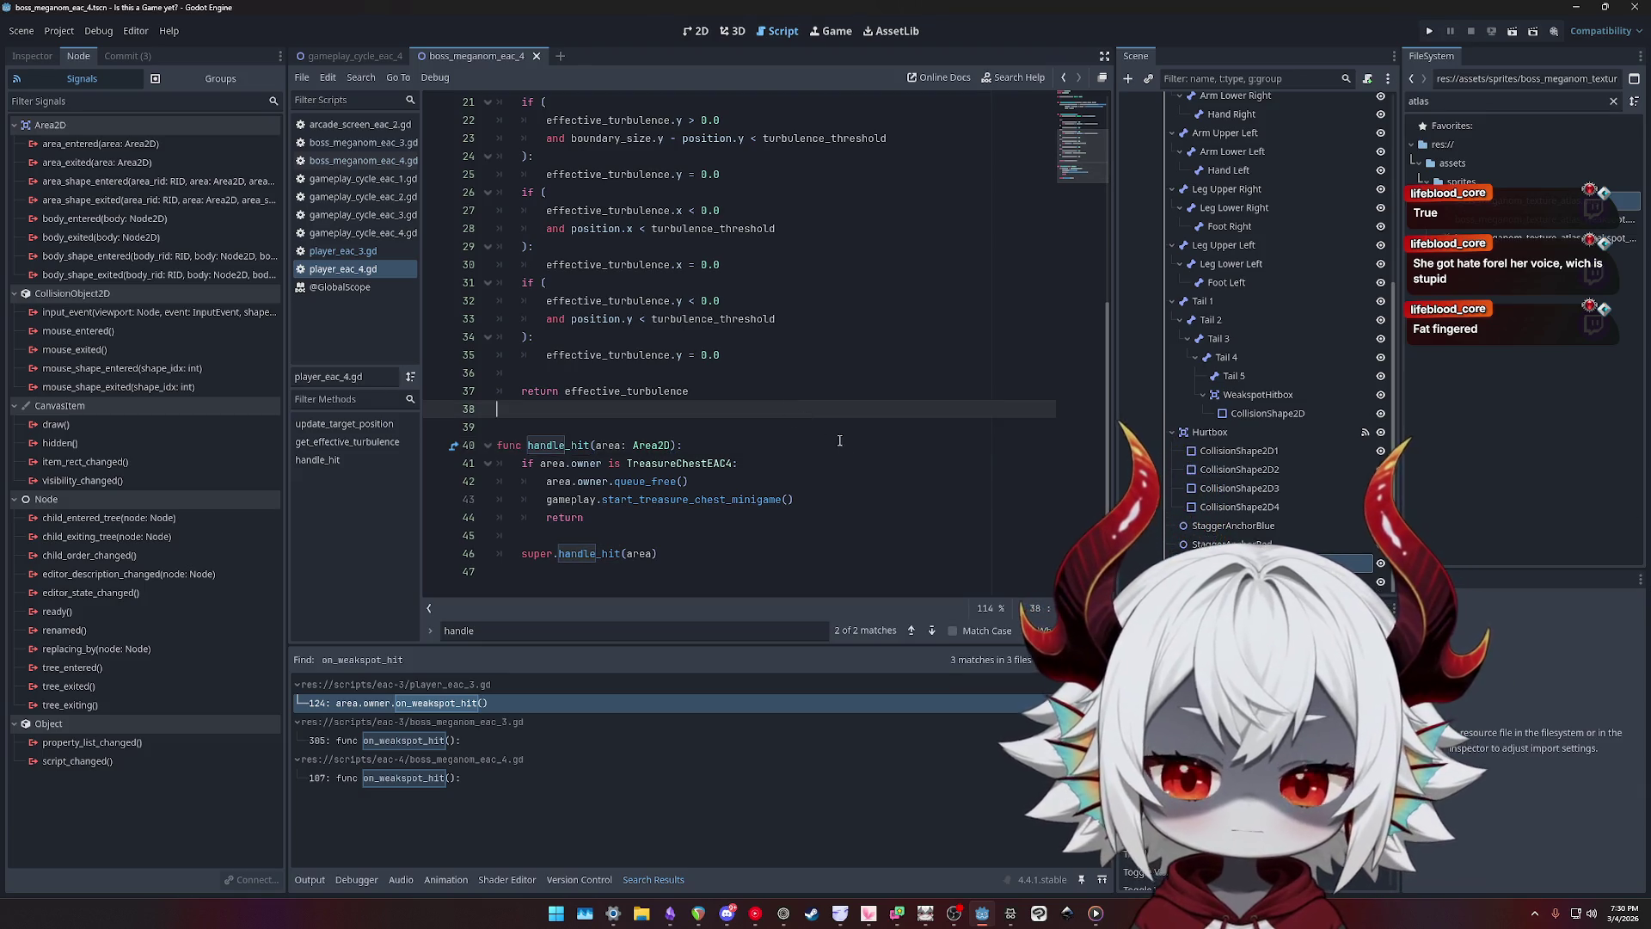
pyautogui.press('Down')
pyautogui.press('Down')
pyautogui.press('Down')
pyautogui.press('Down')
pyautogui.press('Down')
pyautogui.press('Down')
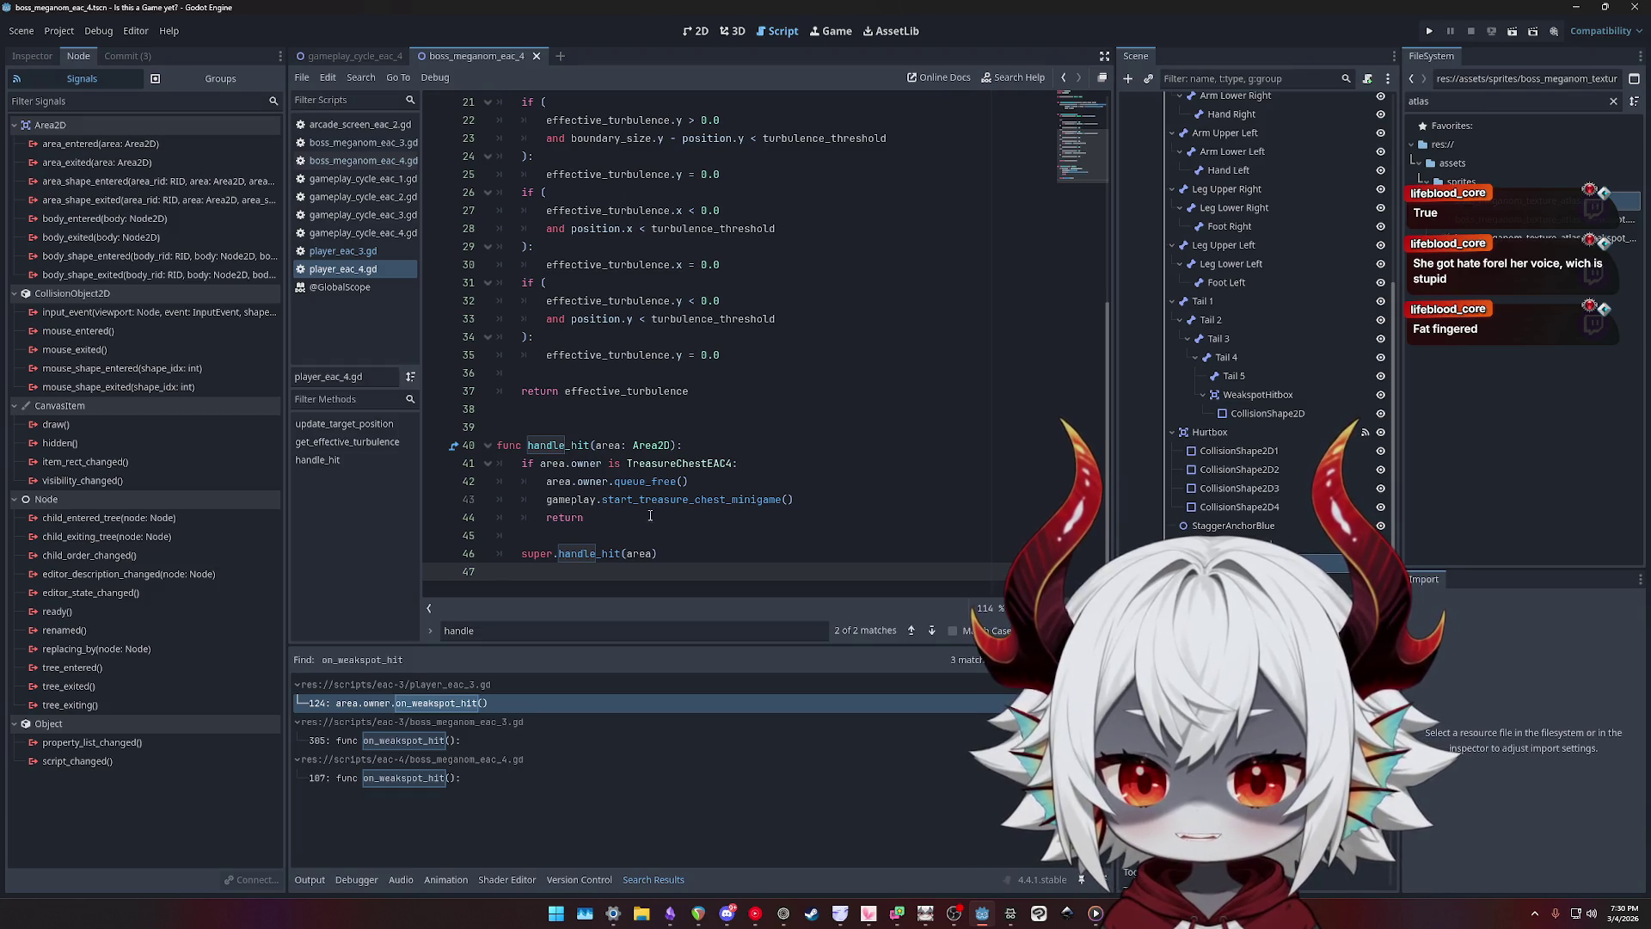
pyautogui.hotkey('shift', 'Up')
pyautogui.hotkey('shift', 'Up')
pyautogui.hotkey('shift', 'Up')
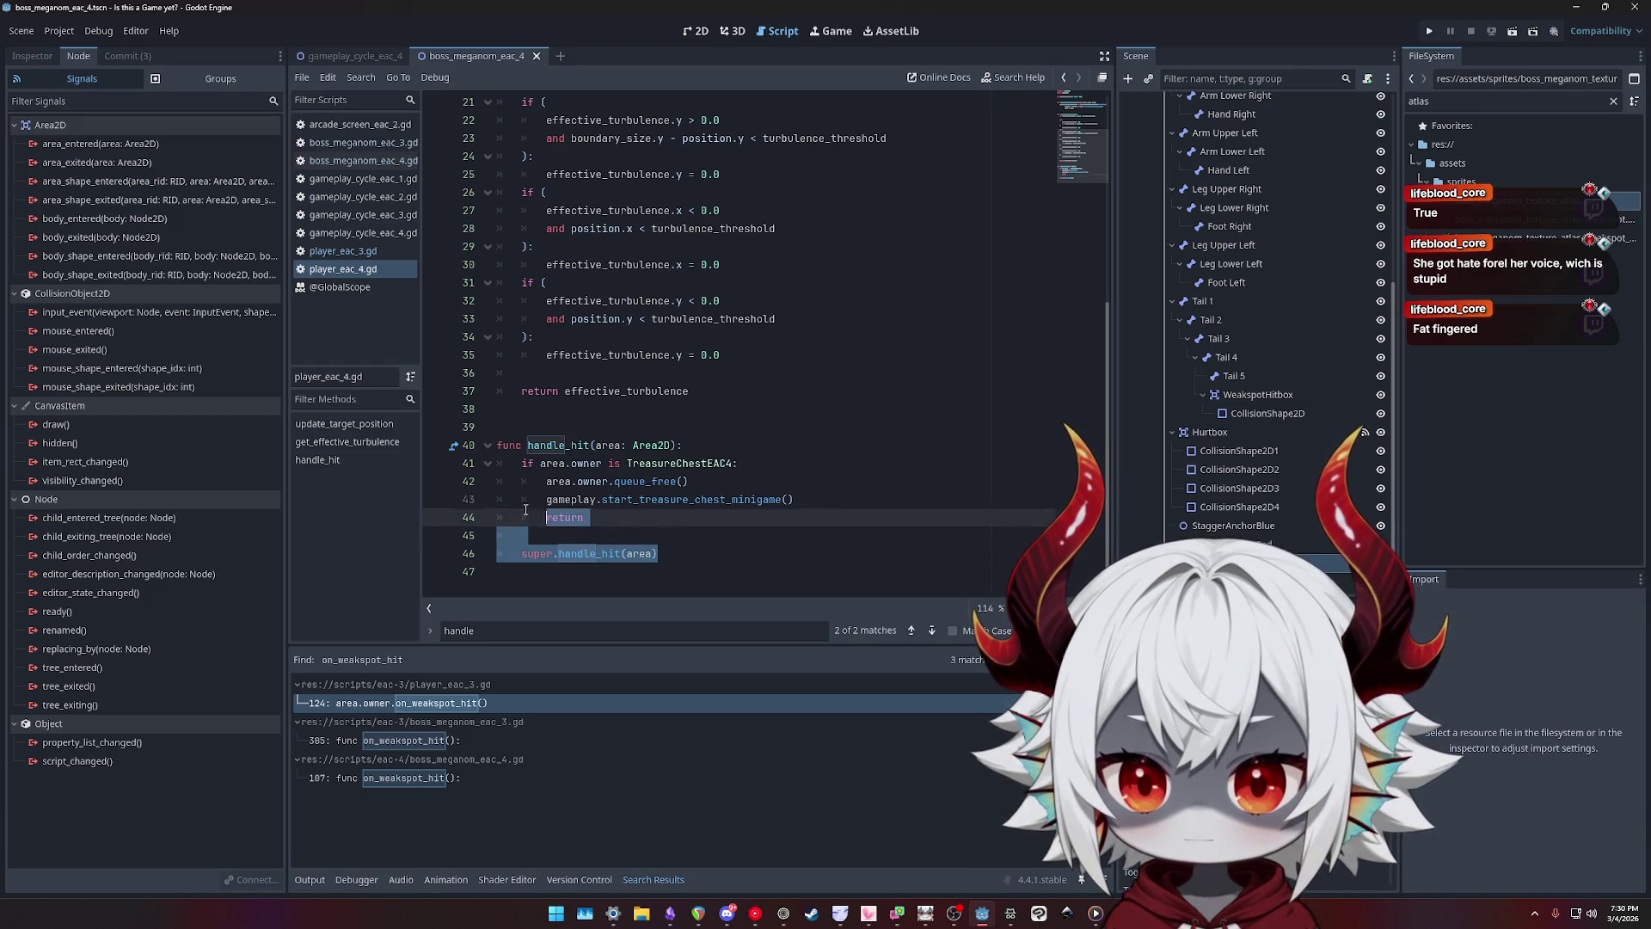
pyautogui.click(712, 521)
pyautogui.press('Down')
pyautogui.press('Down')
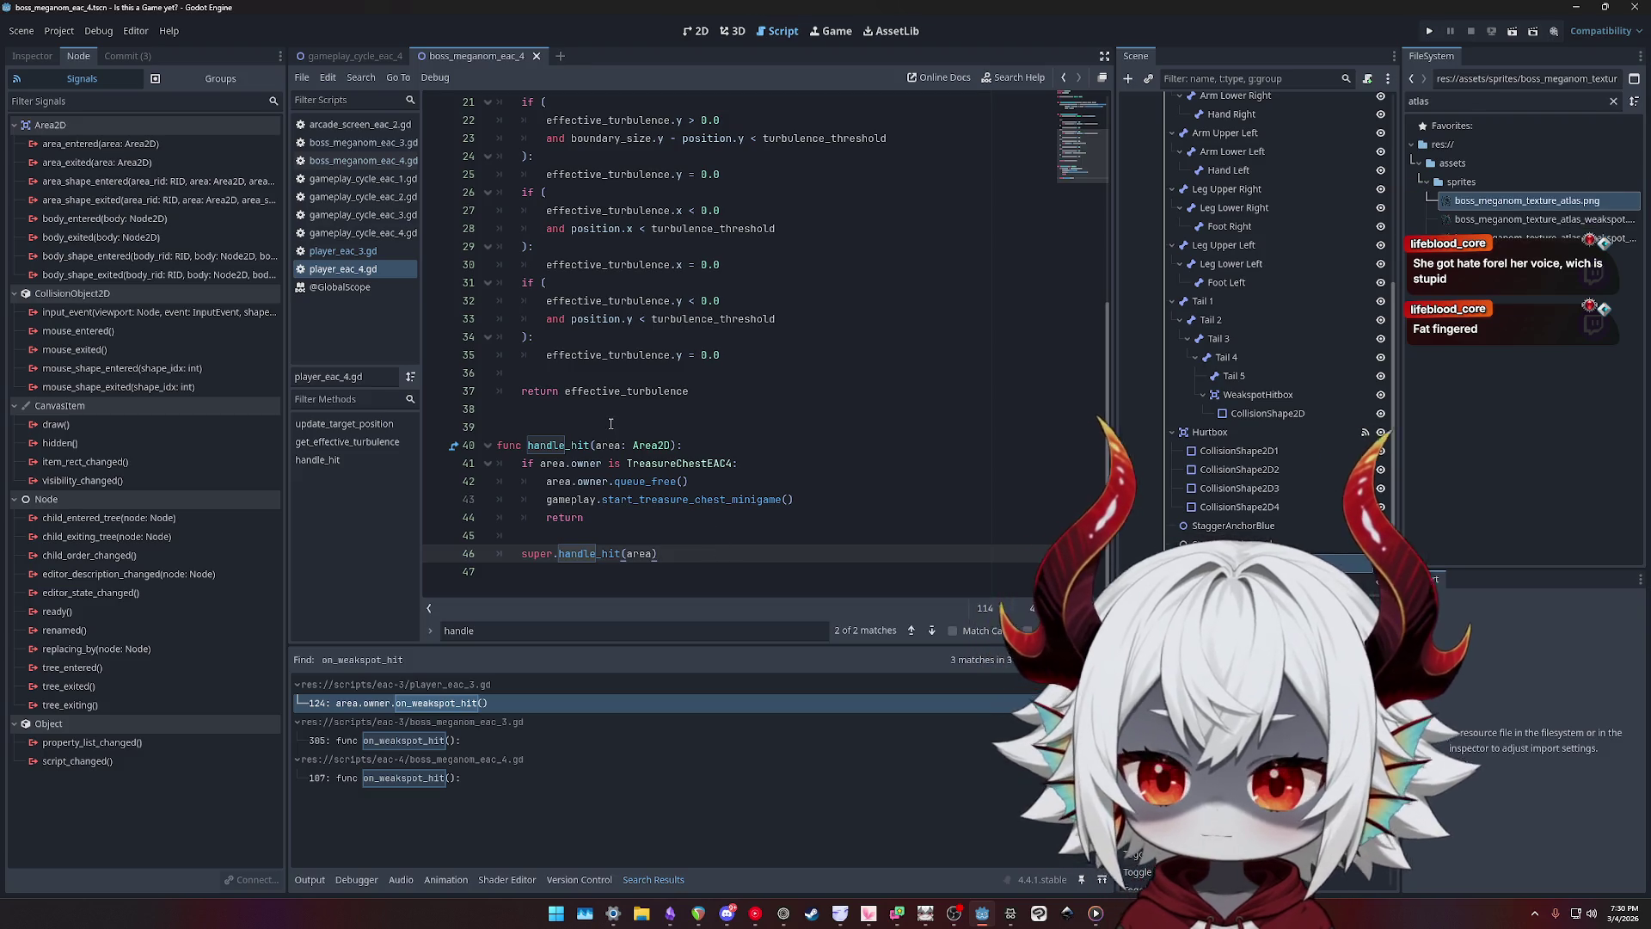
pyautogui.click(611, 423)
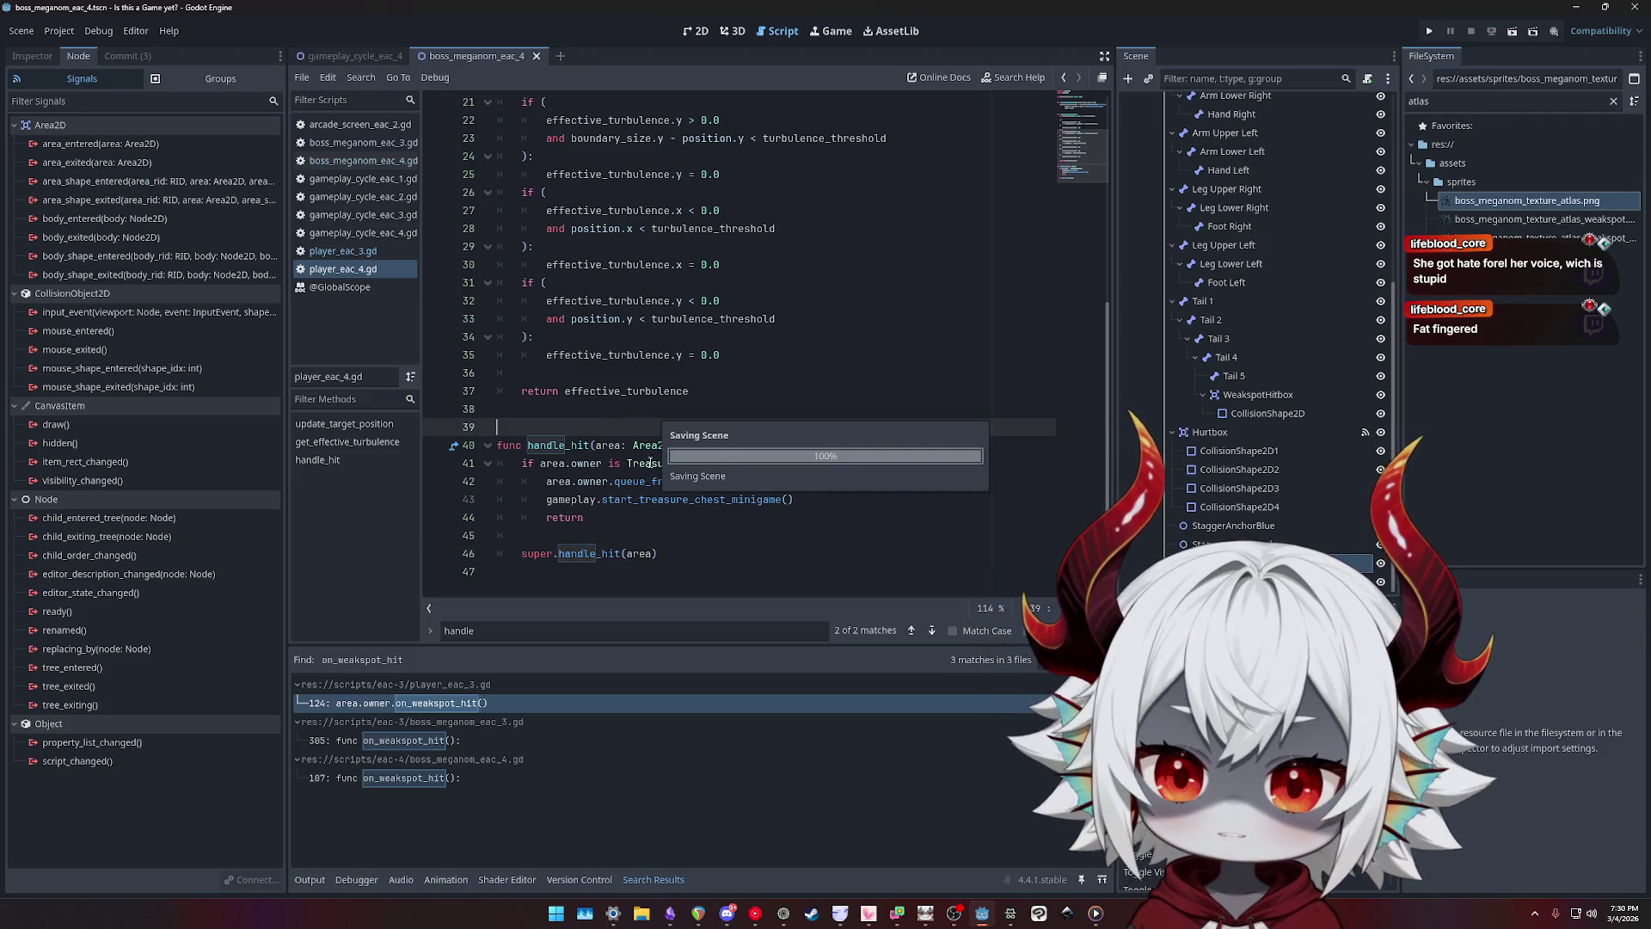
# - Compare with handle_hit in player_eac_3.gd, then return to player_eac_4.gd
pyautogui.click(342, 251)
pyautogui.doubleClick(568, 336)
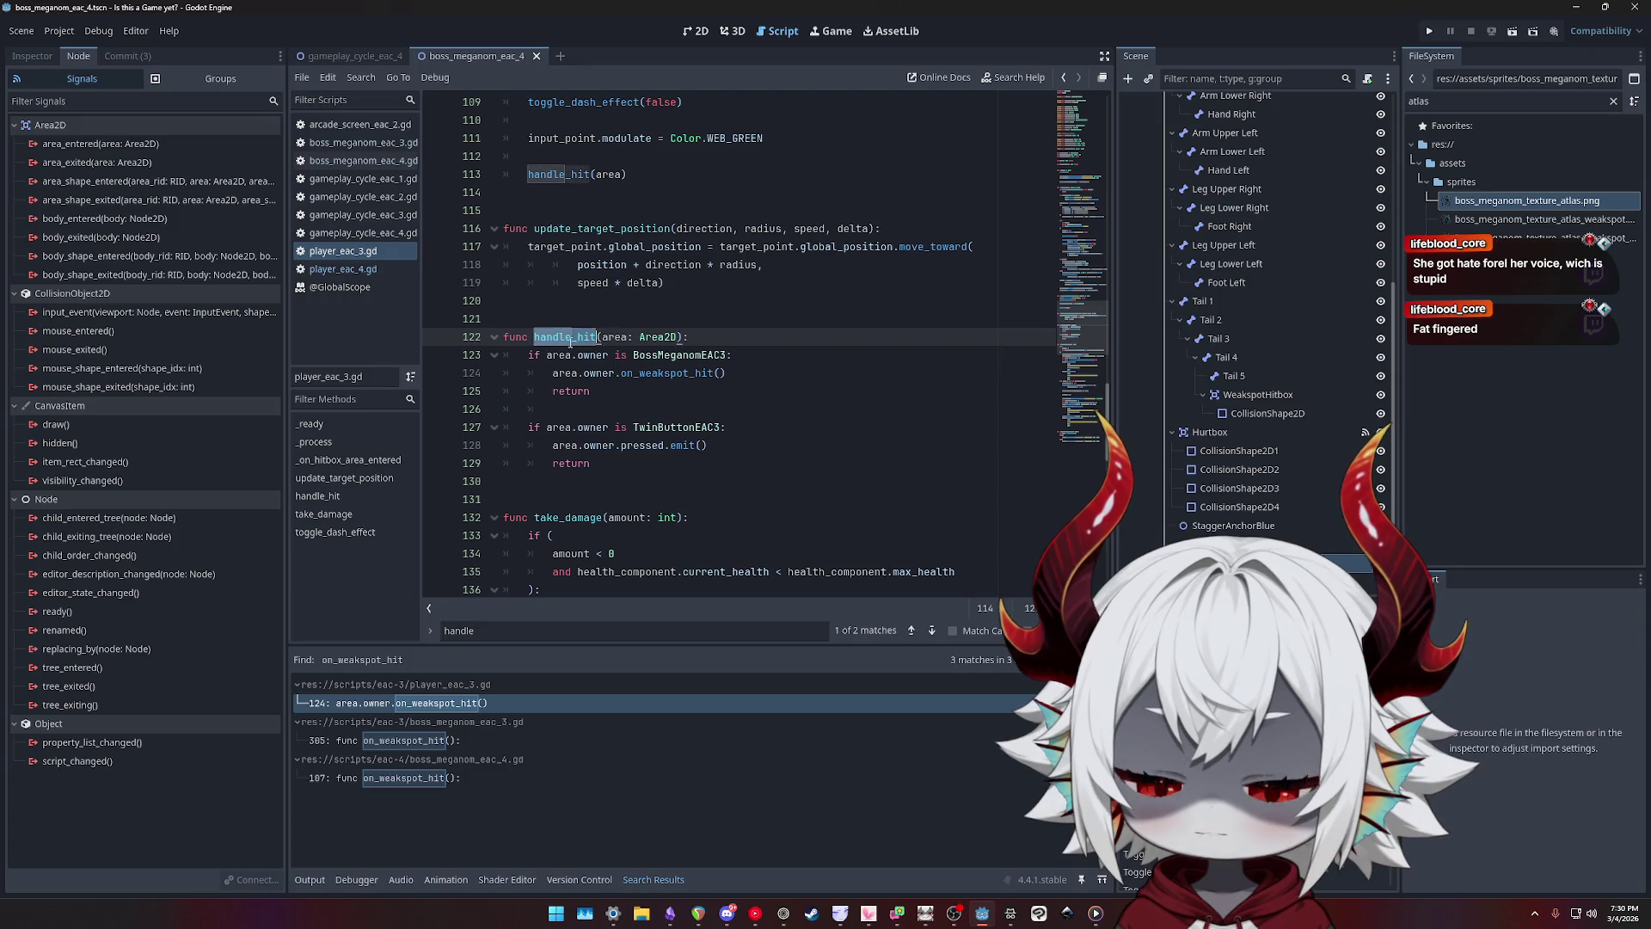
pyautogui.click(654, 372)
pyautogui.click(342, 269)
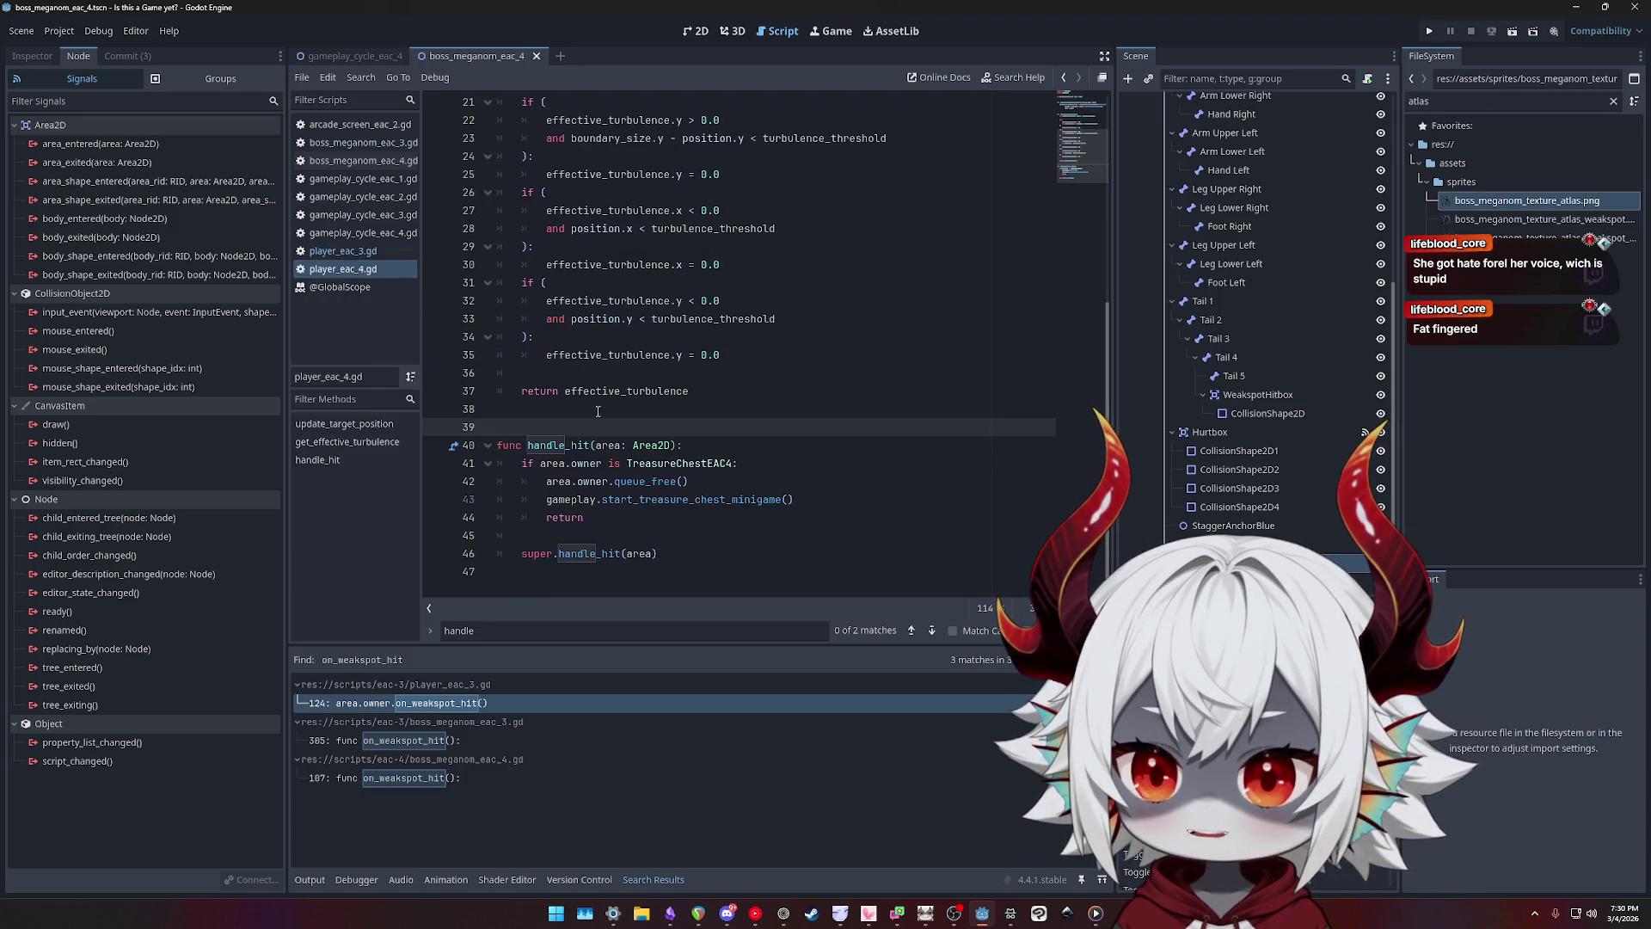
pyautogui.scroll(7, 597, 412)
pyautogui.scroll(-7, 578, 400)
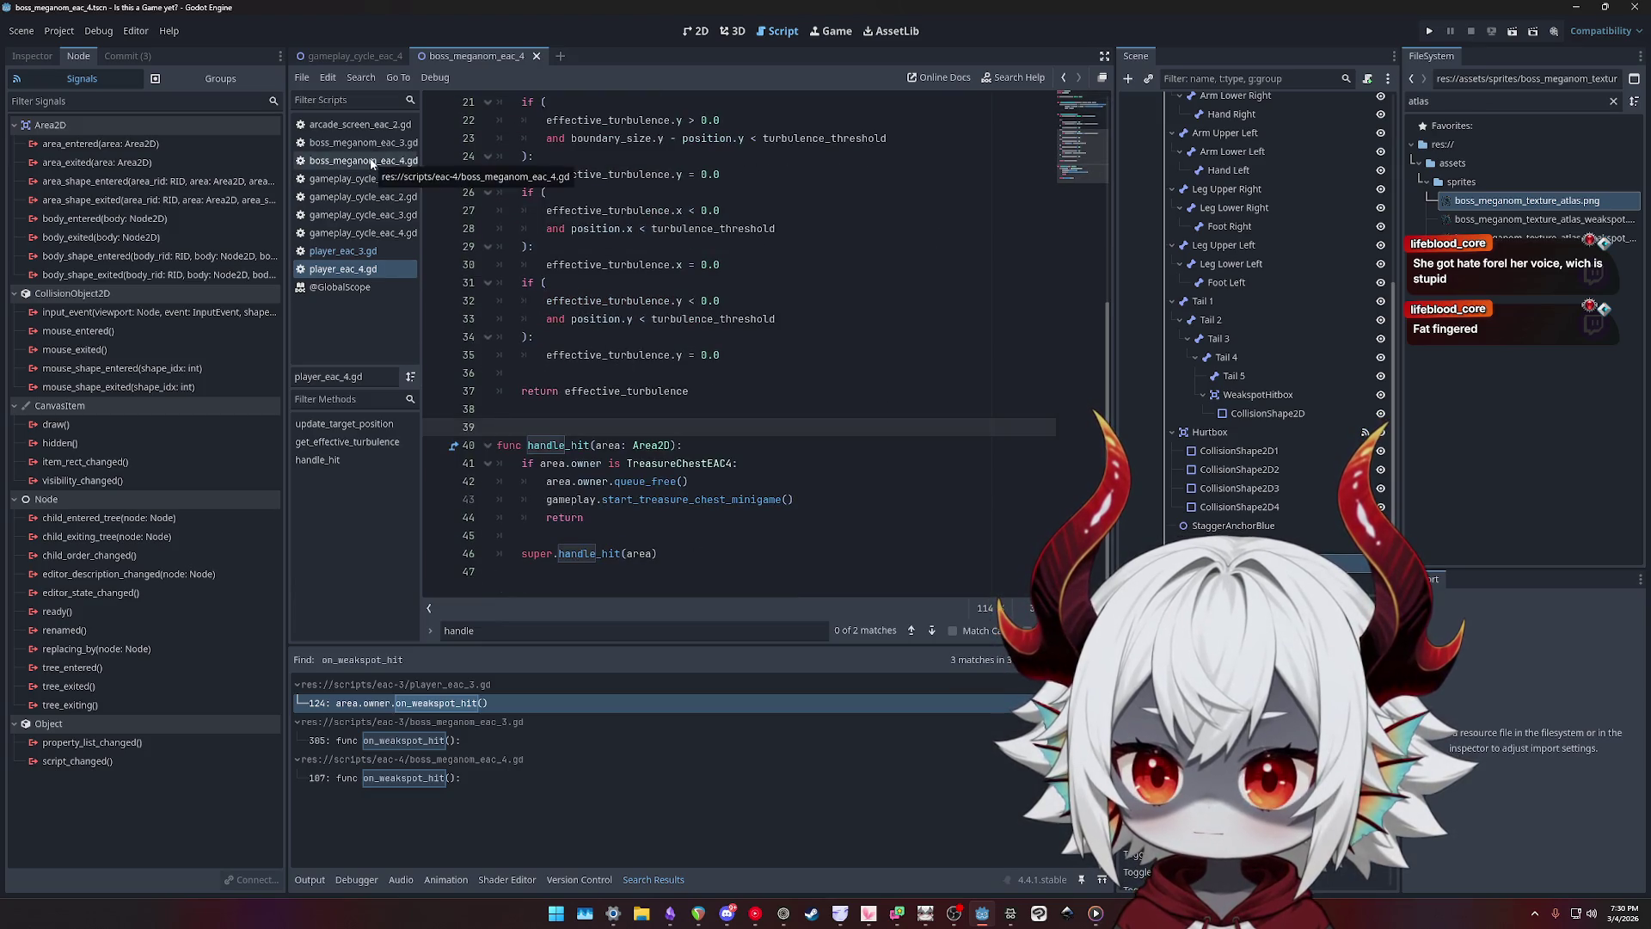
# - In boss_meganom_eac_4.gd's on_weakspot_hit, try adding a phase_count line, then undo it
pyautogui.hotkey('alt', 'Left')
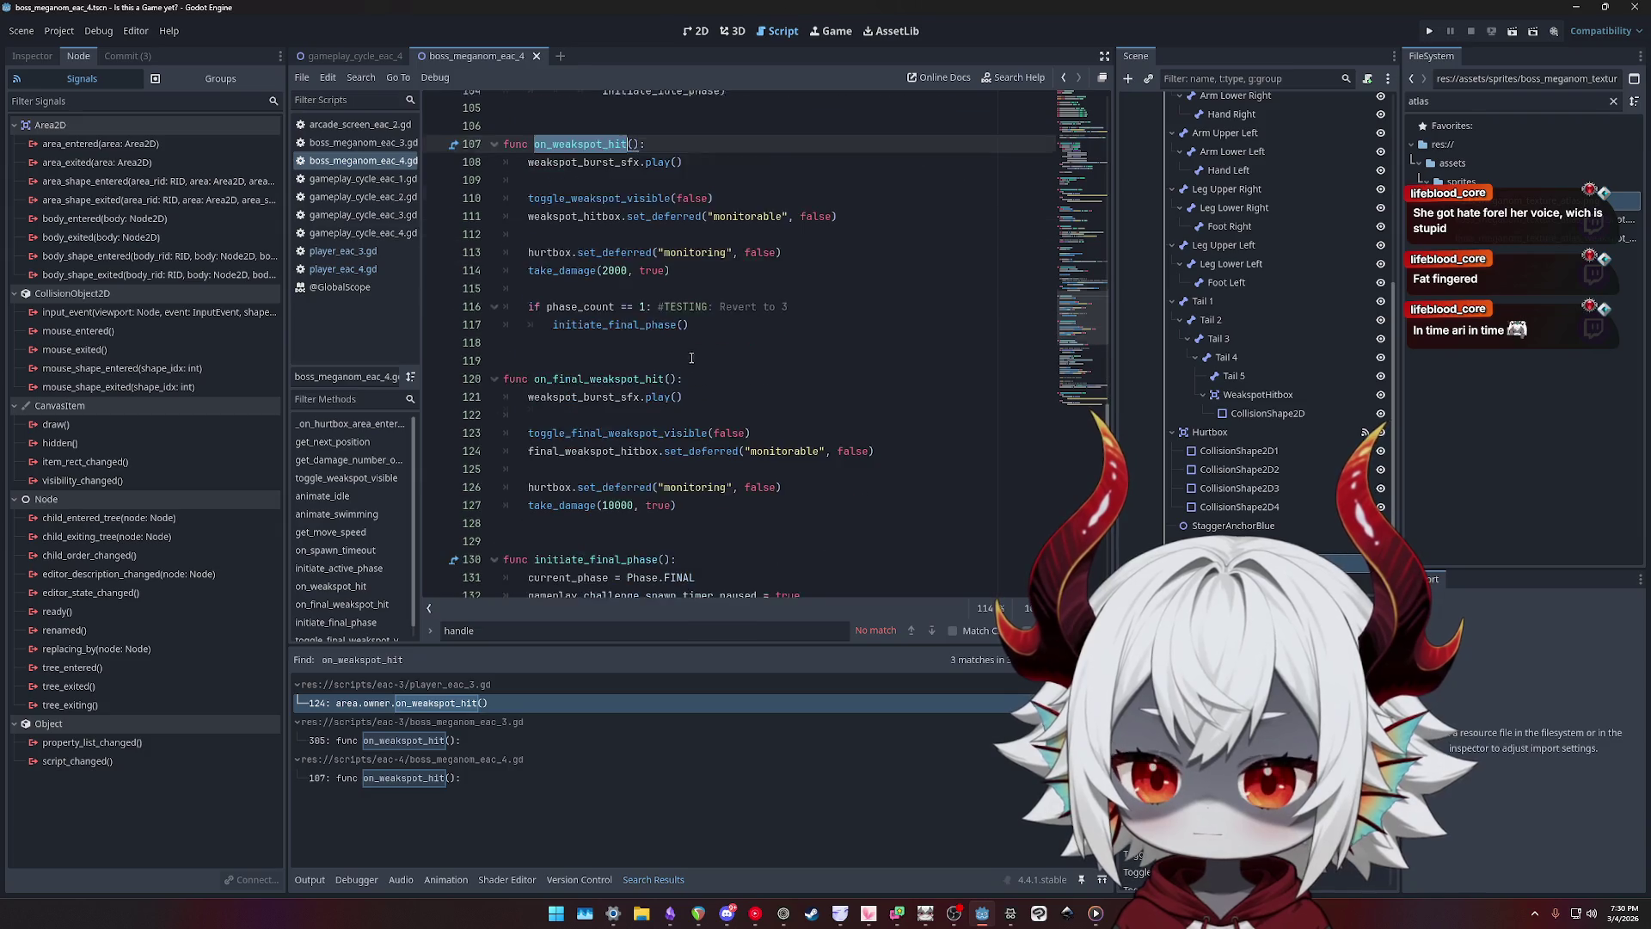
pyautogui.press('End')
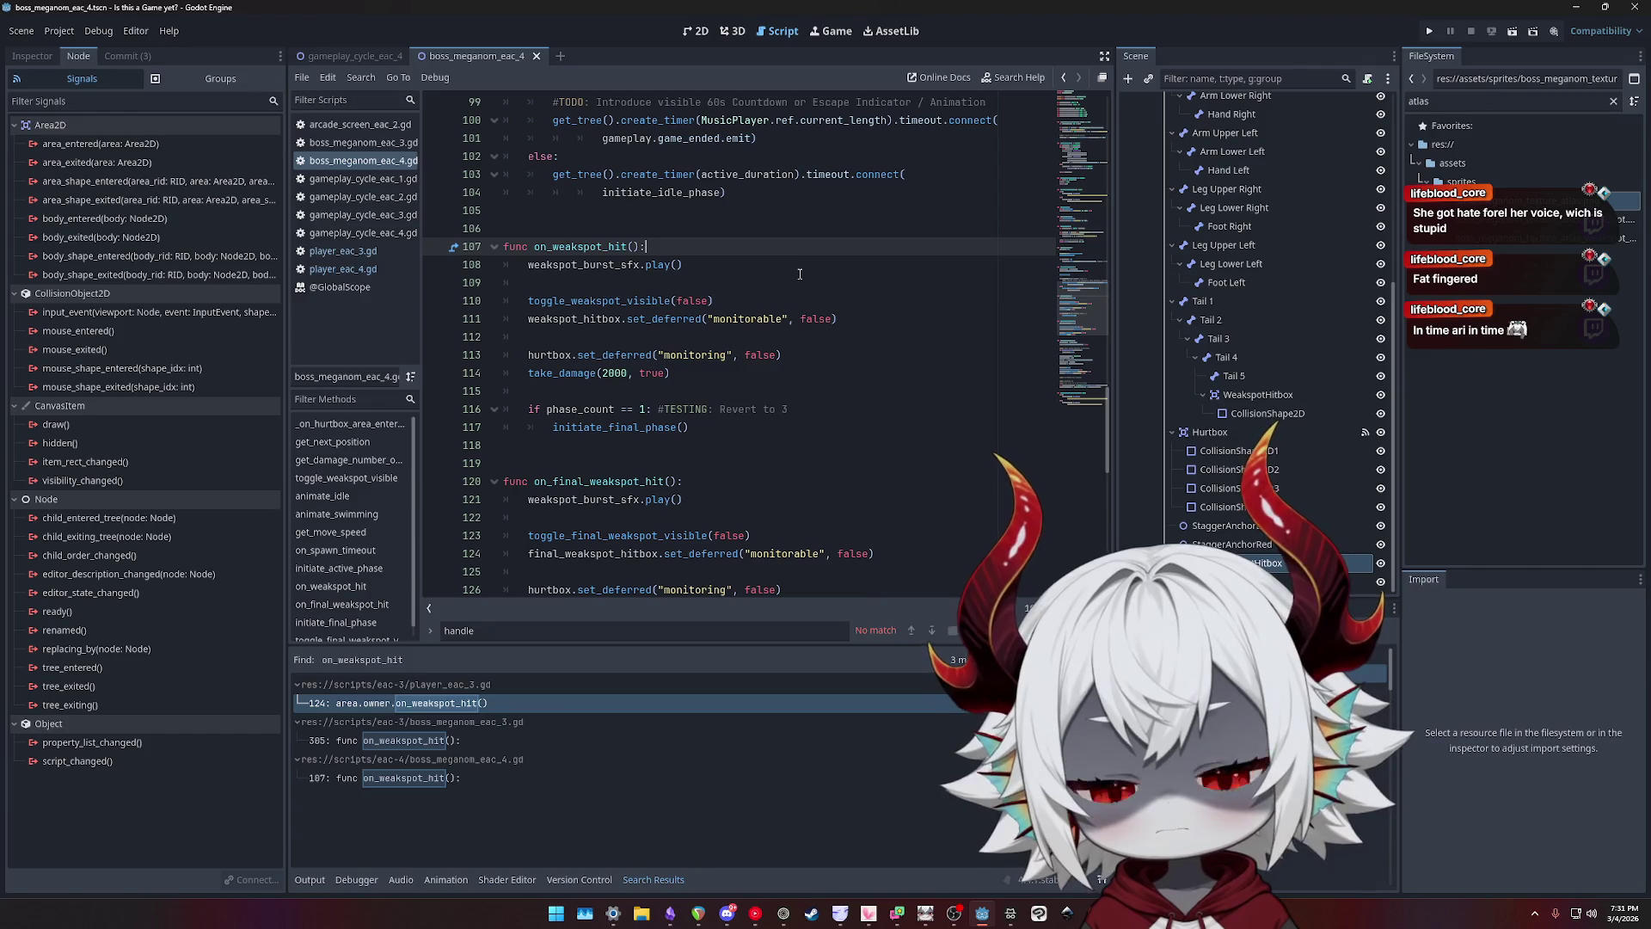
pyautogui.press('Down')
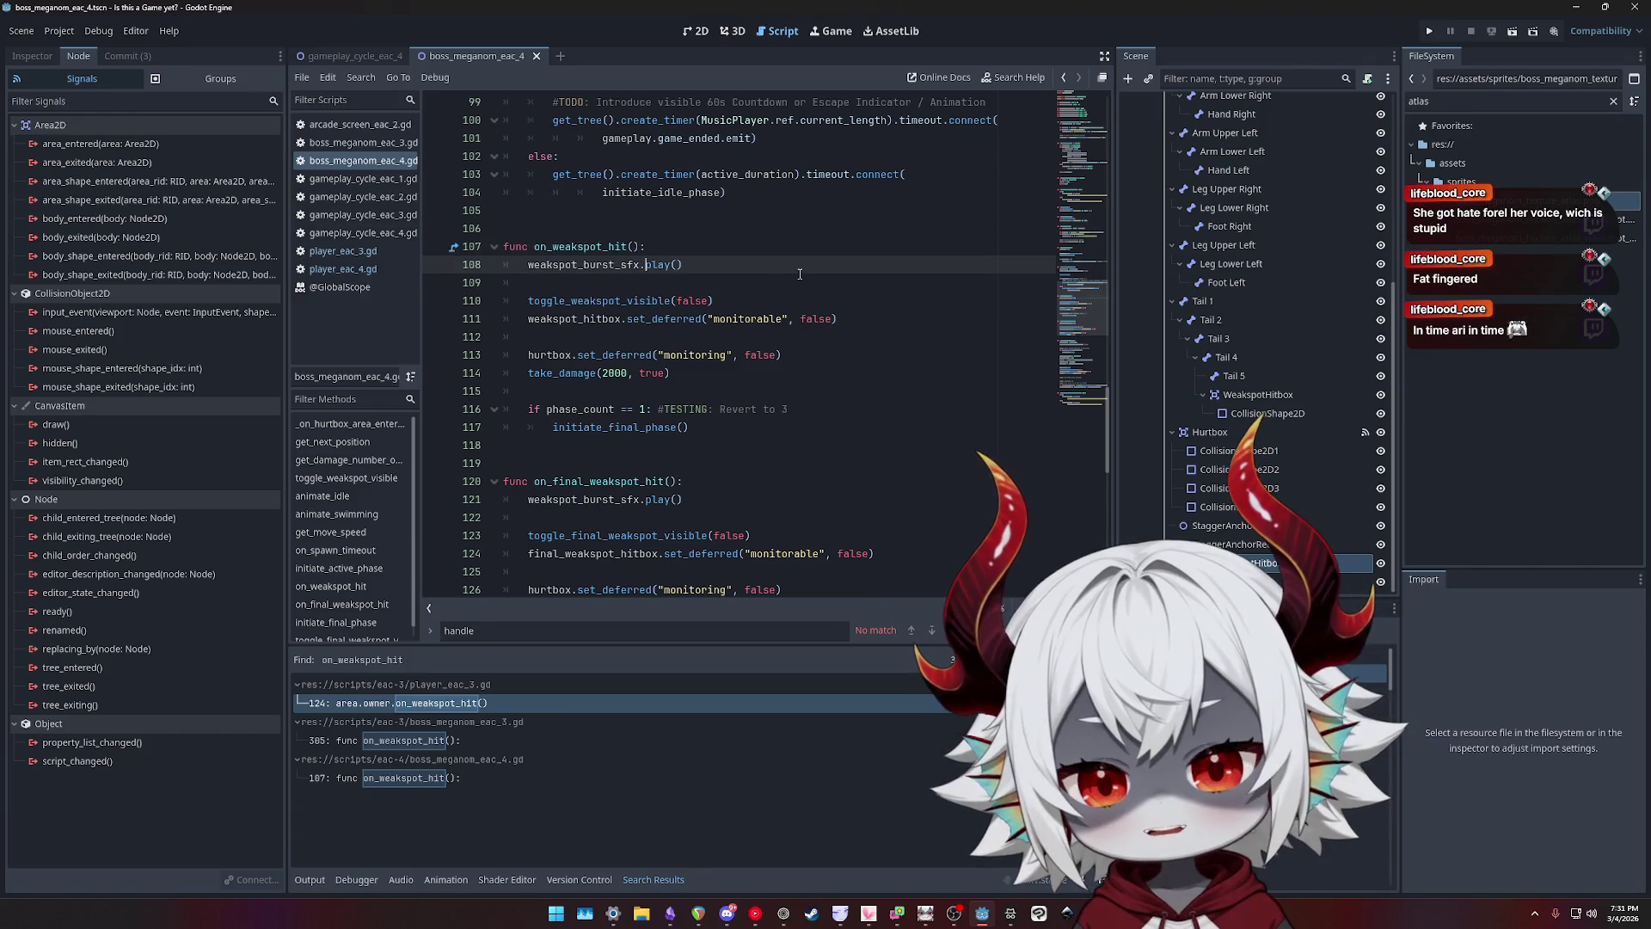
pyautogui.press('Return')
pyautogui.press('Return')
pyautogui.write('if')
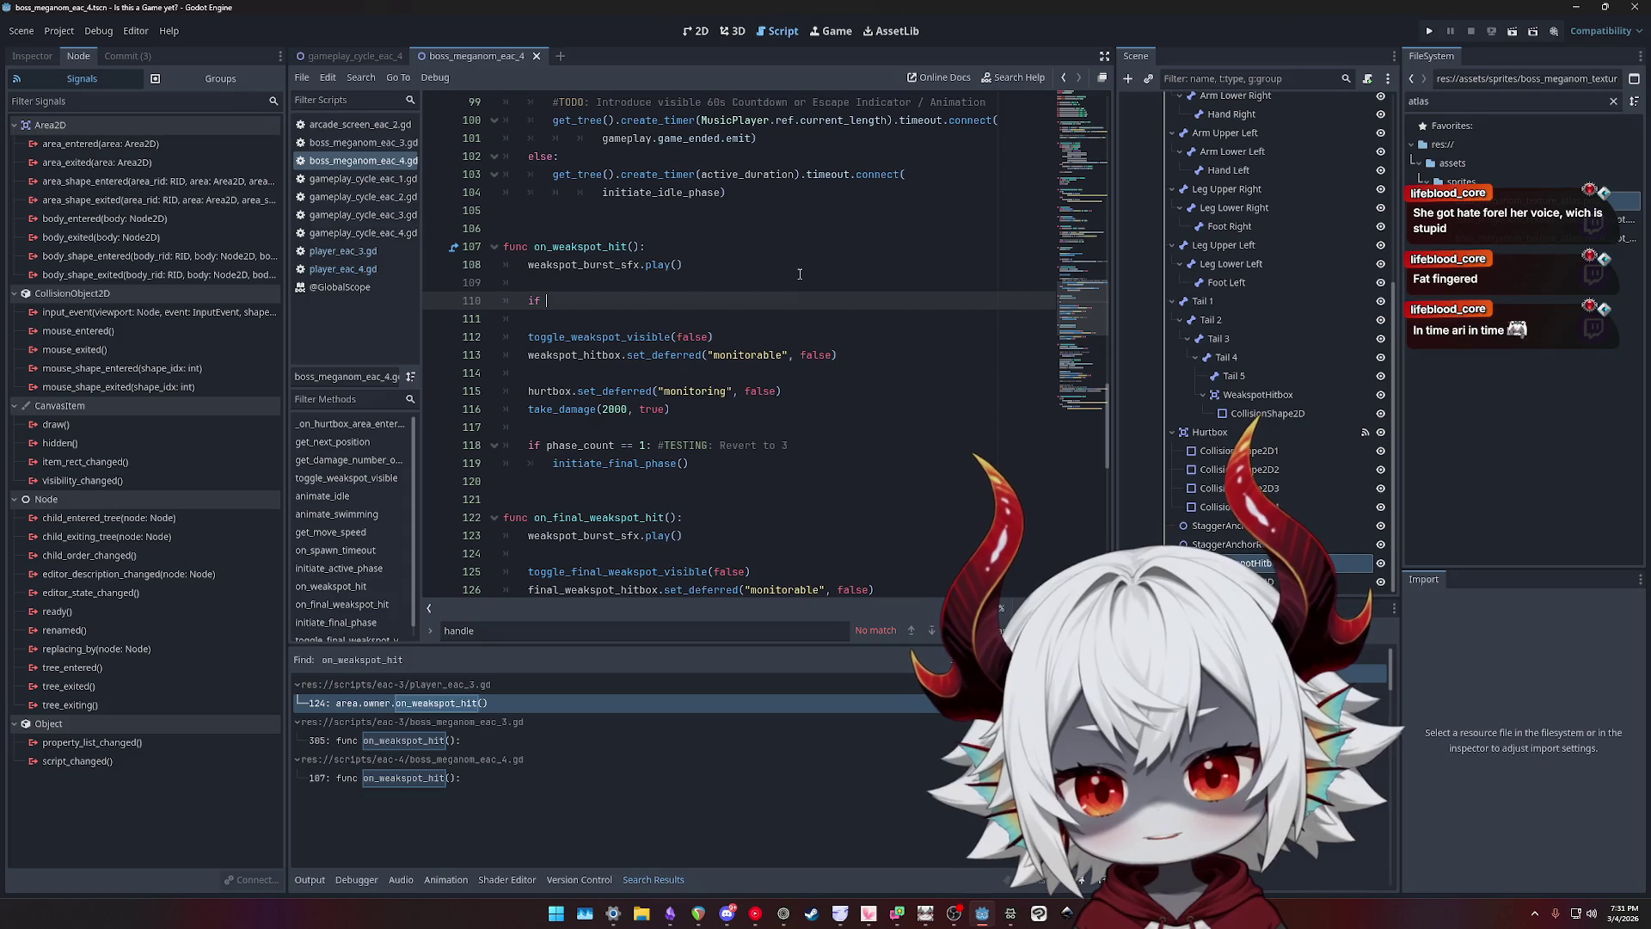
pyautogui.write('phase_')
pyautogui.press('Return')
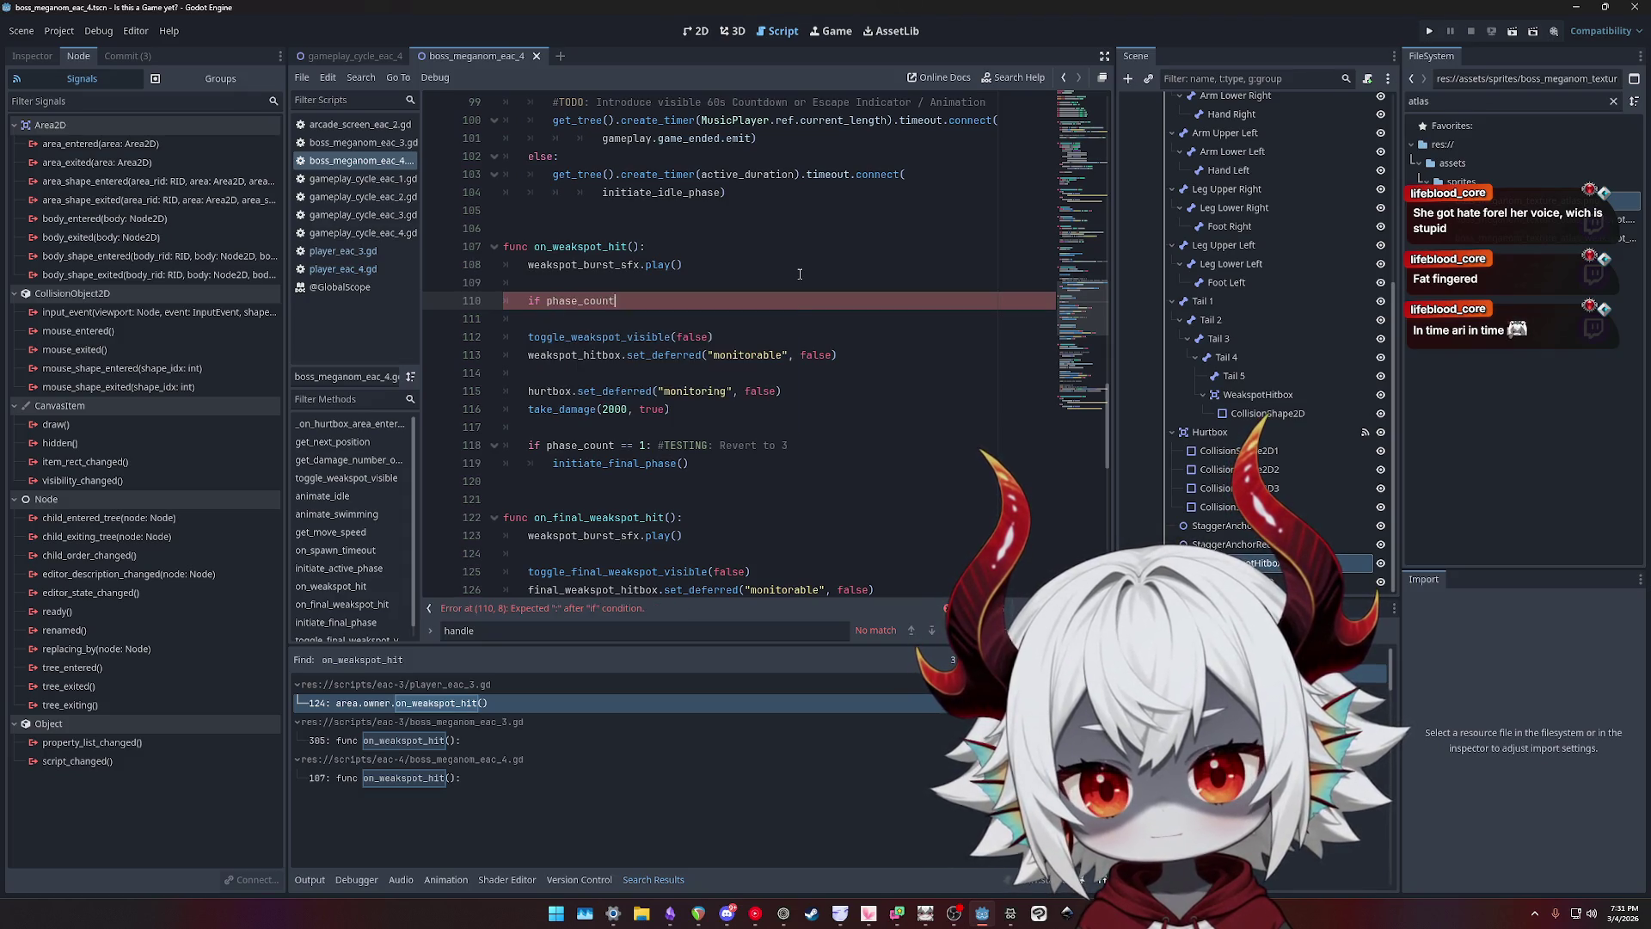
pyautogui.hotkey('ctrl', 'z')
pyautogui.hotkey('ctrl', 'z')
pyautogui.hotkey('ctrl', 'z')
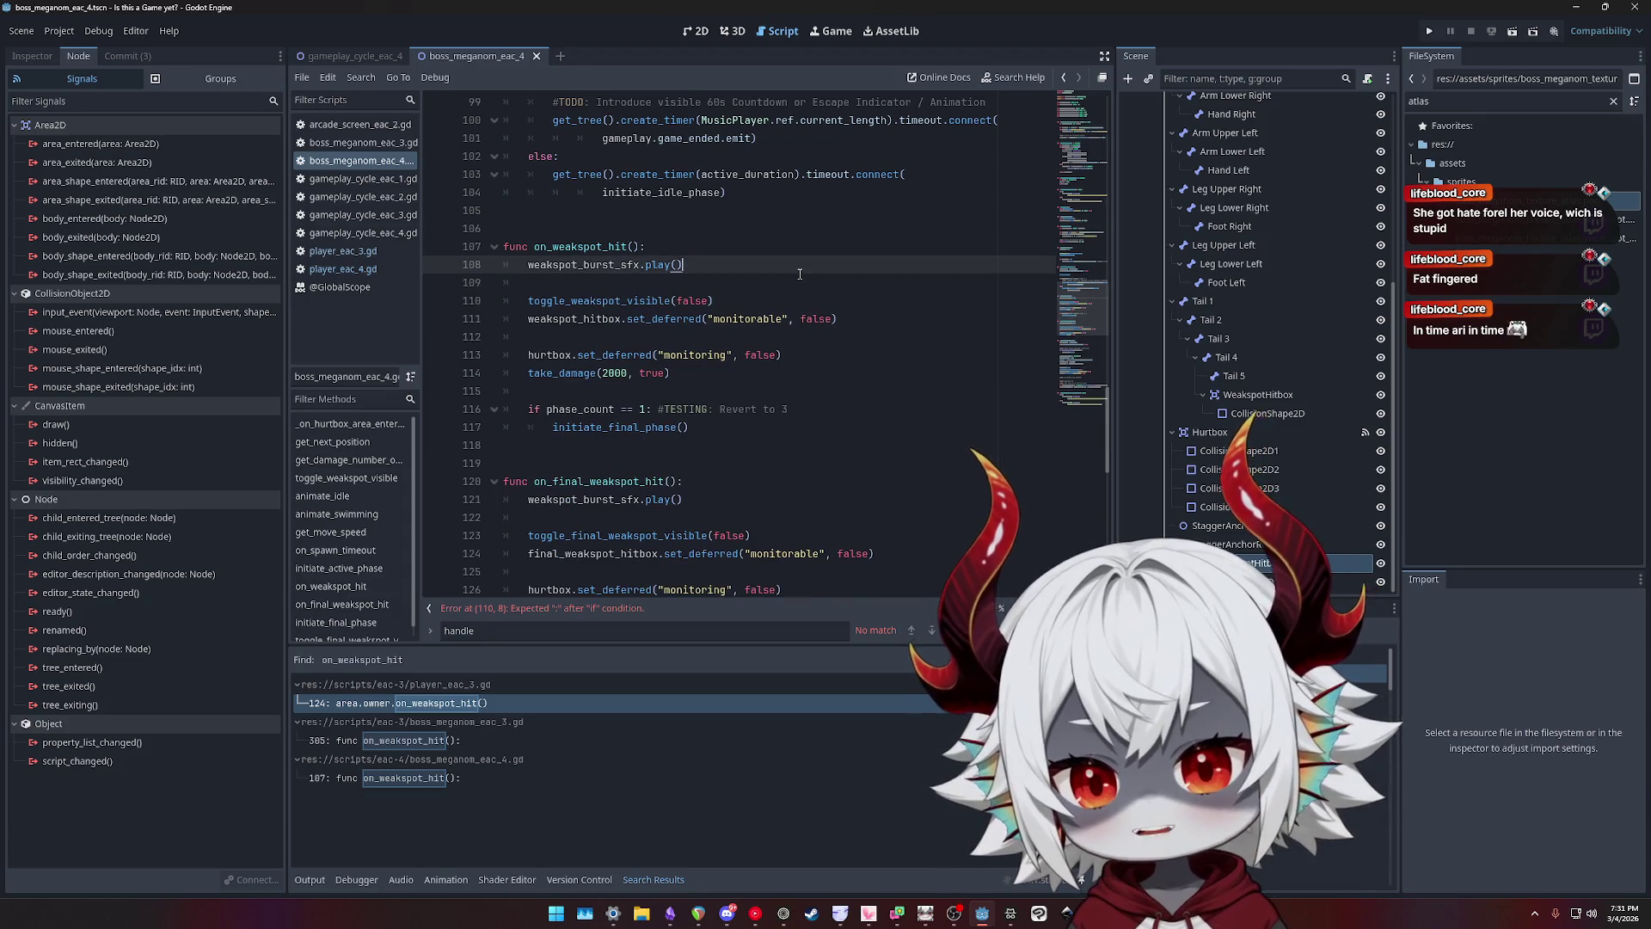
# - Add an else: branch at the if level below initiate_final_phase()
pyautogui.press('Down')
pyautogui.press('Down')
pyautogui.press('Down')
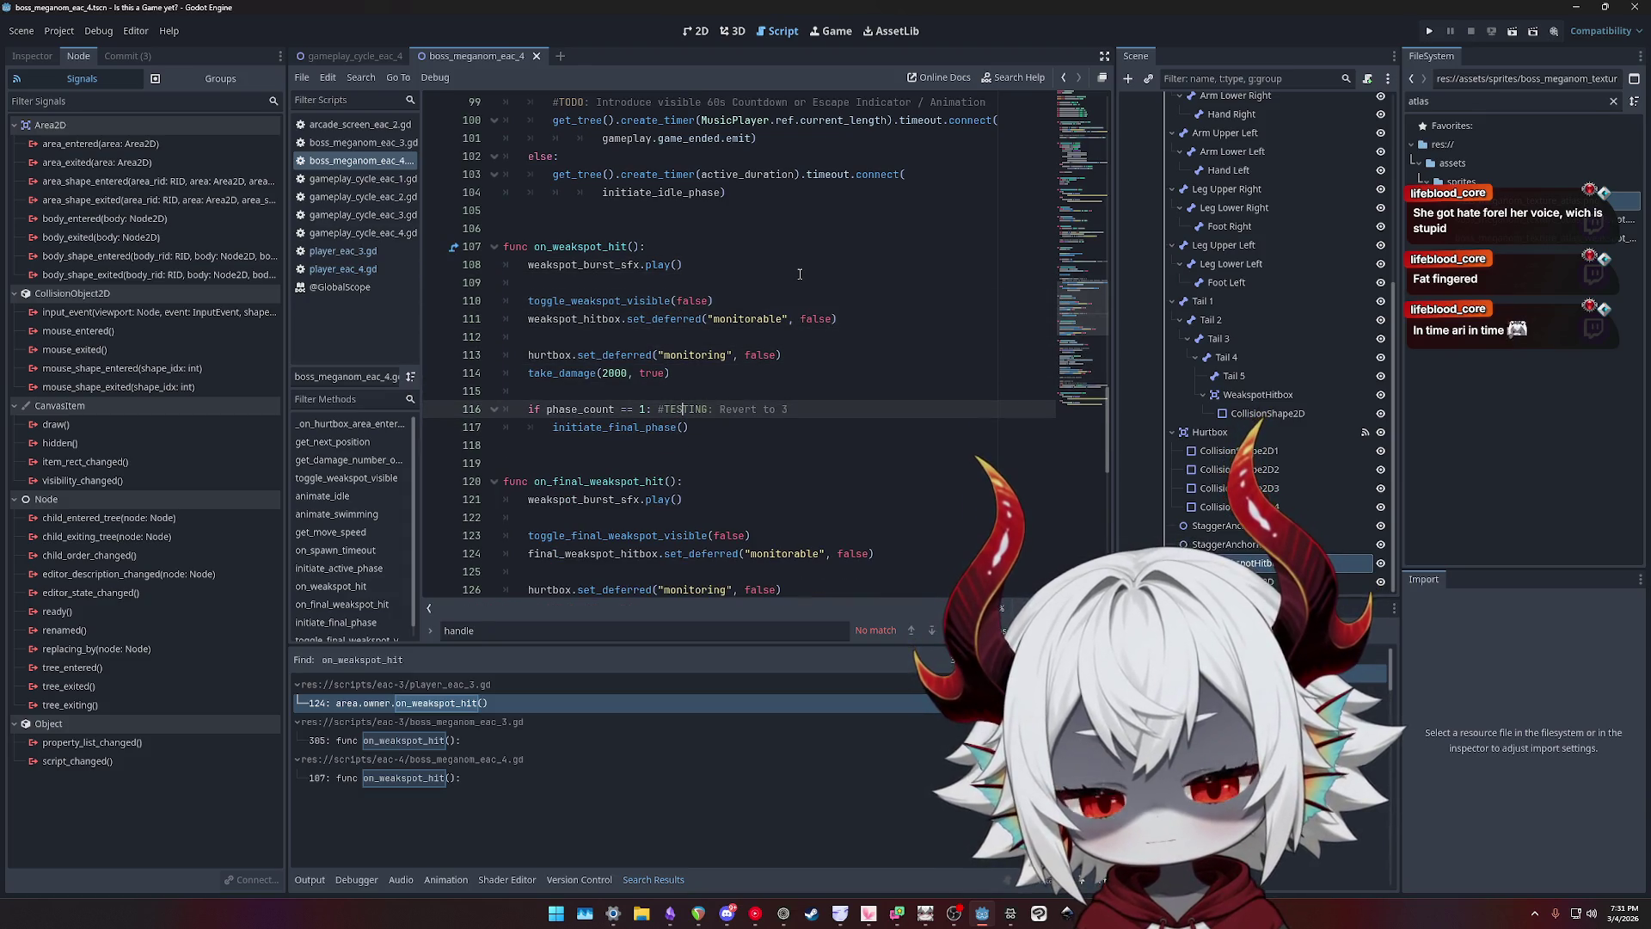
pyautogui.press('Down')
pyautogui.press('Return')
pyautogui.press('BackSpace')
pyautogui.write('else:')
pyautogui.press('Return')
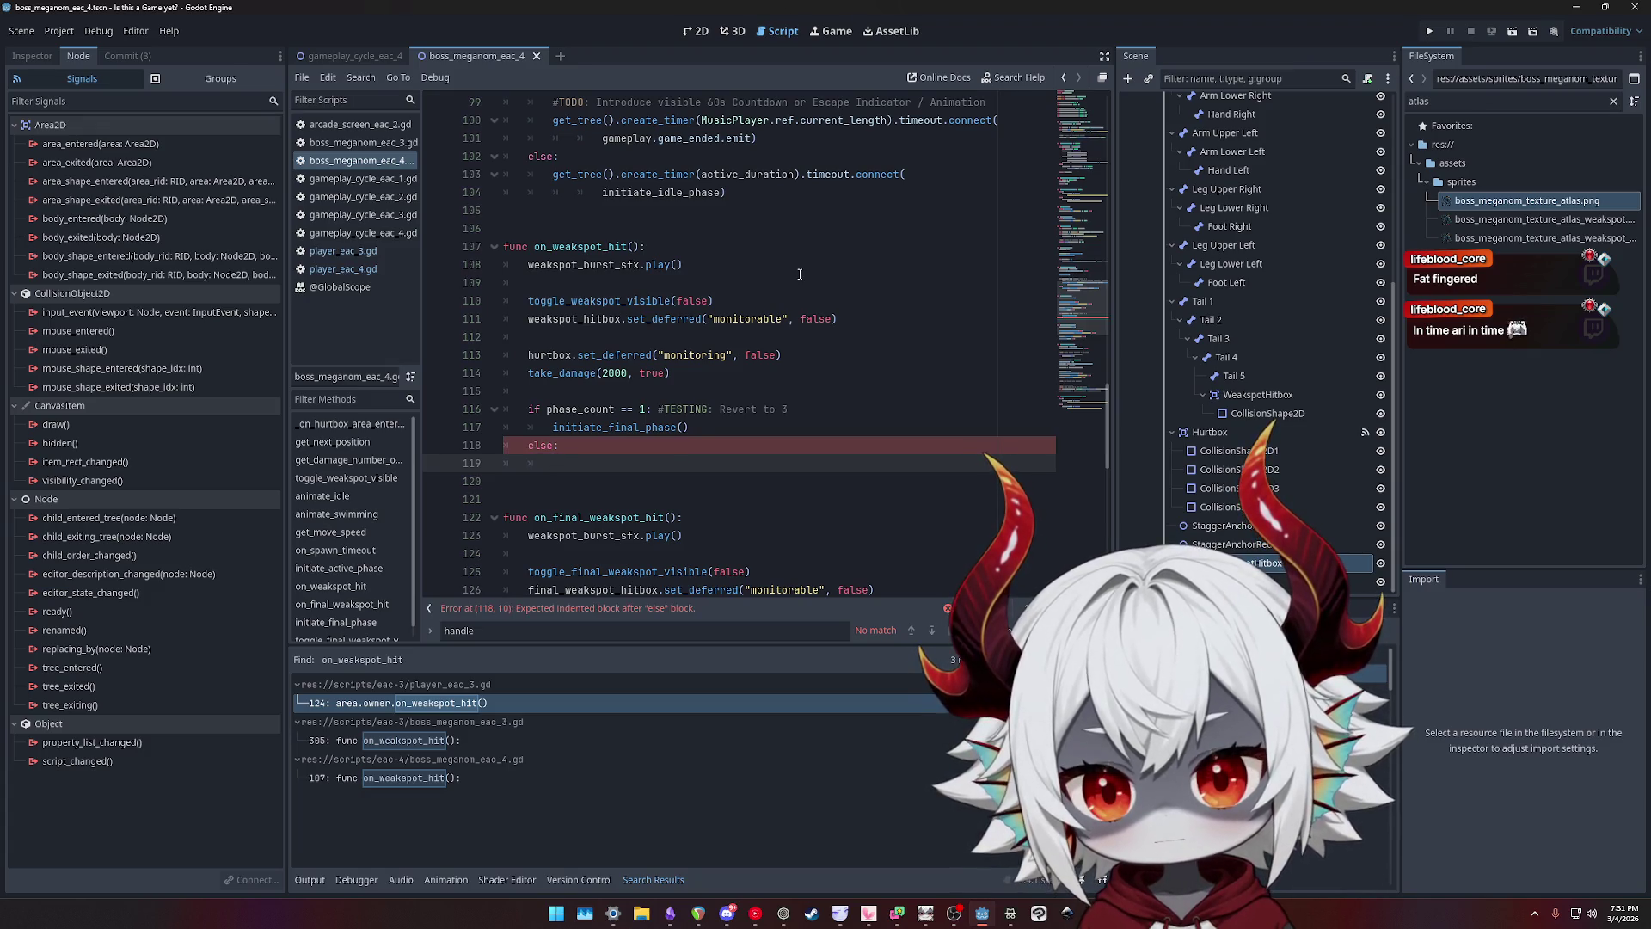
# - Fill the else branch with a call to on_final_weakspot_hit() via autocomplete
pyautogui.scroll(-3, 774, 288)
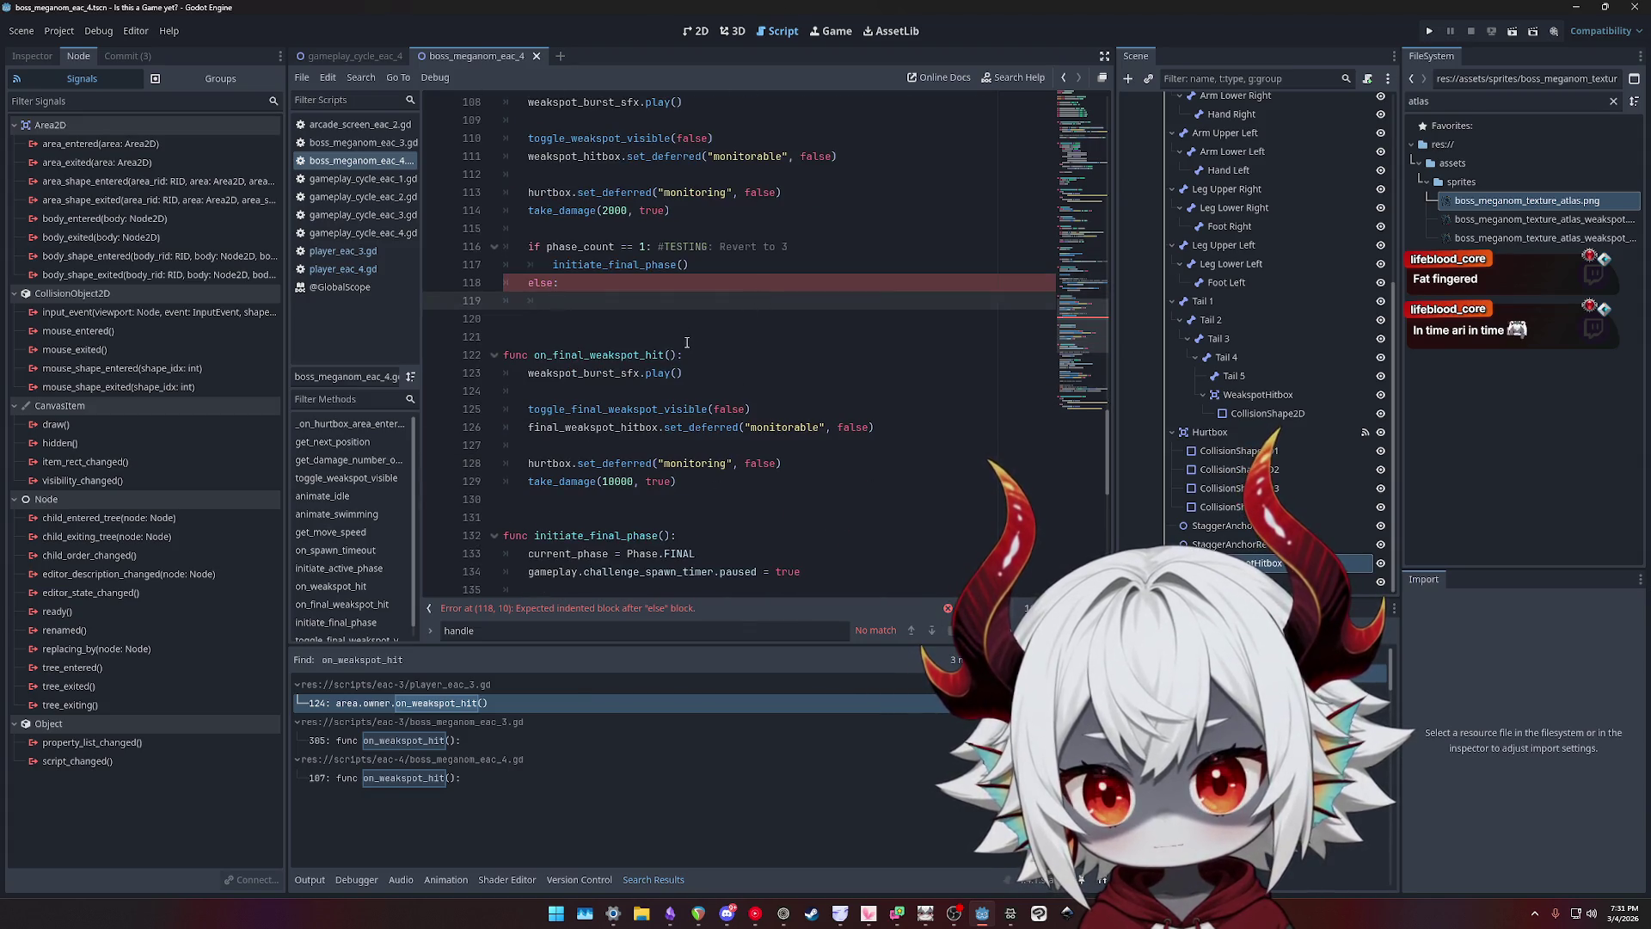
pyautogui.scroll(2, 731, 361)
pyautogui.scroll(-2, 774, 379)
pyautogui.write('on_final')
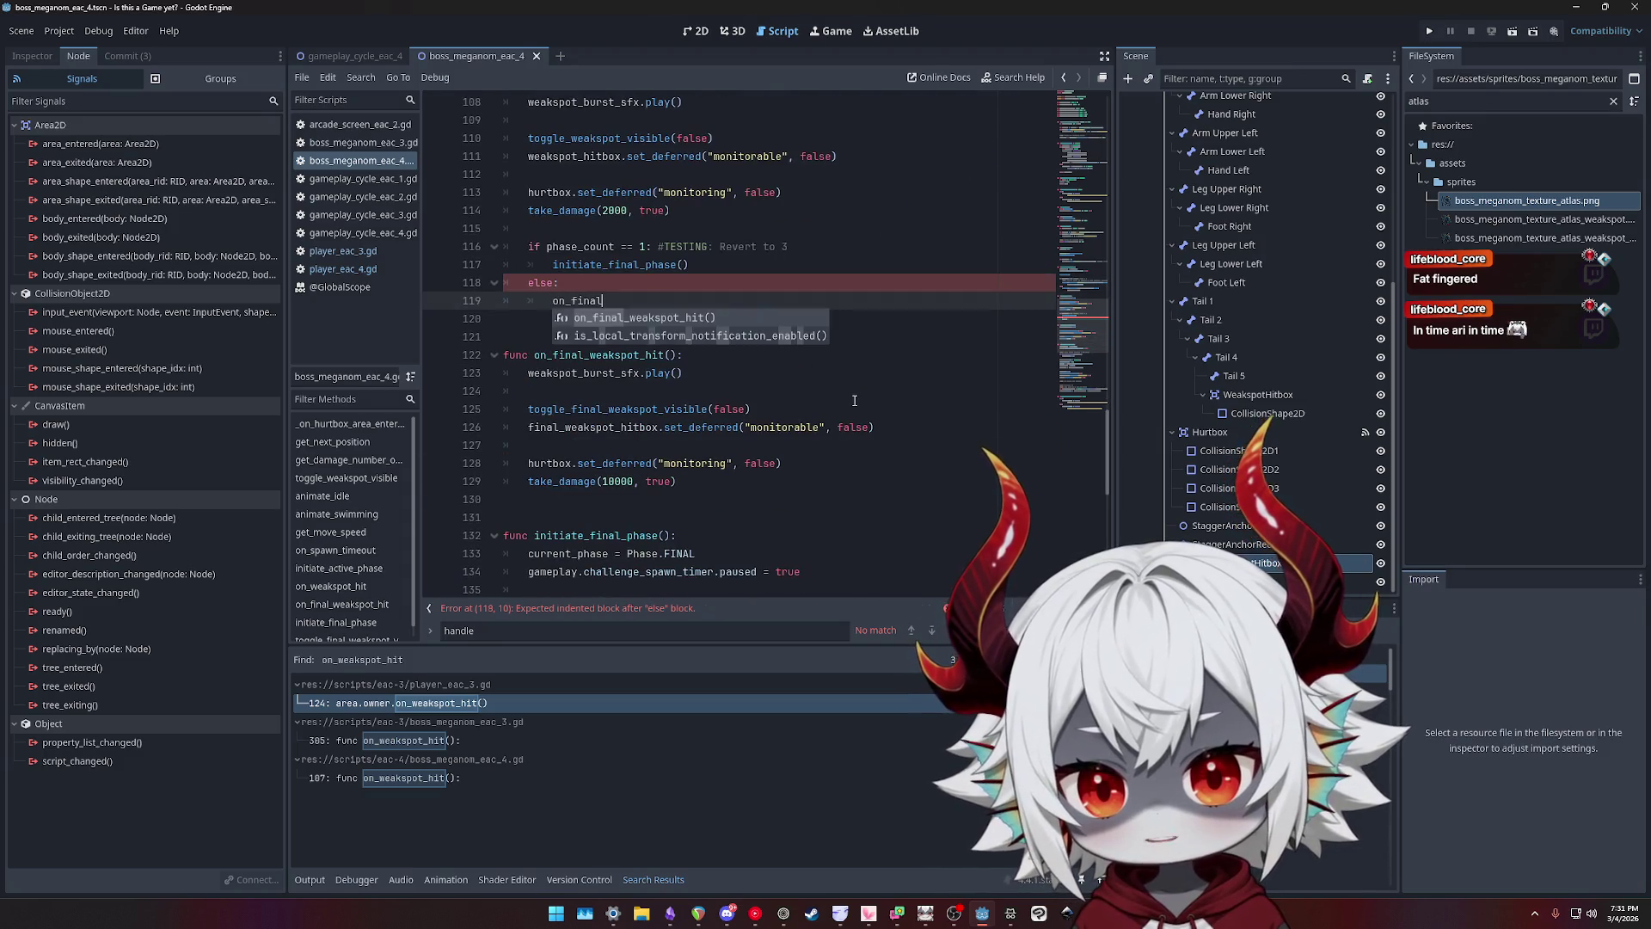
pyautogui.press('Return')
pyautogui.click(854, 396)
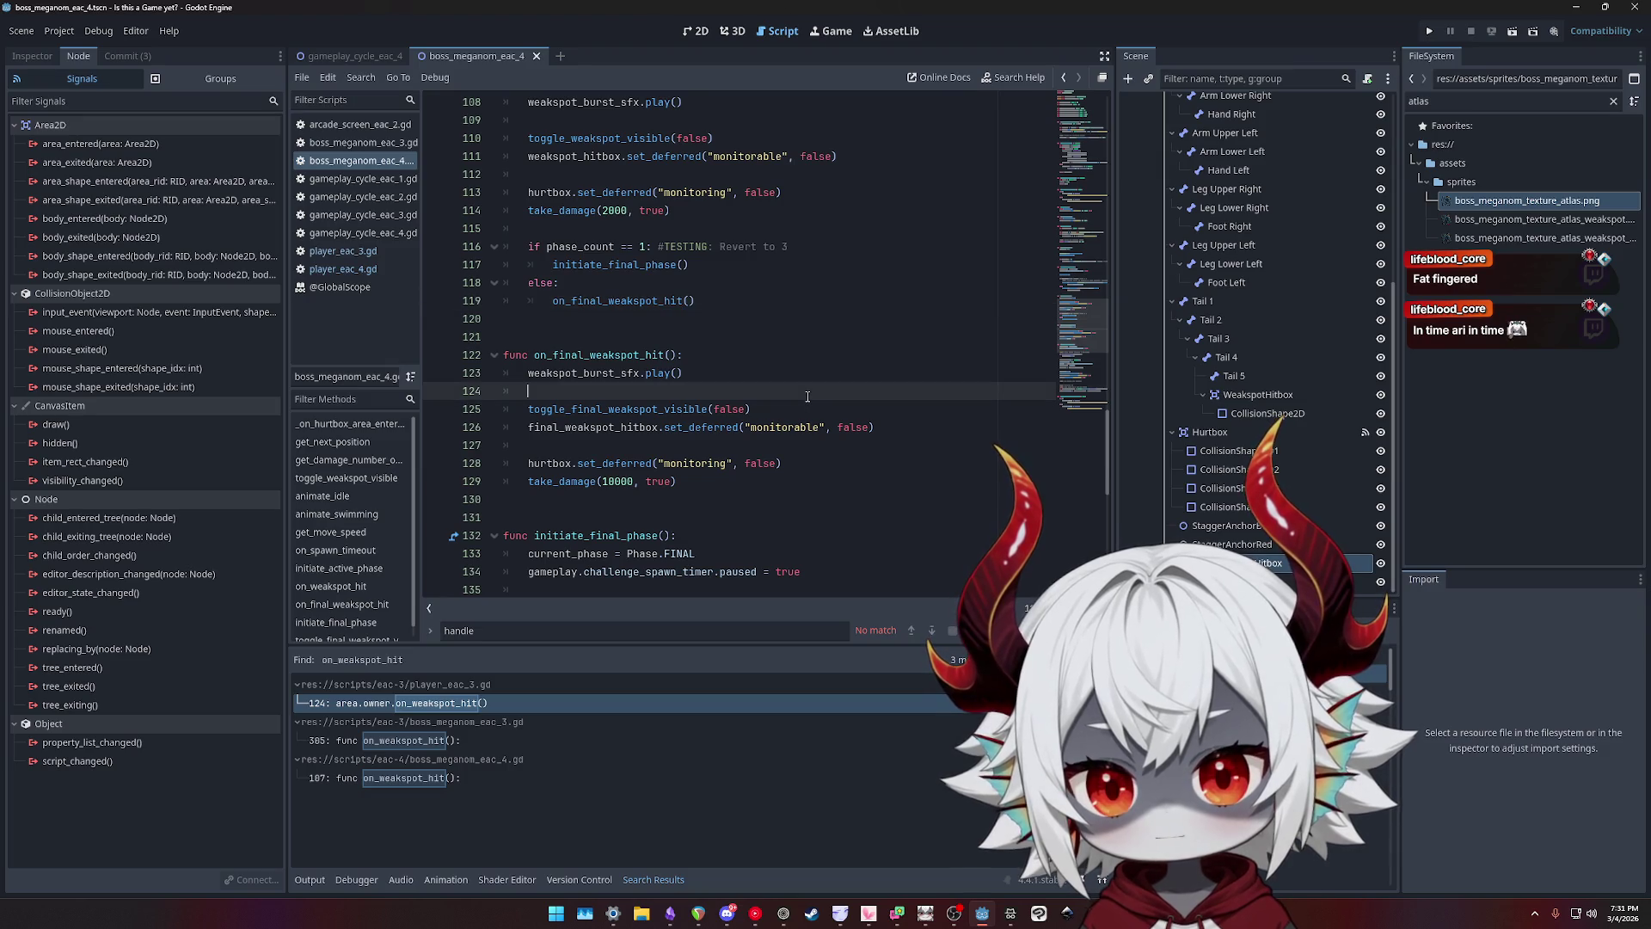
pyautogui.scroll(1, 807, 403)
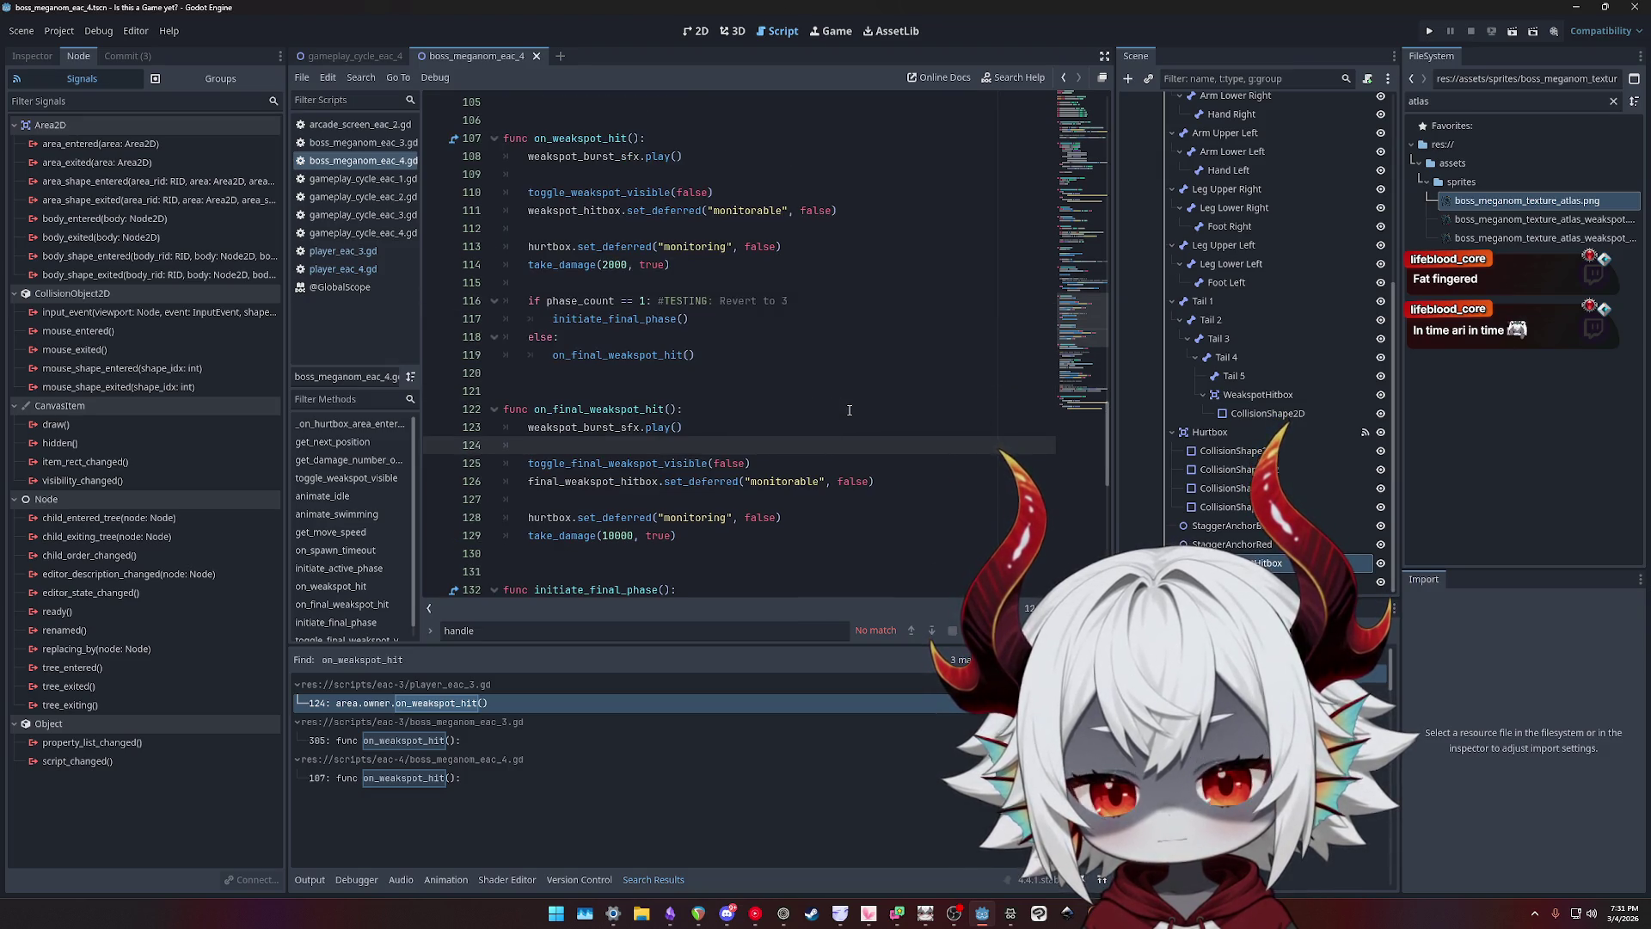
pyautogui.scroll(1, 738, 394)
pyautogui.scroll(-1, 738, 394)
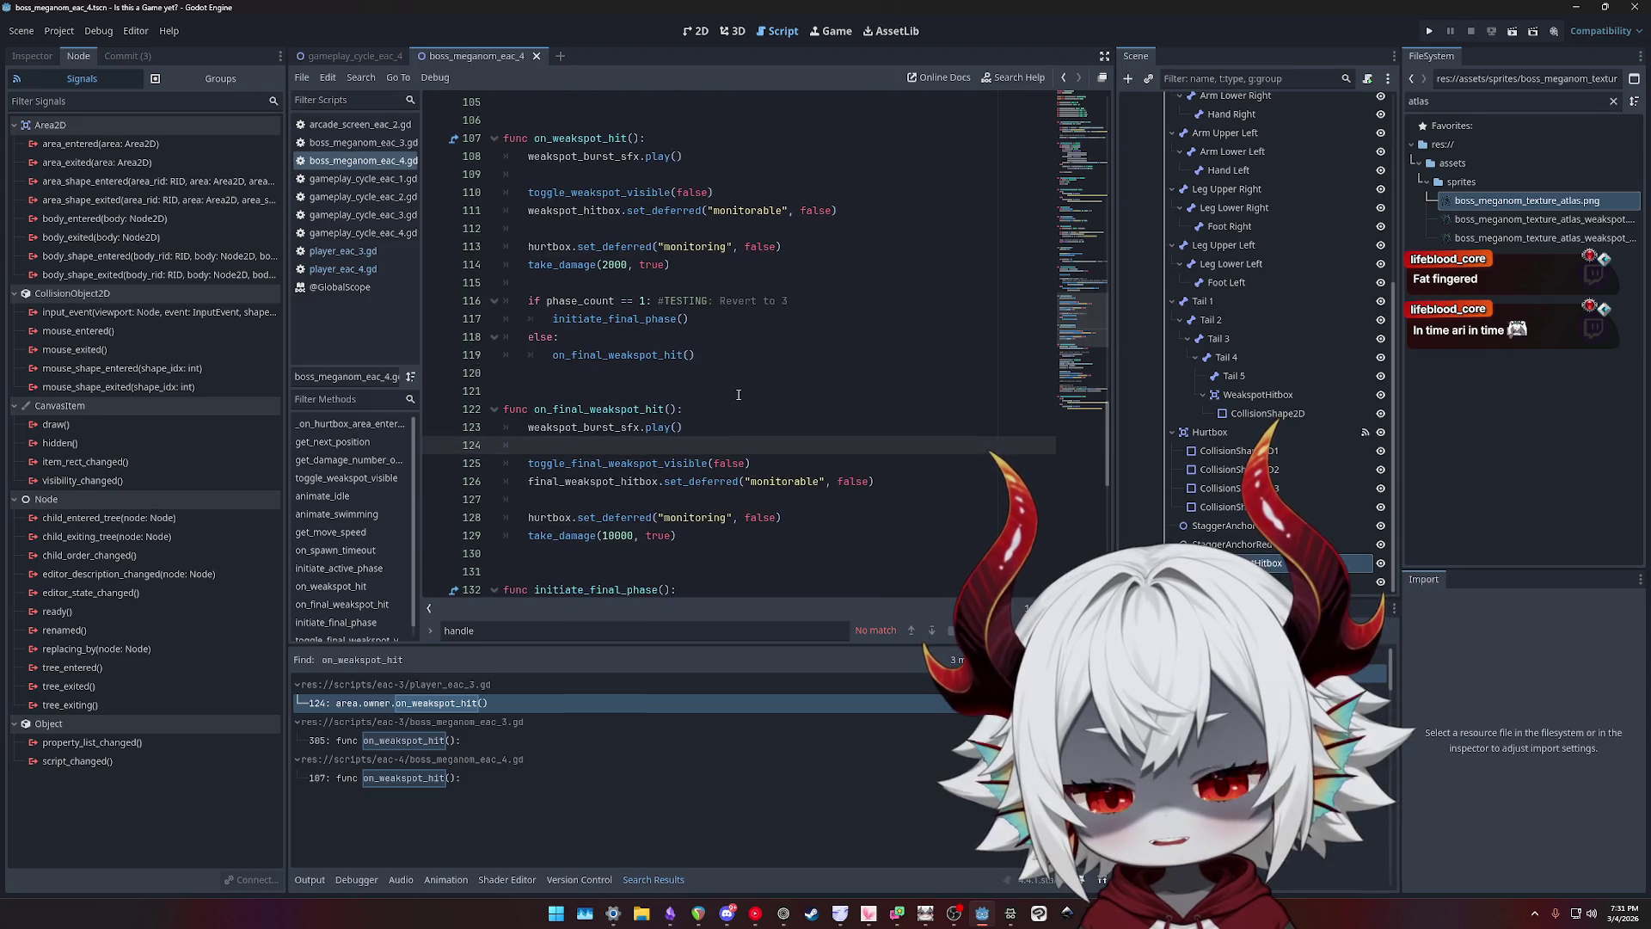
pyautogui.scroll(1, 738, 394)
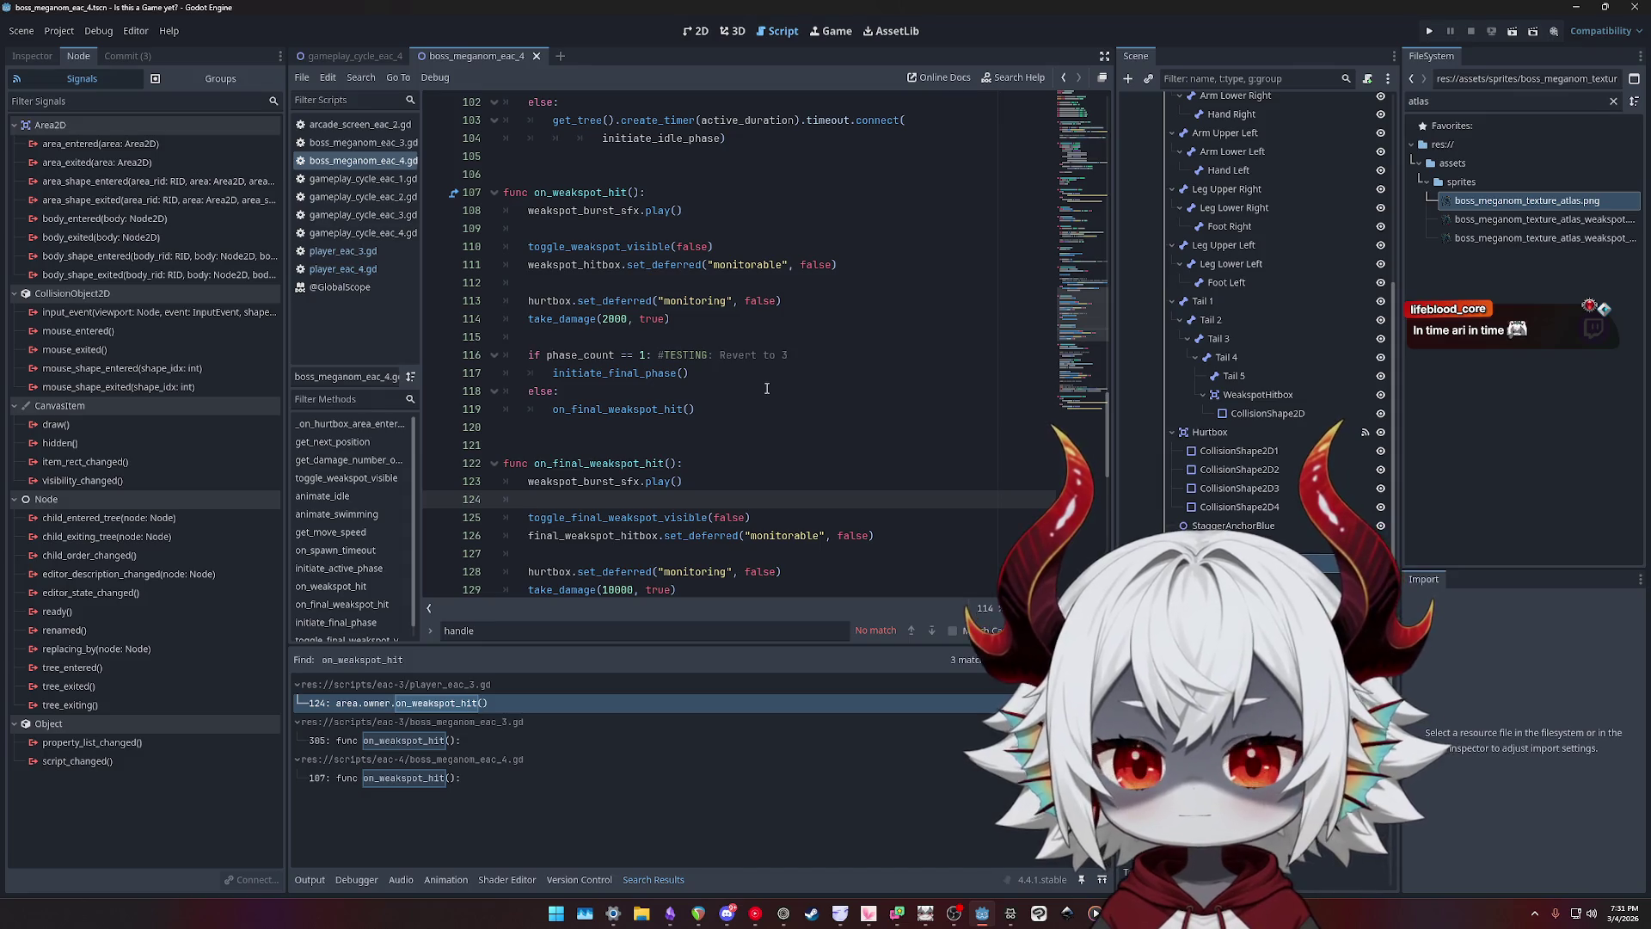
pyautogui.click(691, 320)
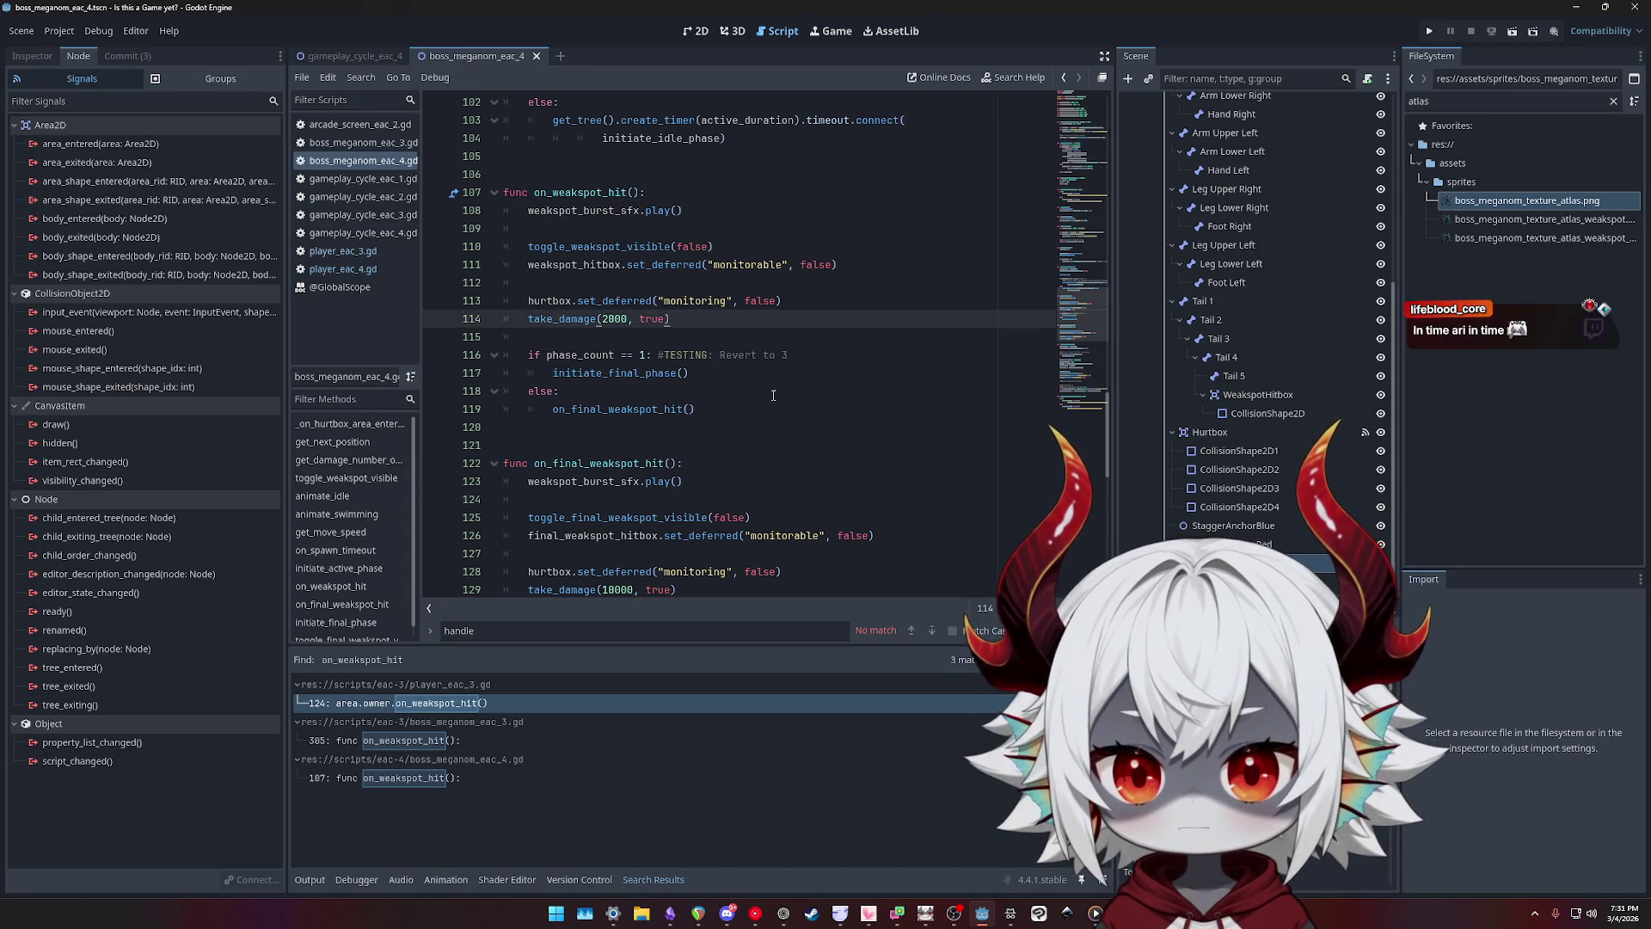
pyautogui.hotkey('shift', 'Up')
pyautogui.hotkey('shift', 'Up')
pyautogui.hotkey('shift', 'Up')
pyautogui.hotkey('shift', 'Home')
pyautogui.hotkey('shift', 'Home')
pyautogui.hotkey('alt', 'Down')
pyautogui.hotkey('alt', 'Down')
pyautogui.hotkey('alt', 'Down')
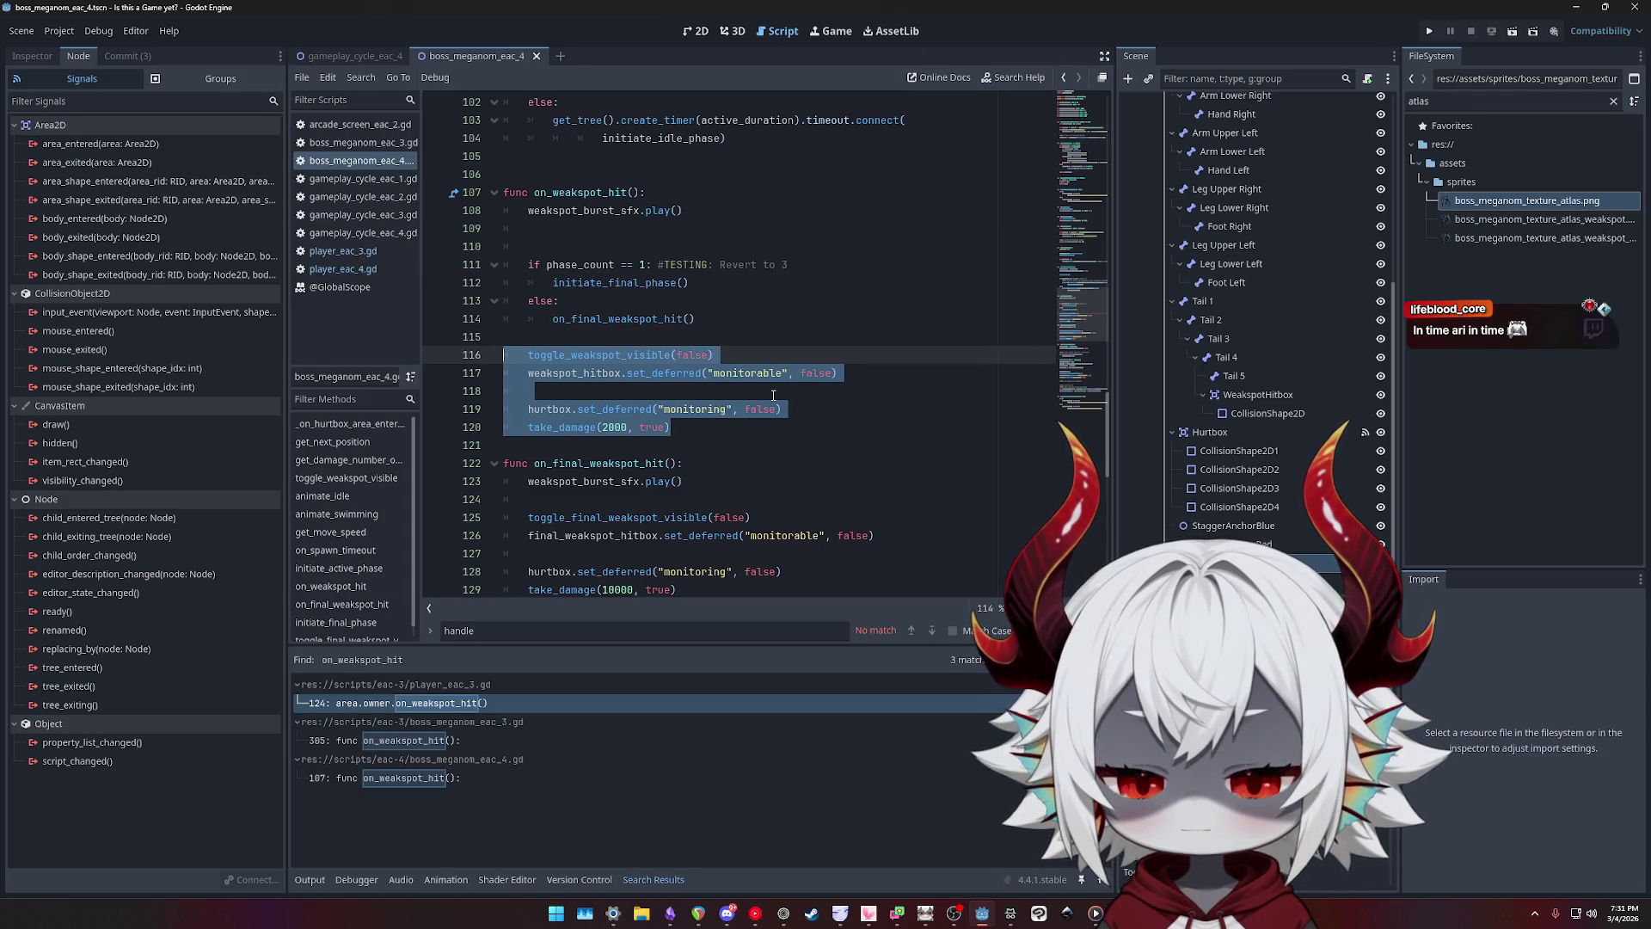
pyautogui.hotkey('alt', 'Up')
pyautogui.hotkey('alt', 'Up')
pyautogui.hotkey('alt', 'Up')
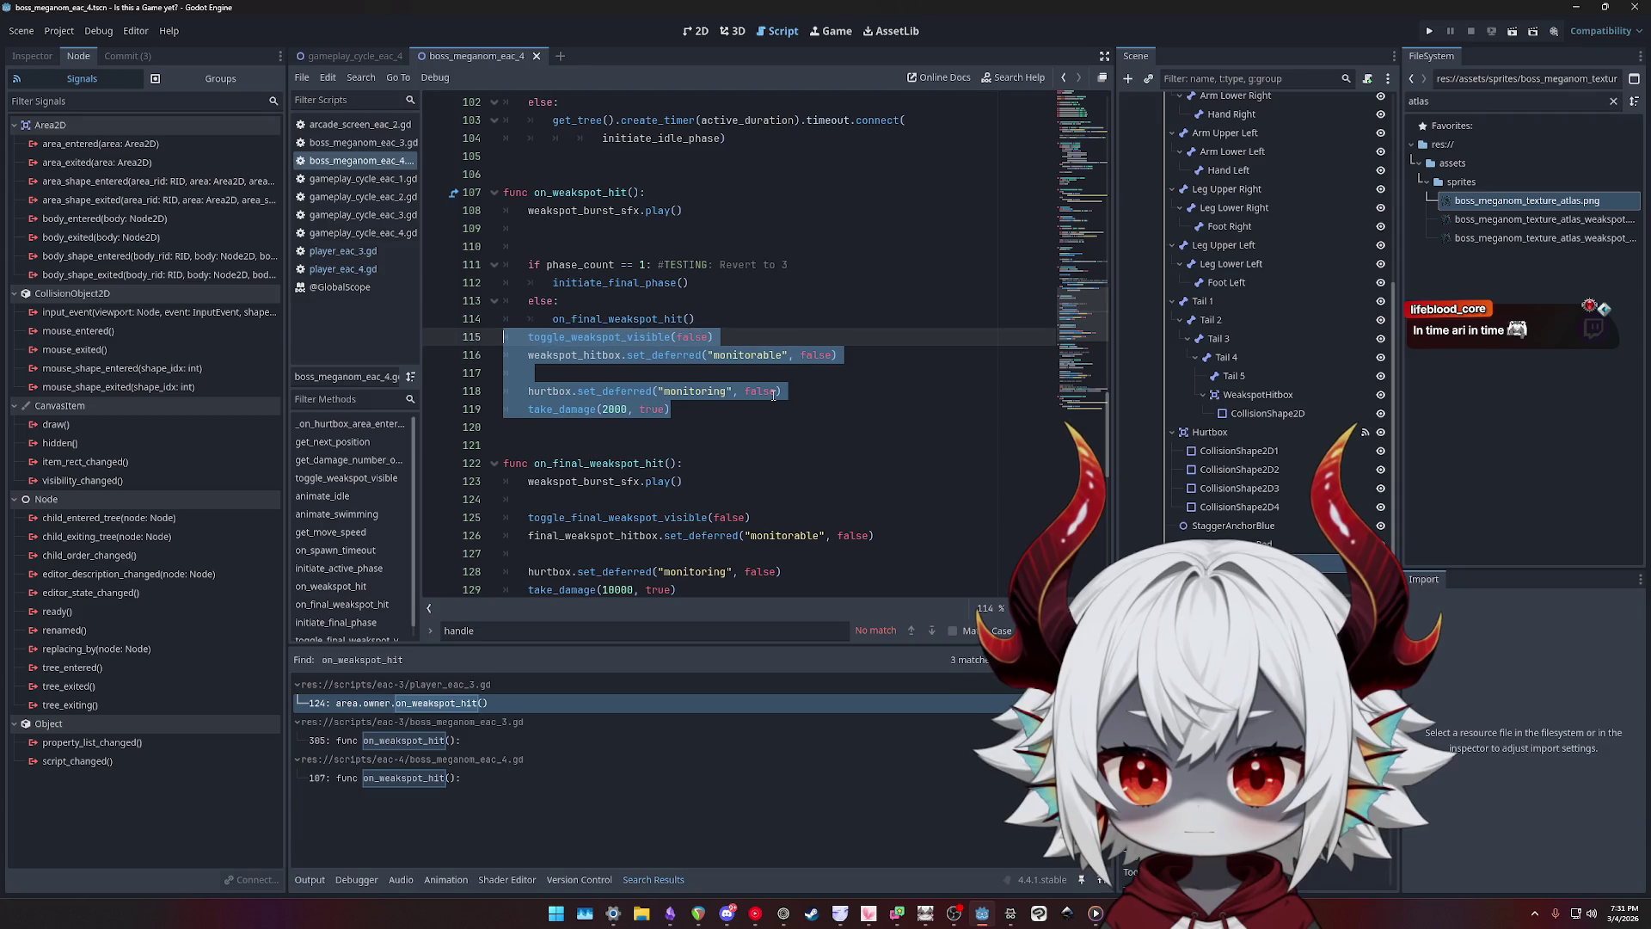
pyautogui.hotkey('alt', 'Up')
pyautogui.hotkey('alt', 'Up')
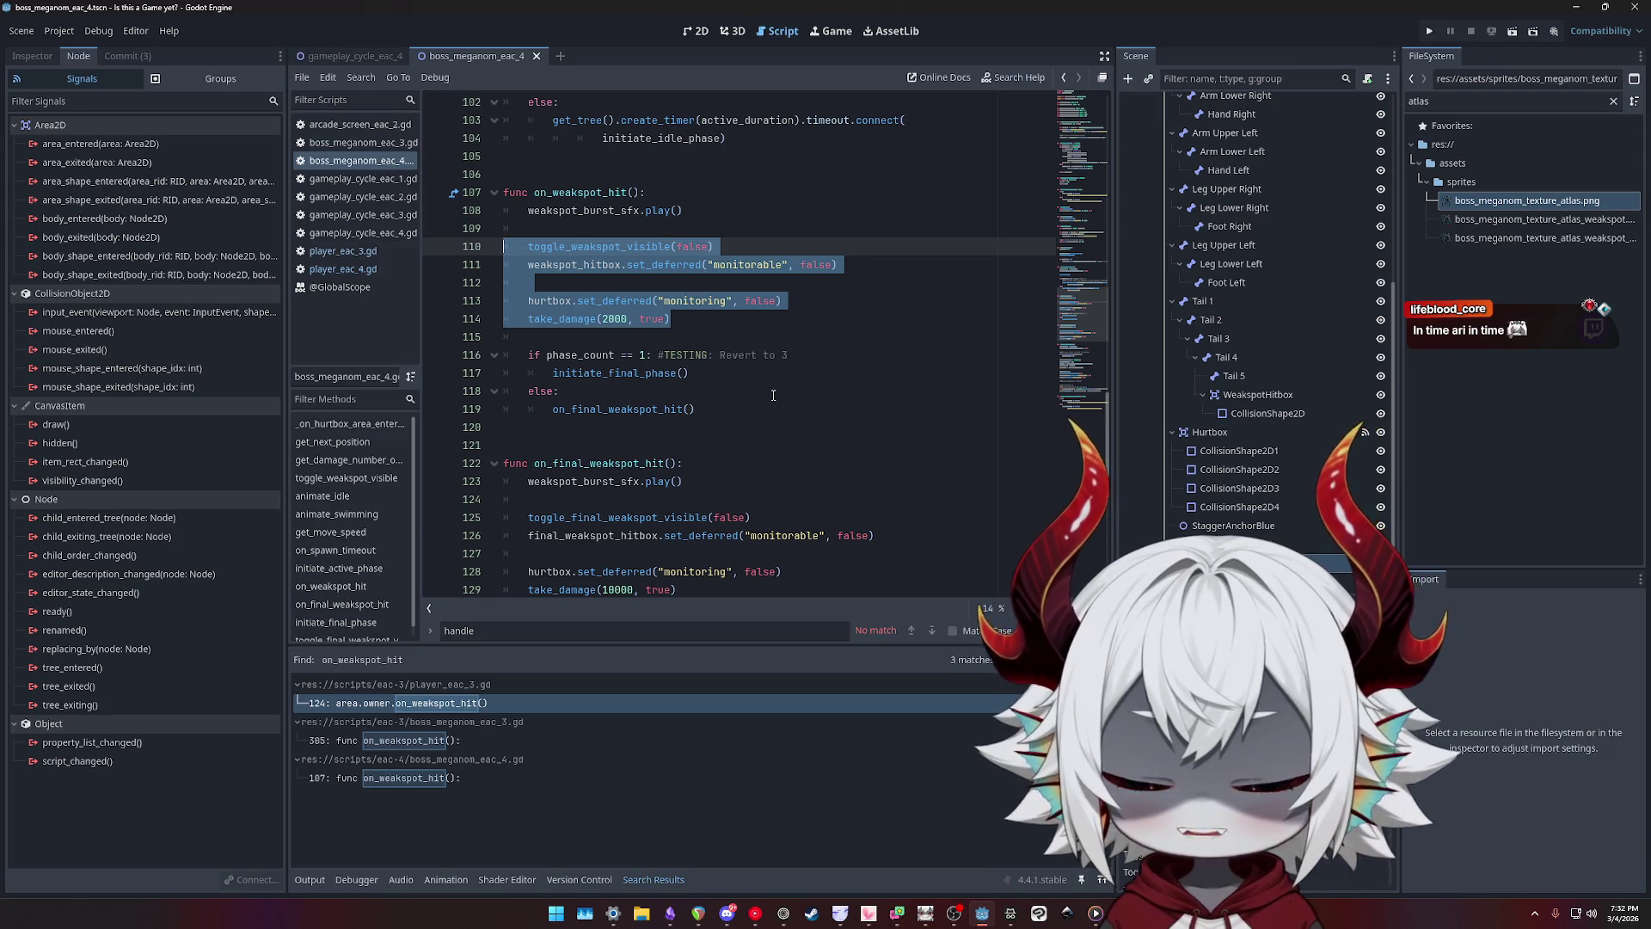
pyautogui.hotkey('alt', 'Down')
pyautogui.hotkey('alt', 'Down')
pyautogui.press('Tab')
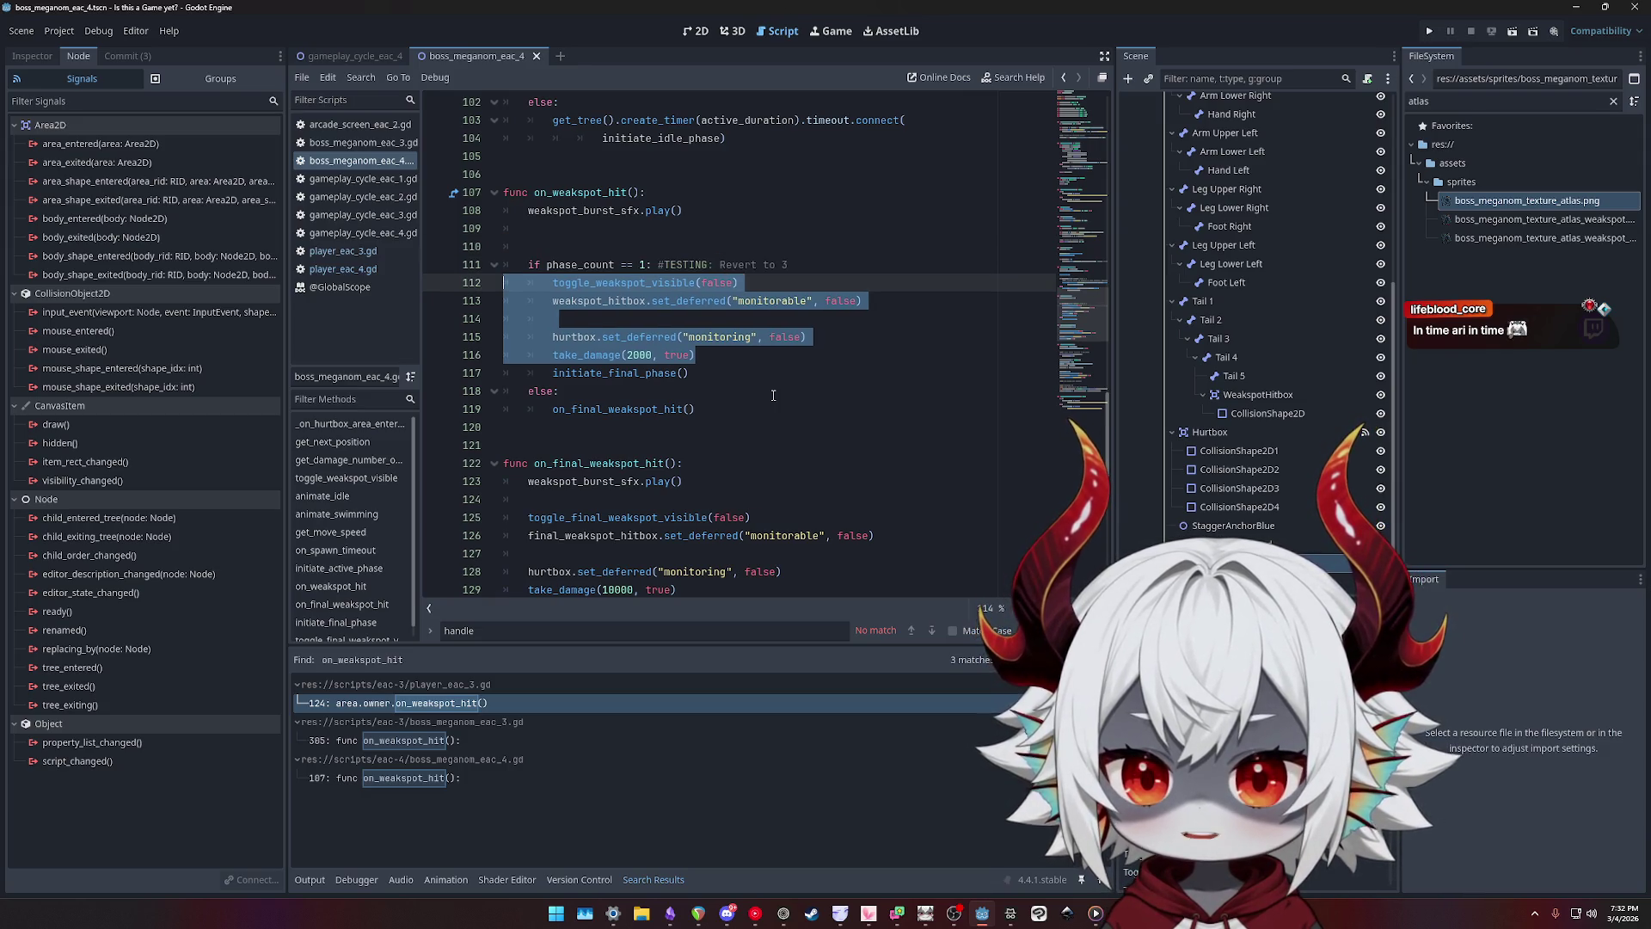
pyautogui.press('Right')
pyautogui.hotkey('shift', 'Up')
pyautogui.hotkey('shift', 'Up')
pyautogui.hotkey('shift', 'Up')
pyautogui.hotkey('shift', 'Home')
pyautogui.hotkey('ctrl', 'c')
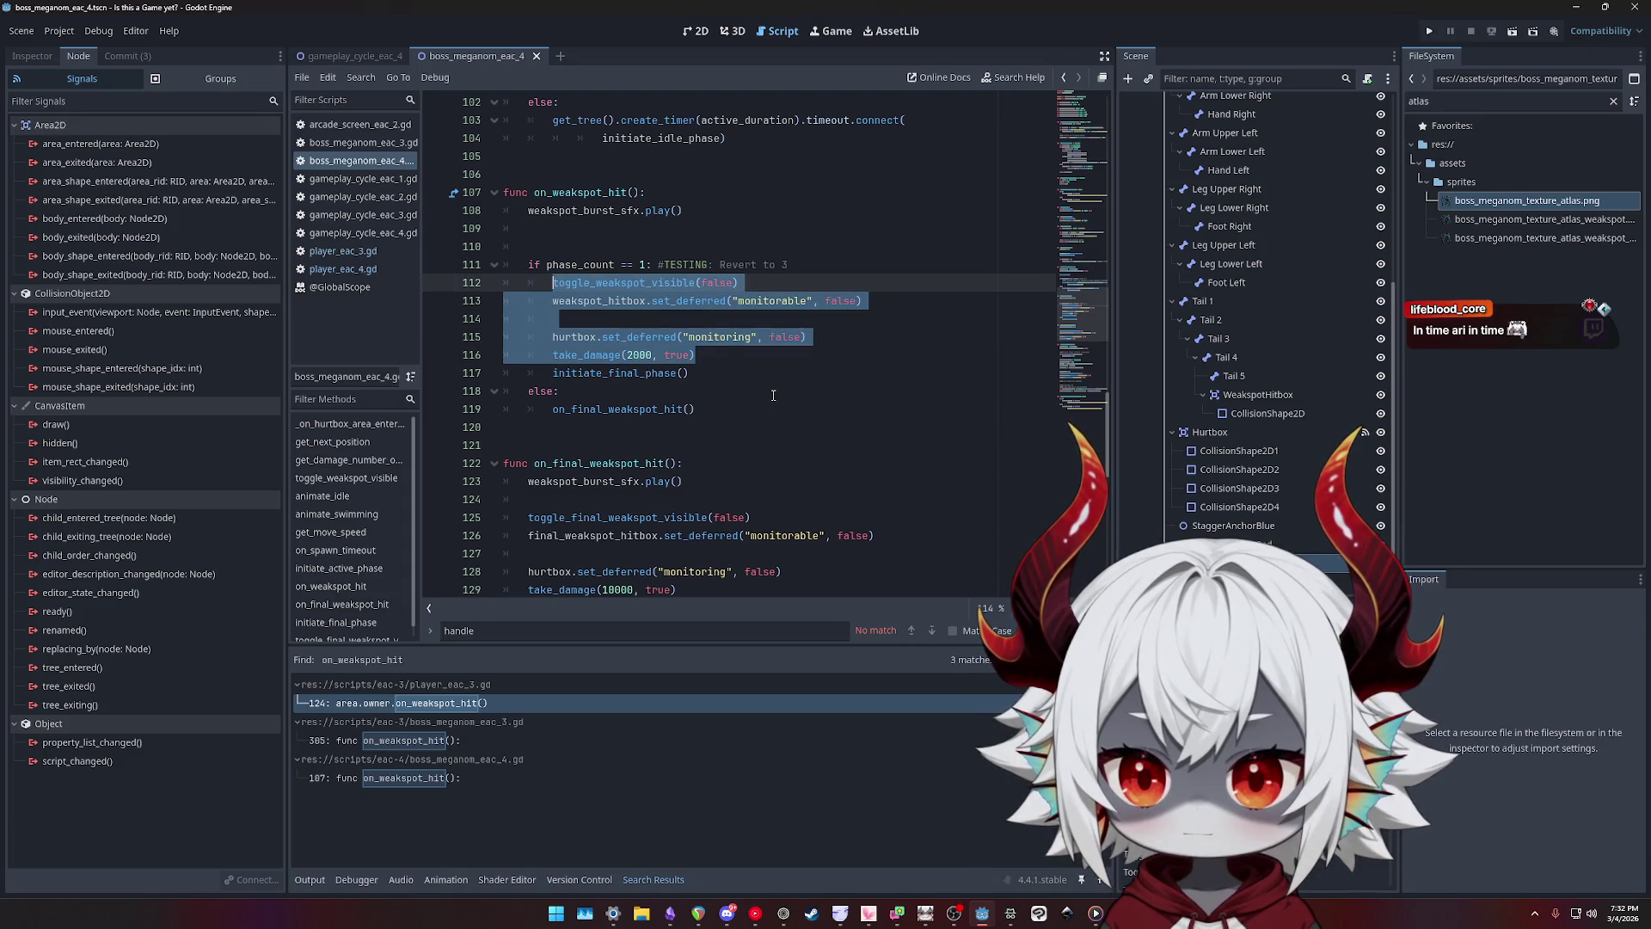
pyautogui.press('Down')
pyautogui.press('Down')
pyautogui.press('Down')
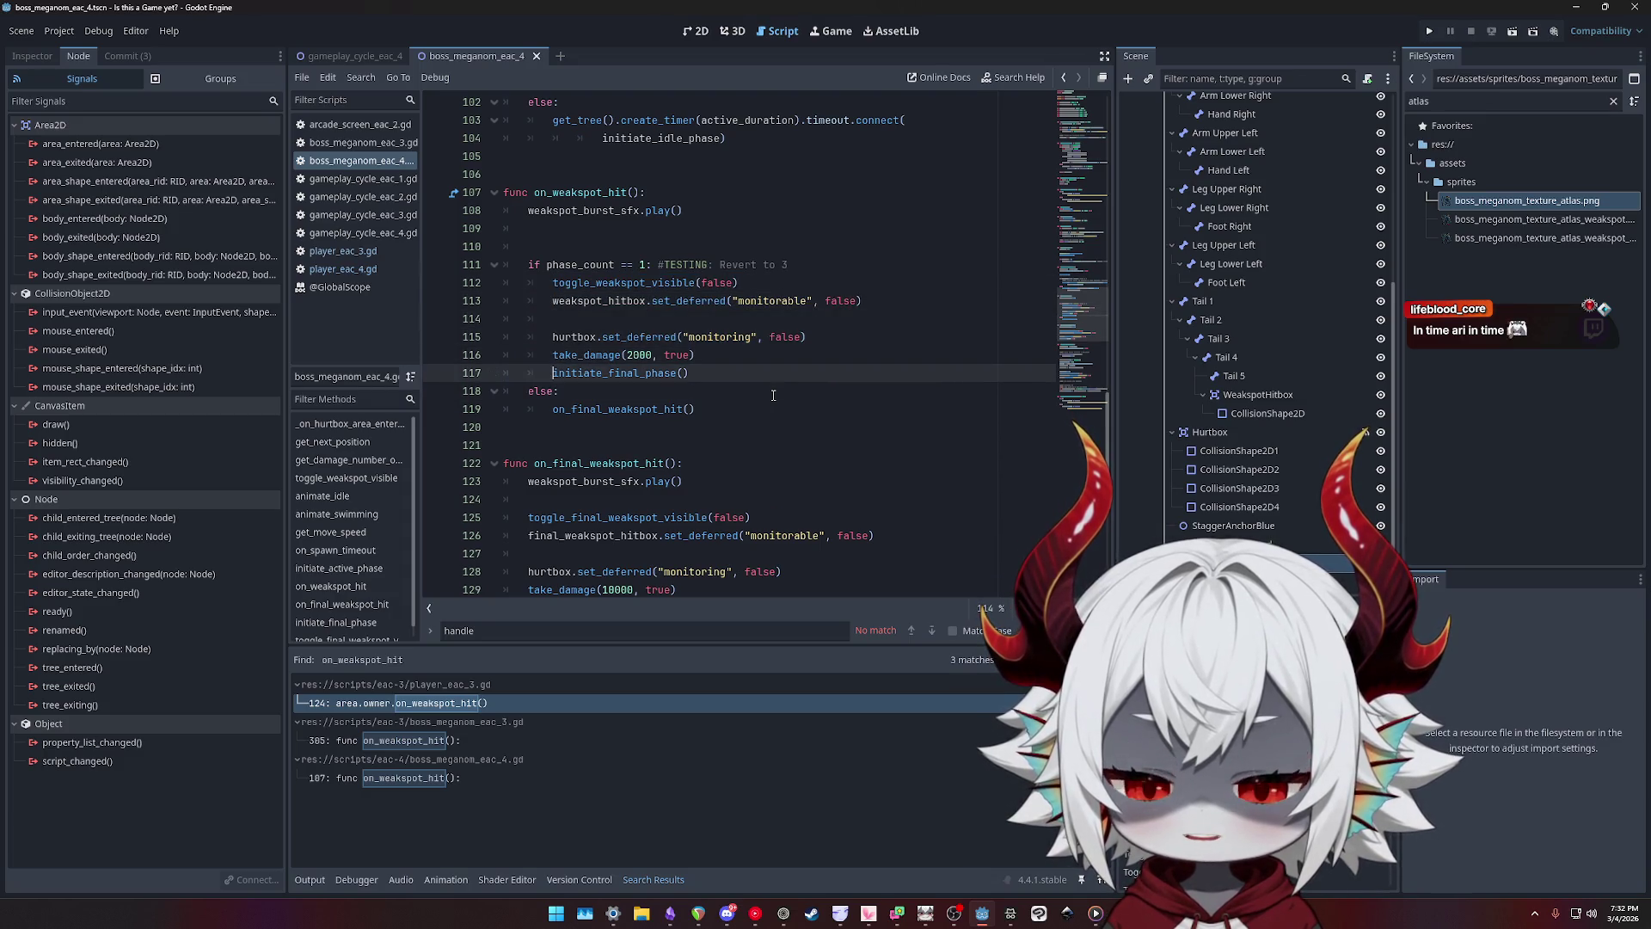
pyautogui.press('Down')
pyautogui.press('Return')
pyautogui.hotkey('ctrl', 'v')
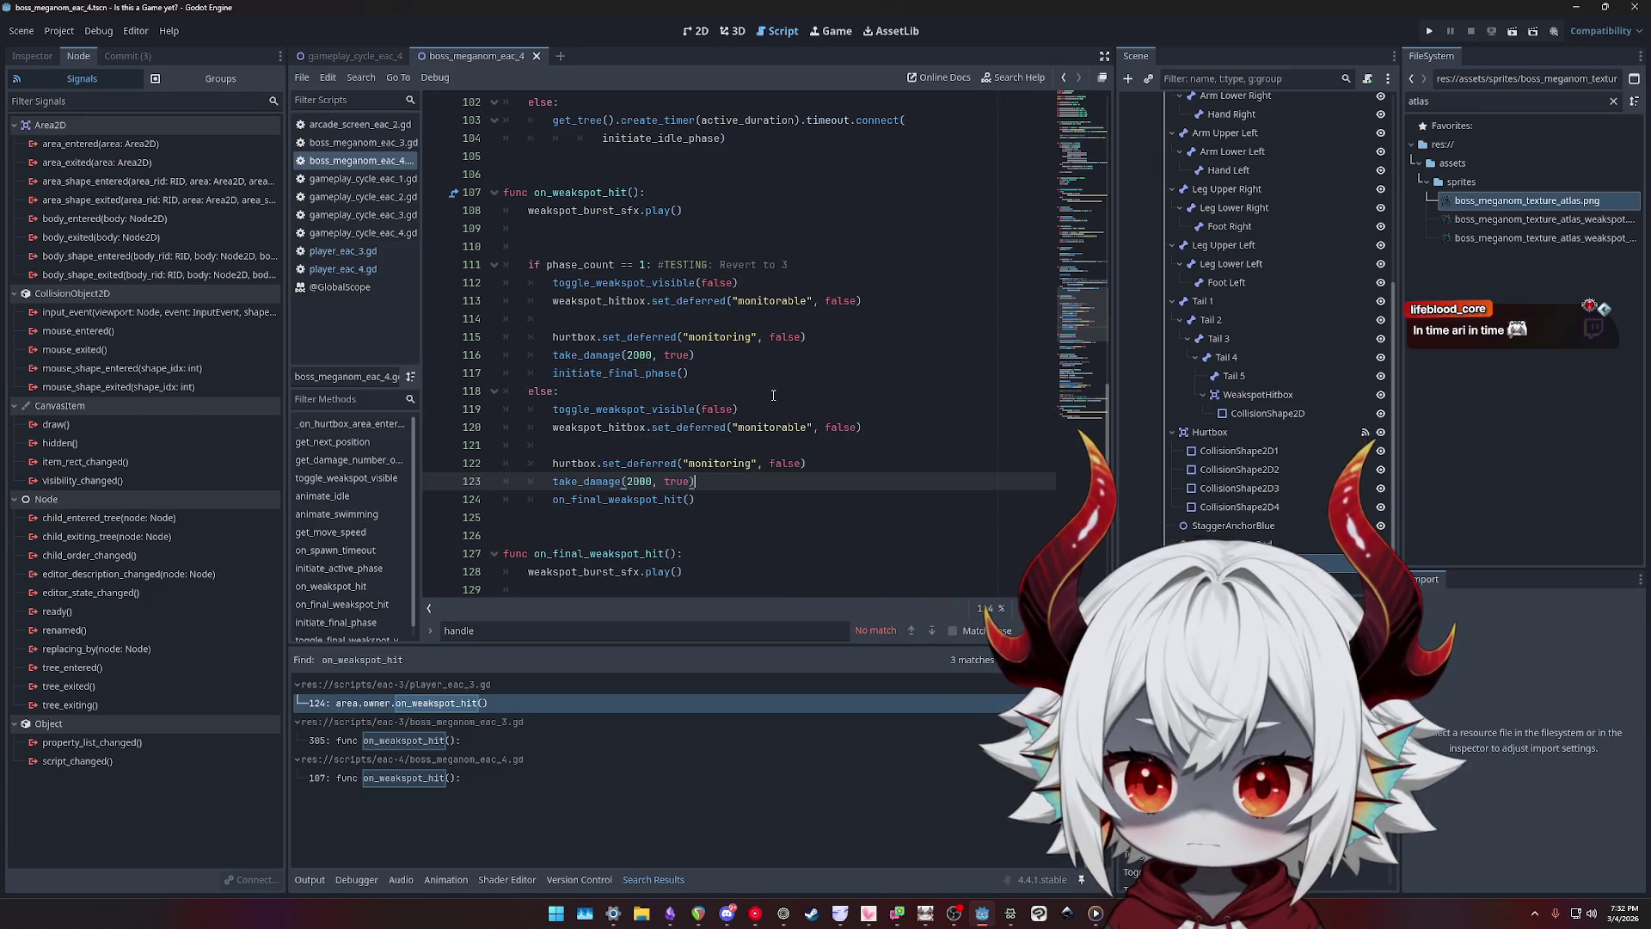
pyautogui.press('Down')
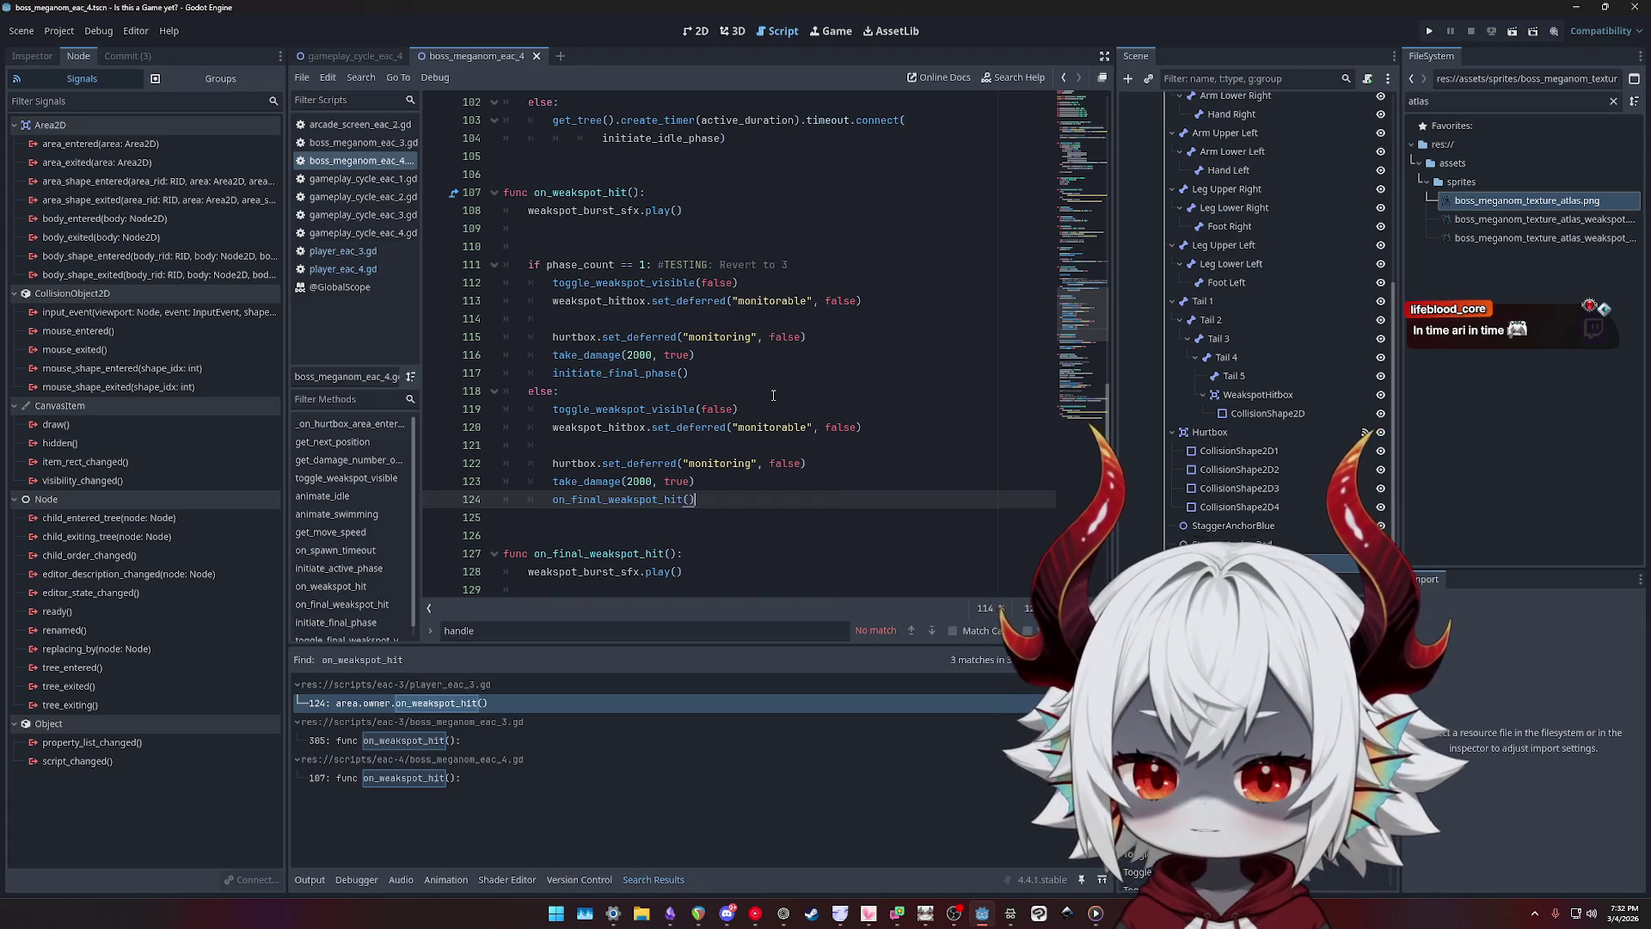
pyautogui.hotkey('shift', 'Up')
pyautogui.hotkey('shift', 'Up')
pyautogui.hotkey('shift', 'Up')
pyautogui.press('Delete')
pyautogui.press('Up')
pyautogui.press('Up')
pyautogui.press('Up')
pyautogui.hotkey('shift', 'Up')
pyautogui.hotkey('shift', 'Up')
pyautogui.hotkey('shift', 'Up')
pyautogui.hotkey('alt', 'Up')
pyautogui.hotkey('alt', 'Up')
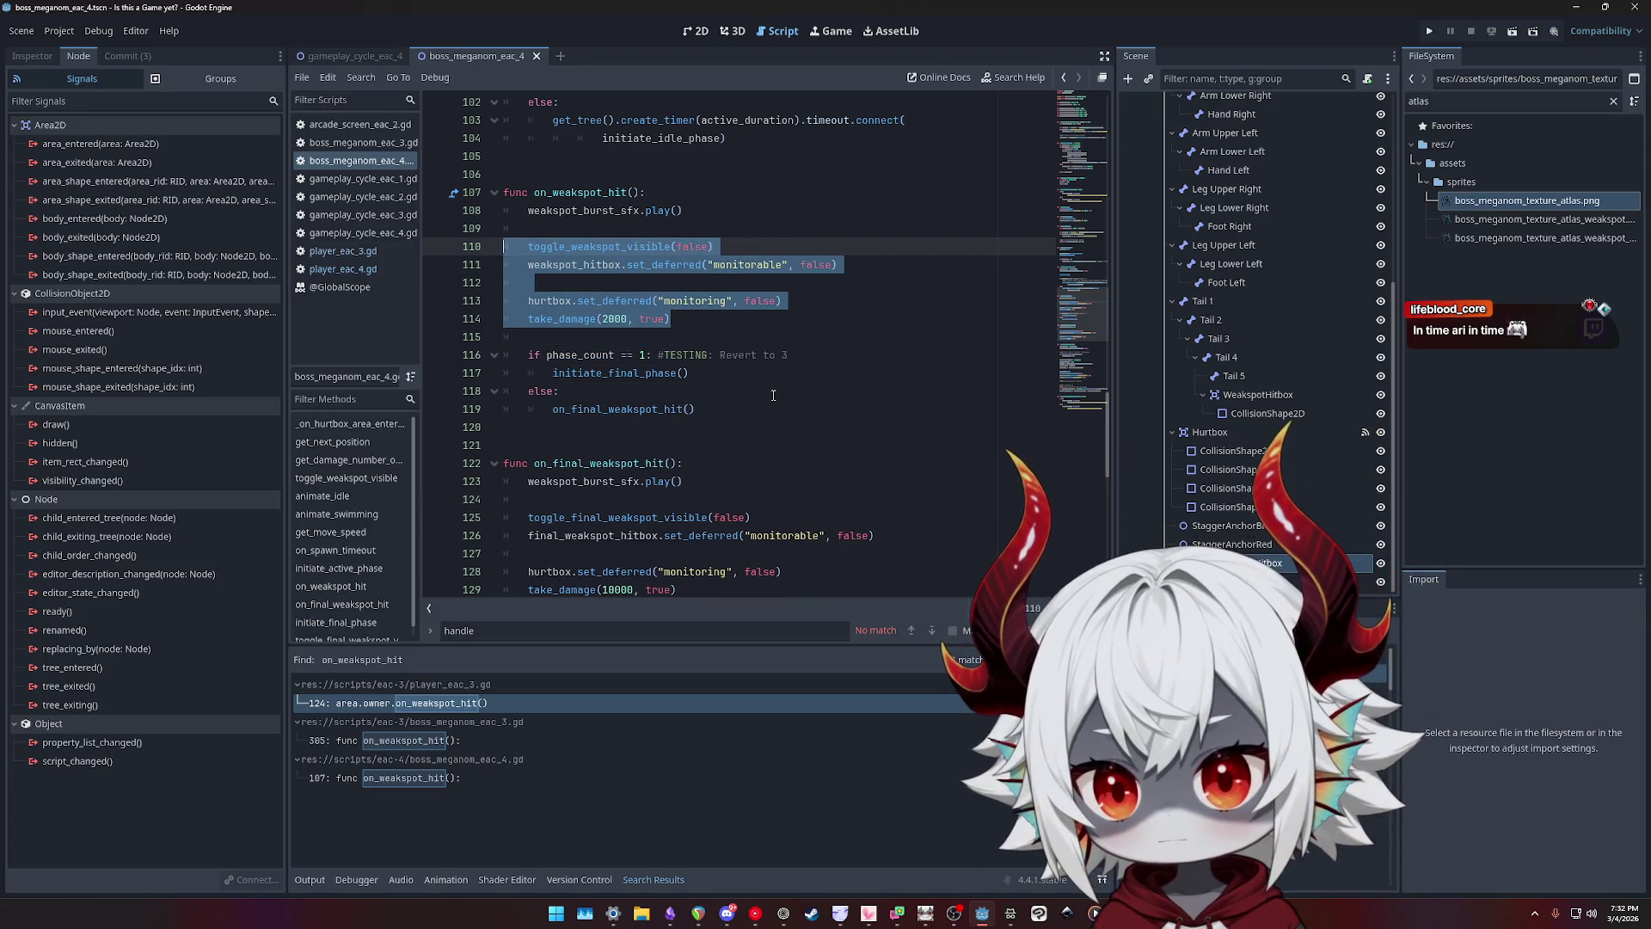
pyautogui.hotkey('shift', 'Down')
pyautogui.hotkey('shift', 'Down')
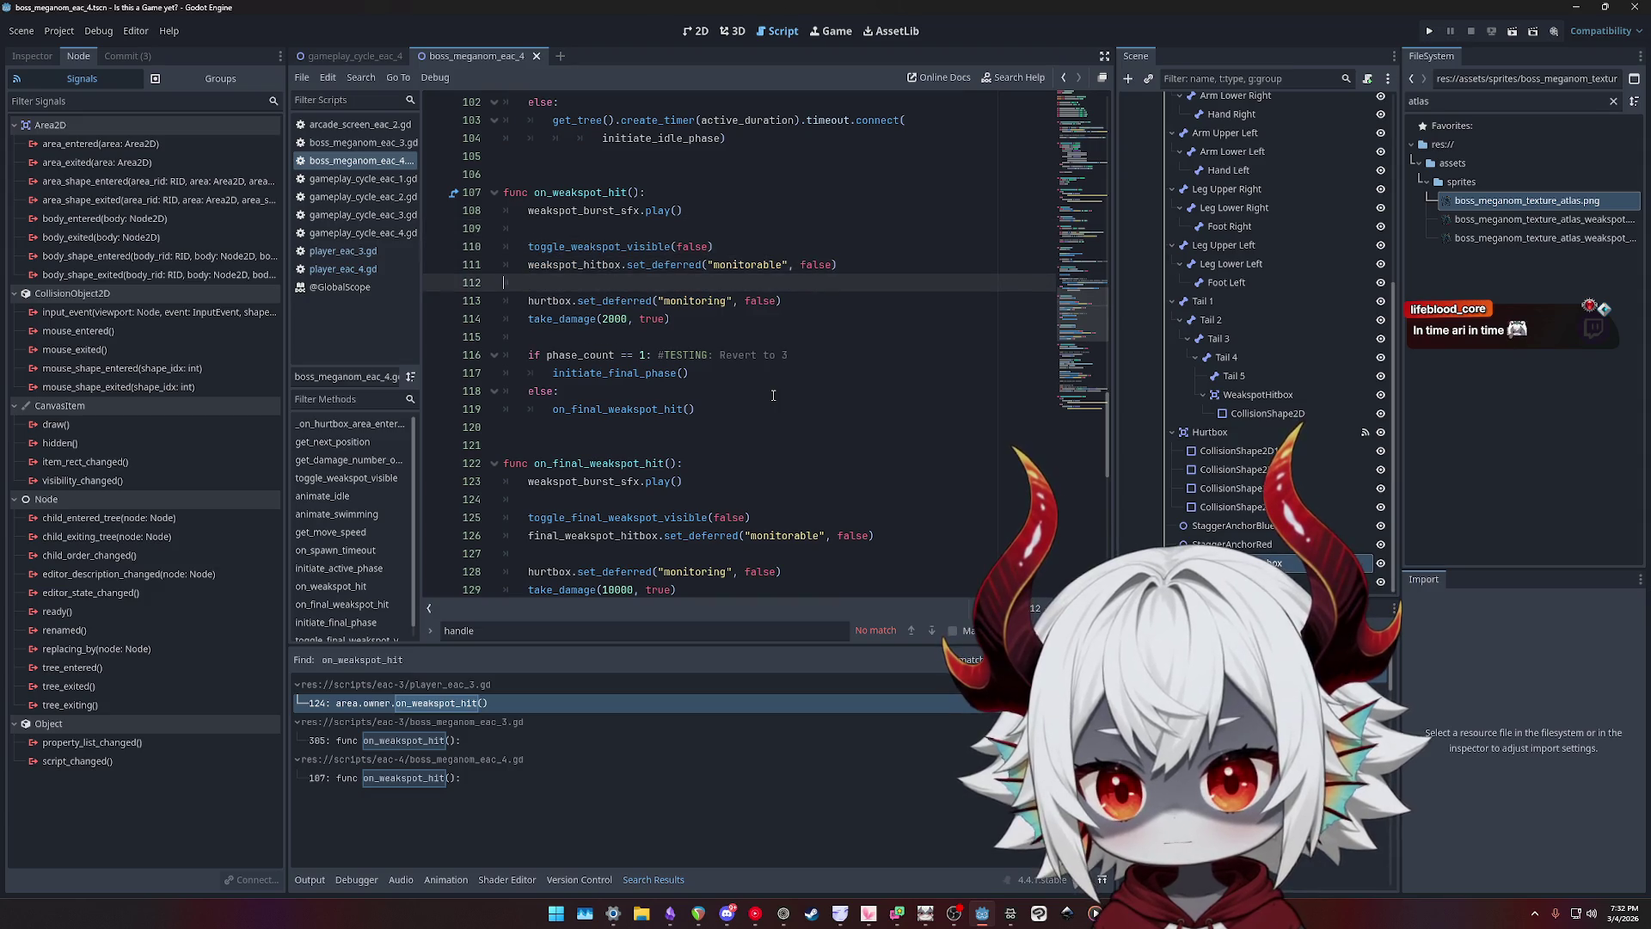
pyautogui.hotkey('shift', 'Up')
pyautogui.hotkey('shift', 'Up')
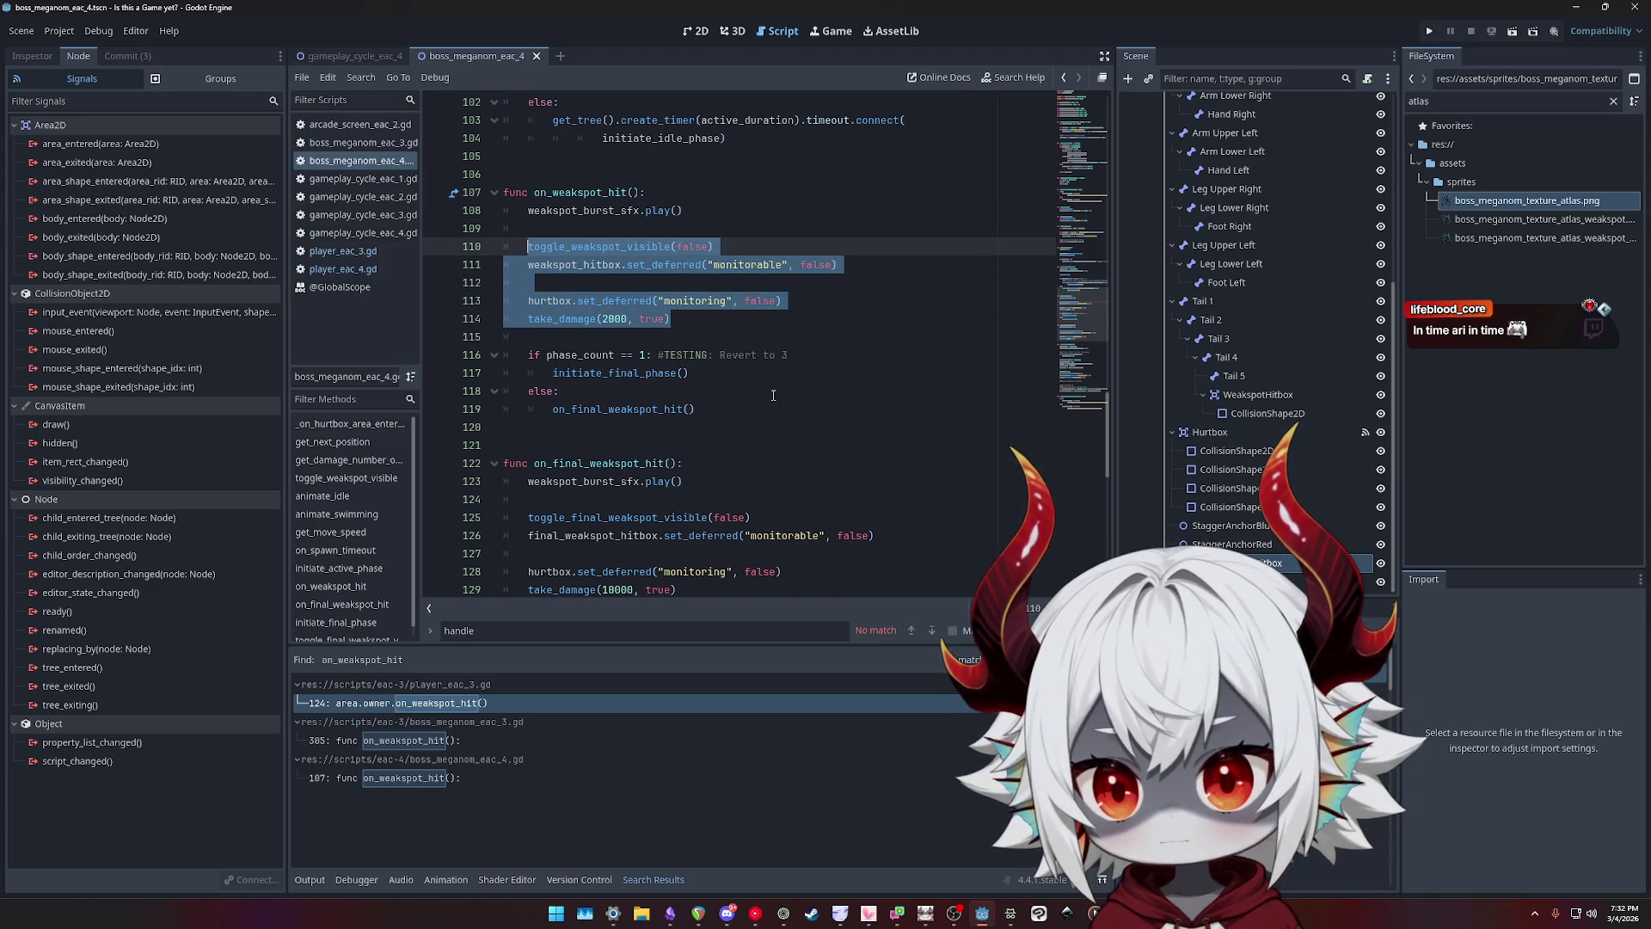
pyautogui.hotkey('alt', 'Down')
pyautogui.hotkey('alt', 'Down')
pyautogui.hotkey('alt', 'Down')
pyautogui.press('Tab')
pyautogui.press('Down')
pyautogui.press('Down')
pyautogui.press('Down')
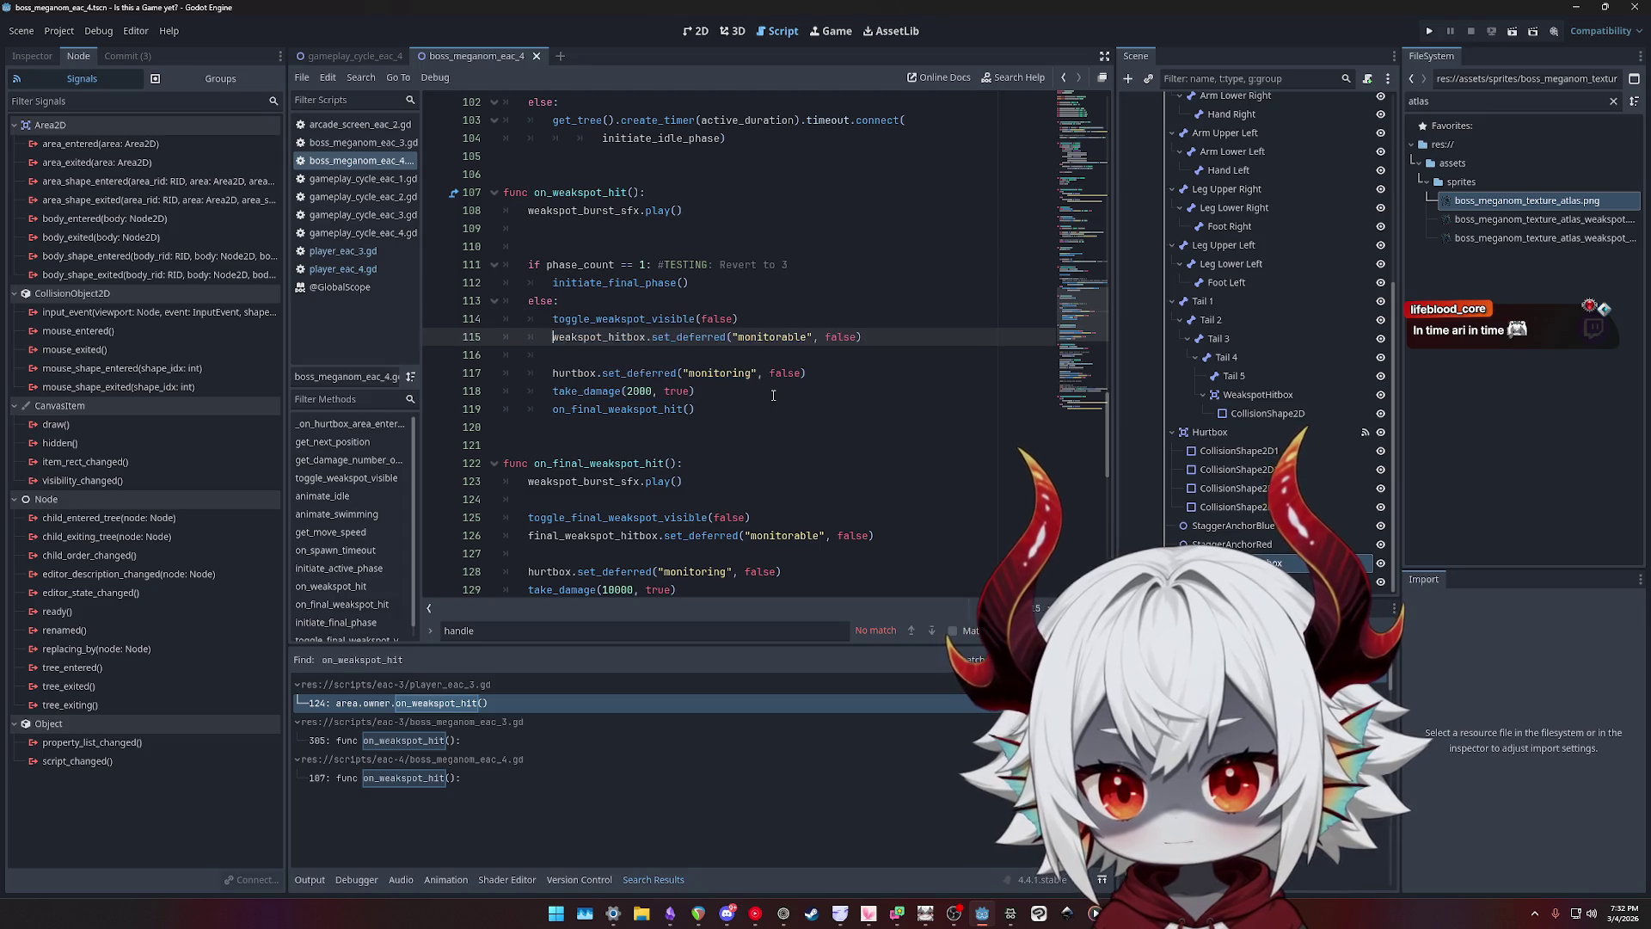
pyautogui.click(773, 394)
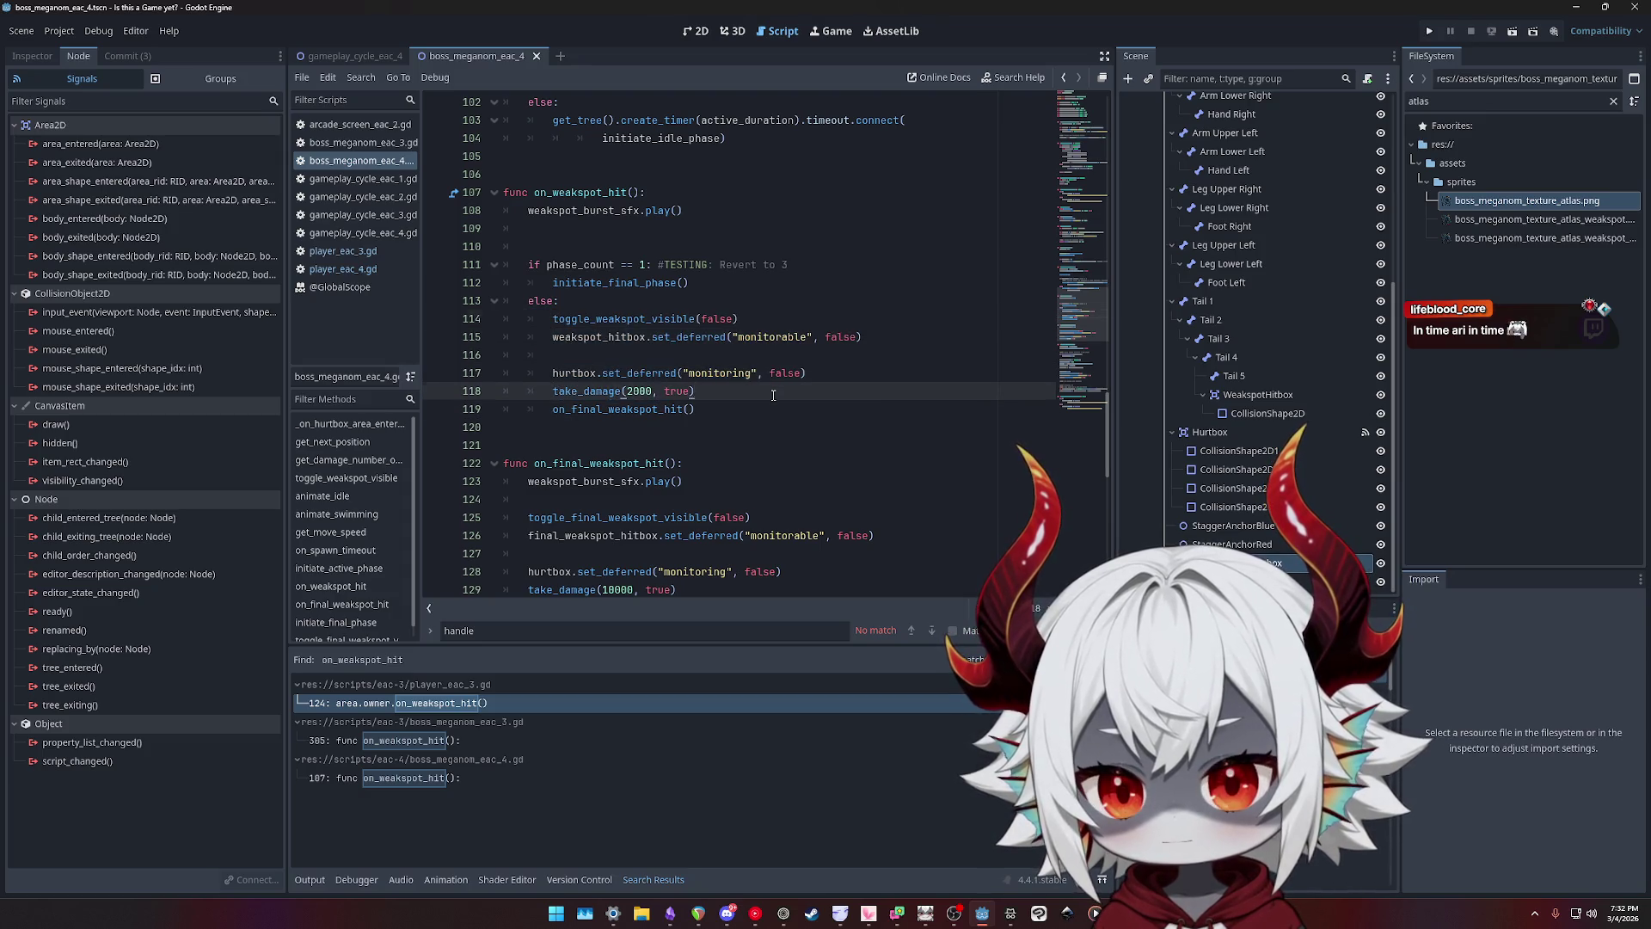
pyautogui.hotkey('shift', 'Up')
pyautogui.hotkey('shift', 'Up')
pyautogui.hotkey('shift', 'Up')
pyautogui.hotkey('shift', 'Tab')
pyautogui.hotkey('alt', 'Up')
pyautogui.hotkey('alt', 'Up')
pyautogui.hotkey('alt', 'Up')
pyautogui.press('Up')
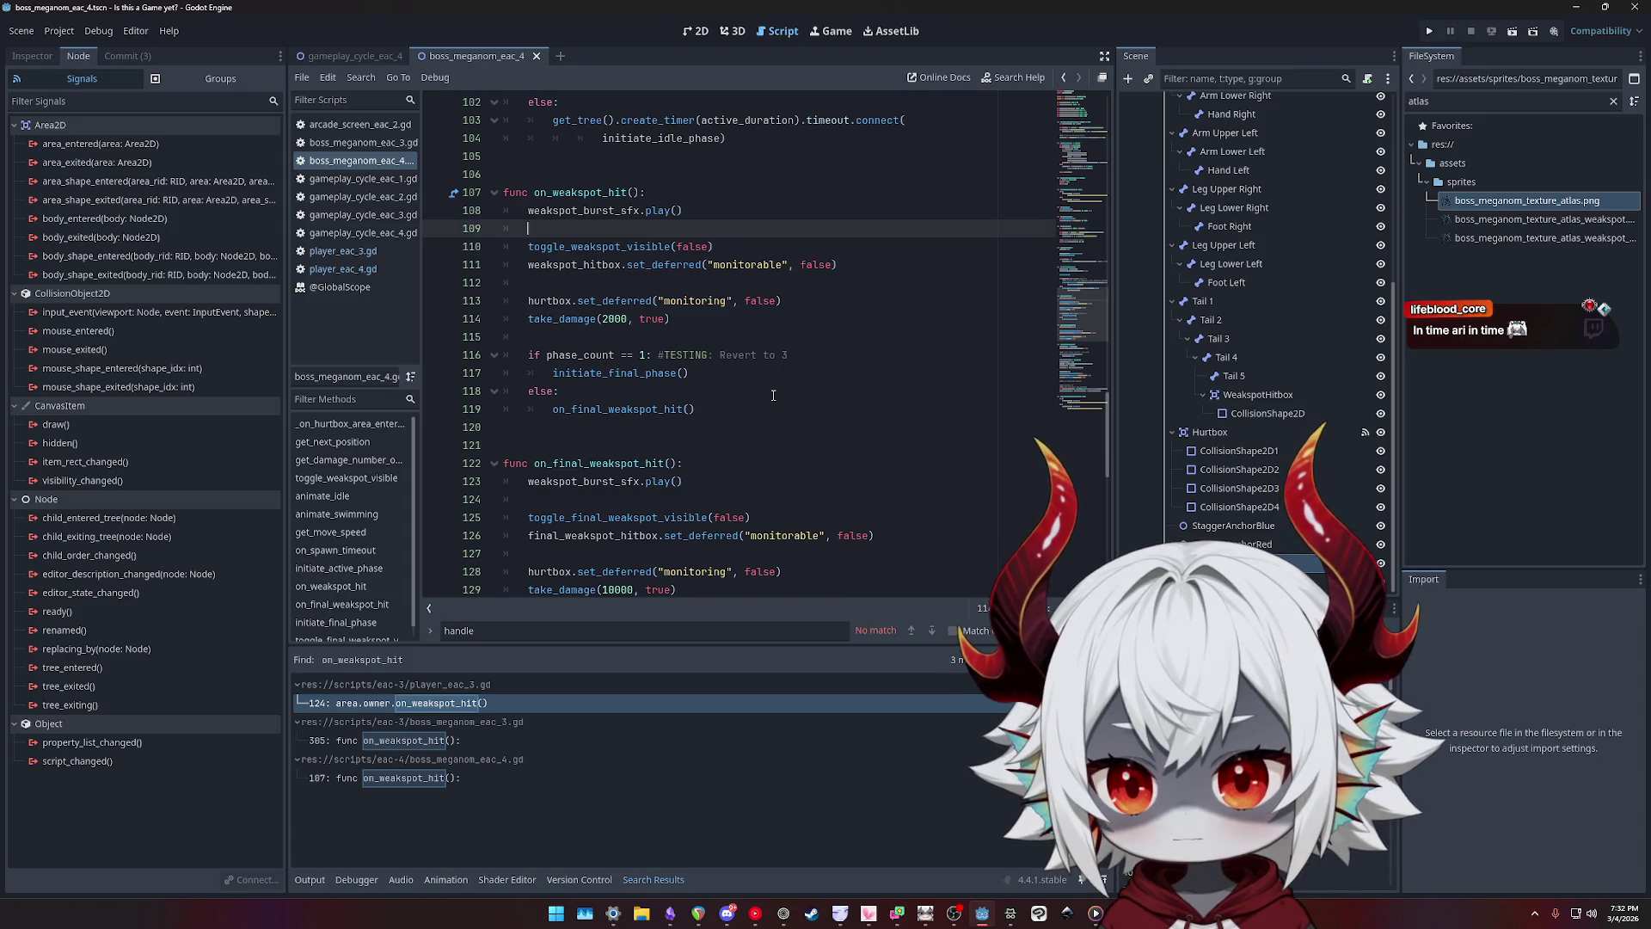
pyautogui.press('Return')
pyautogui.press('Return')
pyautogui.press('Return')
pyautogui.press('Up')
pyautogui.press('Up')
# - Add 'if current_phase == Phase.FINAL:' that calls on_final_weakspot_hit() and returns
pyautogui.write('if current_phas')
pyautogui.write('e')
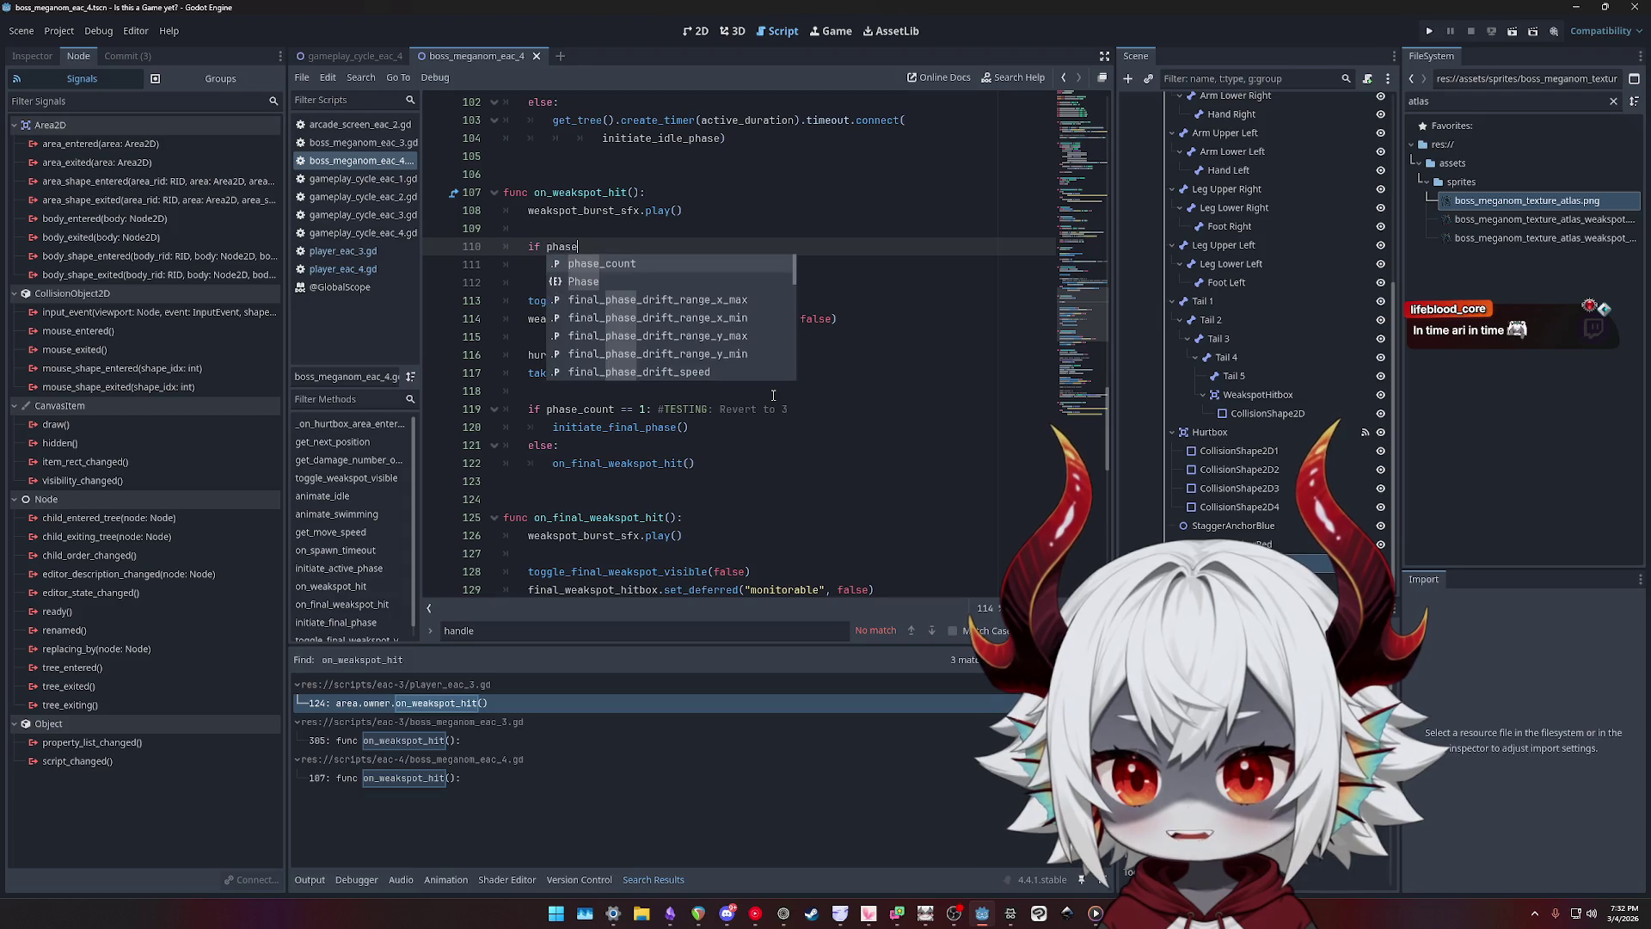
pyautogui.press('Down')
pyautogui.press('Down')
pyautogui.press('Return')
pyautogui.write('== Phase.')
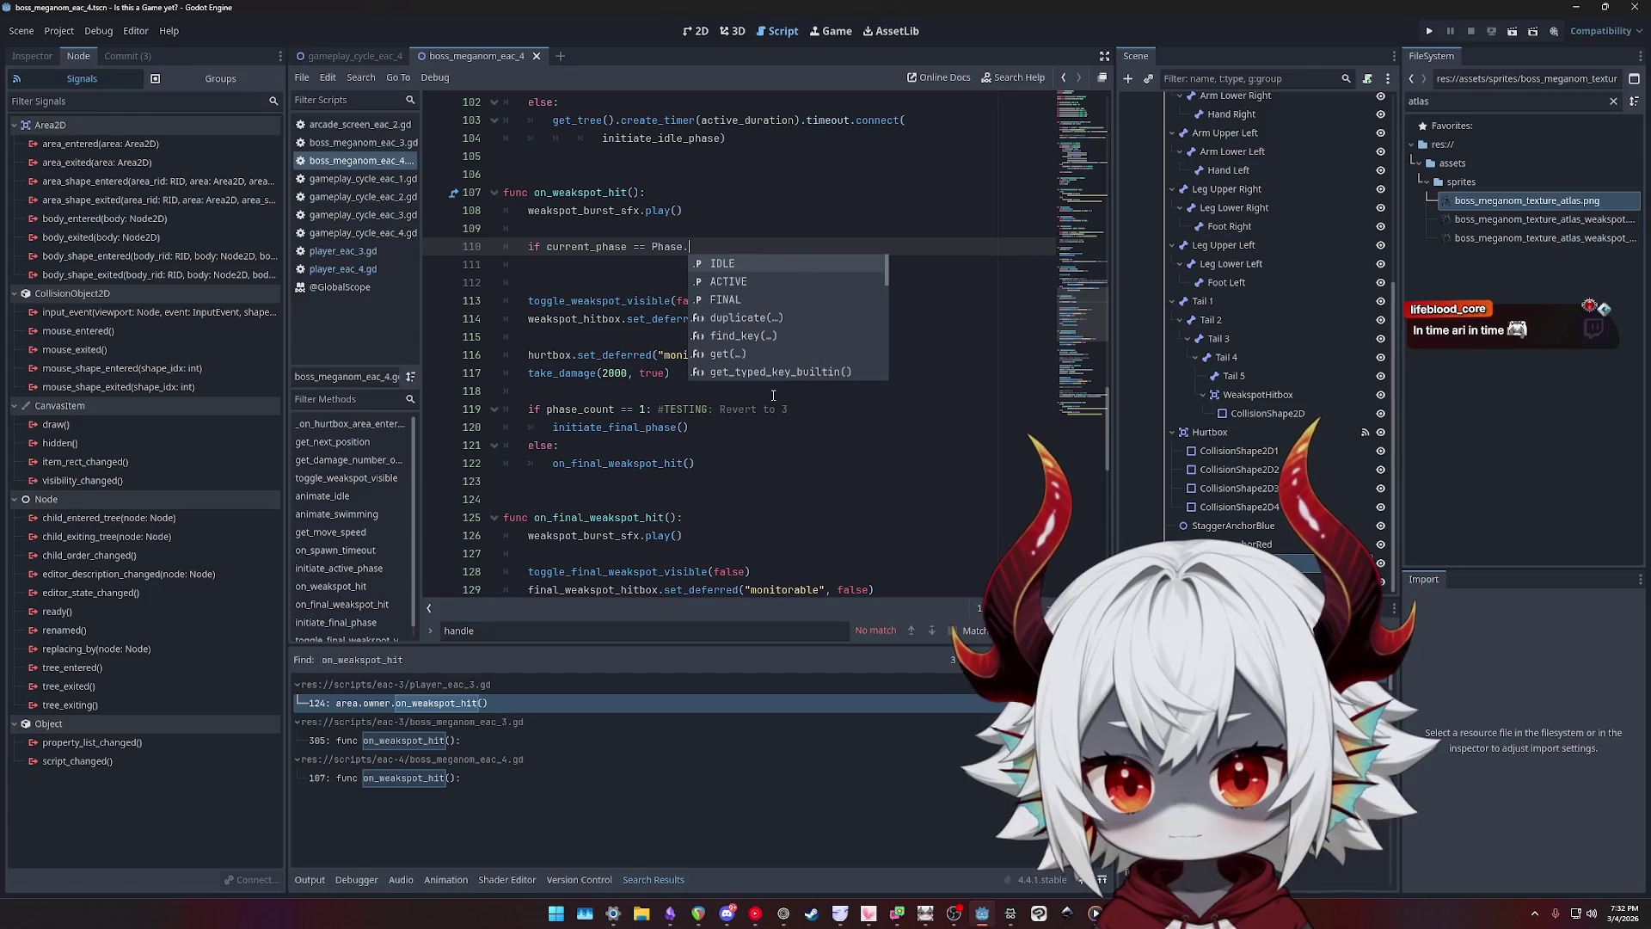
pyautogui.write('F')
pyautogui.press('Return')
pyautogui.write(':')
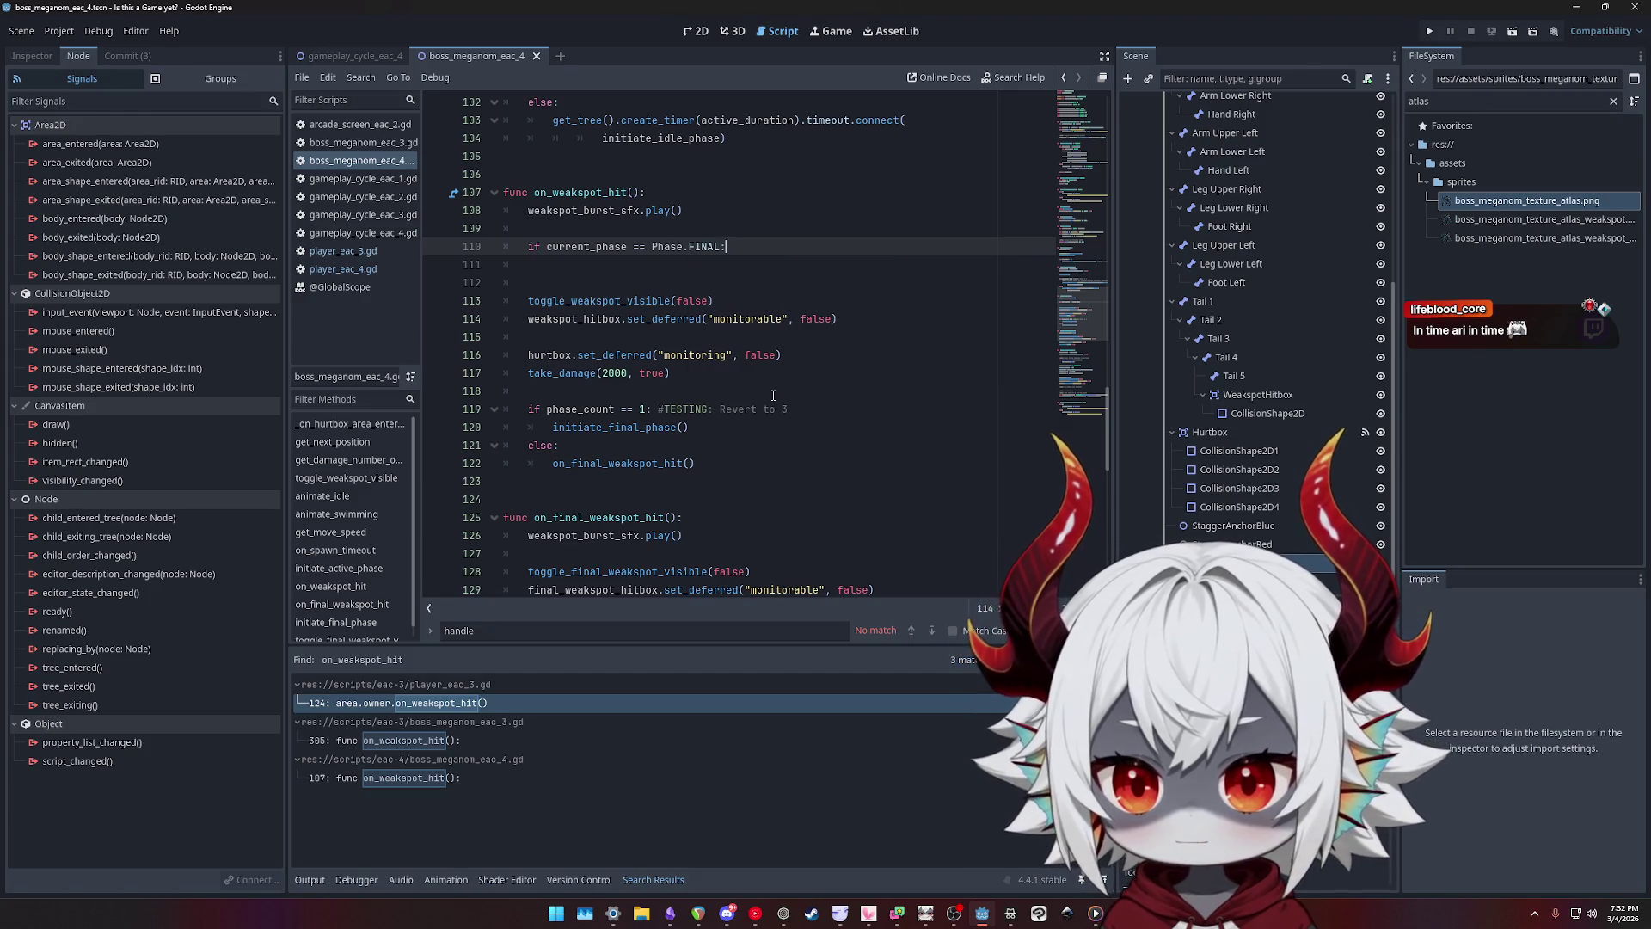
pyautogui.press('Down')
pyautogui.press('Down')
pyautogui.press('Down')
pyautogui.press('Up')
pyautogui.press('Up')
pyautogui.press('Up')
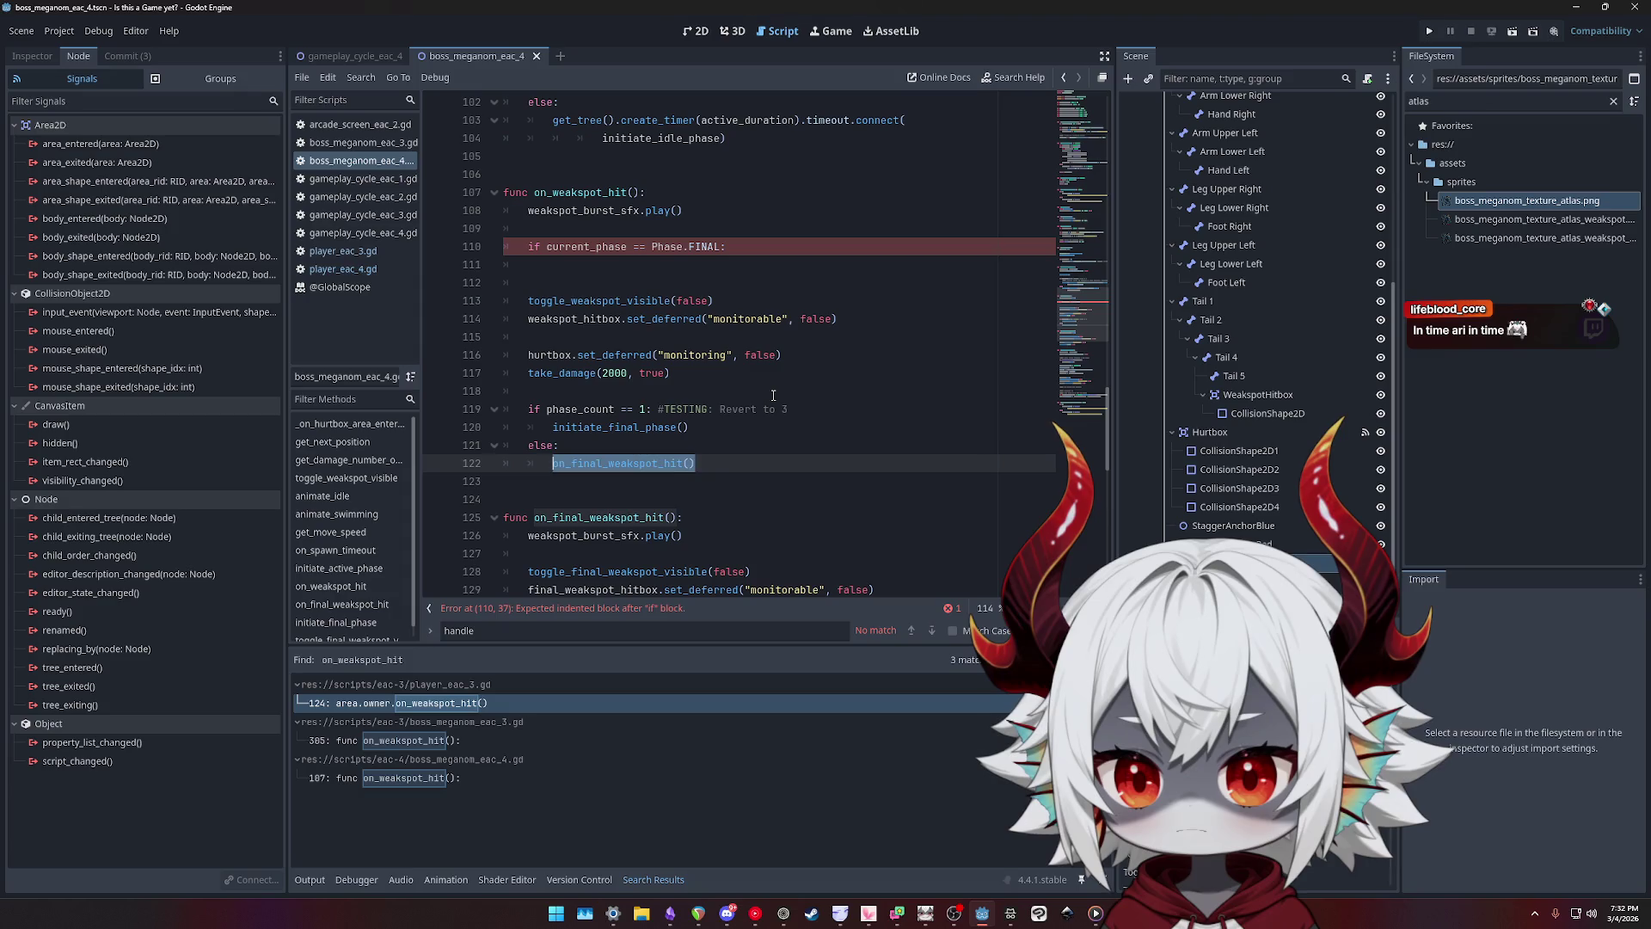
pyautogui.write('on_final_weakspot_hit()')
pyautogui.press('Return')
pyautogui.write('return')
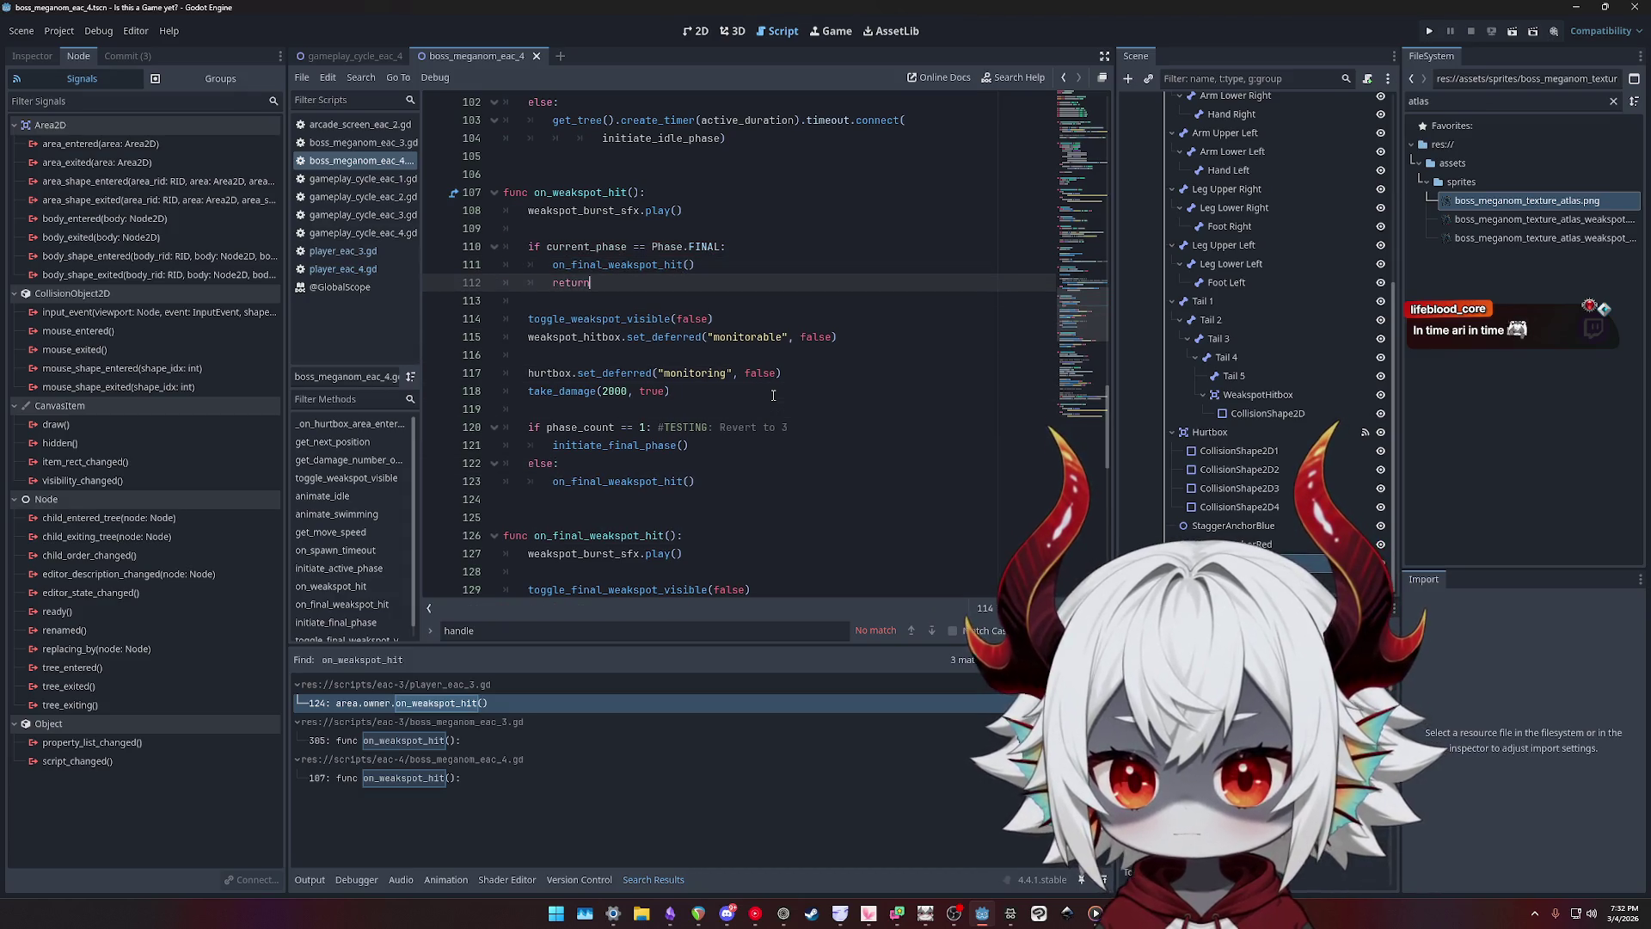
# - Delete the now-redundant phase_count else branch and its call
pyautogui.press('Down')
pyautogui.press('Down')
pyautogui.press('Down')
pyautogui.press('Up')
pyautogui.press('Up')
pyautogui.press('Up')
pyautogui.press('Down')
pyautogui.press('Down')
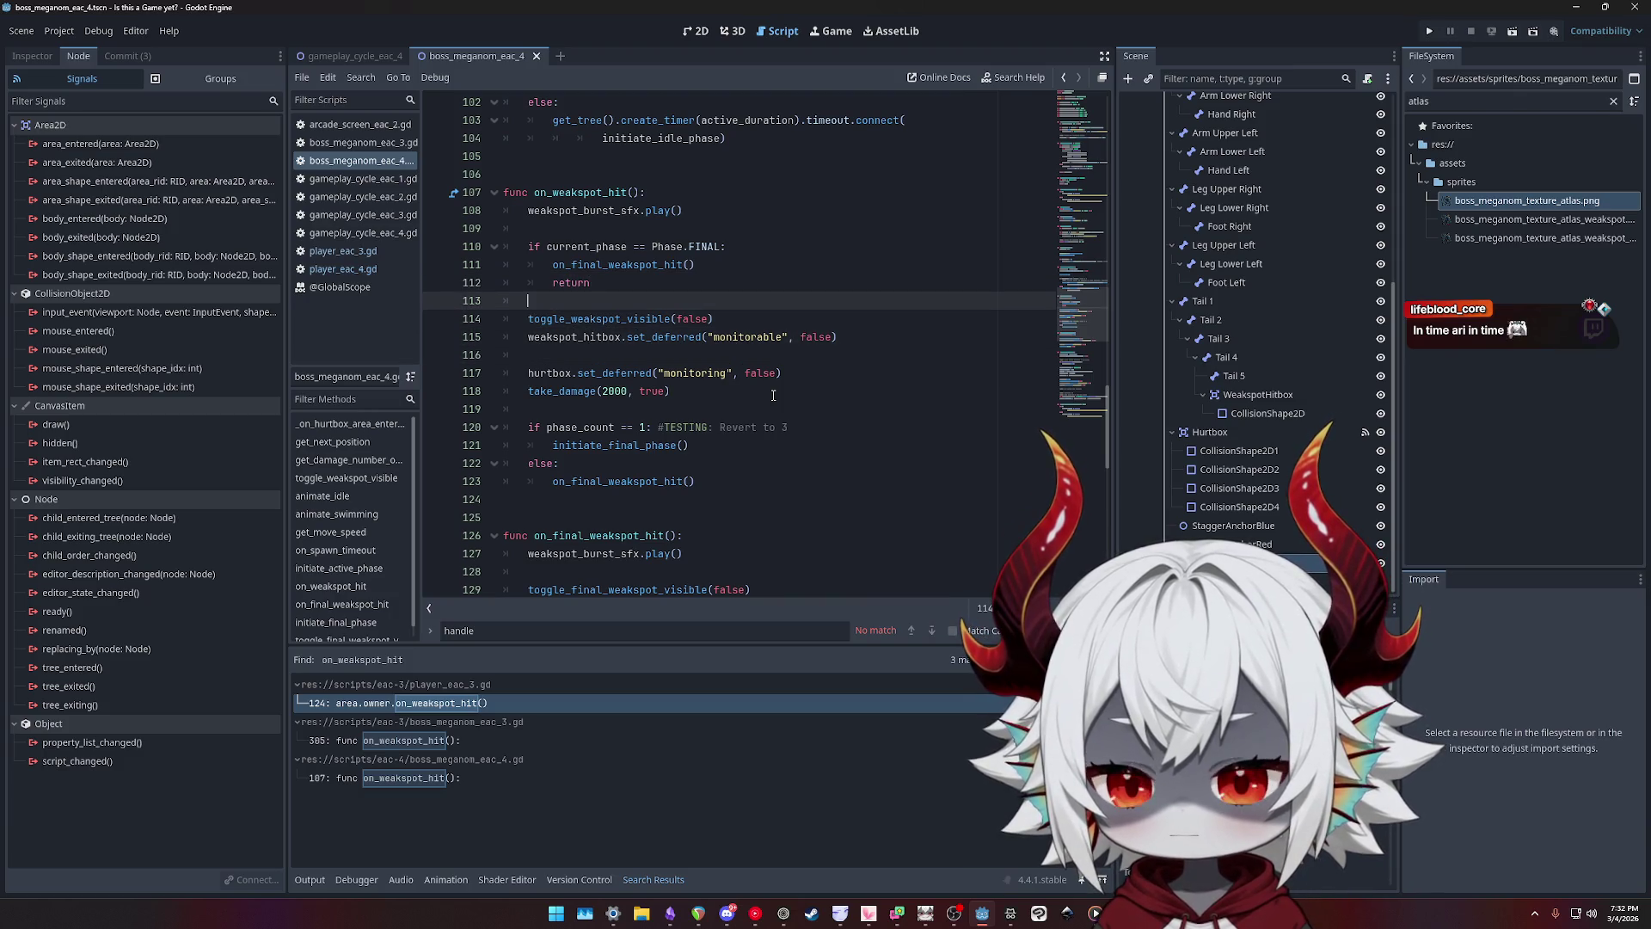
pyautogui.press('Down')
pyautogui.press('Down')
pyautogui.press('Down')
pyautogui.press('End')
pyautogui.hotkey('shift', 'Up')
pyautogui.hotkey('shift', 'Up')
pyautogui.press('BackSpace')
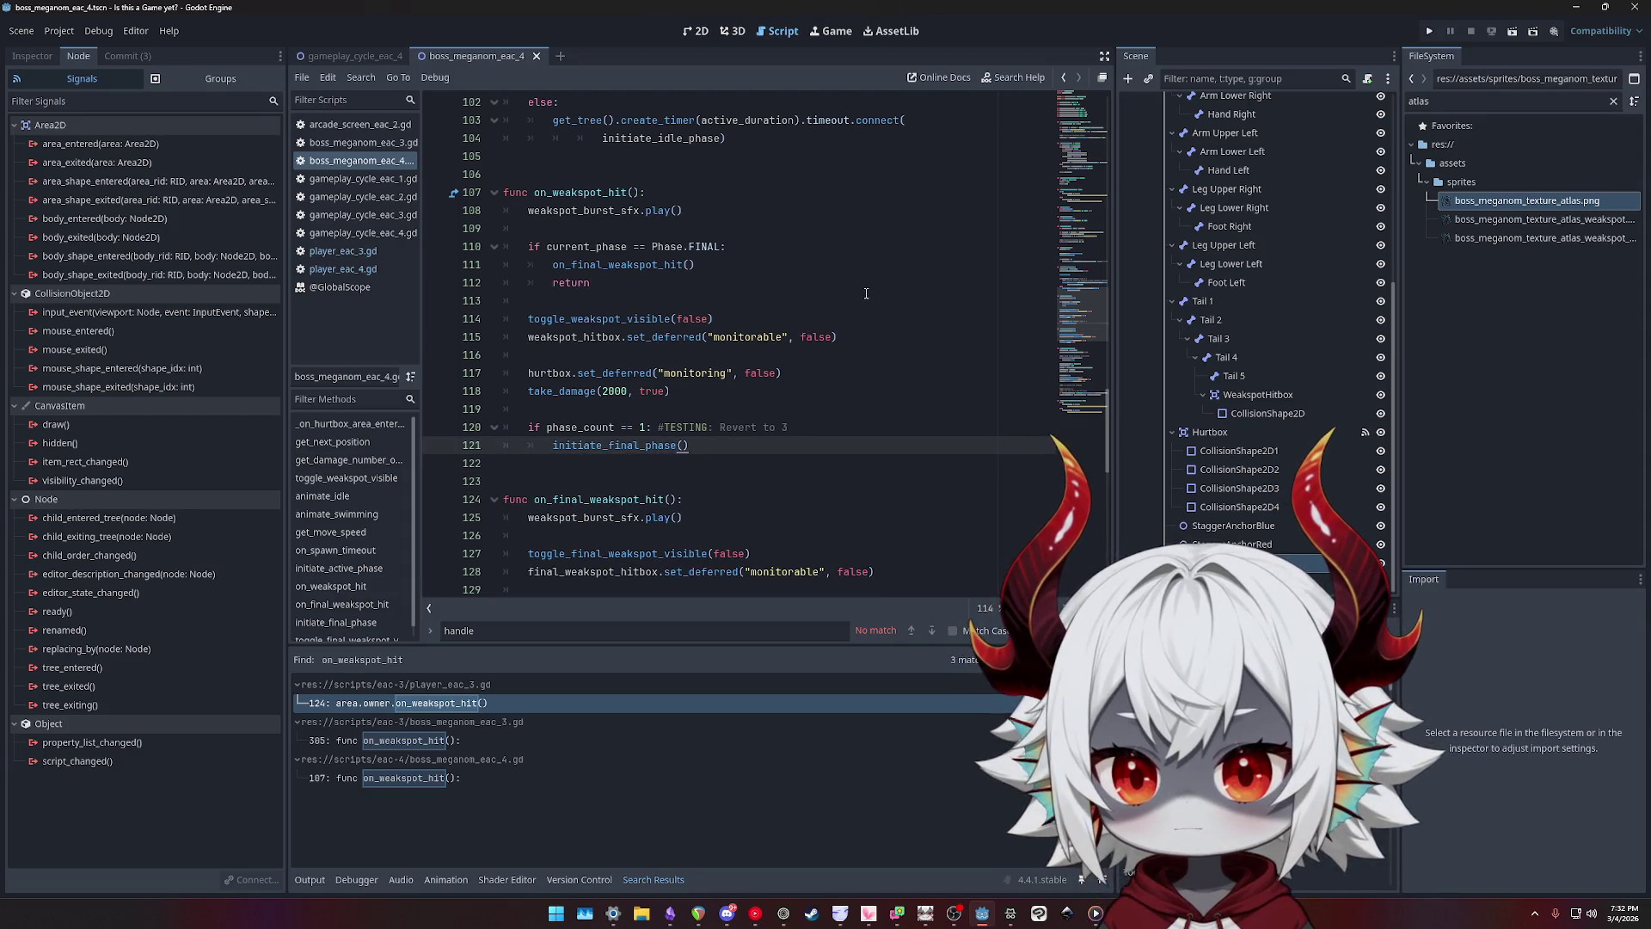
pyautogui.scroll(-1, 866, 294)
# - Move the on_final_weakspot_hit body into the Phase.FINAL branch, replacing the call on line 111
pyautogui.click(688, 517)
pyautogui.hotkey('shift', 'Up')
pyautogui.hotkey('shift', 'Up')
pyautogui.hotkey('shift', 'Up')
pyautogui.hotkey('ctrl', 'c')
pyautogui.press('BackSpace')
pyautogui.scroll(1, 734, 368)
pyautogui.click(759, 264)
pyautogui.hotkey('shift', 'Home')
pyautogui.hotkey('ctrl', 'v')
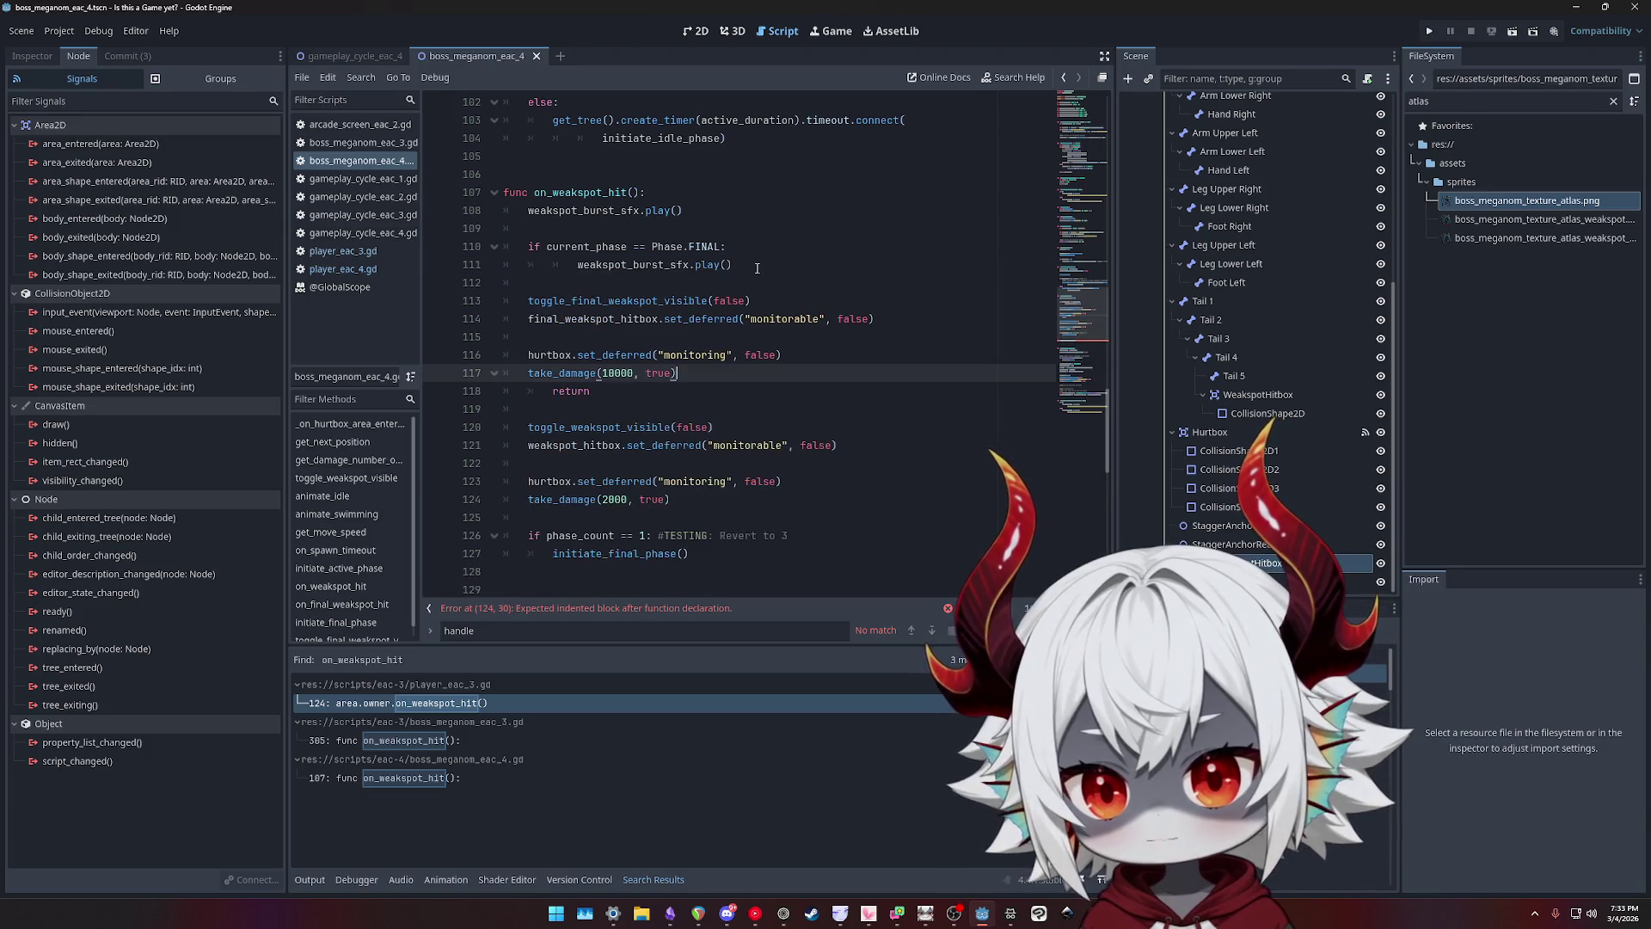
pyautogui.hotkey('shift', 'Up')
pyautogui.hotkey('shift', 'Up')
pyautogui.hotkey('shift', 'Up')
pyautogui.click(578, 265)
pyautogui.press('BackSpace')
# - Delete the leftover broken on_final_weakspot_hit function lines
pyautogui.scroll(-3, 688, 387)
pyautogui.moveTo(684, 445); pyautogui.dragTo(463, 409)
pyautogui.press('BackSpace')
pyautogui.press('BackSpace')
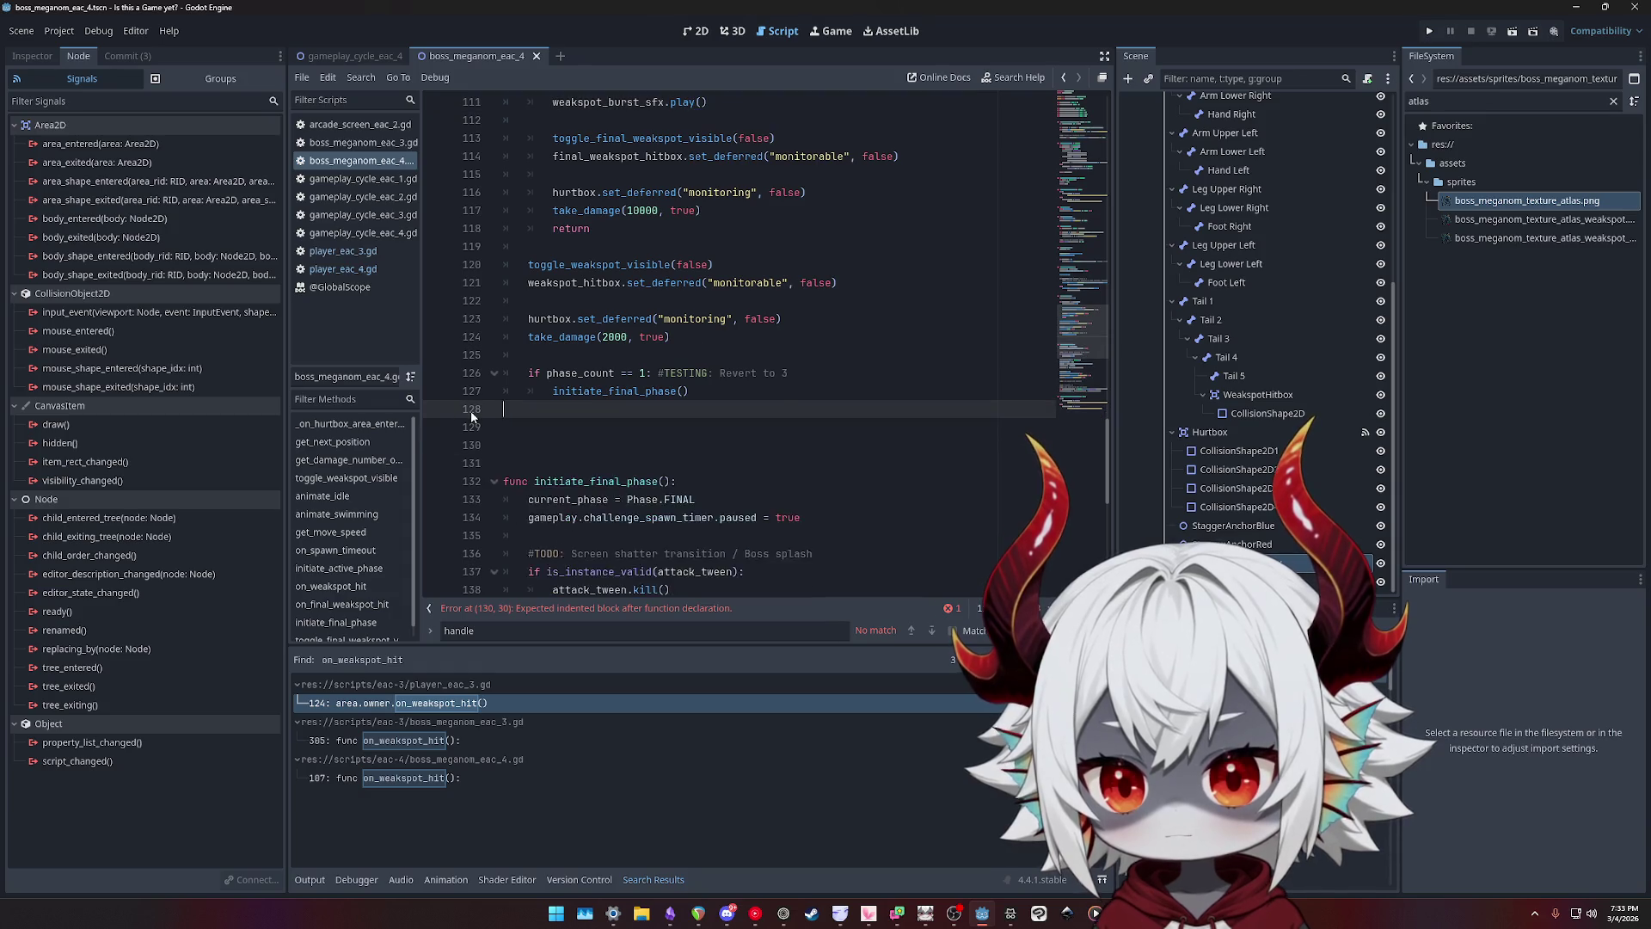
pyautogui.scroll(5, 835, 423)
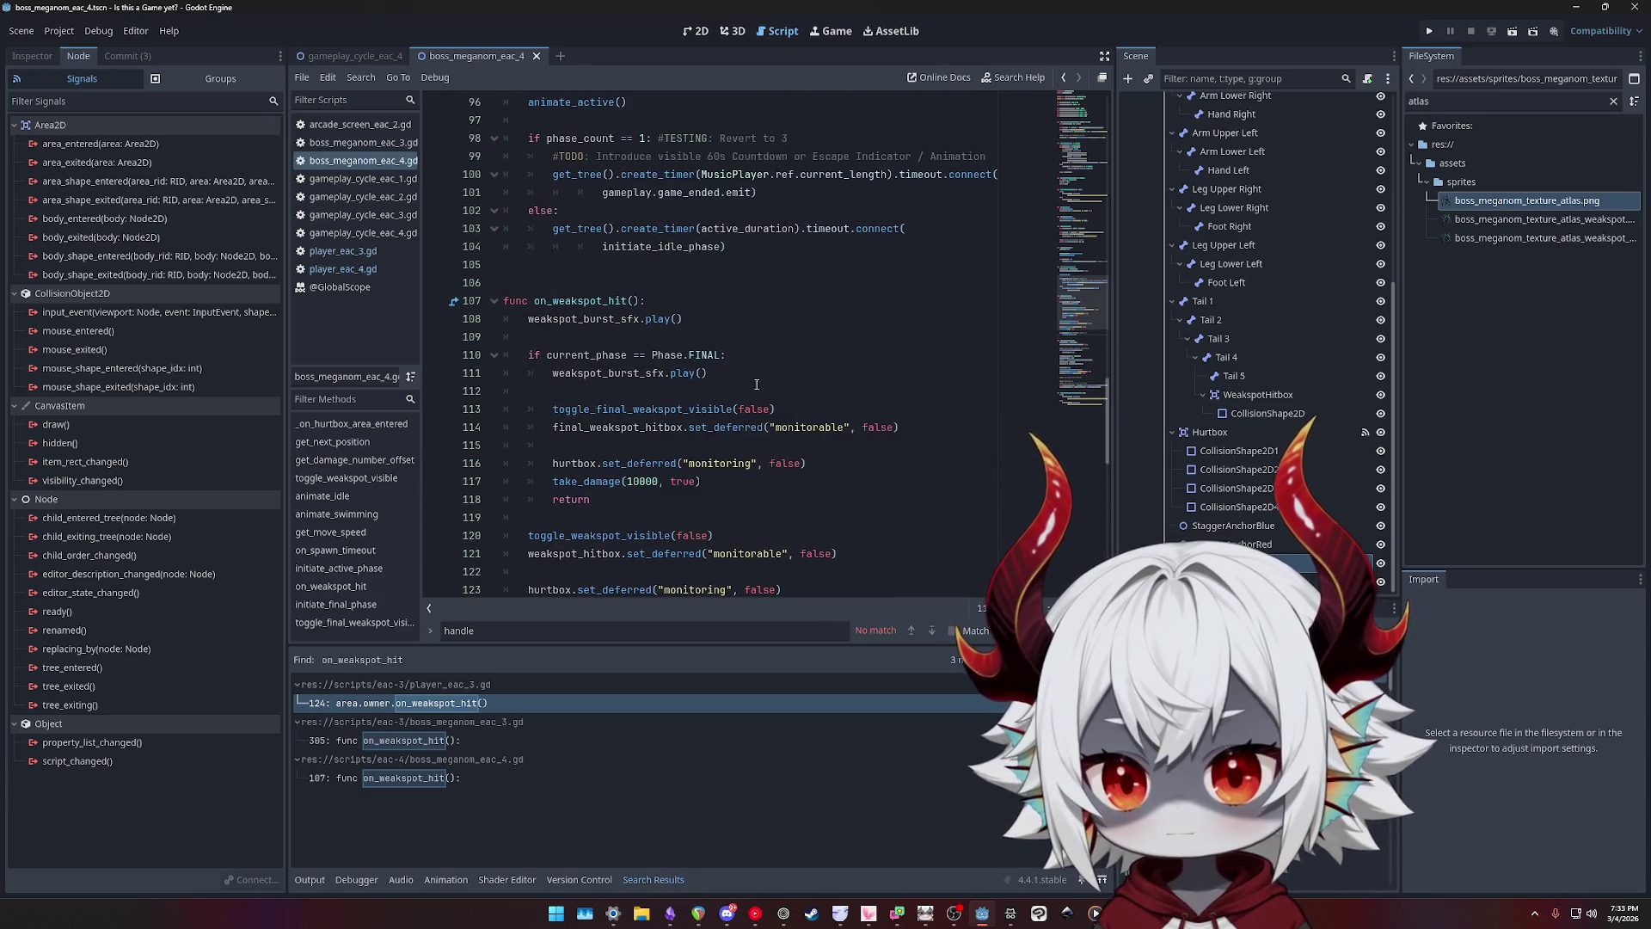
pyautogui.scroll(-3, 774, 370)
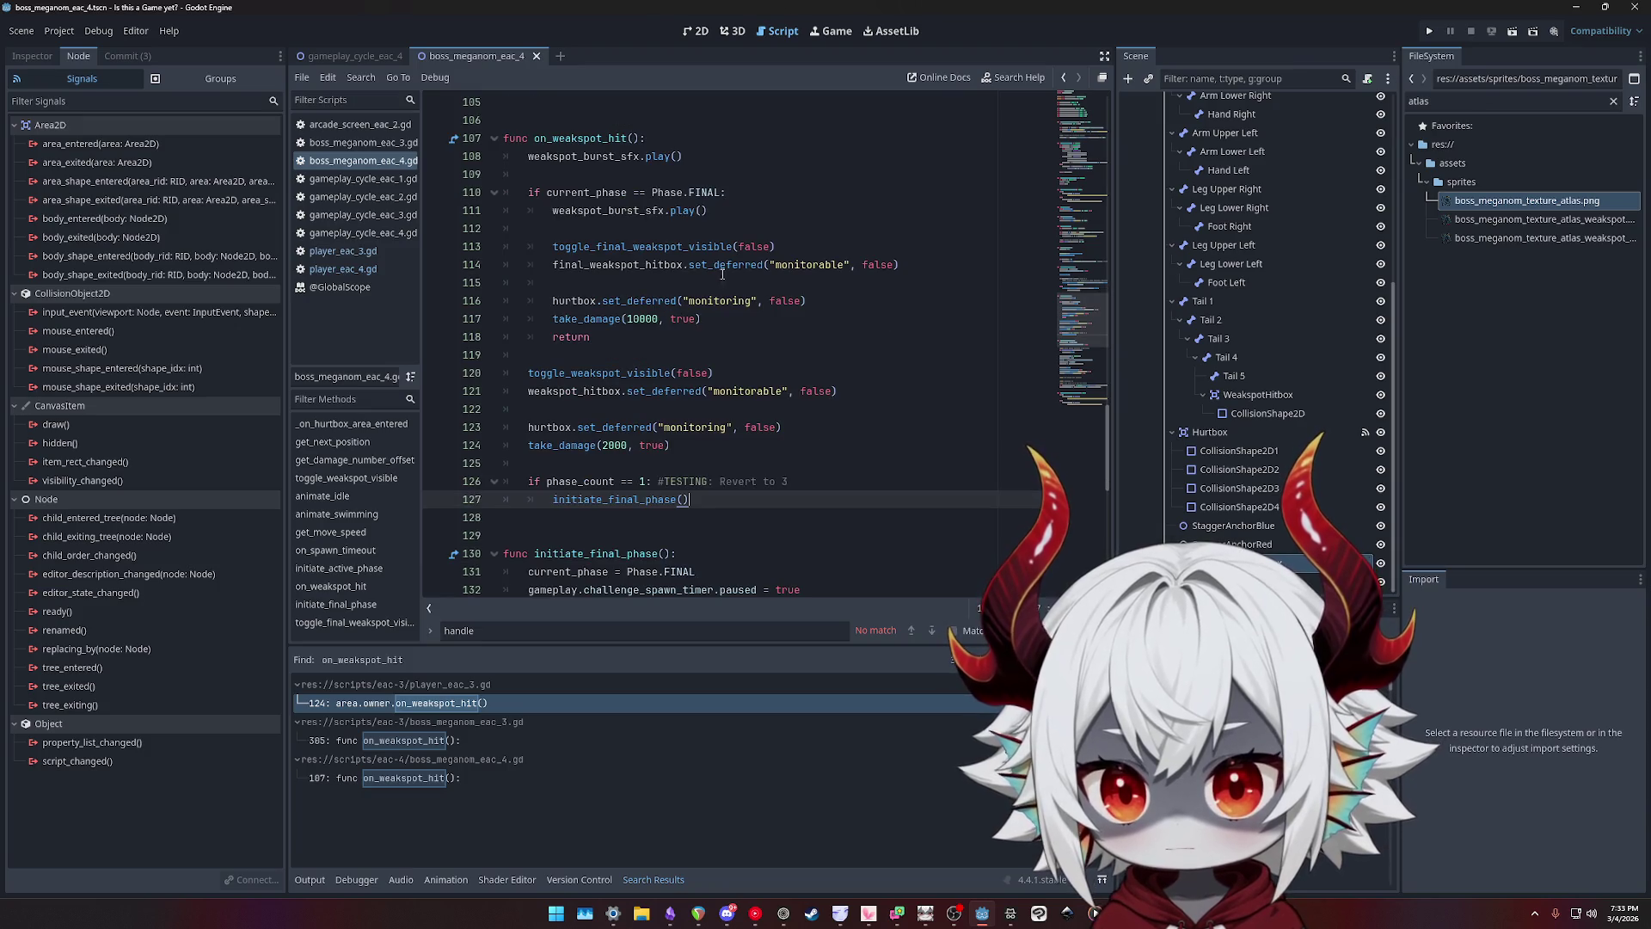
# - Review the final-phase weakspot toggle, hurtbox set_deferred calls and take_damage(10000), then launch the game
pyautogui.click(661, 256)
pyautogui.doubleClick(635, 249)
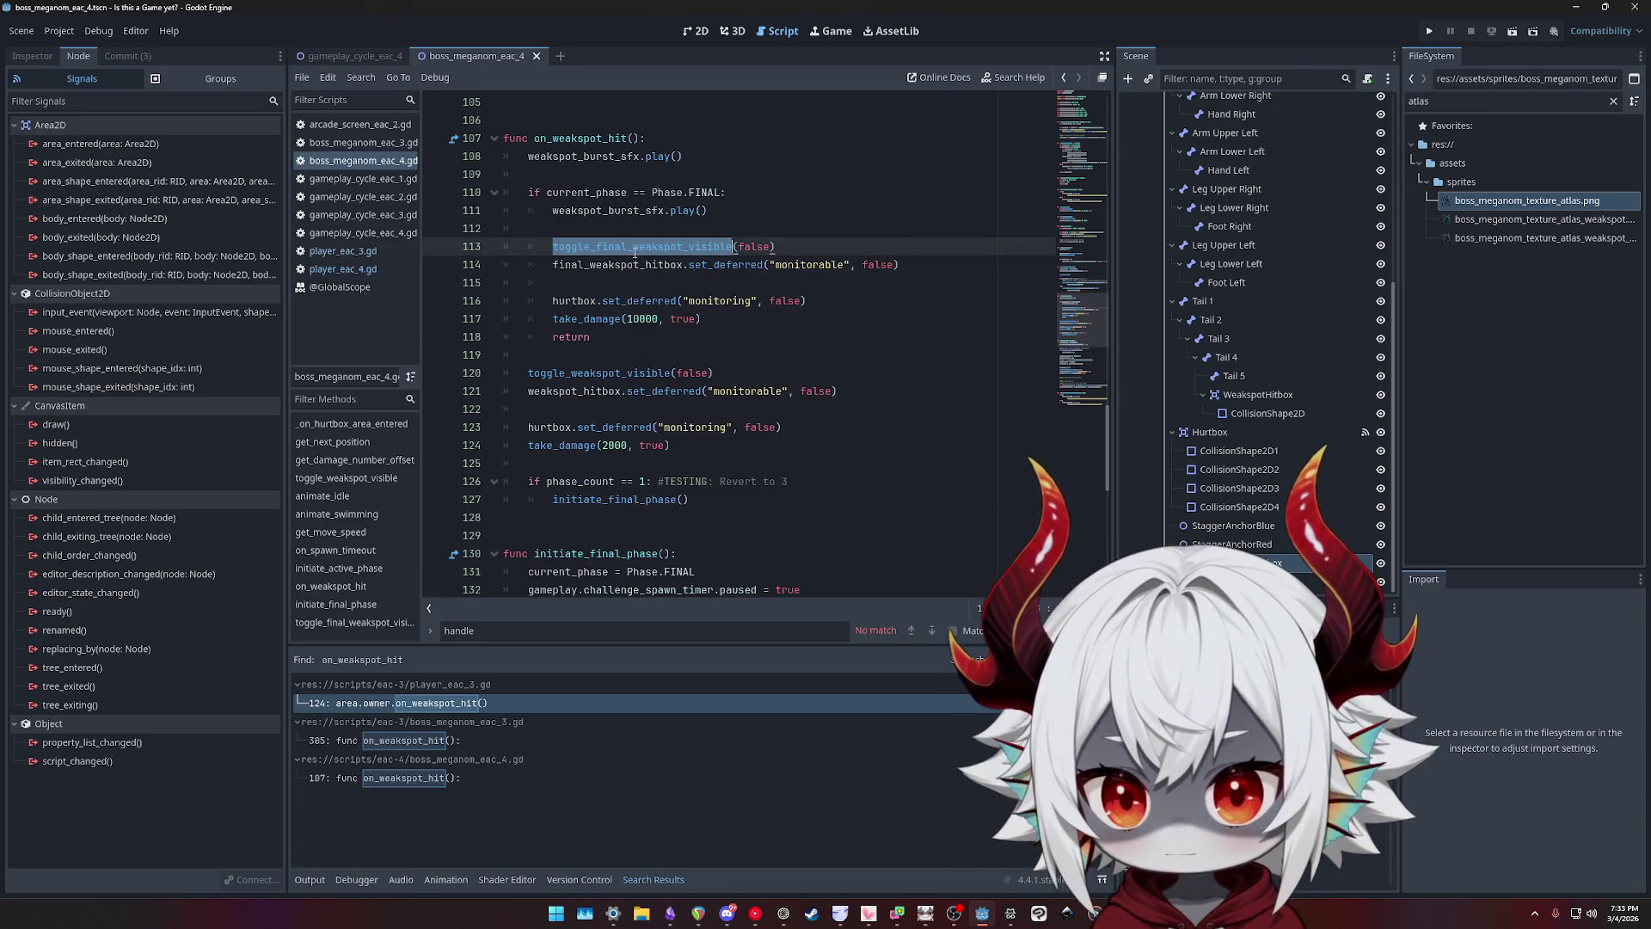
pyautogui.click(583, 293)
pyautogui.hotkey('ctrl', 'Right')
pyautogui.hotkey('ctrl', 'Right')
pyautogui.hotkey('ctrl', 'Right')
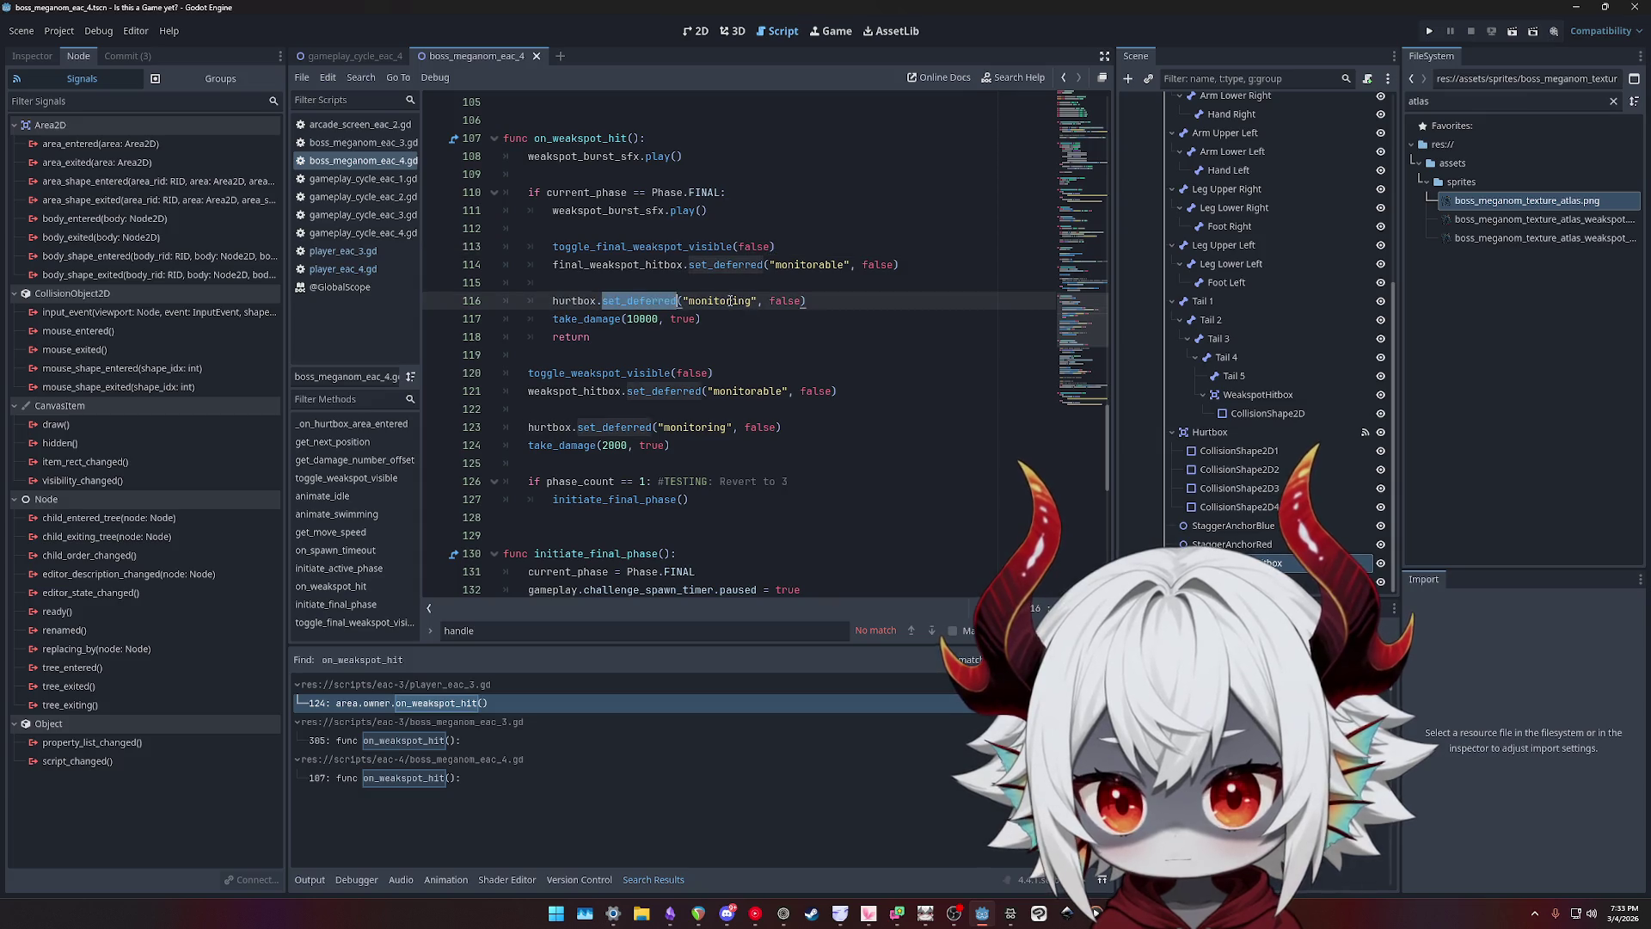
pyautogui.doubleClick(639, 301)
pyautogui.click(714, 320)
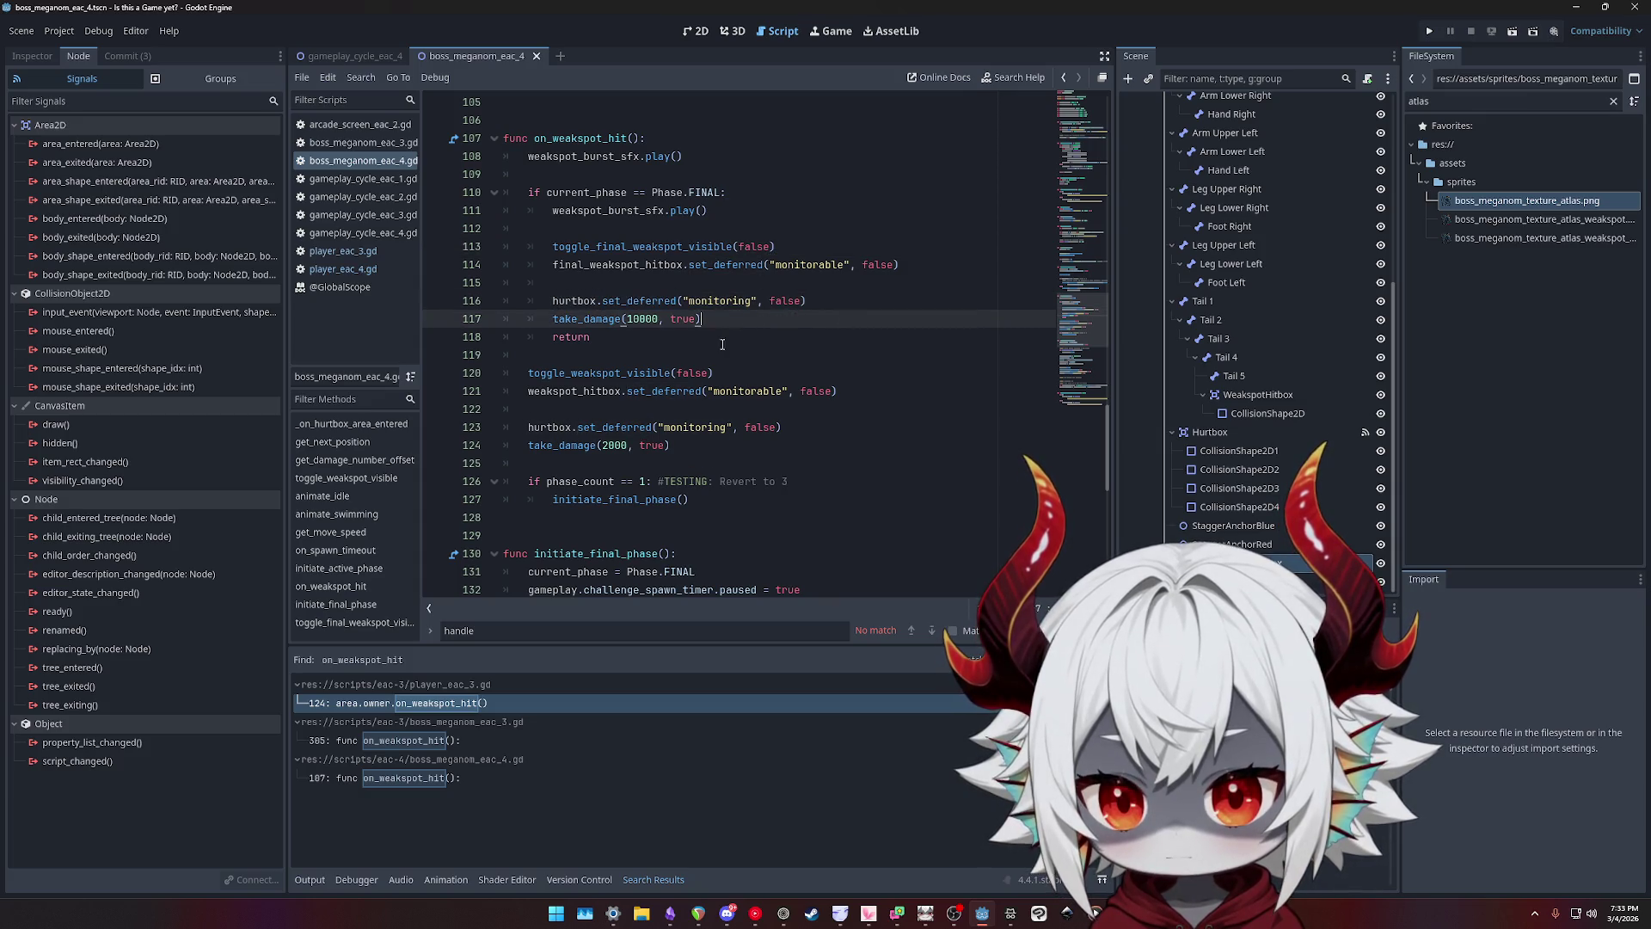
pyautogui.click(781, 428)
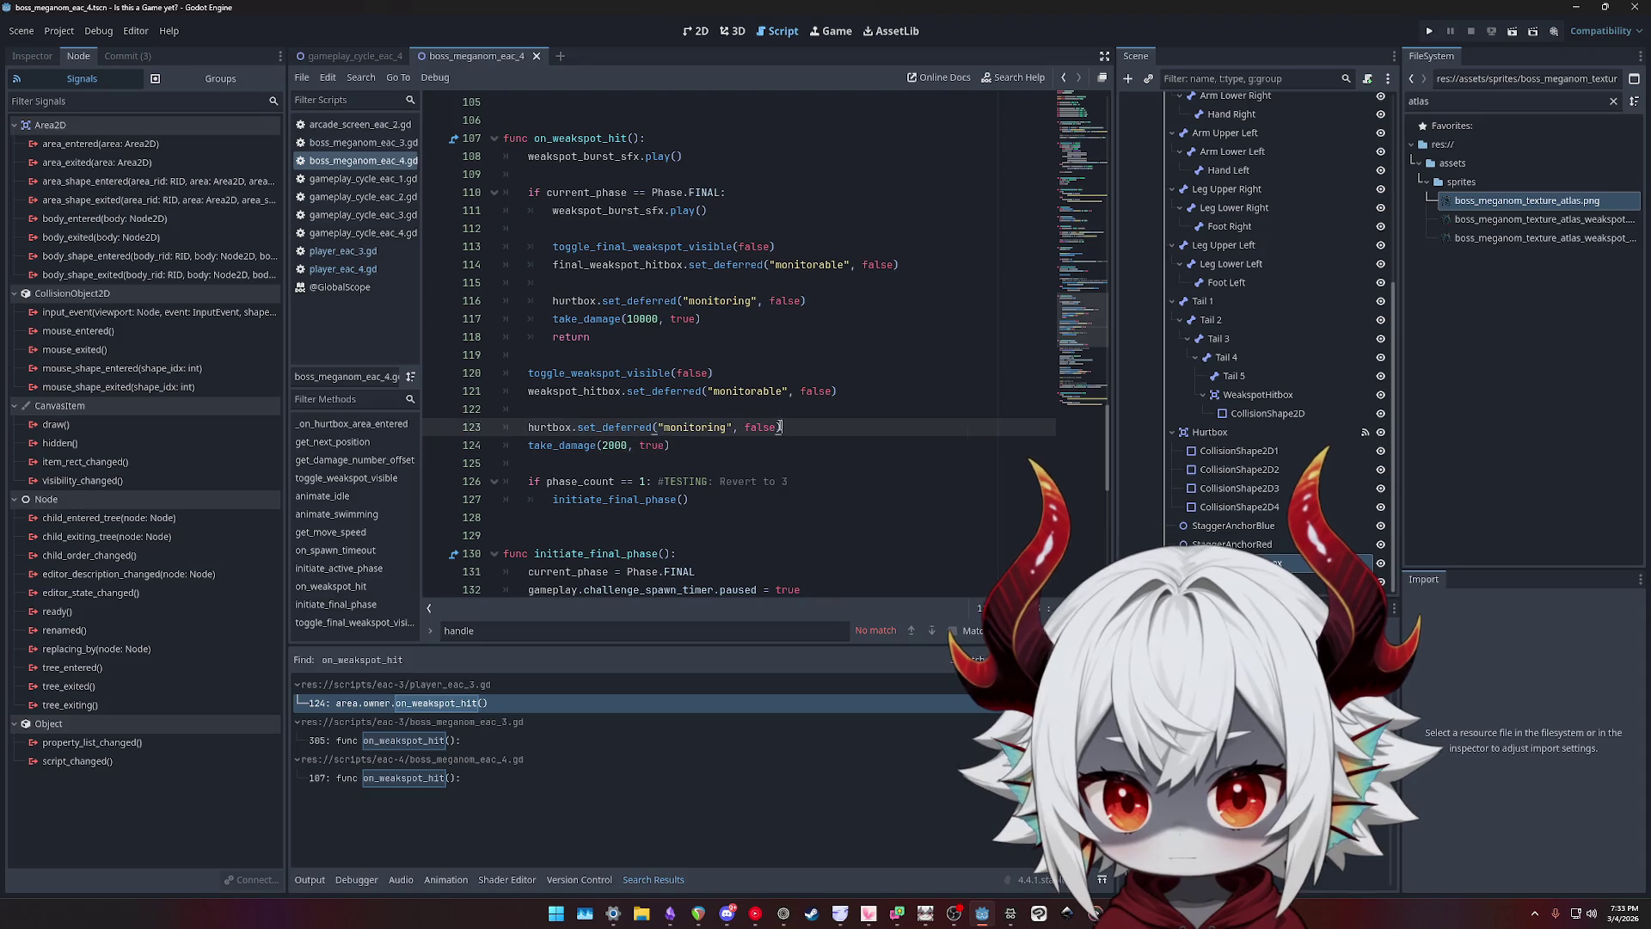
pyautogui.doubleClick(786, 301)
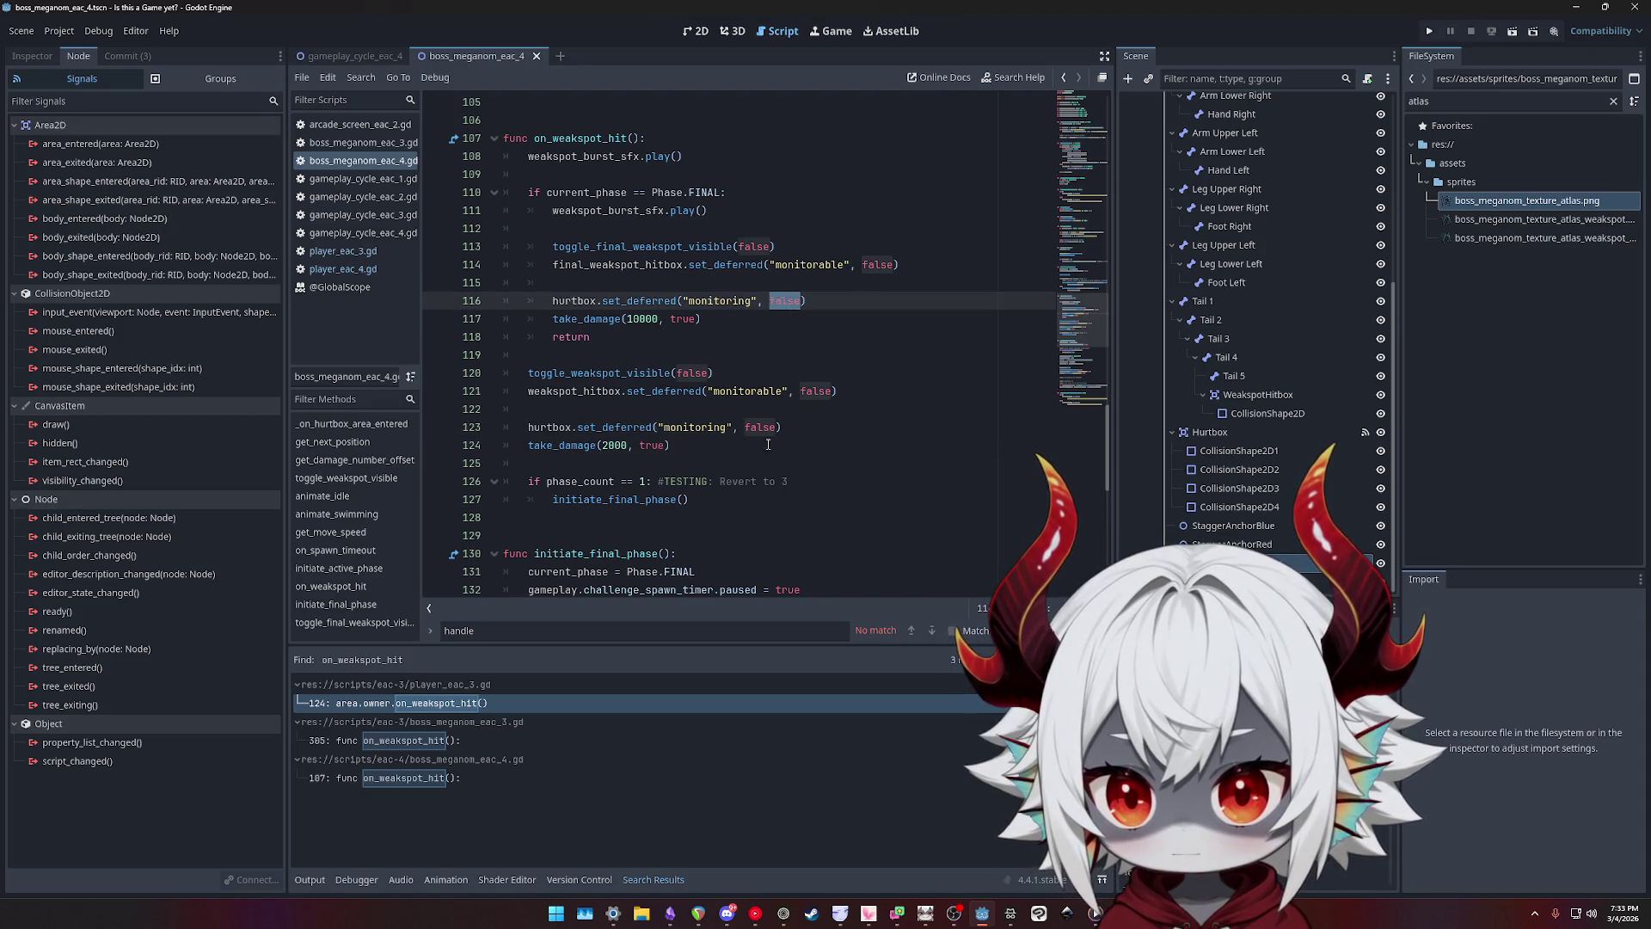
pyautogui.click(644, 356)
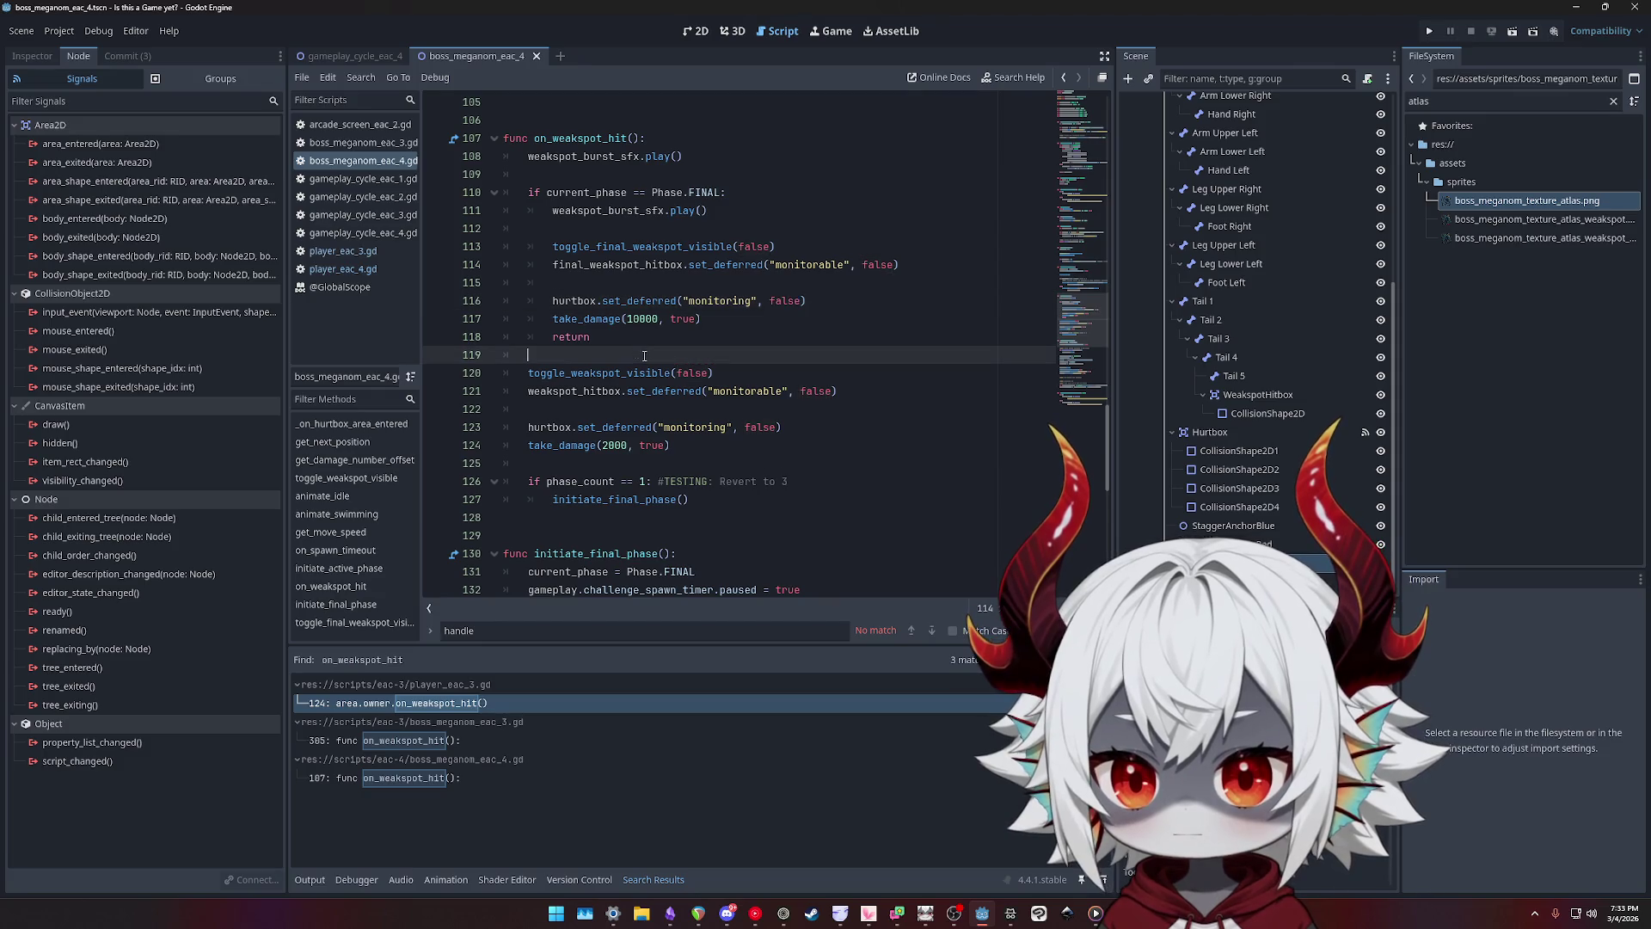
pyautogui.scroll(-1, 775, 385)
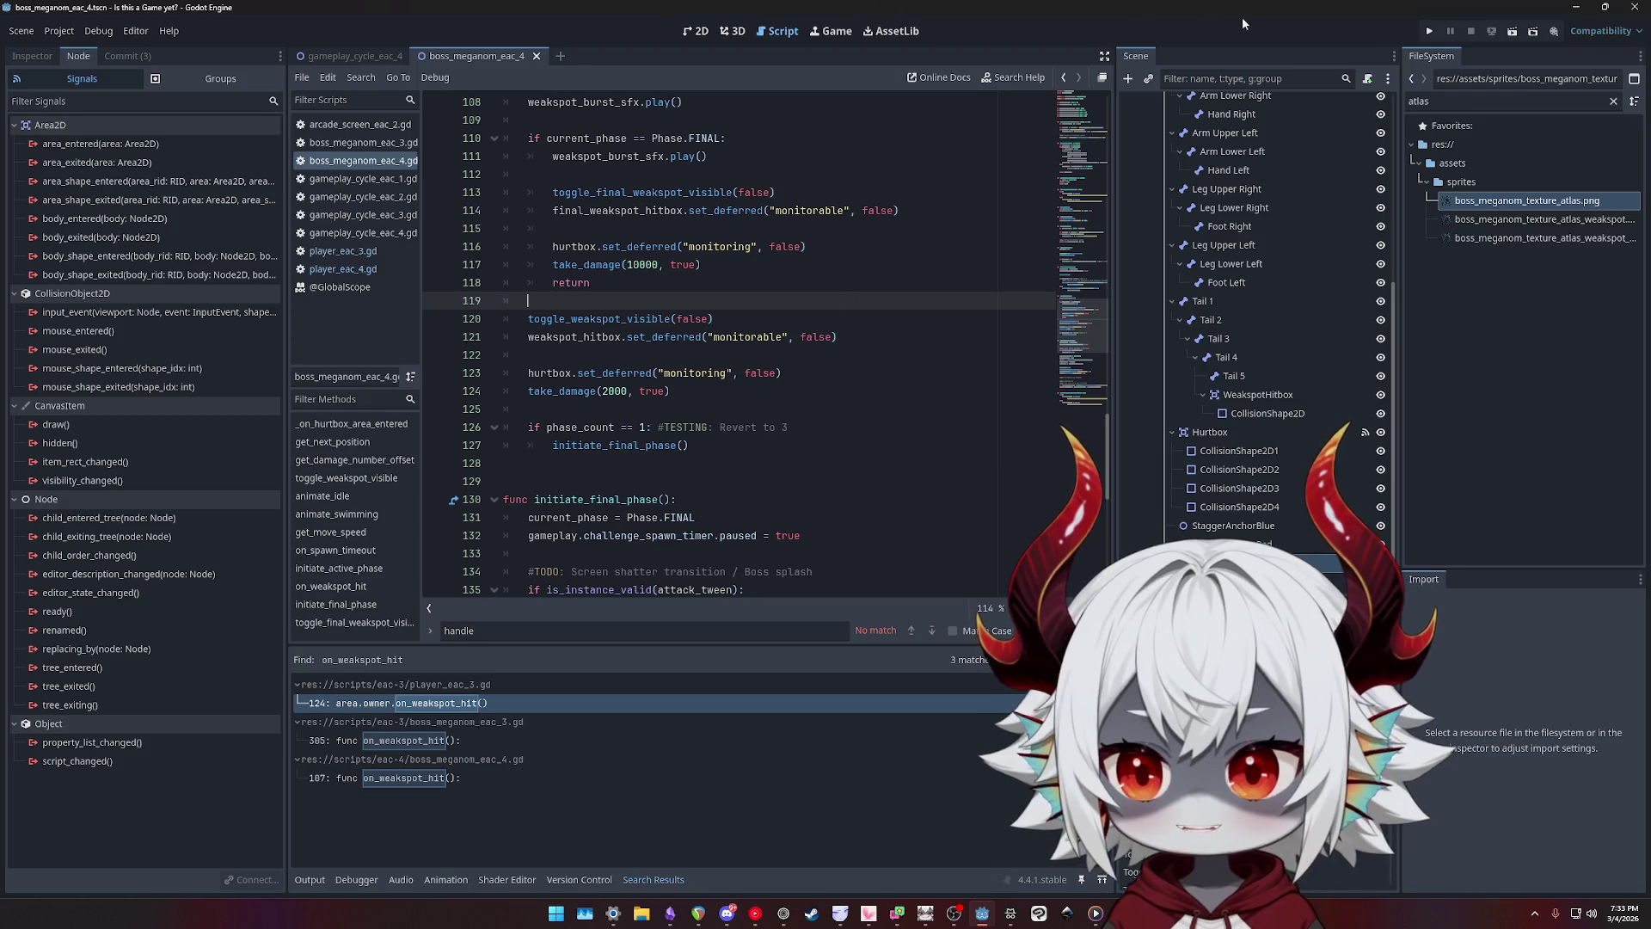
pyautogui.click(1430, 31)
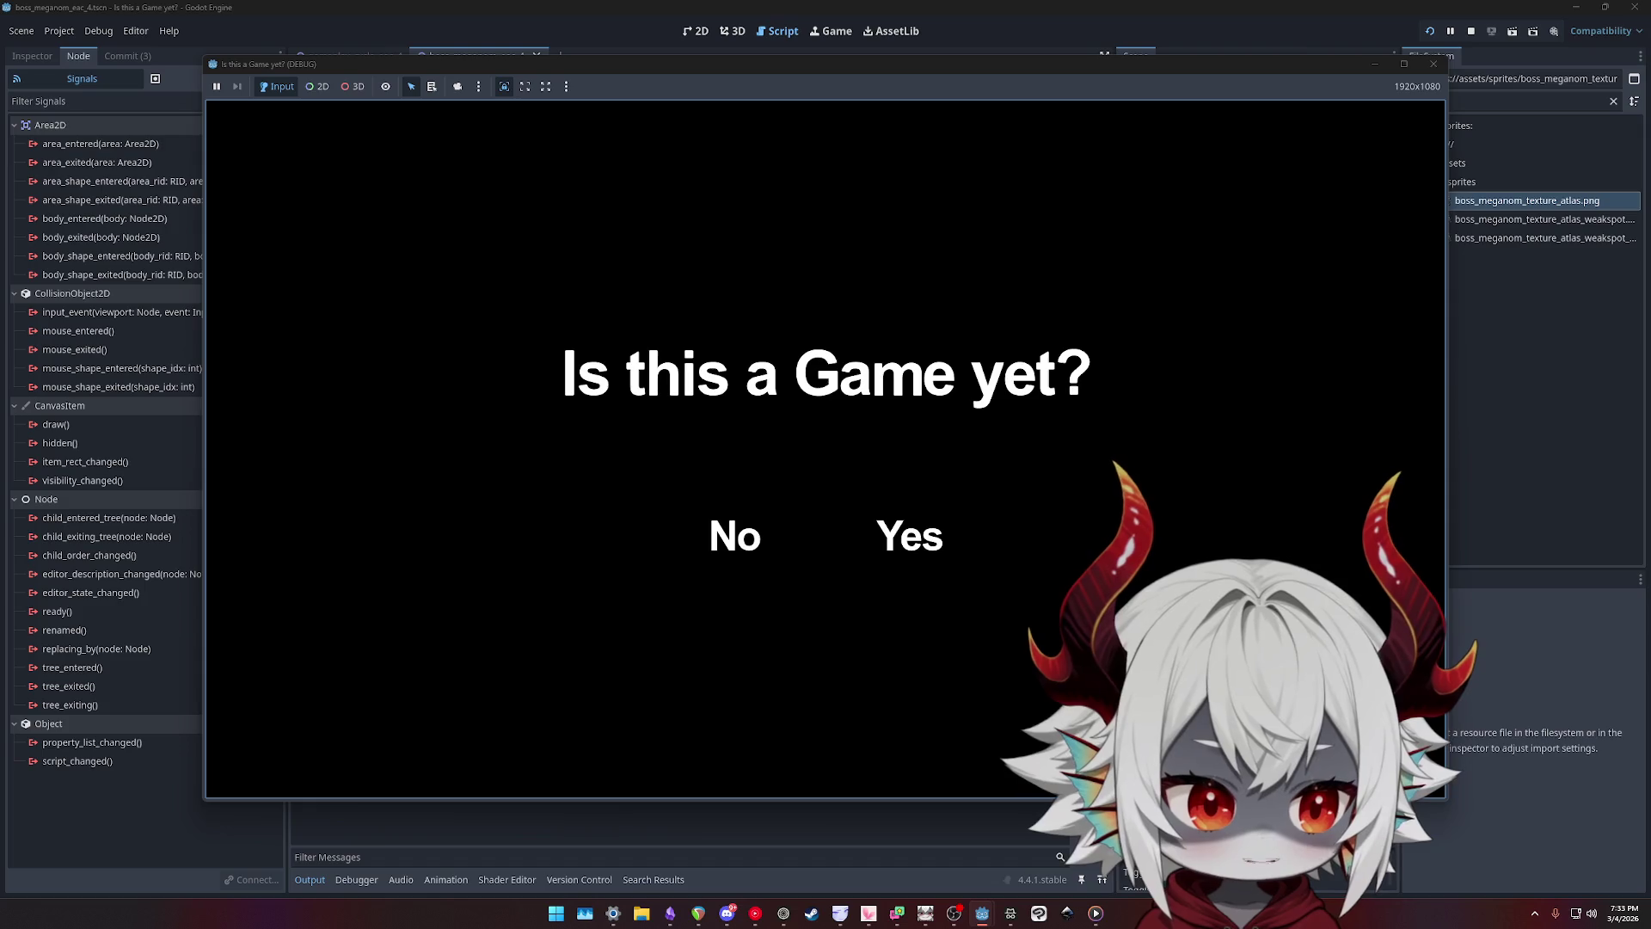
# - Answer No to the game's opening question, dismiss the welcome message and start playing
pyautogui.click(675, 534)
pyautogui.click(781, 539)
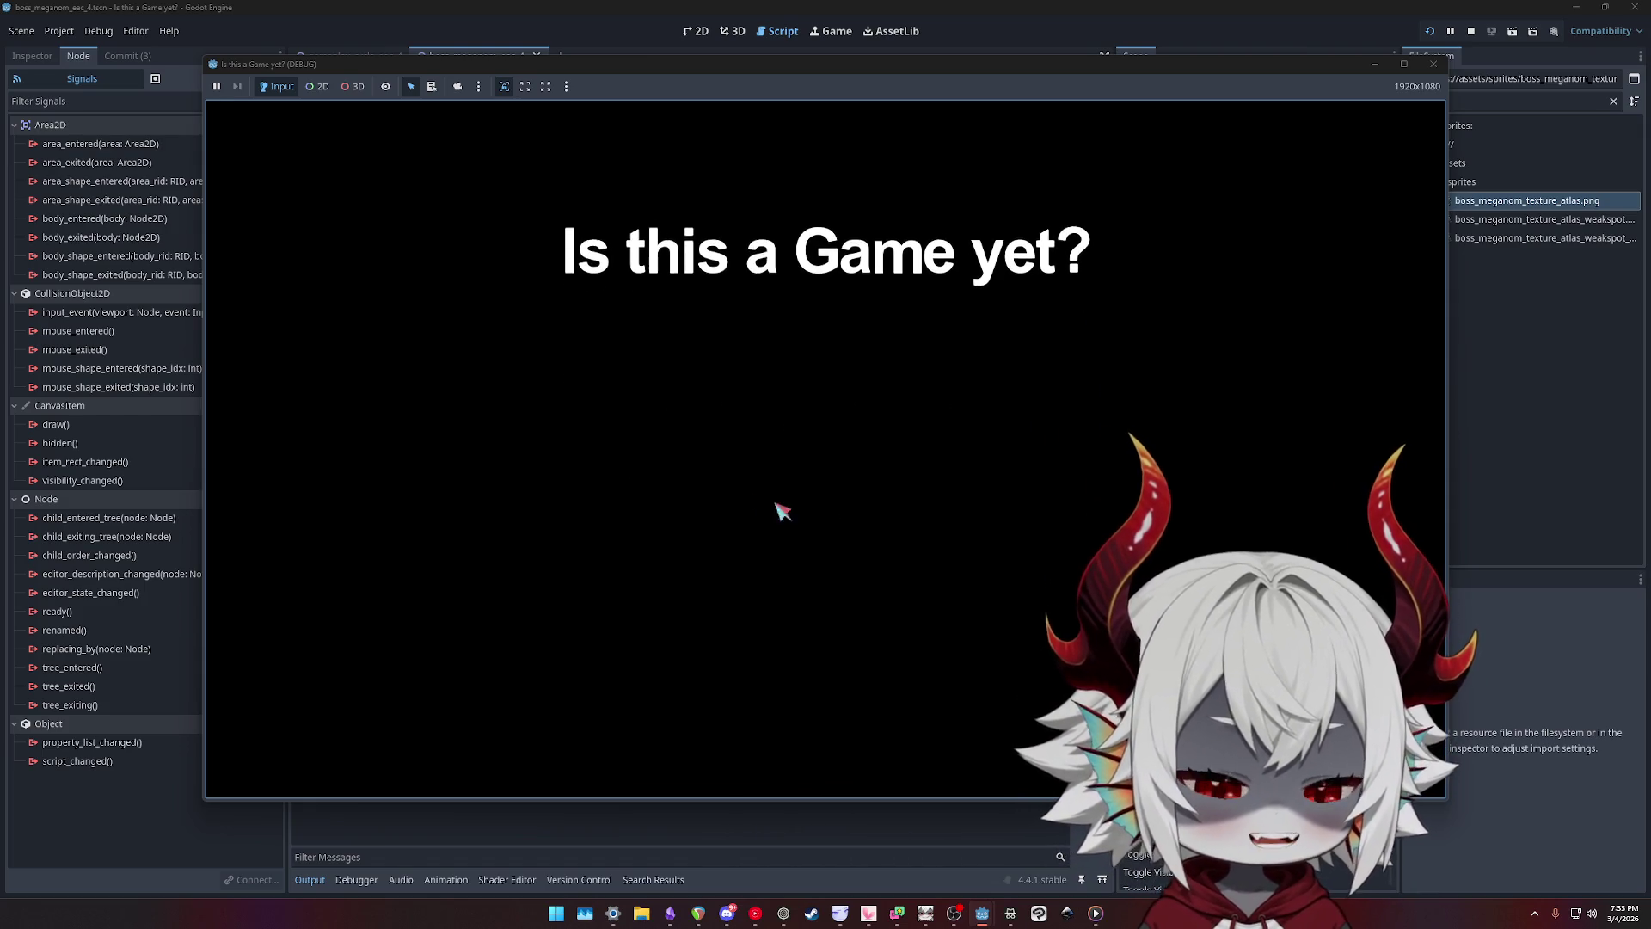
pyautogui.click(847, 649)
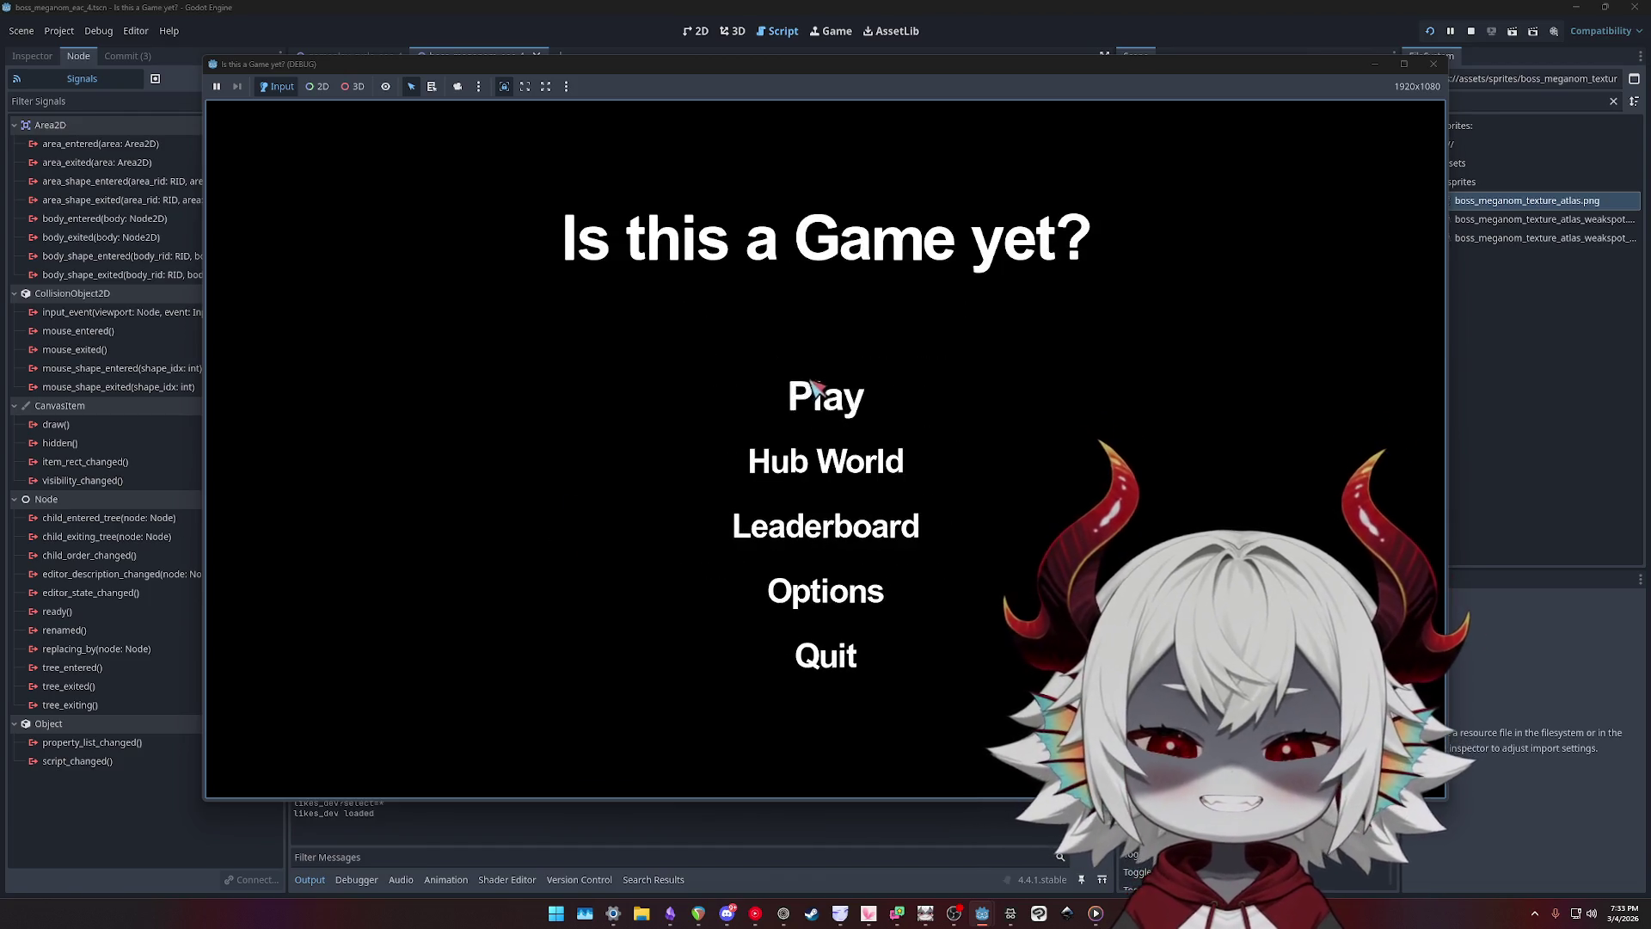
pyautogui.click(815, 389)
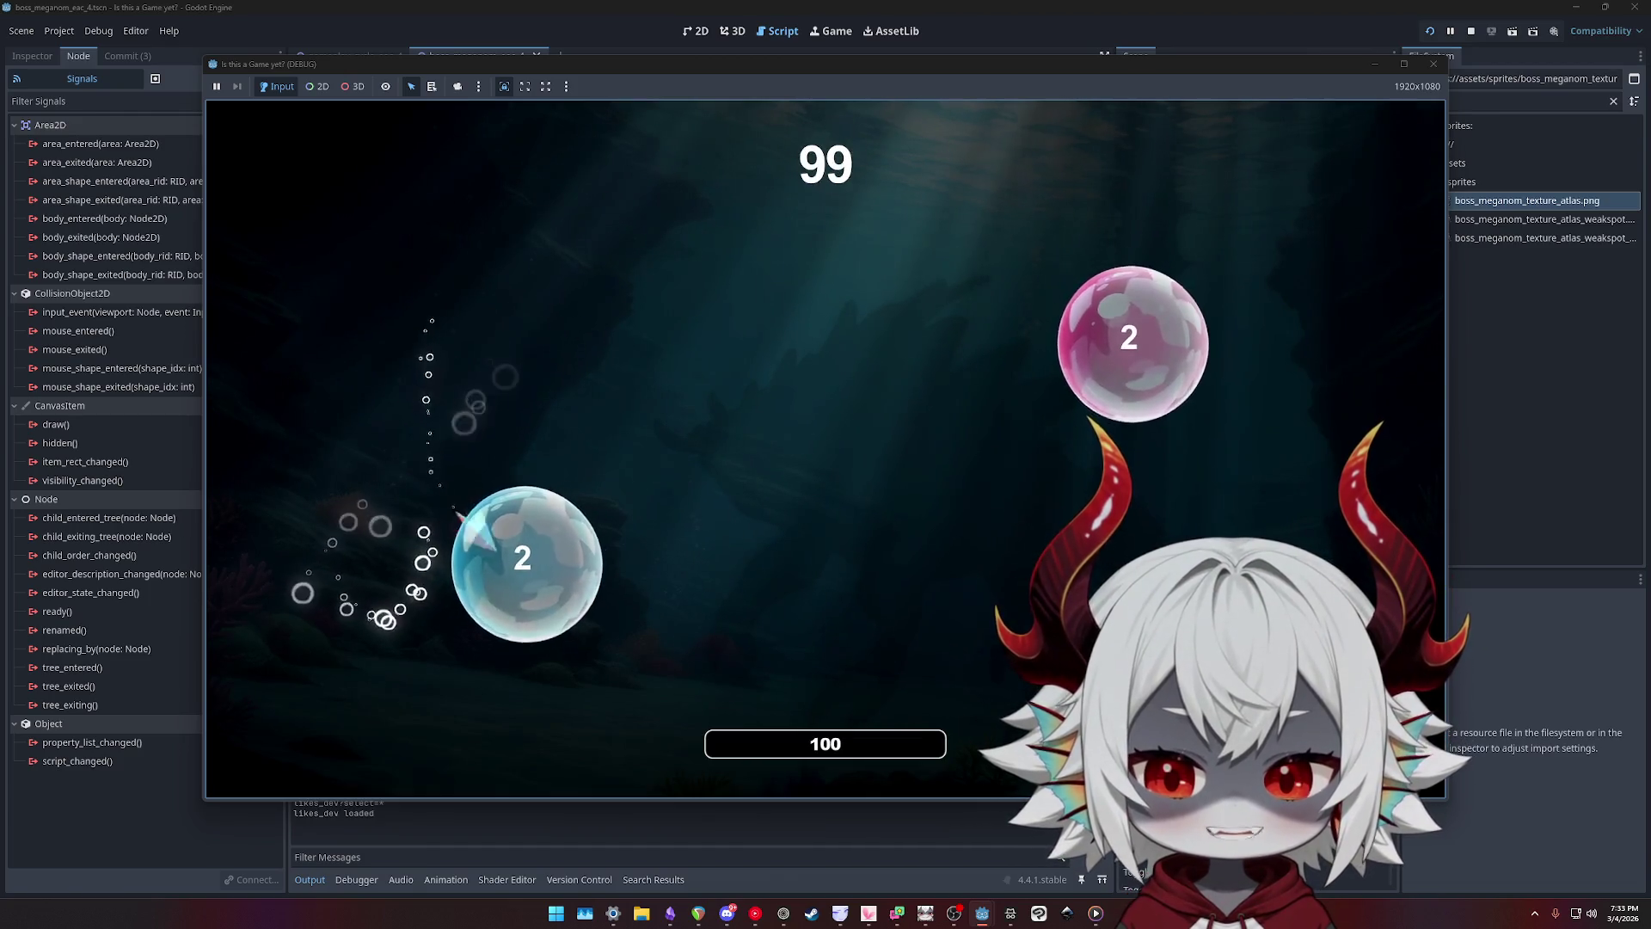
# - Pop bubbles to raise the score and combo while the boss swims by
pyautogui.click(471, 529)
pyautogui.click(438, 421)
pyautogui.click(426, 576)
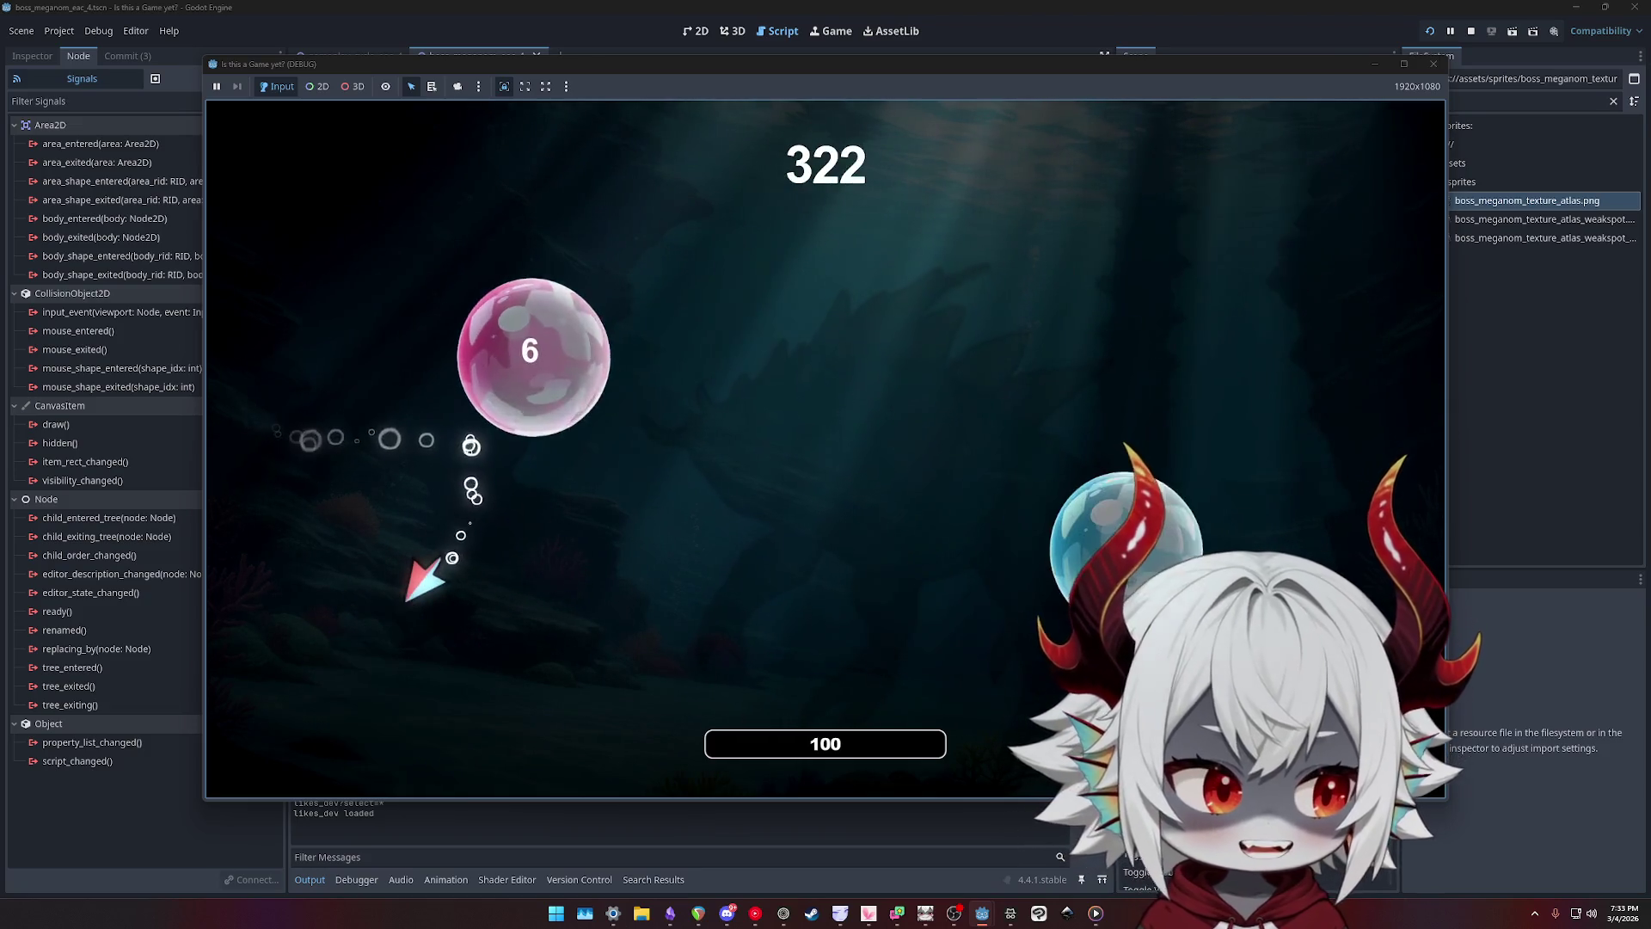
pyautogui.click(527, 653)
pyautogui.click(380, 520)
pyautogui.click(497, 378)
pyautogui.click(424, 719)
pyautogui.click(424, 626)
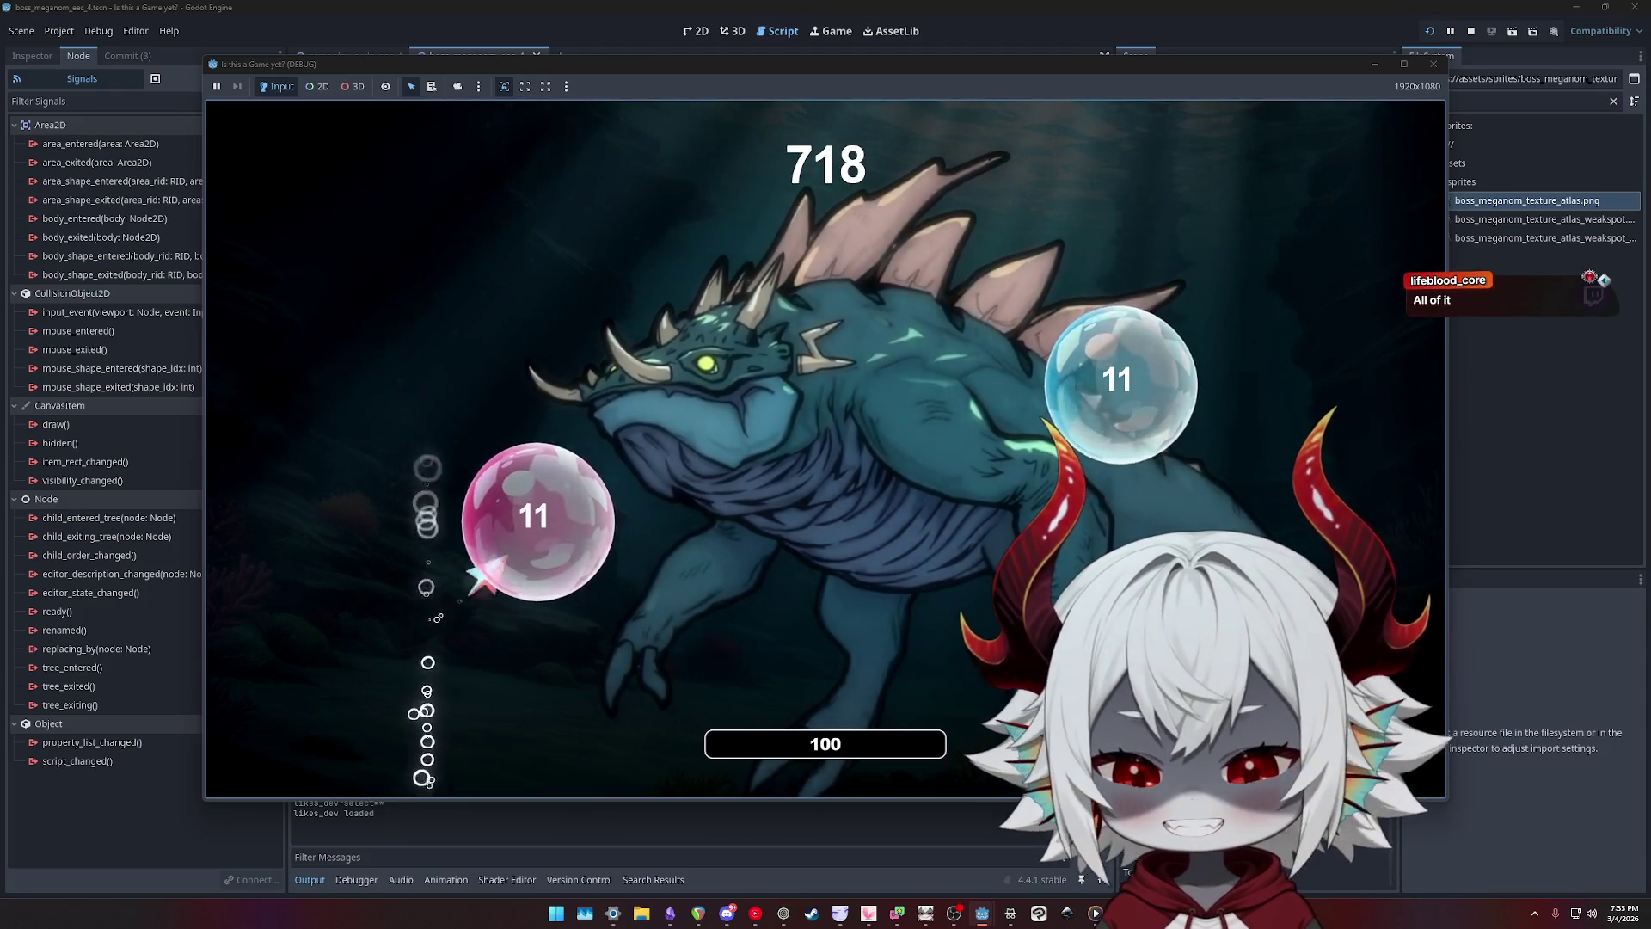
pyautogui.click(537, 521)
pyautogui.click(467, 350)
pyautogui.click(579, 579)
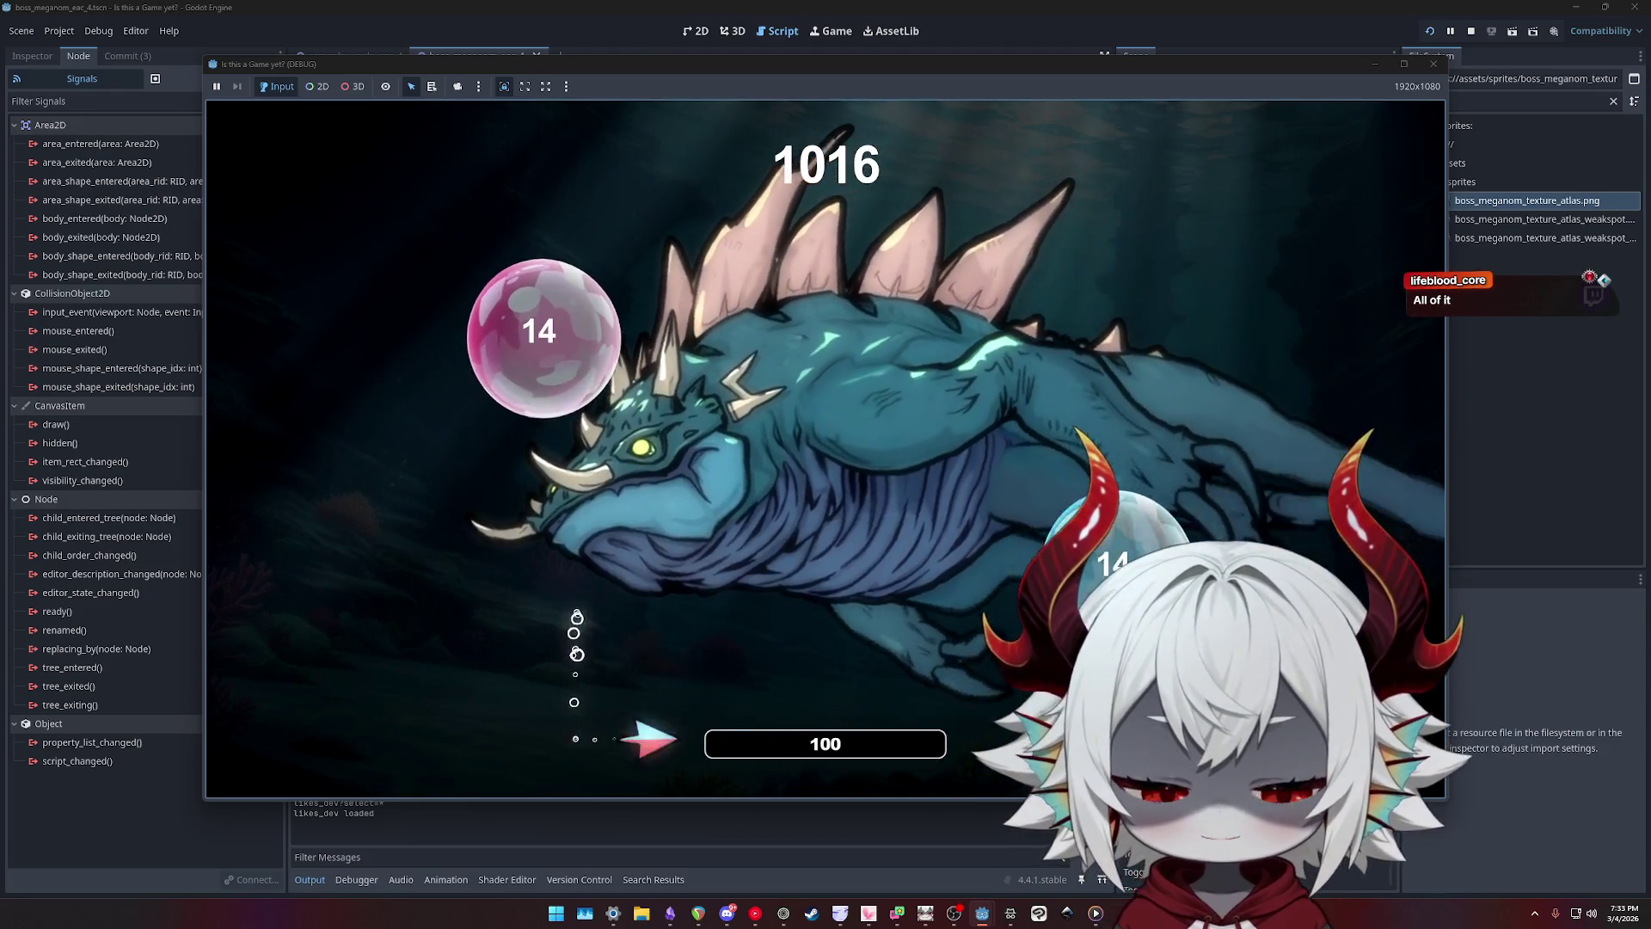
pyautogui.click(542, 331)
pyautogui.click(1235, 398)
pyautogui.click(950, 372)
pyautogui.click(693, 487)
pyautogui.click(669, 635)
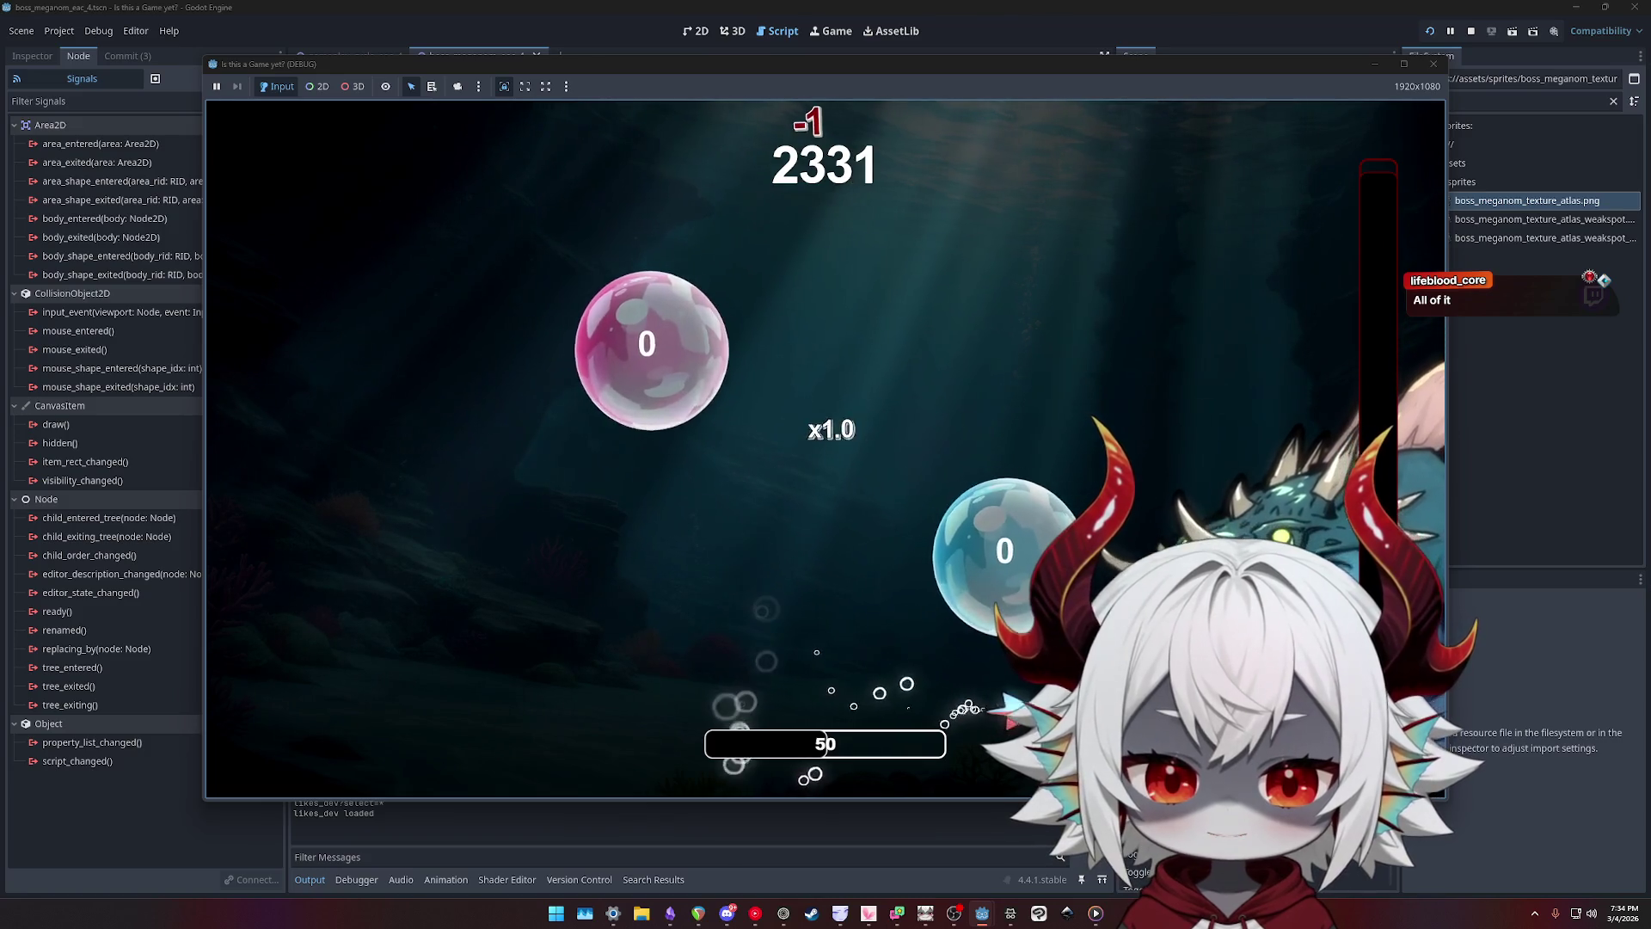
# - Continue after the Game Over by paying the score penalty, then stop the game with F8
pyautogui.click(898, 550)
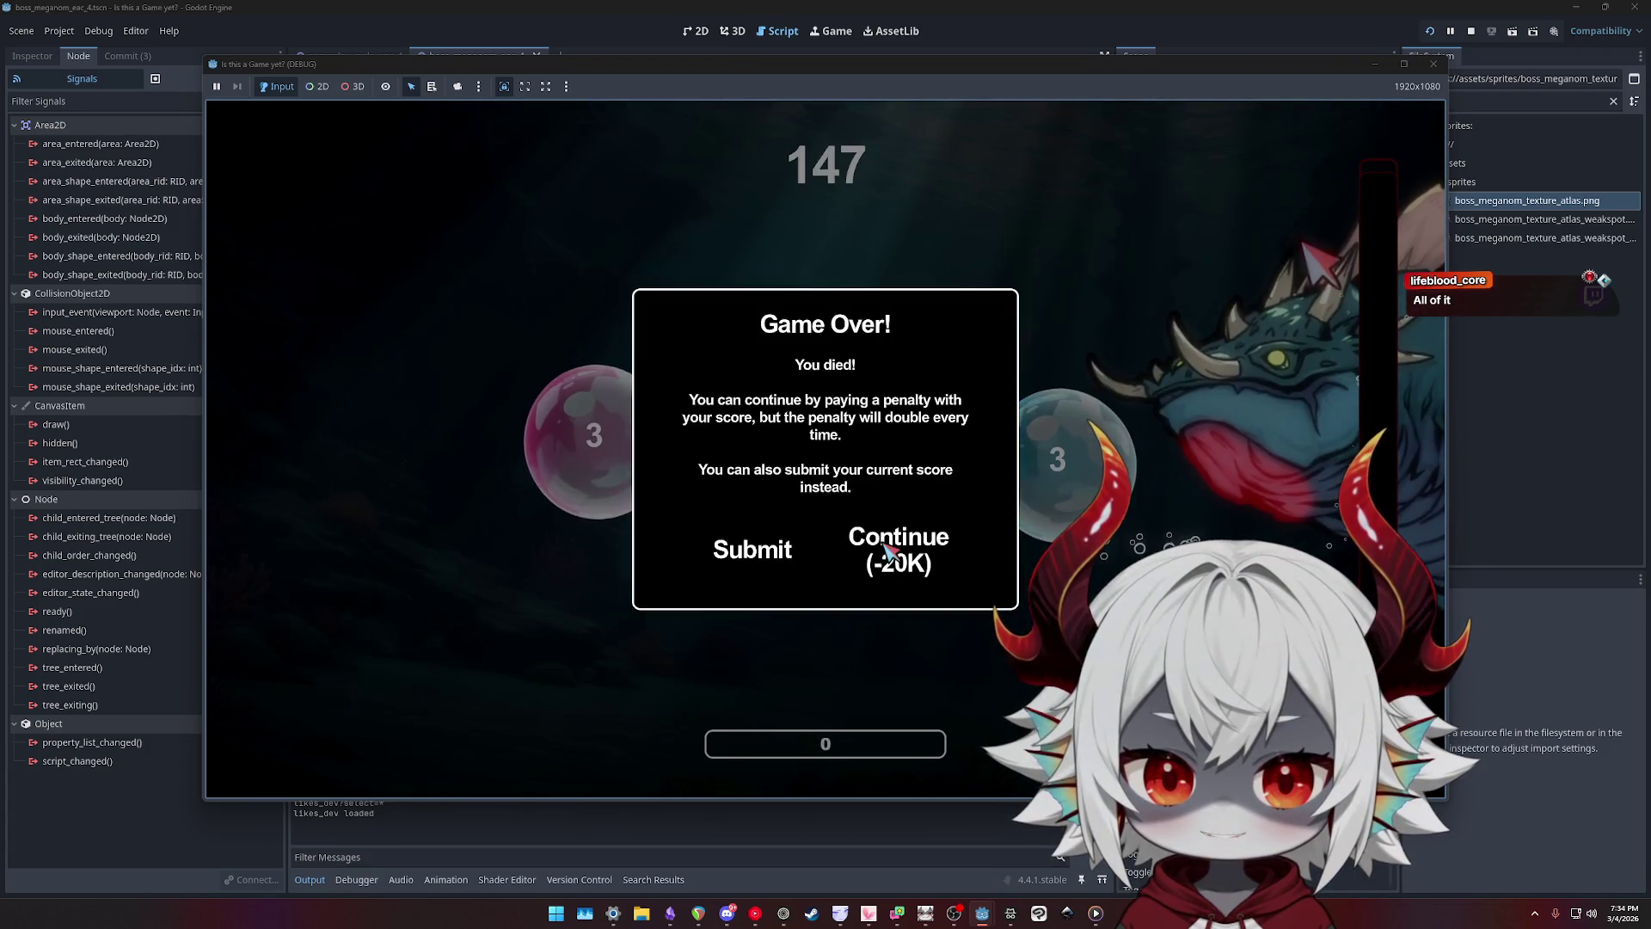
pyautogui.click(897, 551)
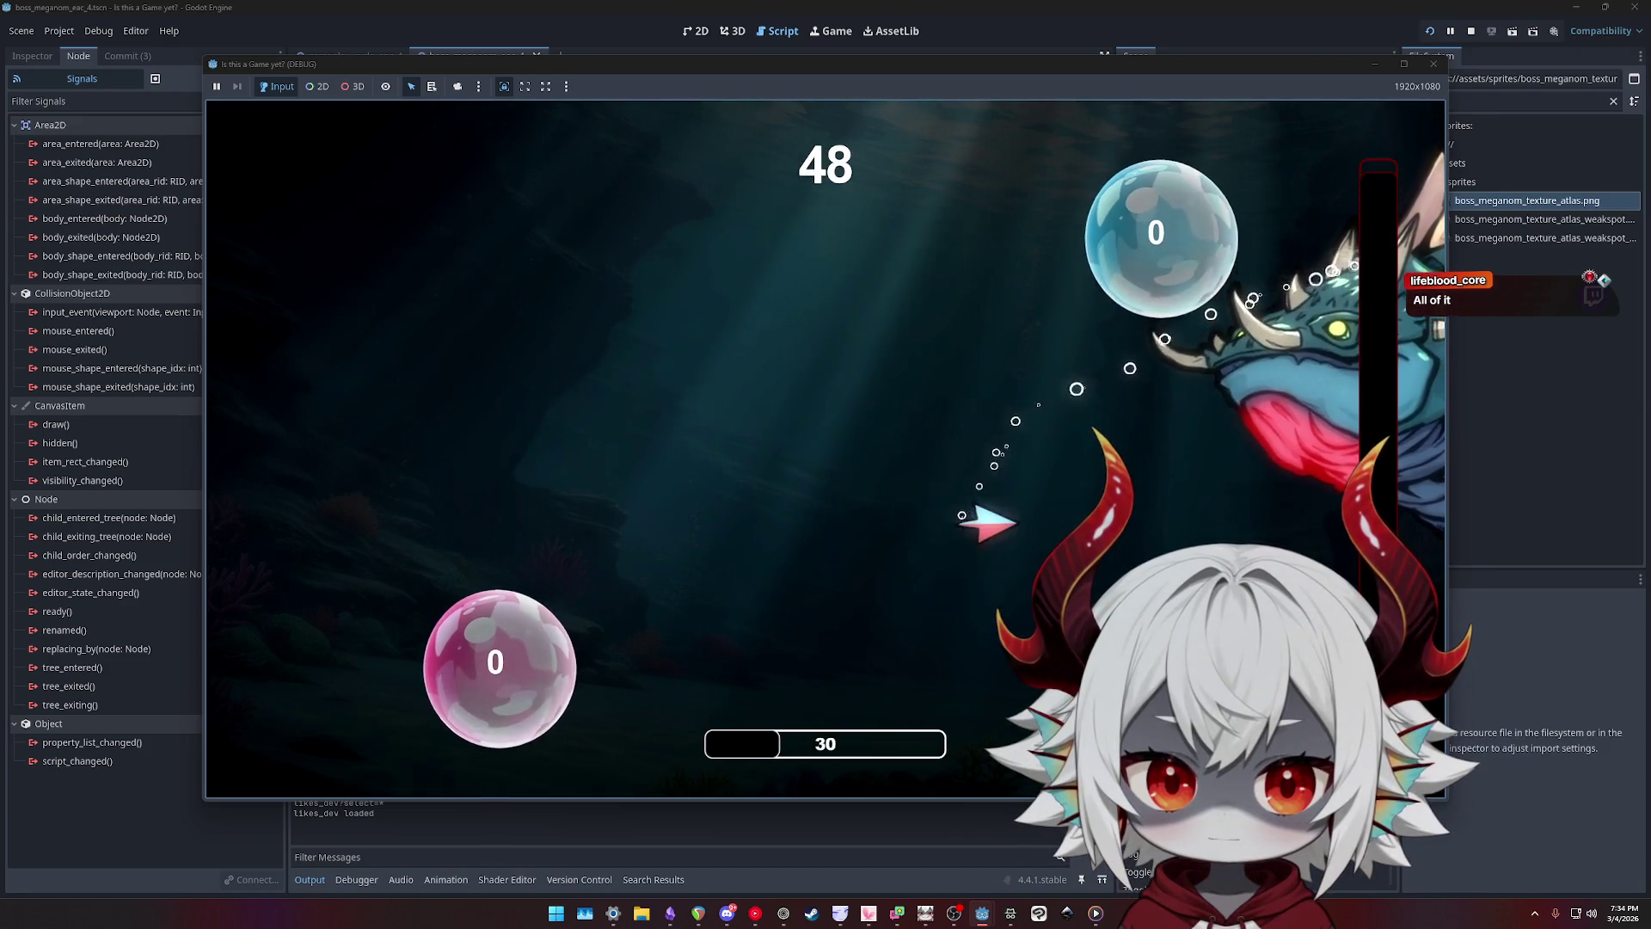
pyautogui.click(933, 550)
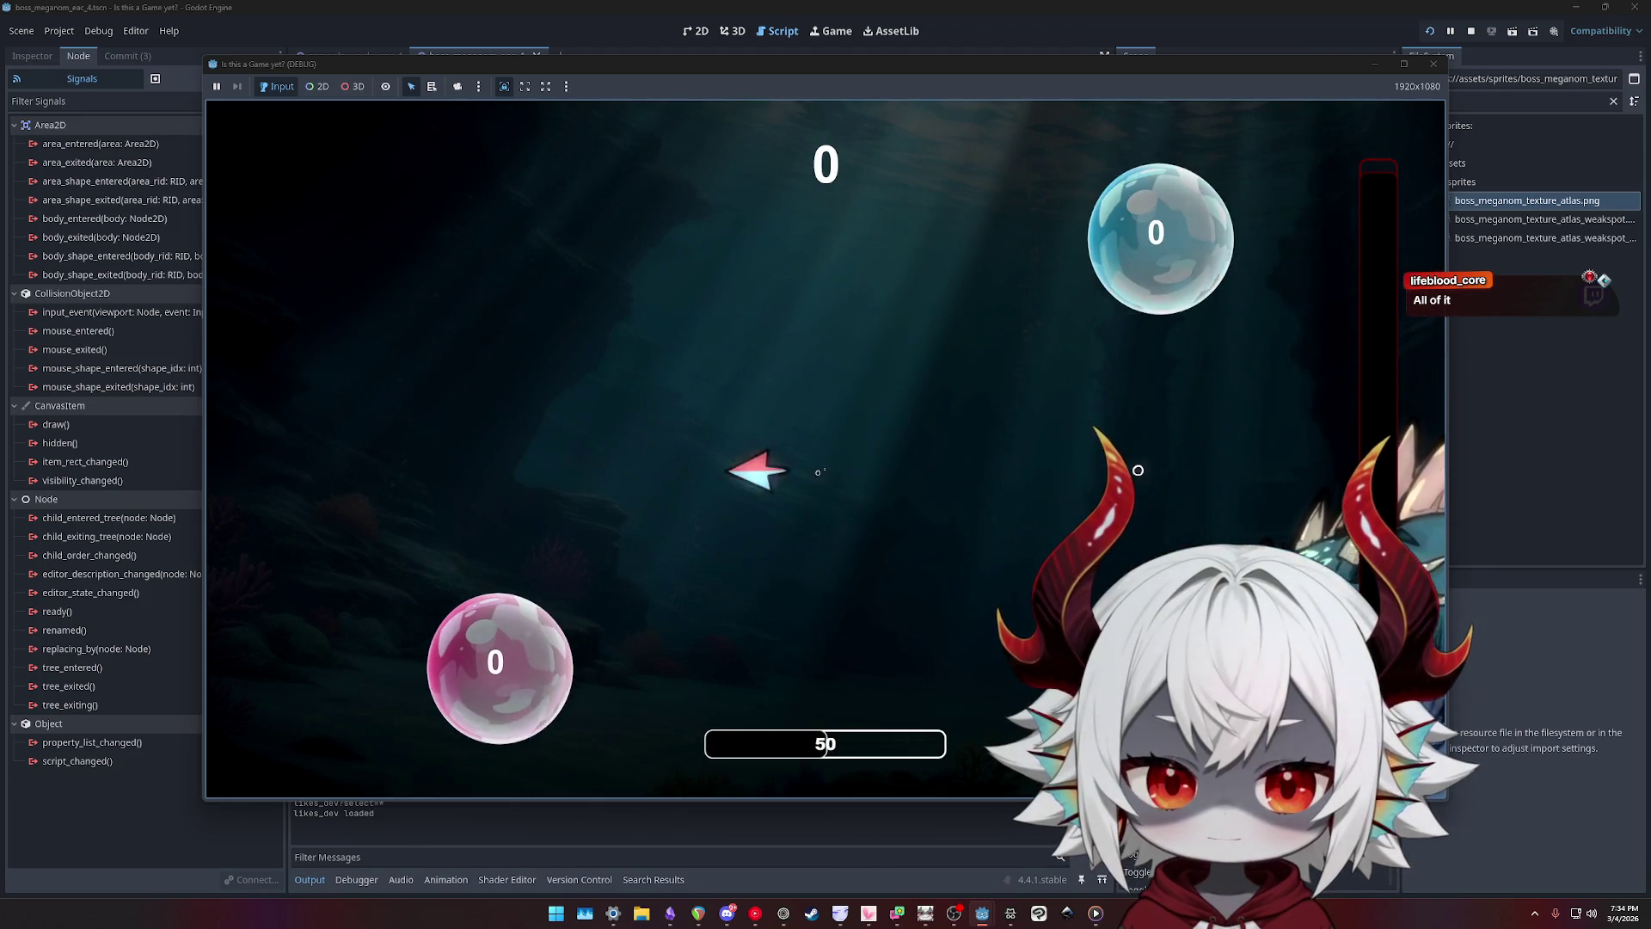
pyautogui.press('F8')
# - Save the script and delete the duplicate burst sound line
pyautogui.scroll(1, 781, 258)
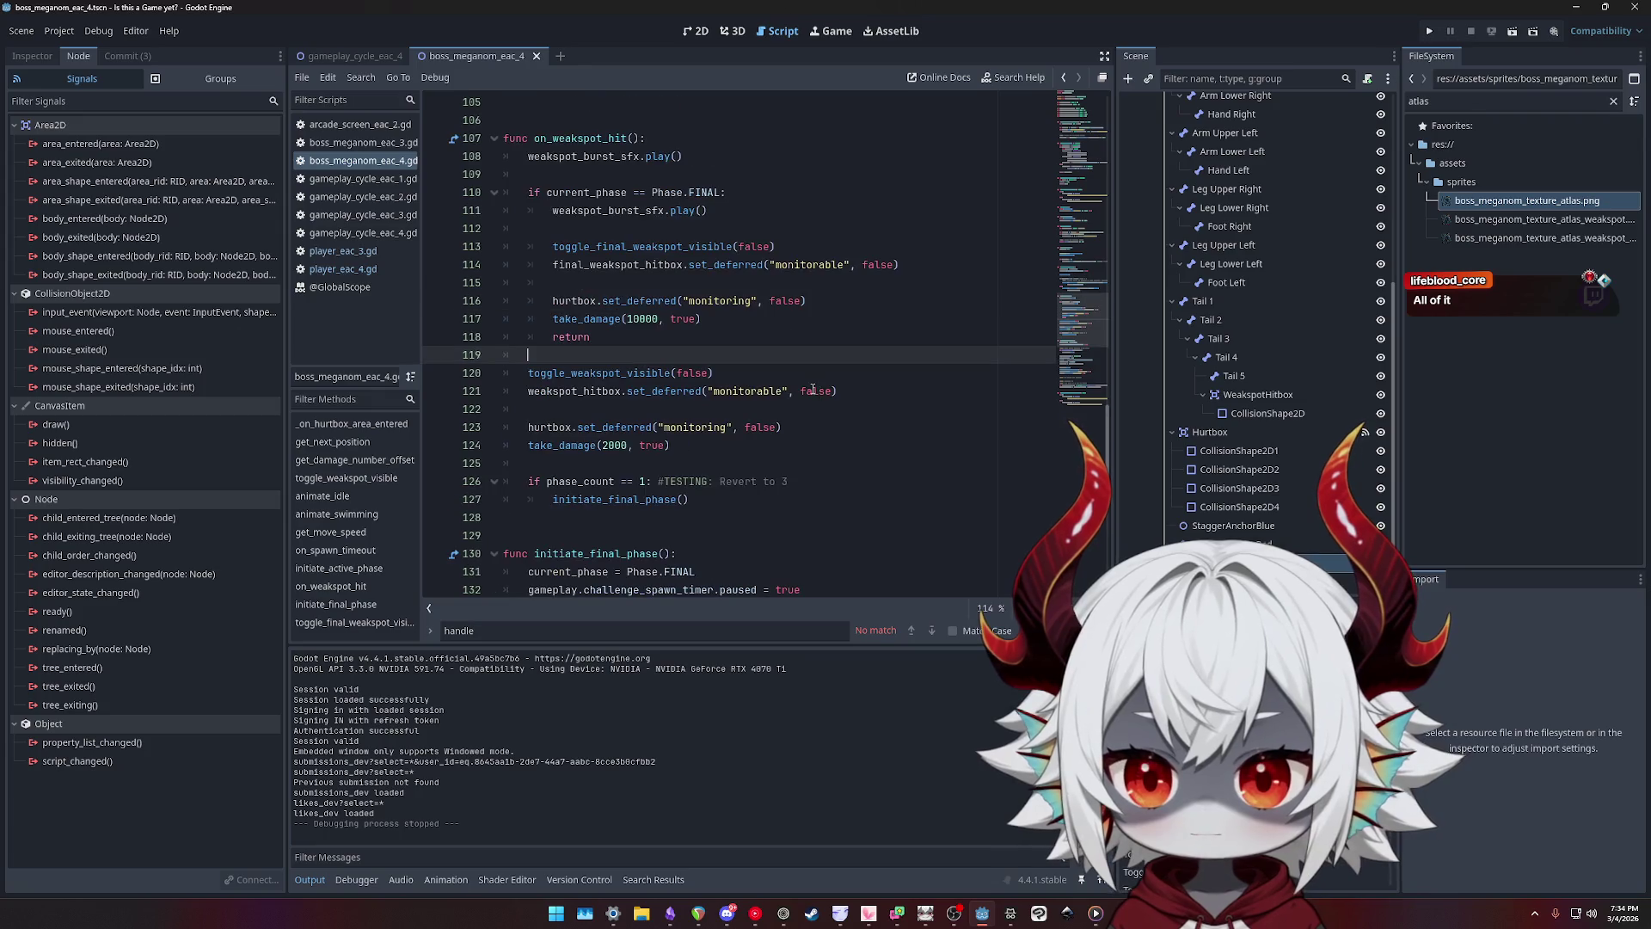
pyautogui.click(781, 212)
pyautogui.hotkey('ctrl', 's')
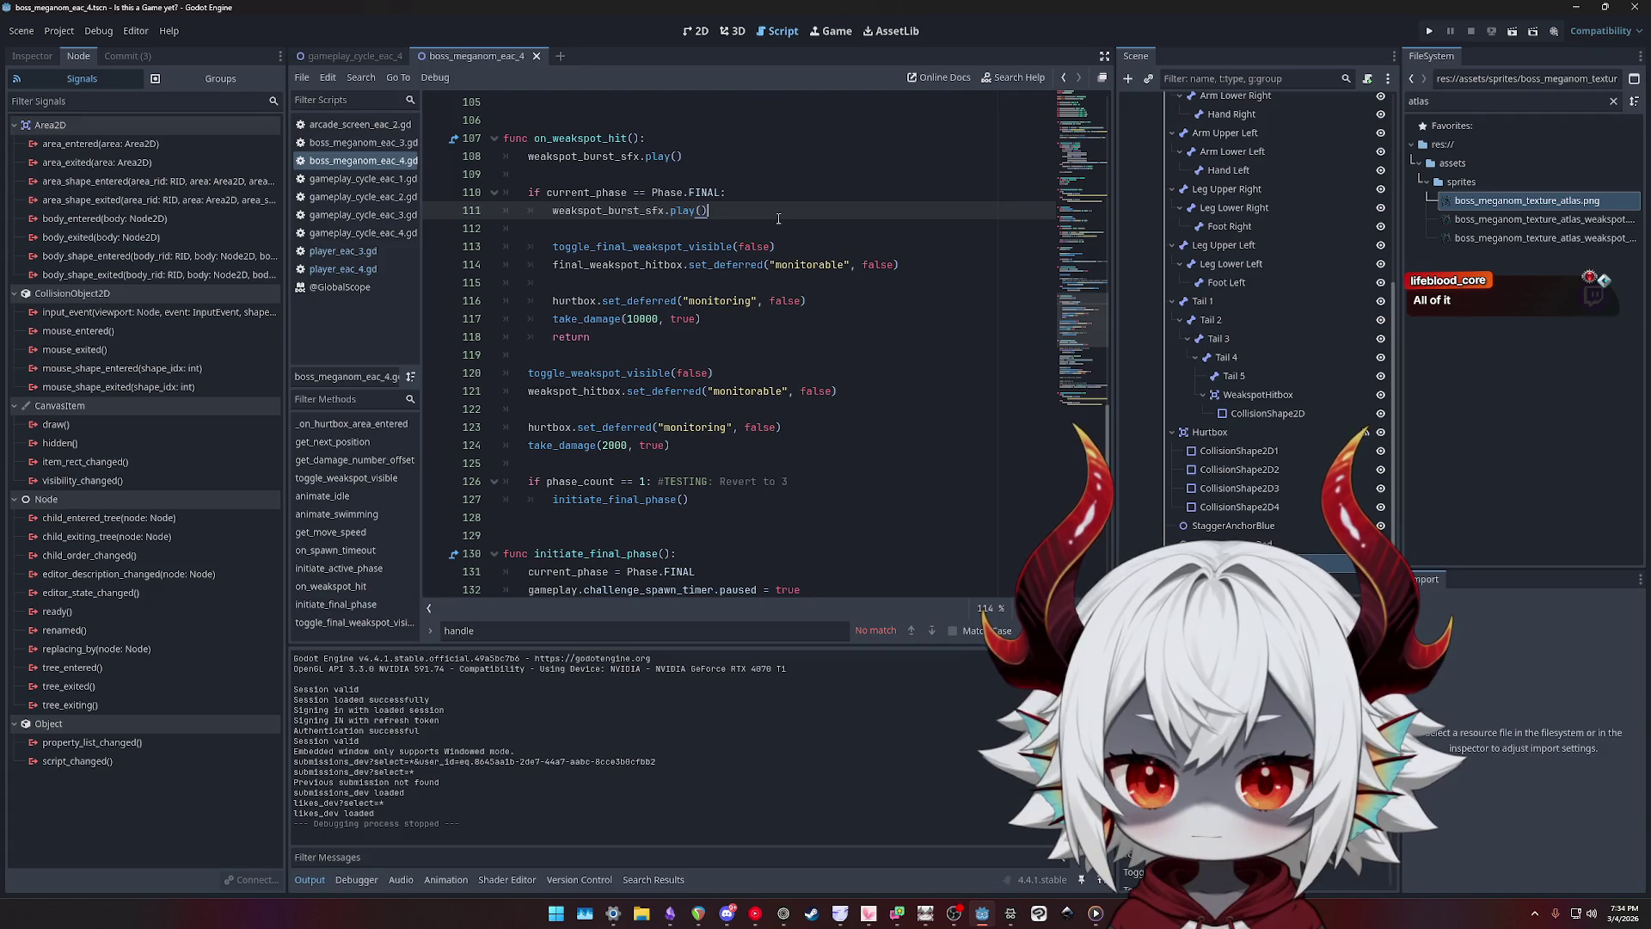
pyautogui.click(617, 339)
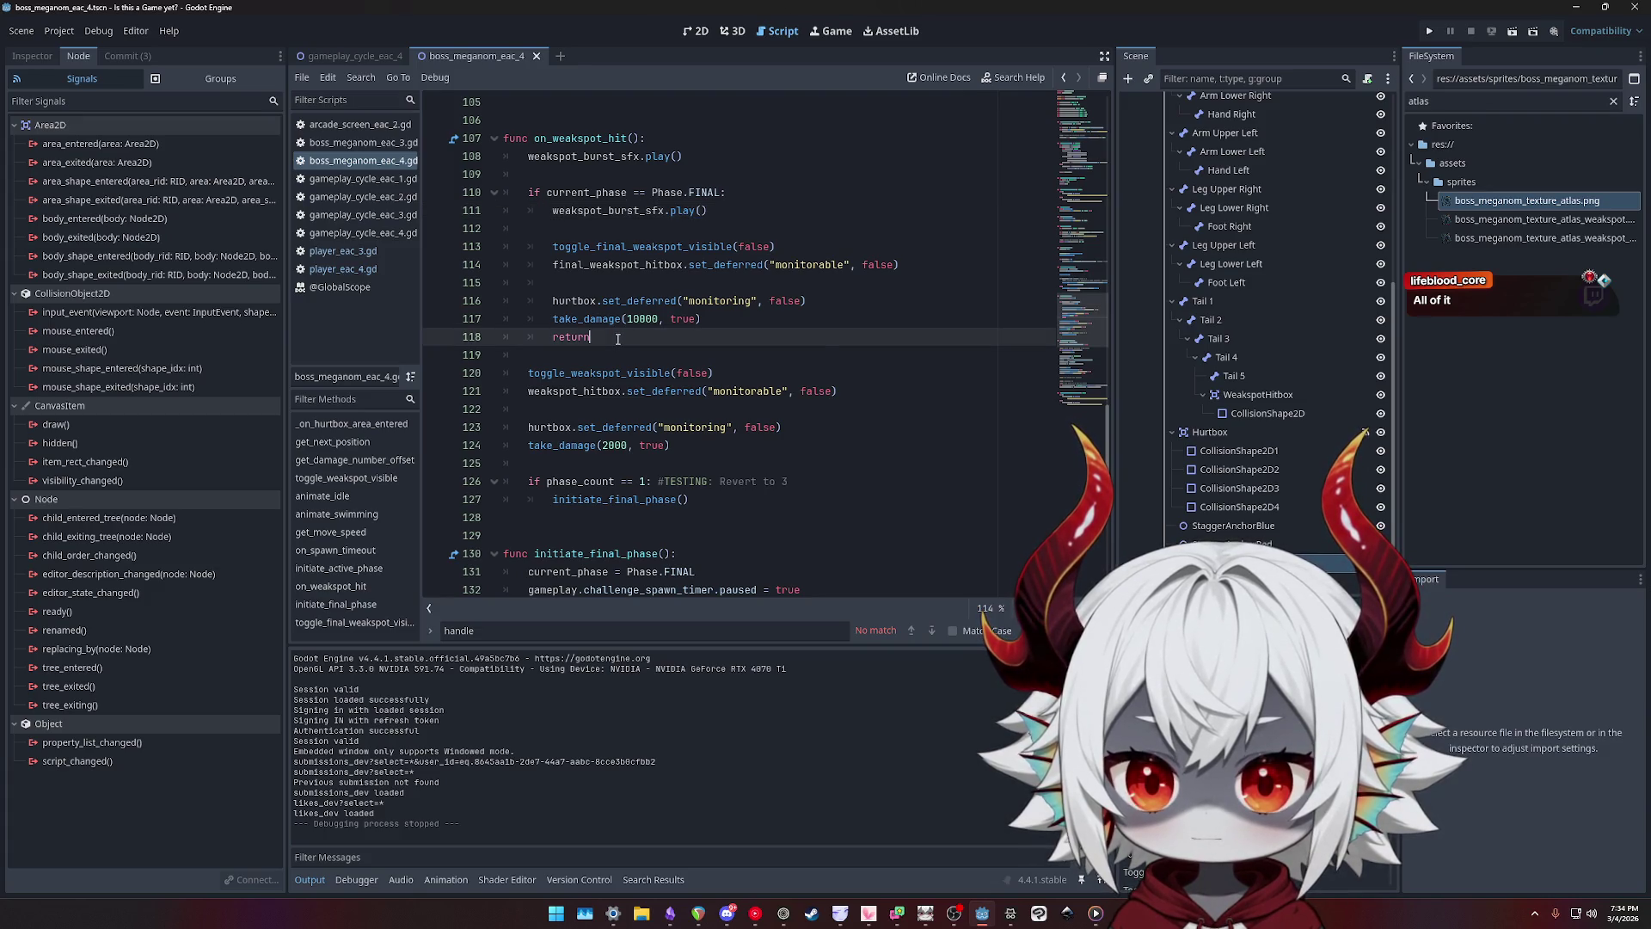
pyautogui.click(744, 204)
pyautogui.hotkey('ctrl', 'shift', 'k')
pyautogui.hotkey('ctrl', 'shift', 'k')
# - Look over initiate_final_phase and where challenge_spawn_timer is used
pyautogui.click(761, 267)
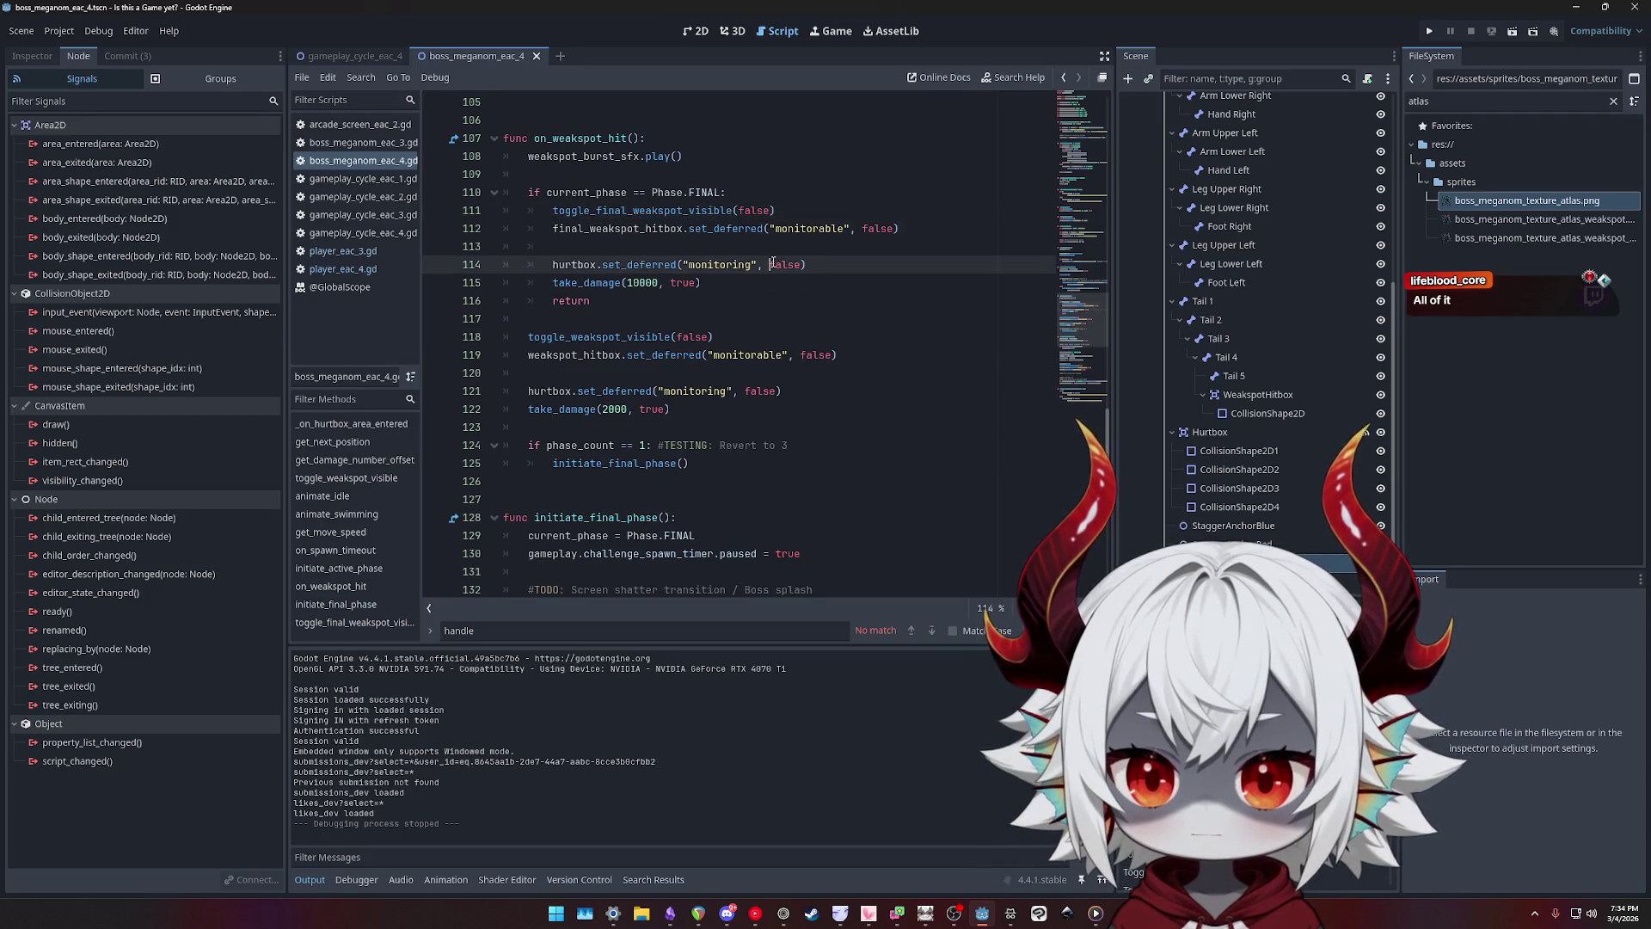
pyautogui.scroll(-4, 698, 311)
pyautogui.scroll(3, 698, 311)
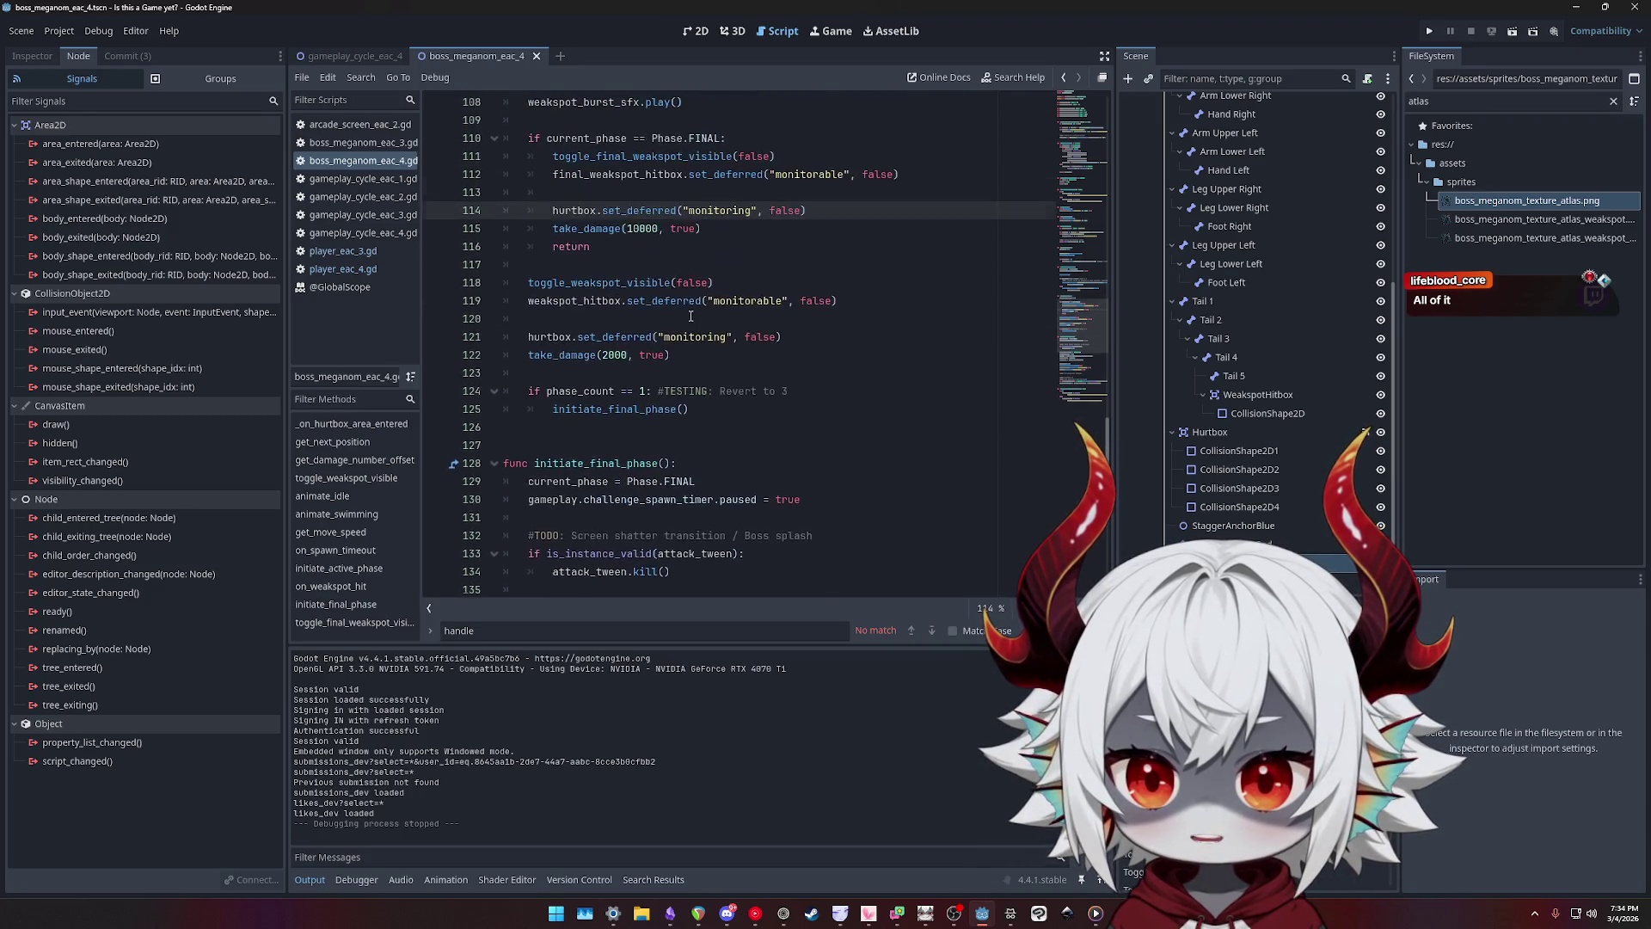
pyautogui.scroll(-2, 672, 317)
pyautogui.click(581, 354)
pyautogui.scroll(-2, 602, 344)
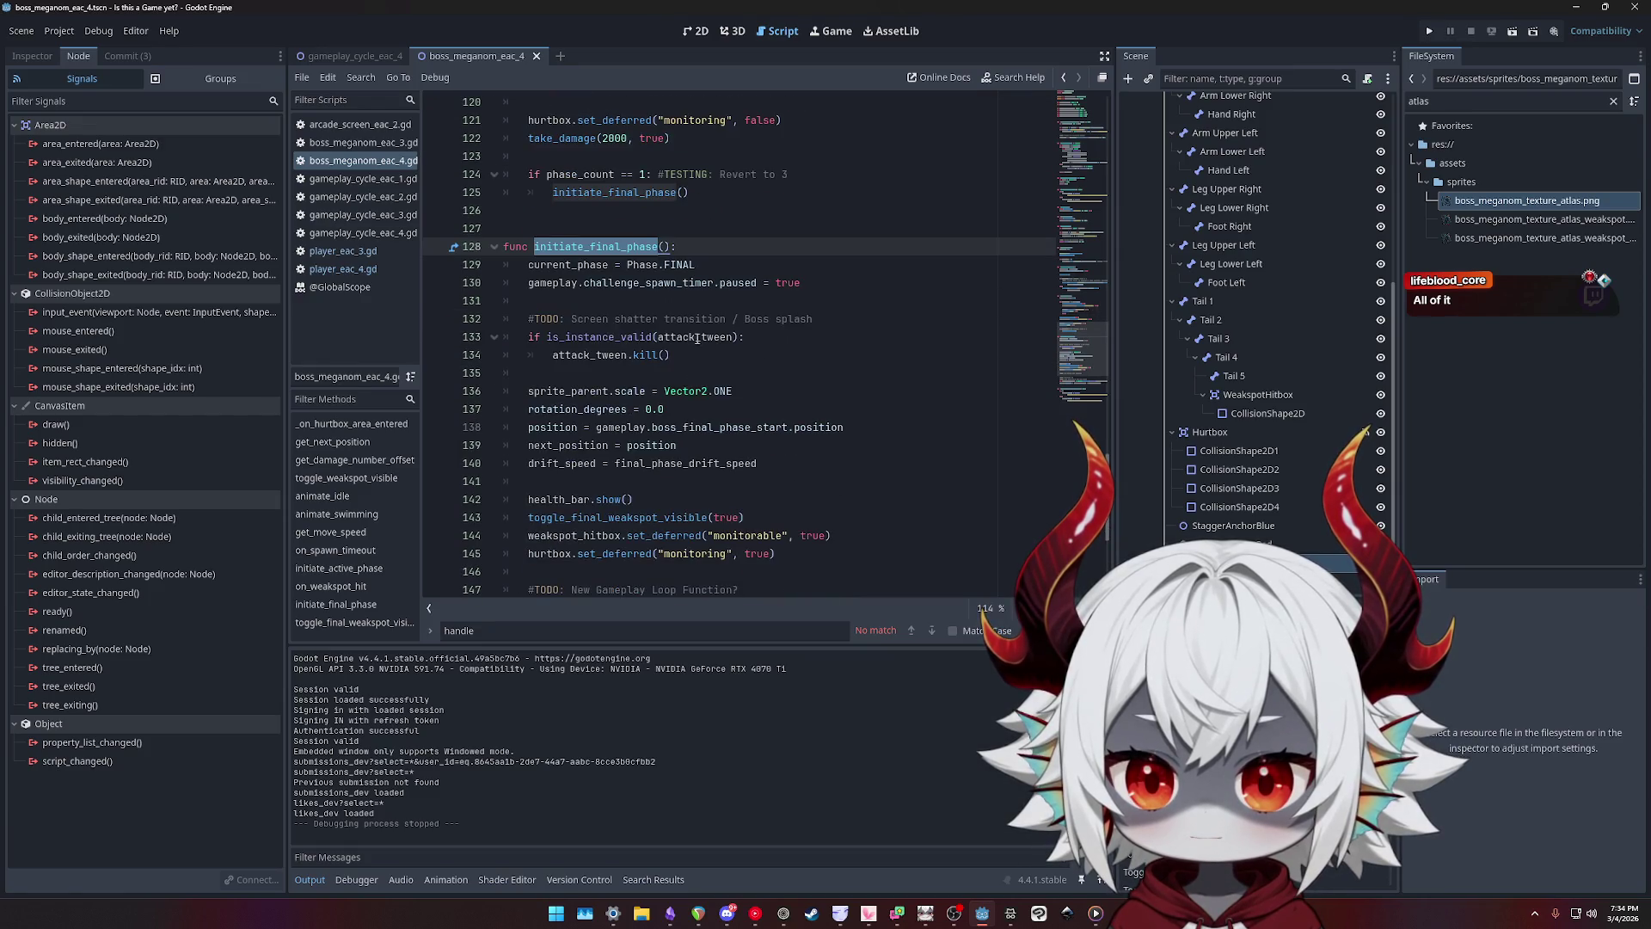
pyautogui.doubleClick(679, 284)
pyautogui.scroll(-1, 695, 308)
pyautogui.scroll(-2, 695, 308)
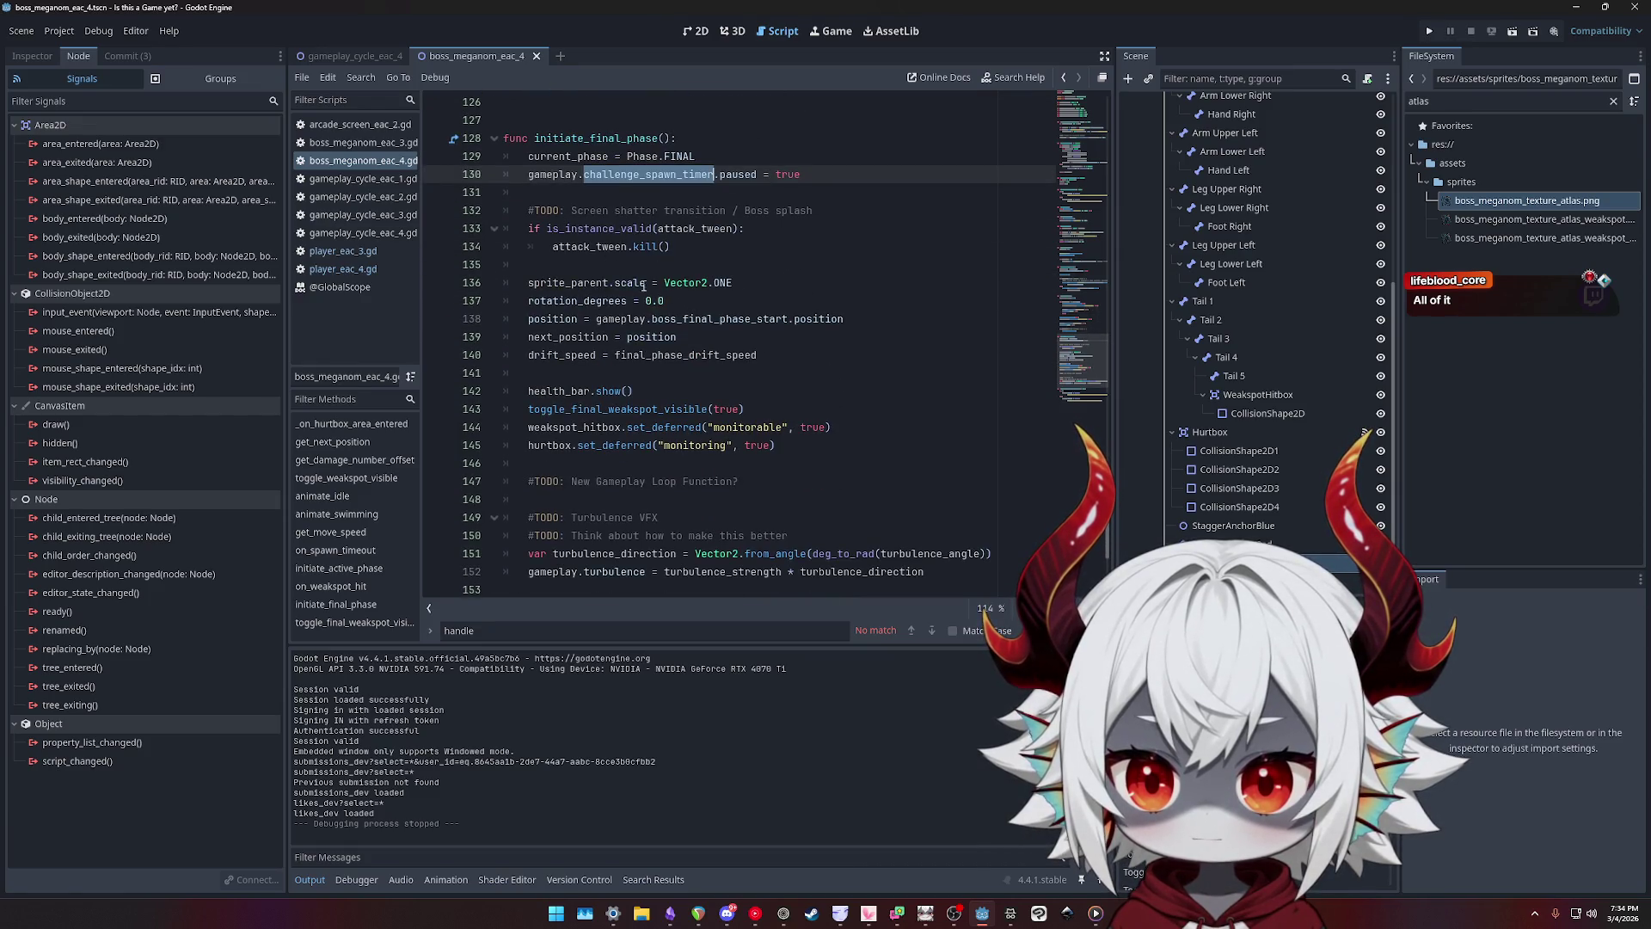
pyautogui.scroll(-1, 612, 345)
# - Highlight the toggle_final_weakspot_visible calls and the true argument on line 144
pyautogui.doubleClick(615, 354)
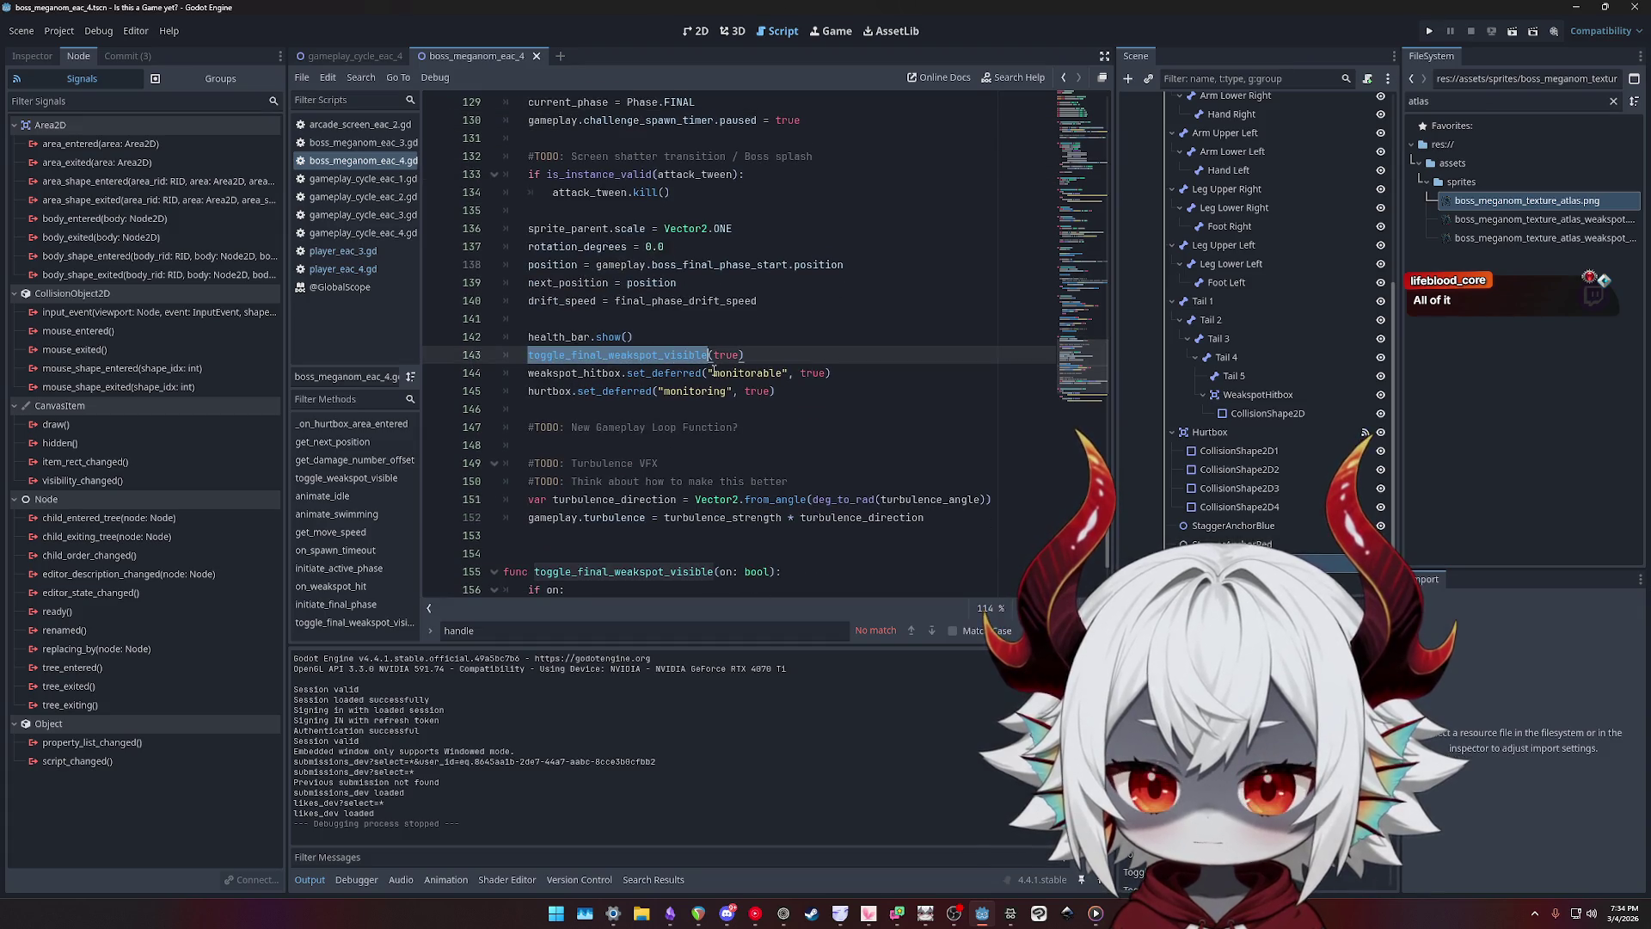
pyautogui.scroll(3, 748, 367)
pyautogui.scroll(-2, 766, 381)
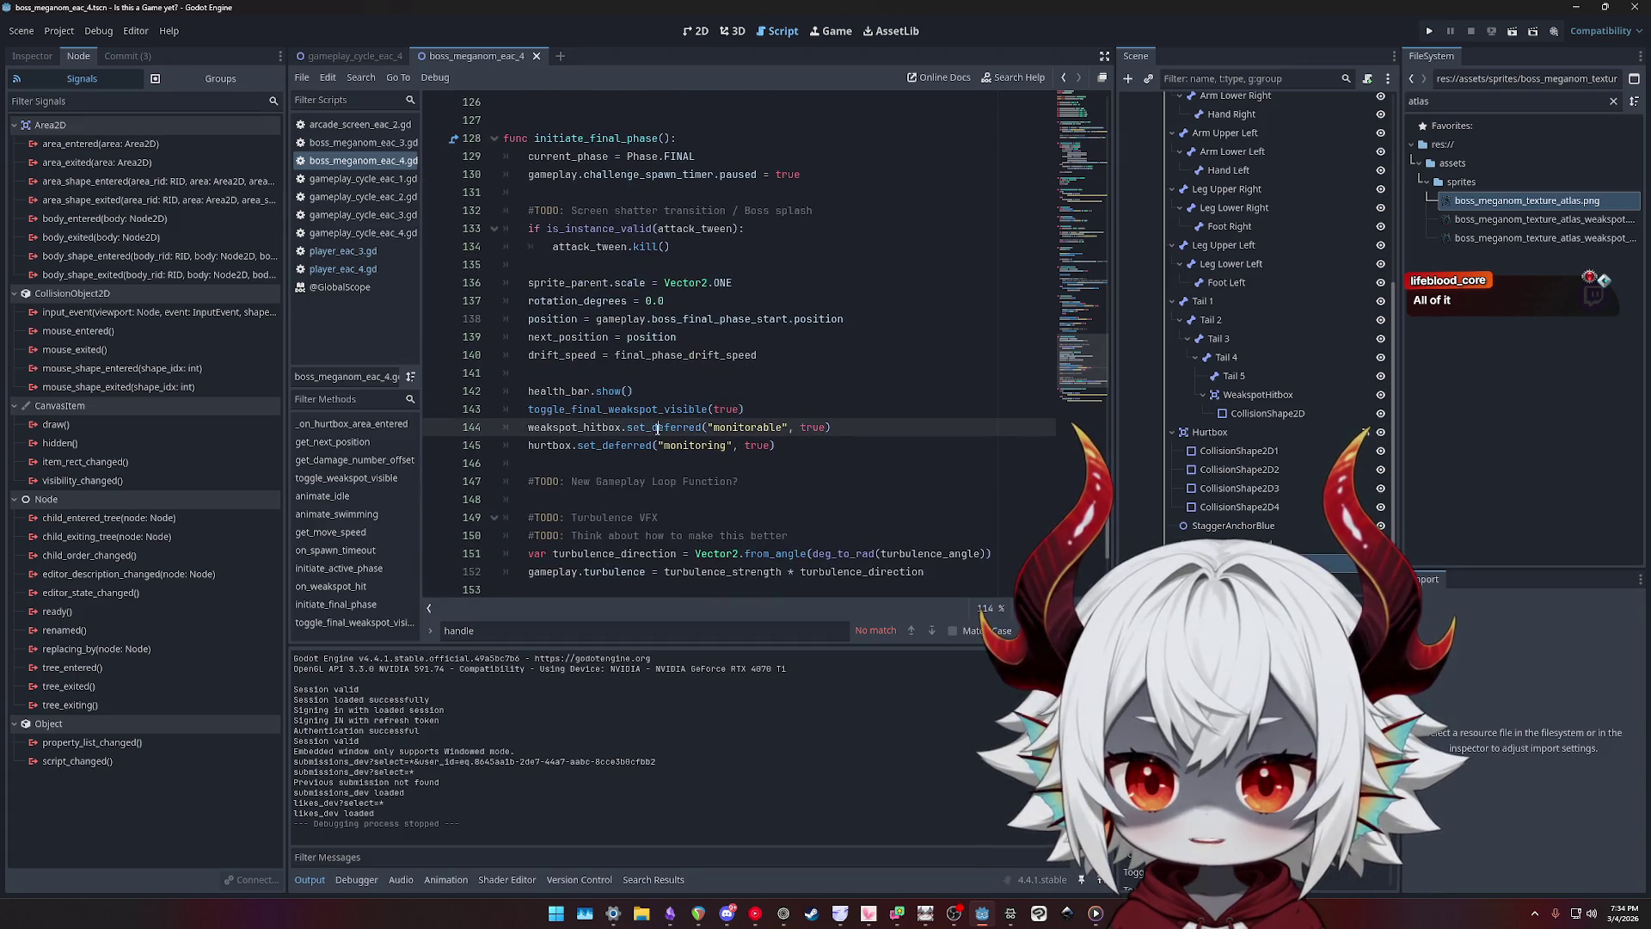
pyautogui.doubleClick(662, 428)
pyautogui.moveTo(831, 427); pyautogui.dragTo(463, 427)
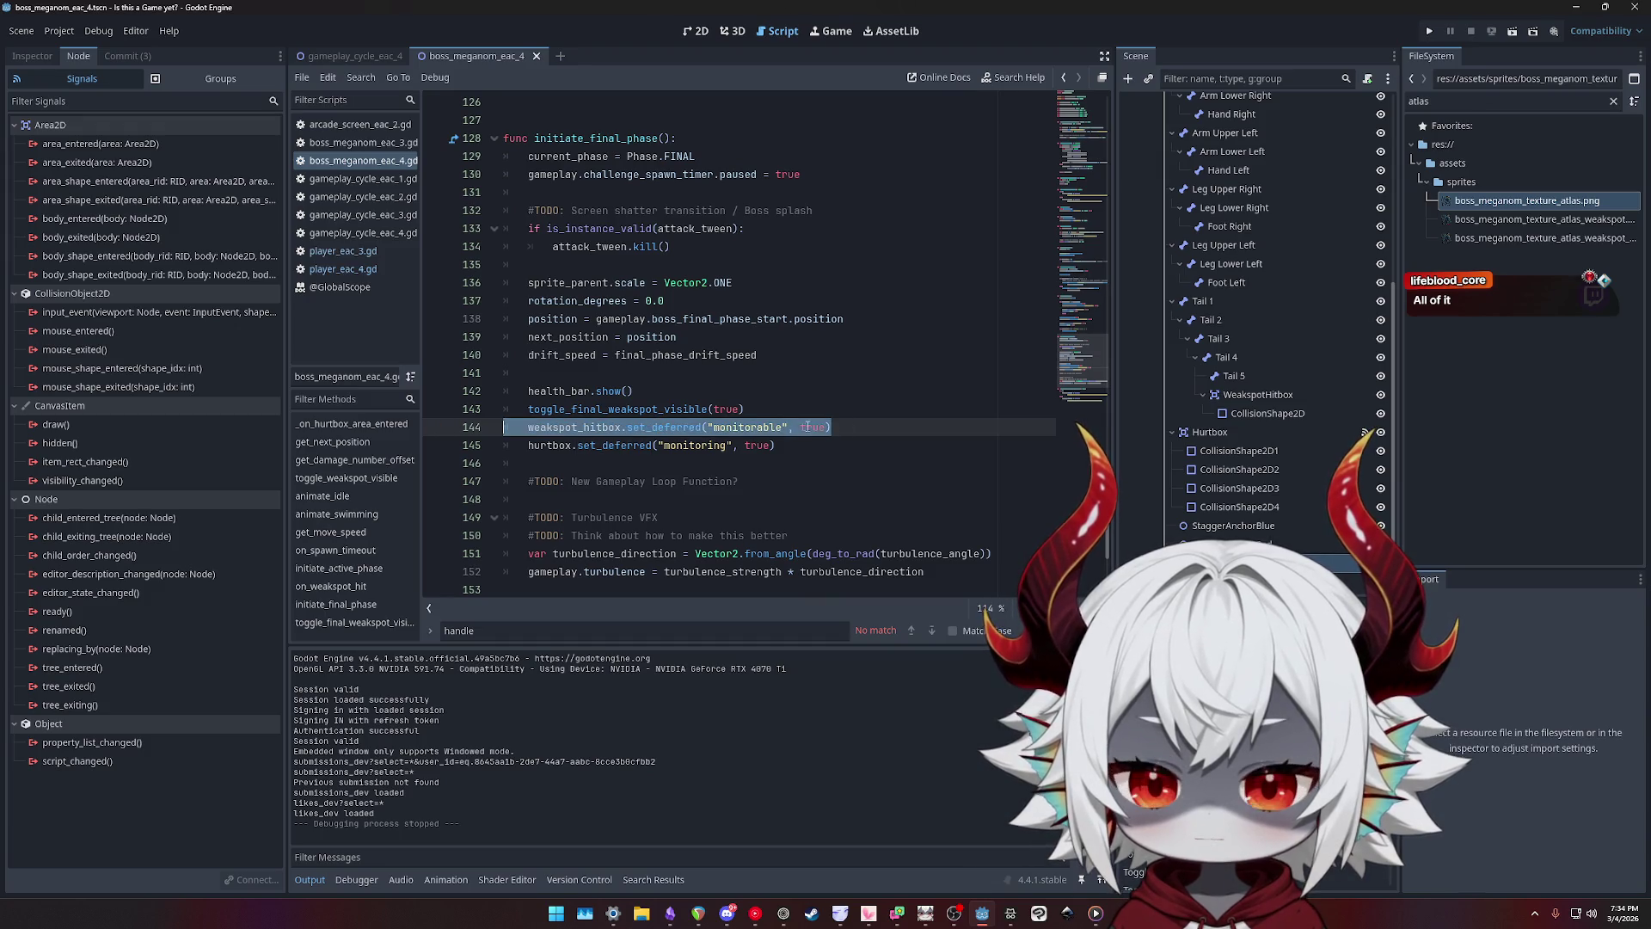
# - Comment out the hurtbox monitoring line with Ctrl+K and launch the game
pyautogui.moveTo(777, 446)
pyautogui.mouseDown()
pyautogui.moveTo(507, 445)
pyautogui.moveTo(503, 428)
pyautogui.mouseUp()
pyautogui.click(845, 453)
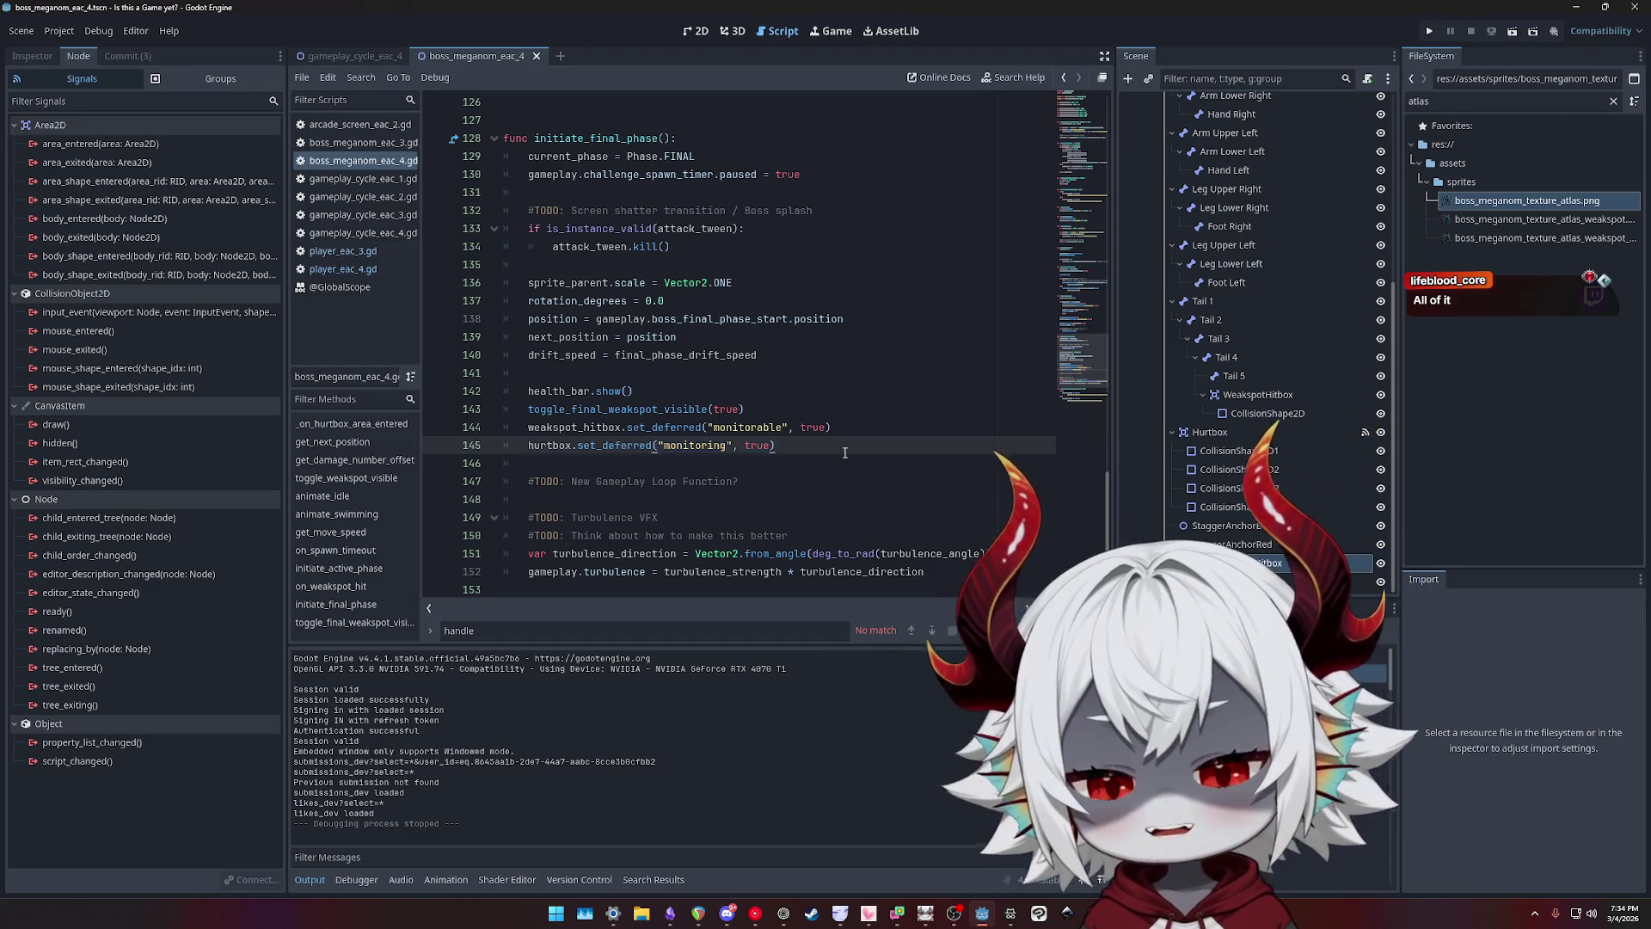
pyautogui.hotkey('ctrl', 'k')
pyautogui.doubleClick(581, 428)
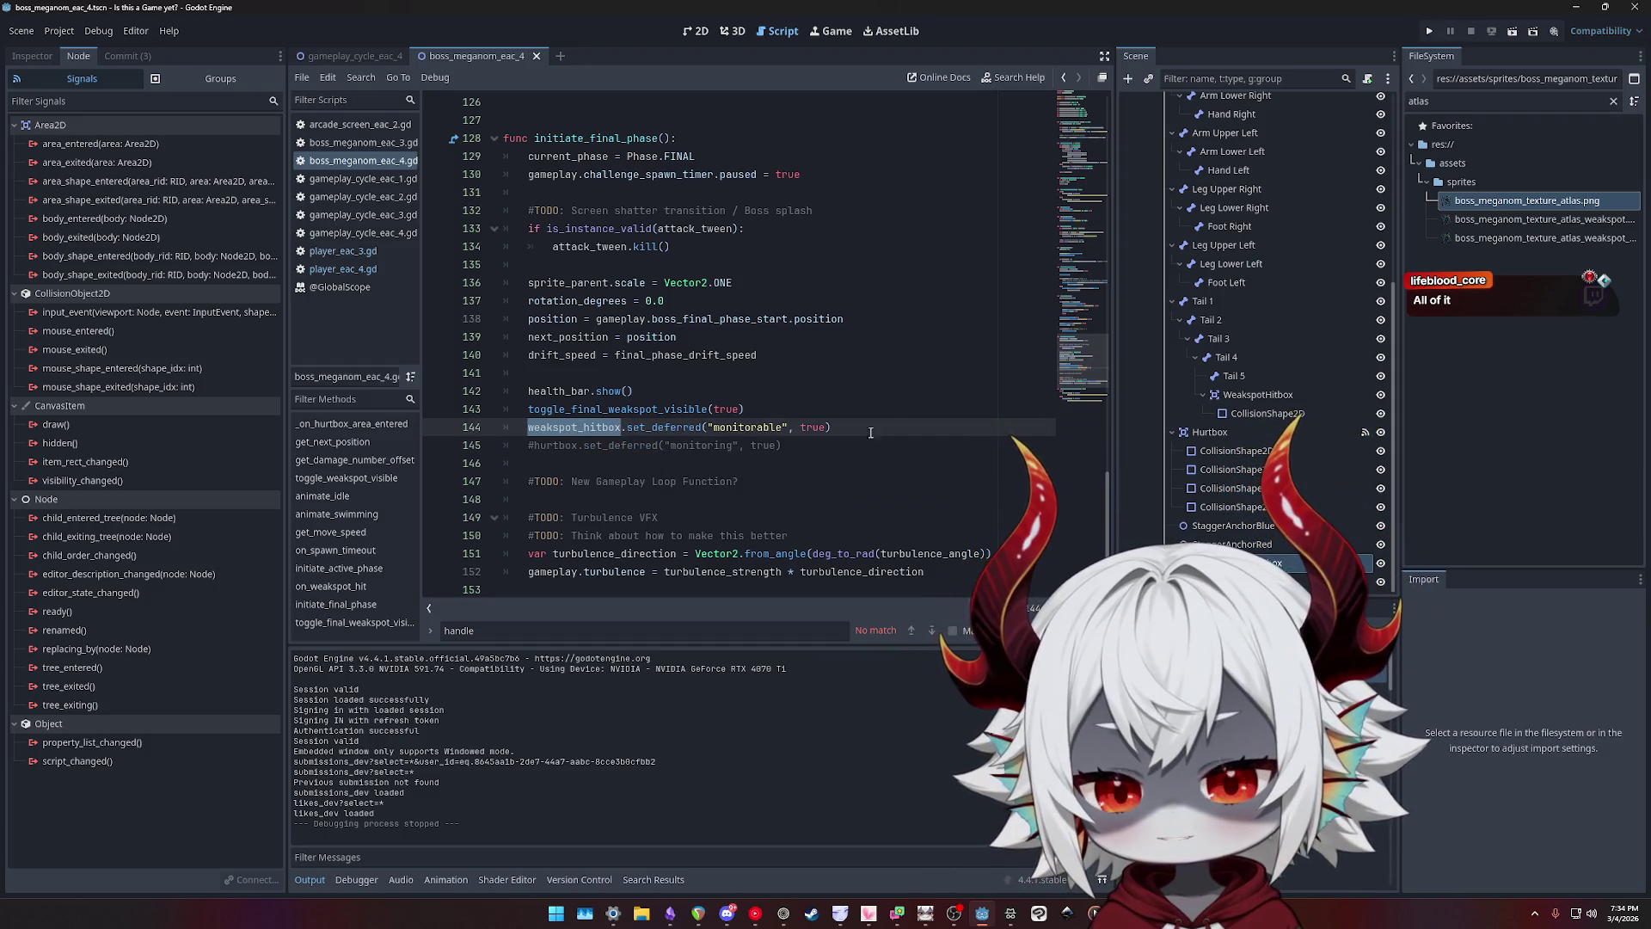
pyautogui.click(1430, 31)
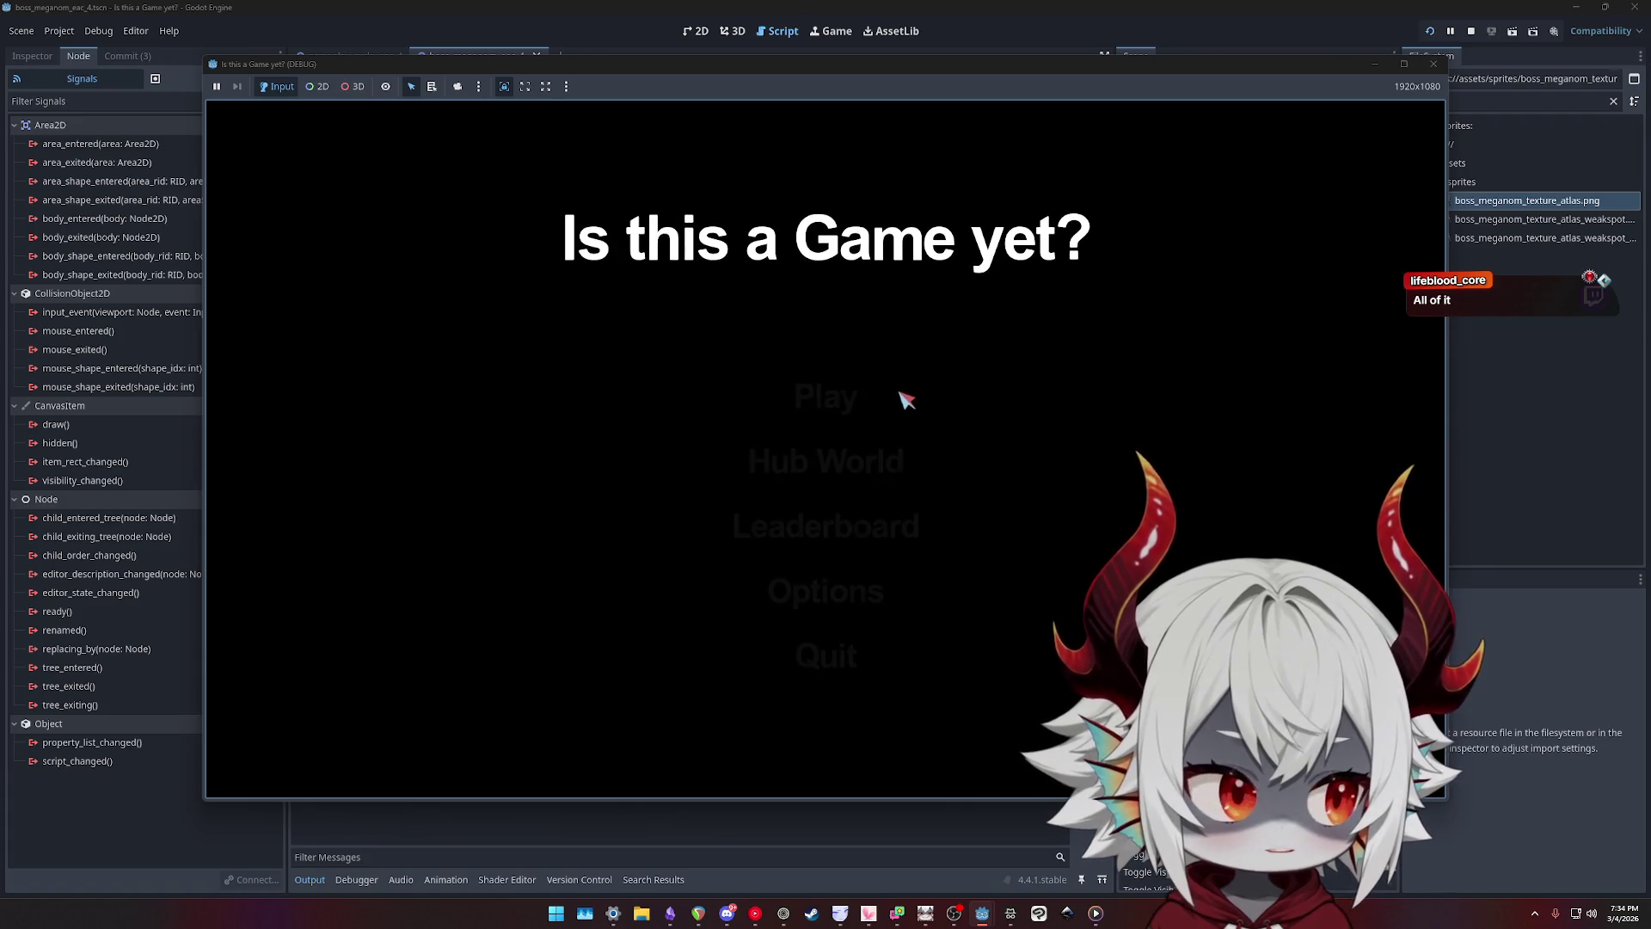
# - Dismiss the welcome popup, play the boss fight, then close the game window
pyautogui.click(824, 640)
pyautogui.click(827, 400)
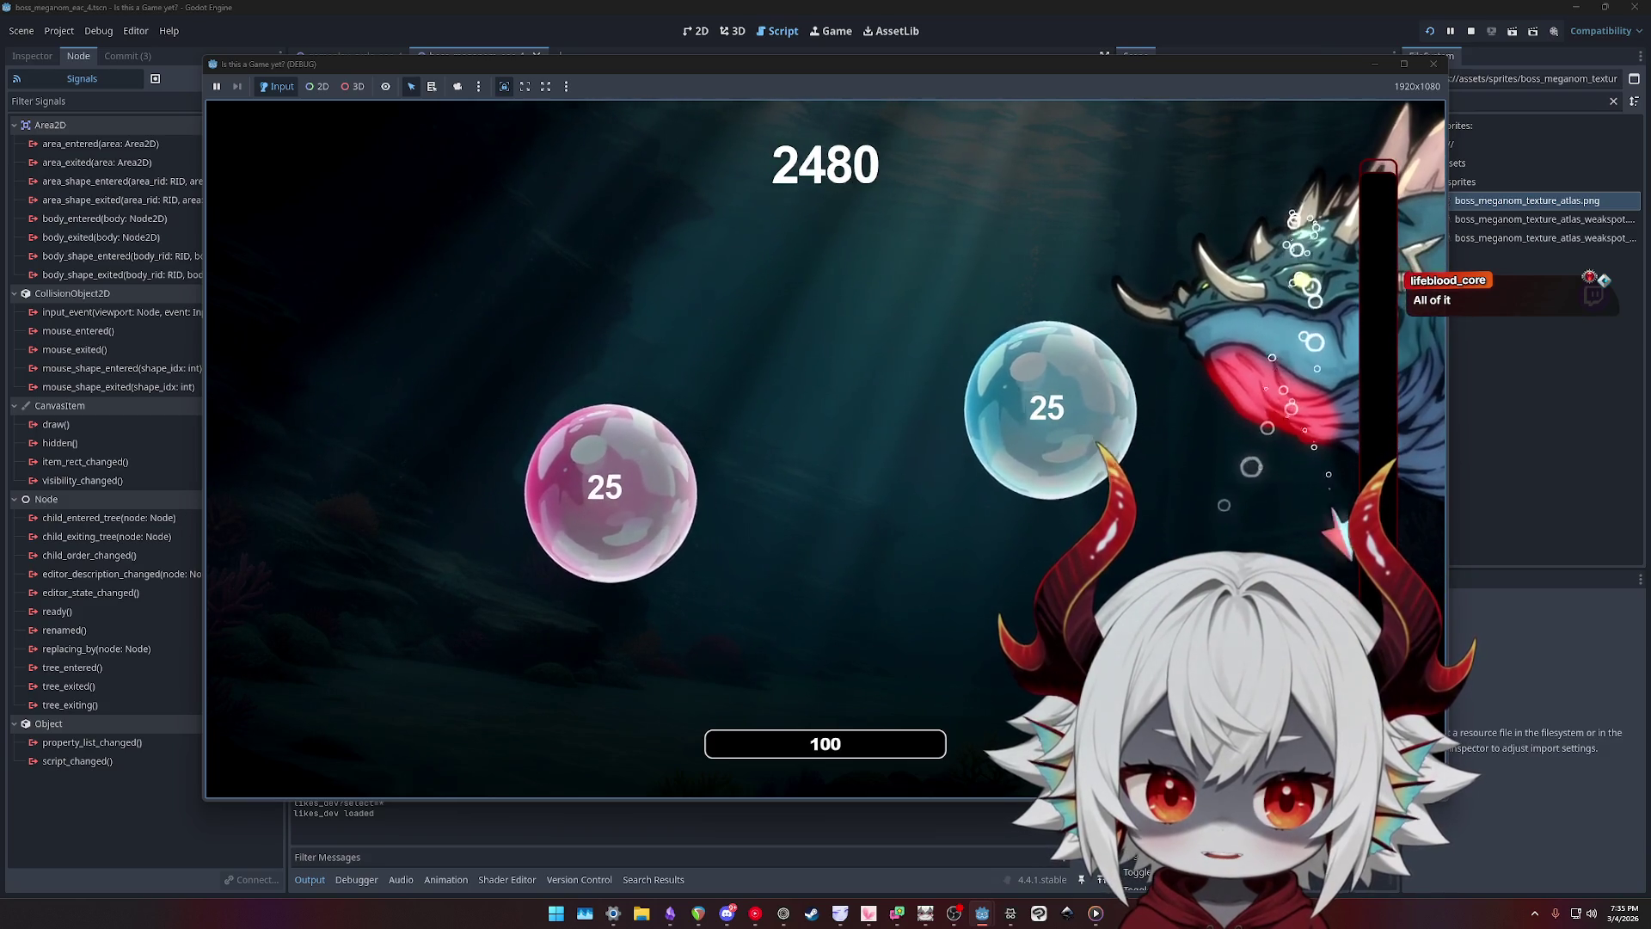
pyautogui.click(1434, 63)
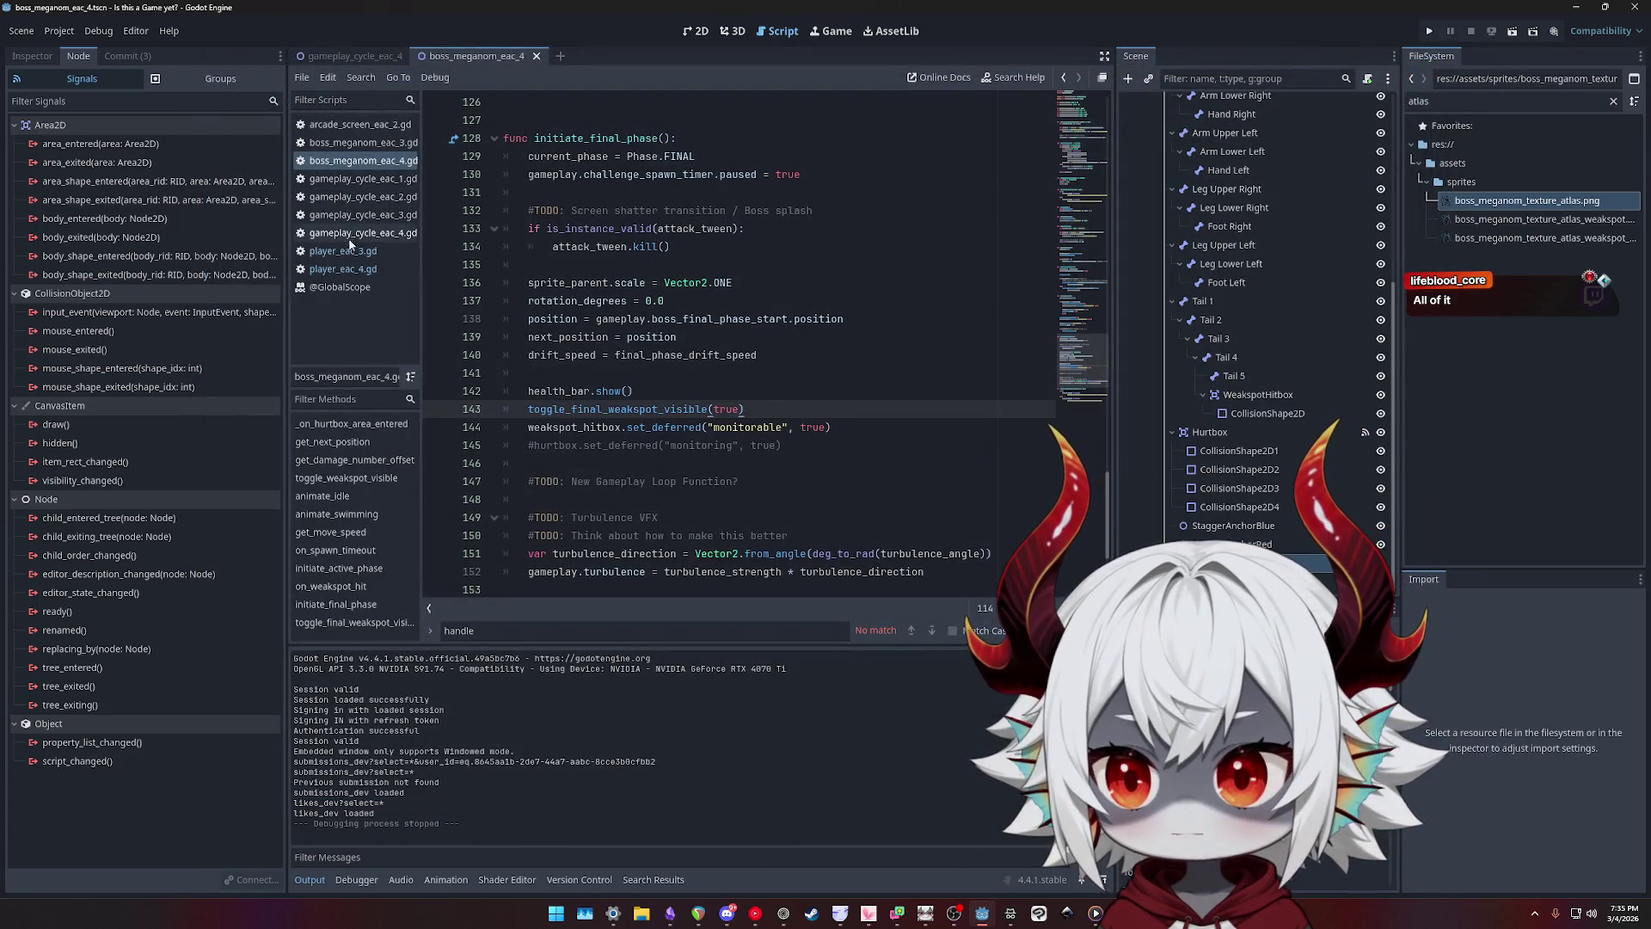
# - Open player_eac_4.gd and inspect handle_hit around the TreasureChestEAC4 check
pyautogui.click(343, 272)
pyautogui.scroll(-1, 734, 405)
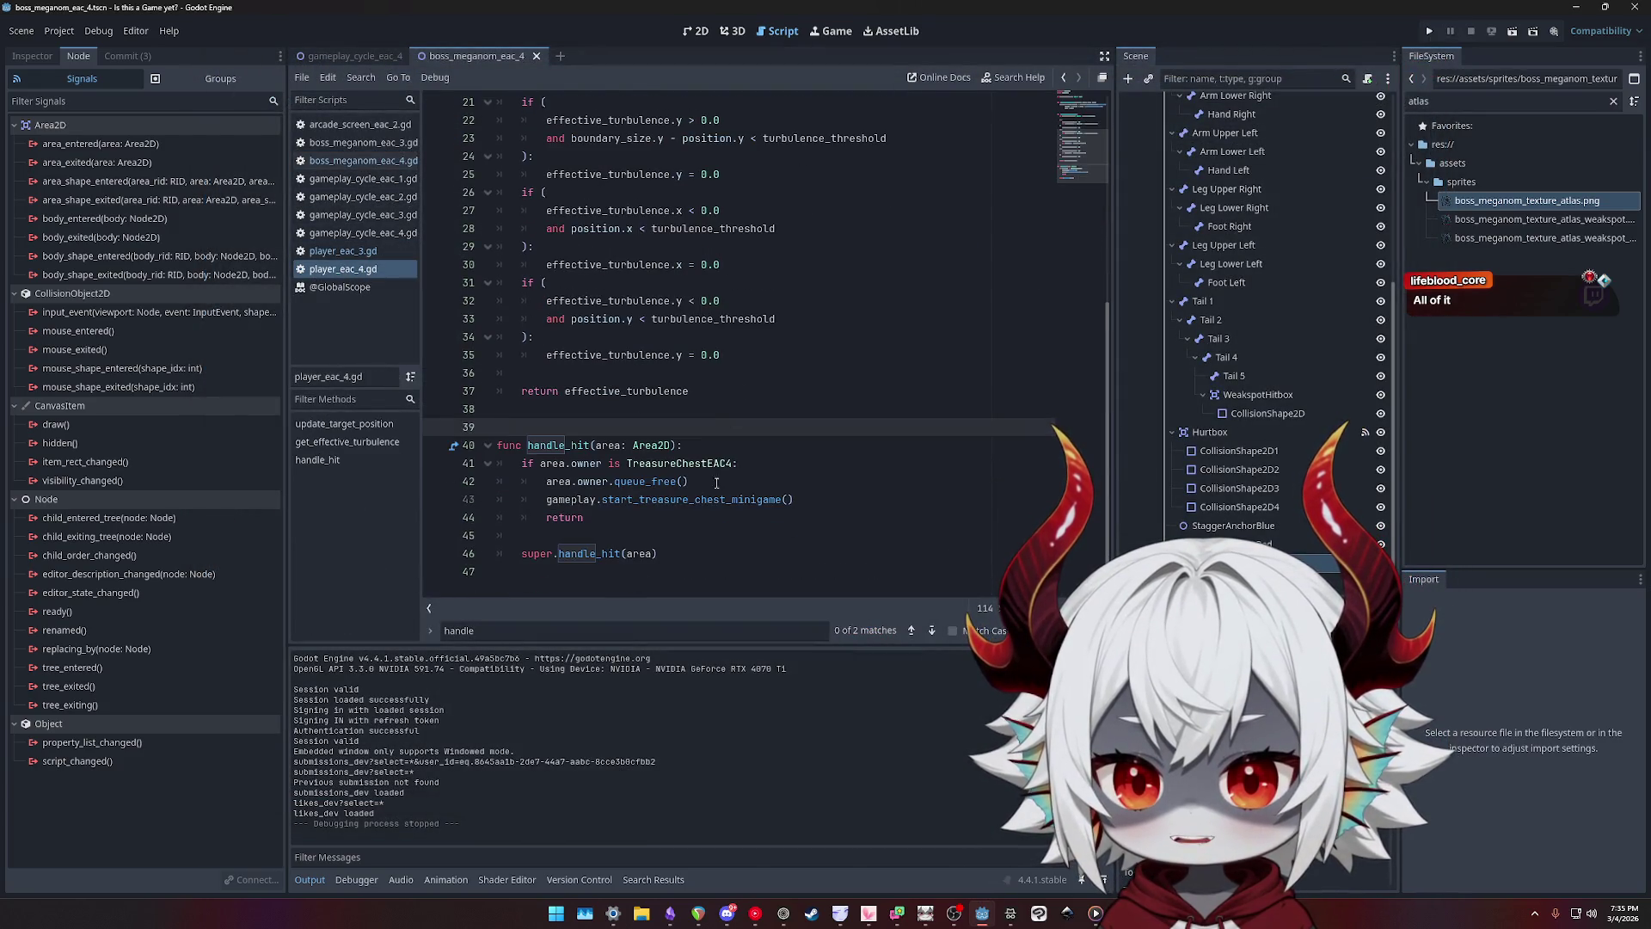
pyautogui.click(665, 530)
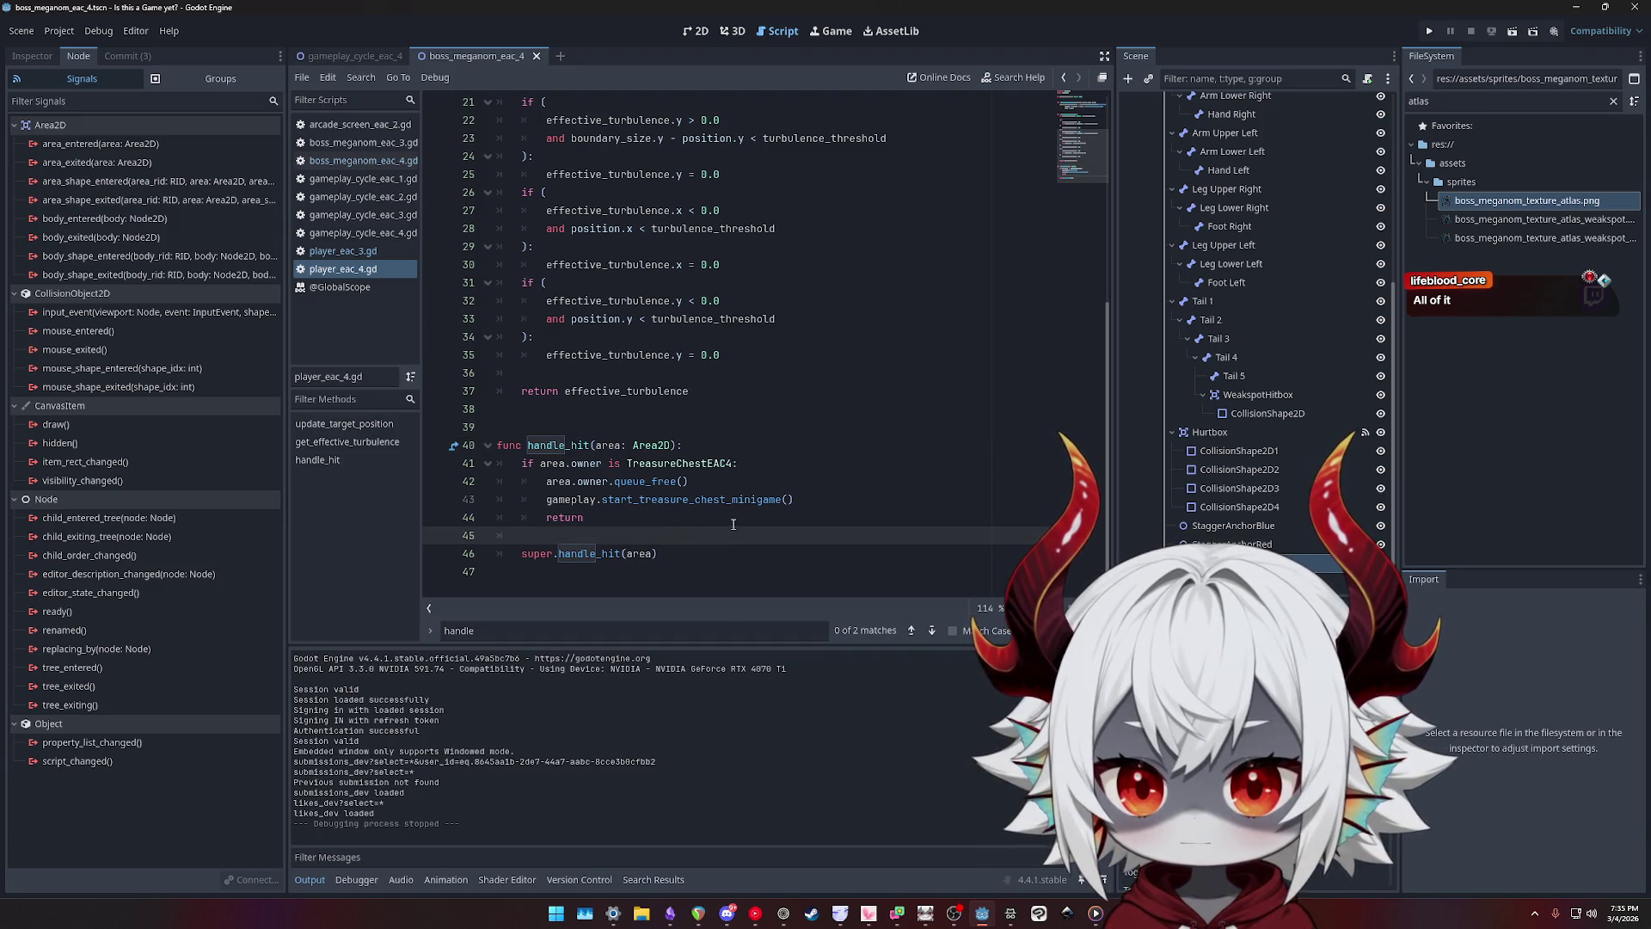
pyautogui.click(670, 463)
pyautogui.click(669, 535)
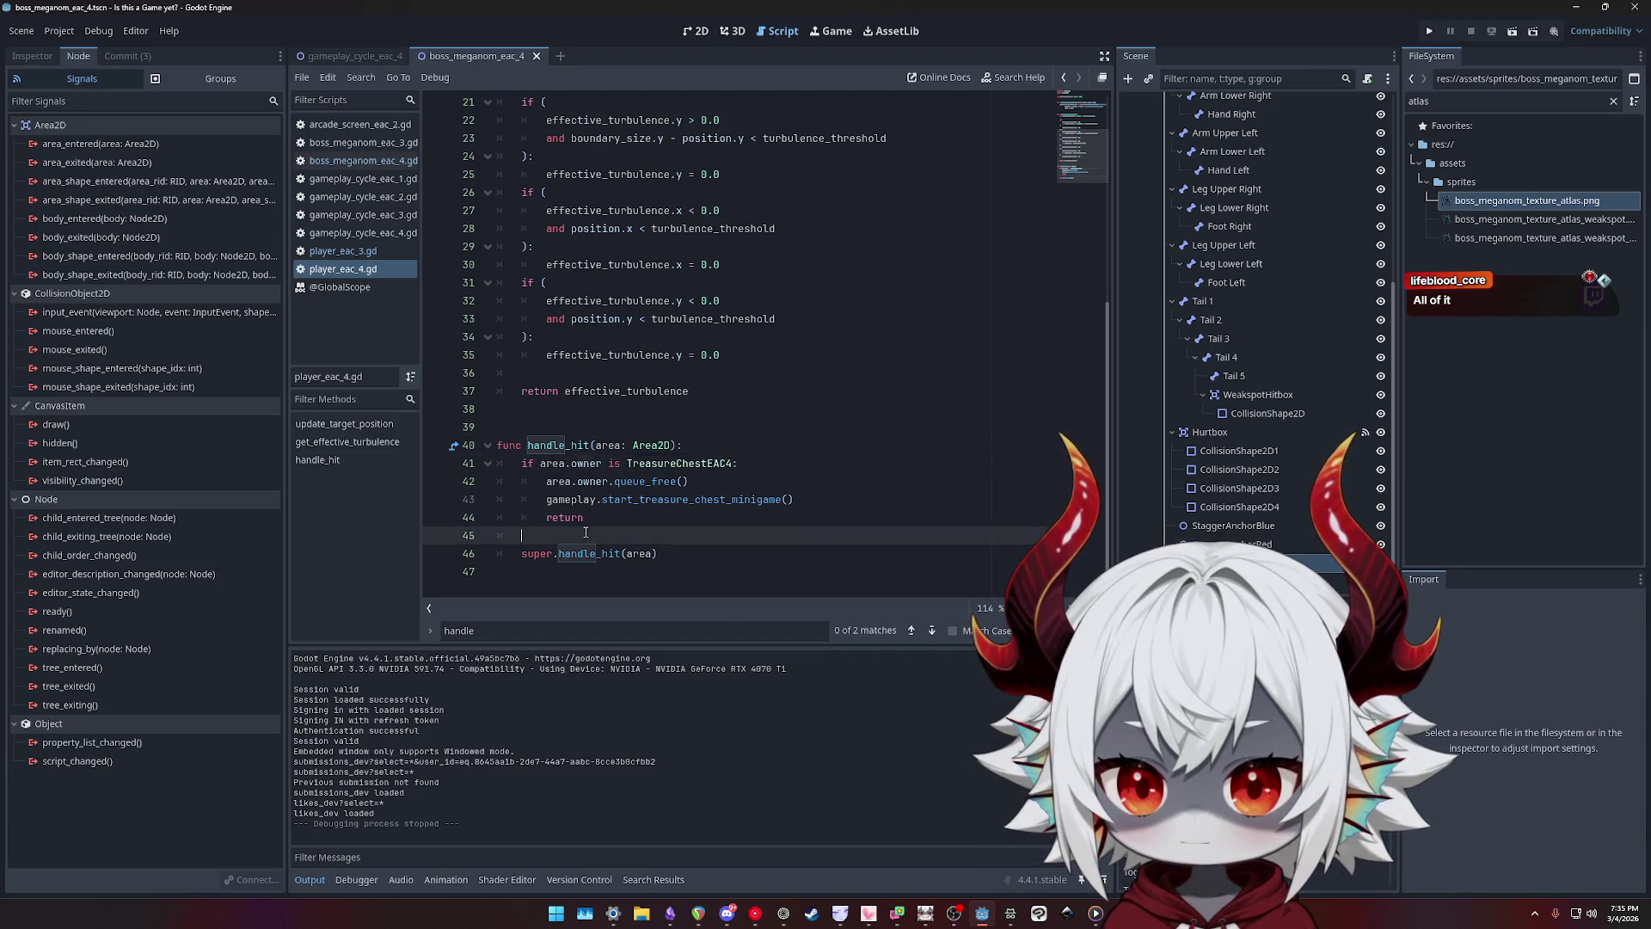
pyautogui.click(669, 554)
# - Copy the handle_hit function, lines 122–129, from player_eac_3.gd
pyautogui.click(391, 251)
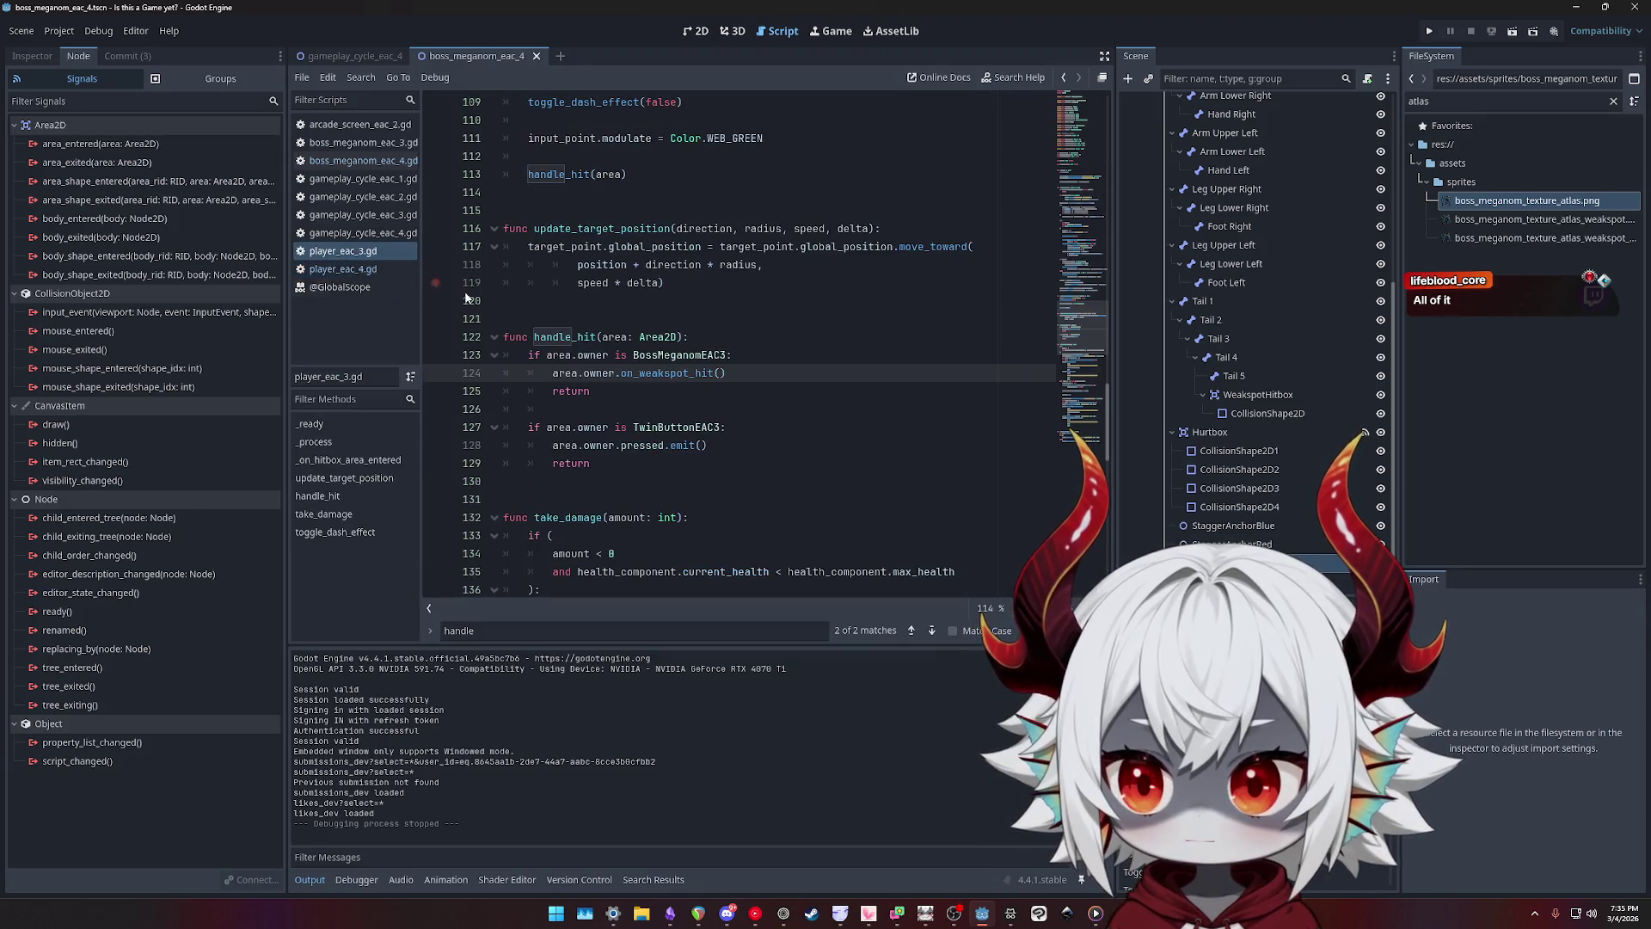
pyautogui.moveTo(605, 471); pyautogui.dragTo(439, 331)
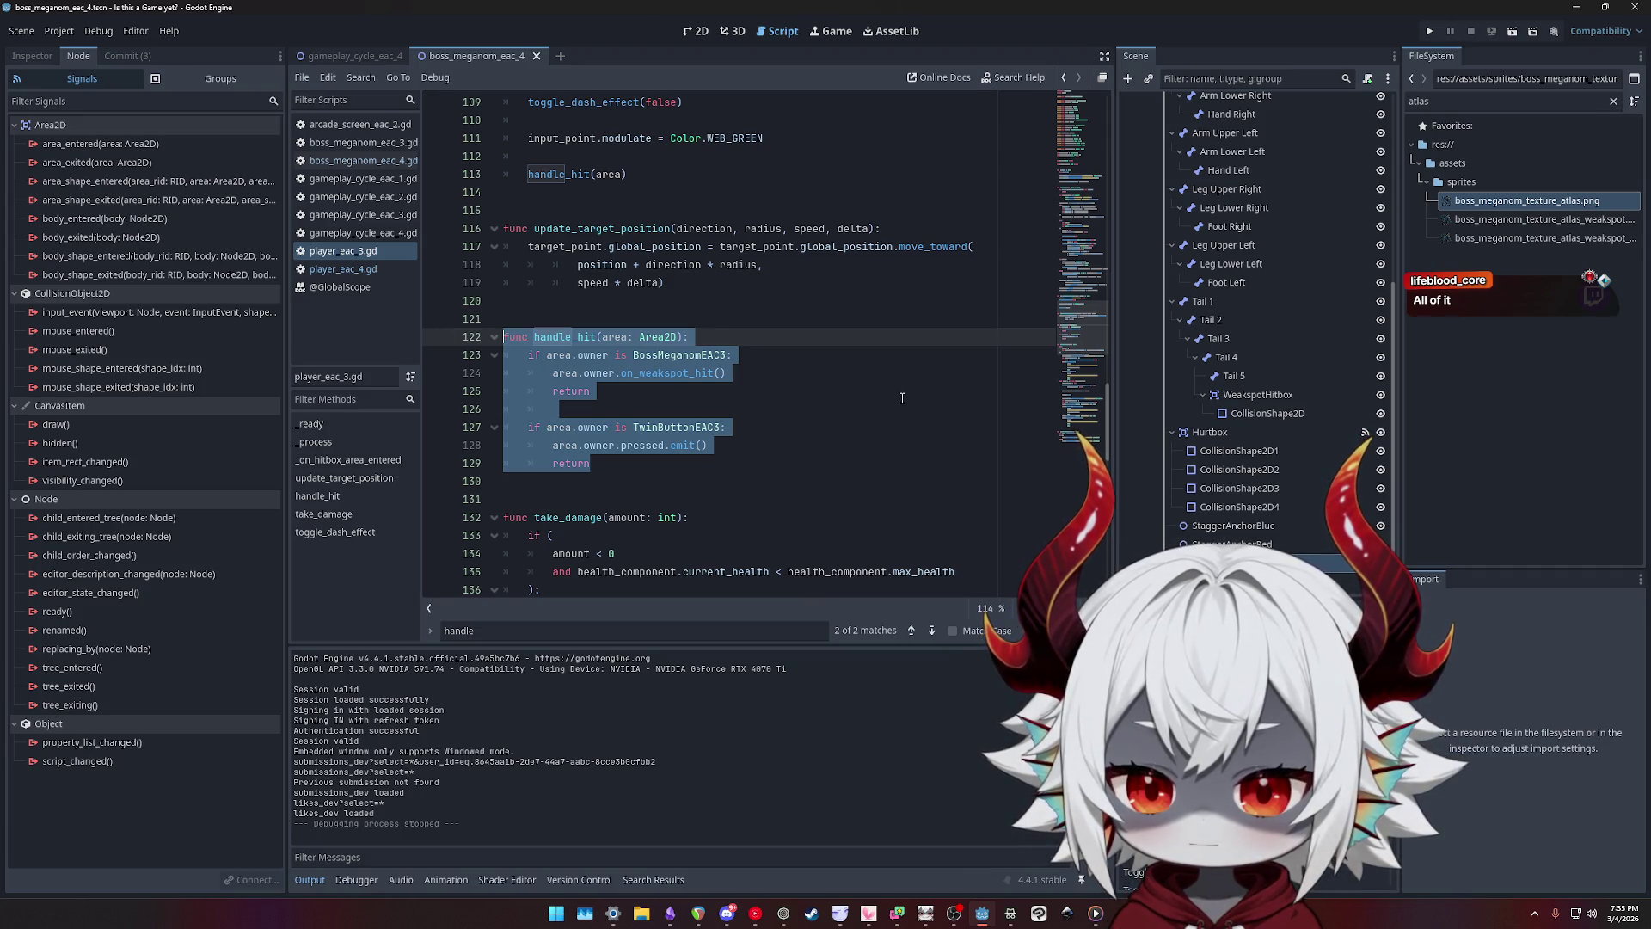
pyautogui.doubleClick(592, 374)
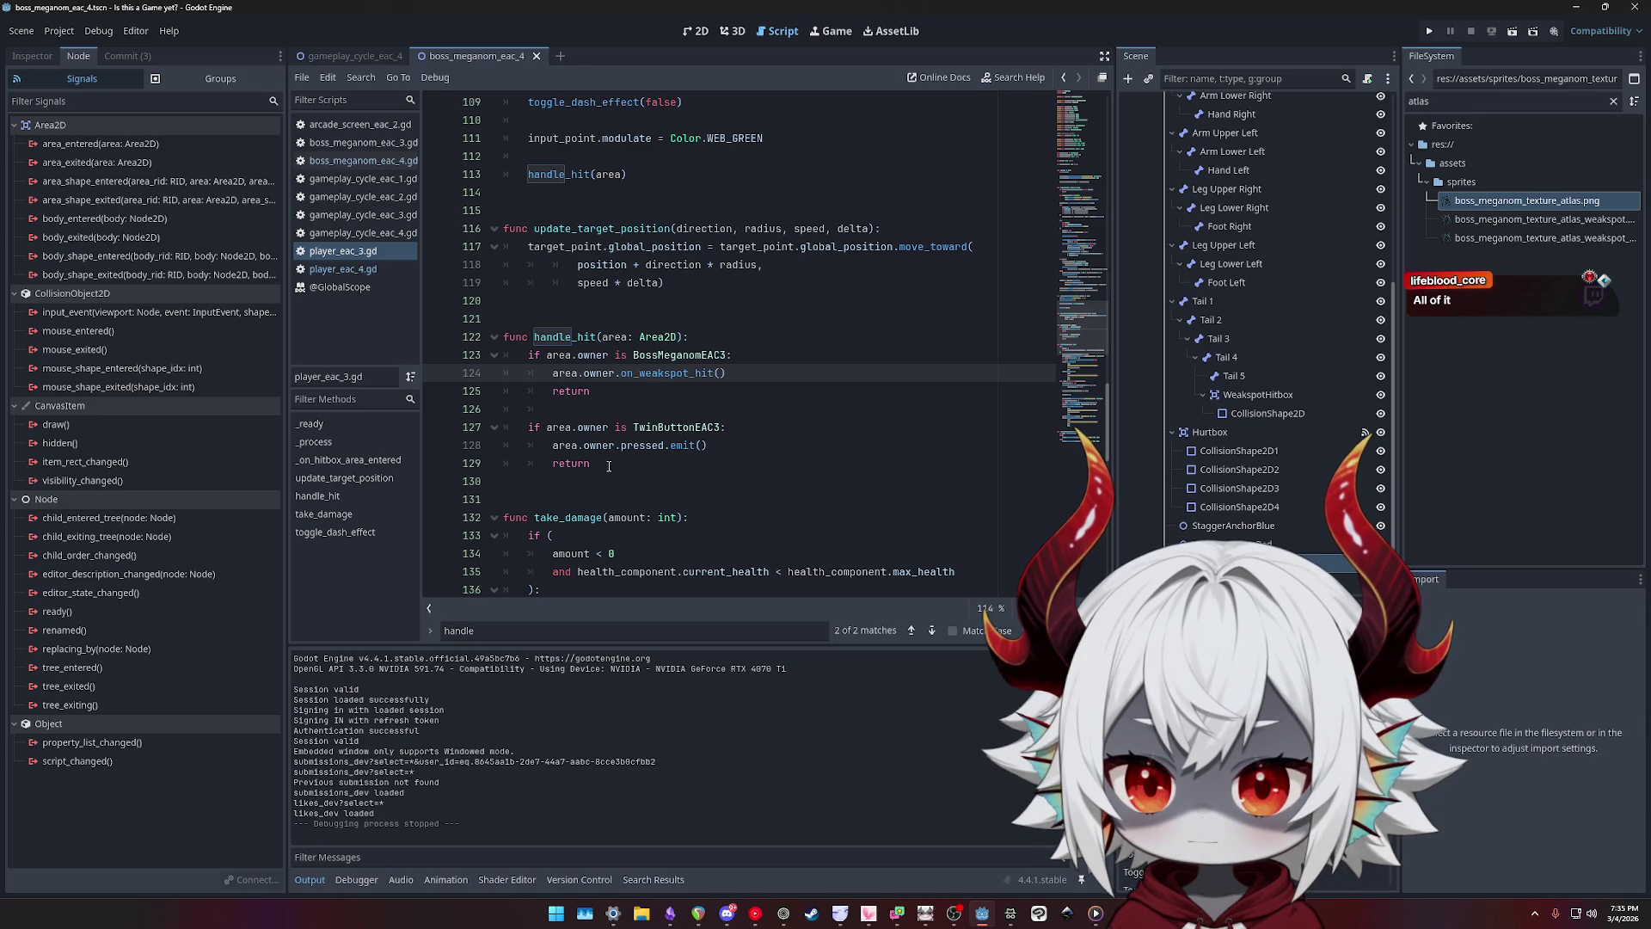
pyautogui.moveTo(609, 466); pyautogui.dragTo(462, 339)
pyautogui.hotkey('ctrl', 'c')
# - Replace the super.handle_hit lines 45–46 in player_eac_4.gd with the pasted function, removing the duplicate header
pyautogui.click(354, 269)
pyautogui.moveTo(628, 553); pyautogui.dragTo(602, 535)
pyautogui.click(683, 574)
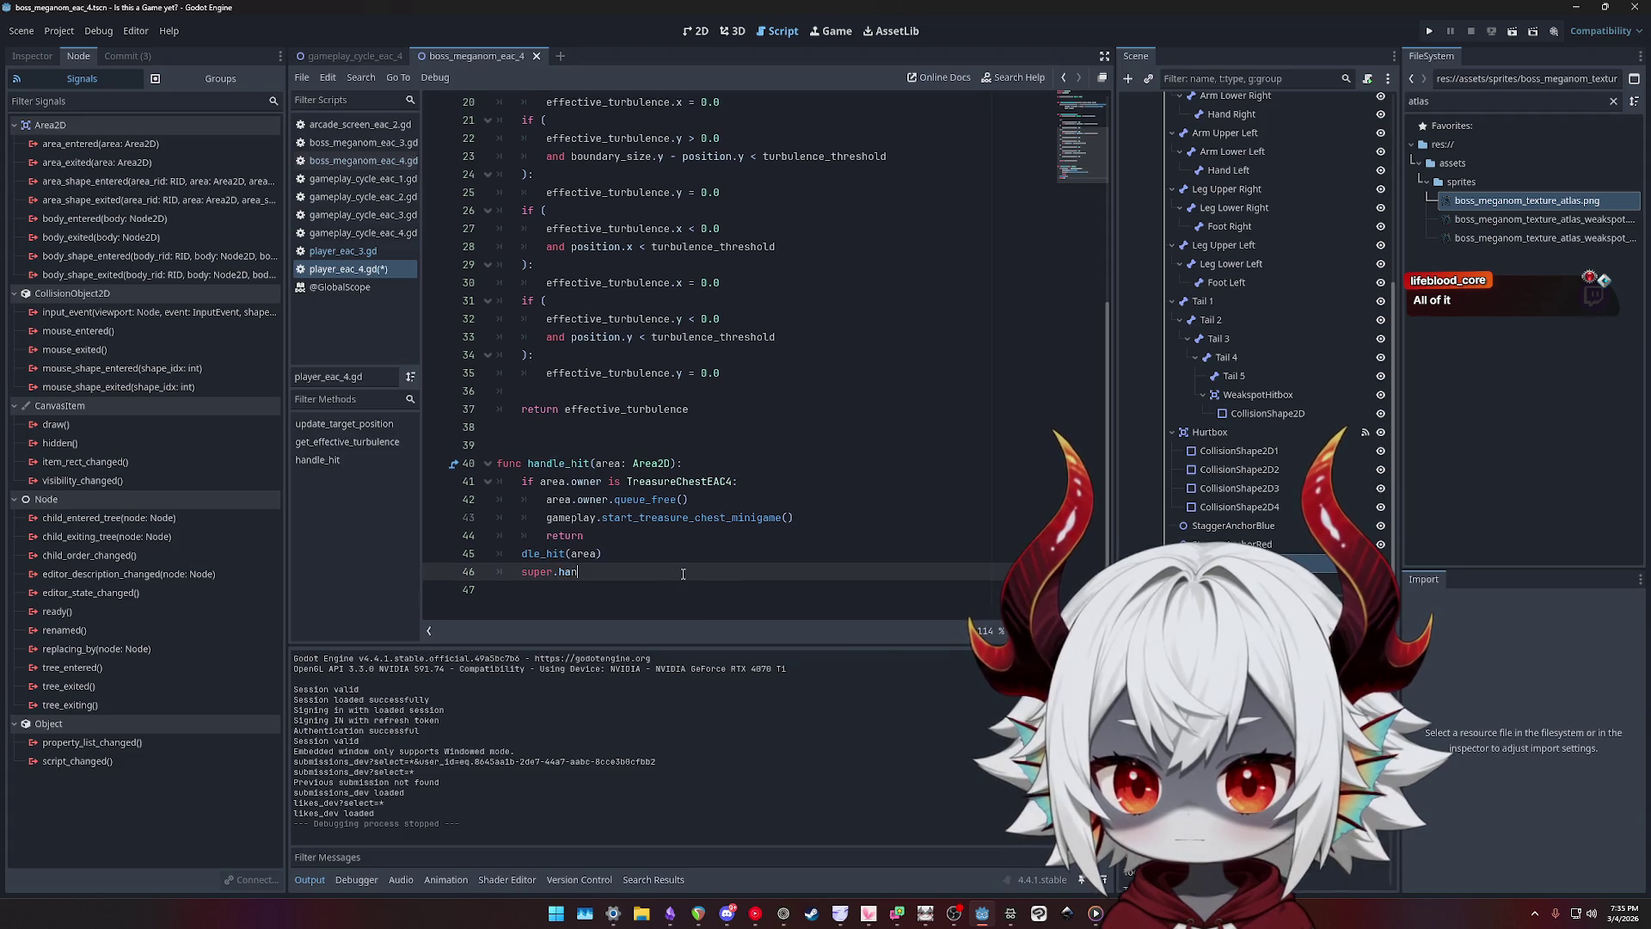
pyautogui.moveTo(683, 573); pyautogui.dragTo(438, 562)
pyautogui.hotkey('ctrl', 'v')
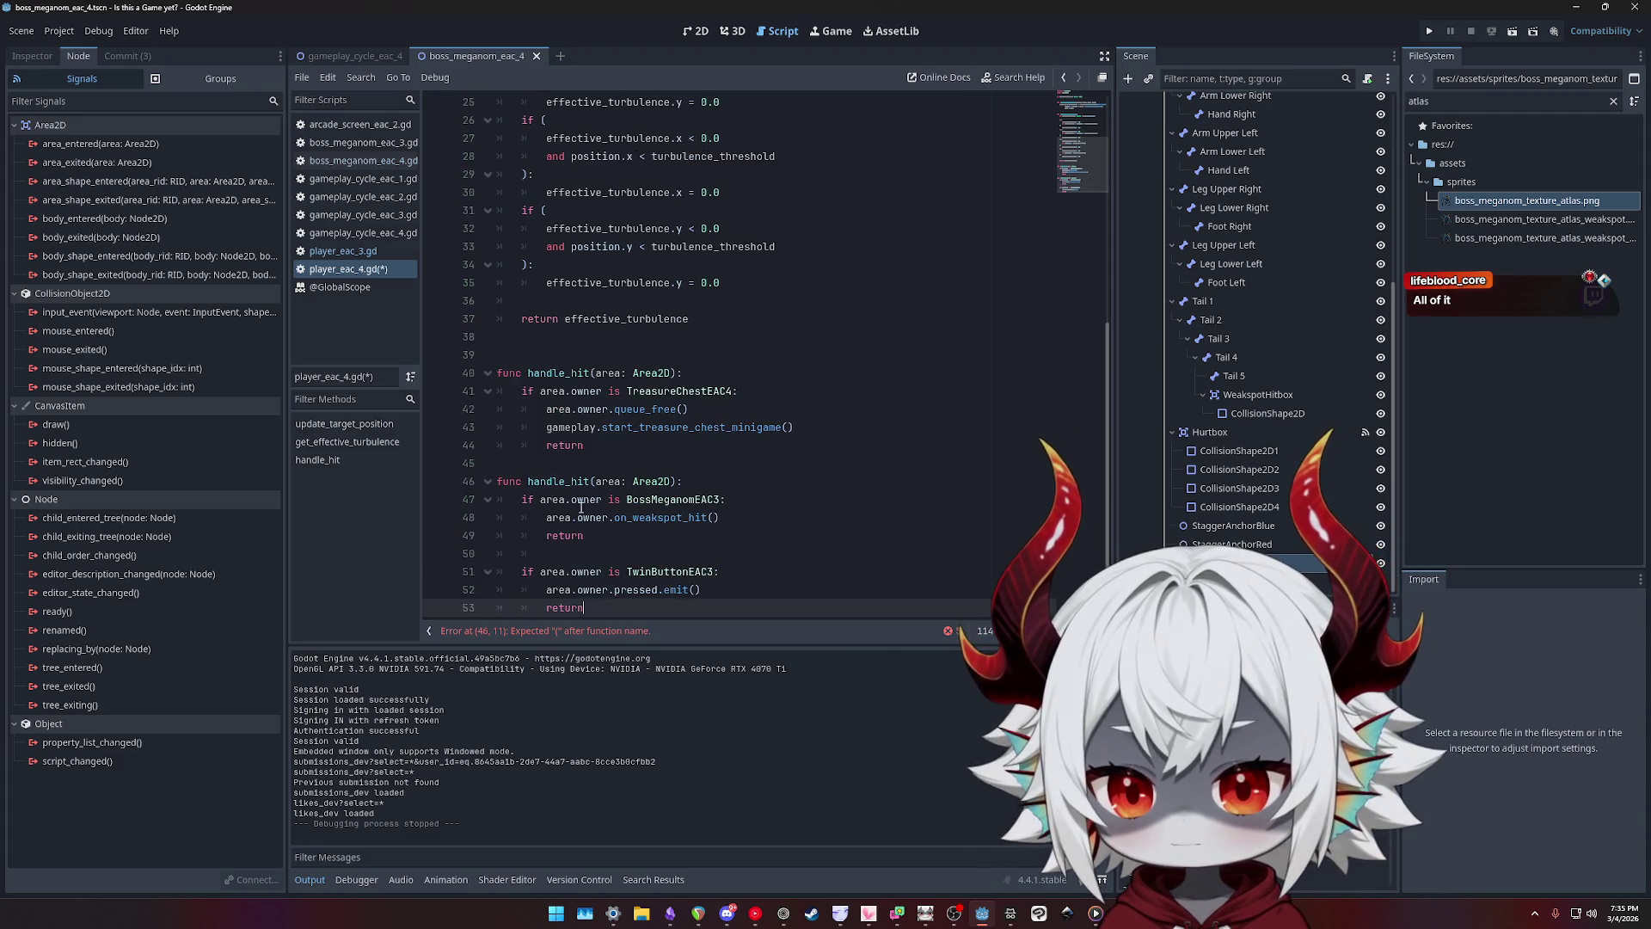
pyautogui.click(702, 449)
pyautogui.hotkey('ctrl', 'shift', 'k')
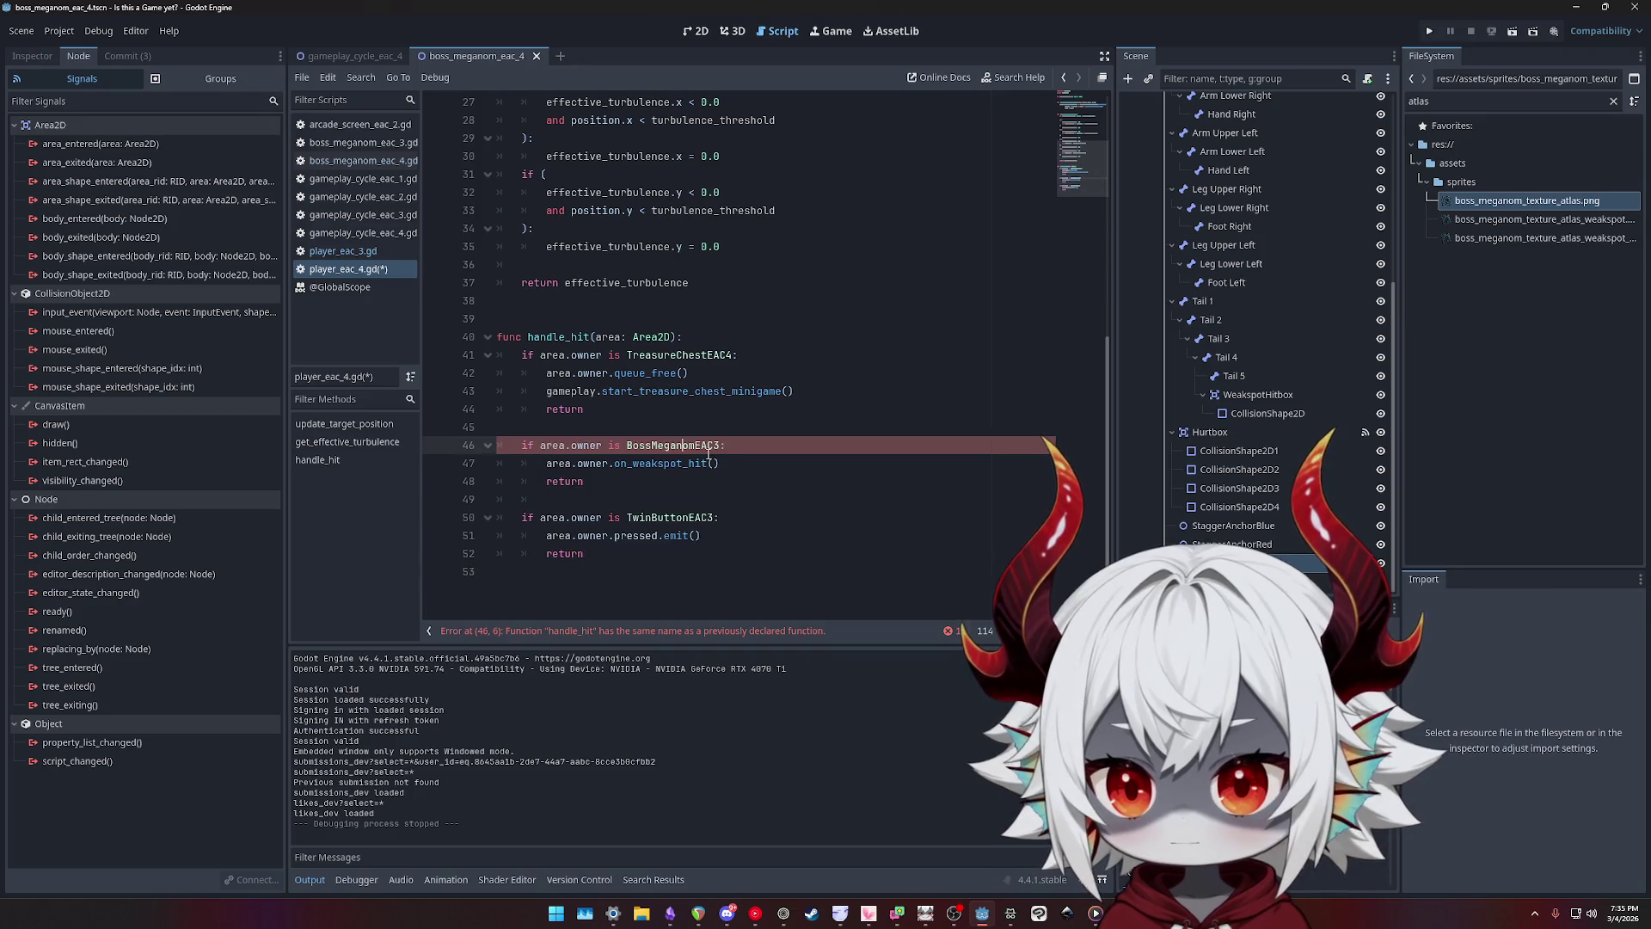
# - Change BossMeganomEAC3 to BossMeganomEAC4, save player_eac_4.gd and run the game
pyautogui.press('BackSpace')
pyautogui.write('4')
pyautogui.press('Down')
pyautogui.press('Down')
pyautogui.press('Down')
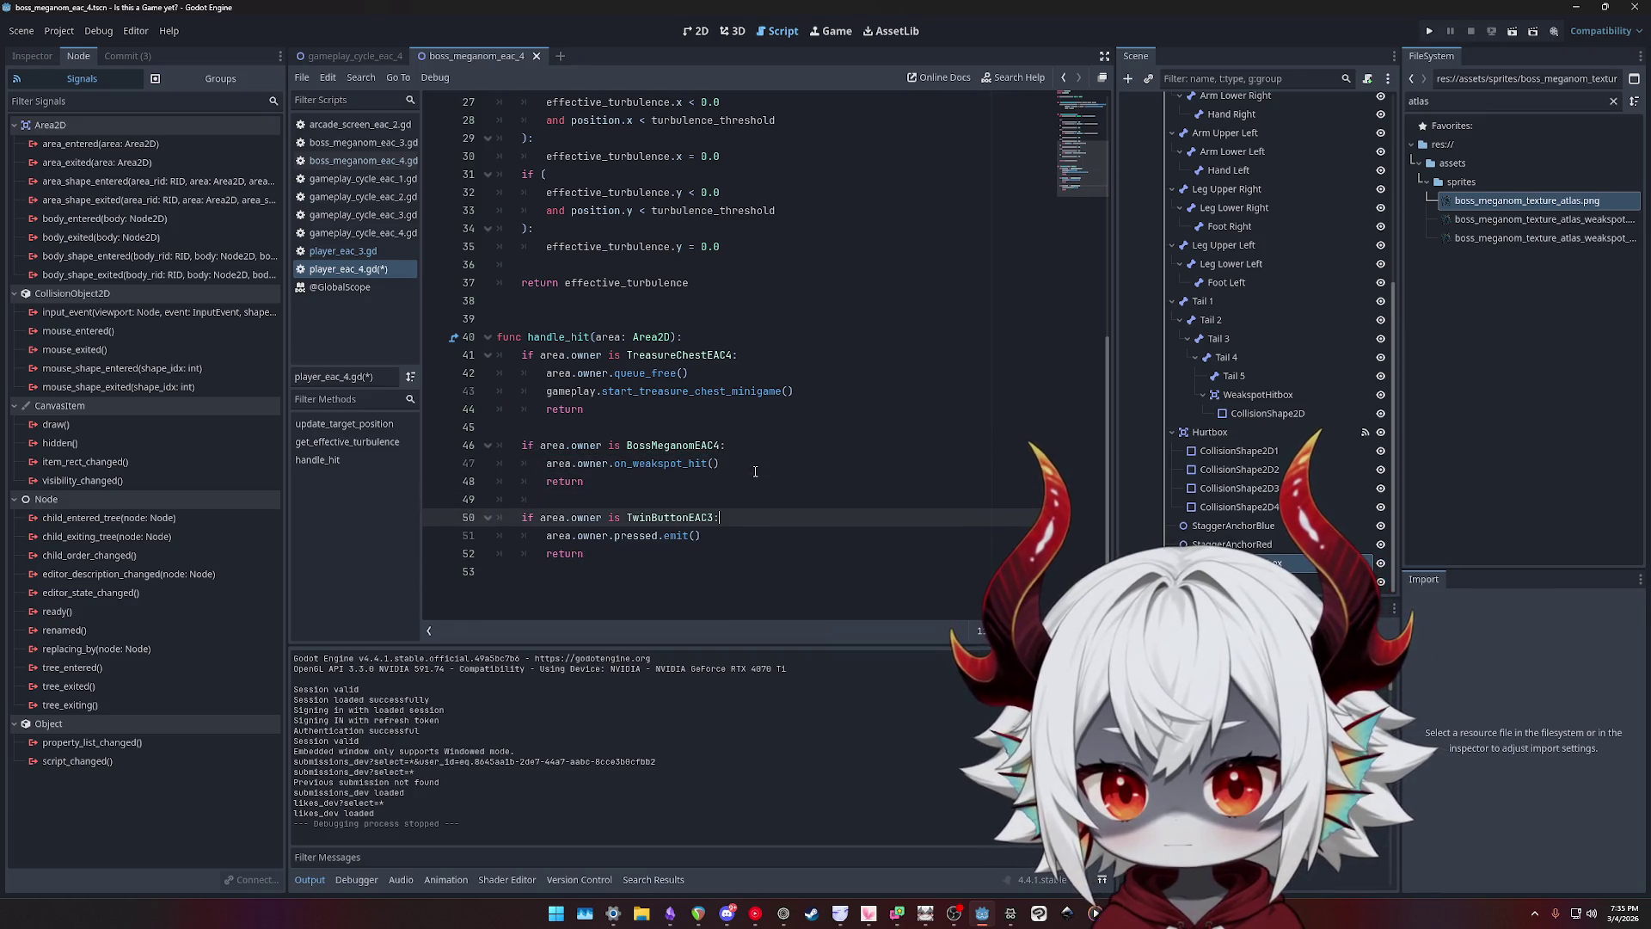
pyautogui.hotkey('ctrl', 's')
pyautogui.click(1426, 33)
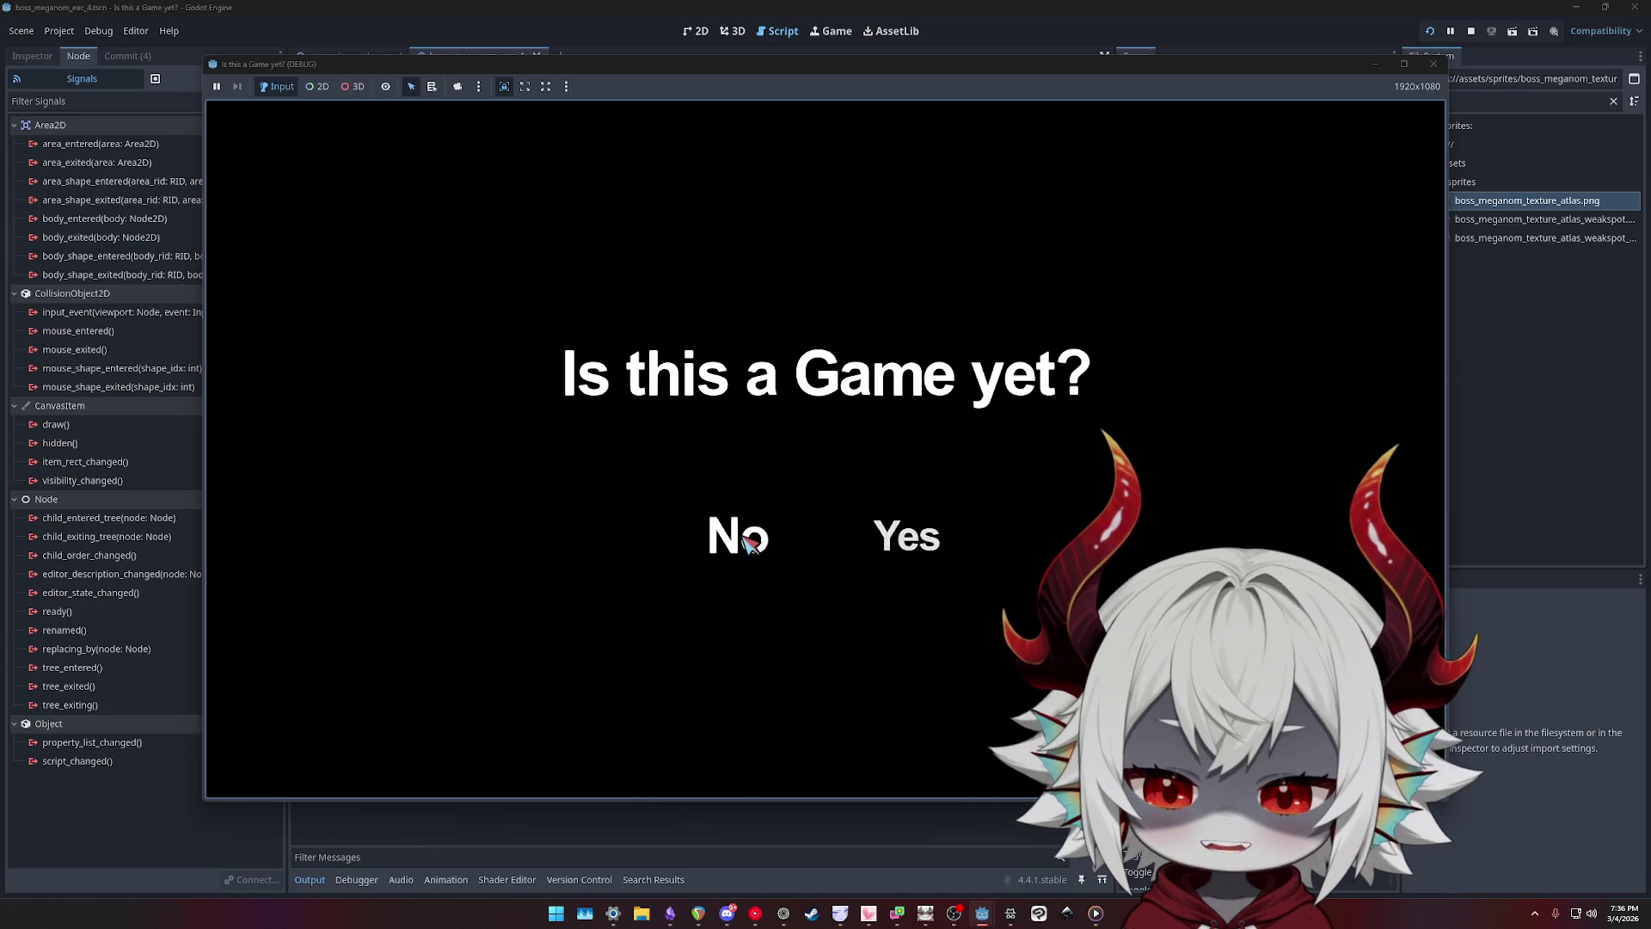
# - Tick Active Meganom Hitbox and Neck weakspot, add an indented 'Fix hitbox not registering' sub-task, then dismiss the game popup
pyautogui.click(670, 913)
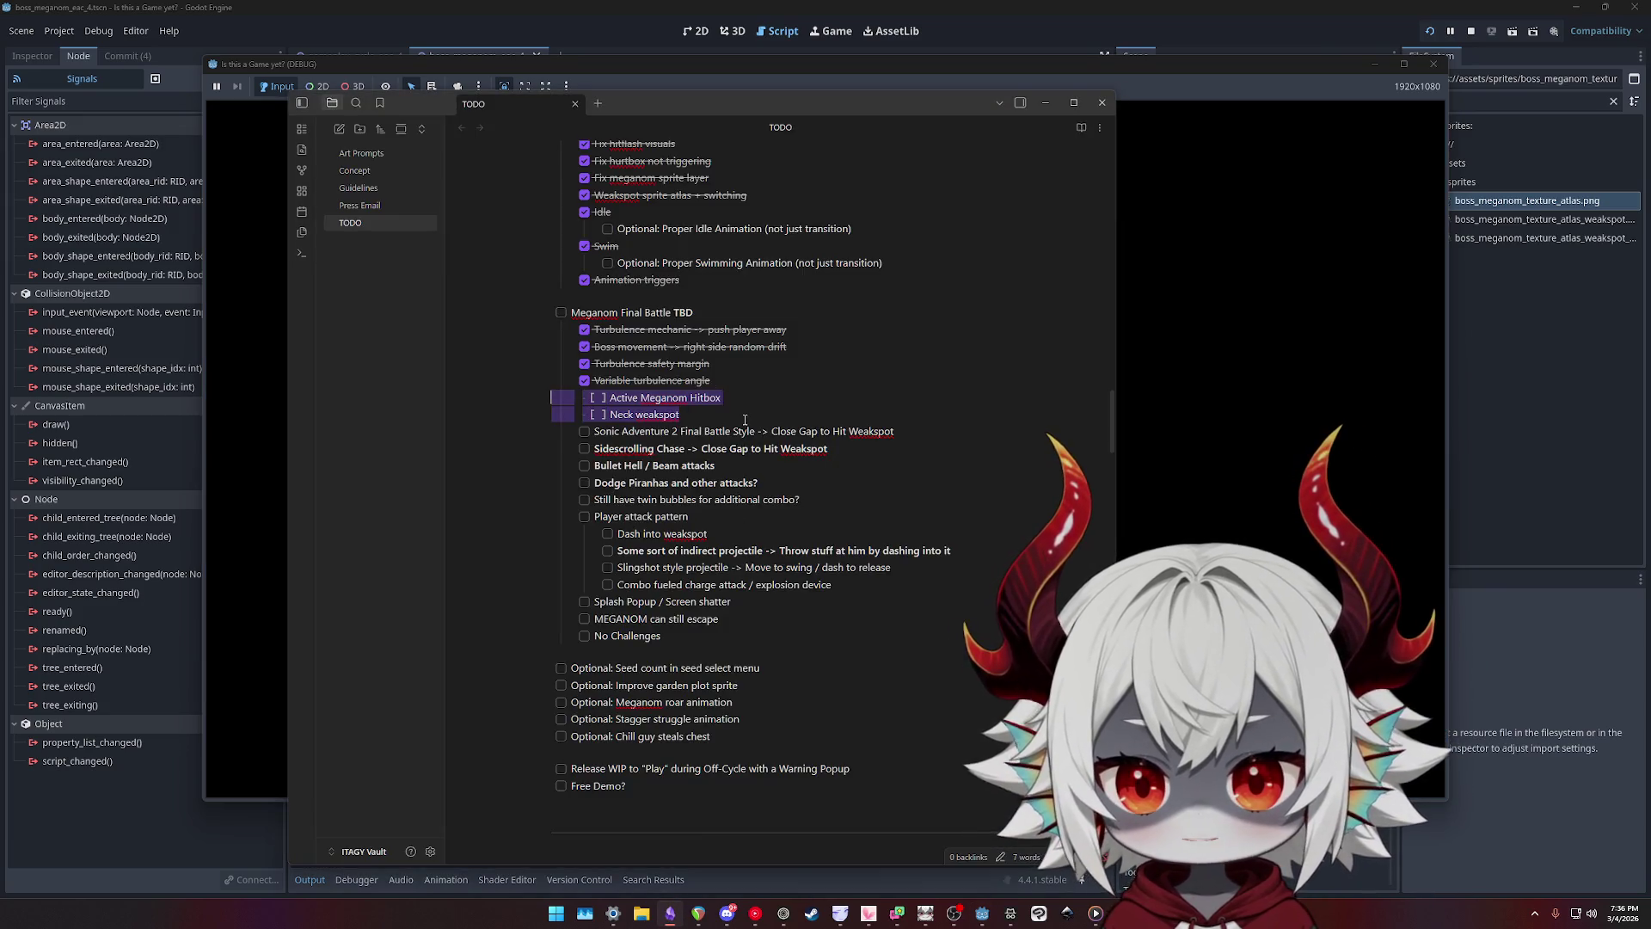
pyautogui.click(664, 415)
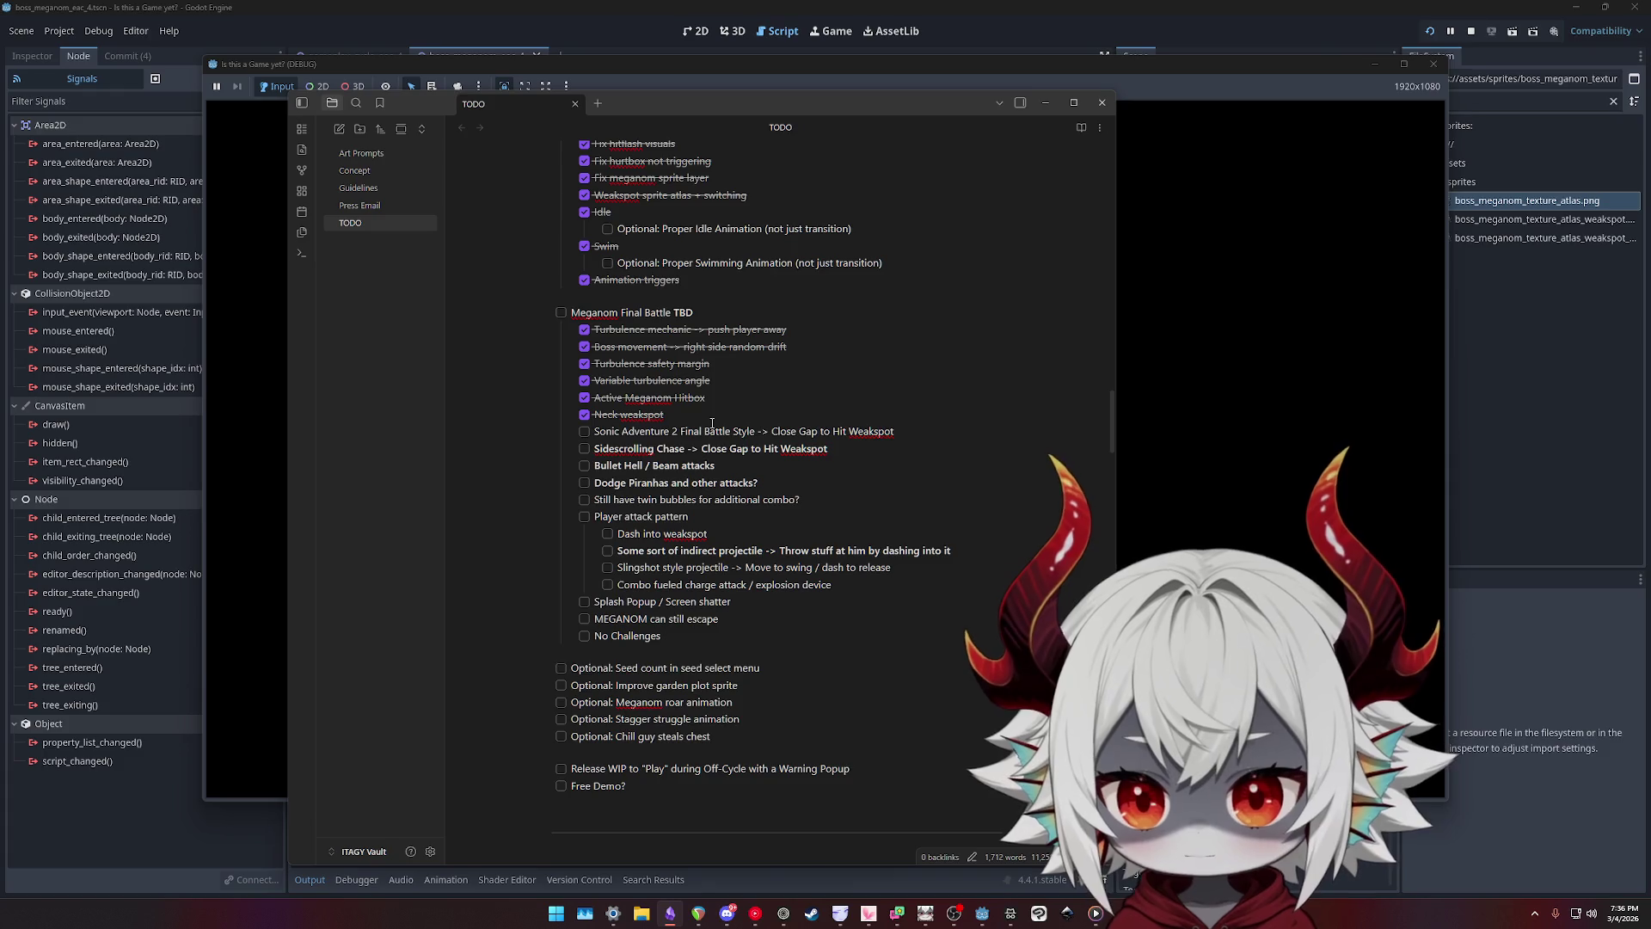
pyautogui.press('Return')
pyautogui.press('Tab')
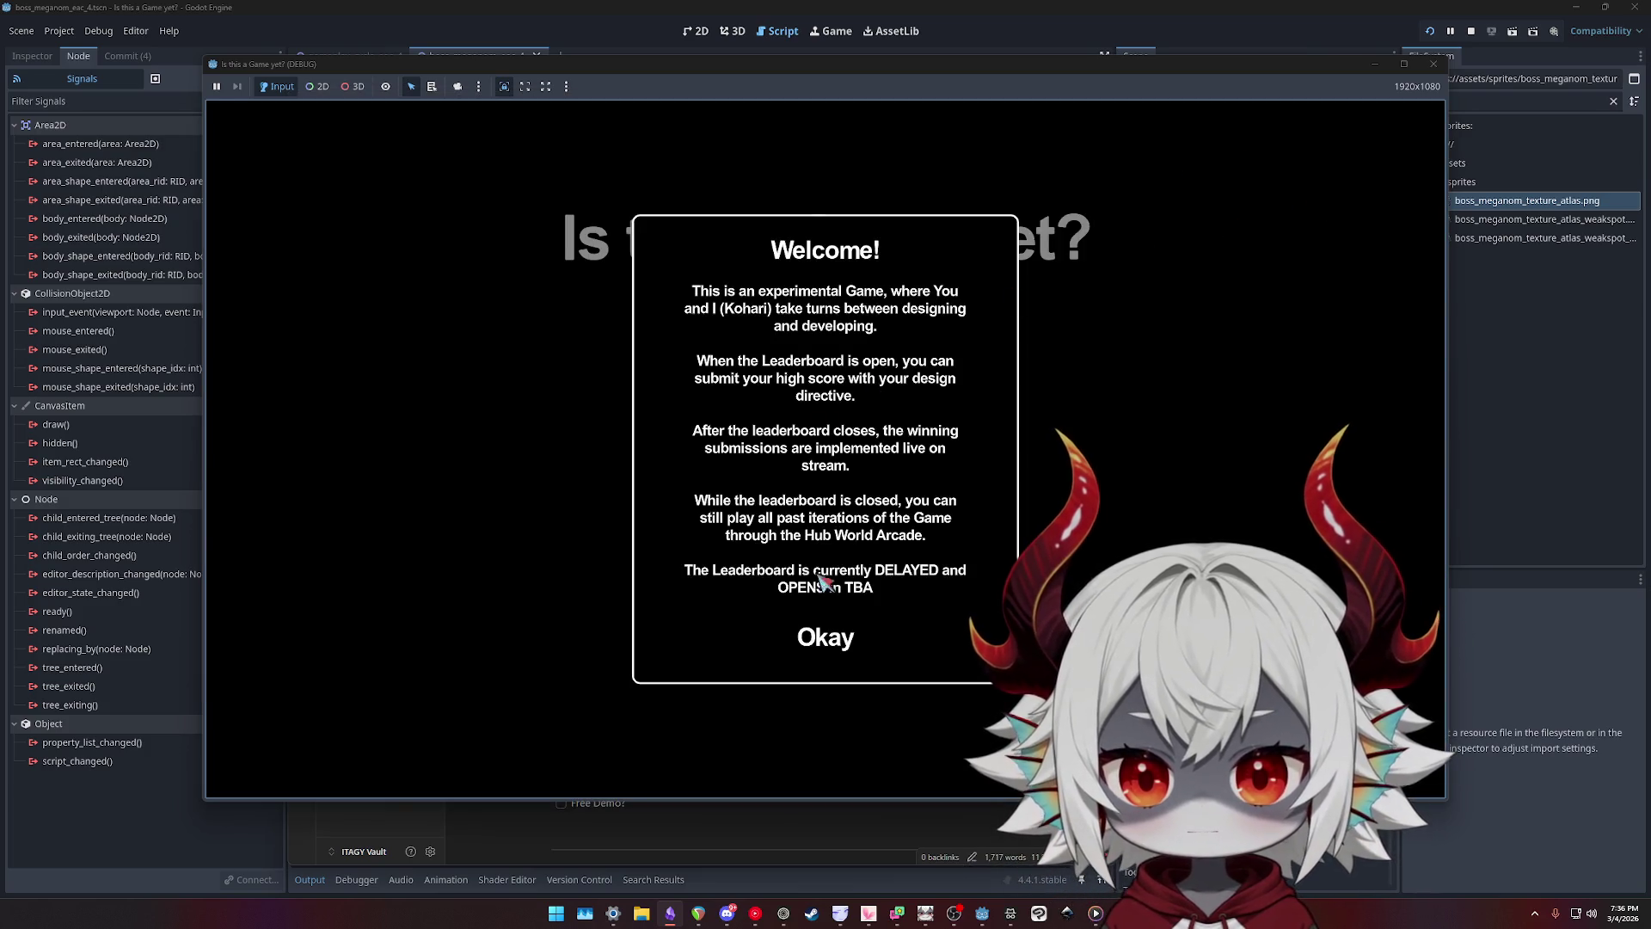
pyautogui.click(826, 635)
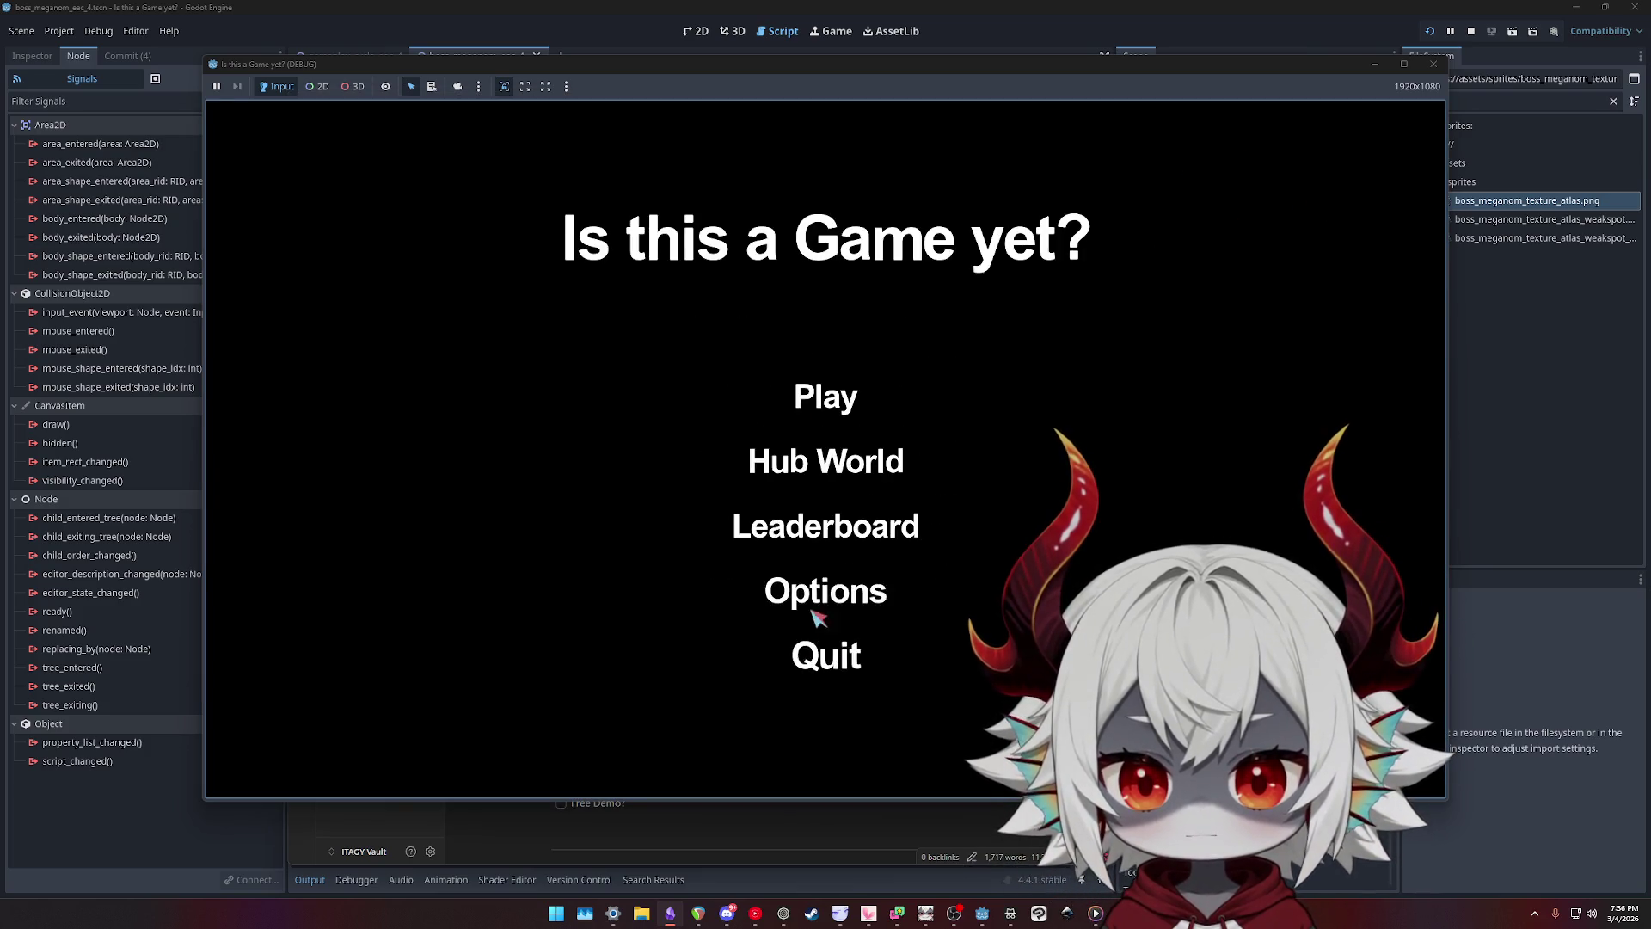
# - Play the boss fight steering with D and A, close the game window, and select the Hurtbox node
pyautogui.click(847, 406)
pyautogui.press('d')
pyautogui.press('a')
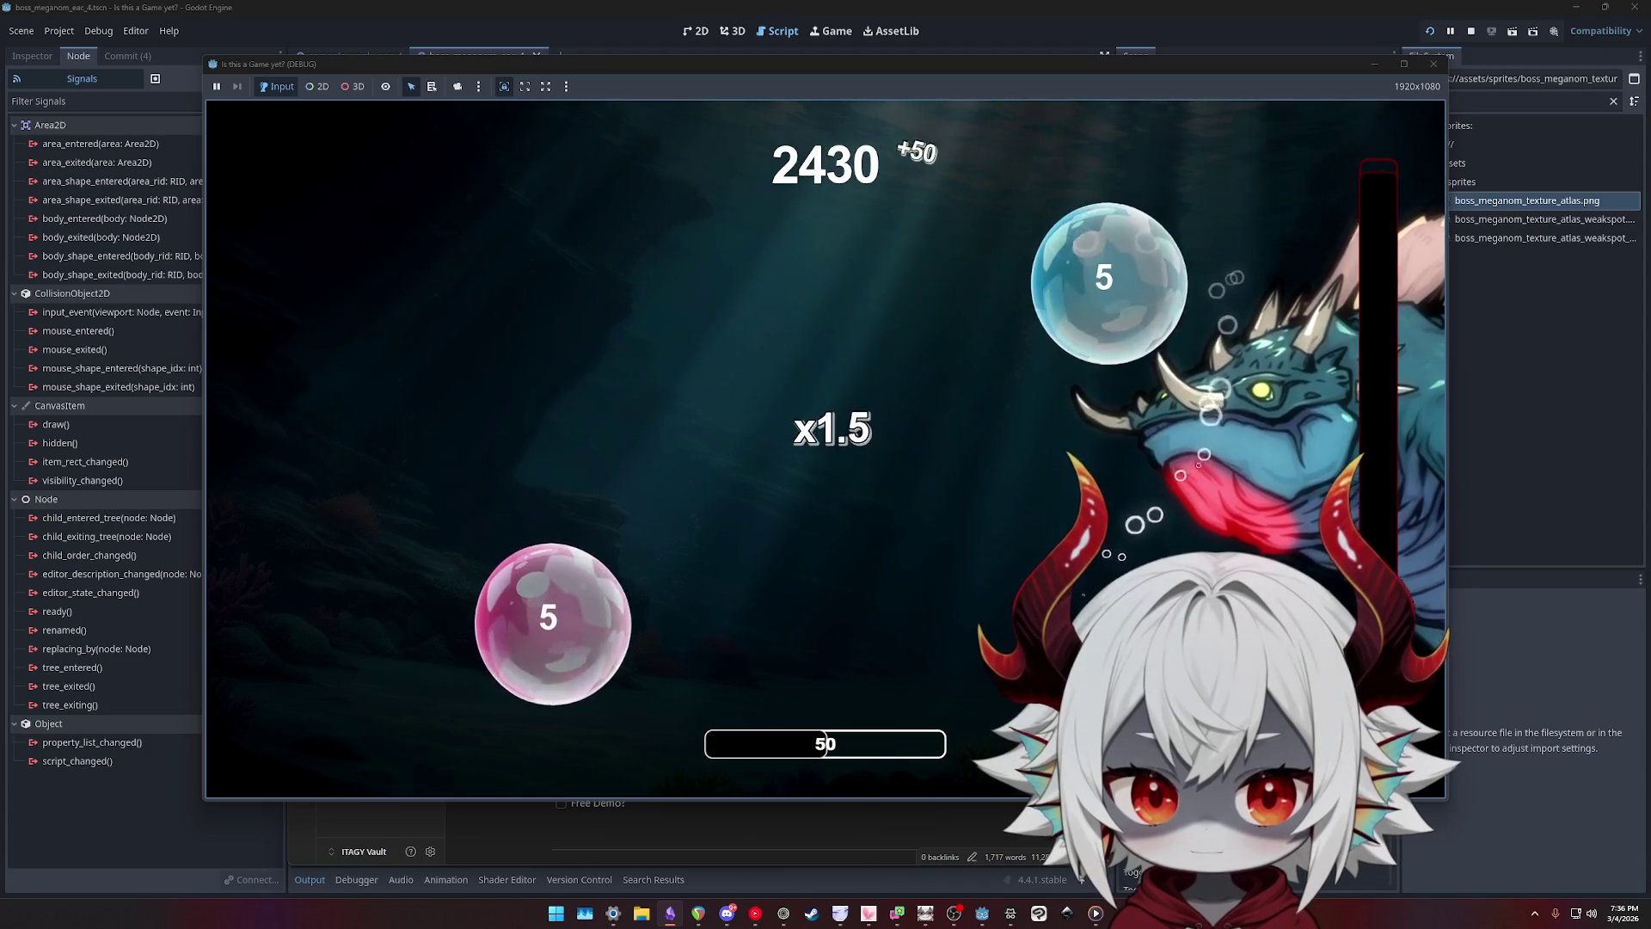
pyautogui.click(1434, 63)
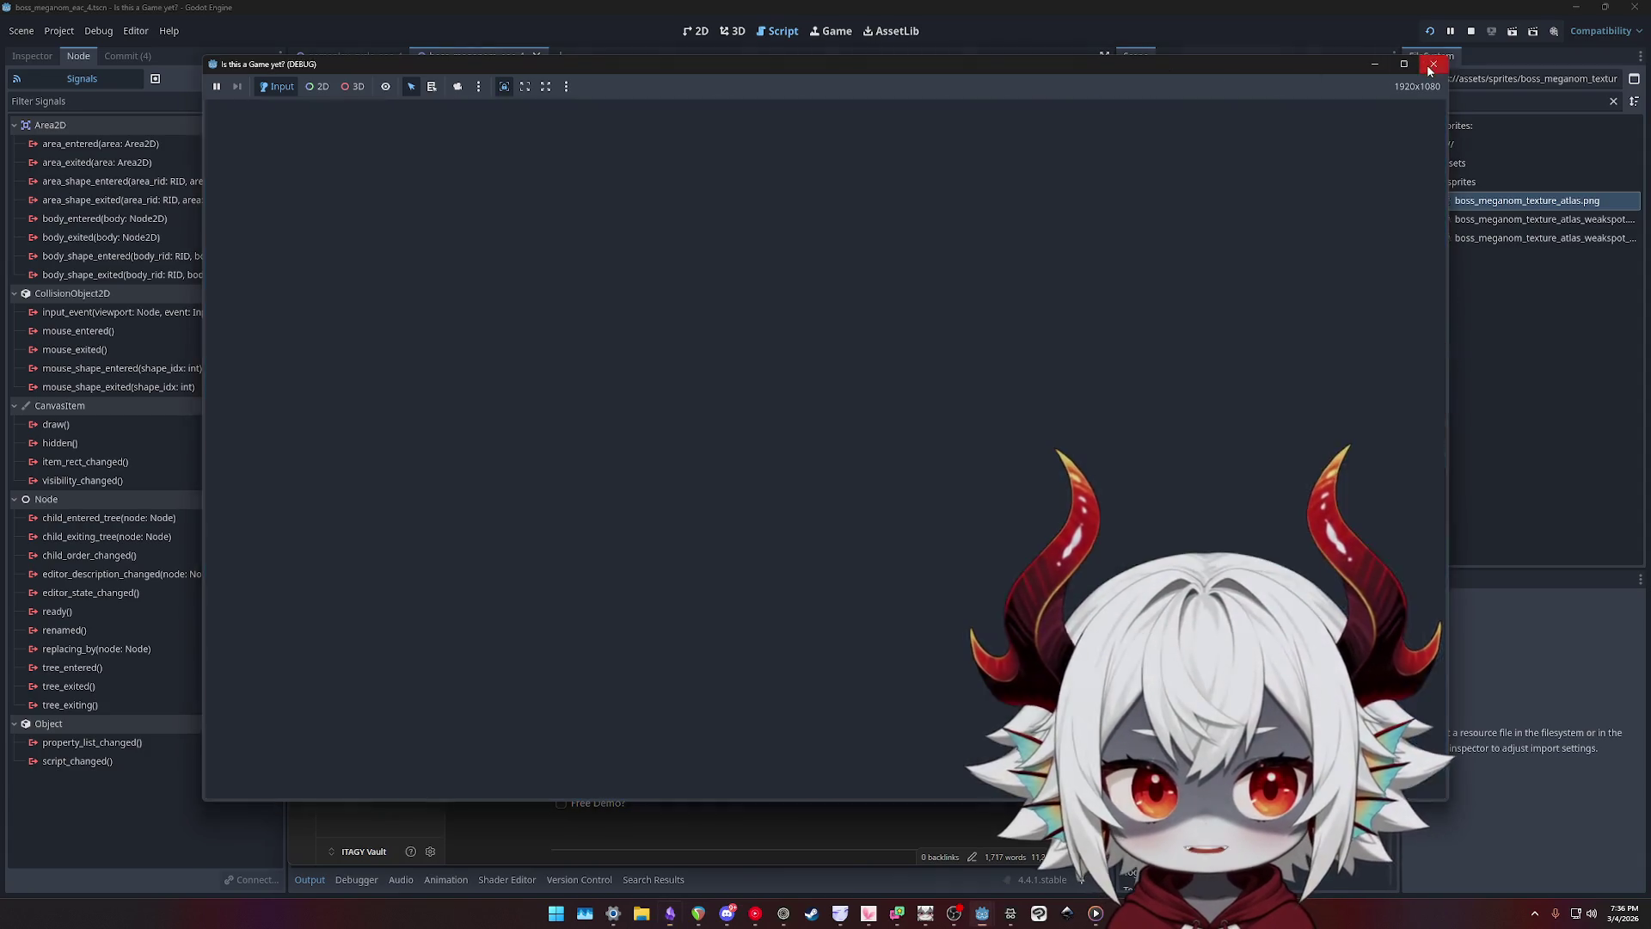
pyautogui.click(1220, 434)
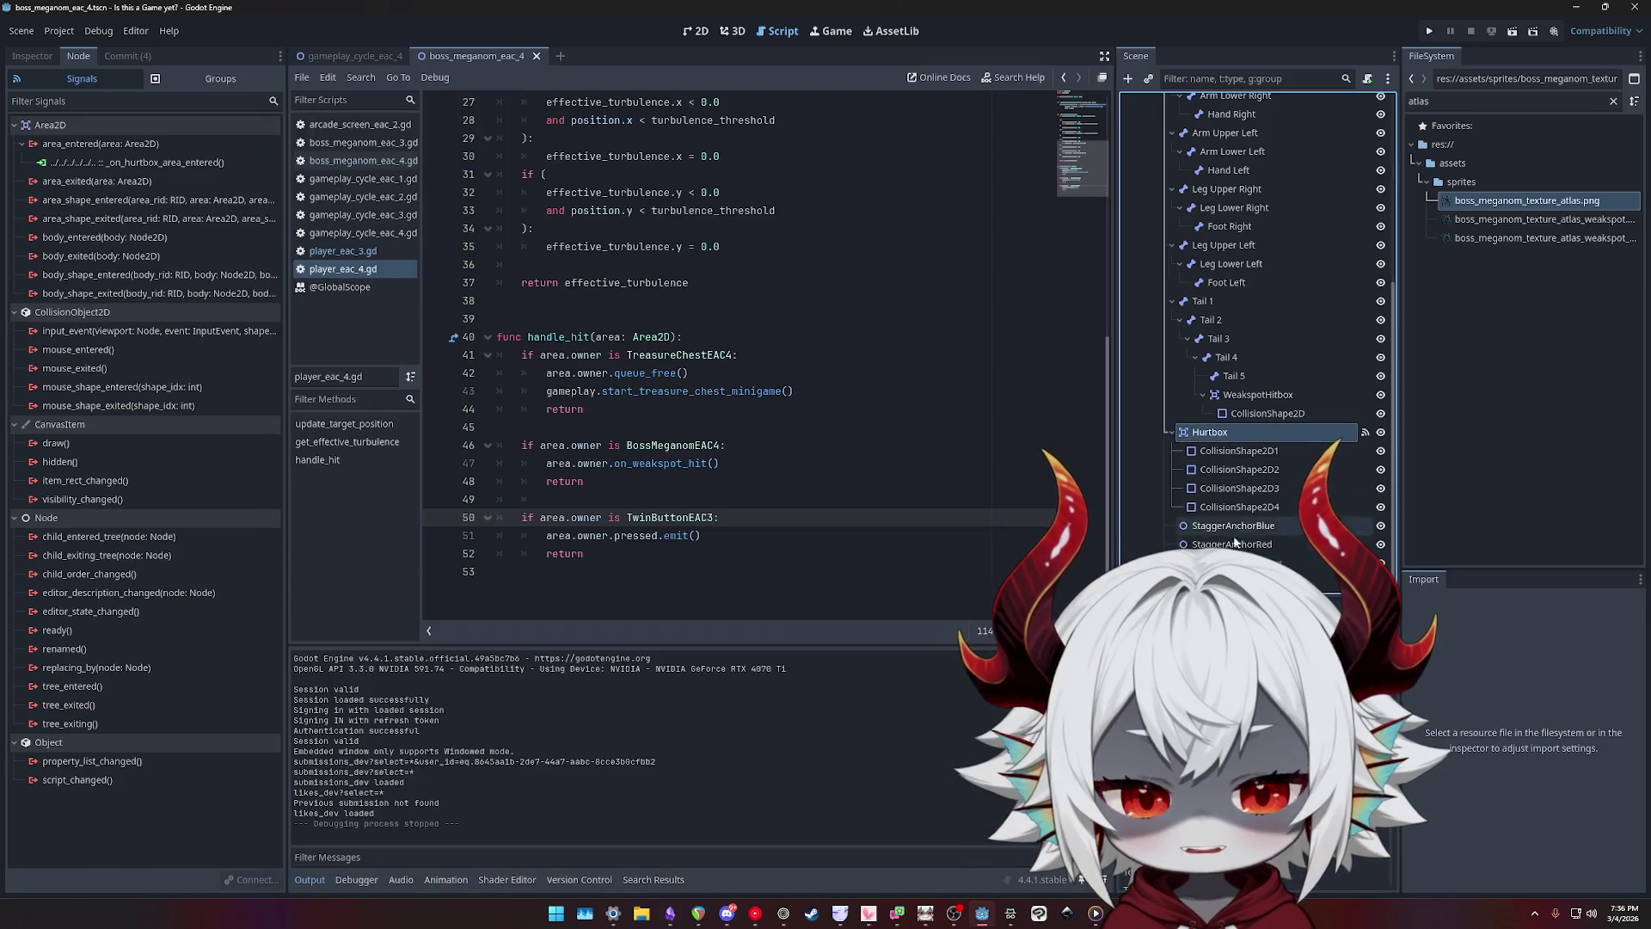
# - Follow Hurtbox's area_entered signal to _on_hurtbox_area_entered, and check the on_weakspot_hit call in player_eac_4.gd
pyautogui.click(1215, 435)
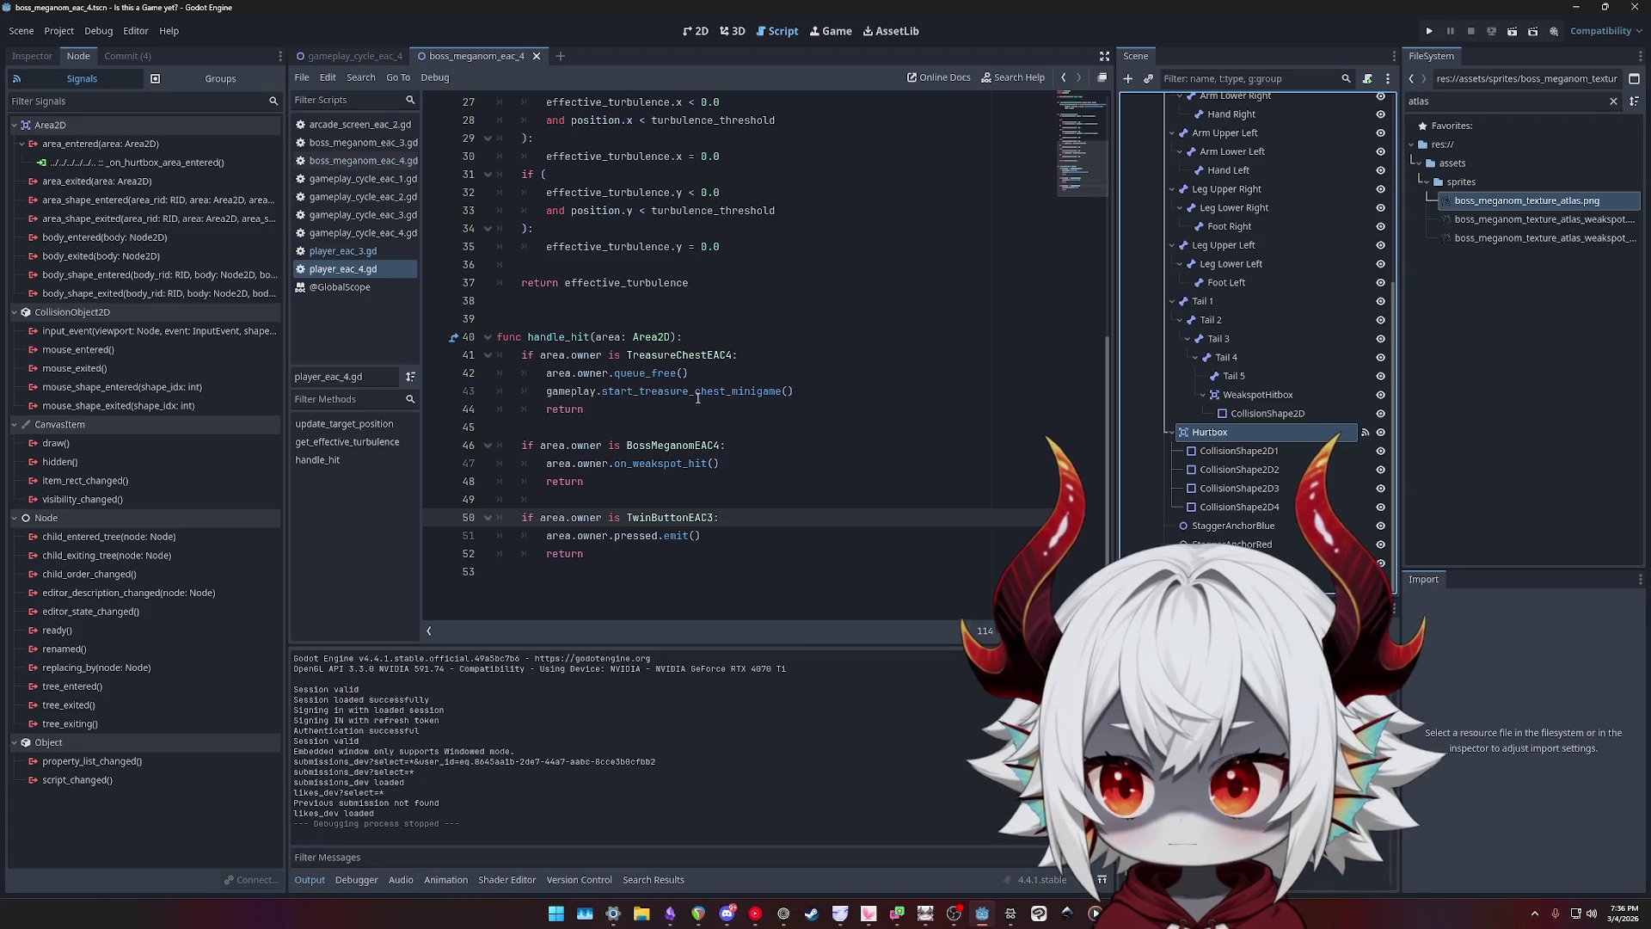
pyautogui.doubleClick(147, 163)
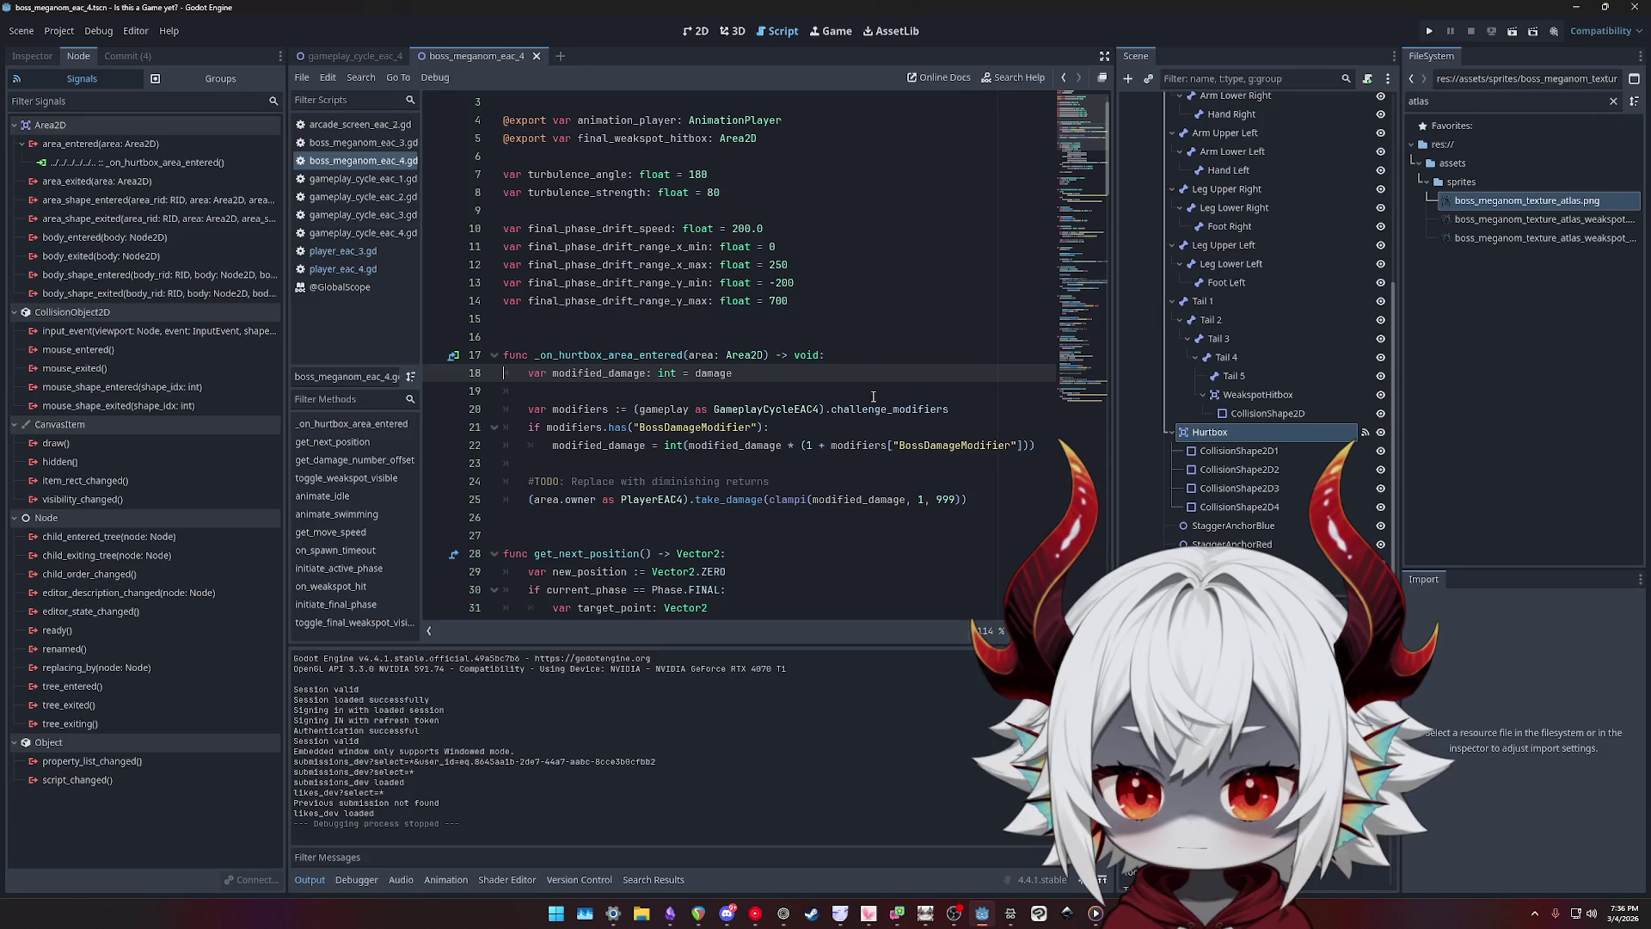
pyautogui.doubleClick(625, 355)
pyautogui.click(344, 269)
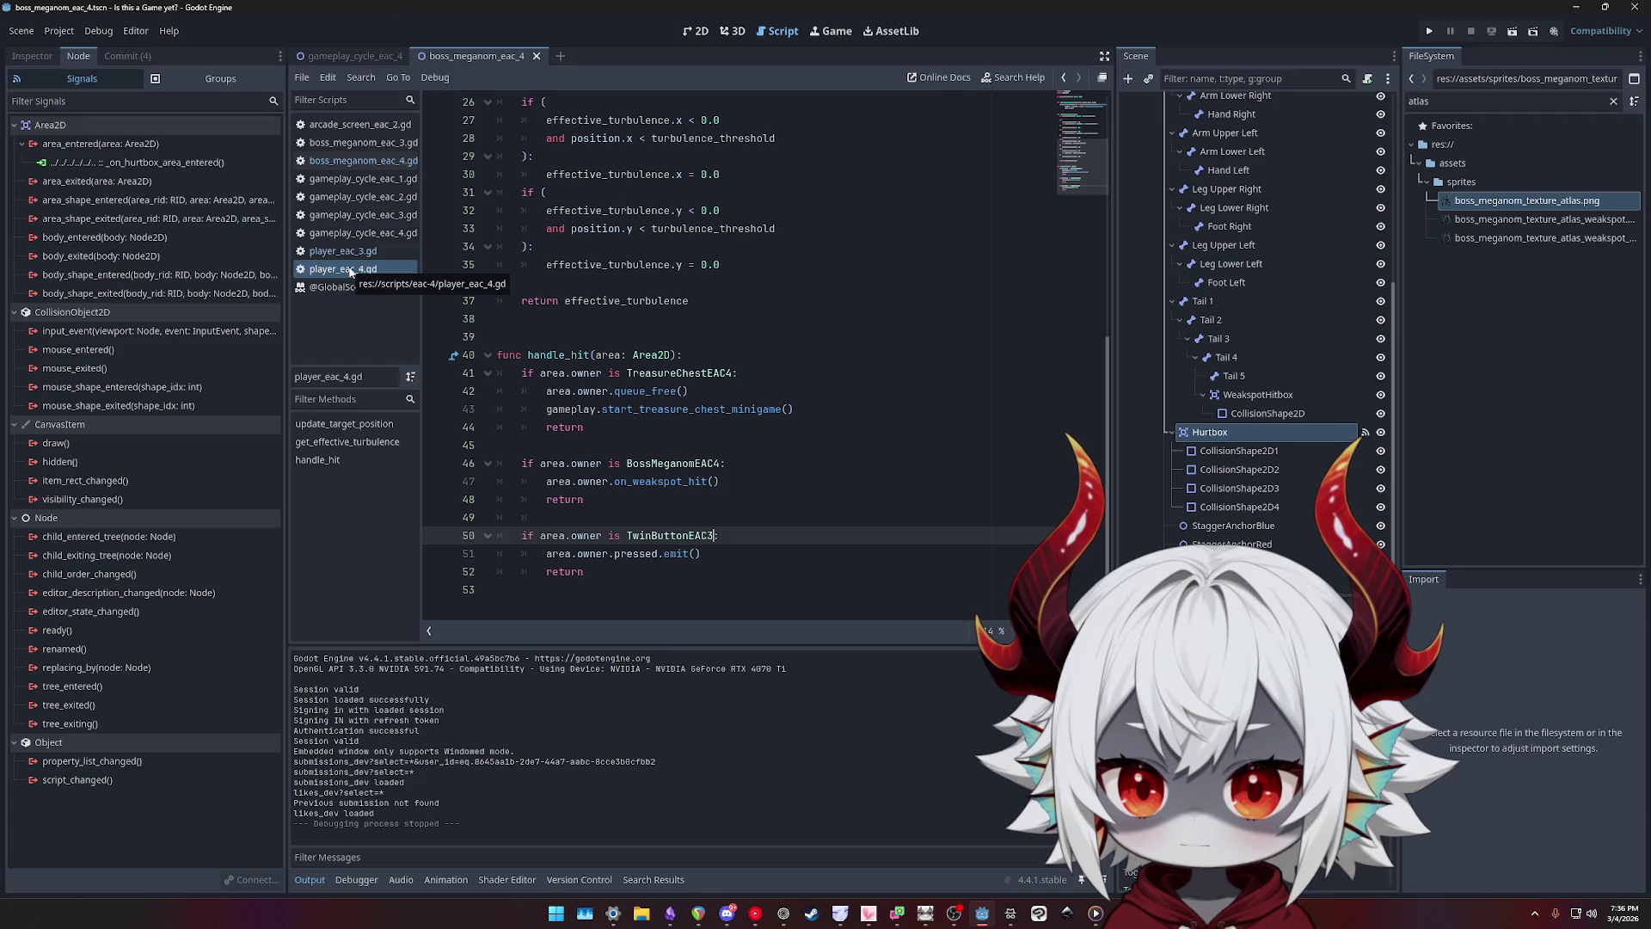
pyautogui.doubleClick(659, 483)
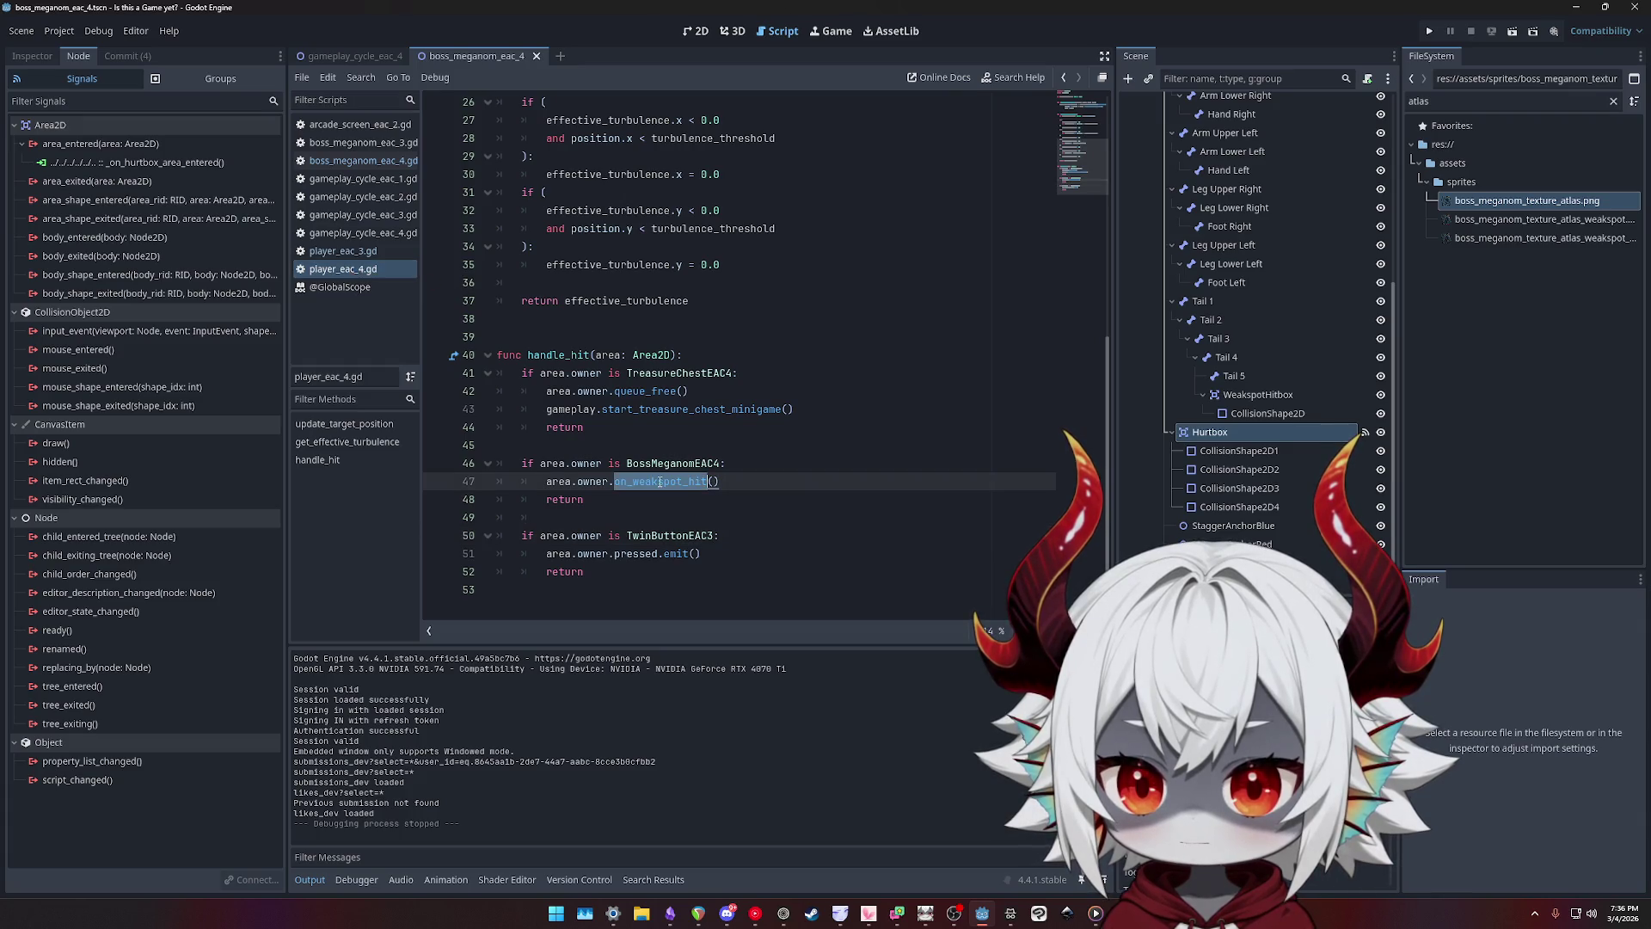
# - Review take_damage in the boss script, then show WeakspotHitbox's properties in the Inspector
pyautogui.keyDown('ctrl'); pyautogui.click(675, 463); pyautogui.keyUp('ctrl')
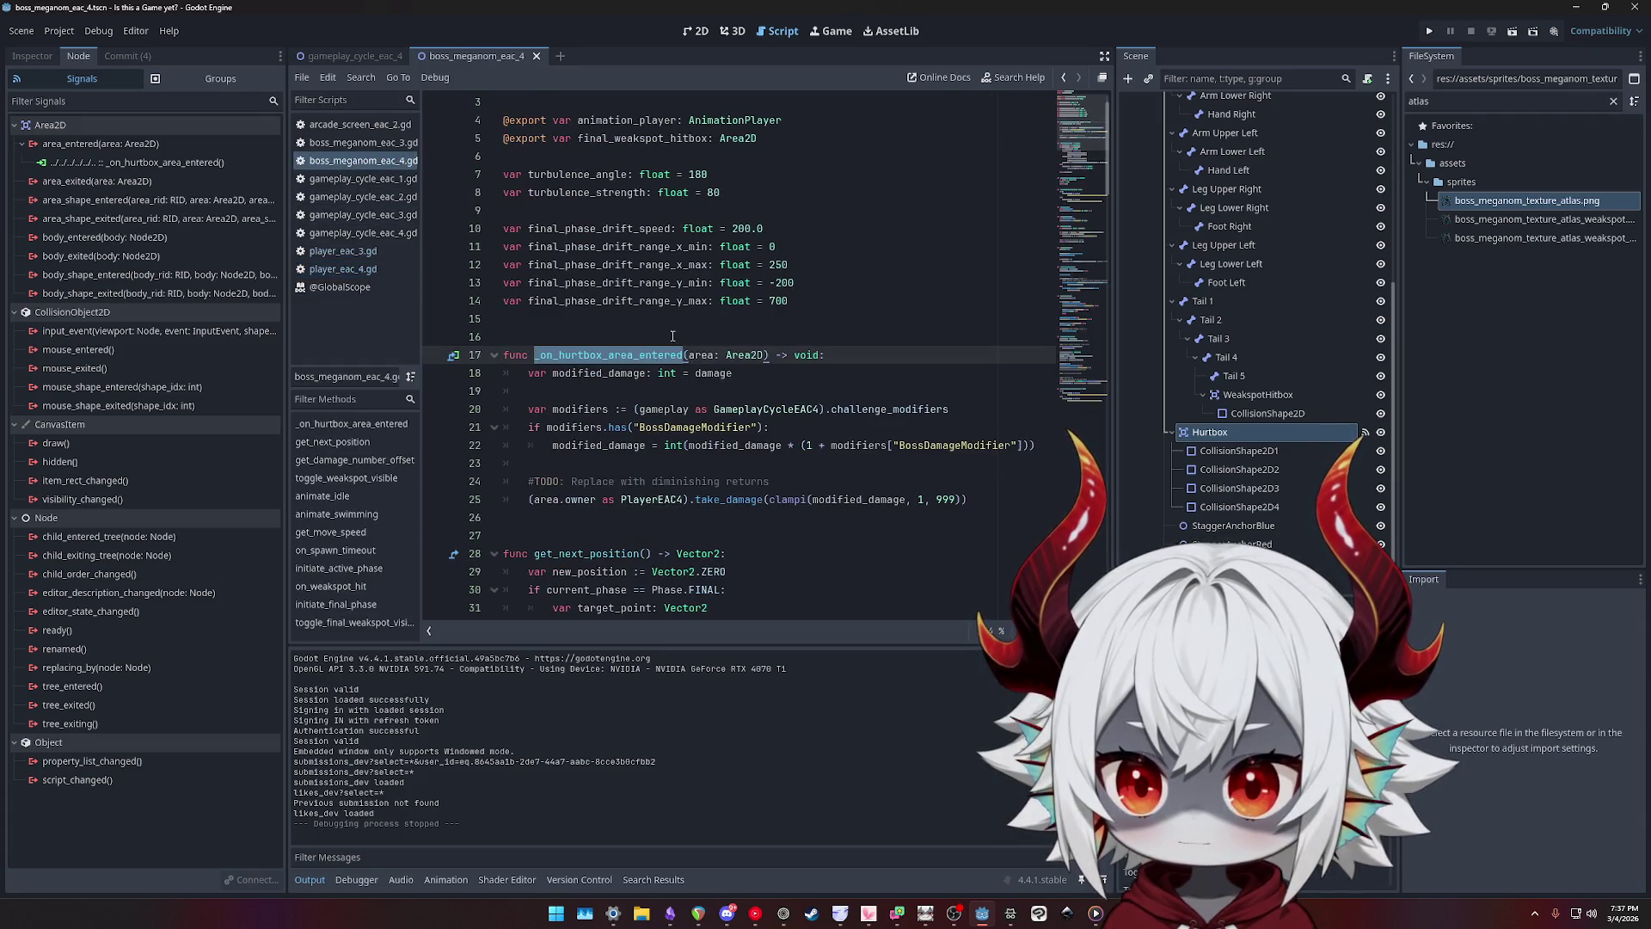
pyautogui.doubleClick(735, 500)
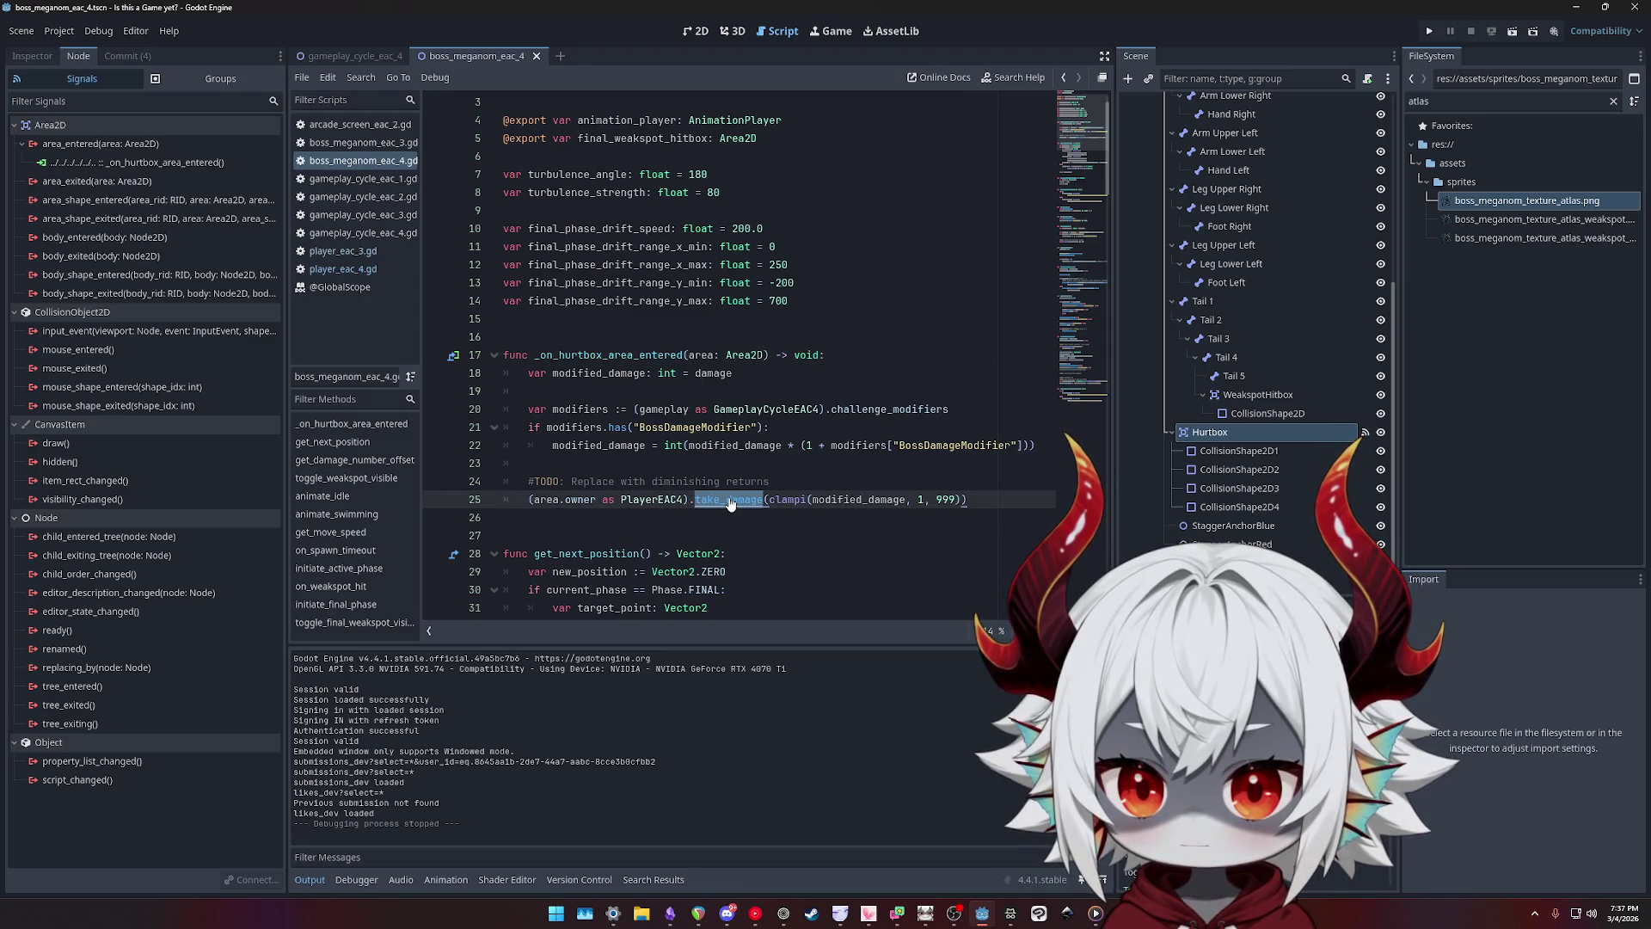
pyautogui.doubleClick(612, 355)
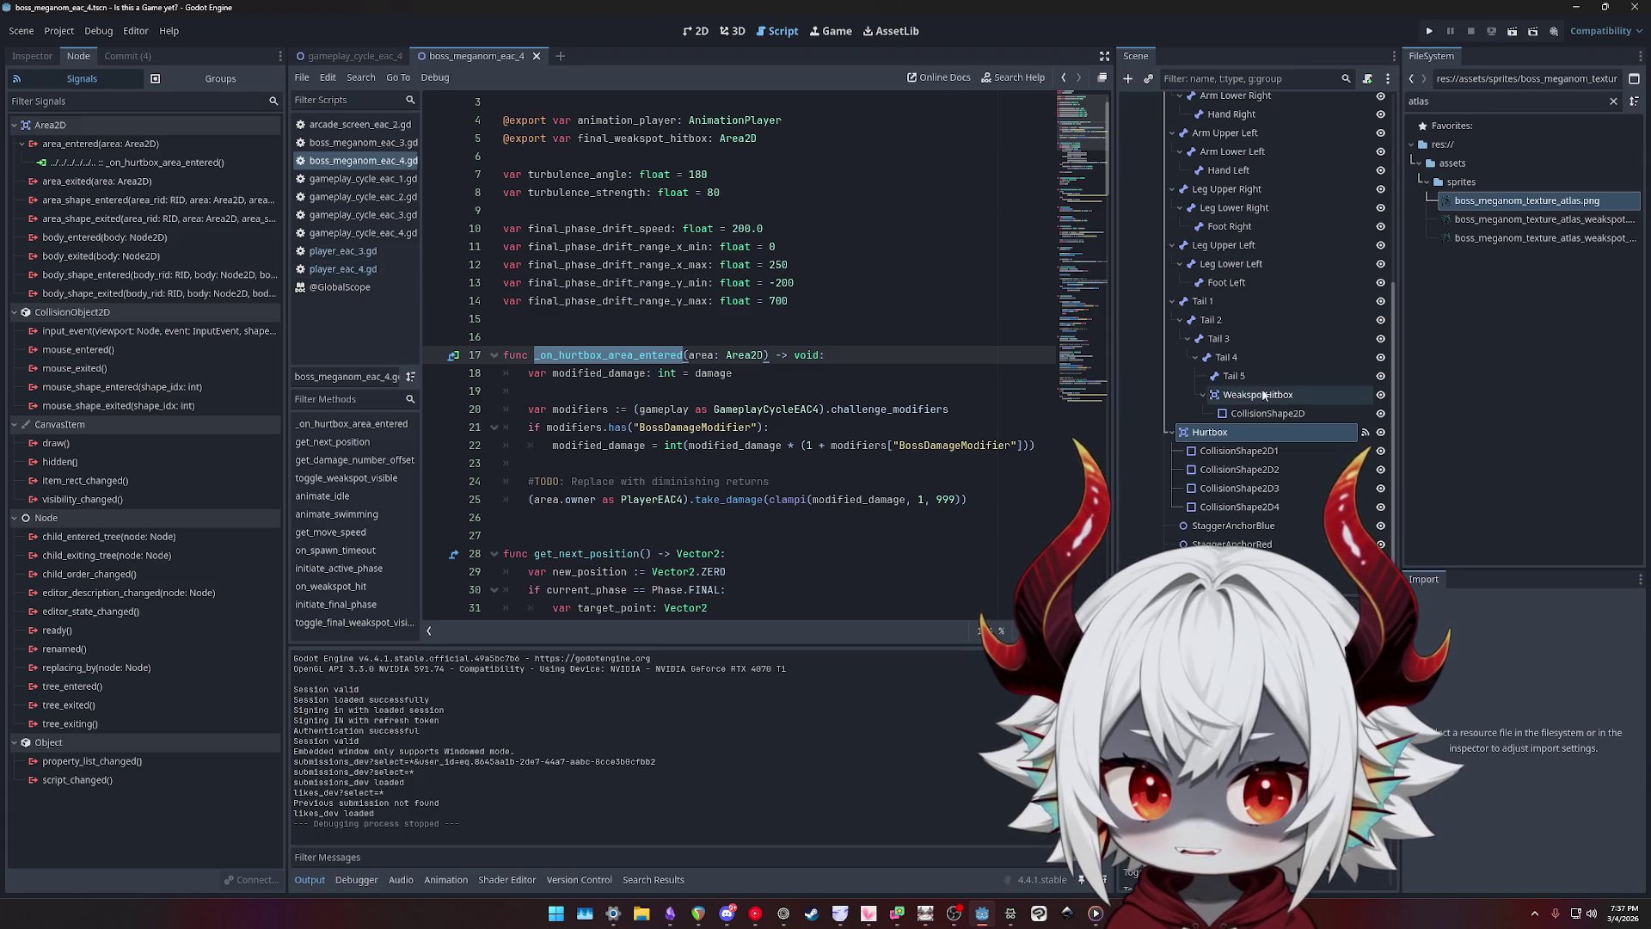
pyautogui.click(1236, 396)
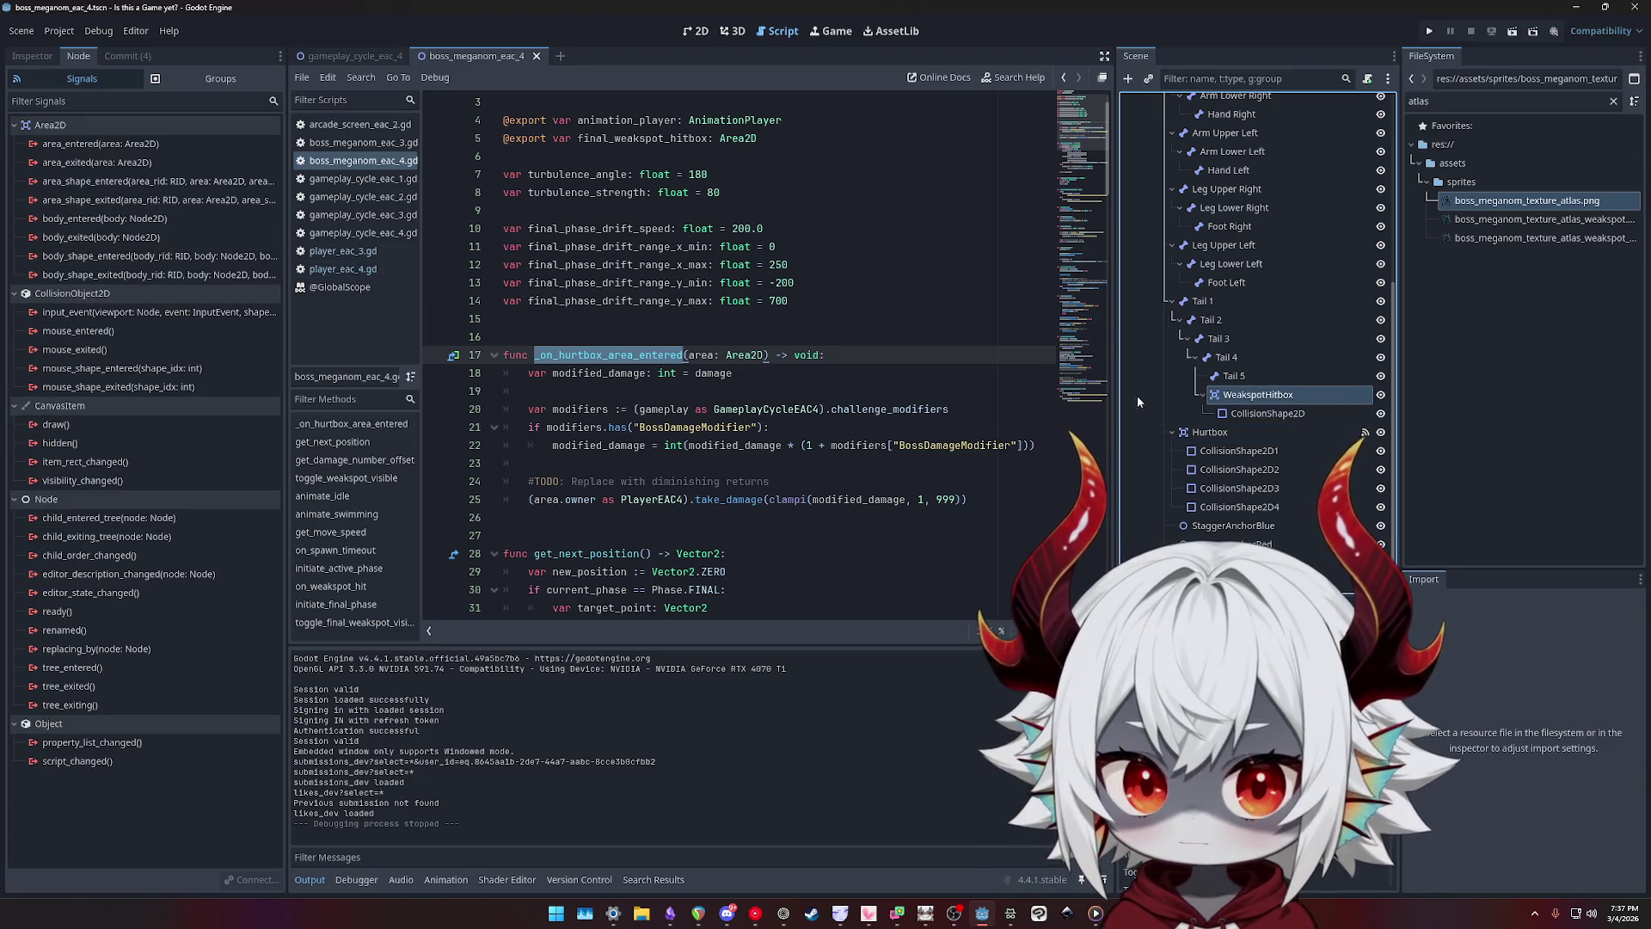
pyautogui.click(33, 56)
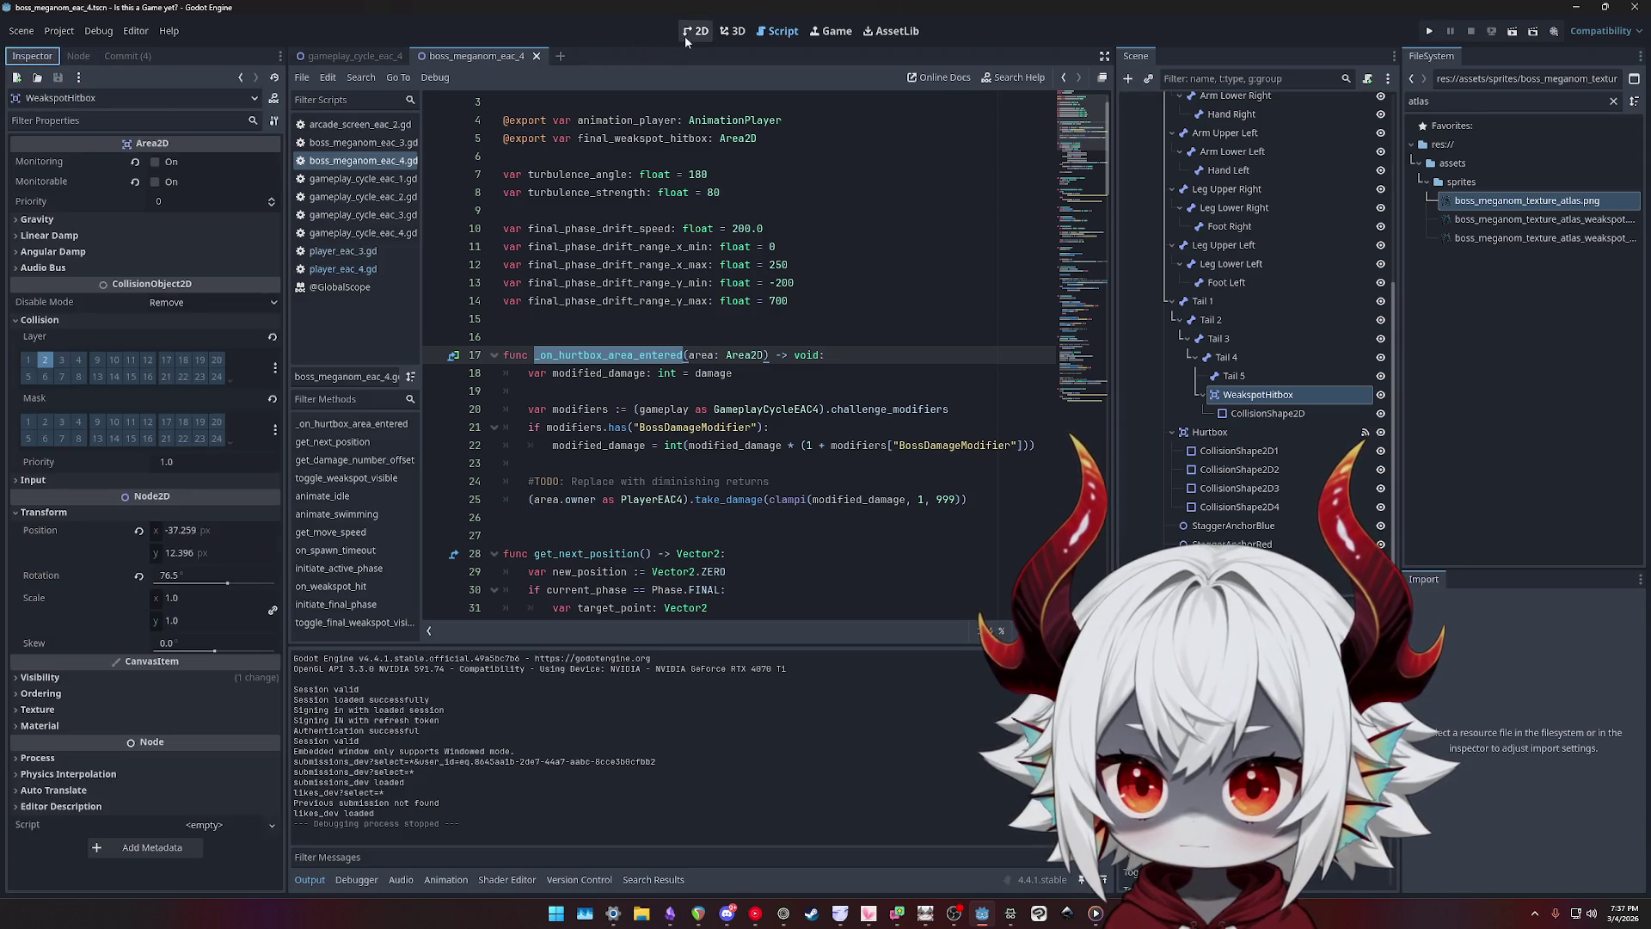
# - In the 2D view, select FinalWeakspotHitbox and its collision shape, then return to WeakspotHitbox
pyautogui.click(694, 32)
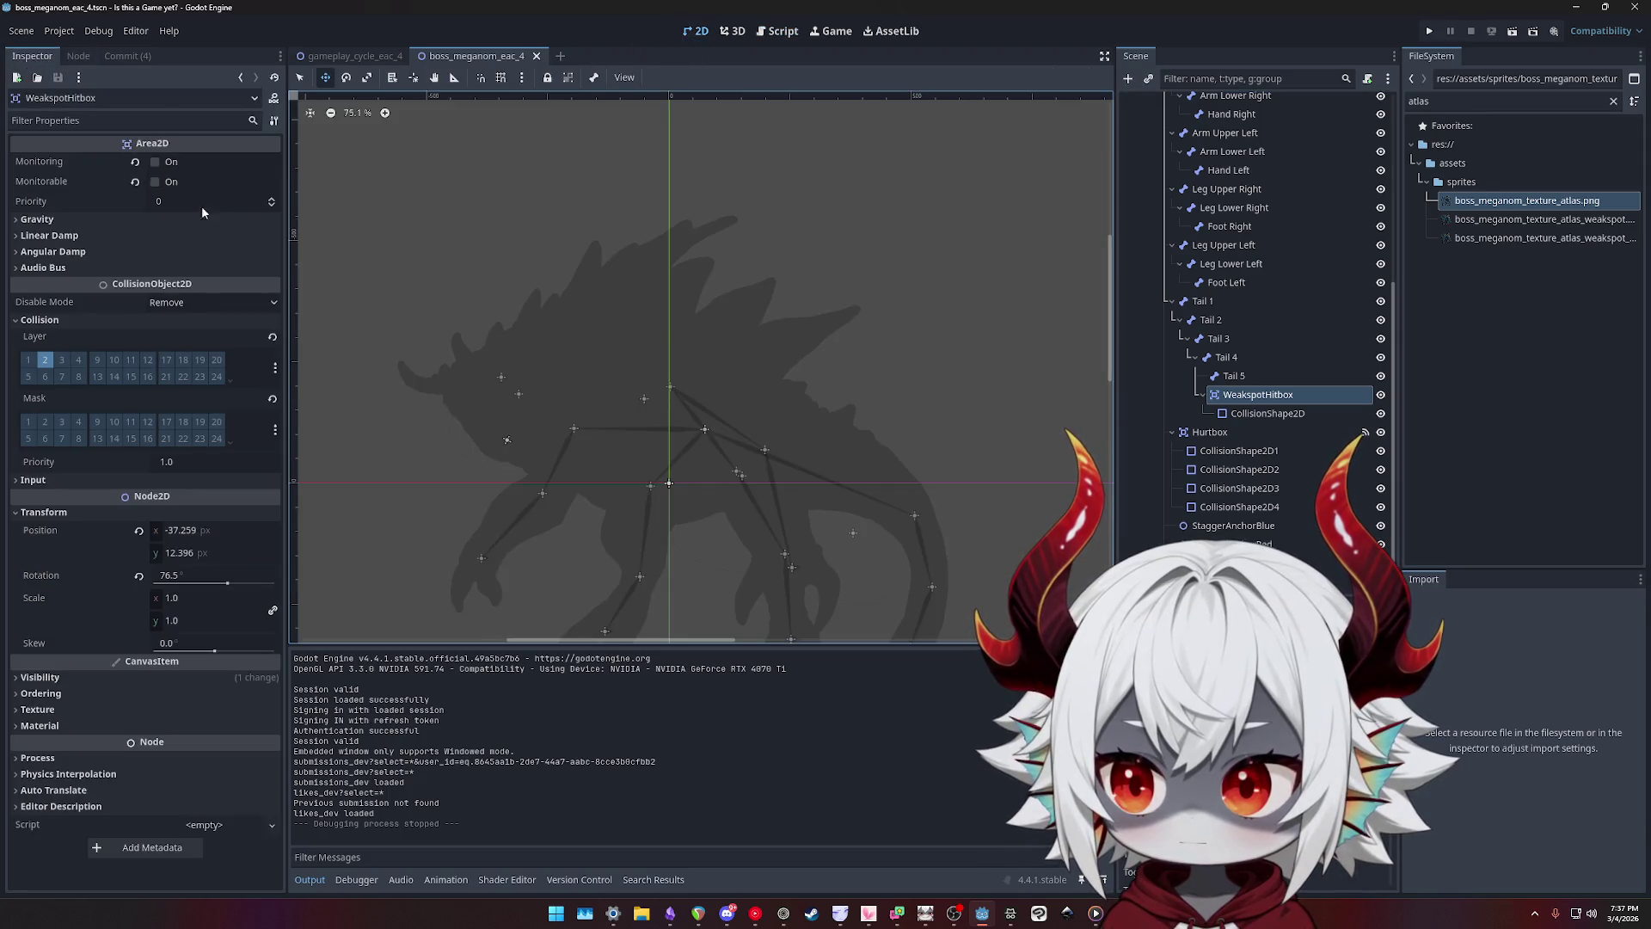
pyautogui.click(507, 439)
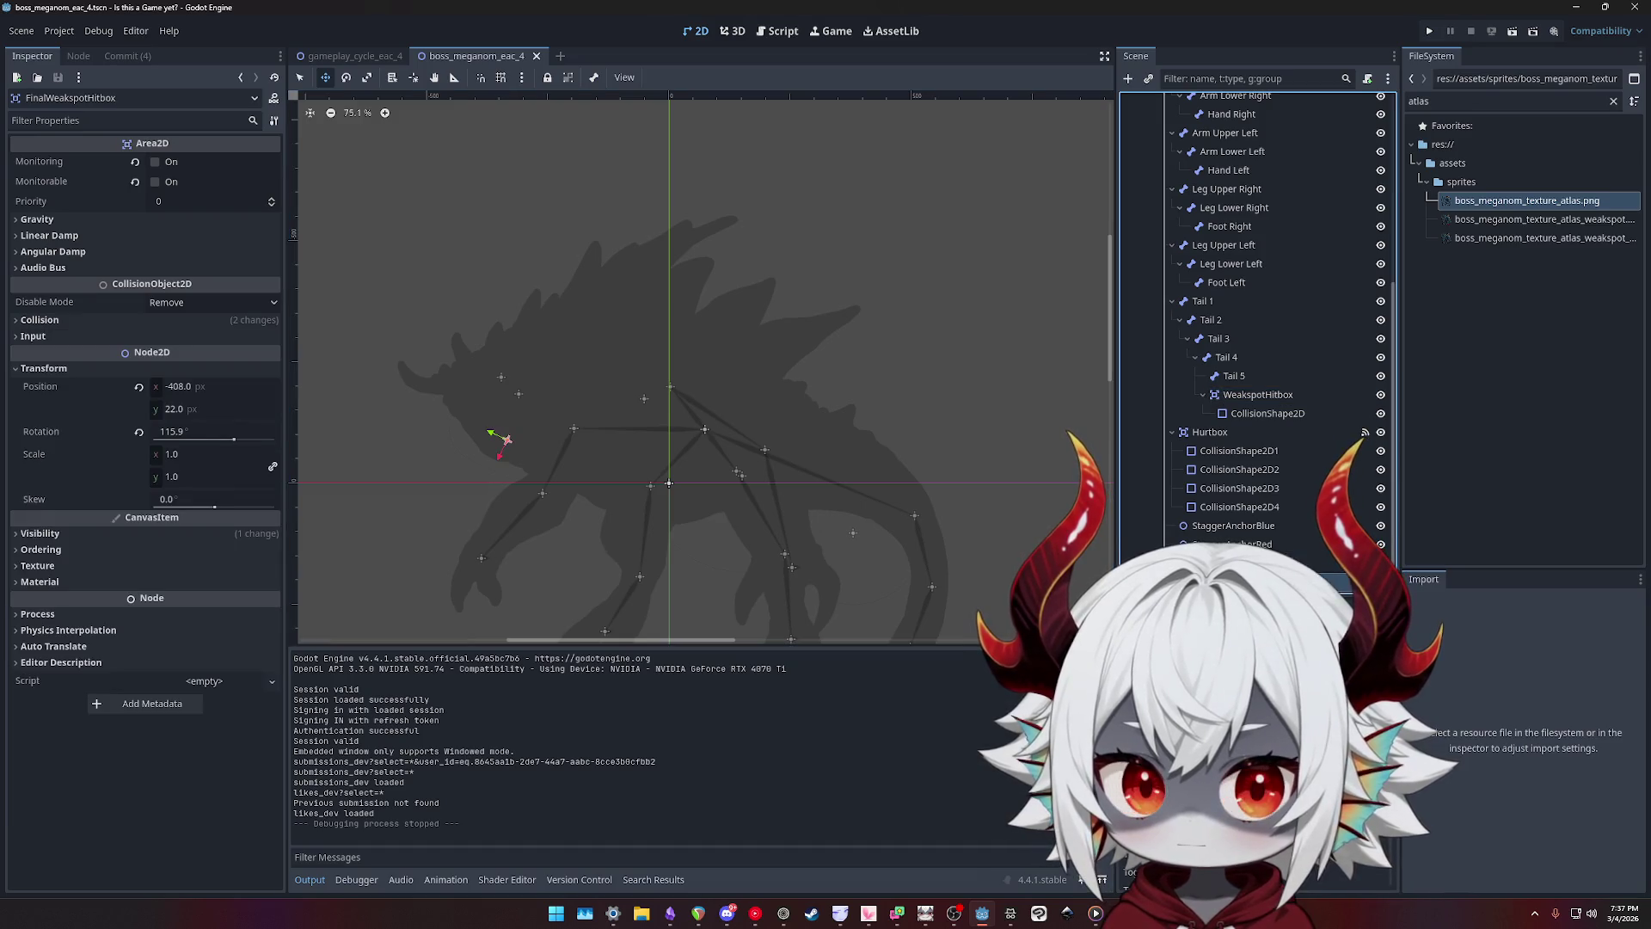
pyautogui.click(508, 440)
pyautogui.click(507, 439)
pyautogui.click(1268, 413)
pyautogui.click(1258, 395)
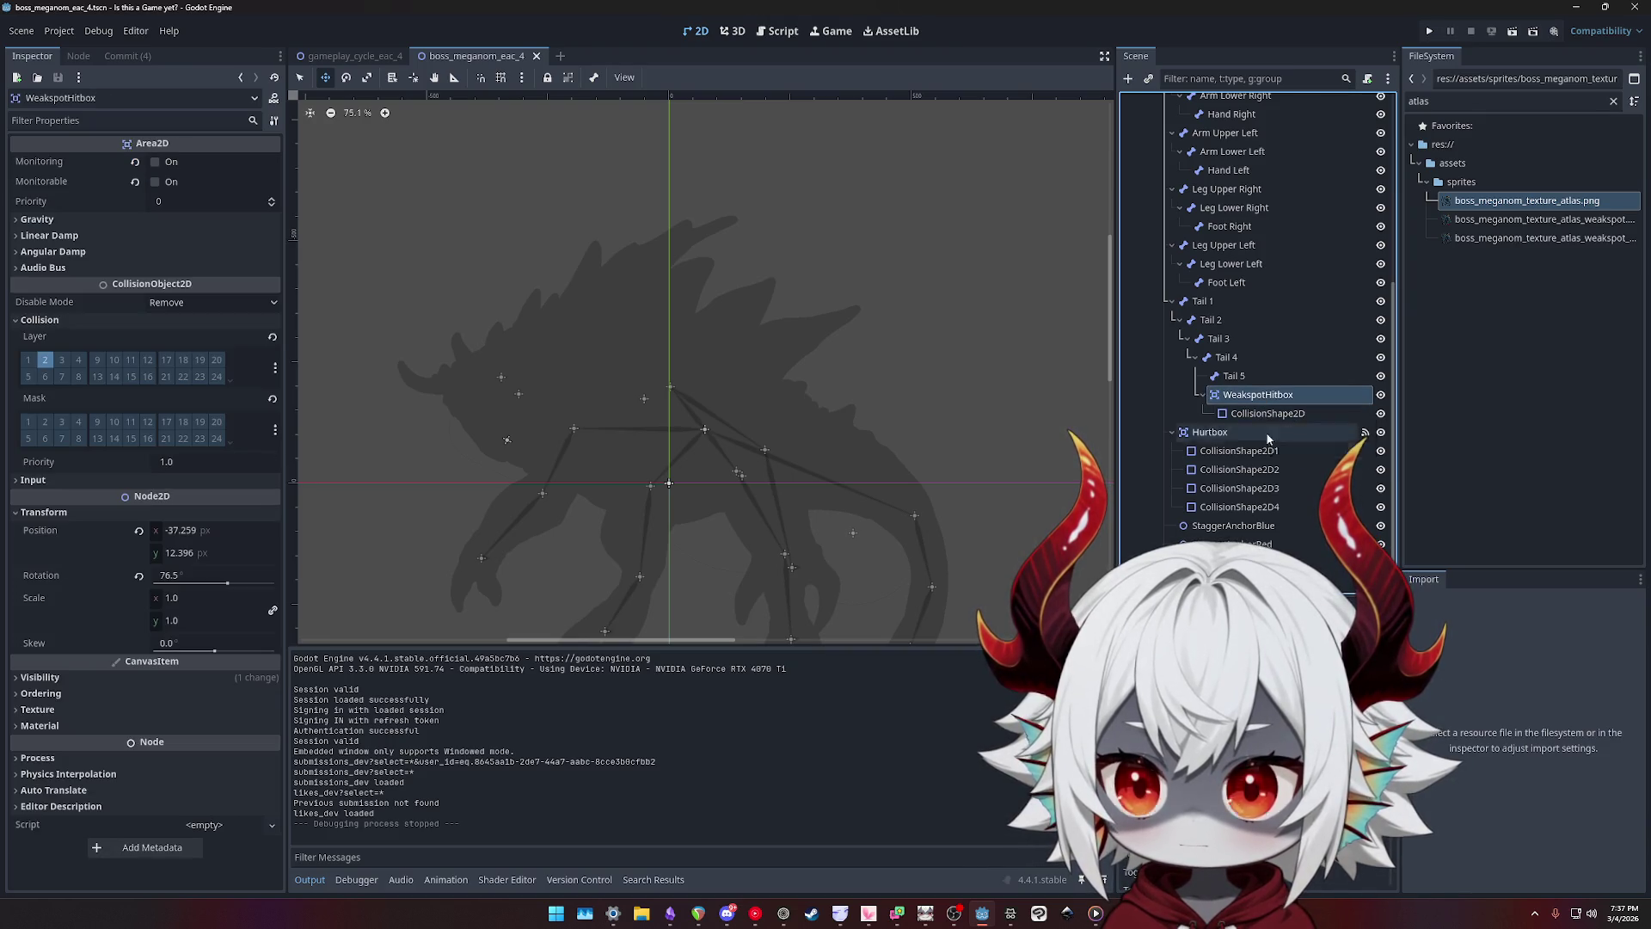
# - Expand FinalWeakspotHitbox's Collision and Visibility settings and compare them with WeakspotHitbox's capsule (radius 69.58, height 251.24)
pyautogui.click(508, 439)
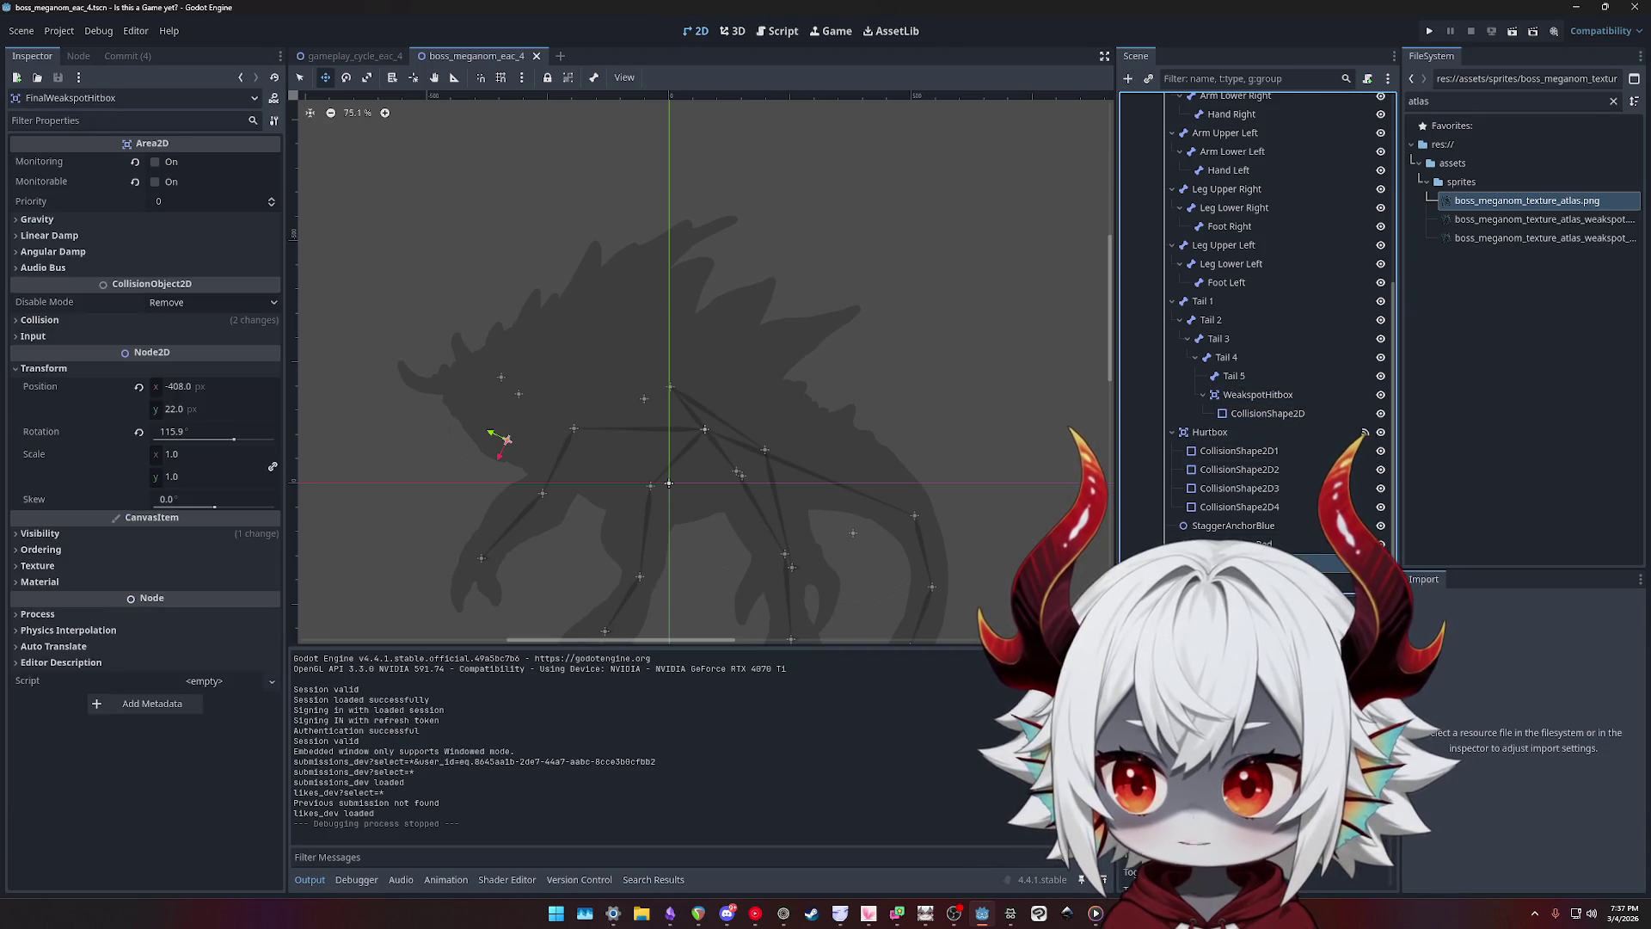
pyautogui.click(40, 319)
pyautogui.click(1247, 581)
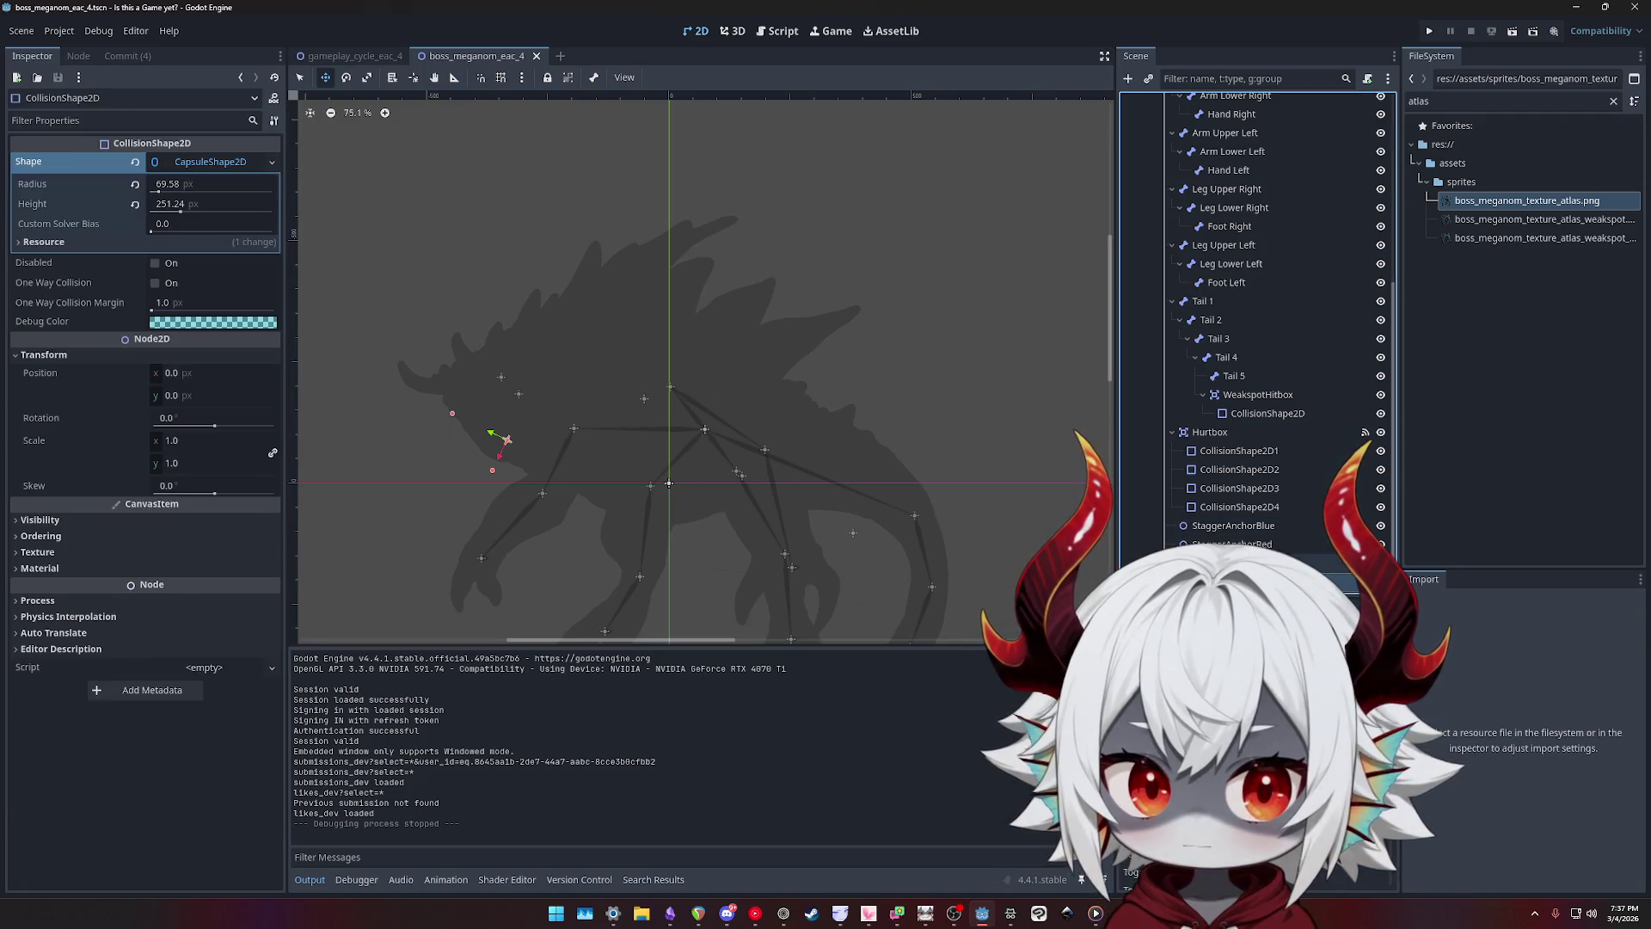
pyautogui.click(1247, 563)
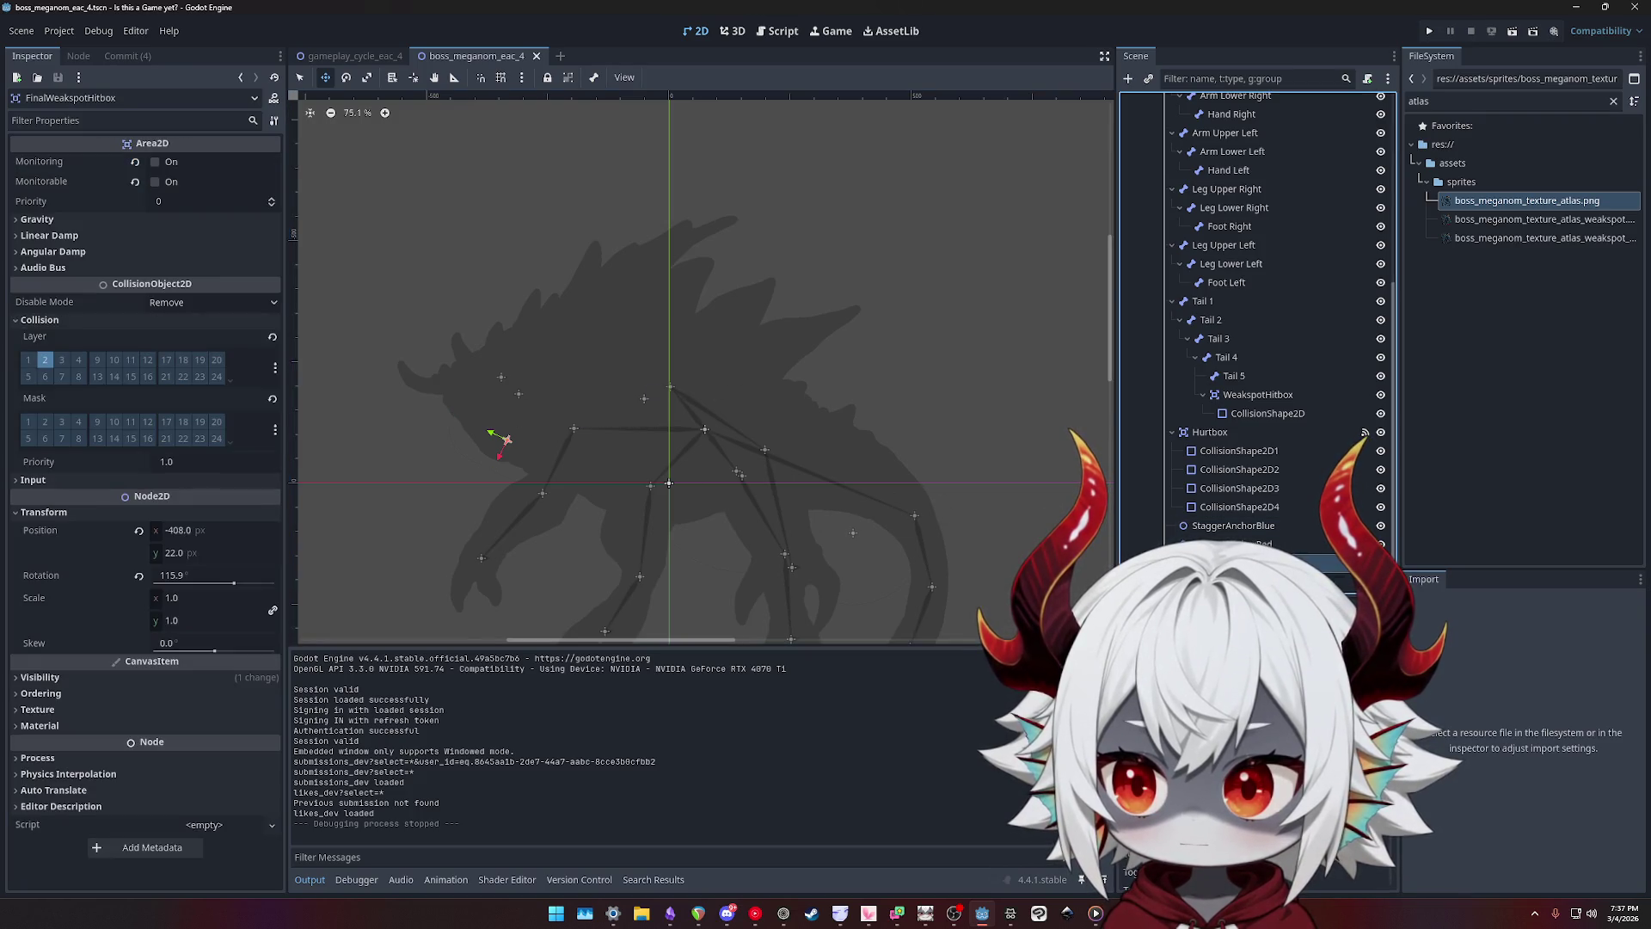
pyautogui.click(112, 681)
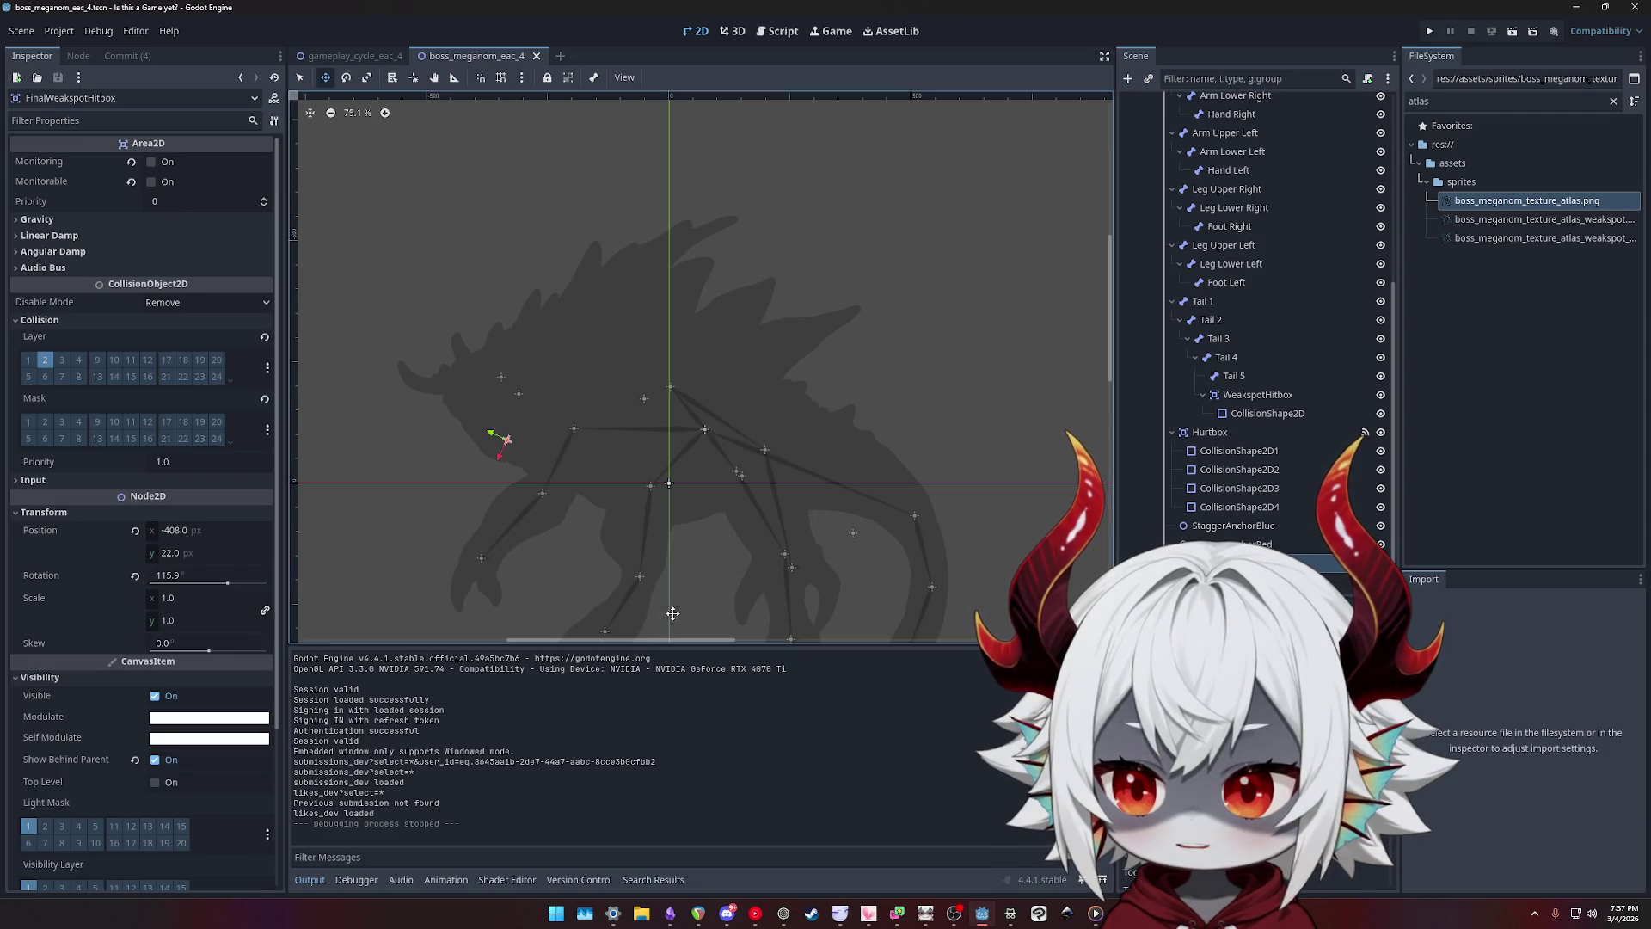
pyautogui.click(1248, 396)
pyautogui.click(231, 665)
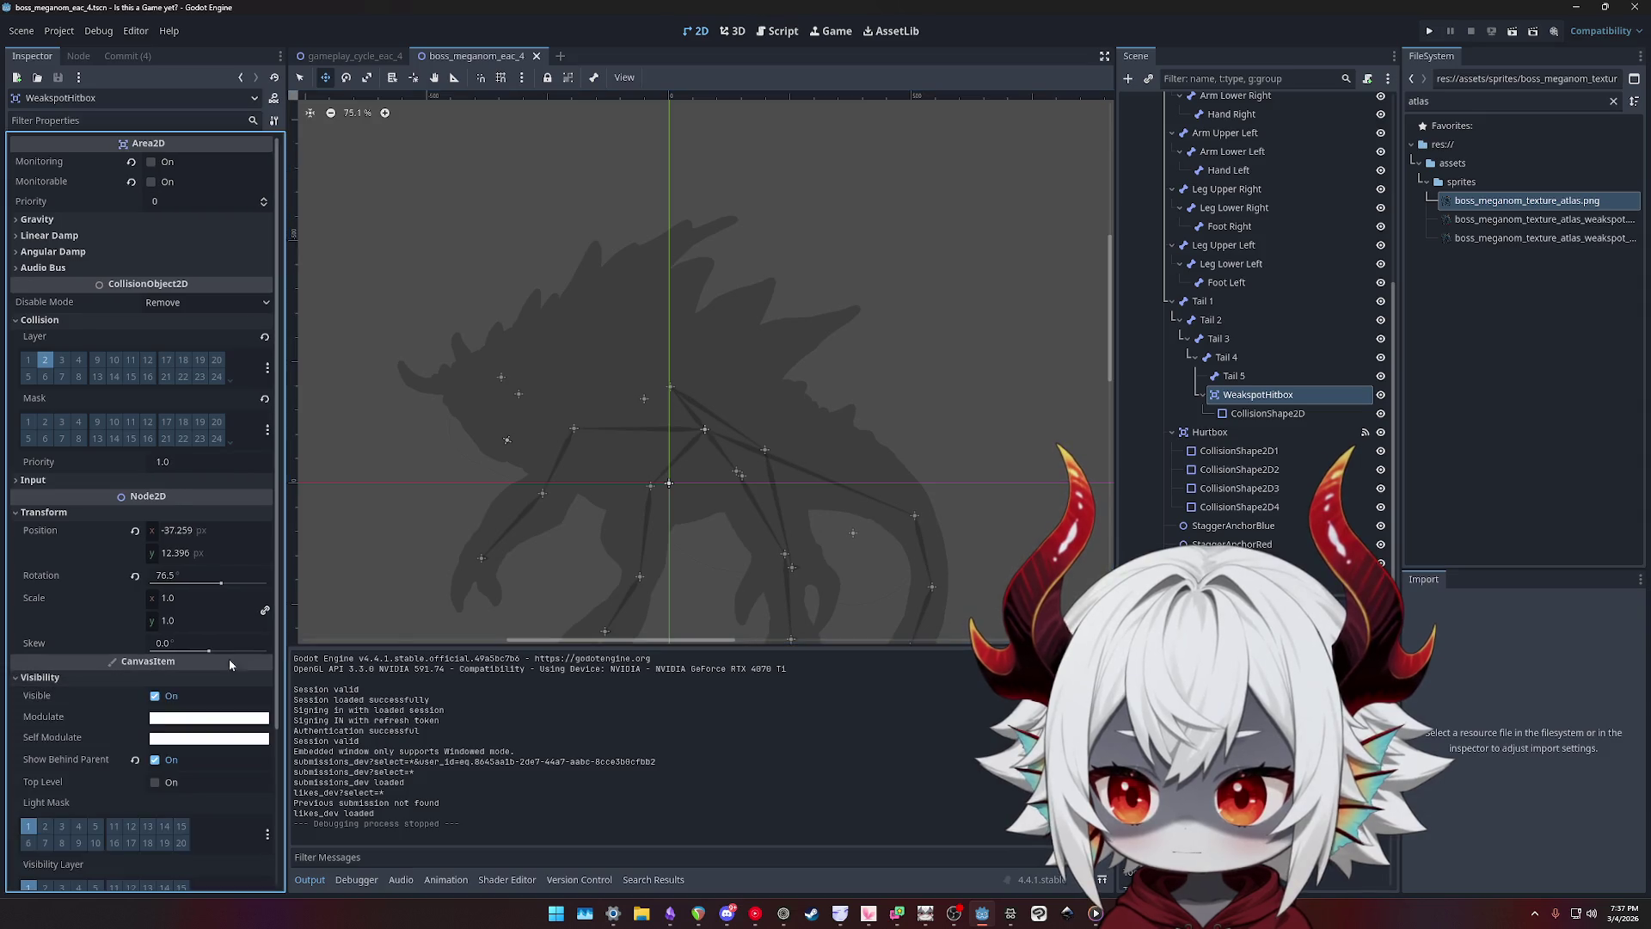
pyautogui.click(1273, 563)
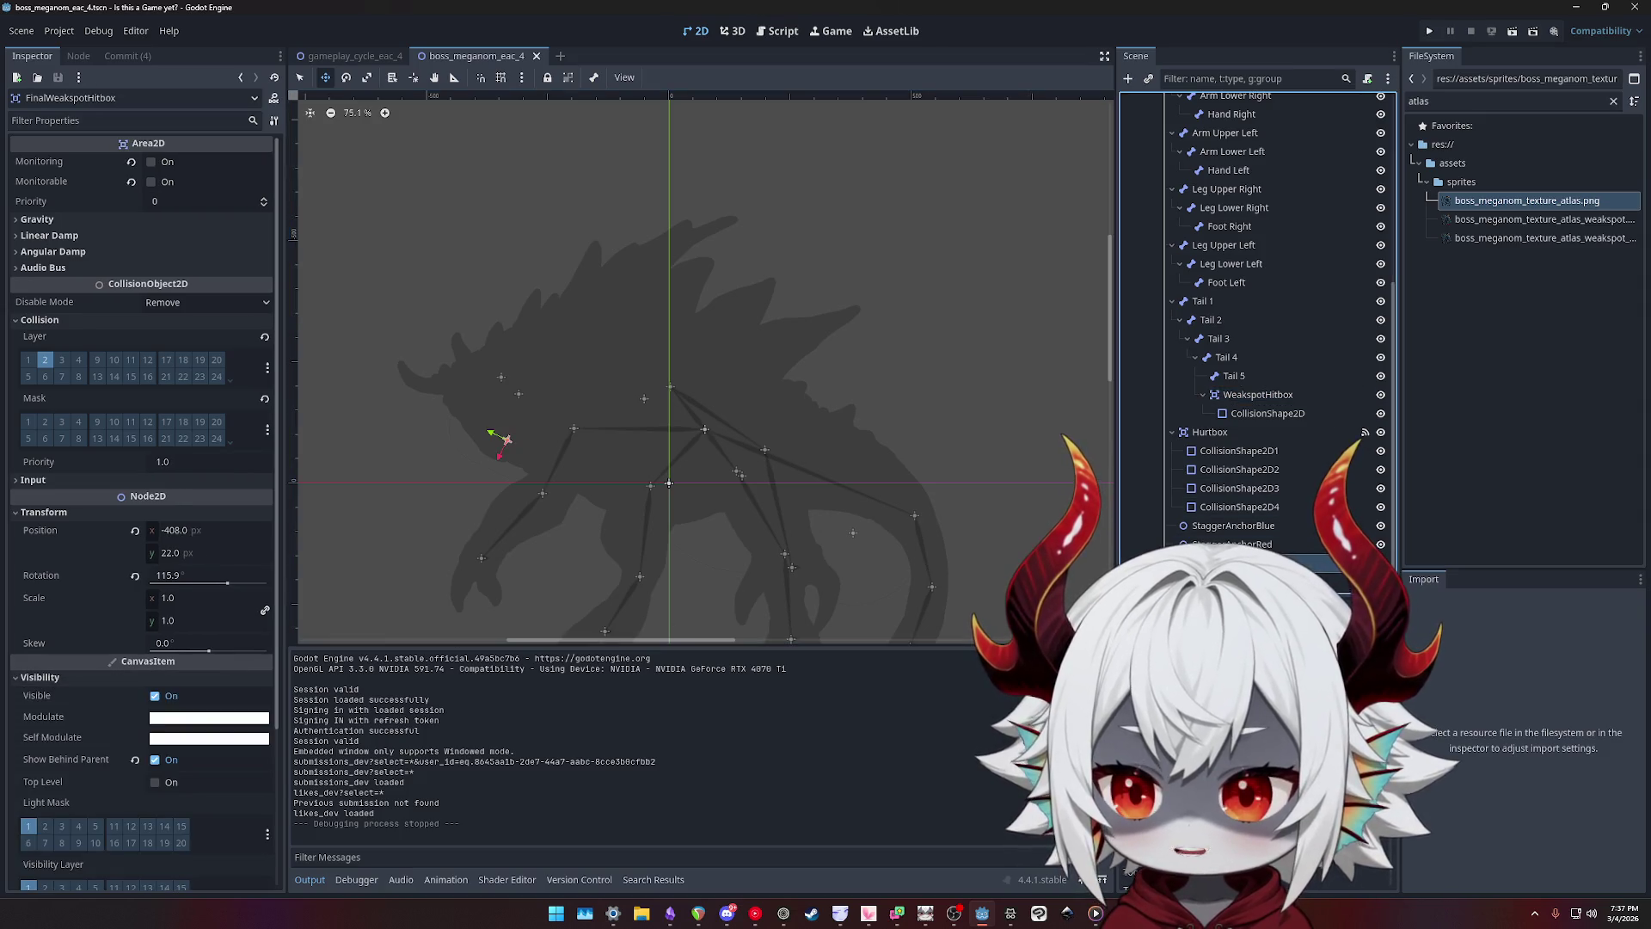
pyautogui.click(1257, 414)
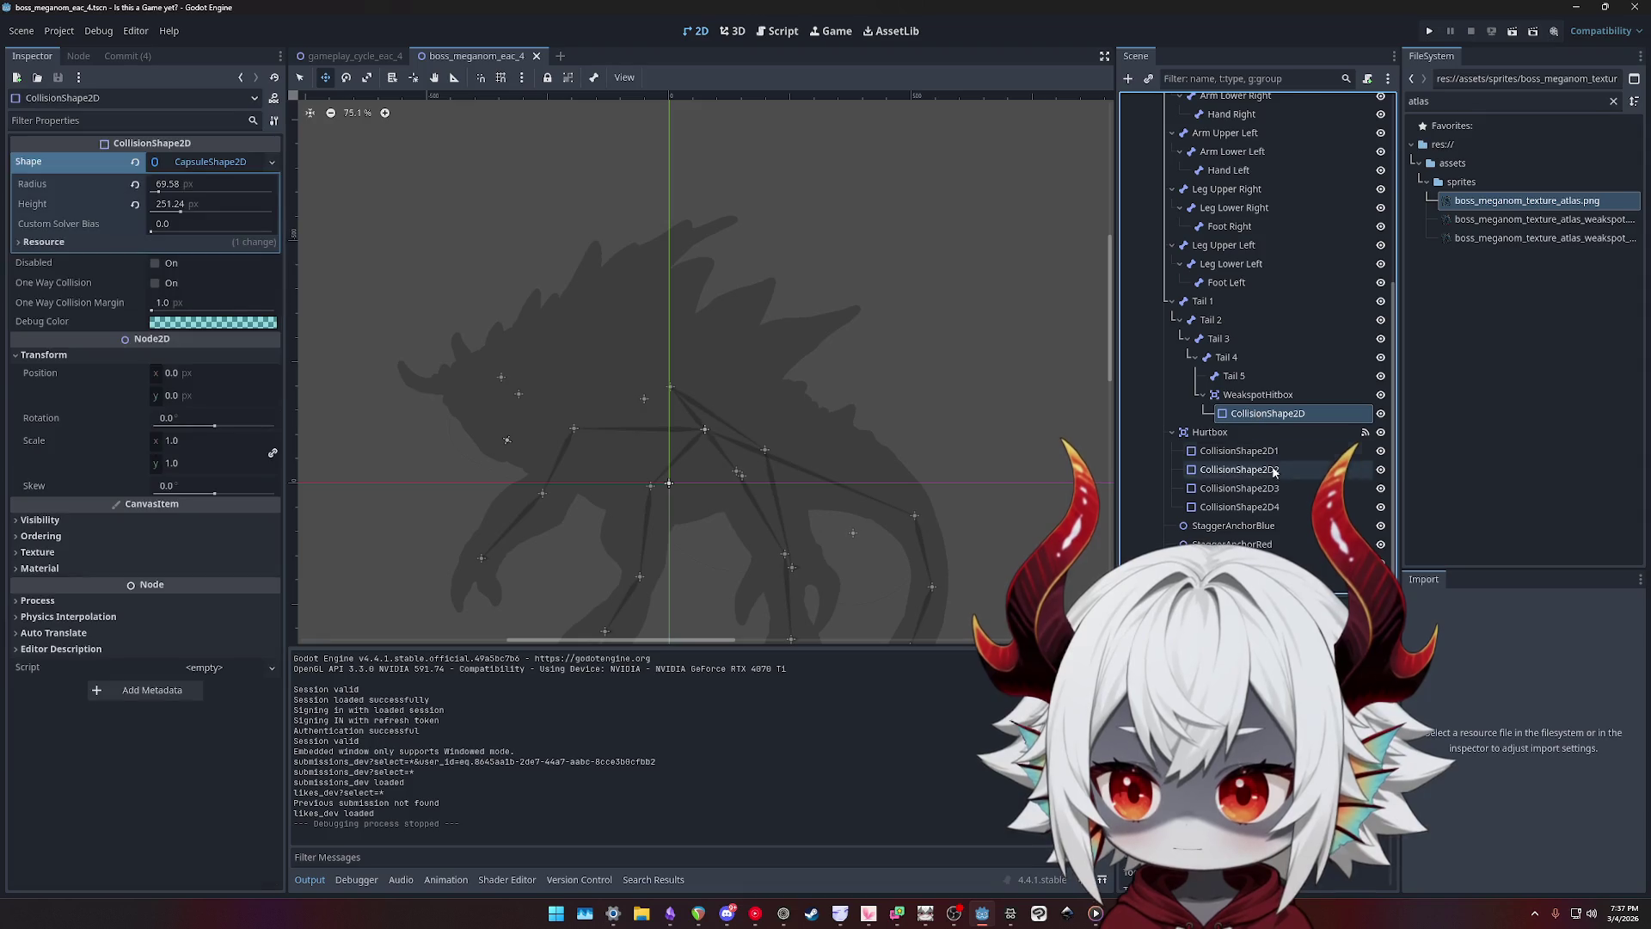
# - Review the four unstaged changes and the boss script diff, then open player_eac_4.gd at handle_hit
pyautogui.click(128, 56)
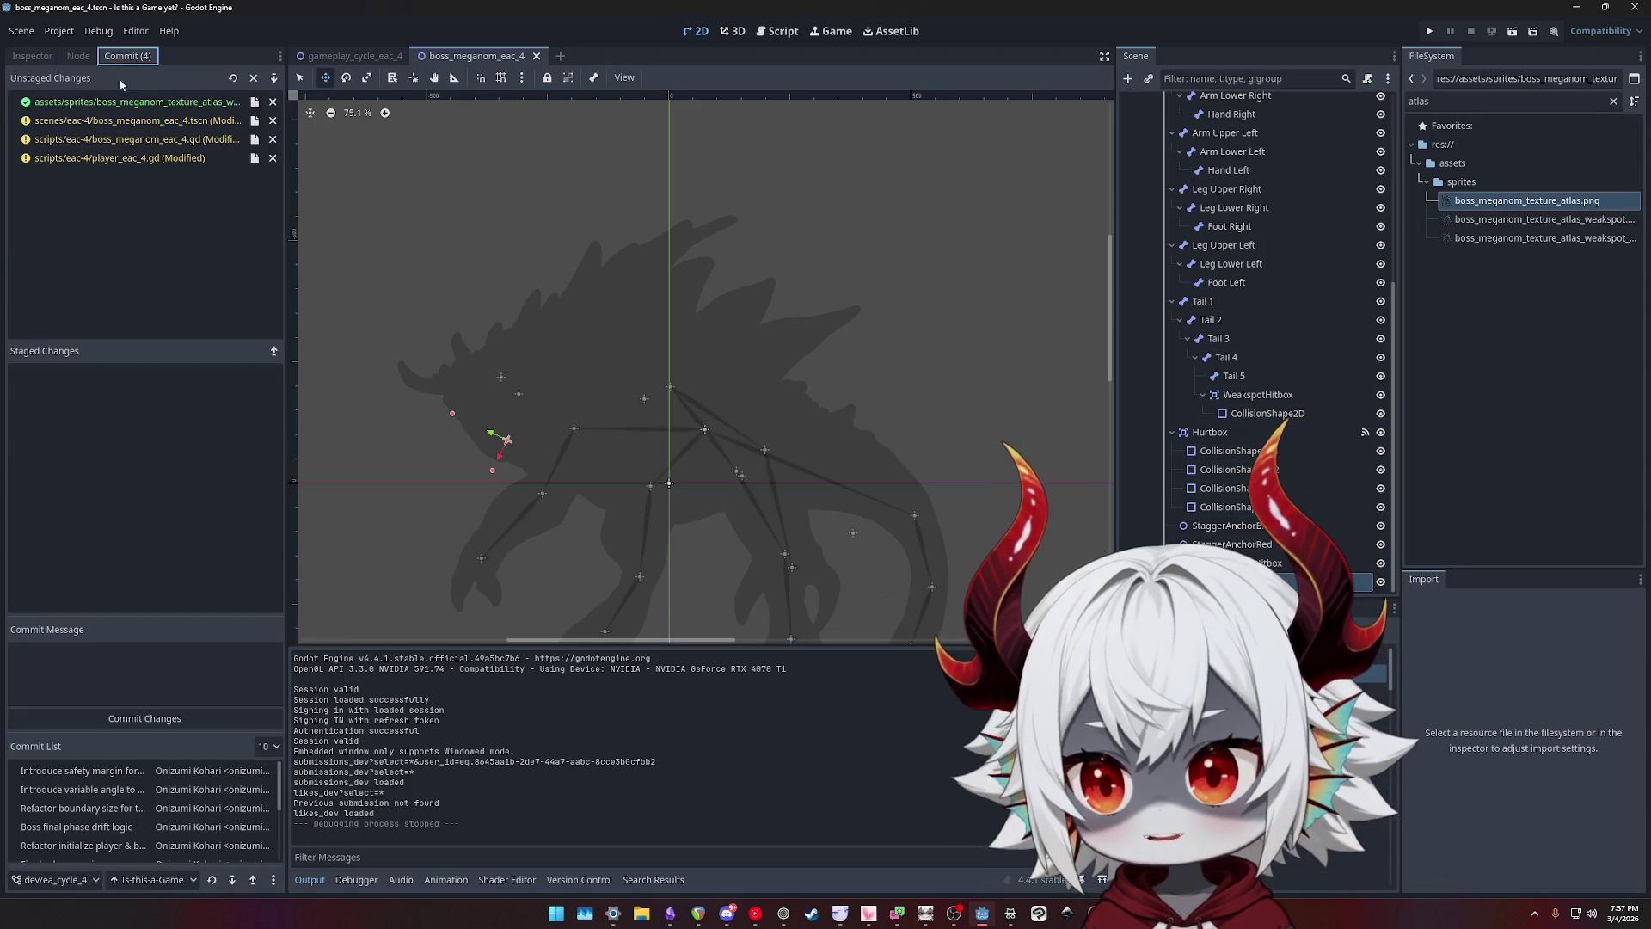
pyautogui.click(109, 147)
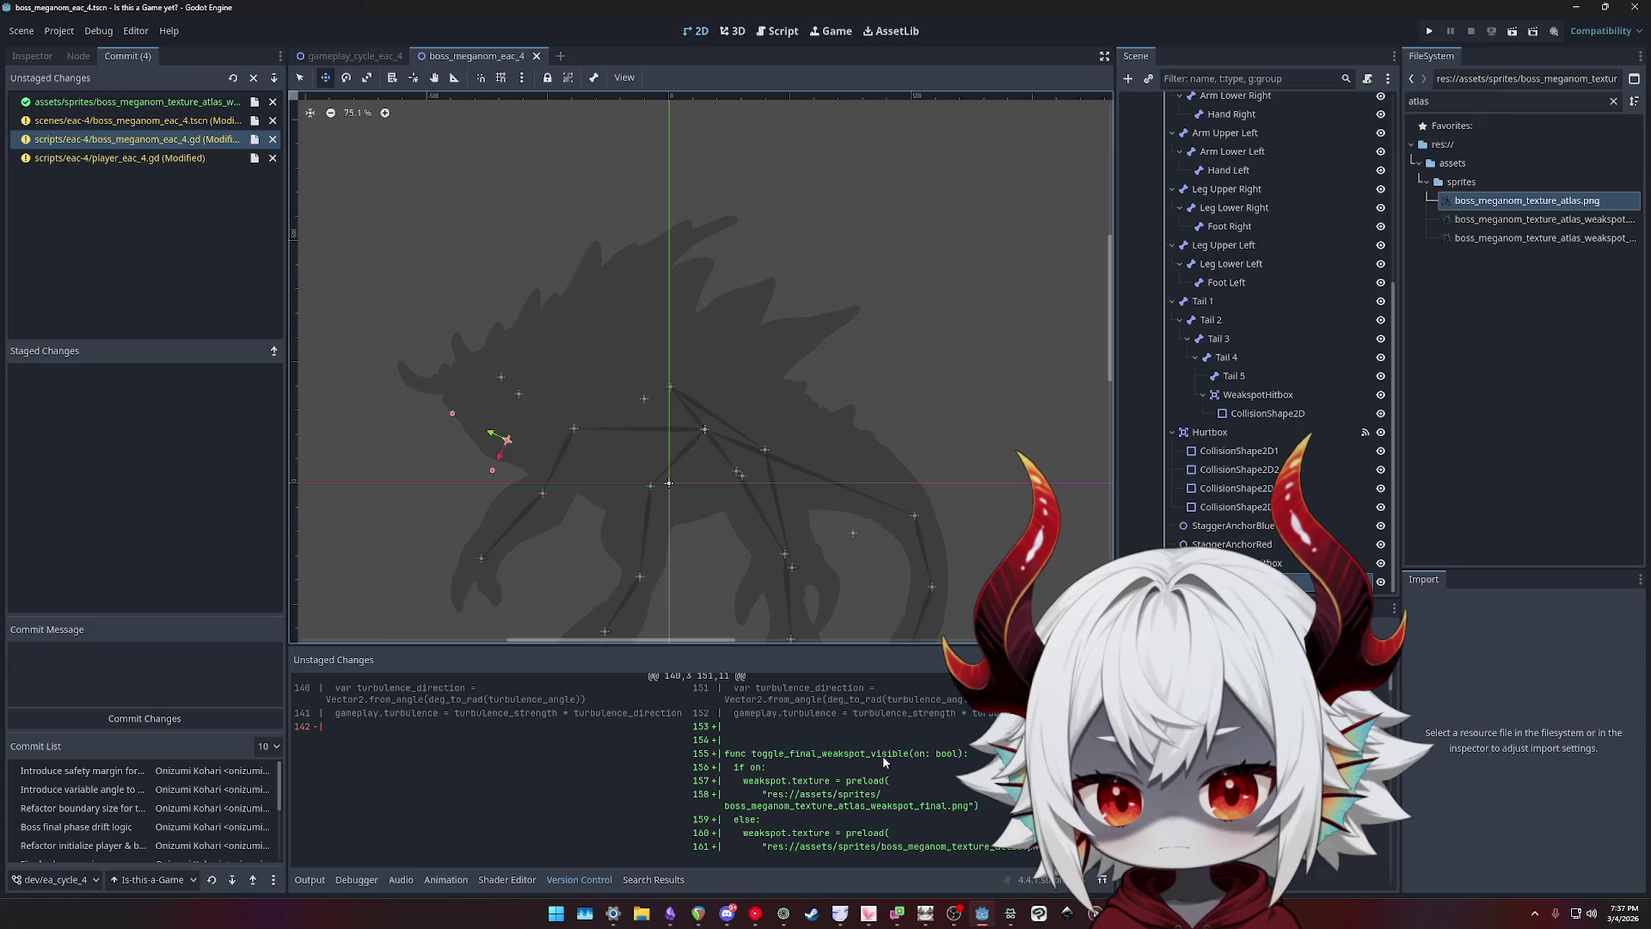
pyautogui.click(352, 56)
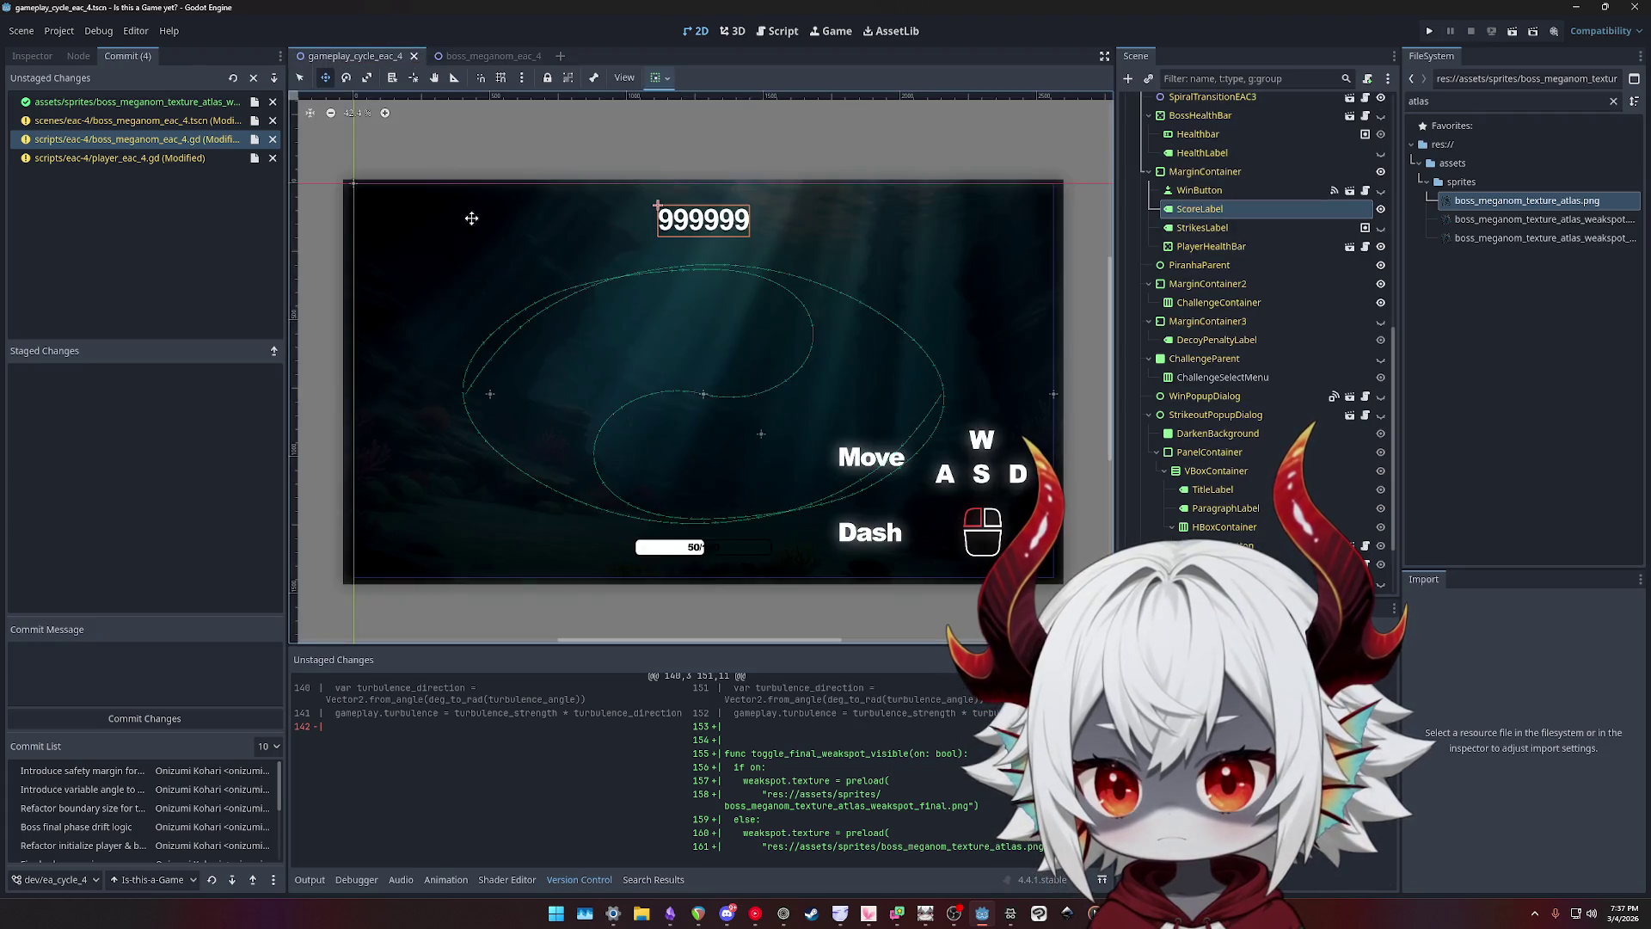
pyautogui.click(777, 33)
pyautogui.click(342, 268)
pyautogui.scroll(-5, 564, 344)
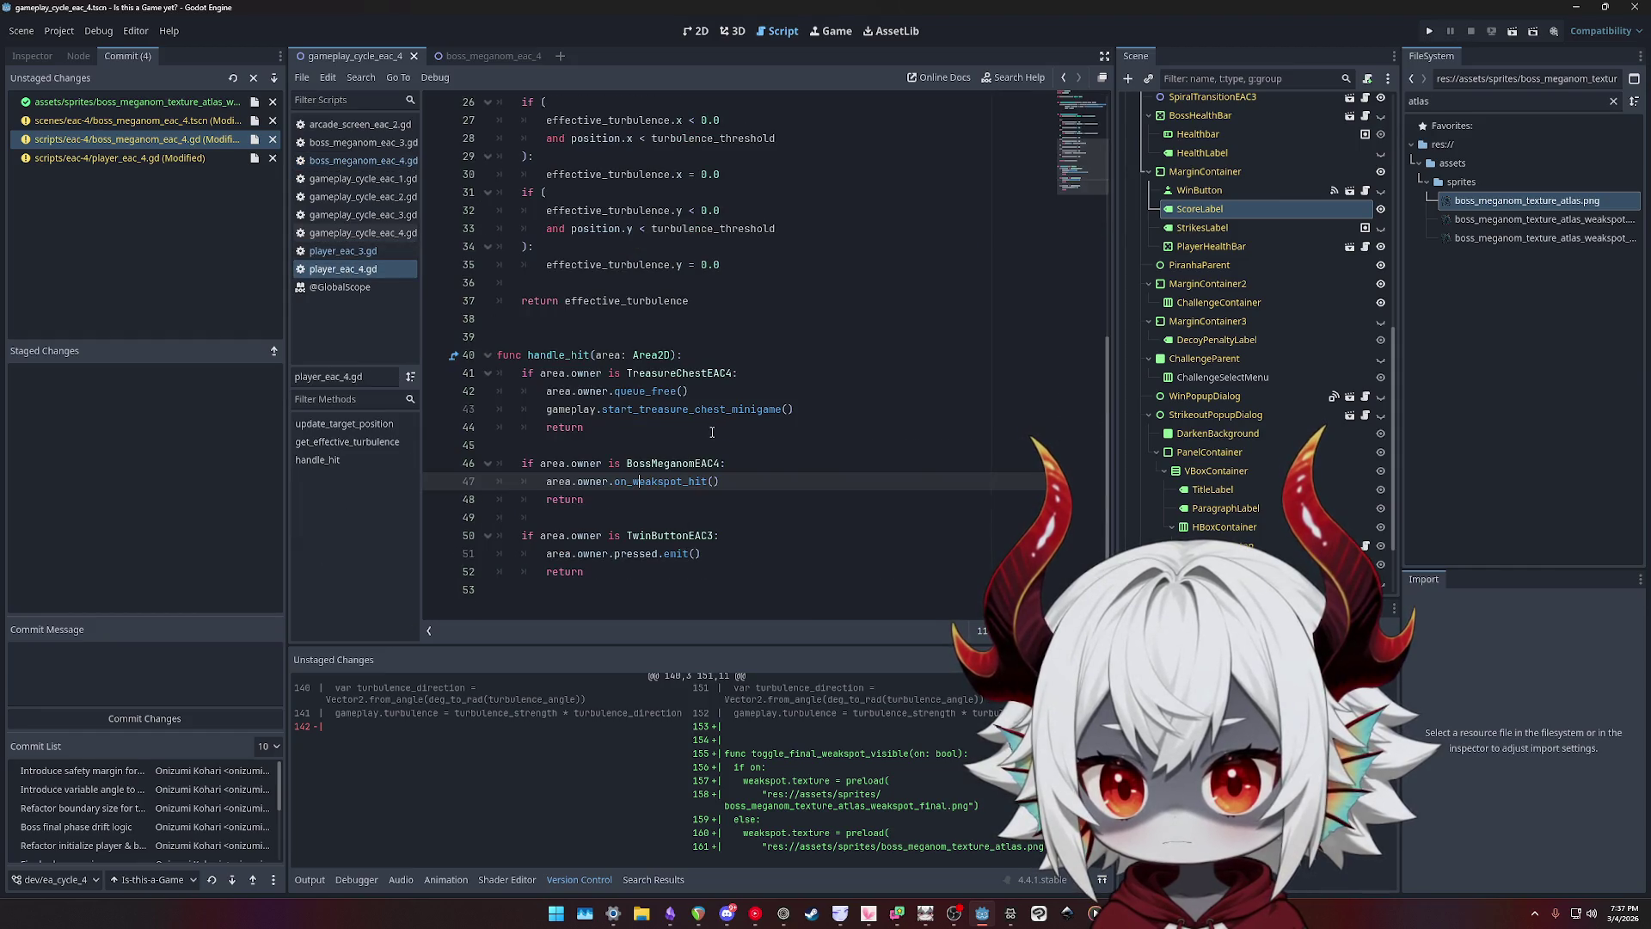
# - Undo the handle_hit edits in player_eac_4.gd, restoring the single super.handle_hit(area) call
pyautogui.hotkey('ctrl', 'z')
pyautogui.hotkey('ctrl', 'z')
pyautogui.hotkey('ctrl', 'z')
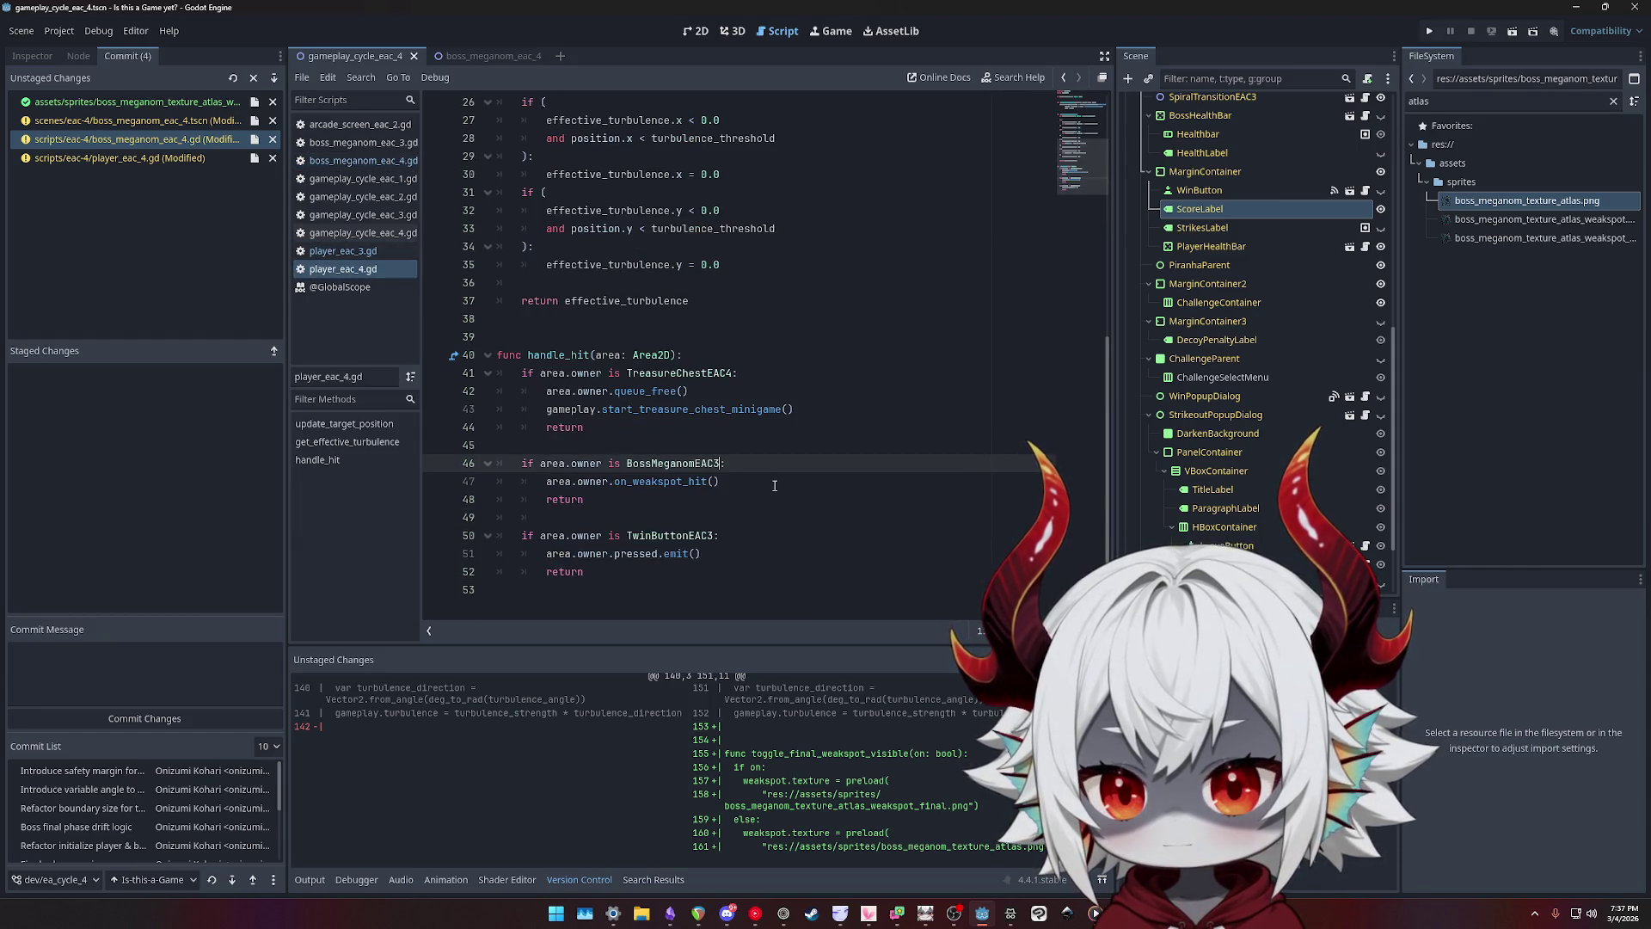
pyautogui.hotkey('ctrl', 'z')
pyautogui.hotkey('ctrl', 'z')
pyautogui.hotkey('ctrl', 'z')
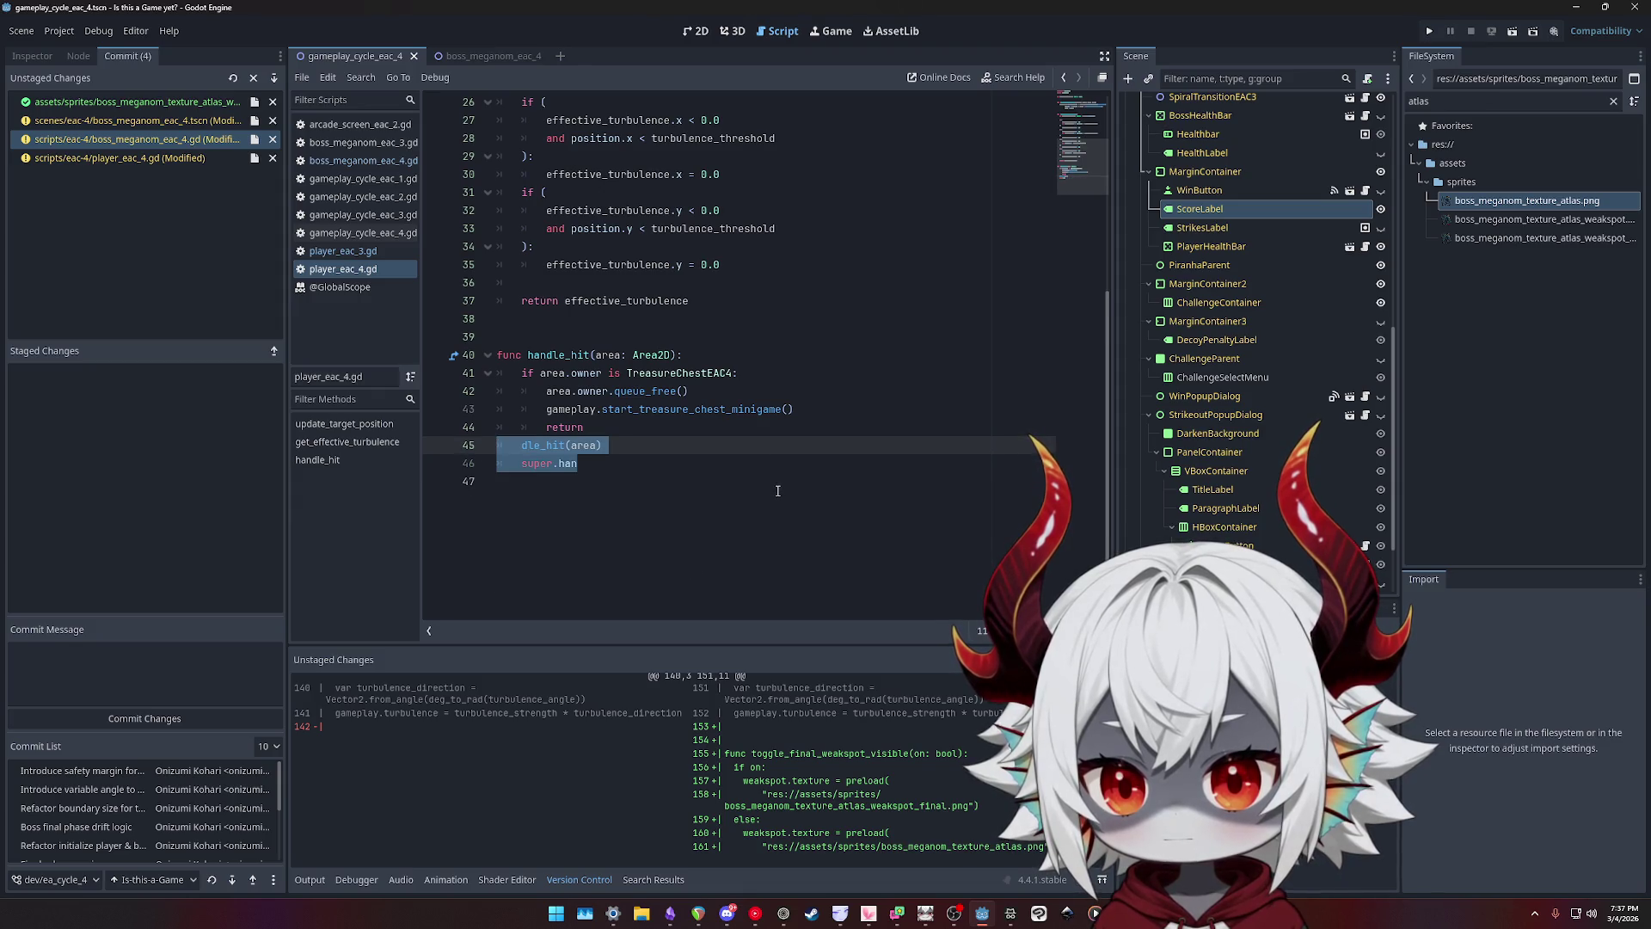
pyautogui.hotkey('ctrl', 'z')
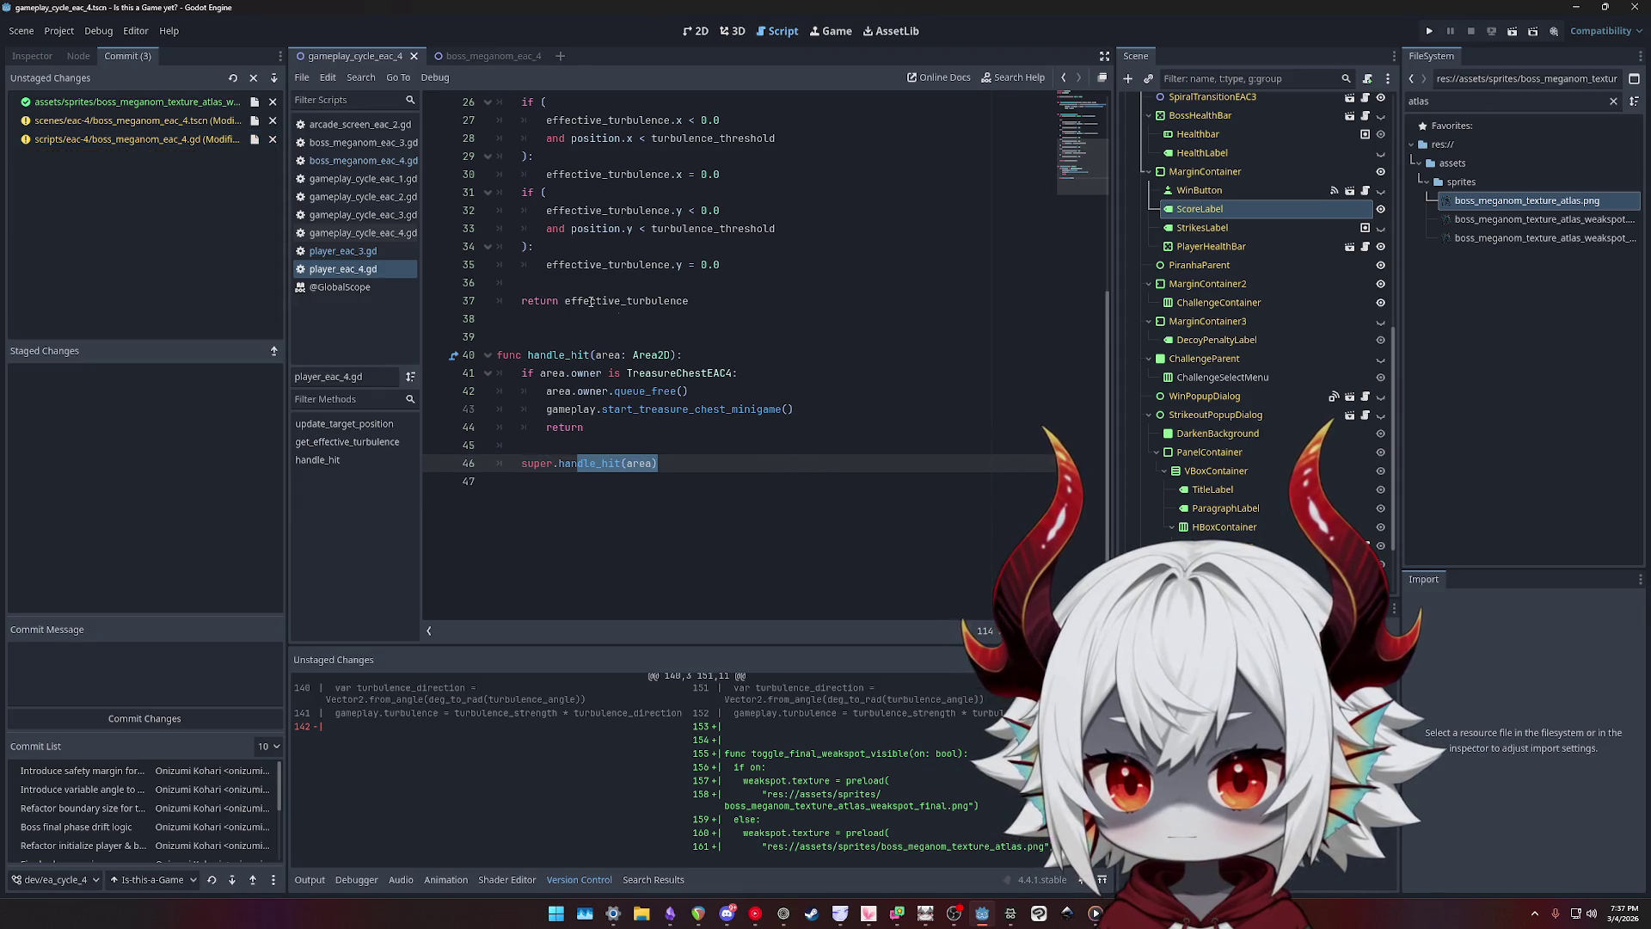
# - Undo the last change in player_eac_3.gd, removing update_out_of_bounds, and select the texture atlas change
pyautogui.click(341, 289)
pyautogui.hotkey('ctrl', 'w')
pyautogui.hotkey('ctrl', 'z')
pyautogui.hotkey('ctrl', 'z')
pyautogui.hotkey('ctrl', 'z')
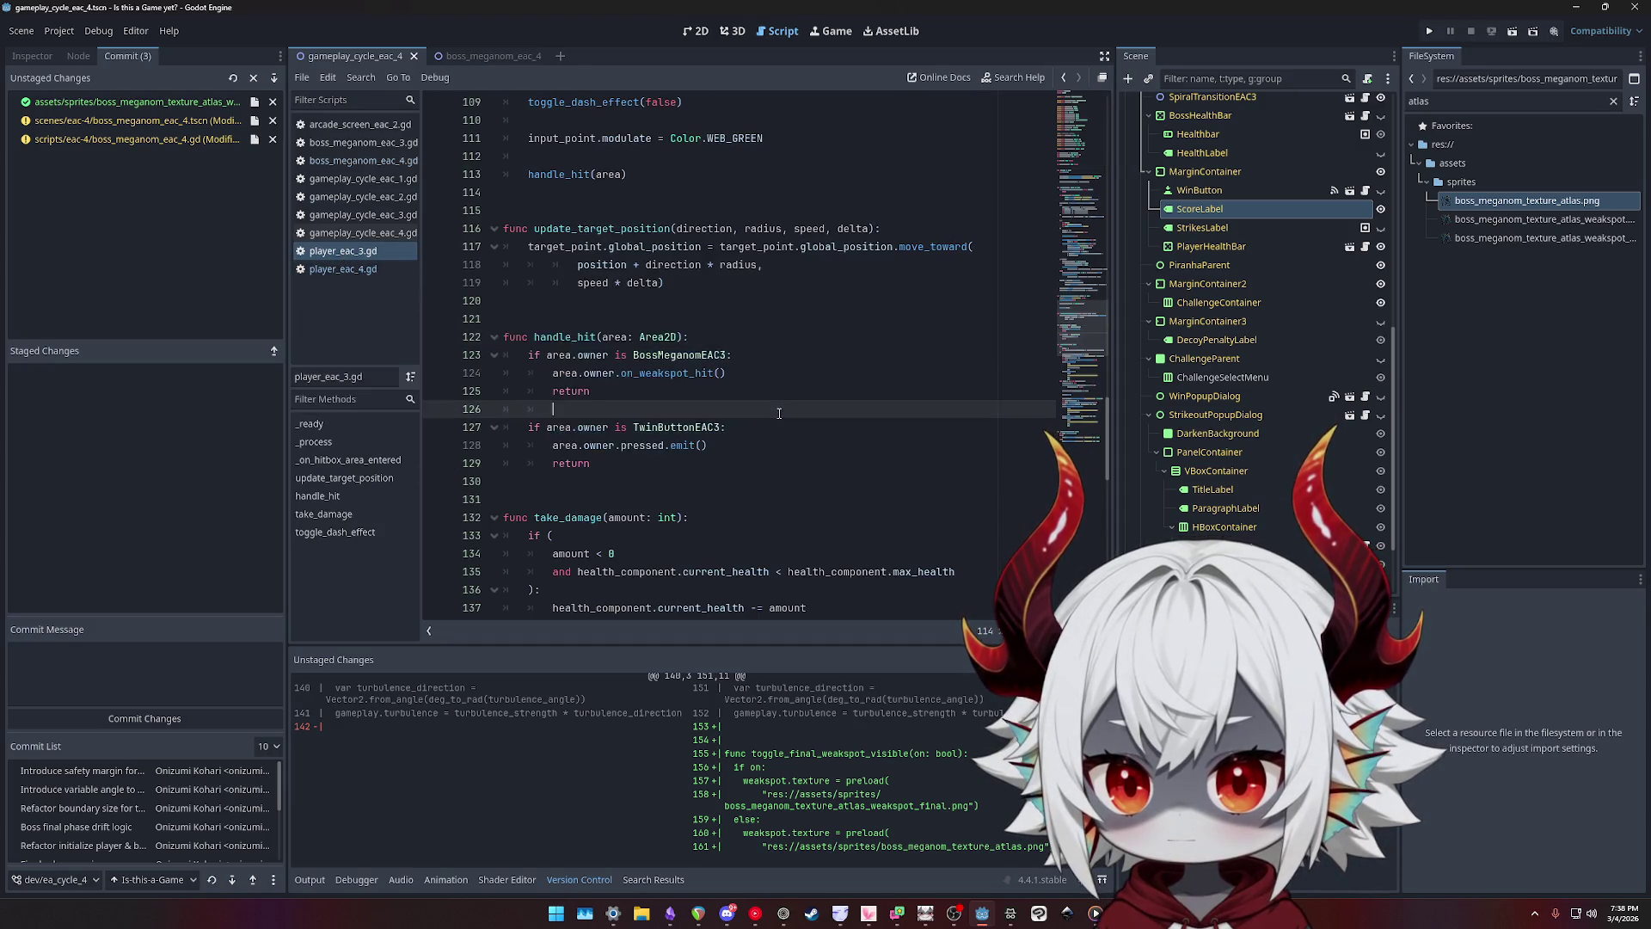
pyautogui.hotkey('ctrl', 'z')
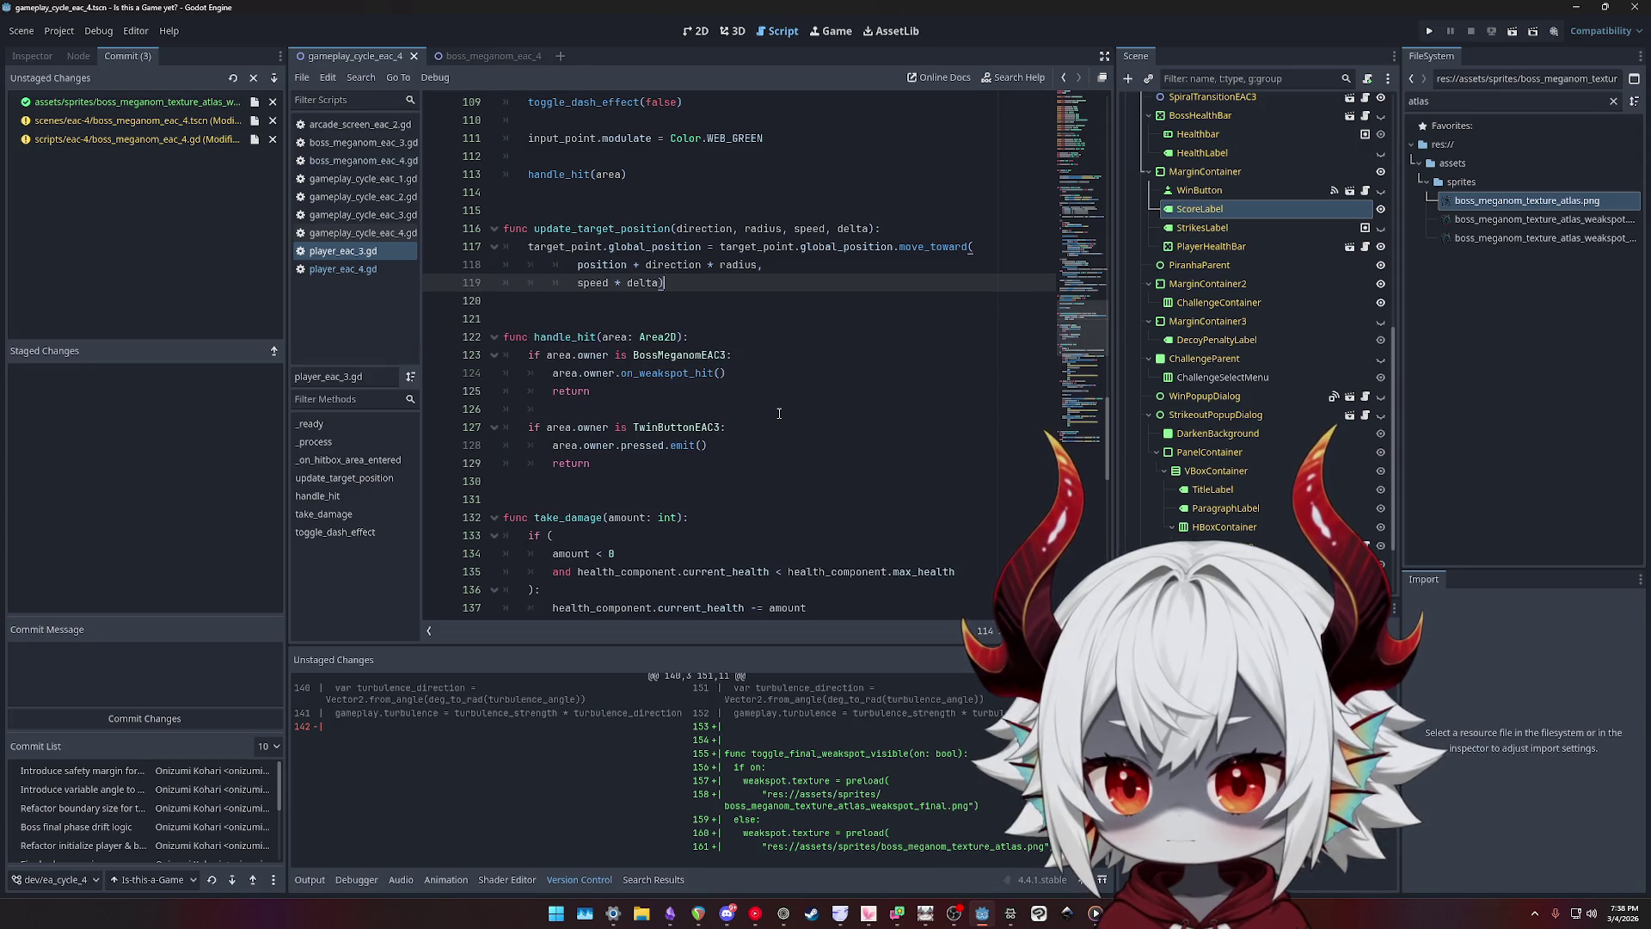
pyautogui.click(143, 102)
# - Stage the weakspot texture atlas PNG and inspect the boss_meganom_eac_4 scene's diff
pyautogui.doubleClick(146, 105)
pyautogui.click(154, 103)
pyautogui.scroll(-10, 828, 735)
pyautogui.scroll(-5, 821, 745)
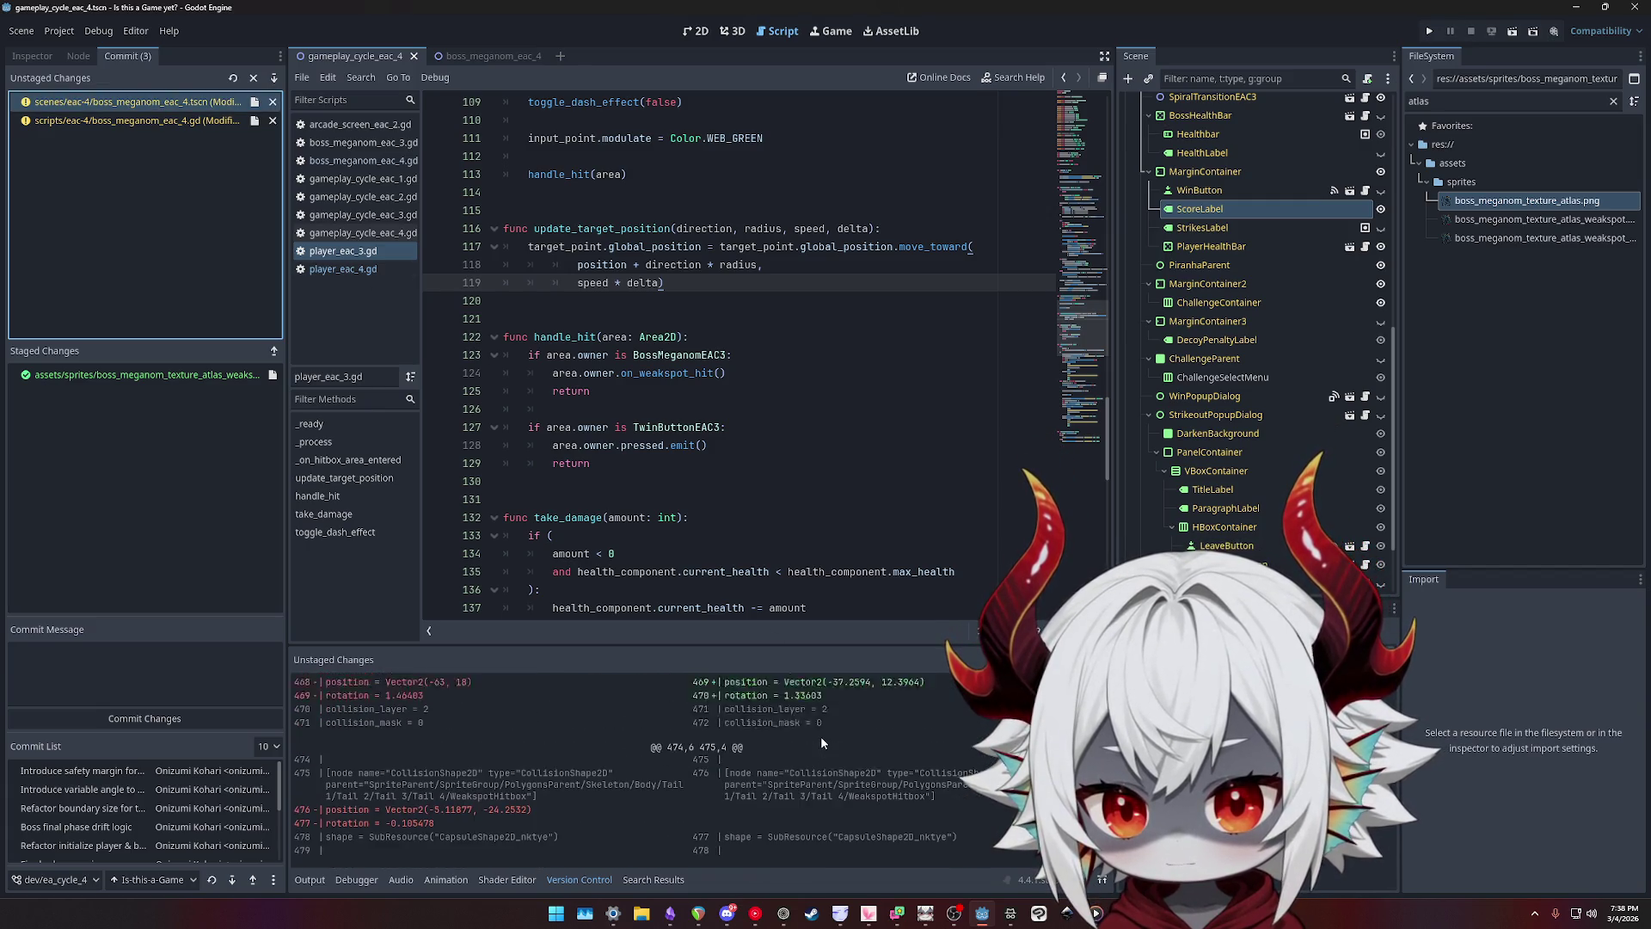
pyautogui.scroll(-2, 902, 752)
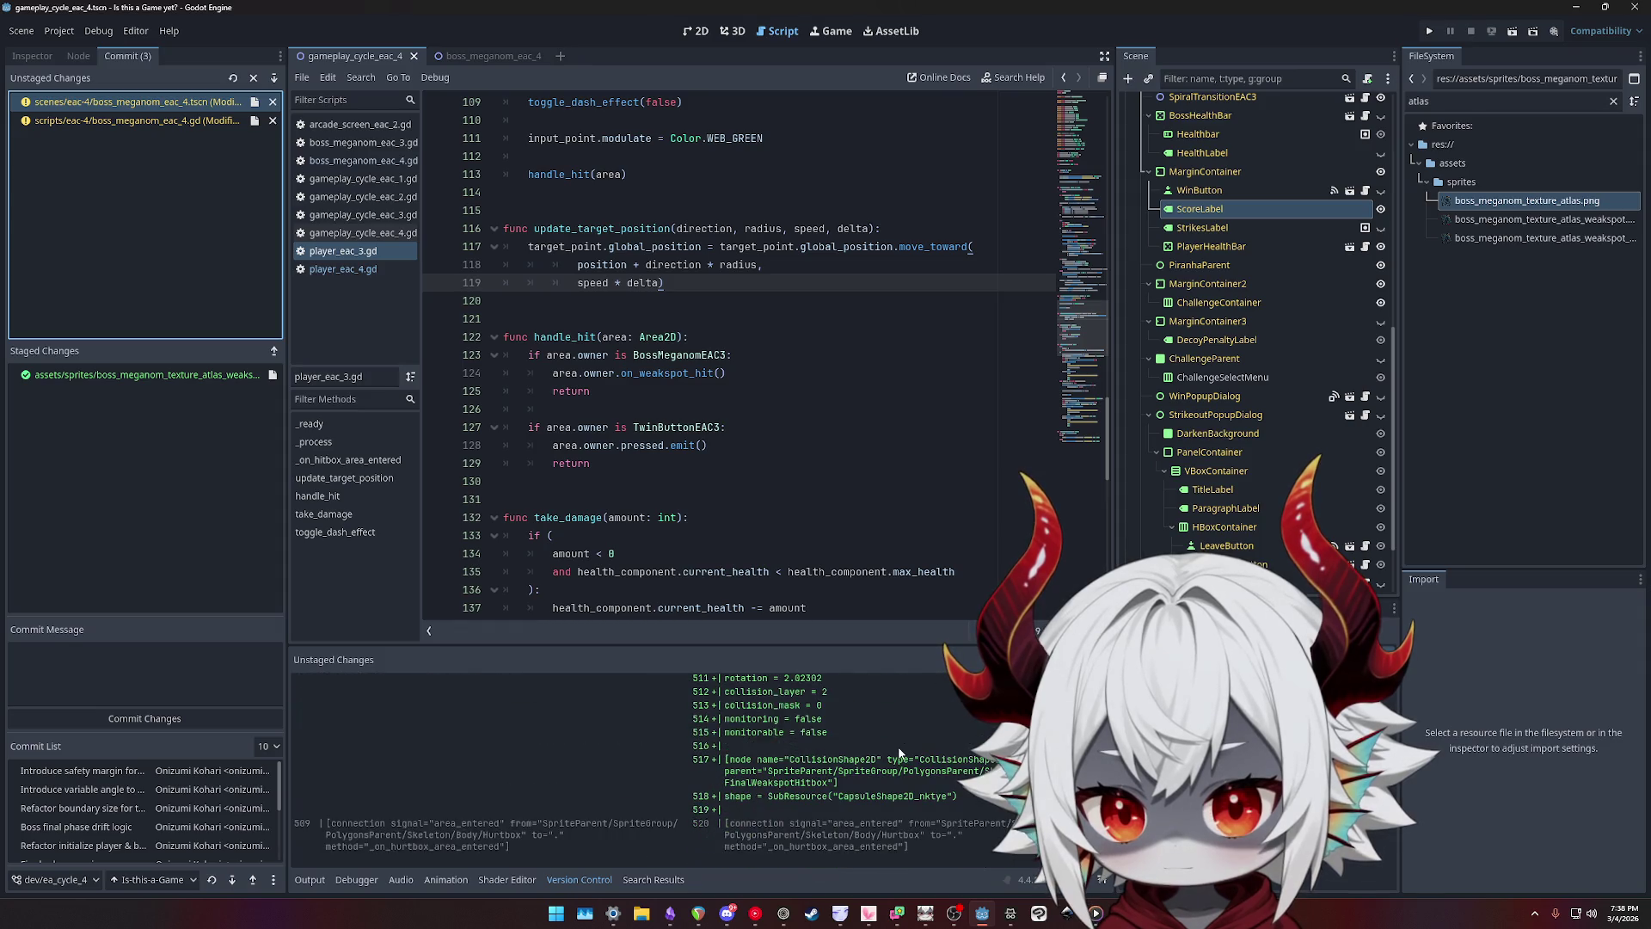
pyautogui.click(697, 31)
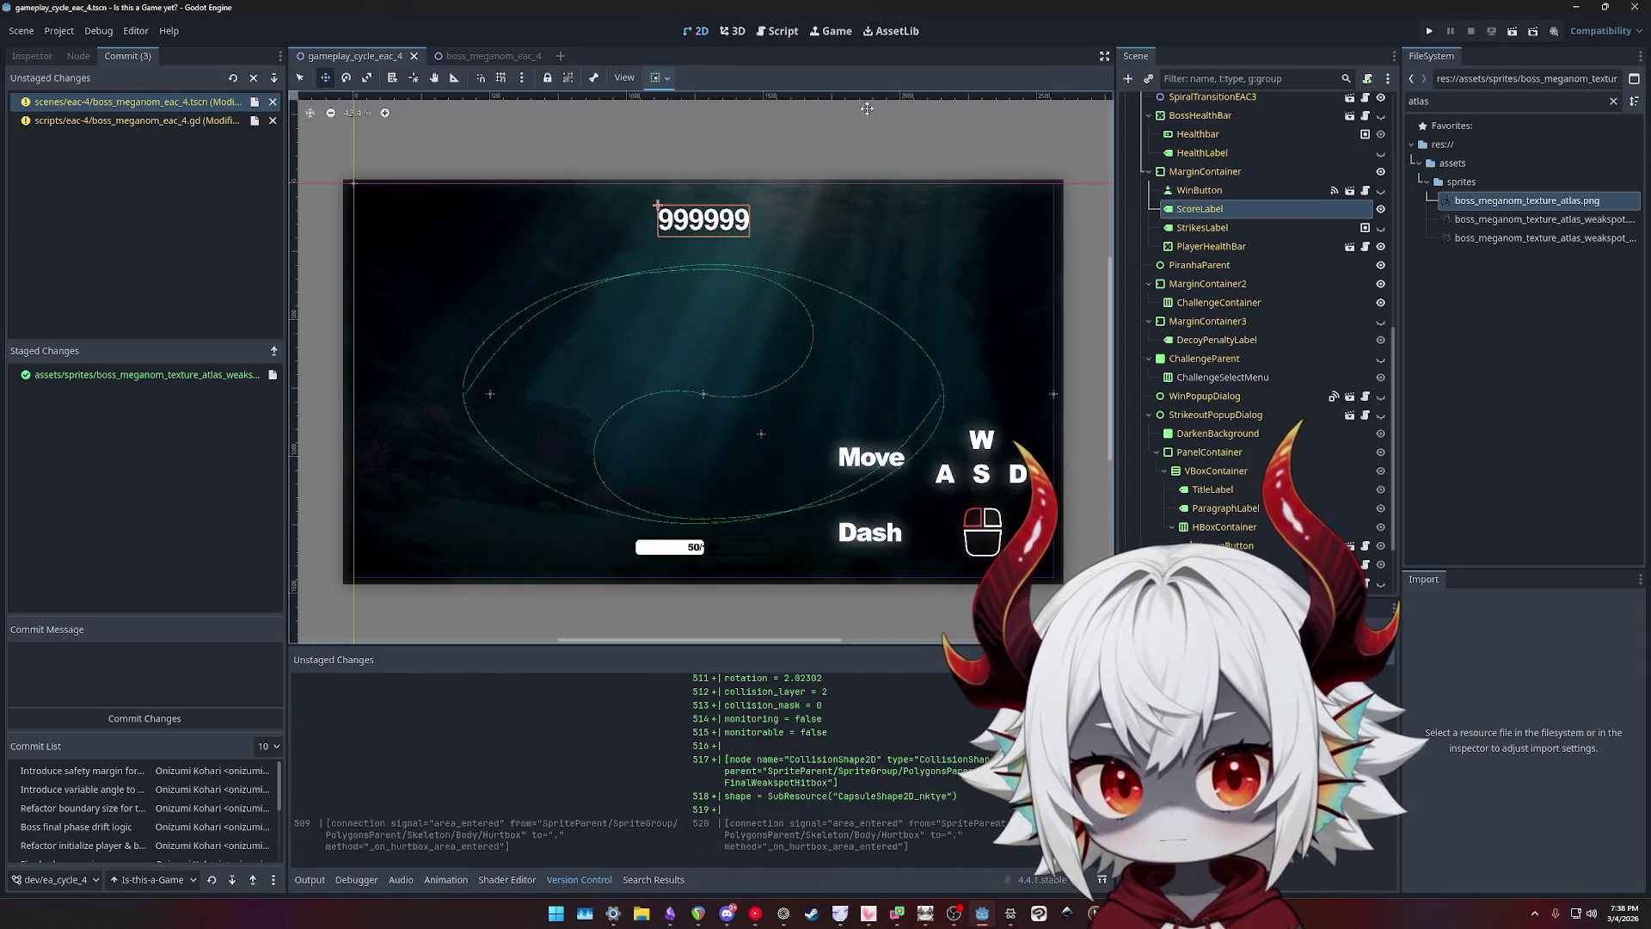
pyautogui.click(499, 58)
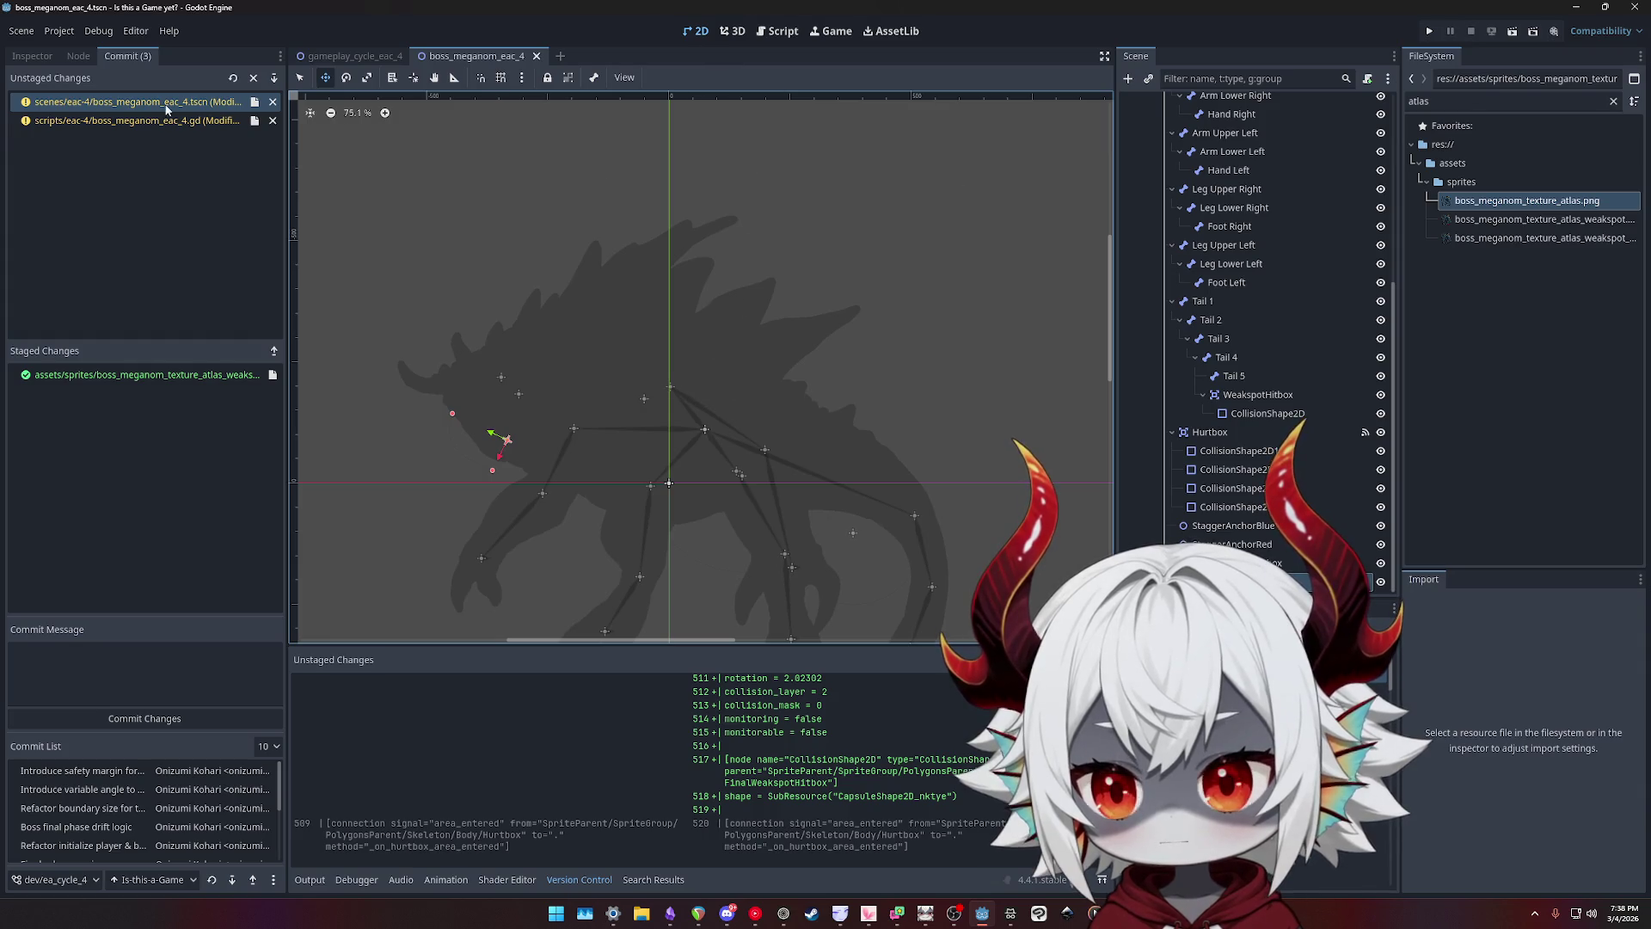
pyautogui.scroll(5, 623, 777)
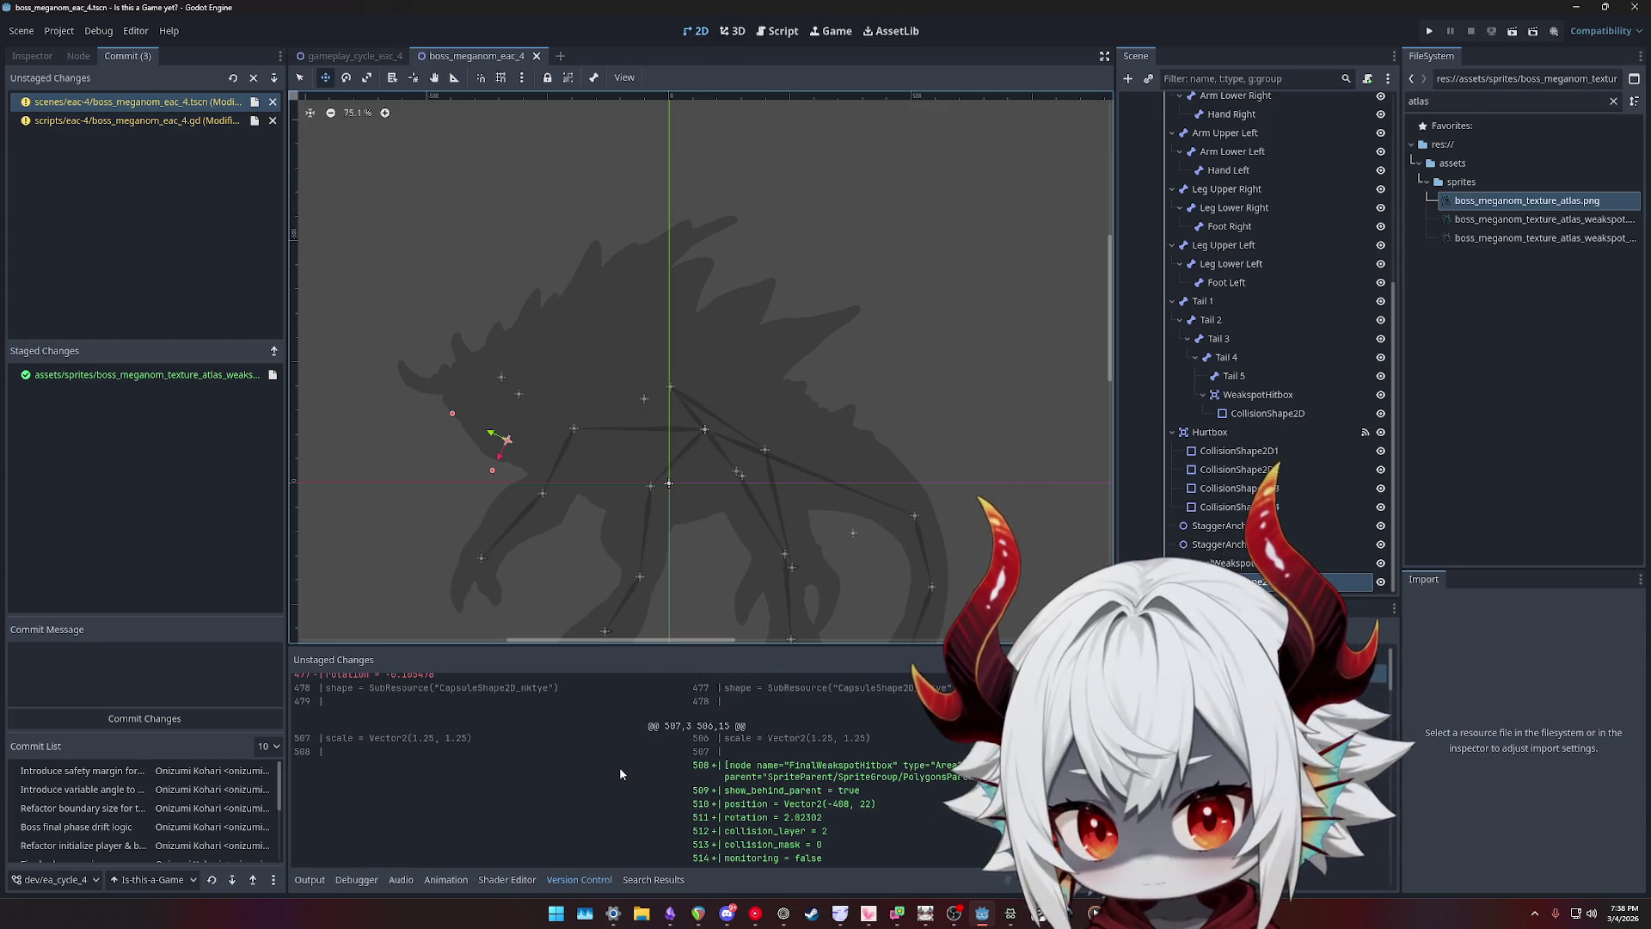
# - Review the boss script's diff, which adds toggle_final_weakspot_visible
pyautogui.click(140, 121)
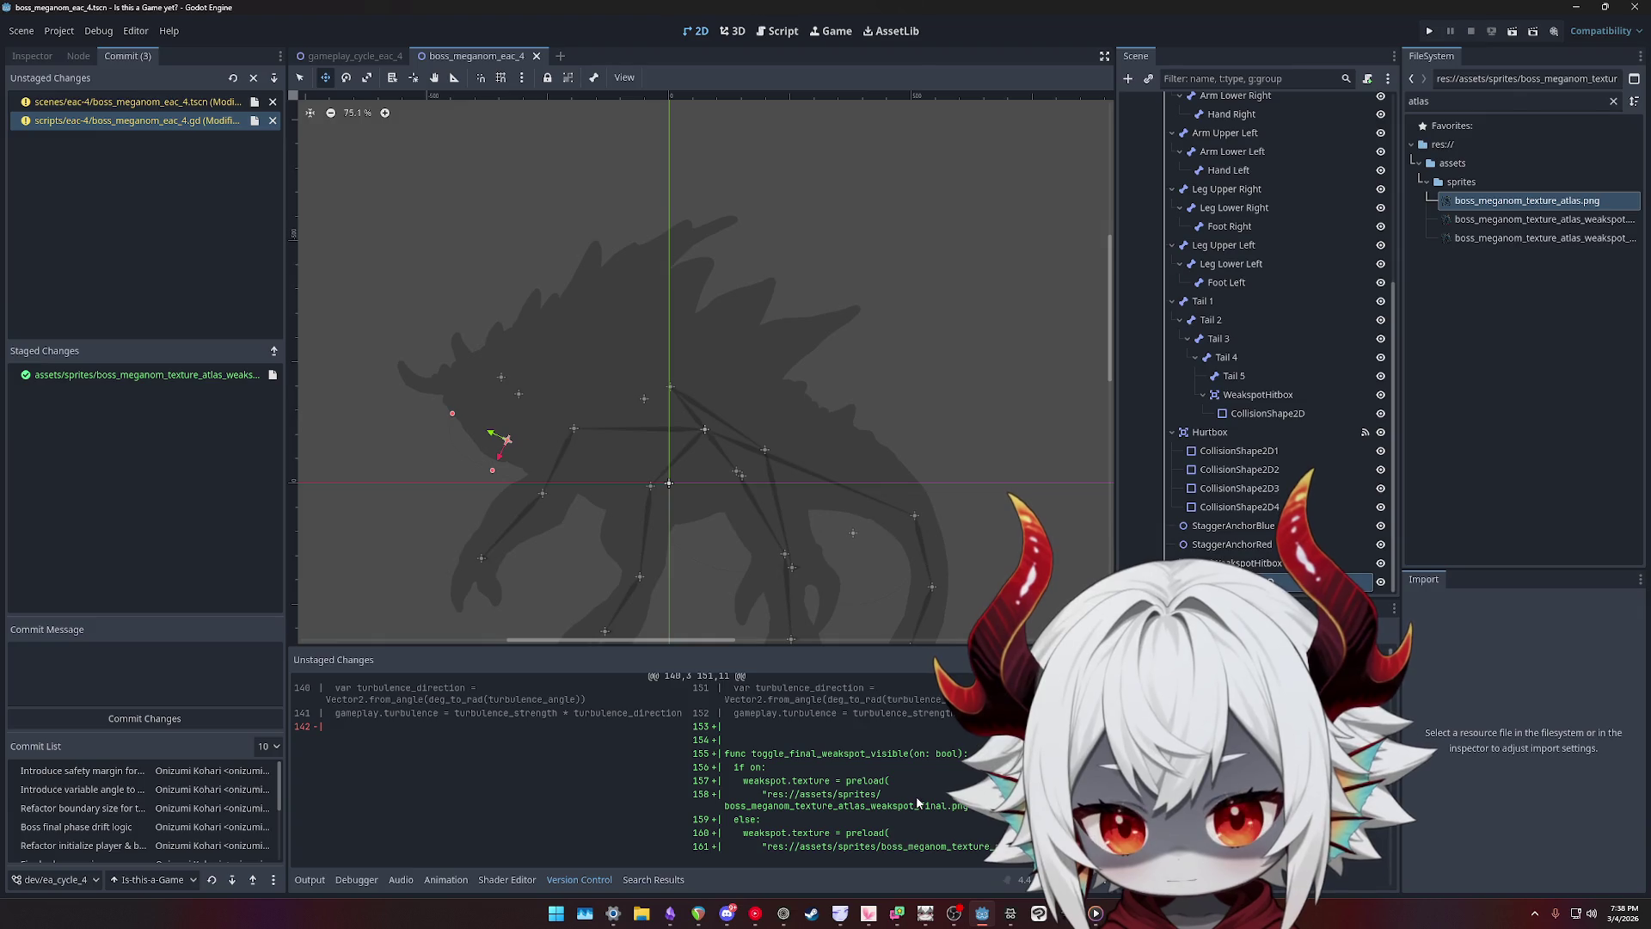
pyautogui.scroll(5, 958, 807)
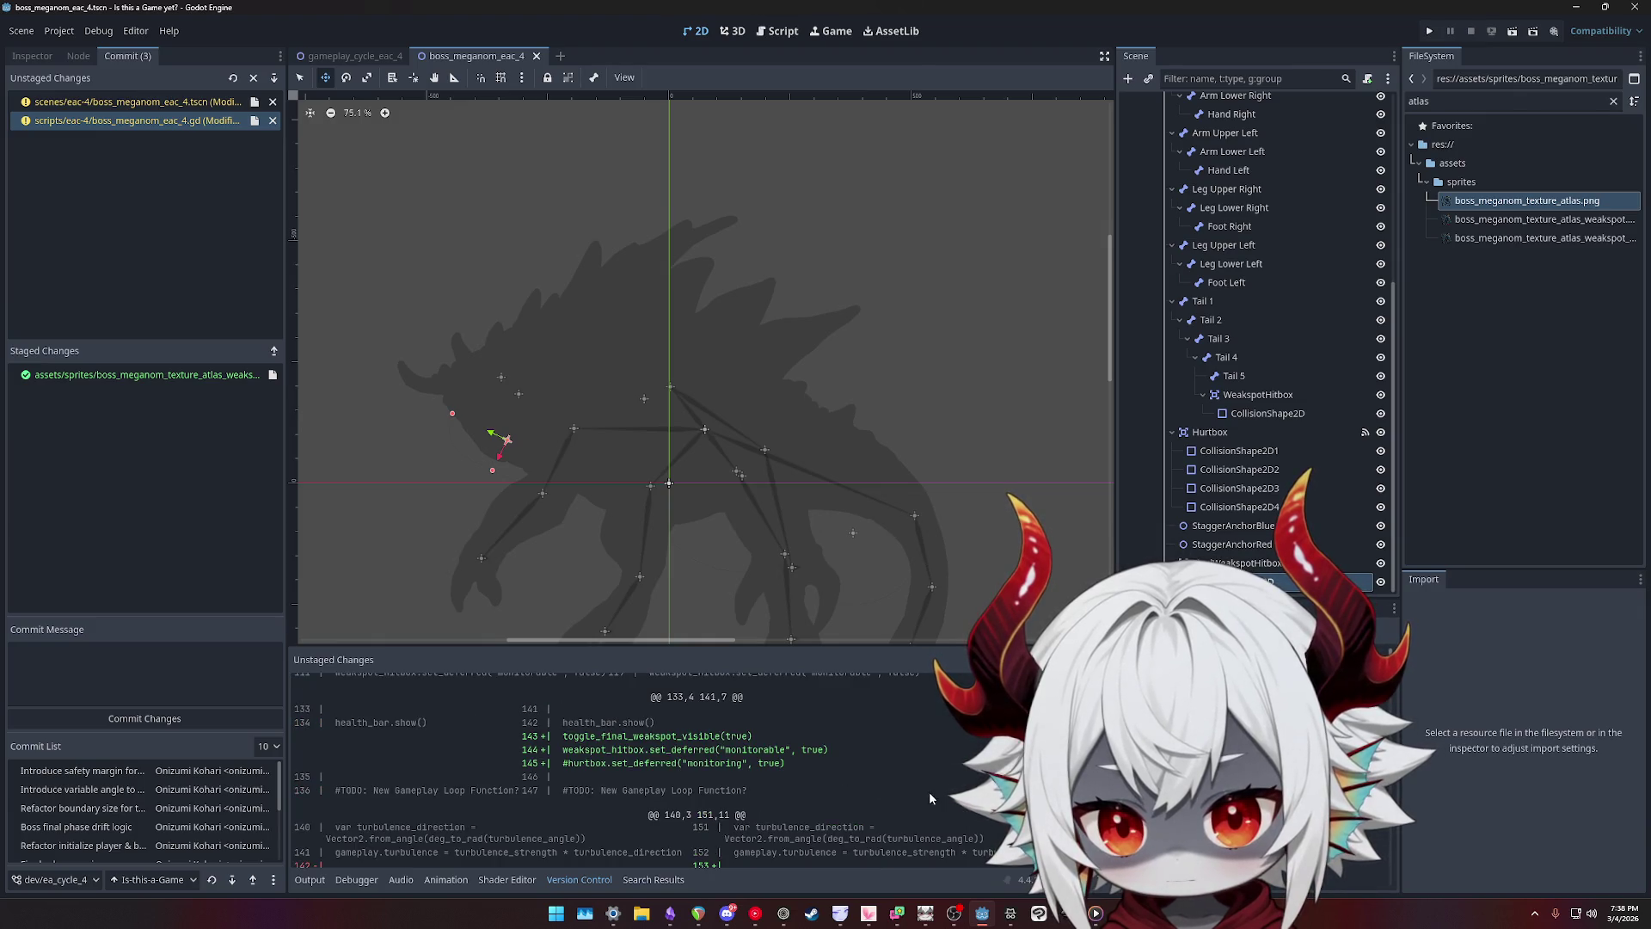
pyautogui.scroll(1, 632, 791)
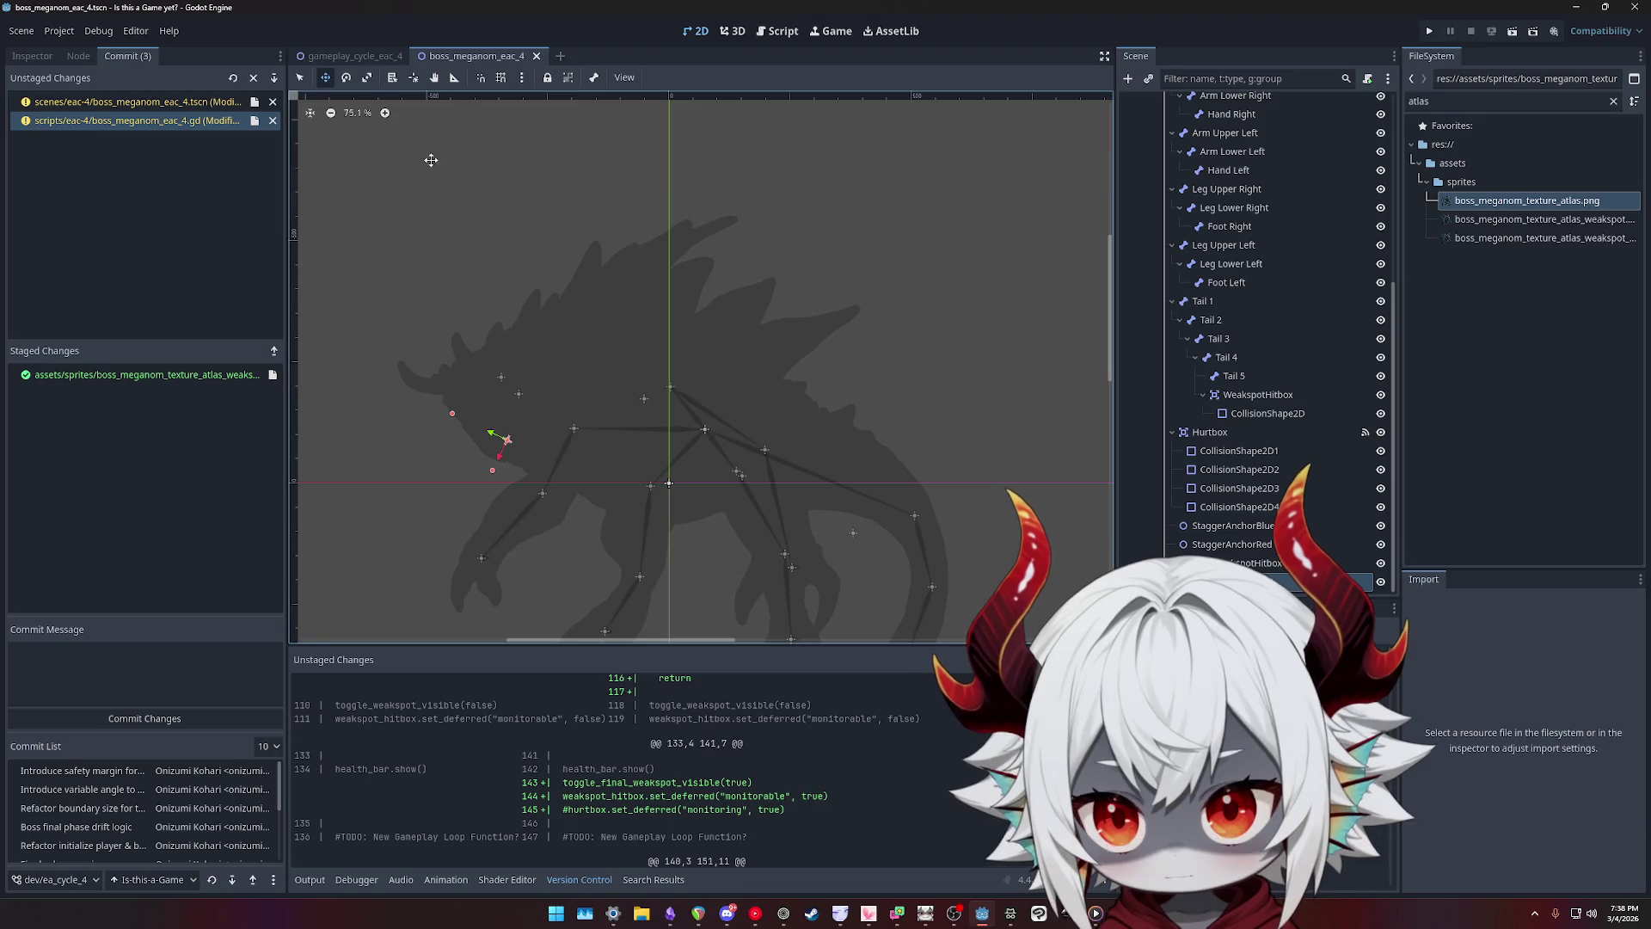
pyautogui.click(755, 40)
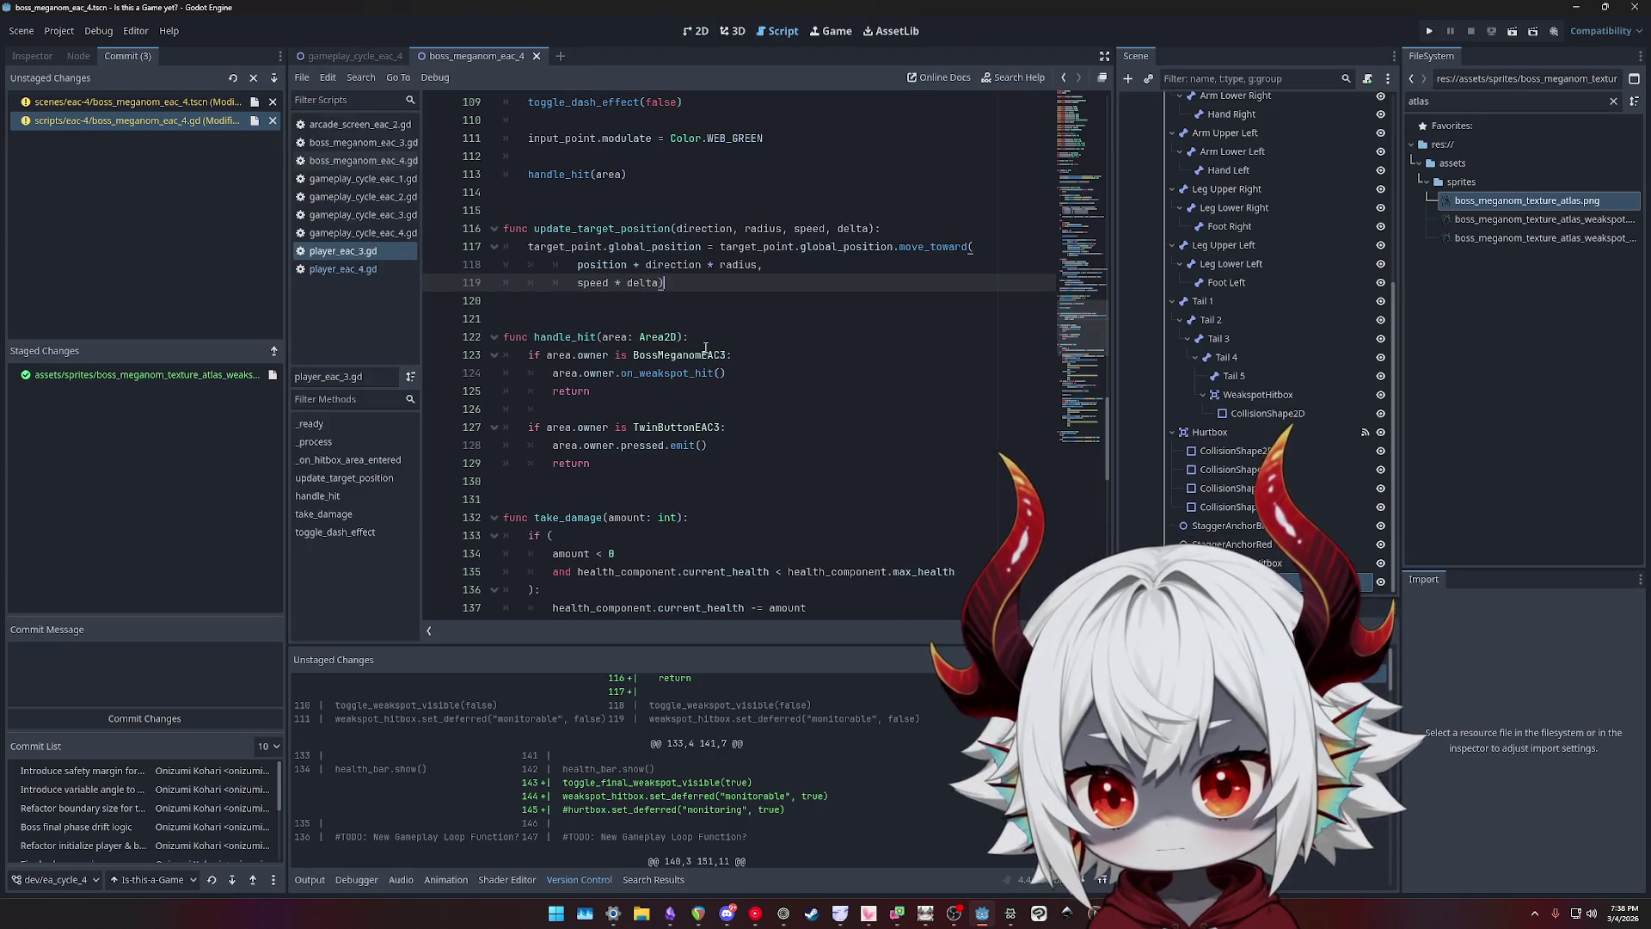
# - Open boss_meganom_eac_4.gd in the script editor and browse its code
pyautogui.scroll(-5, 710, 416)
pyautogui.scroll(-3, 710, 416)
pyautogui.scroll(7, 711, 417)
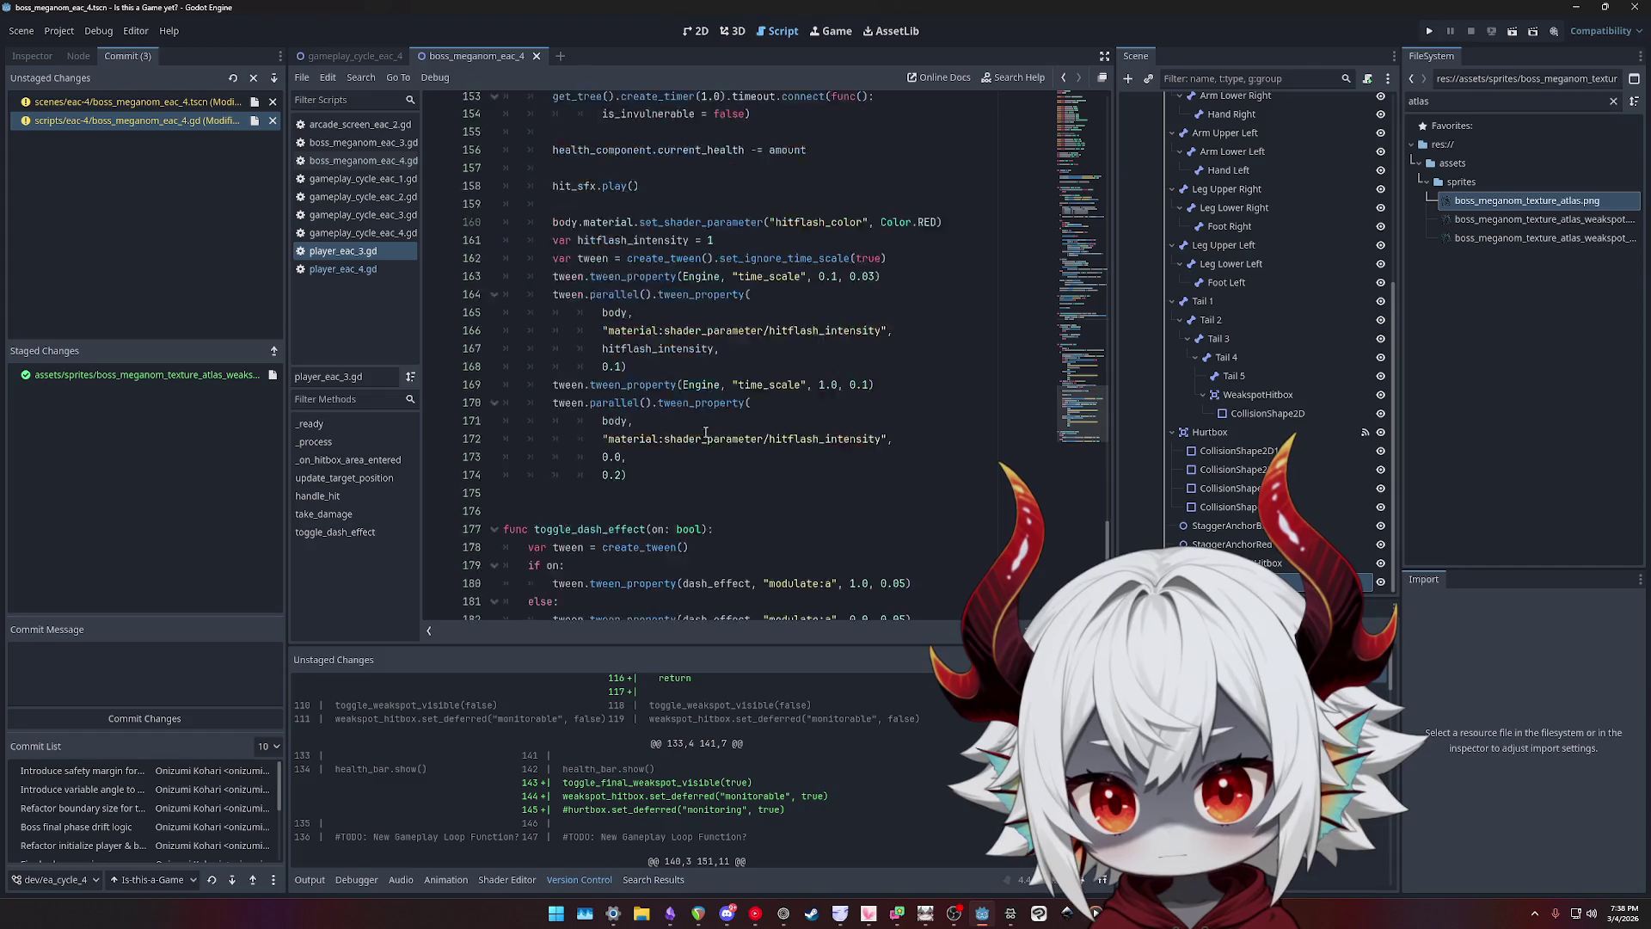
pyautogui.click(363, 160)
pyautogui.scroll(-15, 1073, 346)
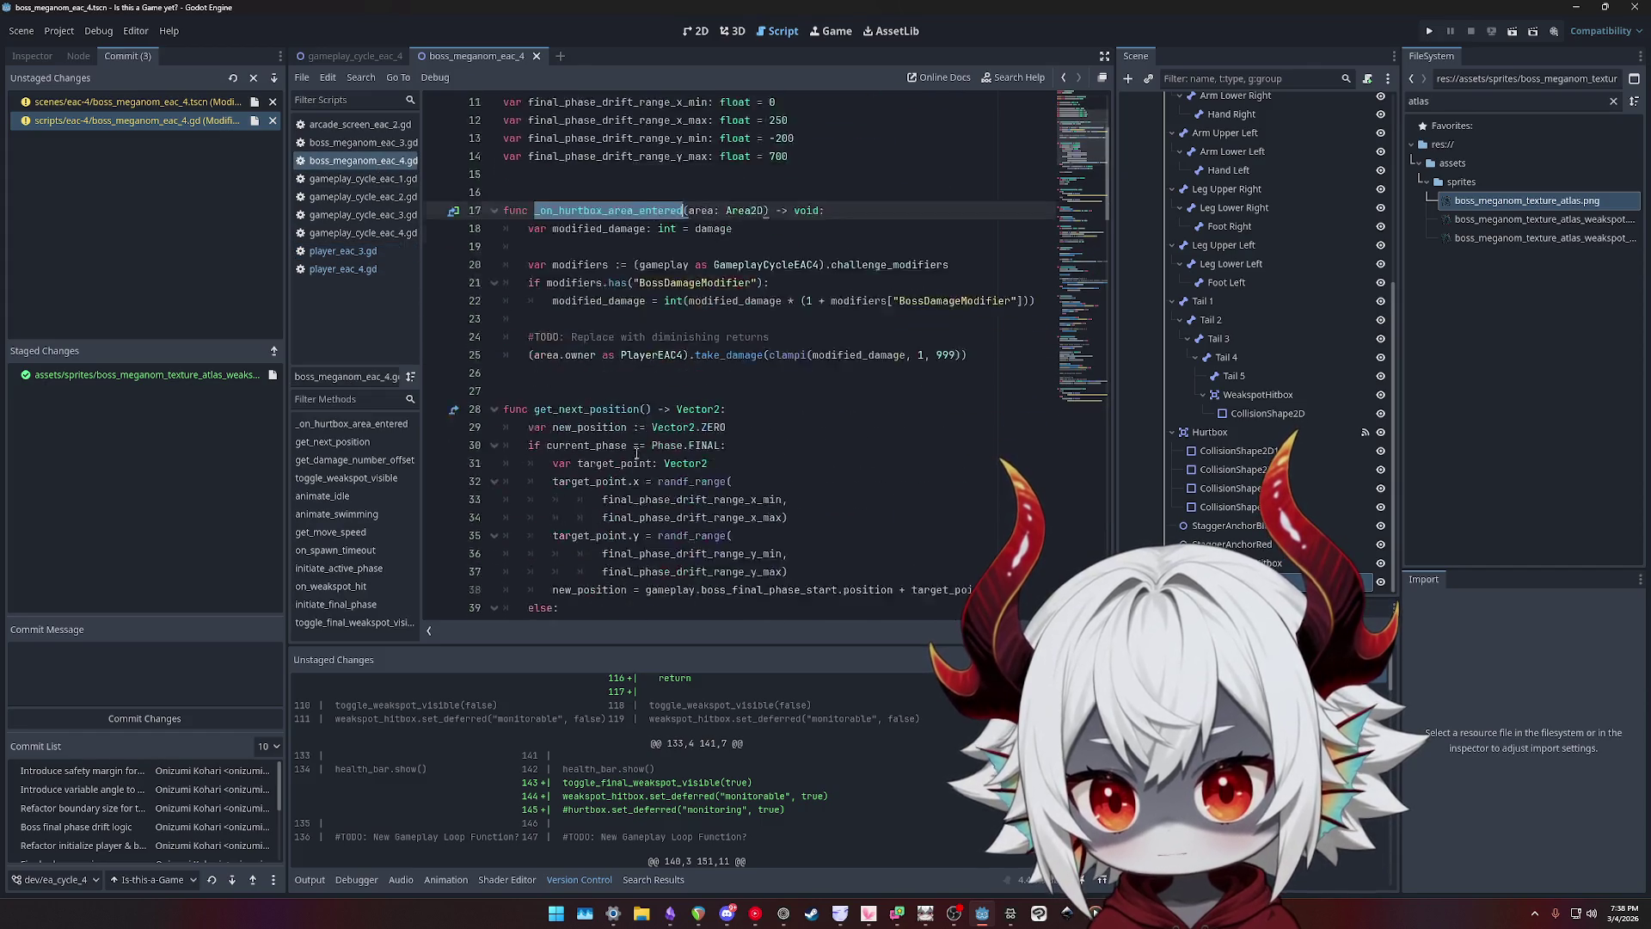
pyautogui.scroll(-8, 1073, 346)
pyautogui.scroll(4, 1069, 366)
pyautogui.scroll(10, 1069, 365)
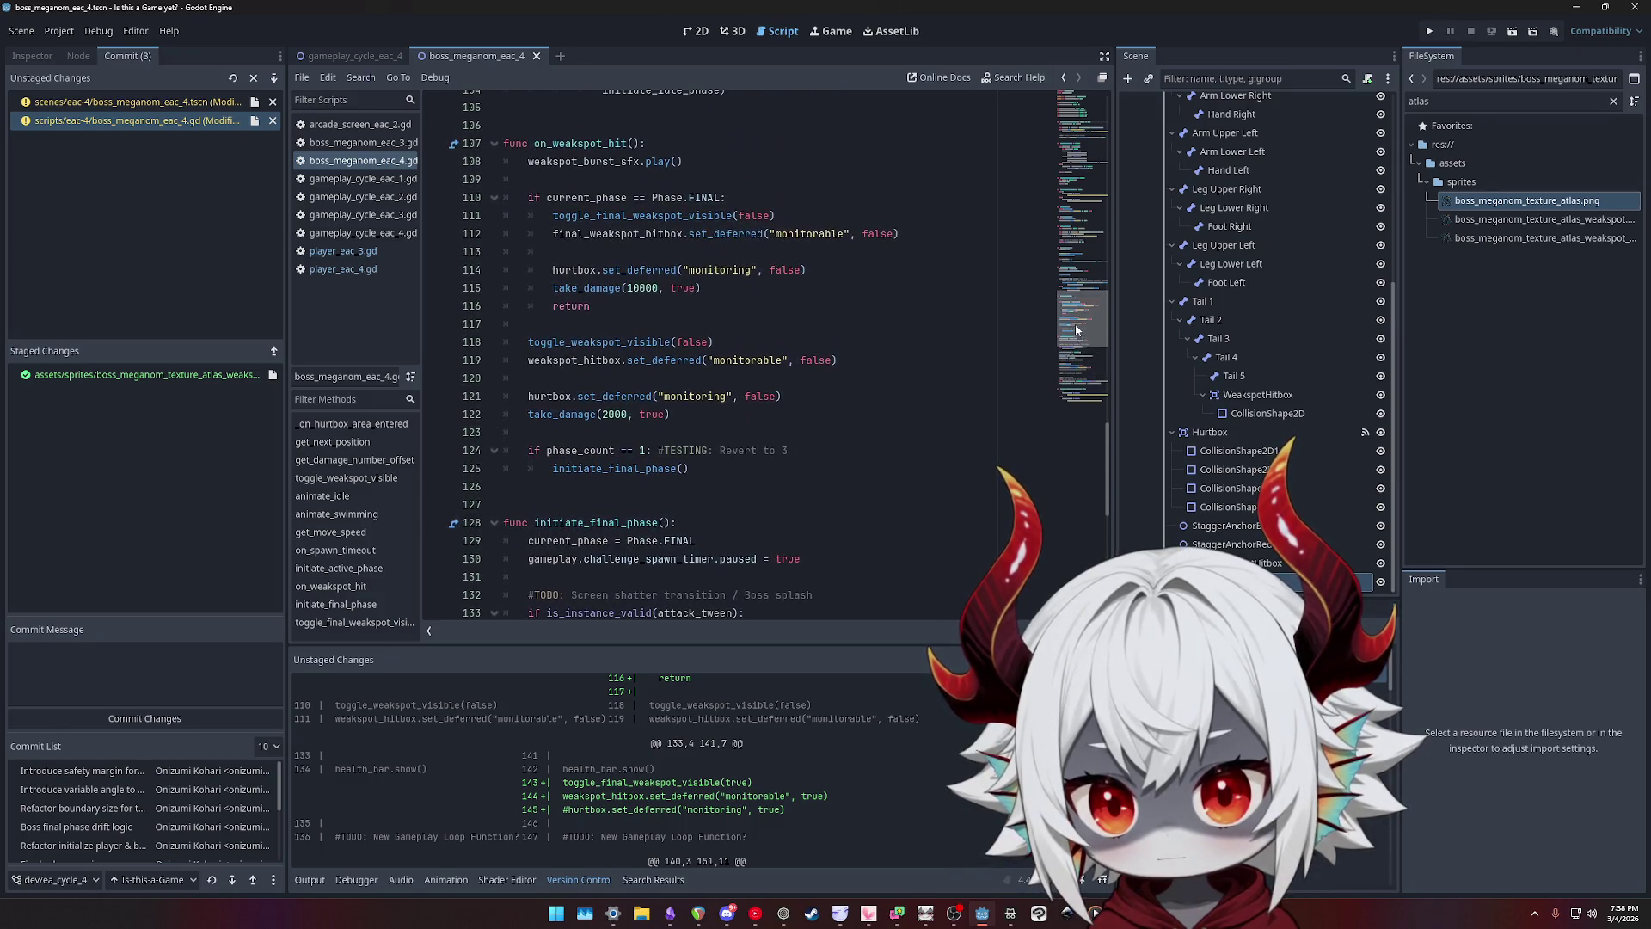
pyautogui.scroll(5, 869, 459)
pyautogui.scroll(2, 869, 459)
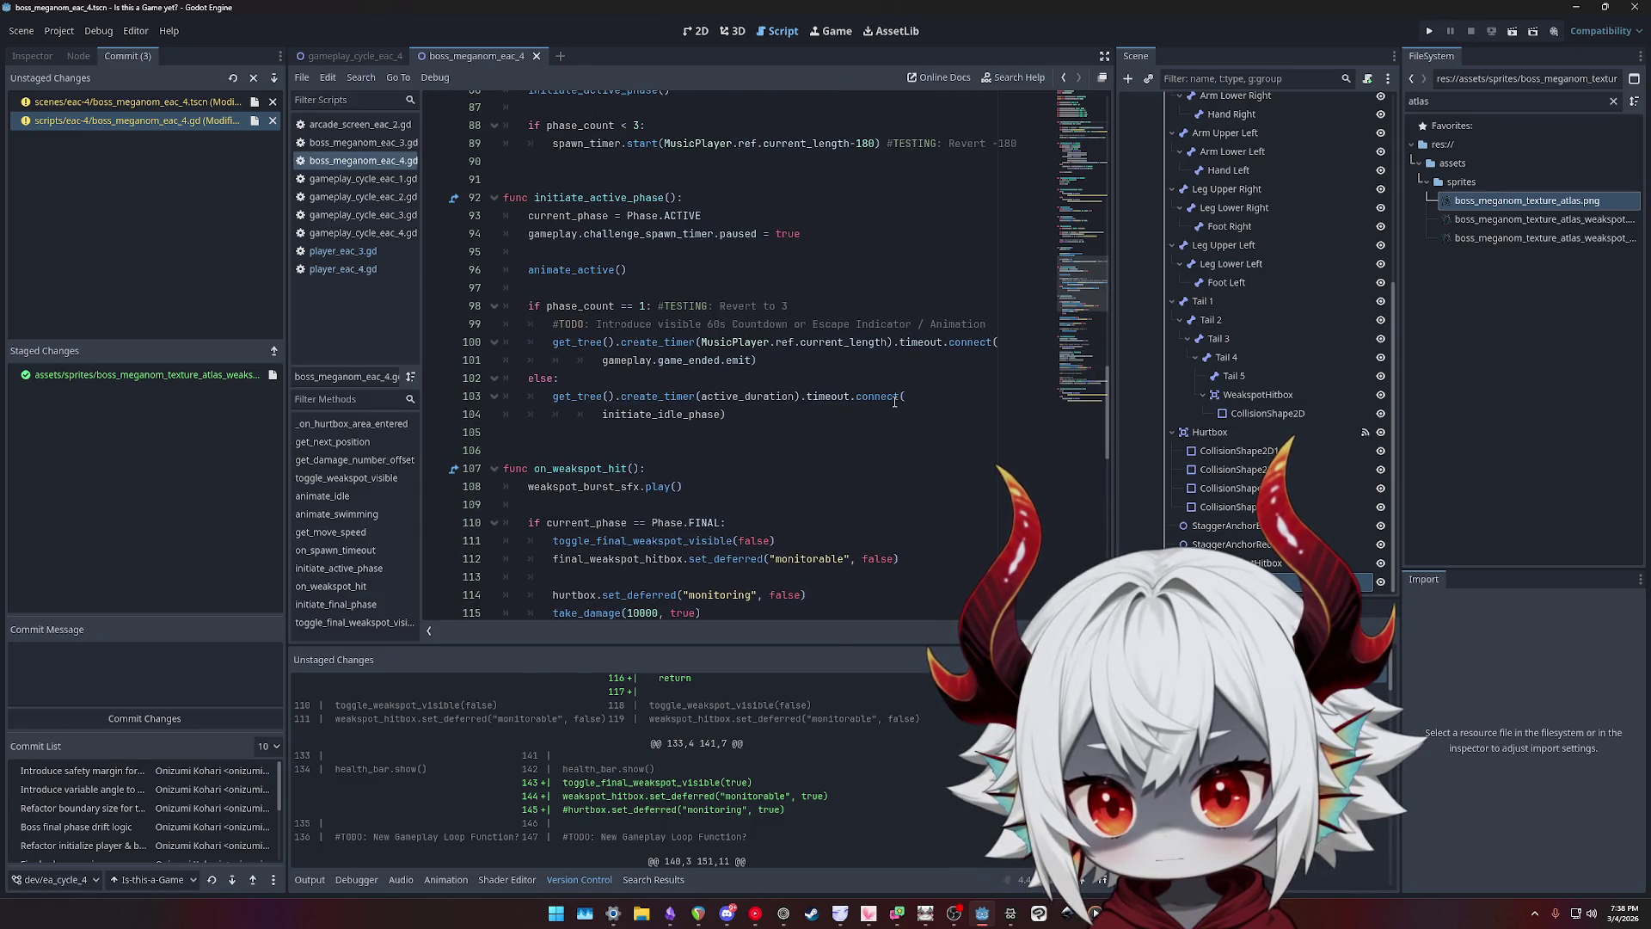
# - Find the commented hurtbox monitoring line and uncomment it with Ctrl+K
pyautogui.hotkey('ctrl', 'f')
pyautogui.write('monit')
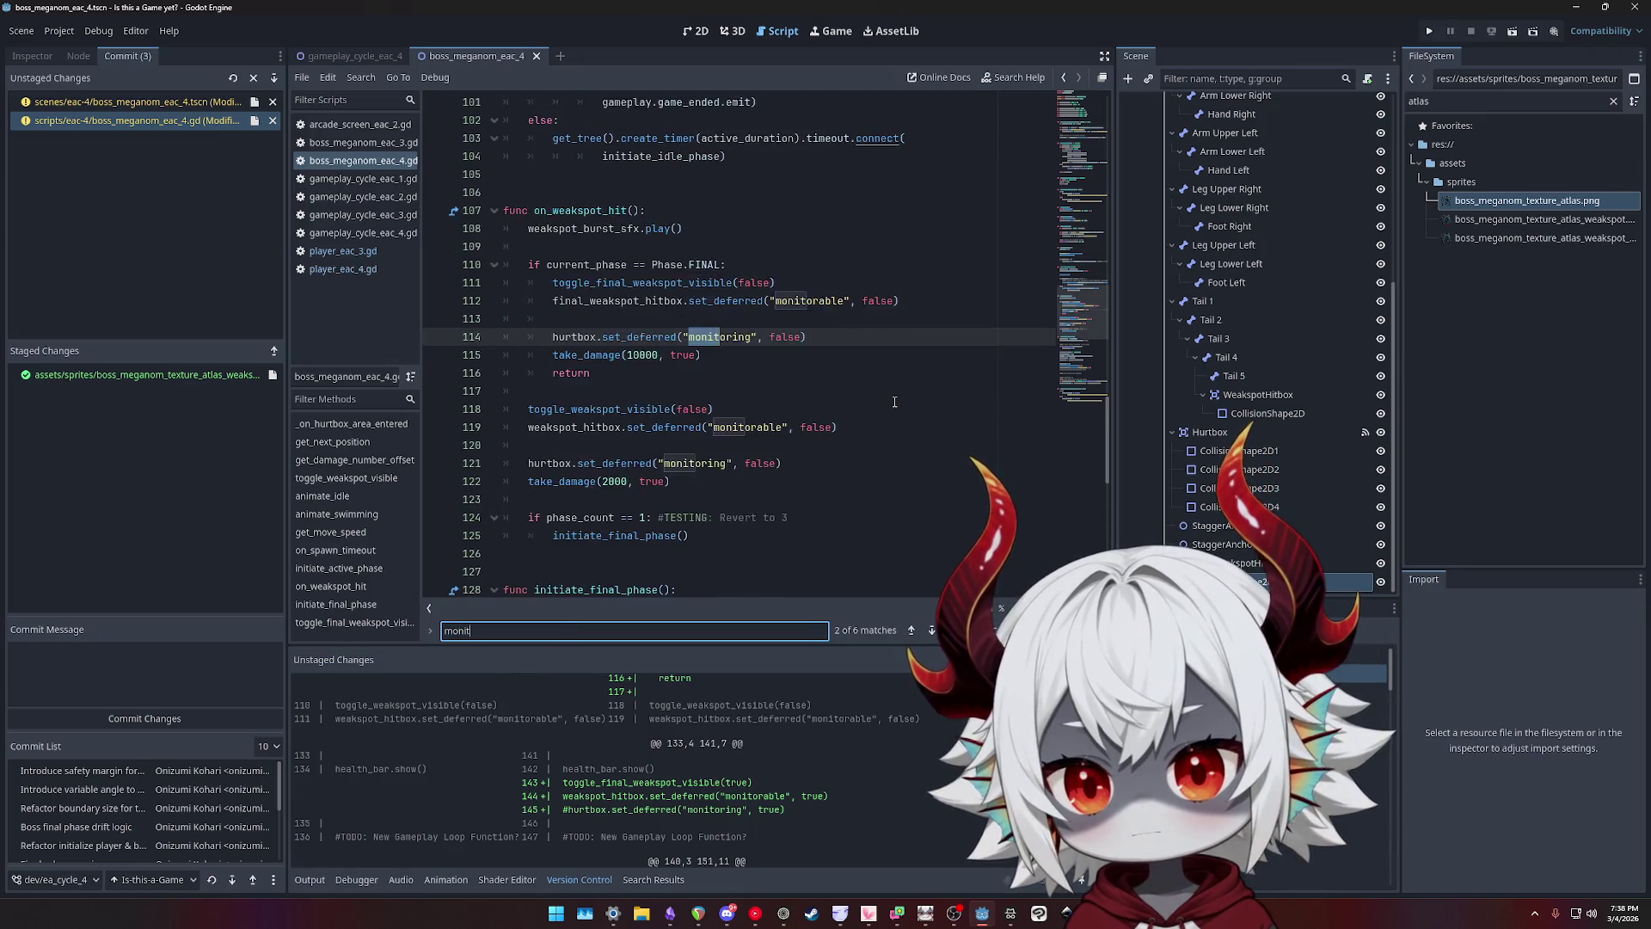
pyautogui.hotkey('ctrl', 'a')
pyautogui.write('hurtbox')
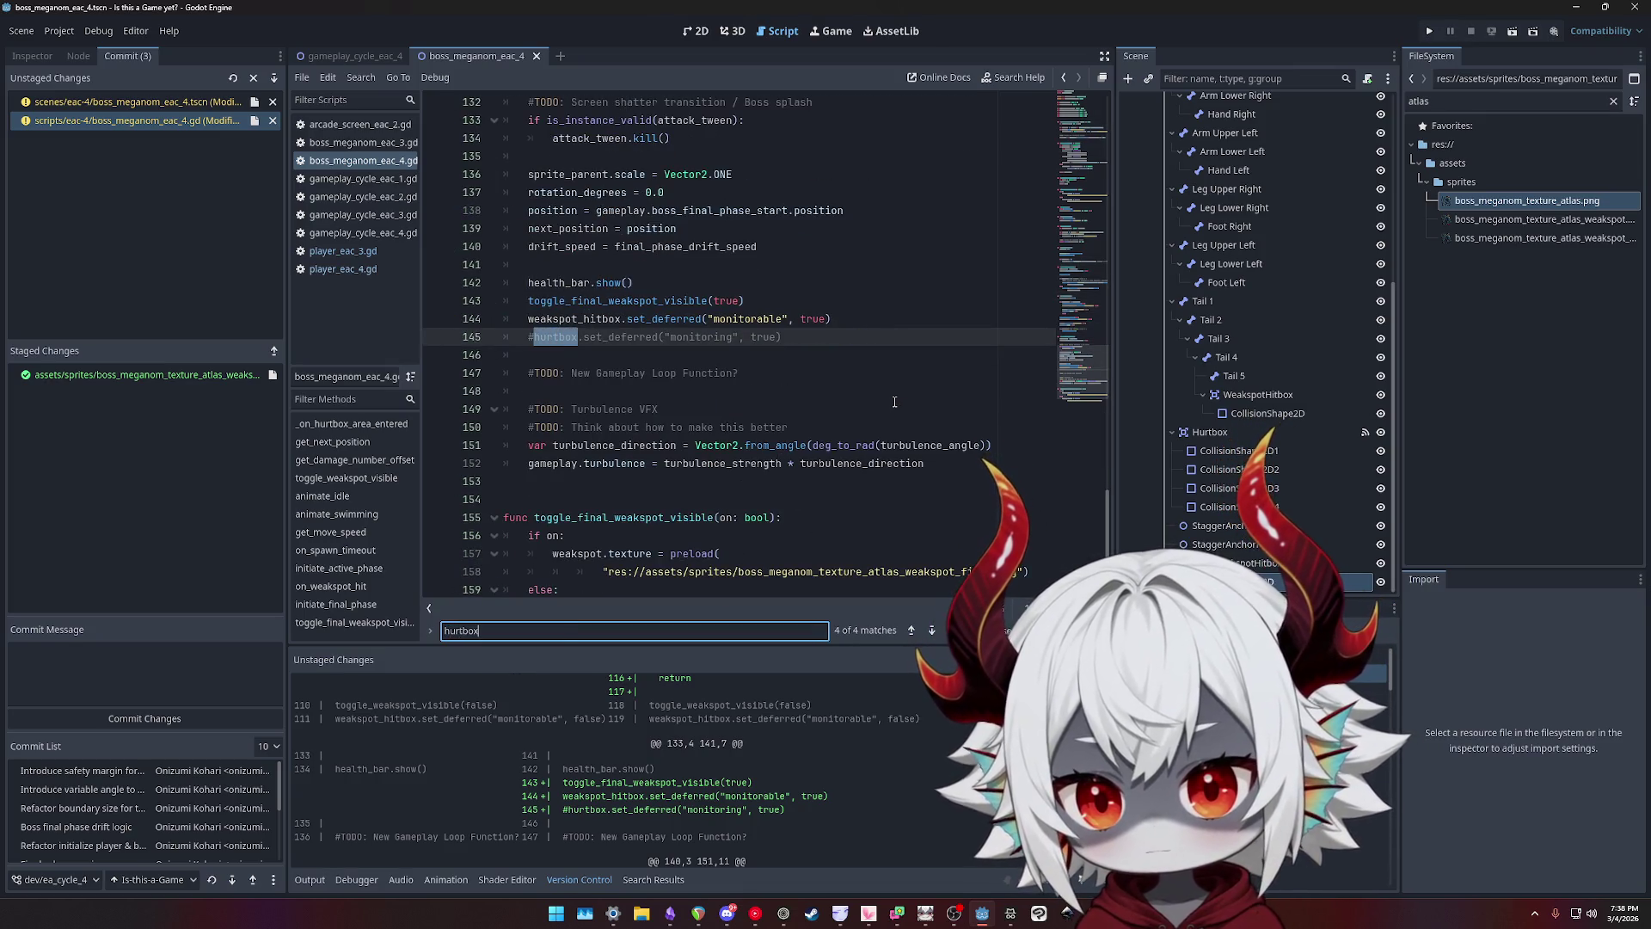
pyautogui.click(815, 338)
pyautogui.hotkey('ctrl', 'k')
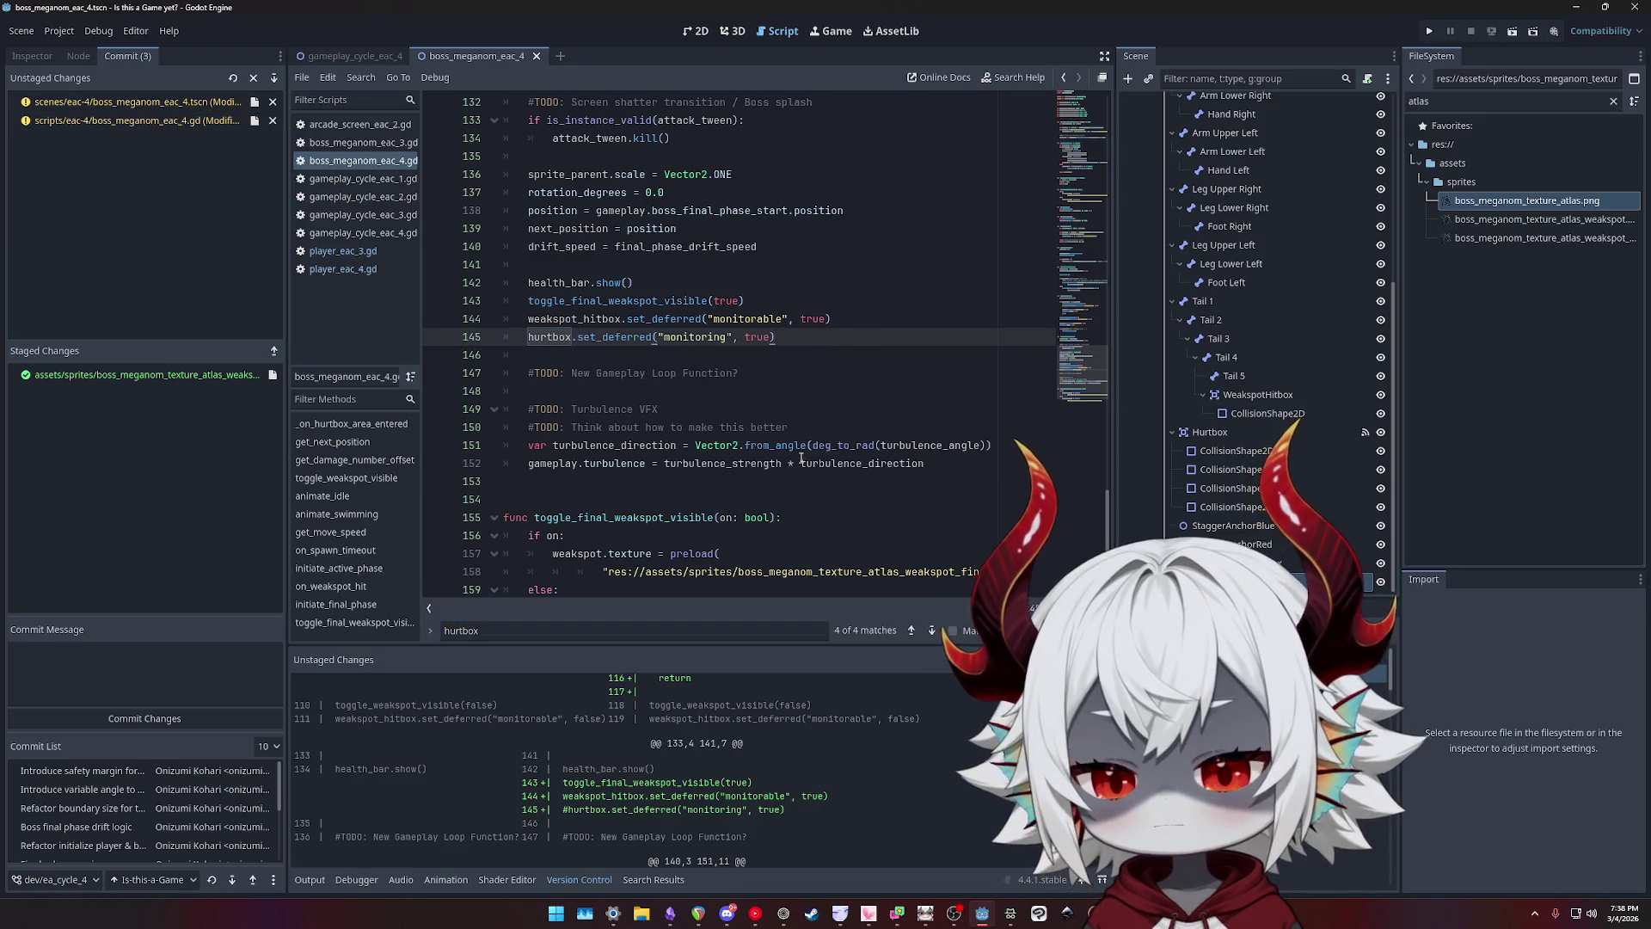
# - Add a '#TODO: Fix' line after health_bar.show(), save, and stage the boss scene
pyautogui.scroll(3, 774, 387)
pyautogui.click(735, 447)
pyautogui.press('Return')
pyautogui.press('Return')
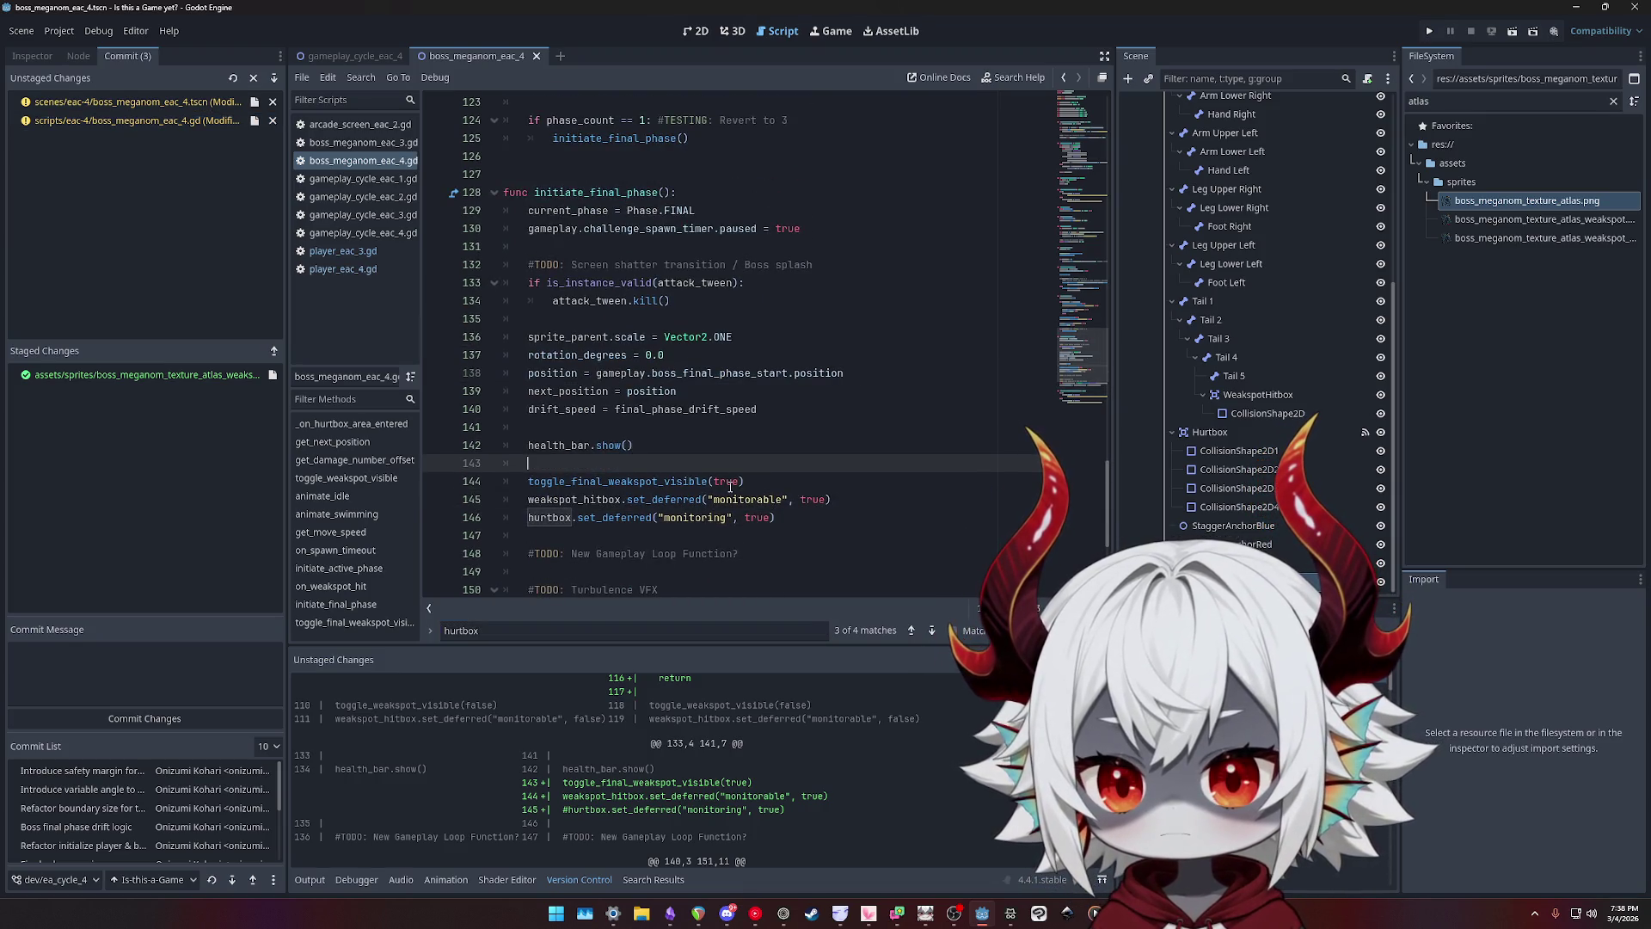
pyautogui.write('#TODO: ')
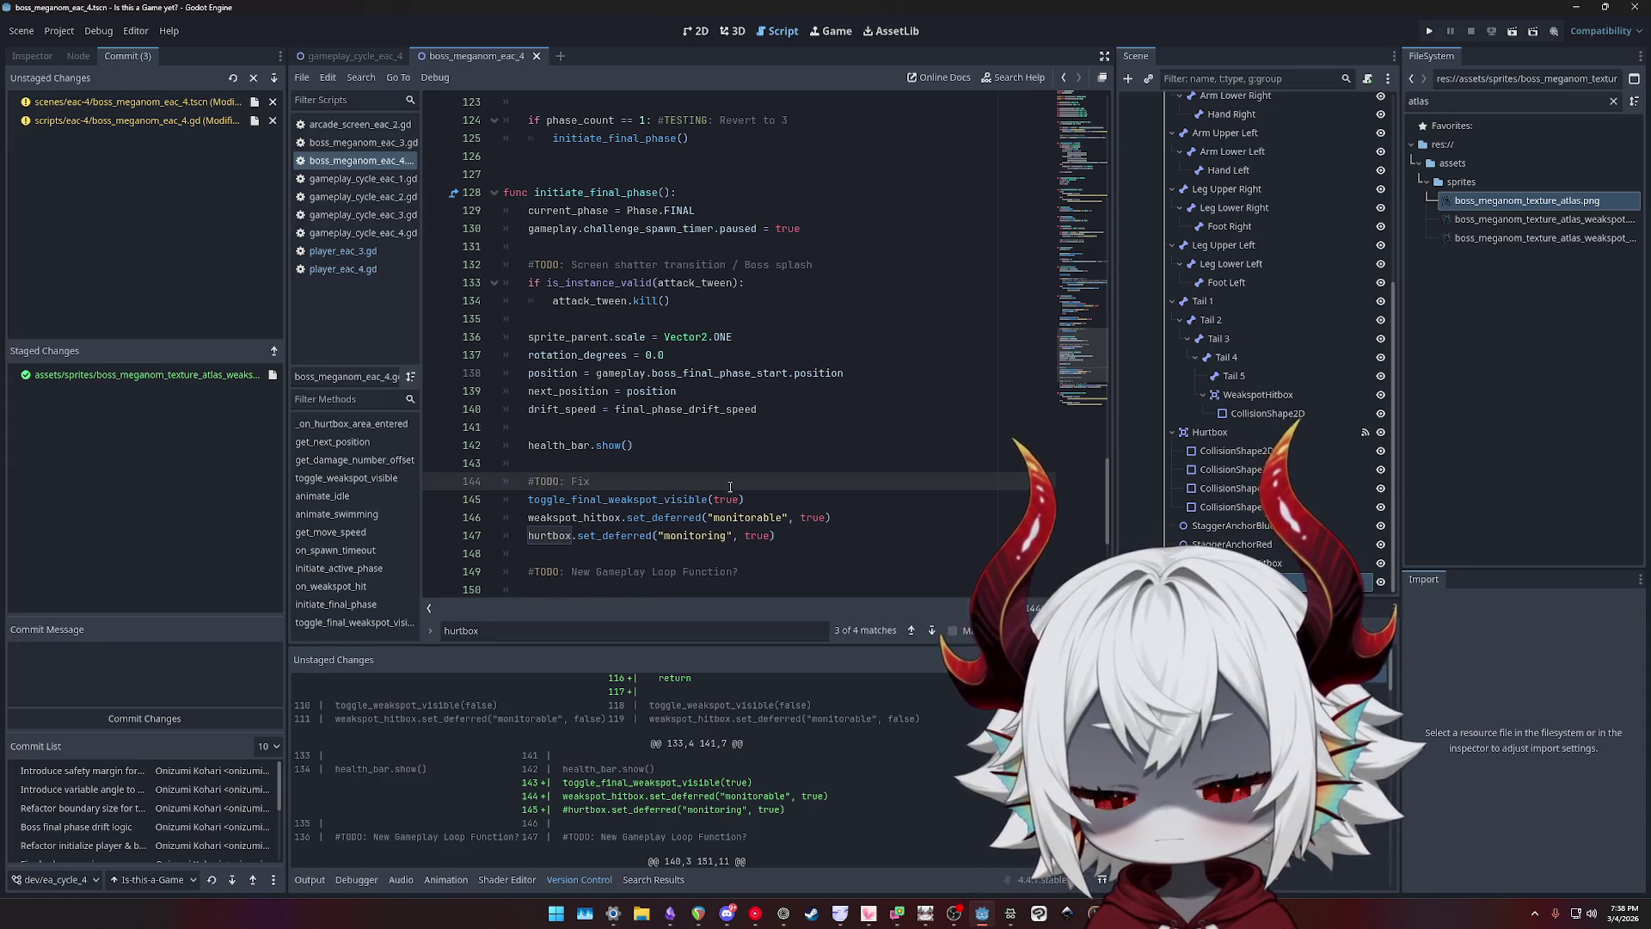
pyautogui.write('Fix')
pyautogui.hotkey('ctrl', 's')
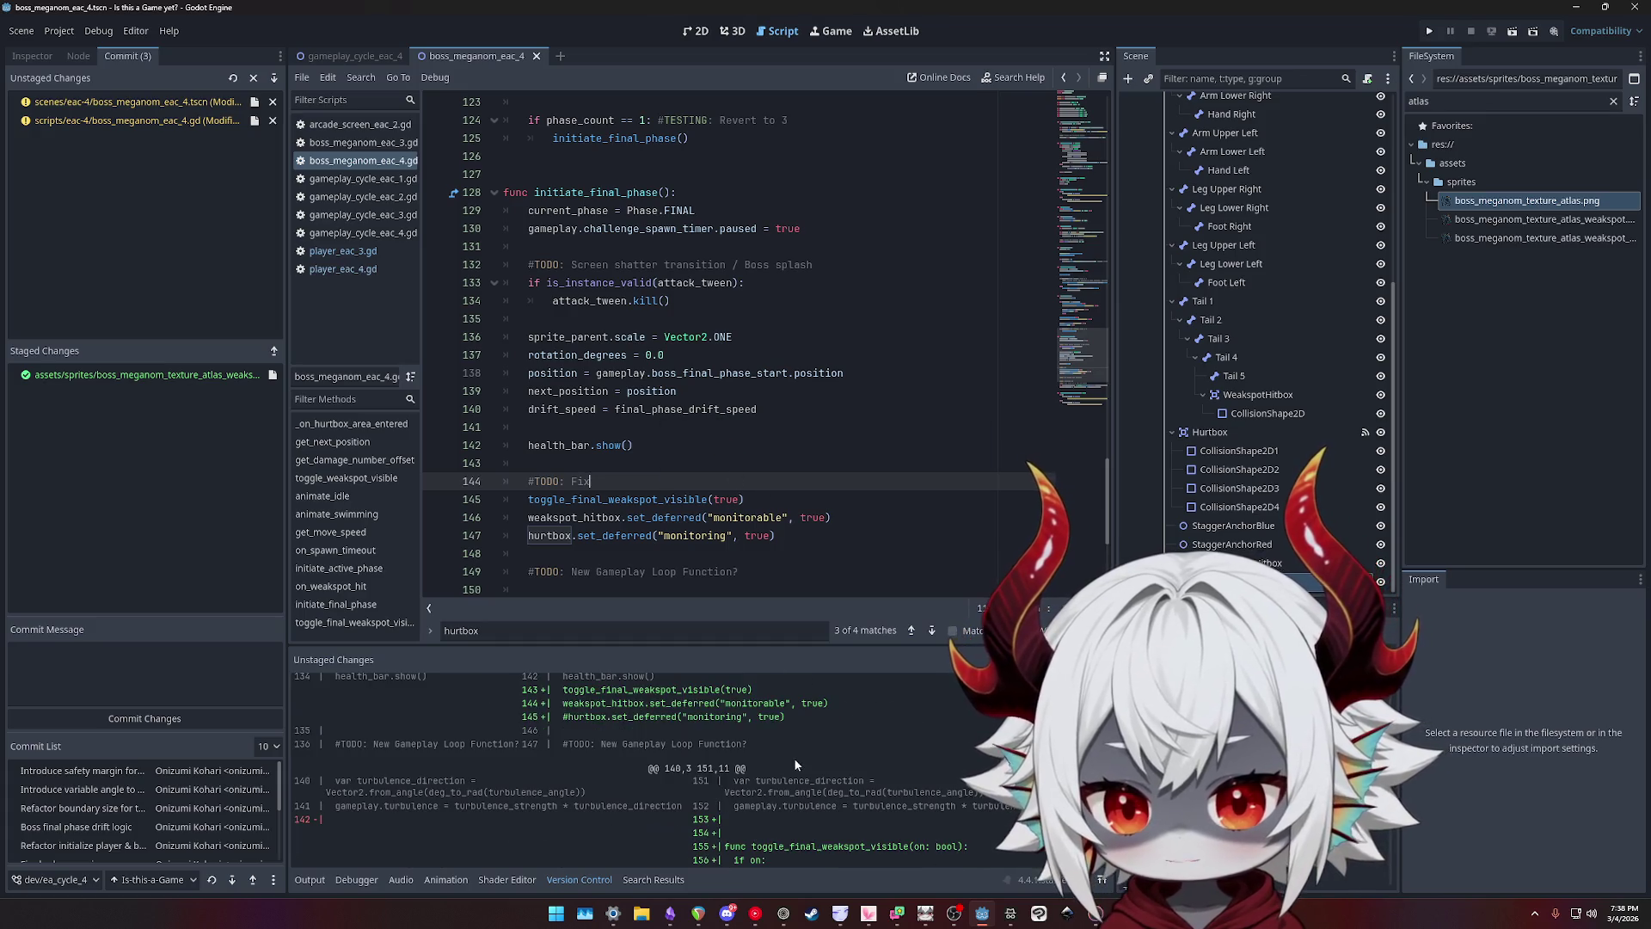
pyautogui.click(156, 104)
pyautogui.doubleClick(156, 103)
# - Review boss_meganom_eac_4.gd's pending diff and stage it alongside the scene and atlas
pyautogui.scroll(-5, 832, 808)
pyautogui.scroll(-3, 843, 776)
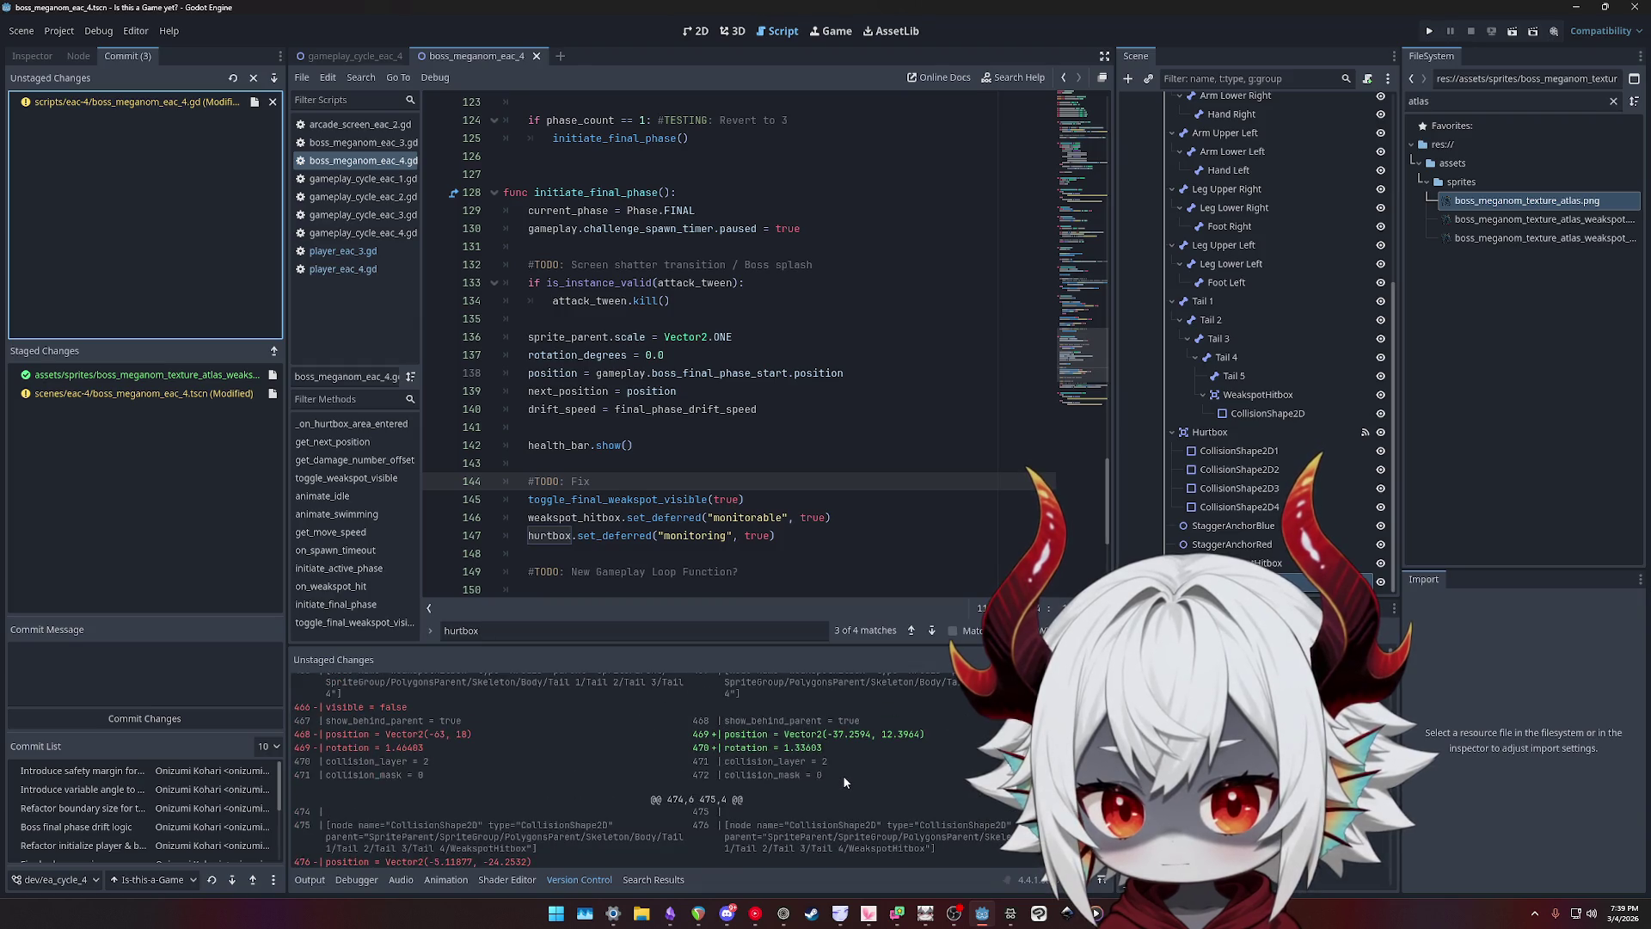
pyautogui.scroll(-3, 826, 762)
pyautogui.click(133, 105)
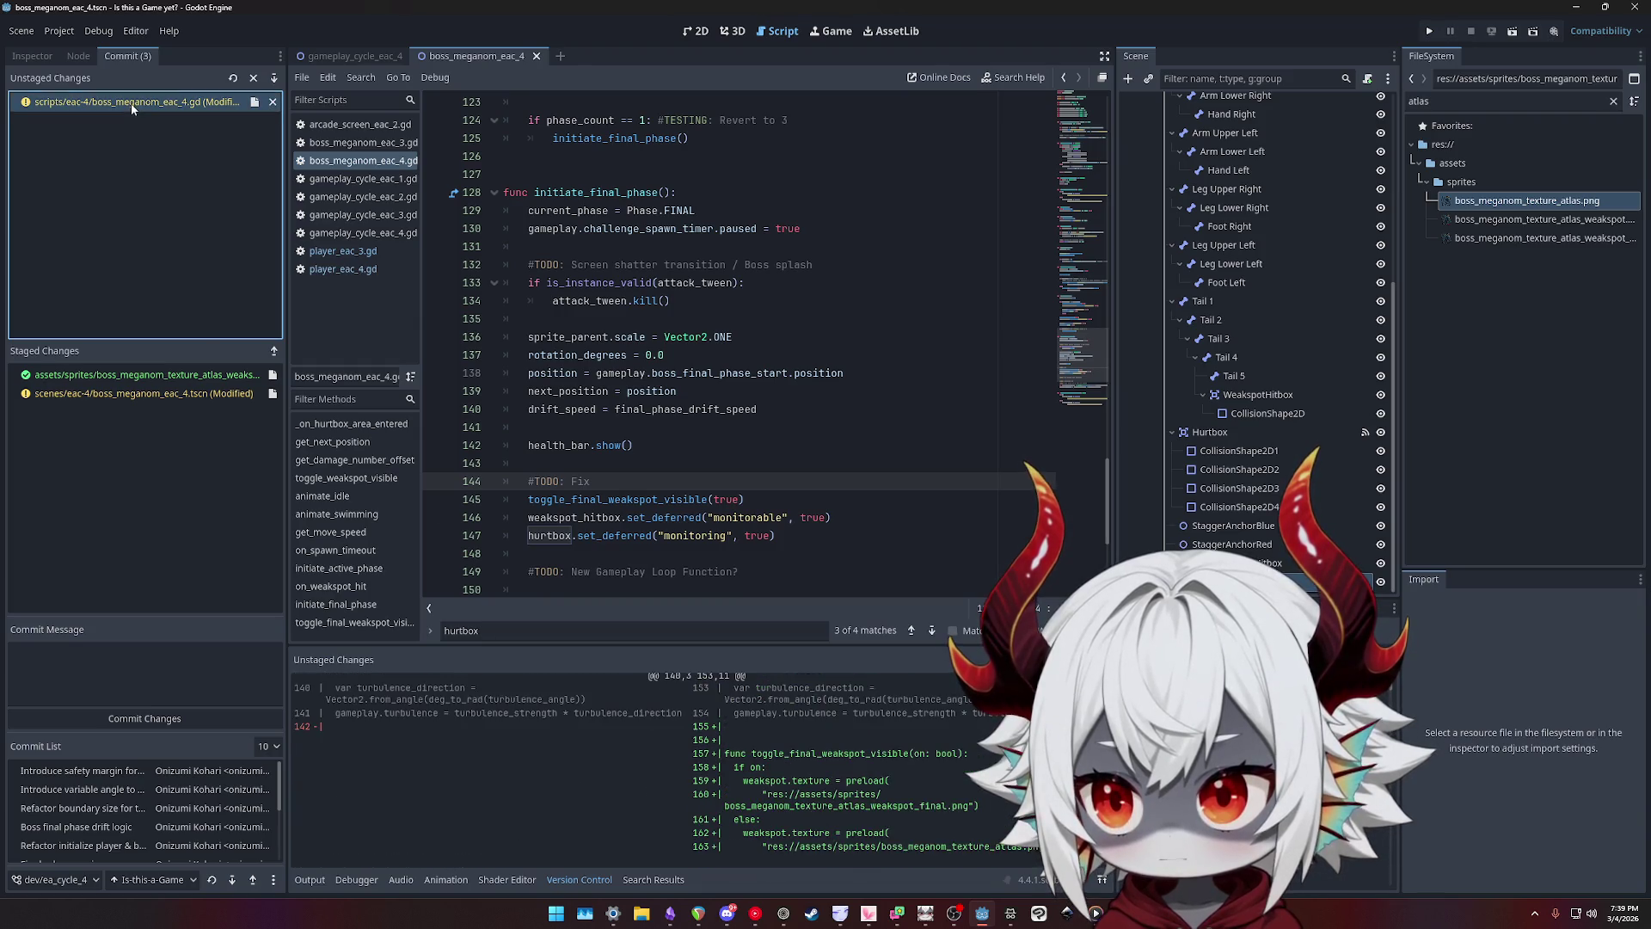
pyautogui.scroll(3, 931, 779)
pyautogui.scroll(5, 931, 772)
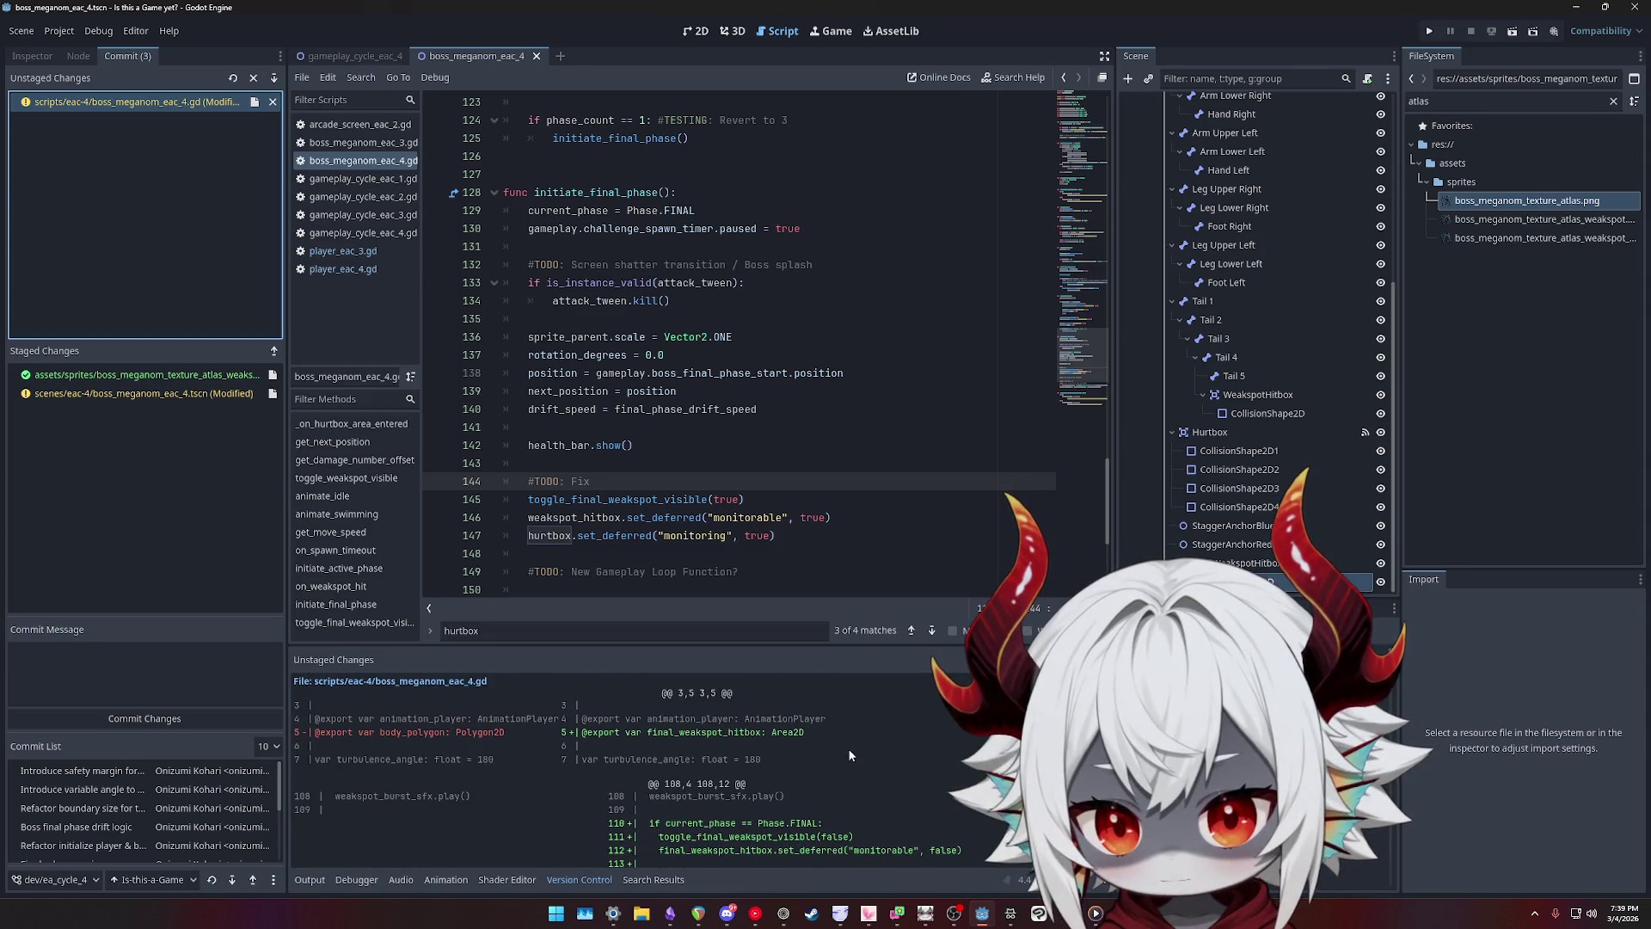
pyautogui.scroll(-5, 654, 731)
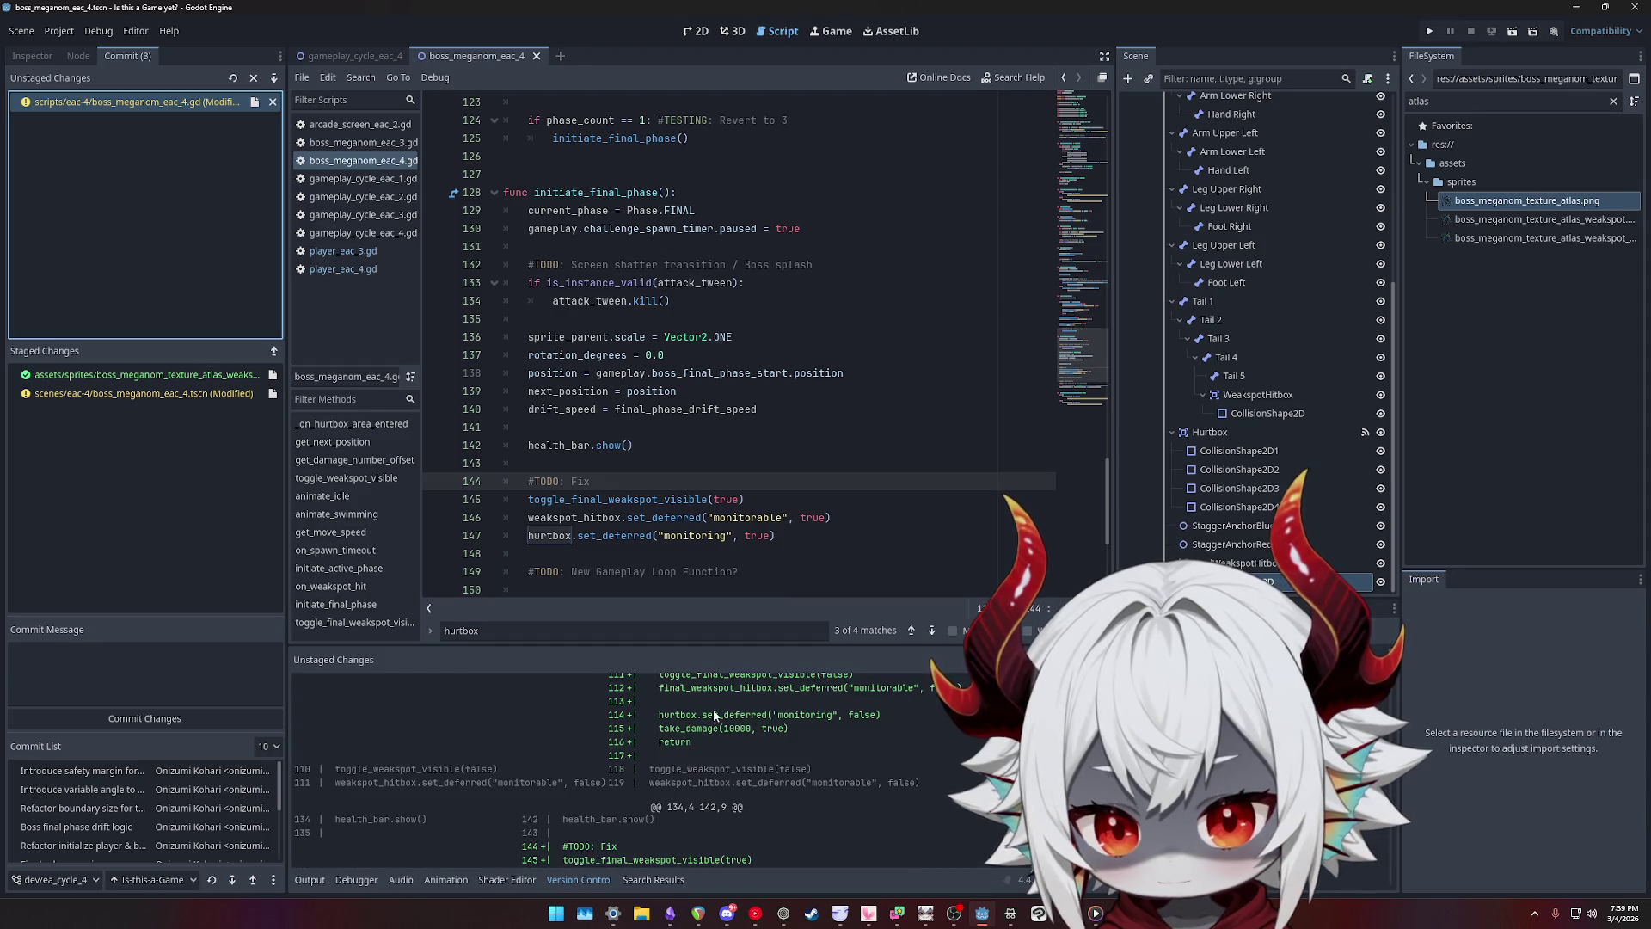
pyautogui.scroll(-5, 559, 765)
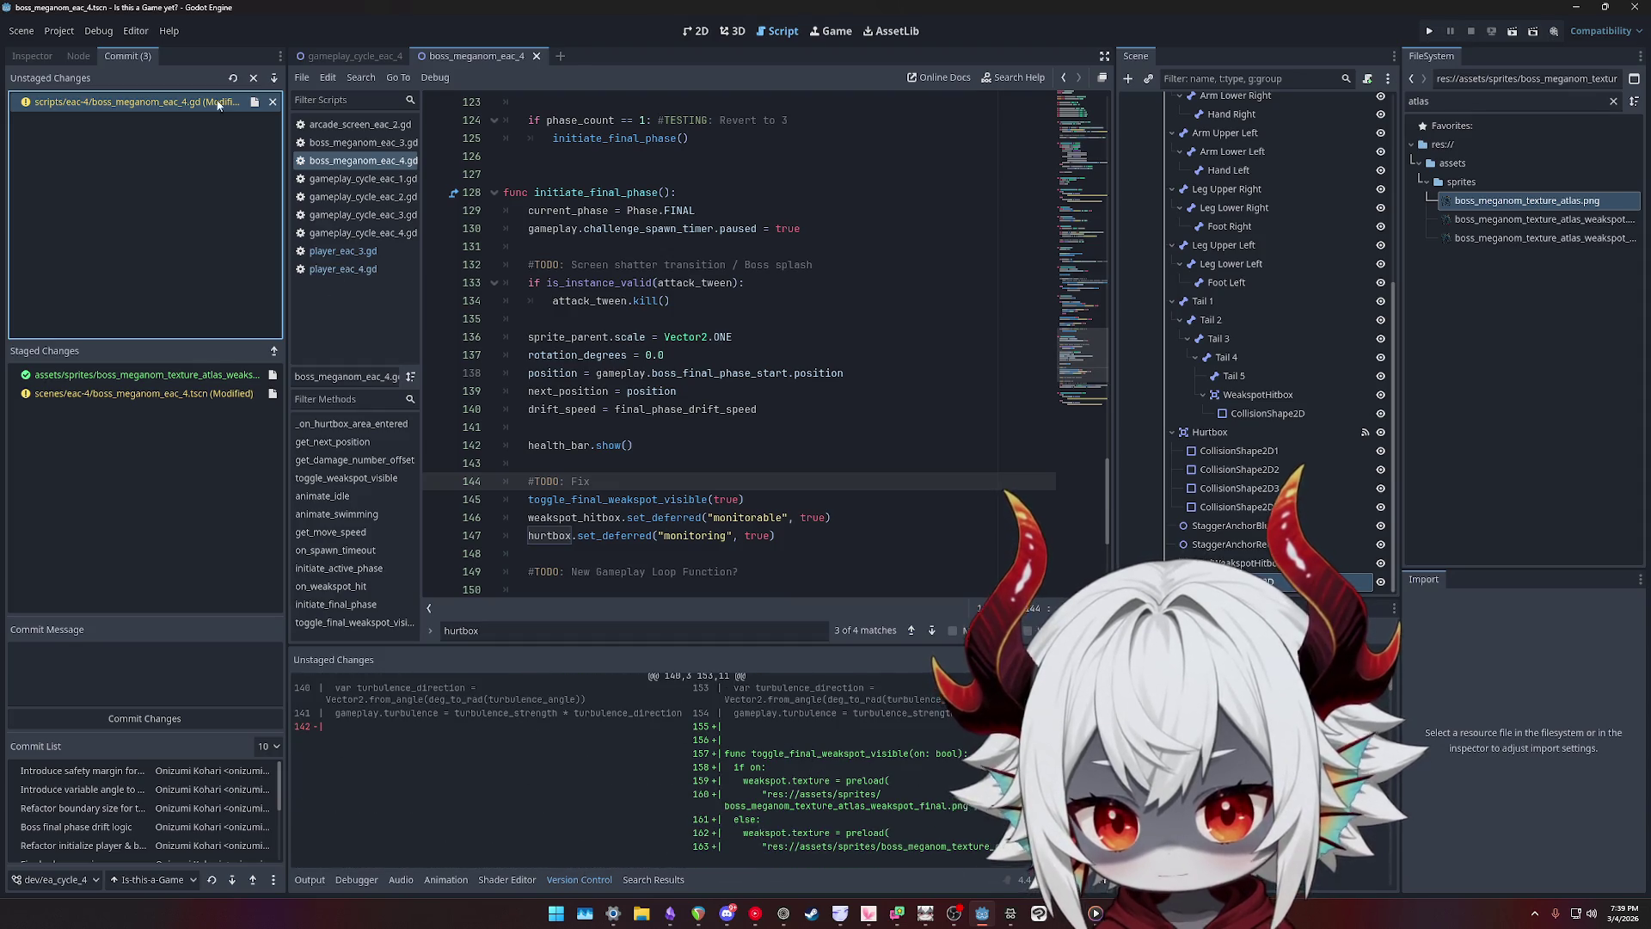
pyautogui.doubleClick(125, 102)
pyautogui.click(142, 663)
# - Write the commit message 'Introduce final weakspot texture and hitbox'
pyautogui.write('Initial final weakspot texture and logic')
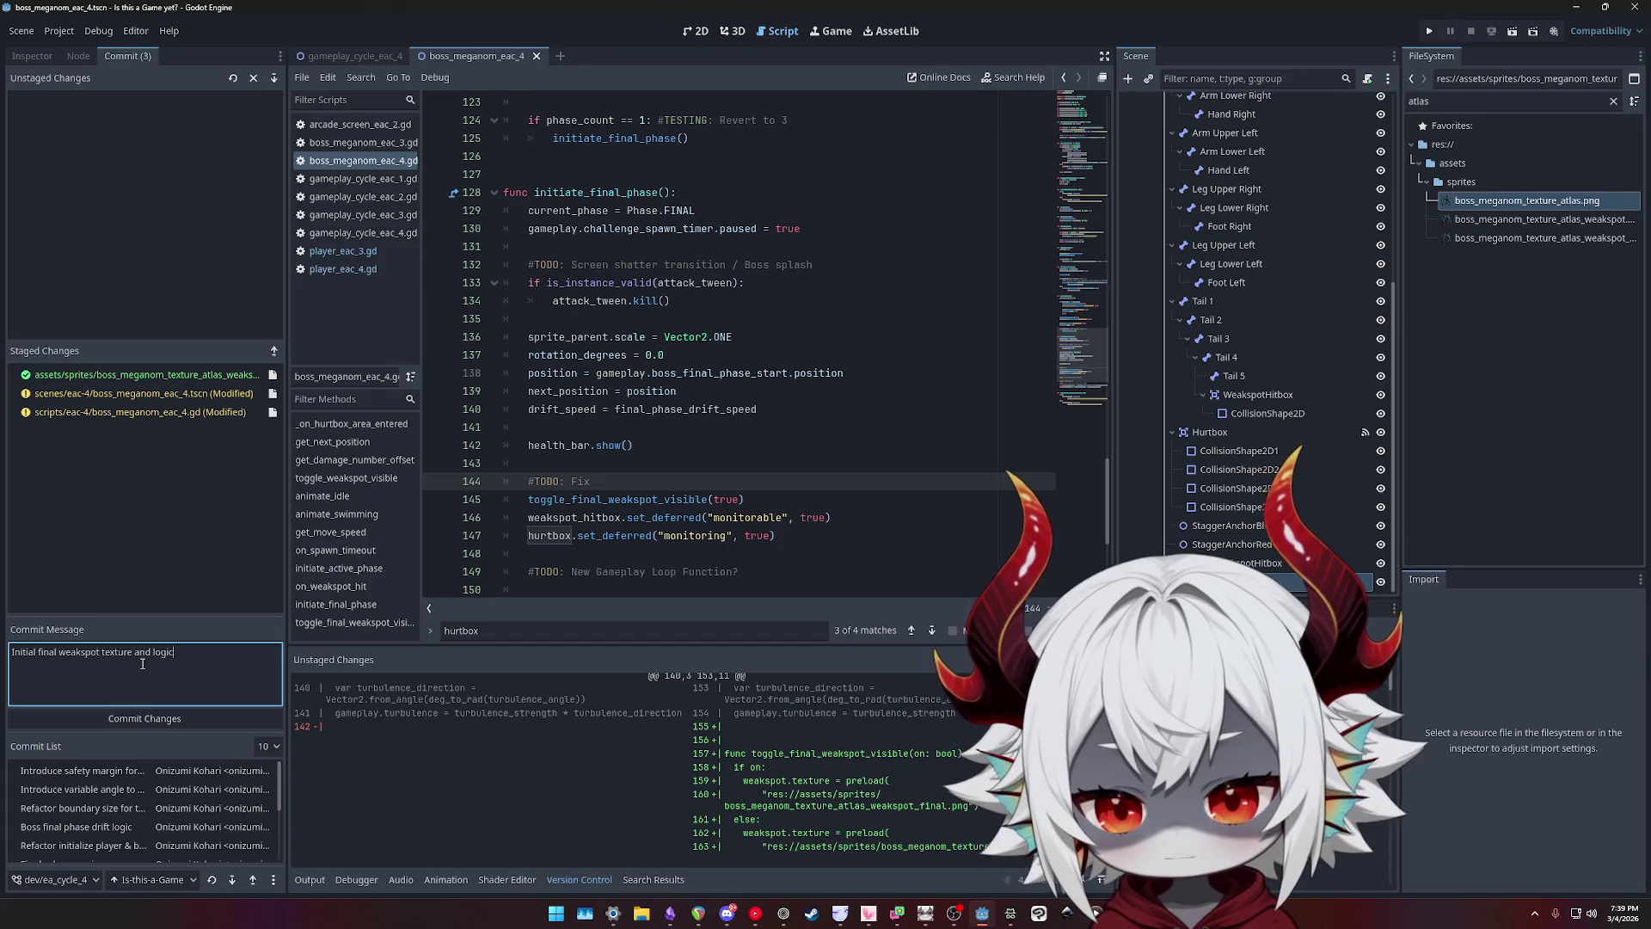
pyautogui.hotkey('ctrl', 'shift', 'Left')
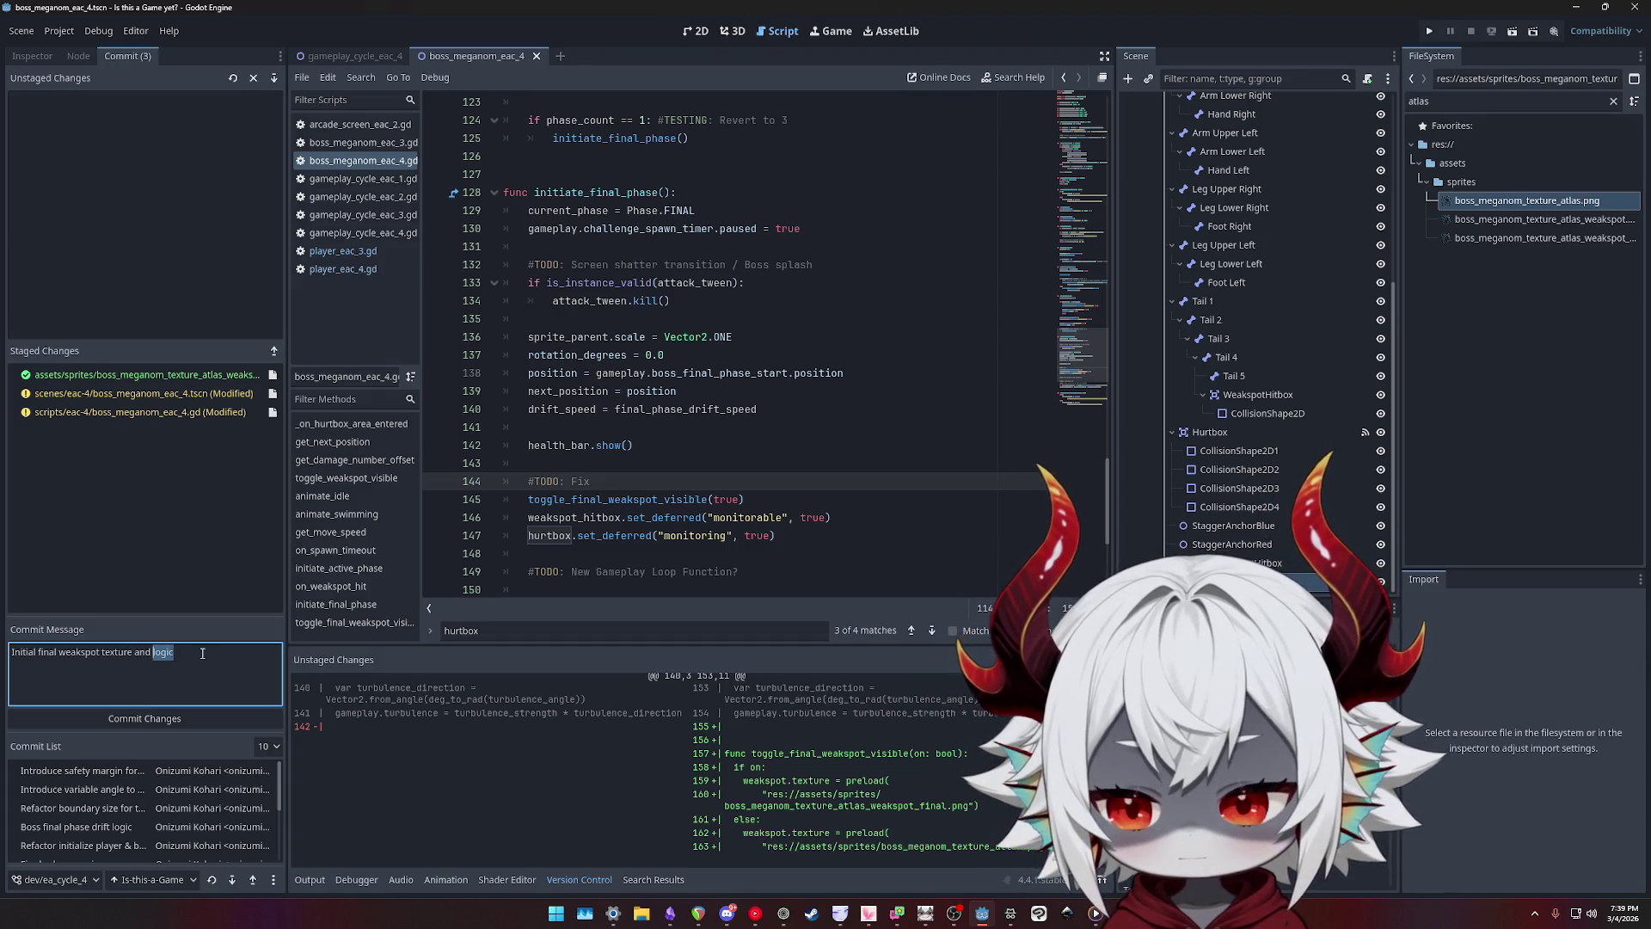
pyautogui.write('hitbox')
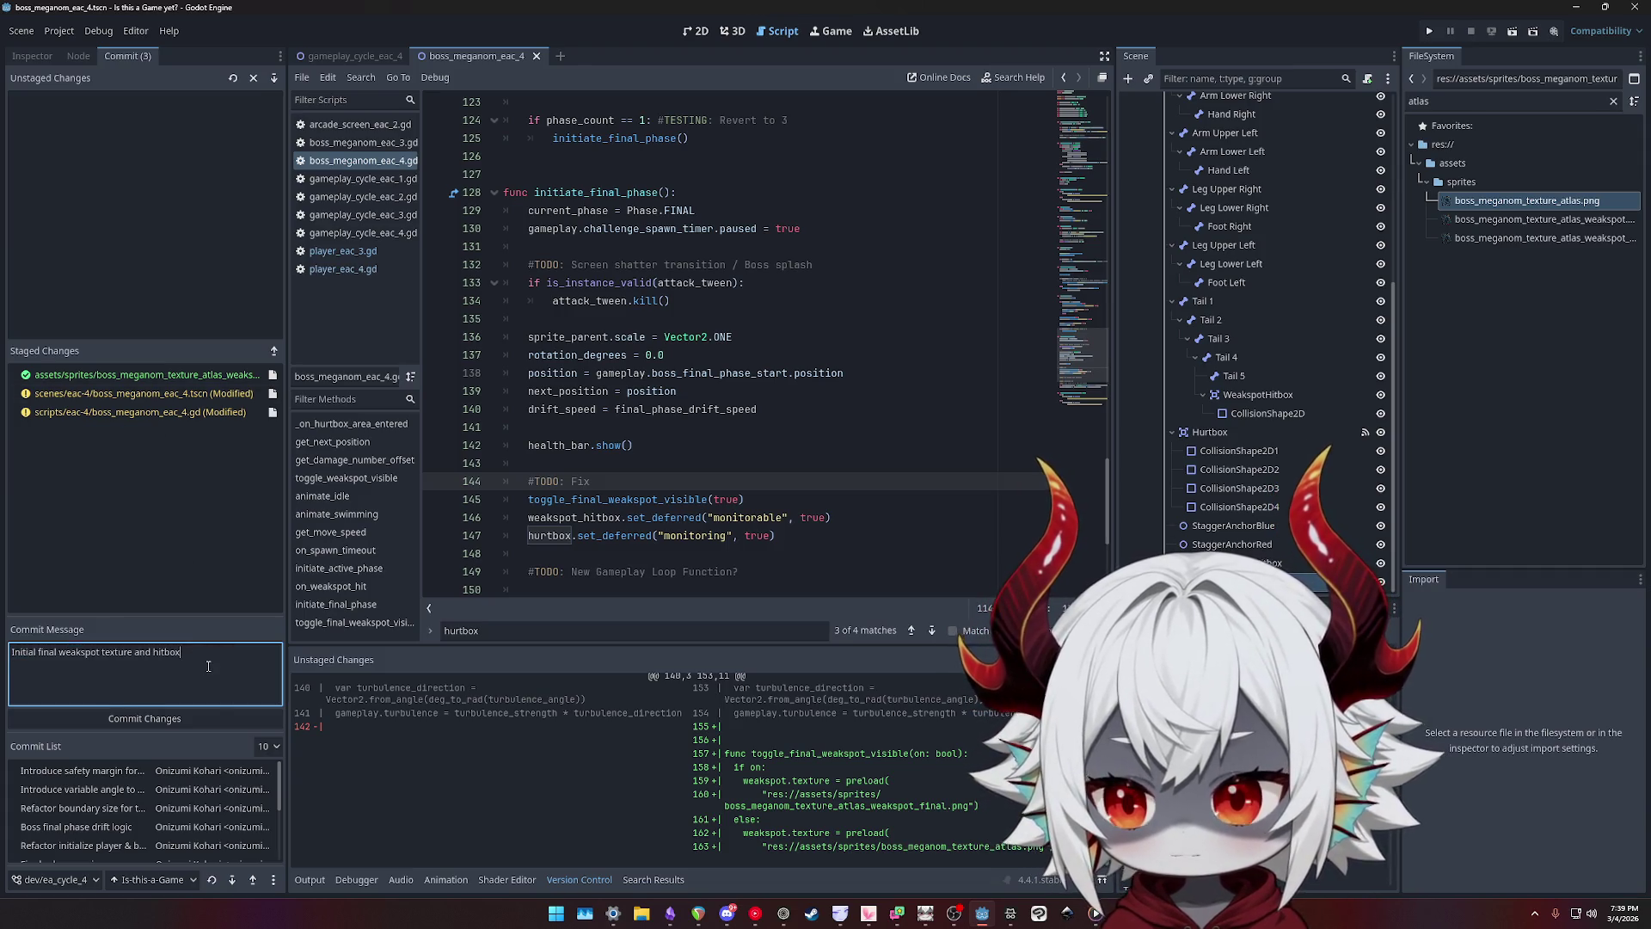
pyautogui.press('Home')
pyautogui.press('Delete')
pyautogui.write('i')
pyautogui.press('Home')
pyautogui.write('Introduce')
pyautogui.hotkey('ctrl', 'shift', 'Right')
pyautogui.press('Delete')
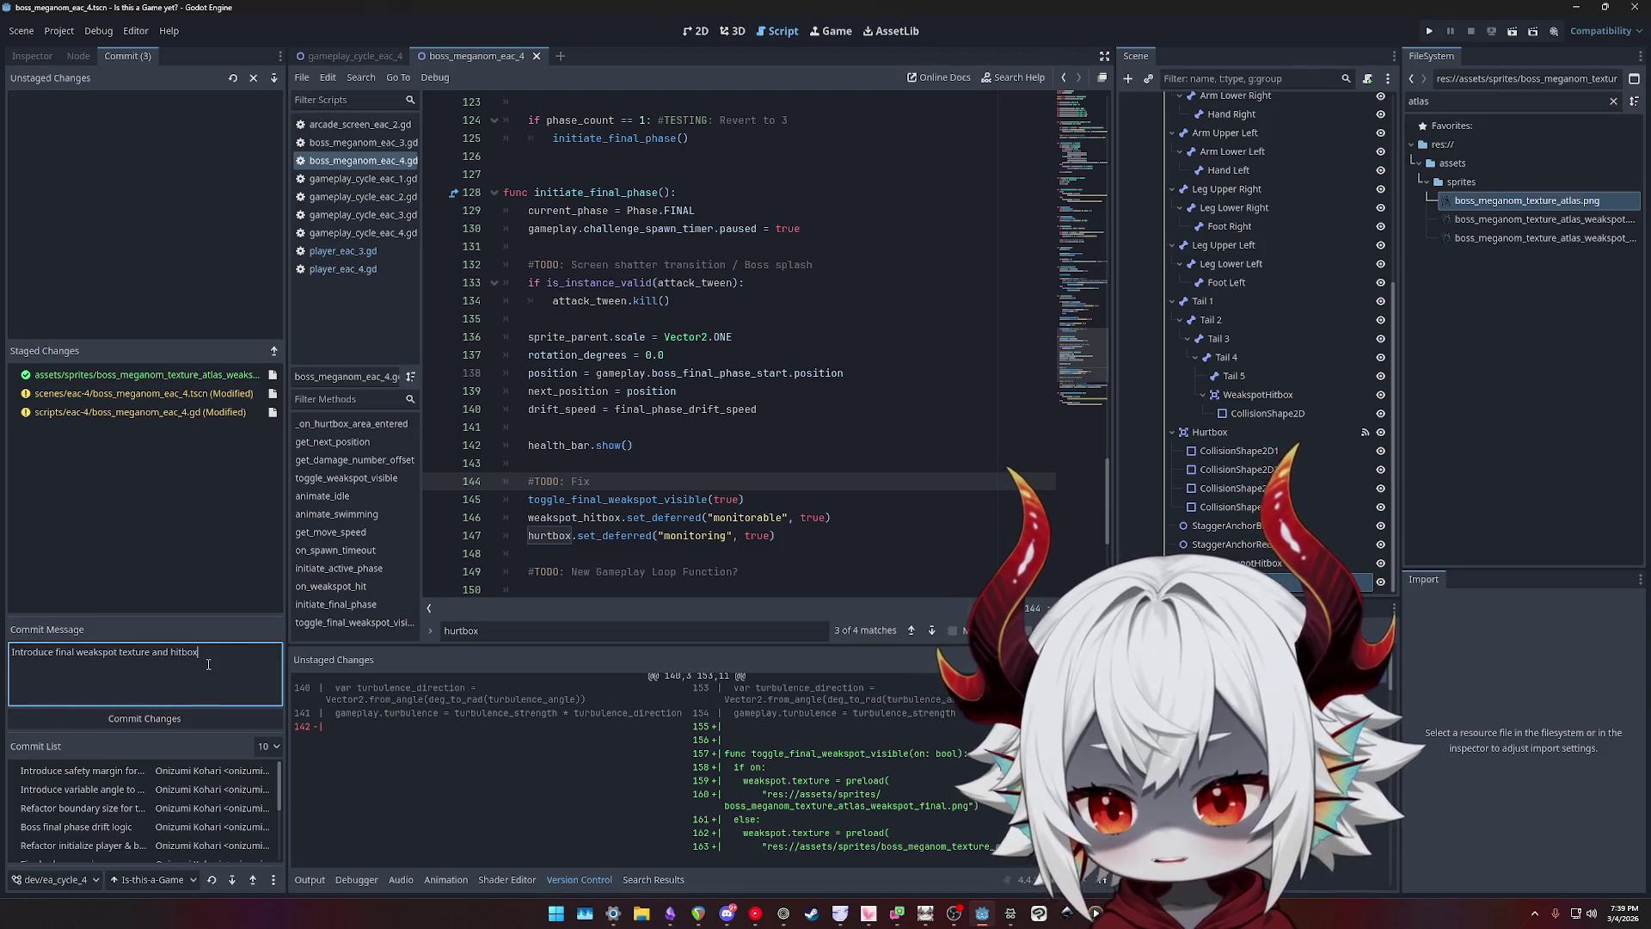
# - Commit the three staged files so nothing remains staged
pyautogui.scroll(5, 925, 791)
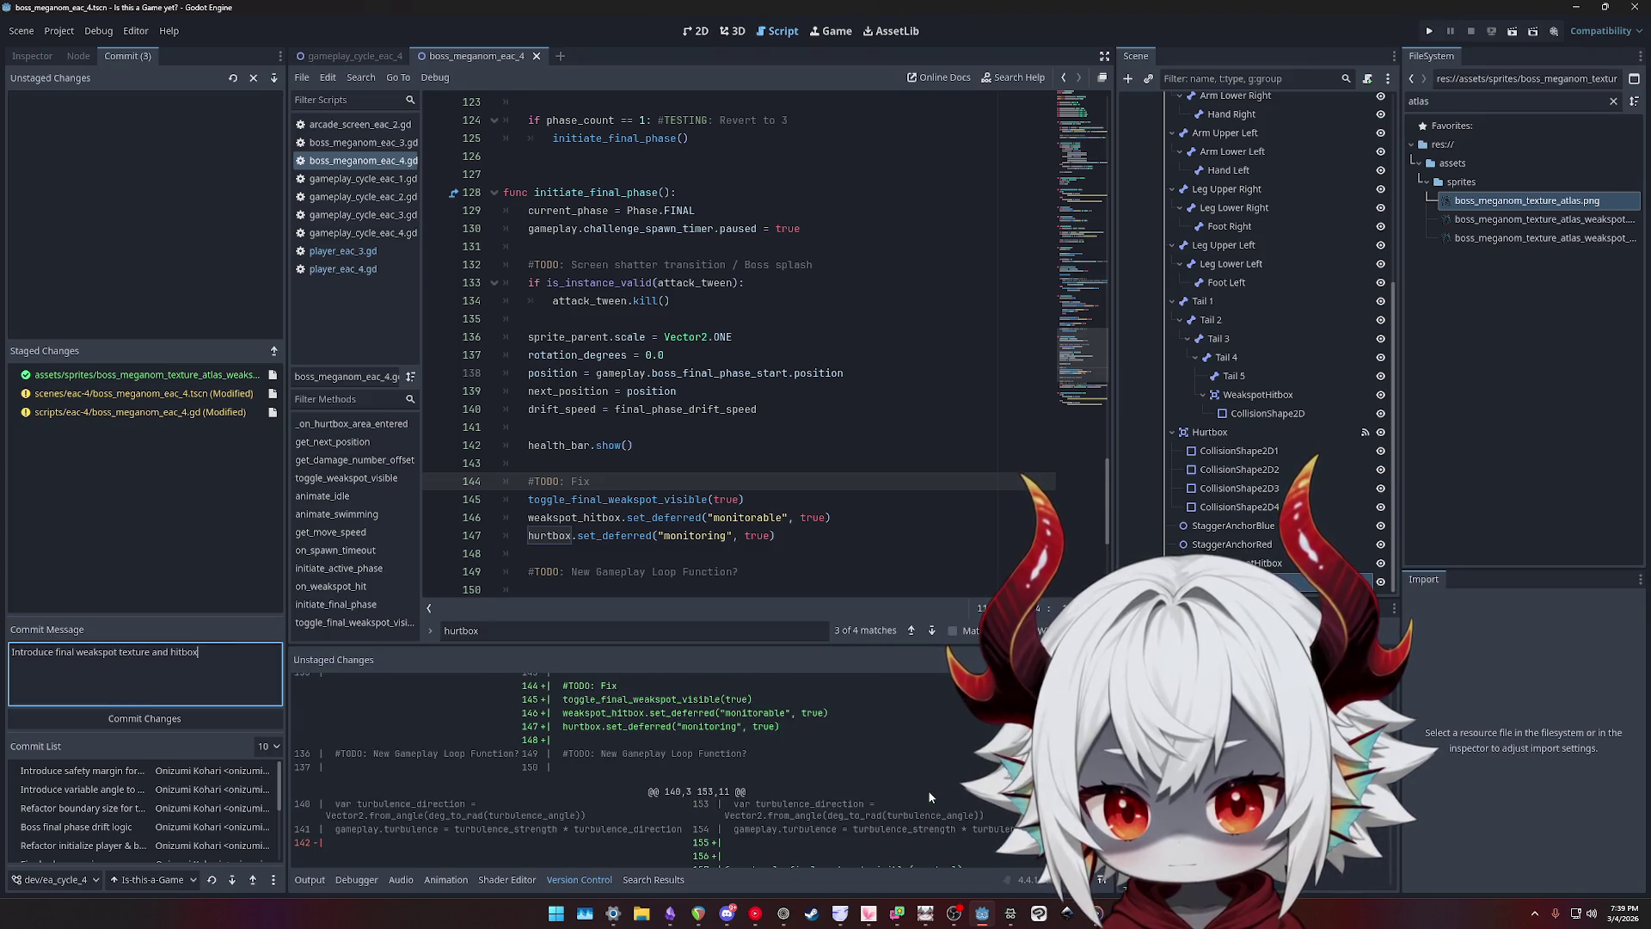
pyautogui.click(130, 719)
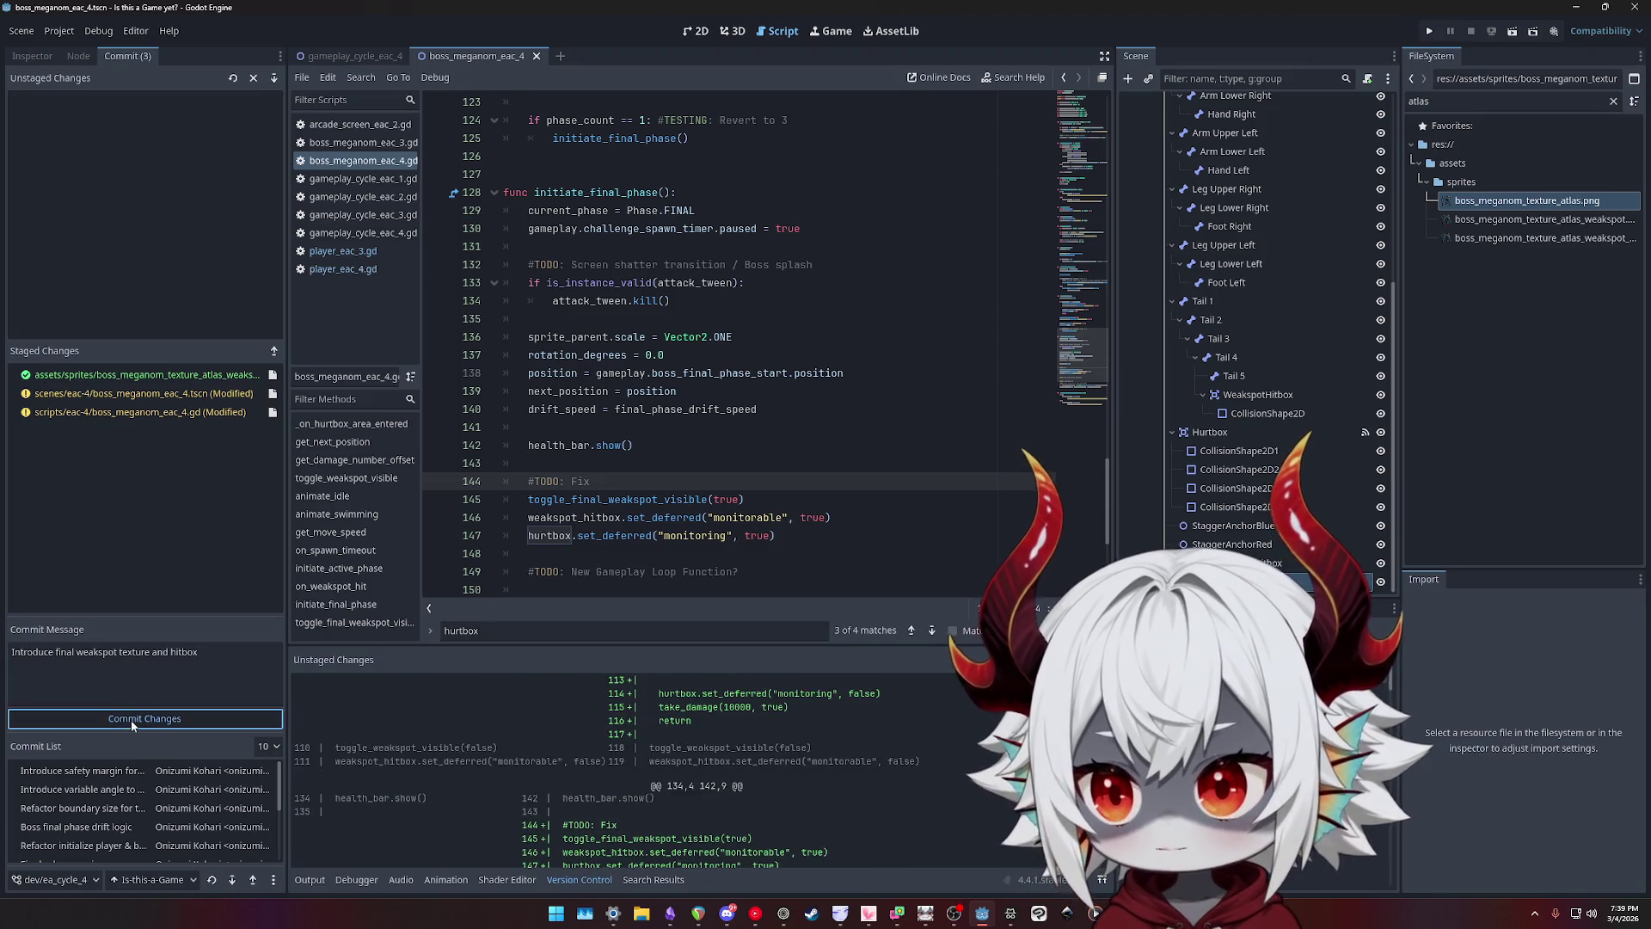
pyautogui.click(903, 283)
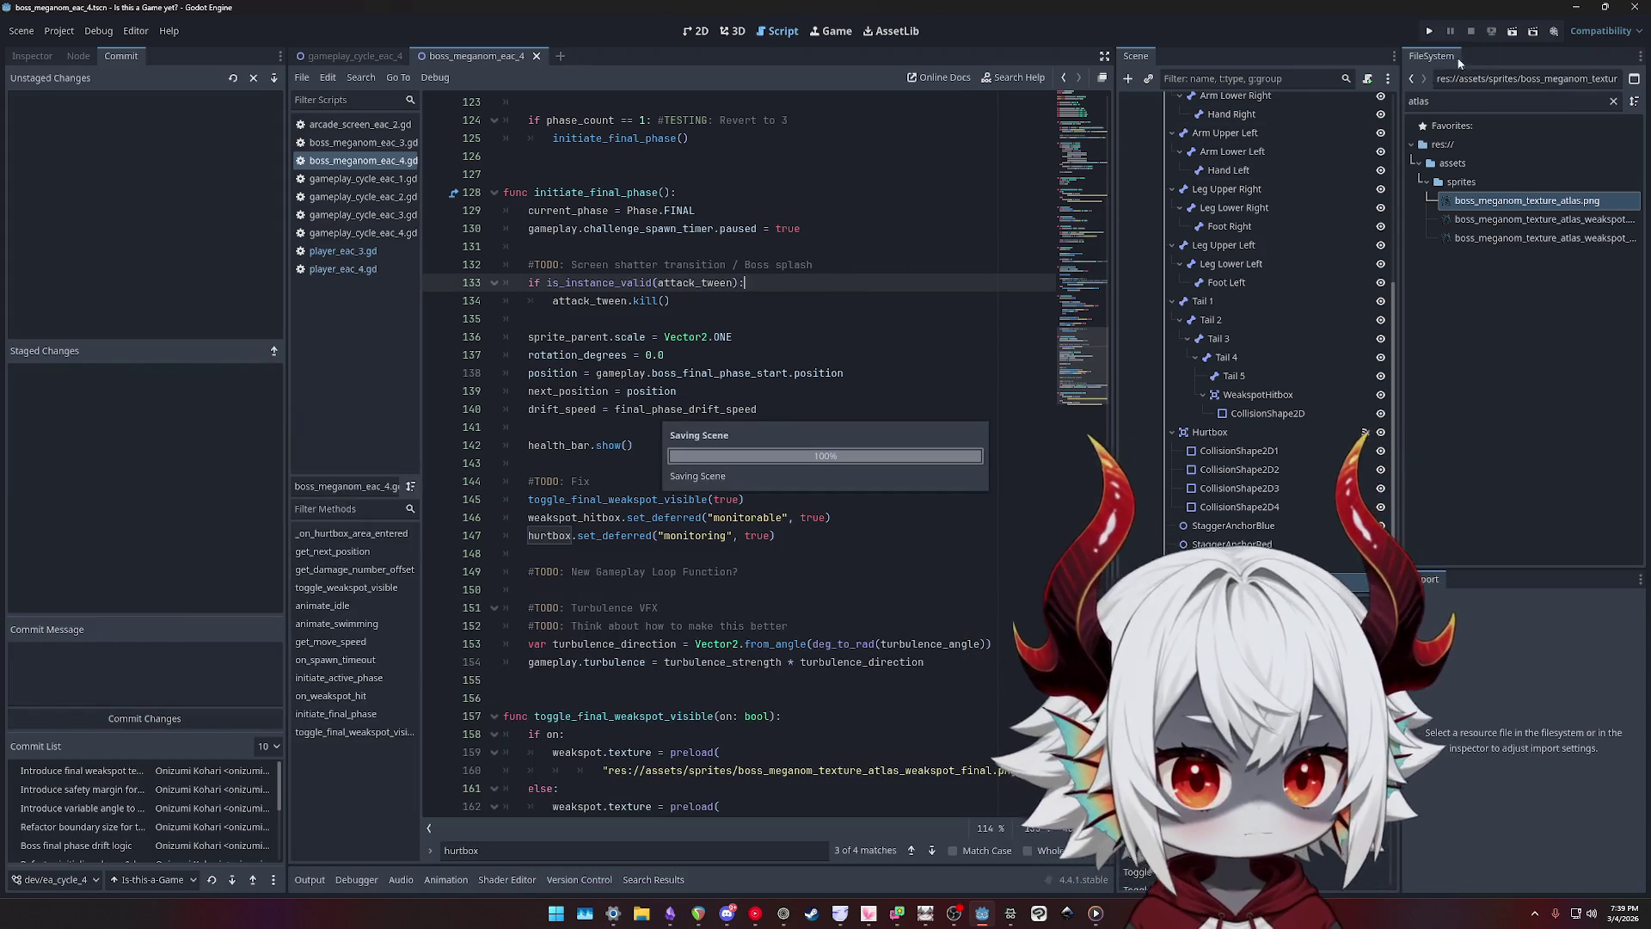